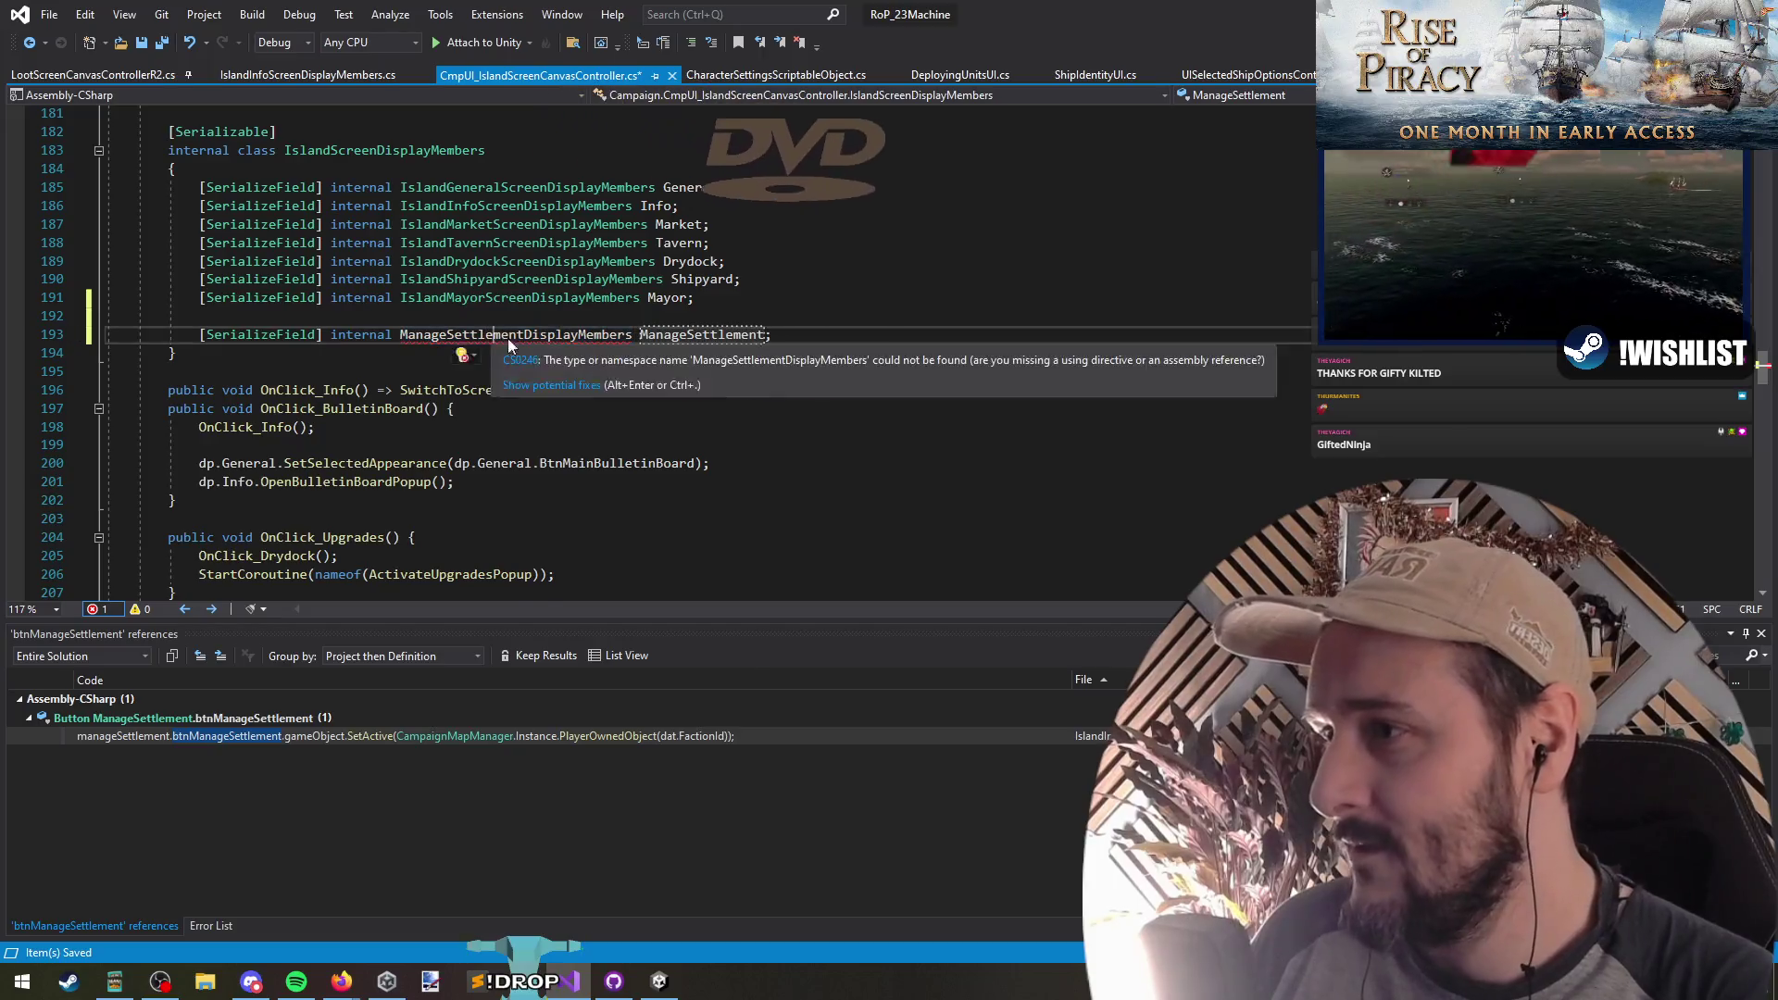
Step: Generate the missing ManageSettlementDisplayMembers class in a new file from line 193's Quick Actions
{"action": "left_click", "coordinate": [74, 335]}
{"action": "mouse_move", "coordinate": [163, 386]}
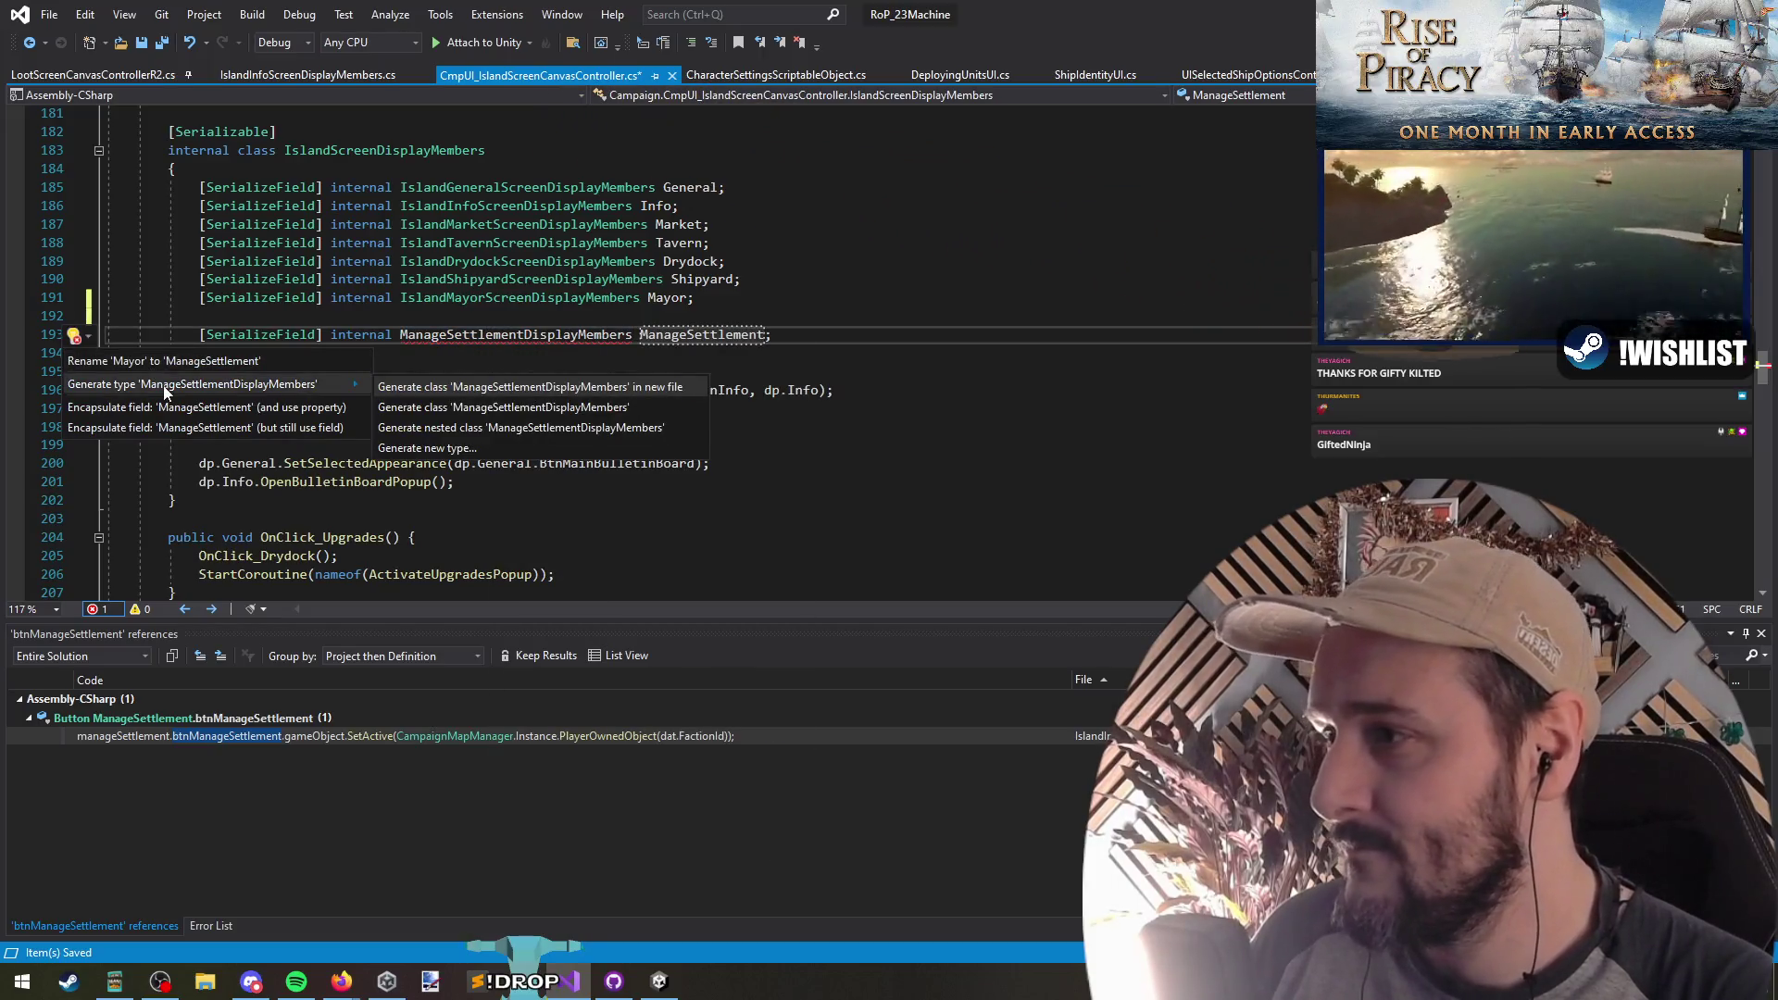
{"action": "left_click", "coordinate": [454, 388]}
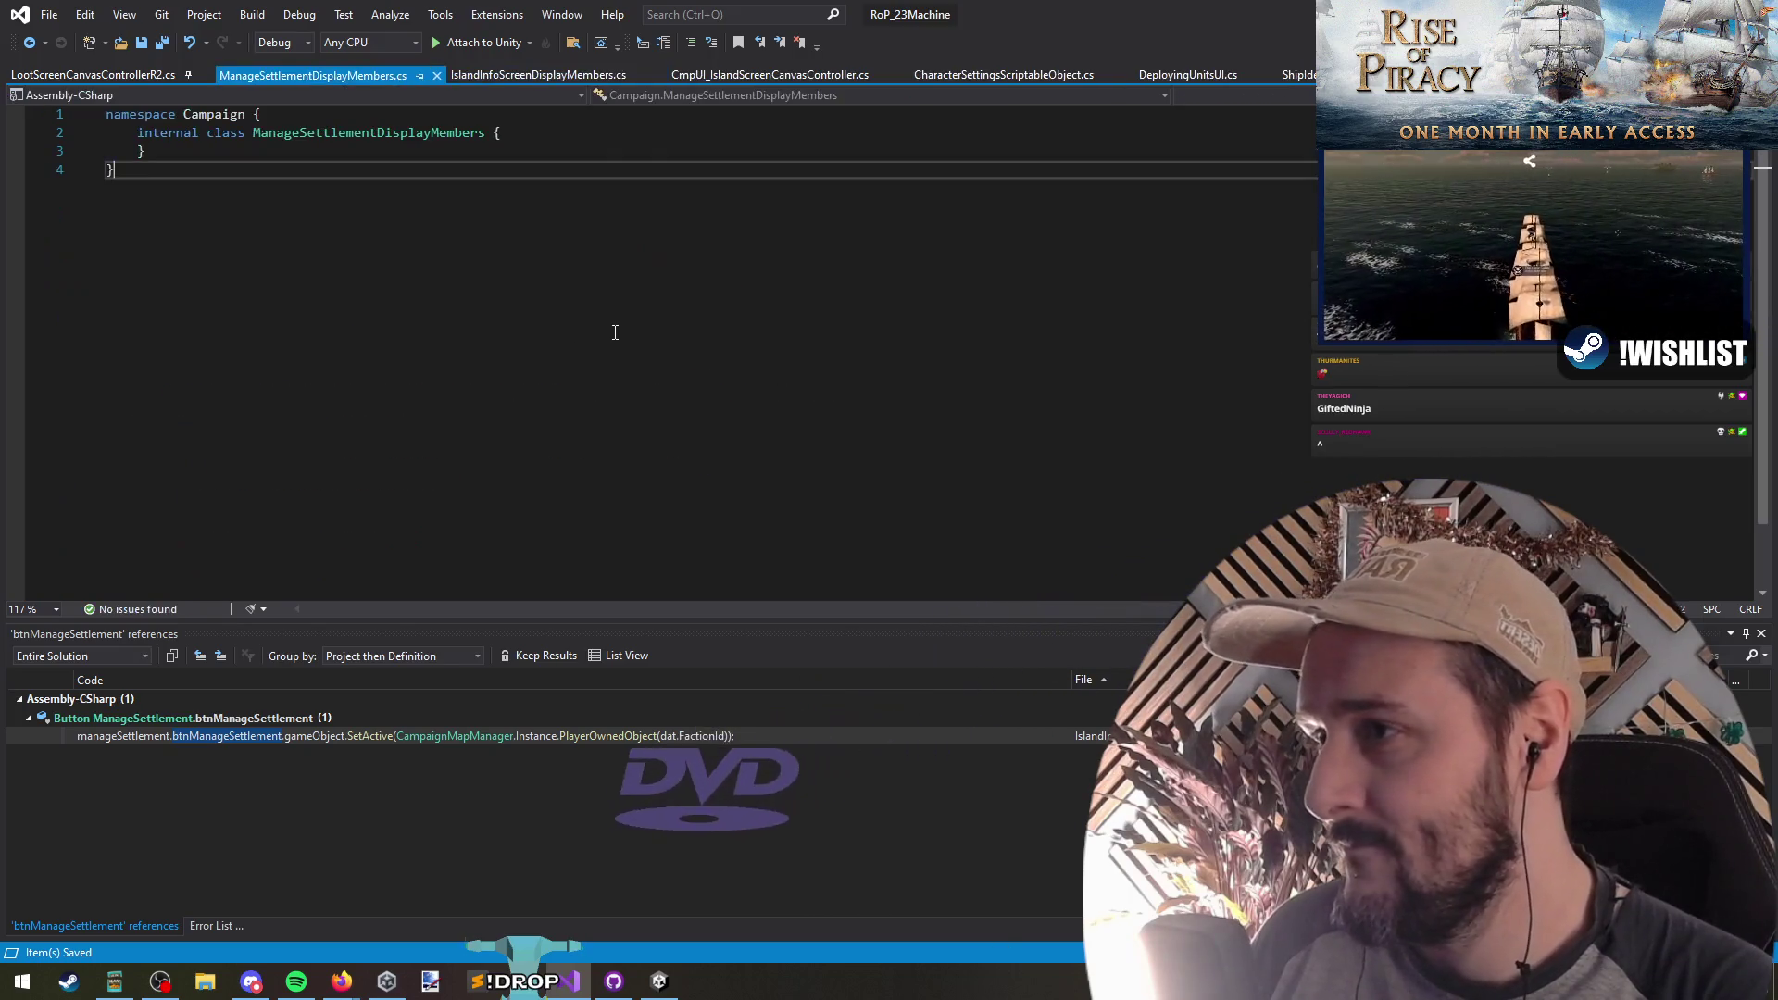
Step: Back in the controller, confirm the type resolves and go to IslandGeneralScreenDisplayMembers' definition
{"action": "key", "text": "ctrl+Tab"}
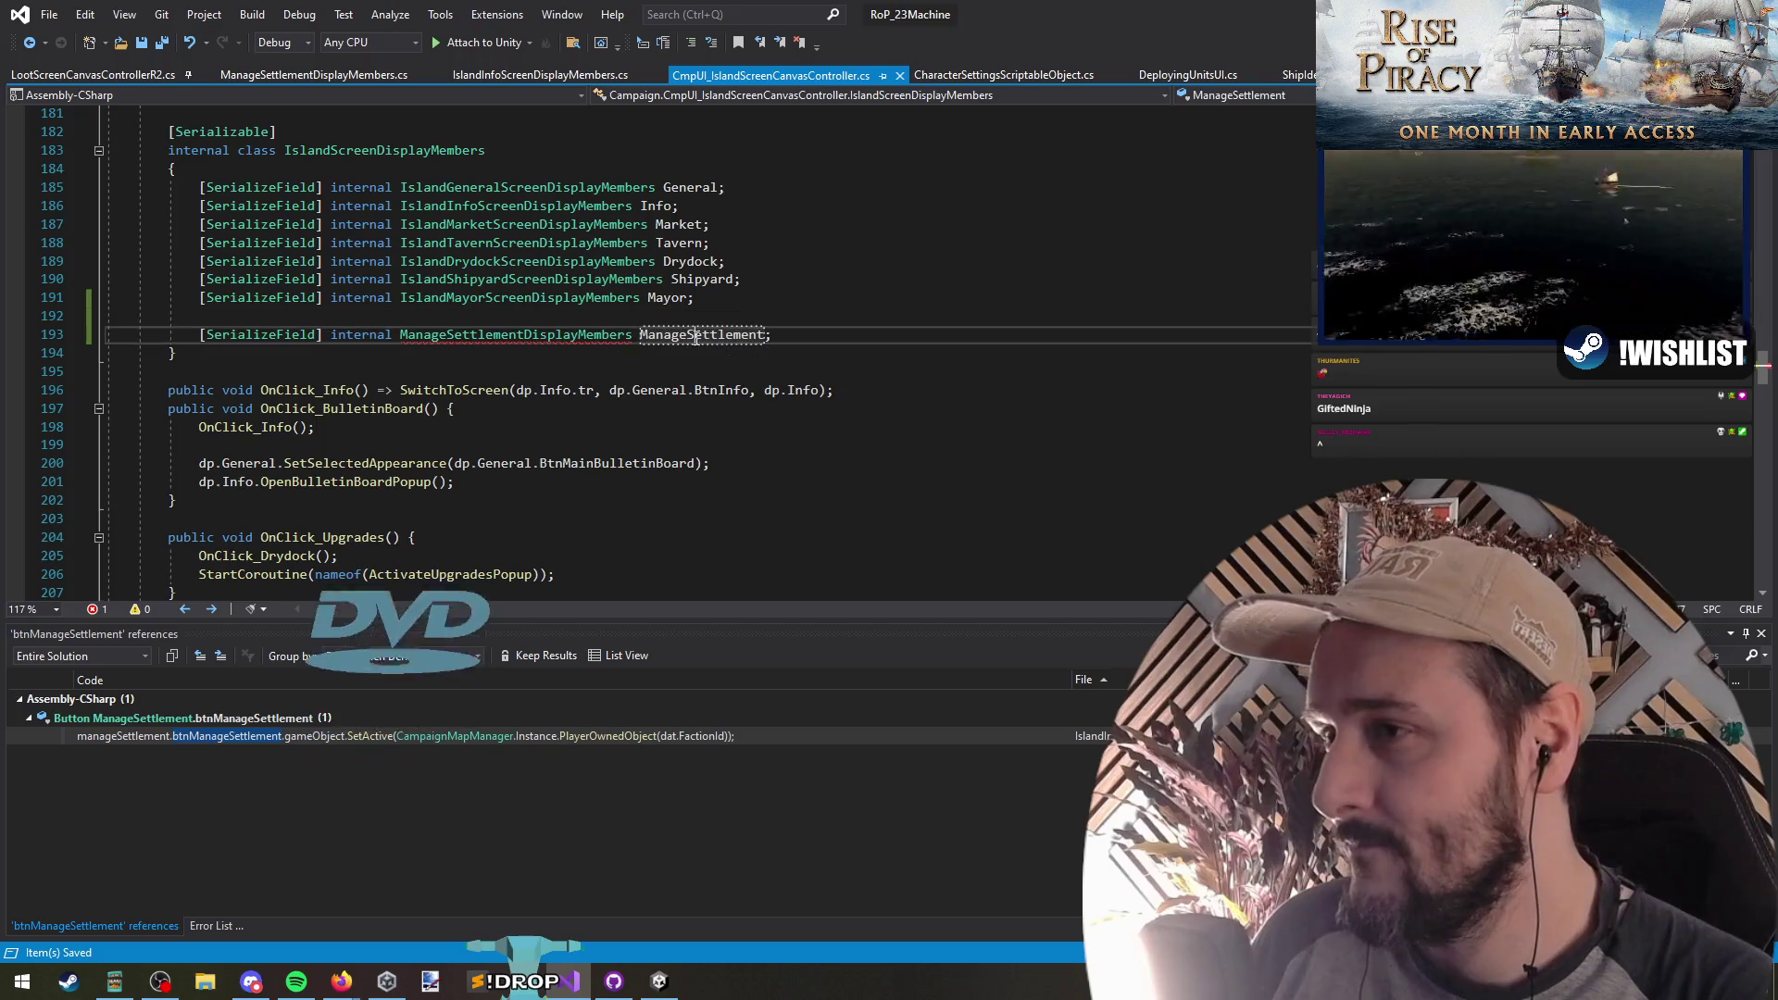
{"action": "left_click", "coordinate": [542, 336]}
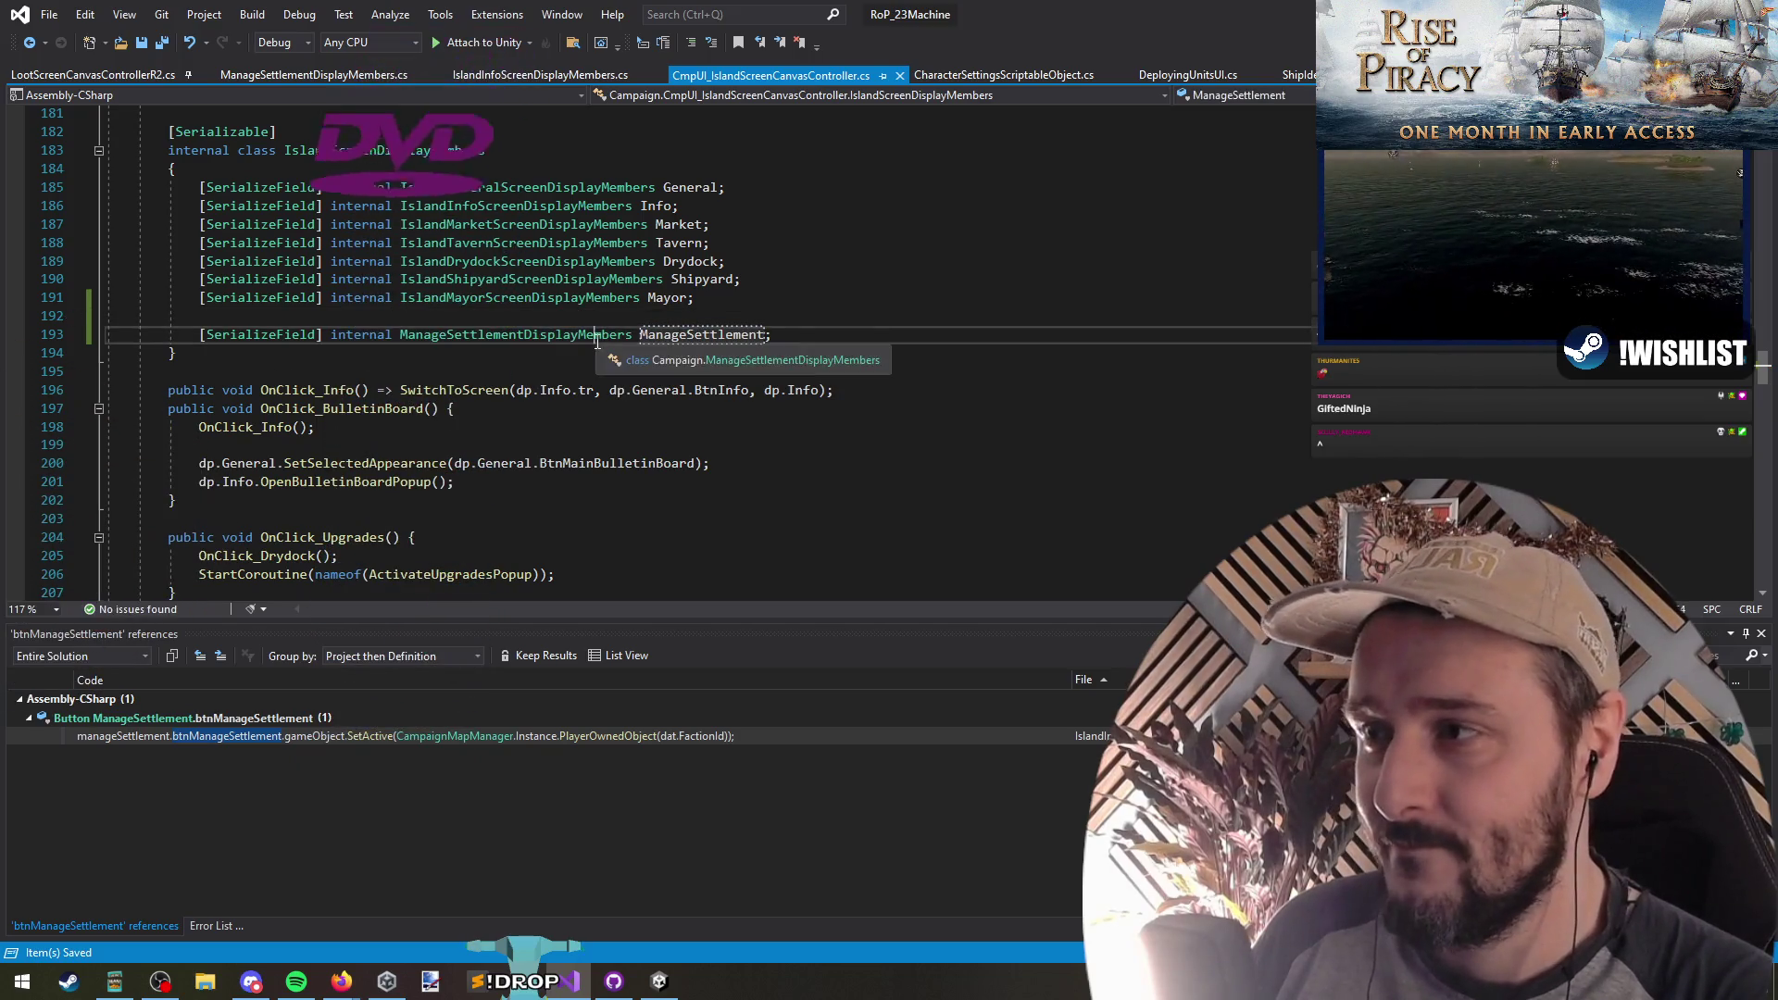
{"action": "left_click", "coordinate": [528, 187], "text": "ctrl"}
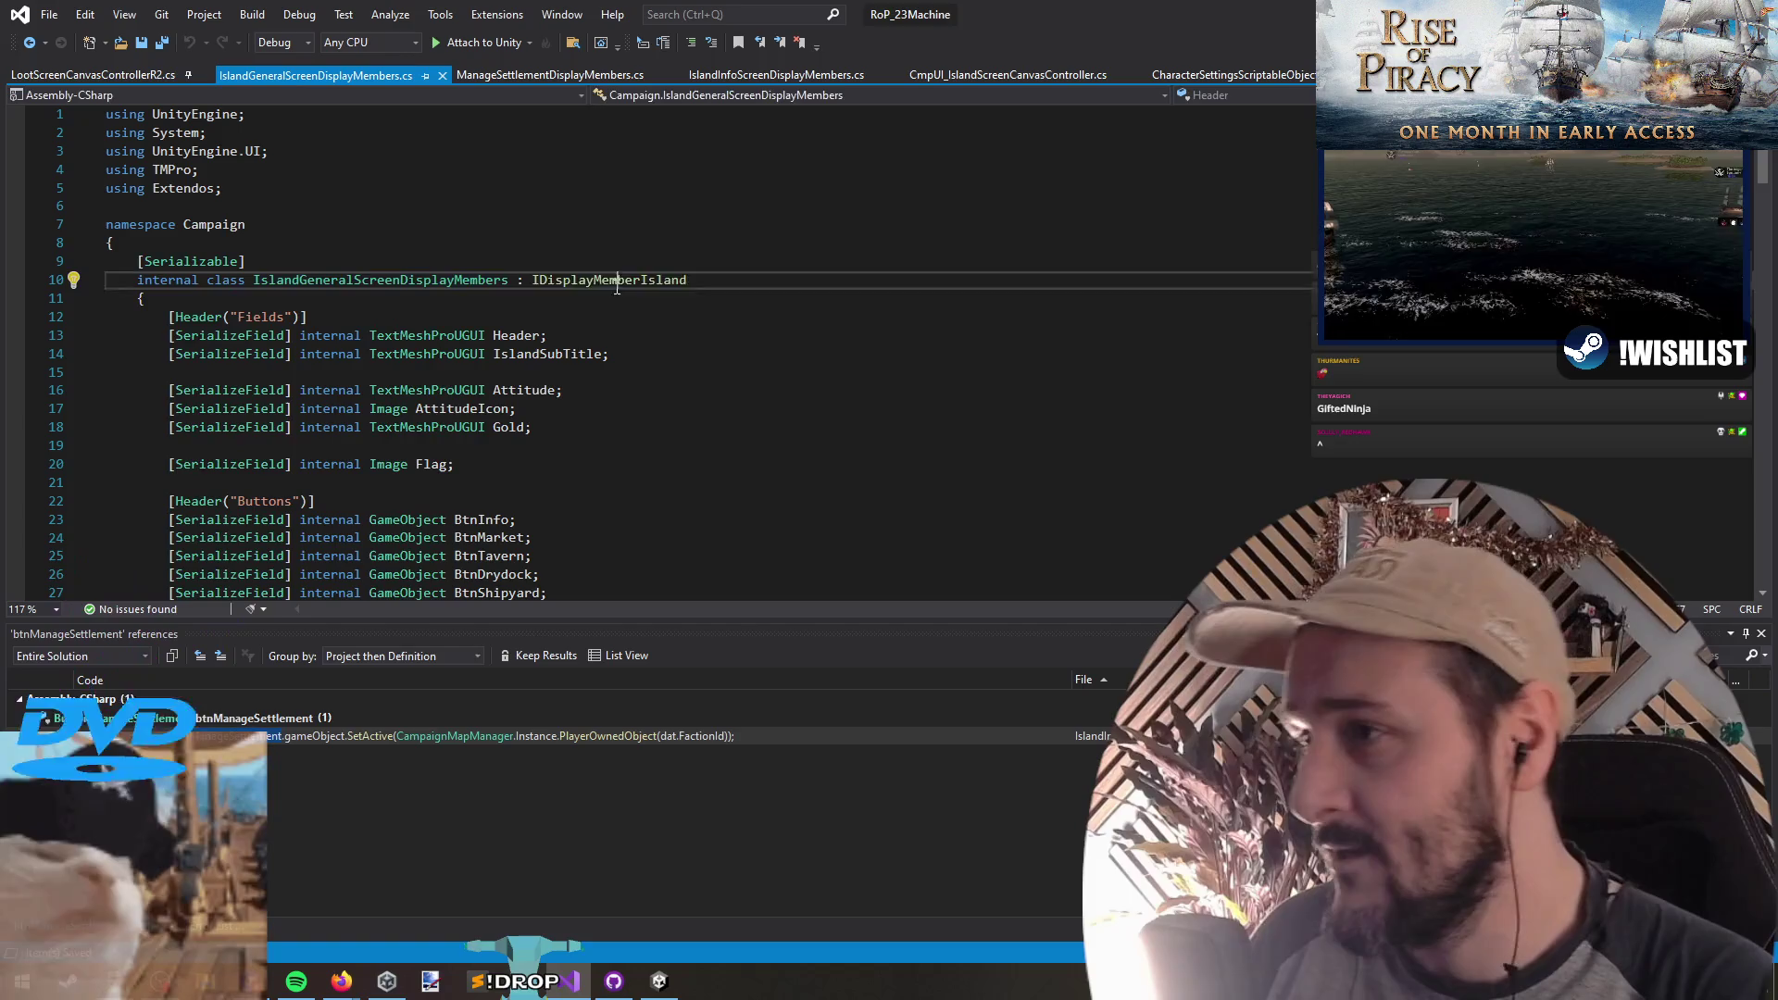
Step: Make ManageSettlementDisplayMembers implement IDisplayMemberIsland explicitly with empty OnLeaveScreen and Populate stubs
{"action": "key", "text": "ctrl+minus"}
{"action": "key", "text": "F12"}
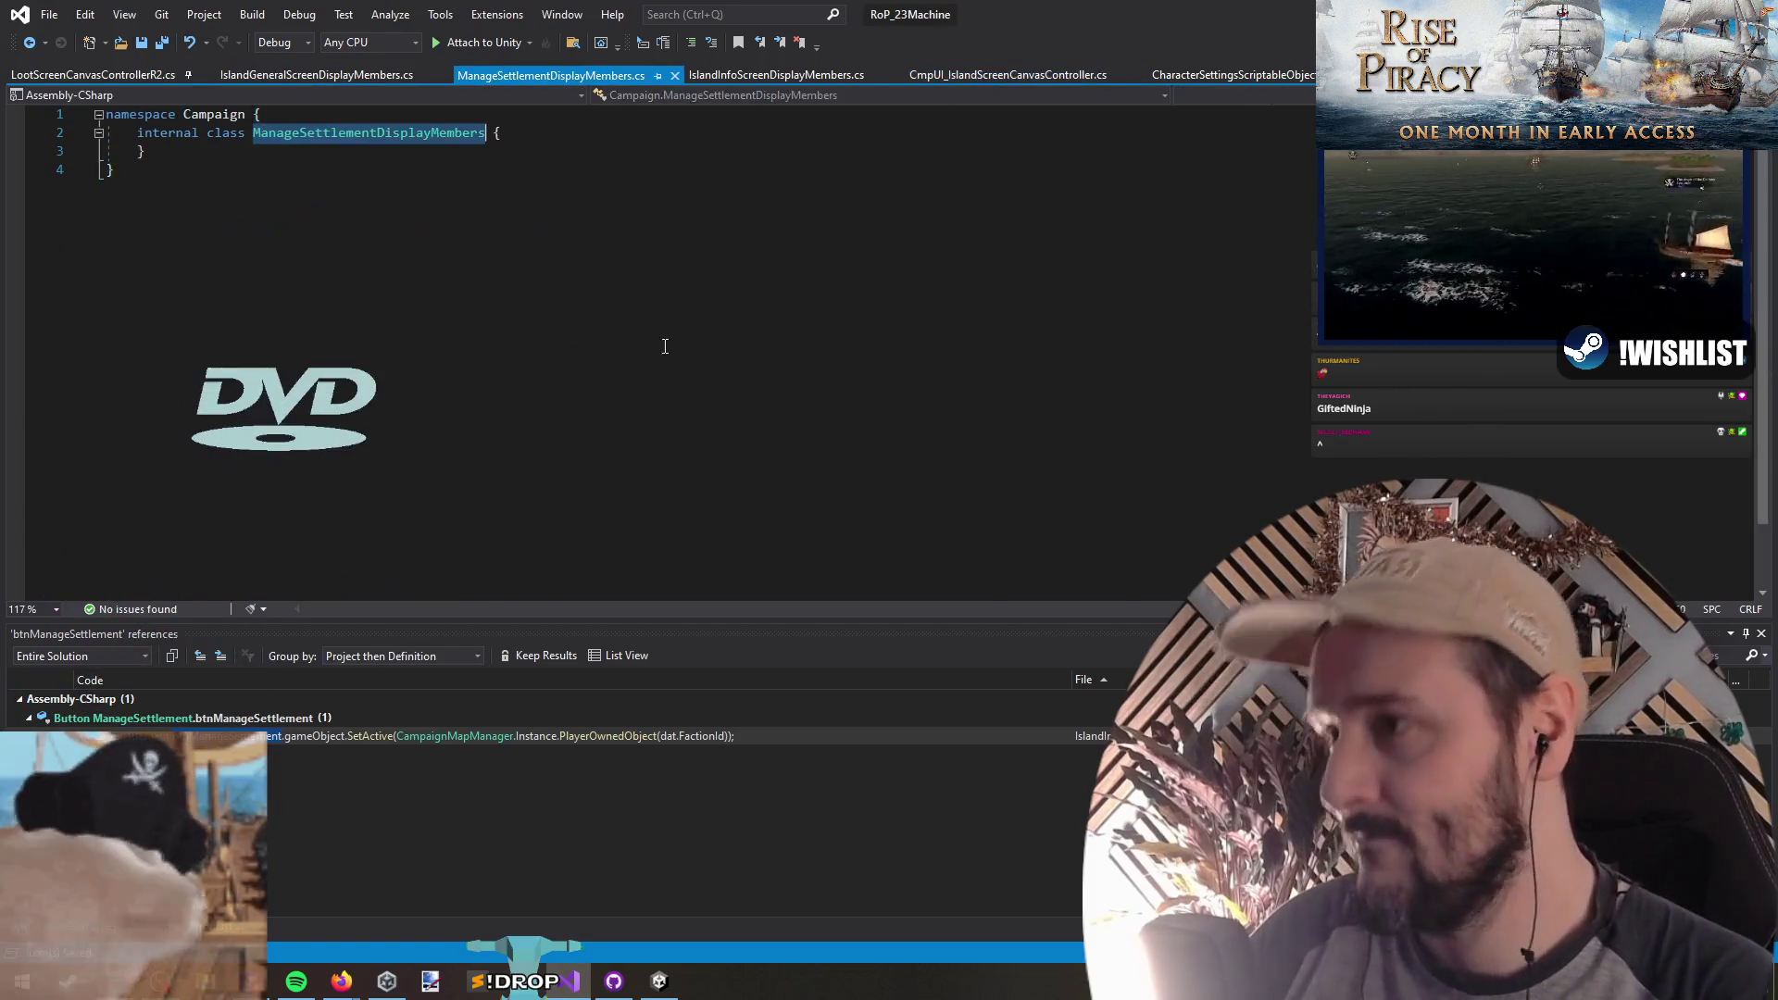
{"action": "type", "text": ": IDisplayMembers"}
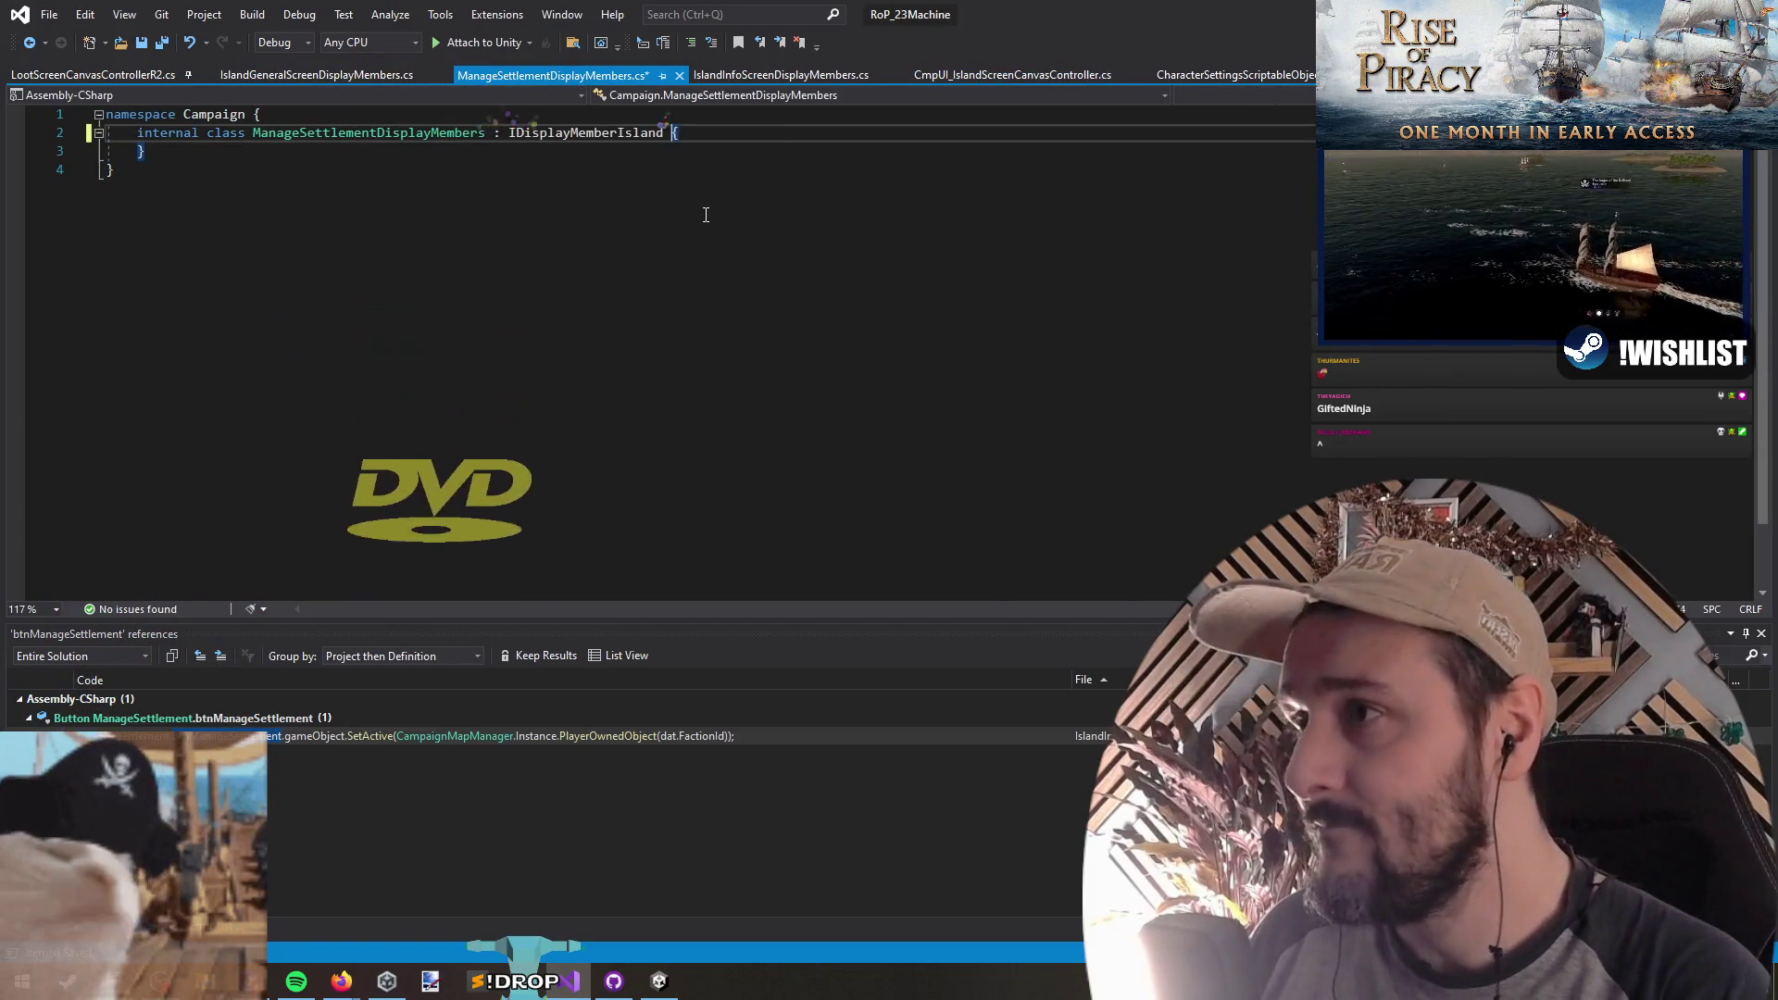
{"action": "right_click", "coordinate": [576, 133]}
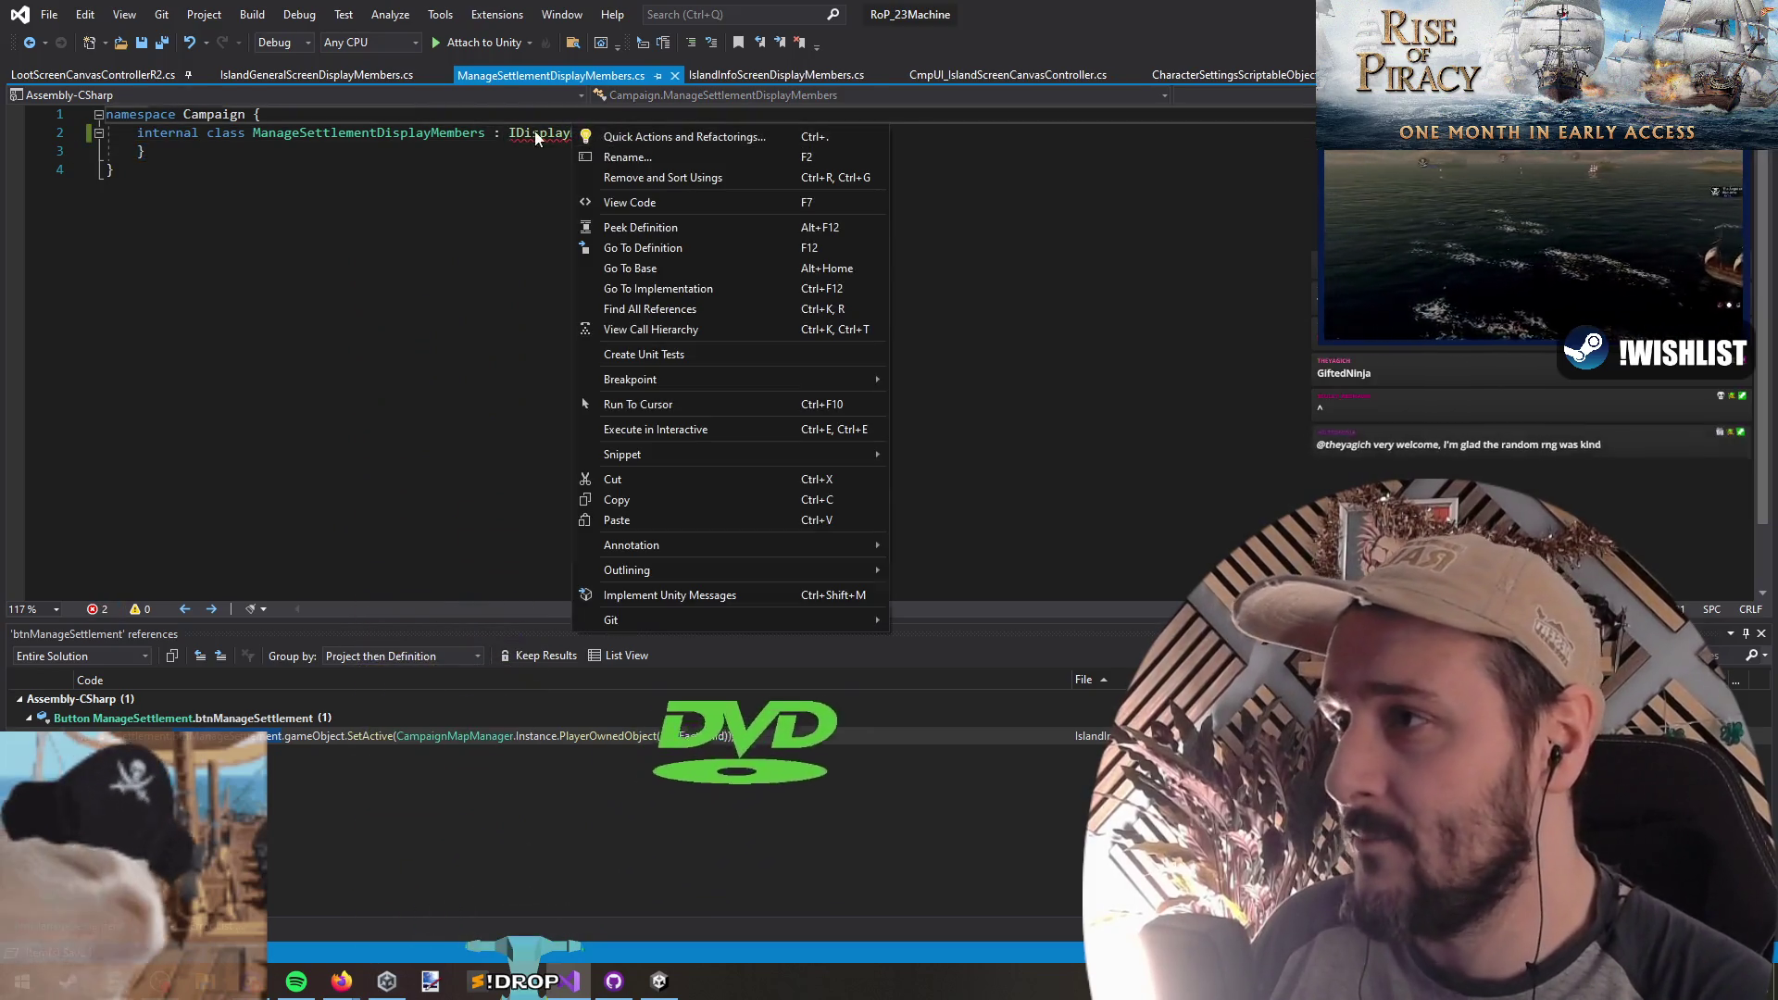
{"action": "left_click", "coordinate": [648, 137]}
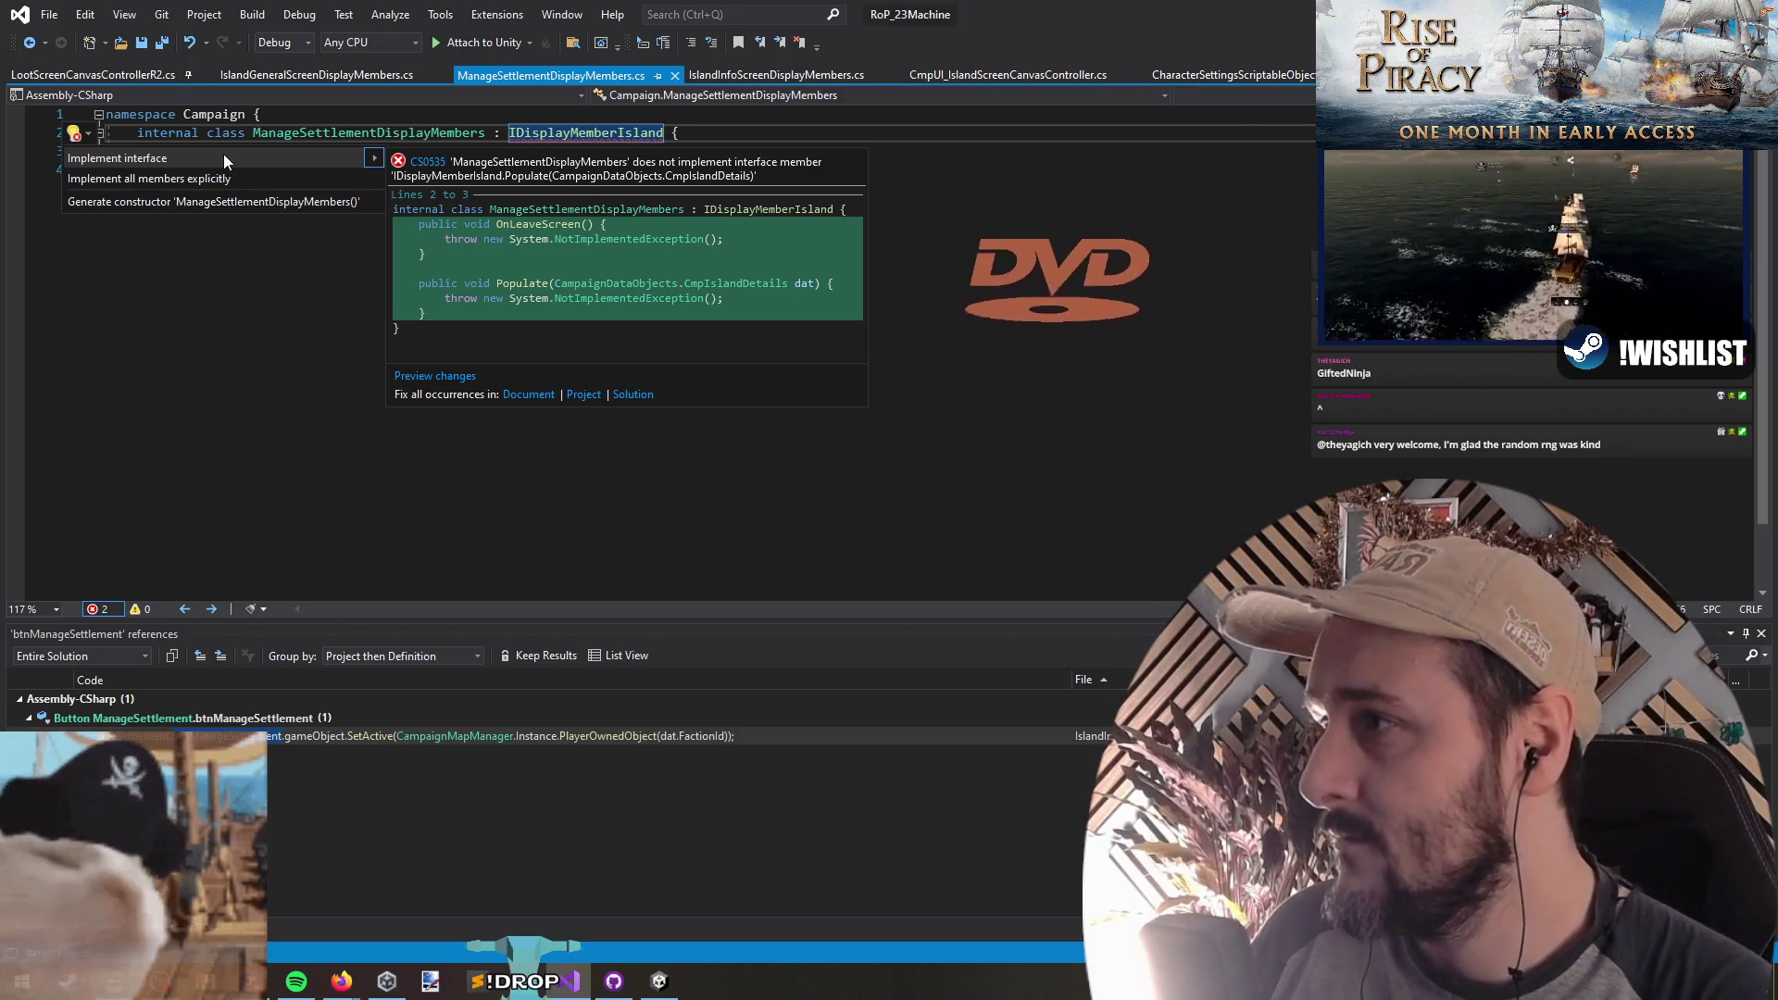
{"action": "left_click", "coordinate": [231, 178]}
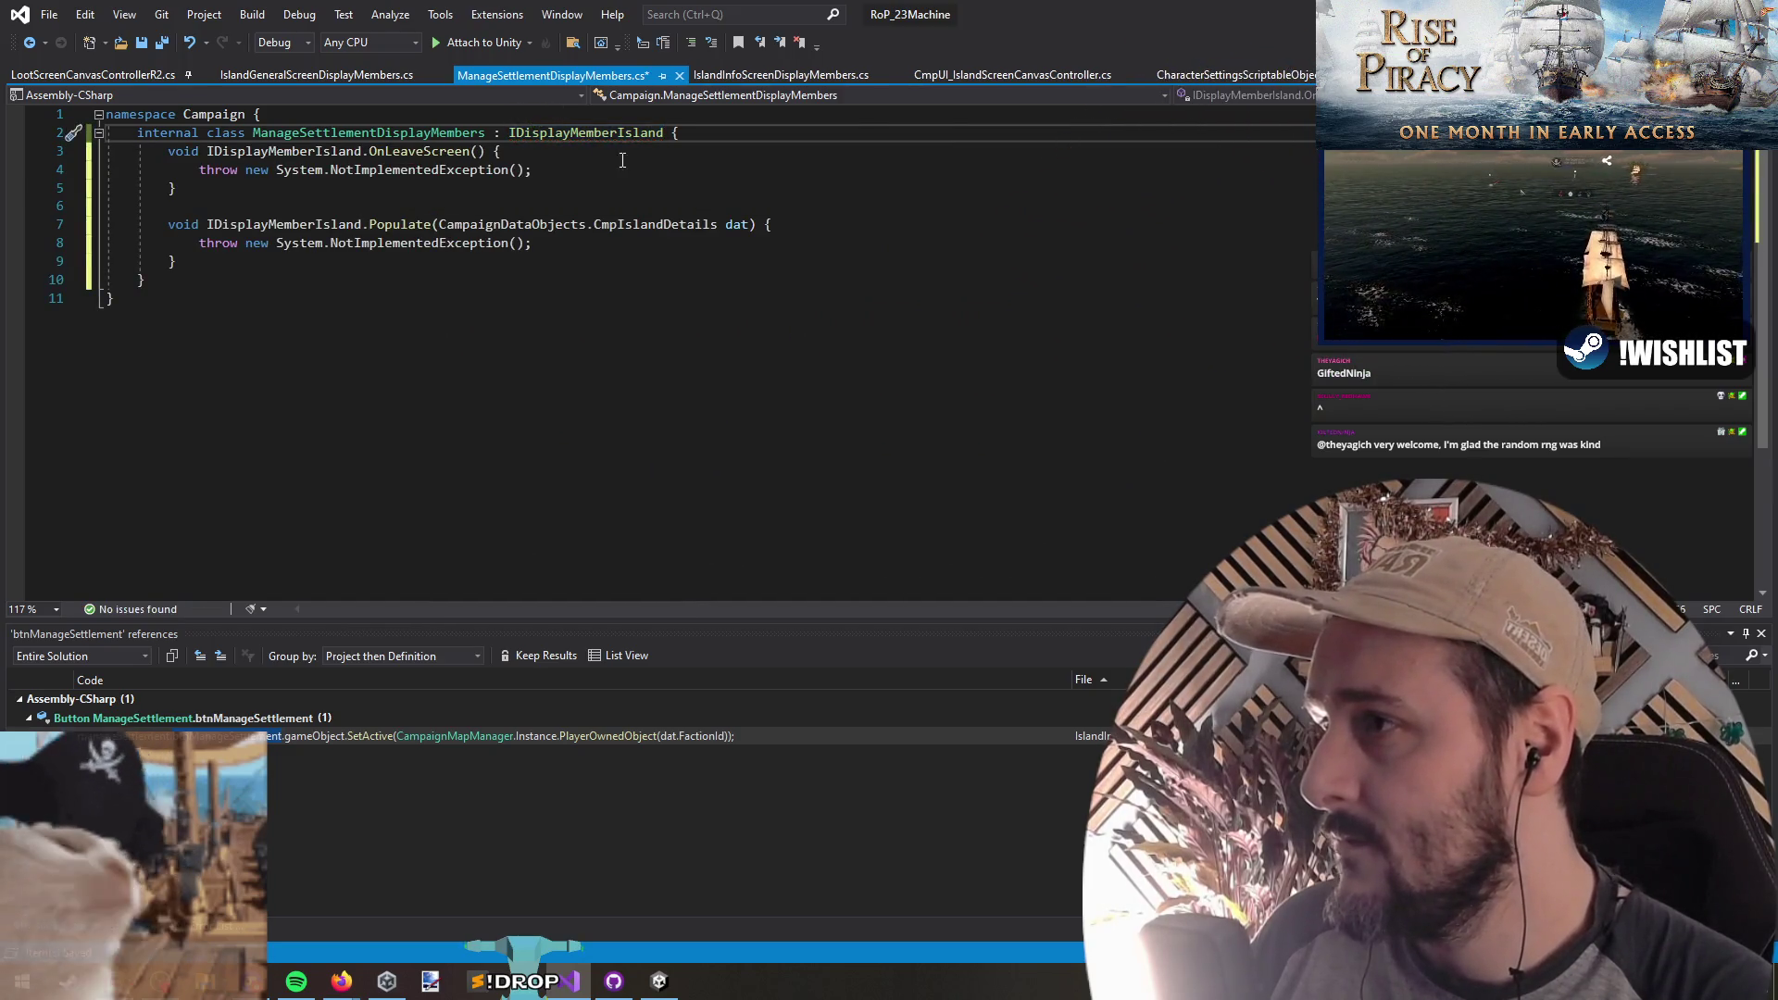
{"action": "key", "text": "ctrl+shift+l"}
{"action": "key", "text": "ctrl+shift+l"}
{"action": "key", "text": "ctrl+s"}
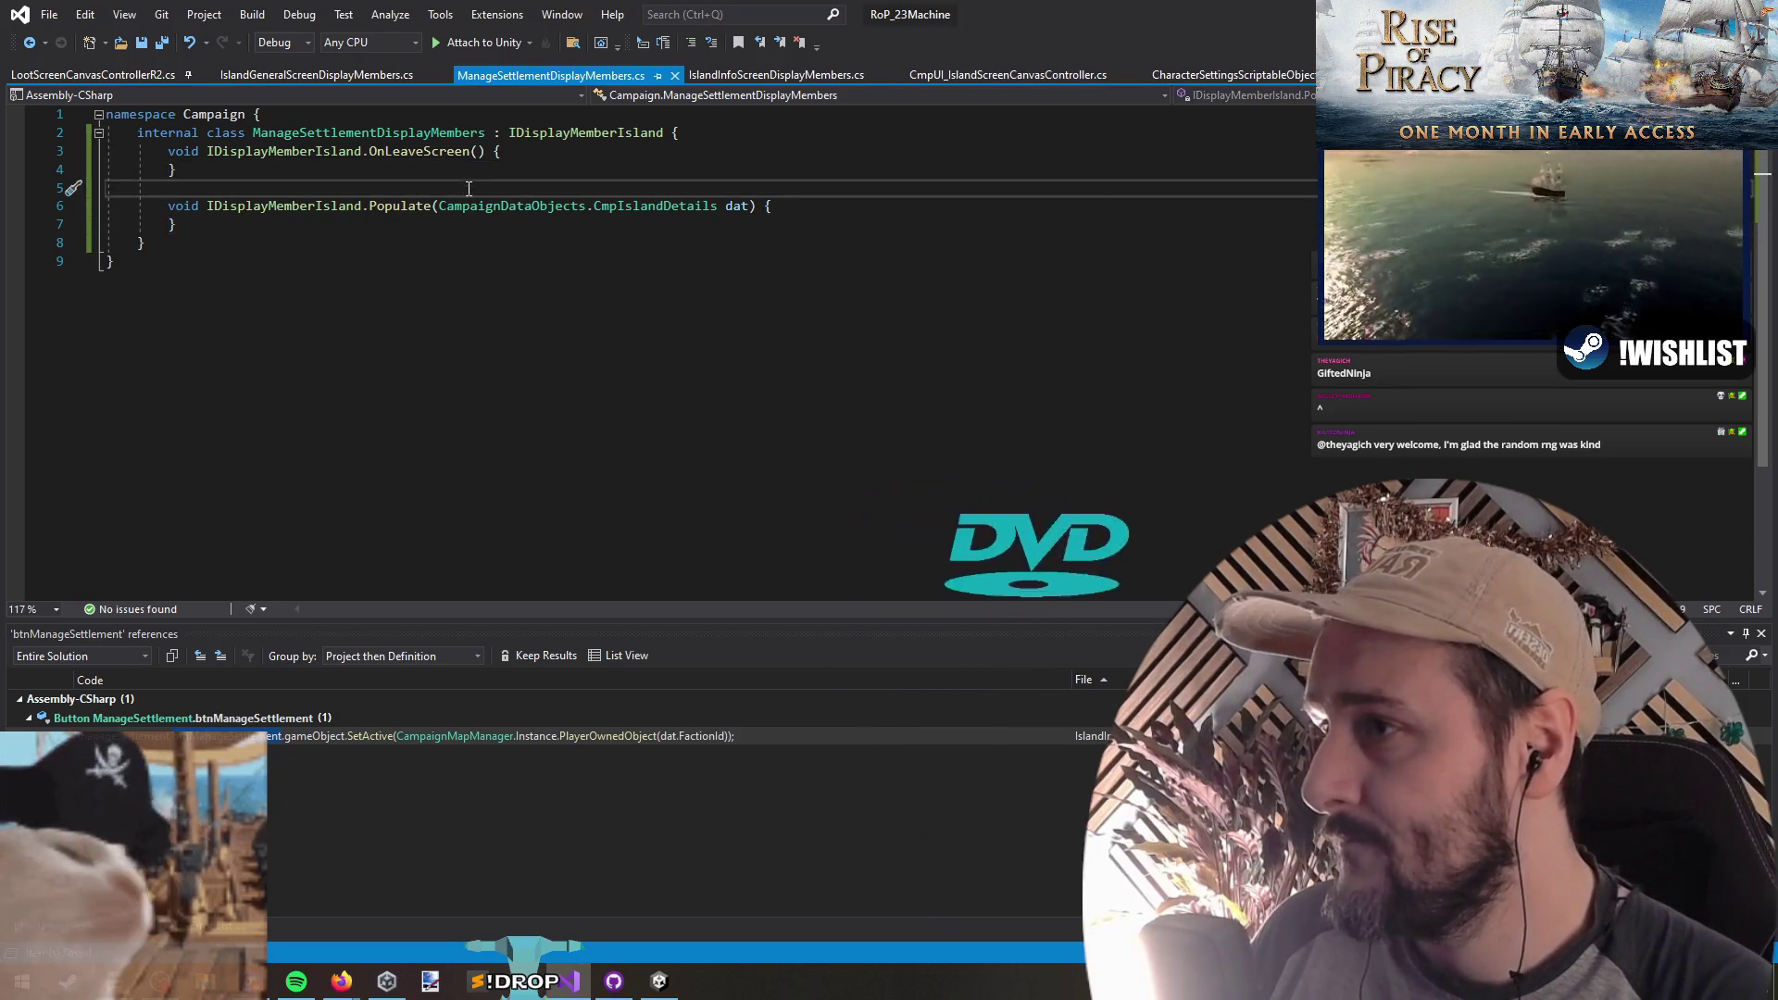
{"action": "key", "text": "ctrl+minus"}
{"action": "key", "text": "ctrl+shift+minus"}
Step: Add an 'internal DisplayMembers dm;' field to the ManageSettlementDisplayMembers class
{"action": "left_click", "coordinate": [784, 138]}
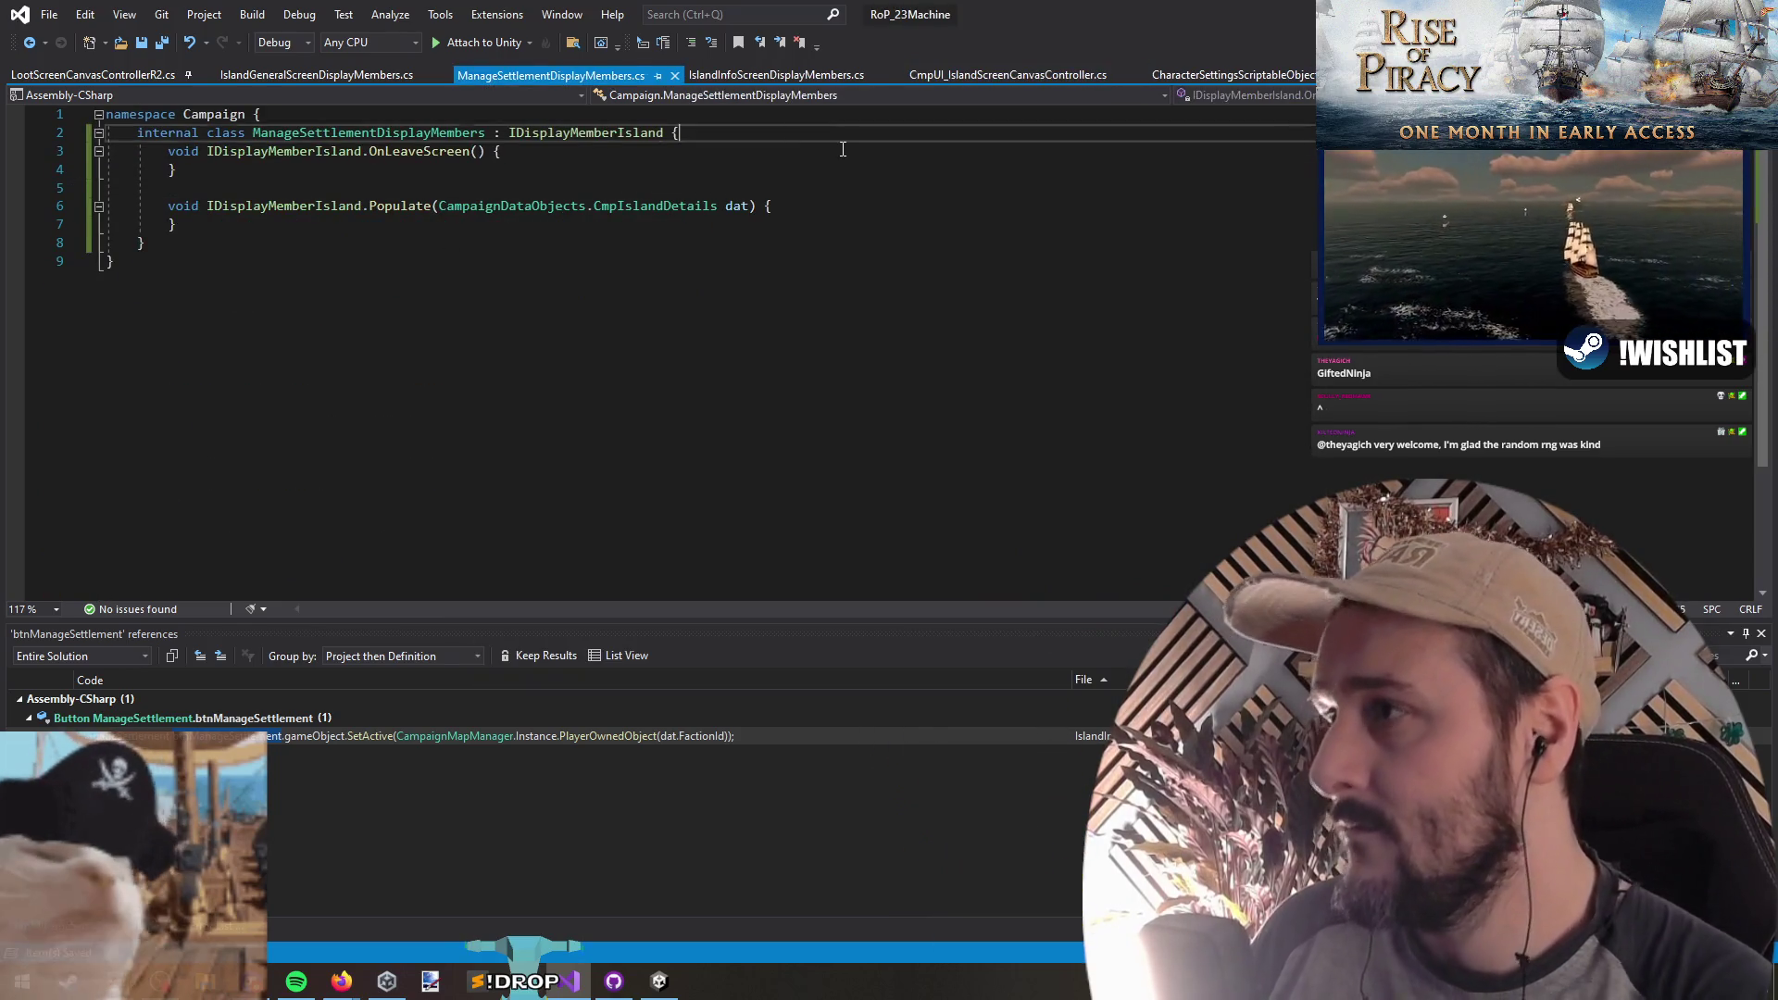
{"action": "key", "text": "Return"}
{"action": "key", "text": "Return"}
{"action": "key", "text": "Up"}
{"action": "type", "text": "internal "}
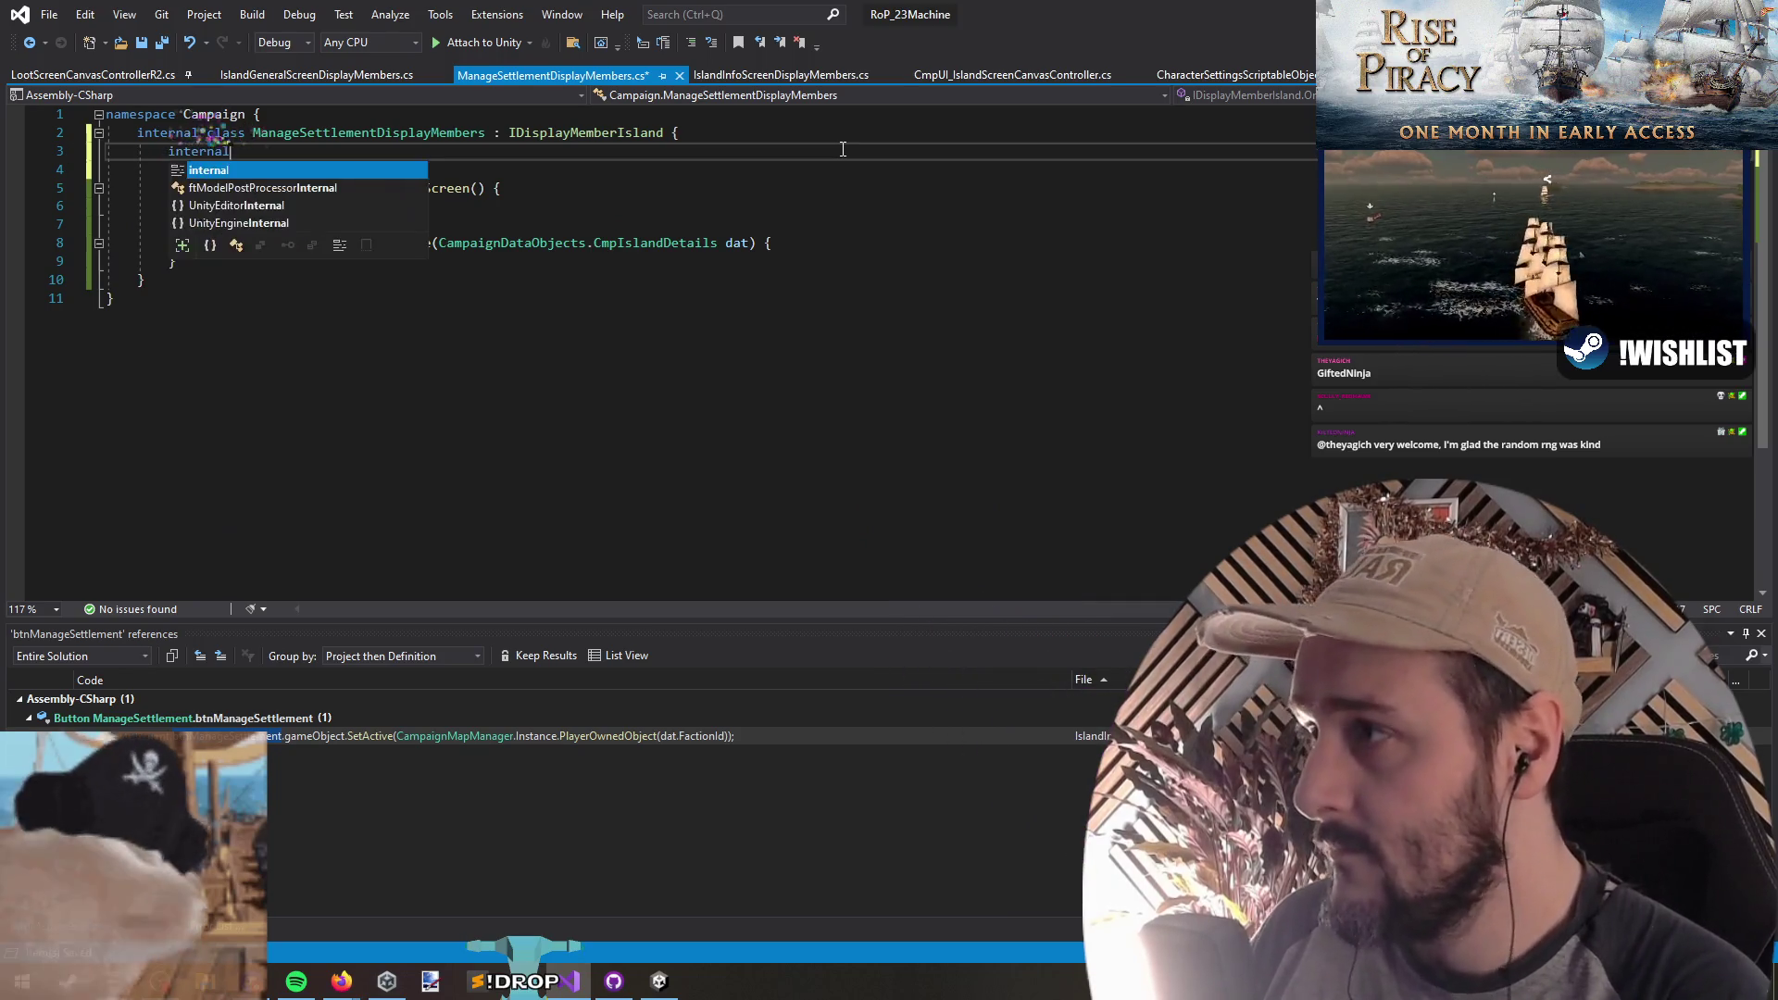
{"action": "type", "text": "DisplayMember"}
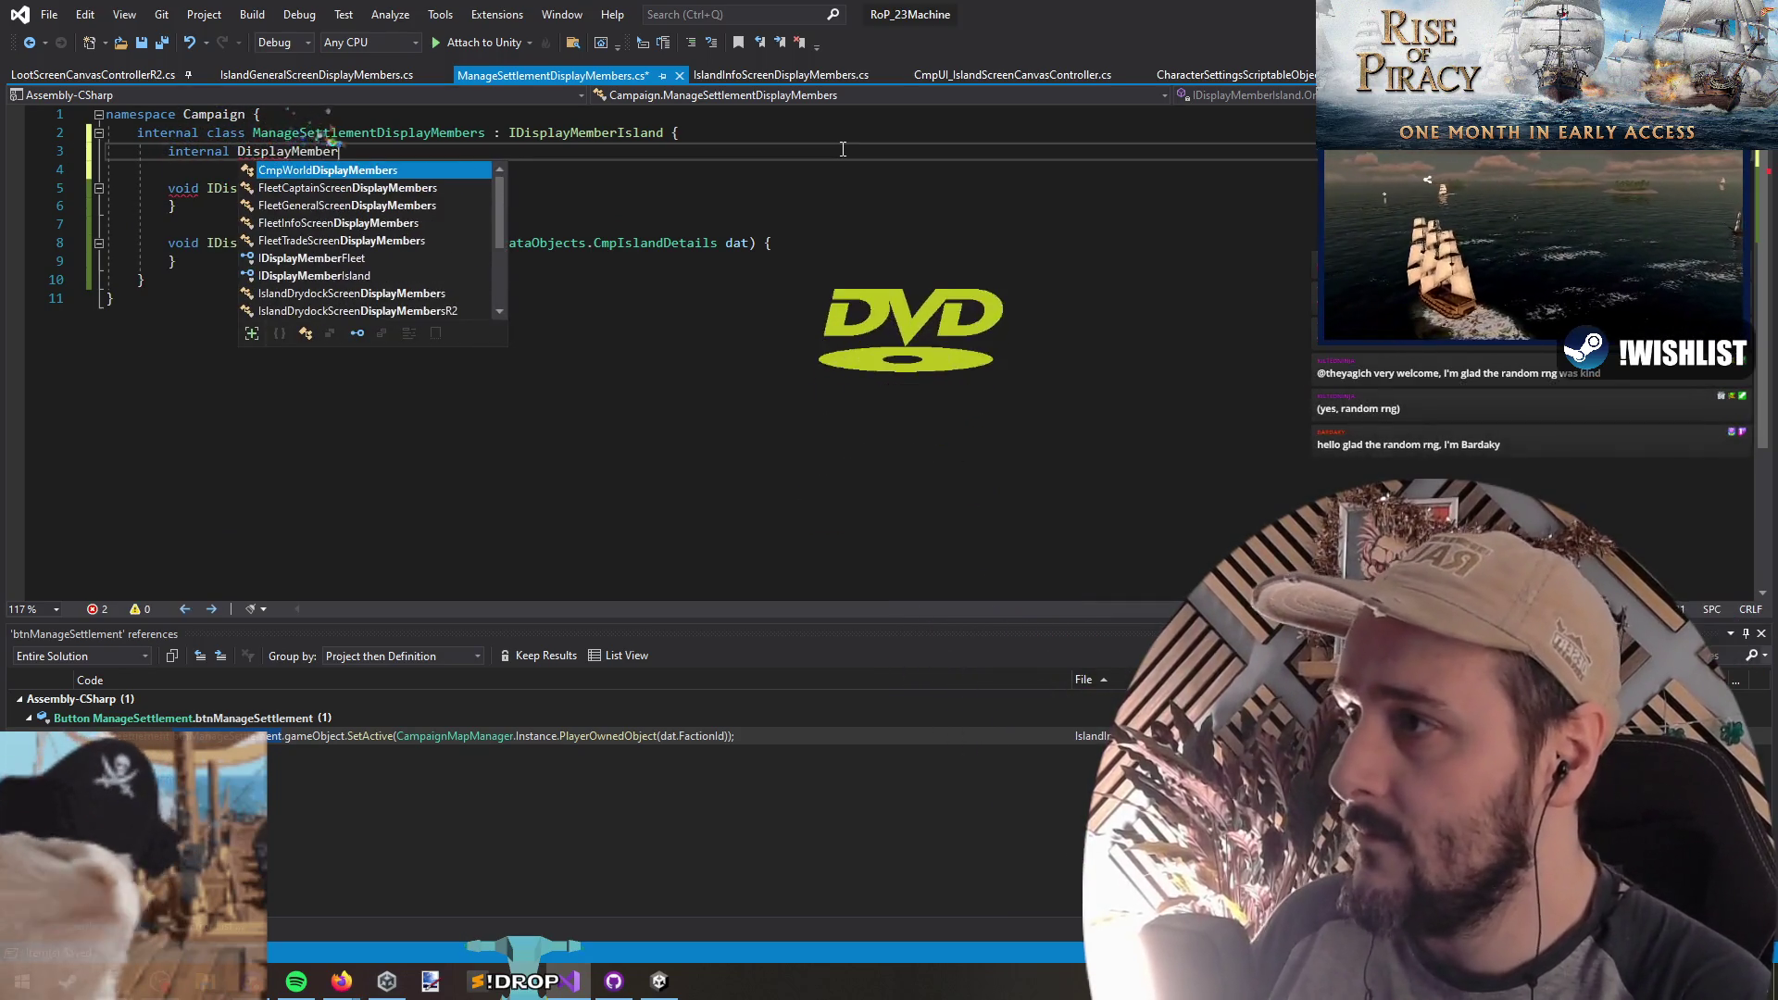
{"action": "type", "text": "s dm;"}
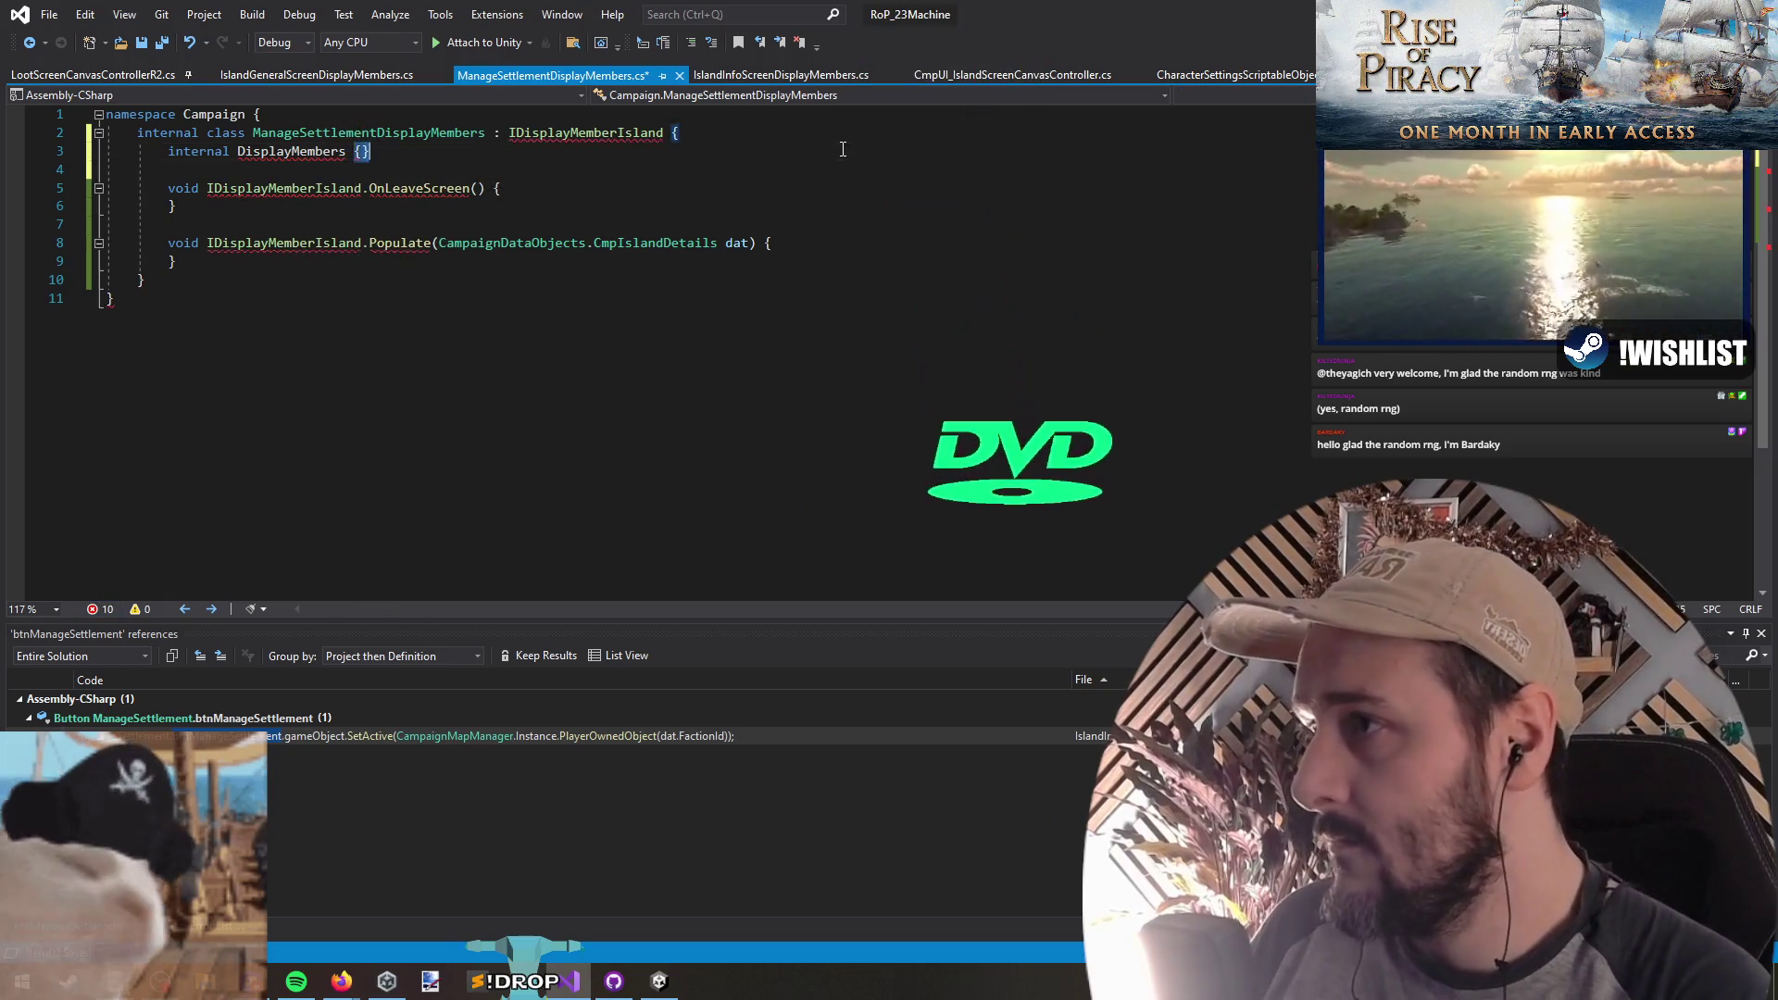
{"action": "key", "text": "Return"}
{"action": "key", "text": "Return"}
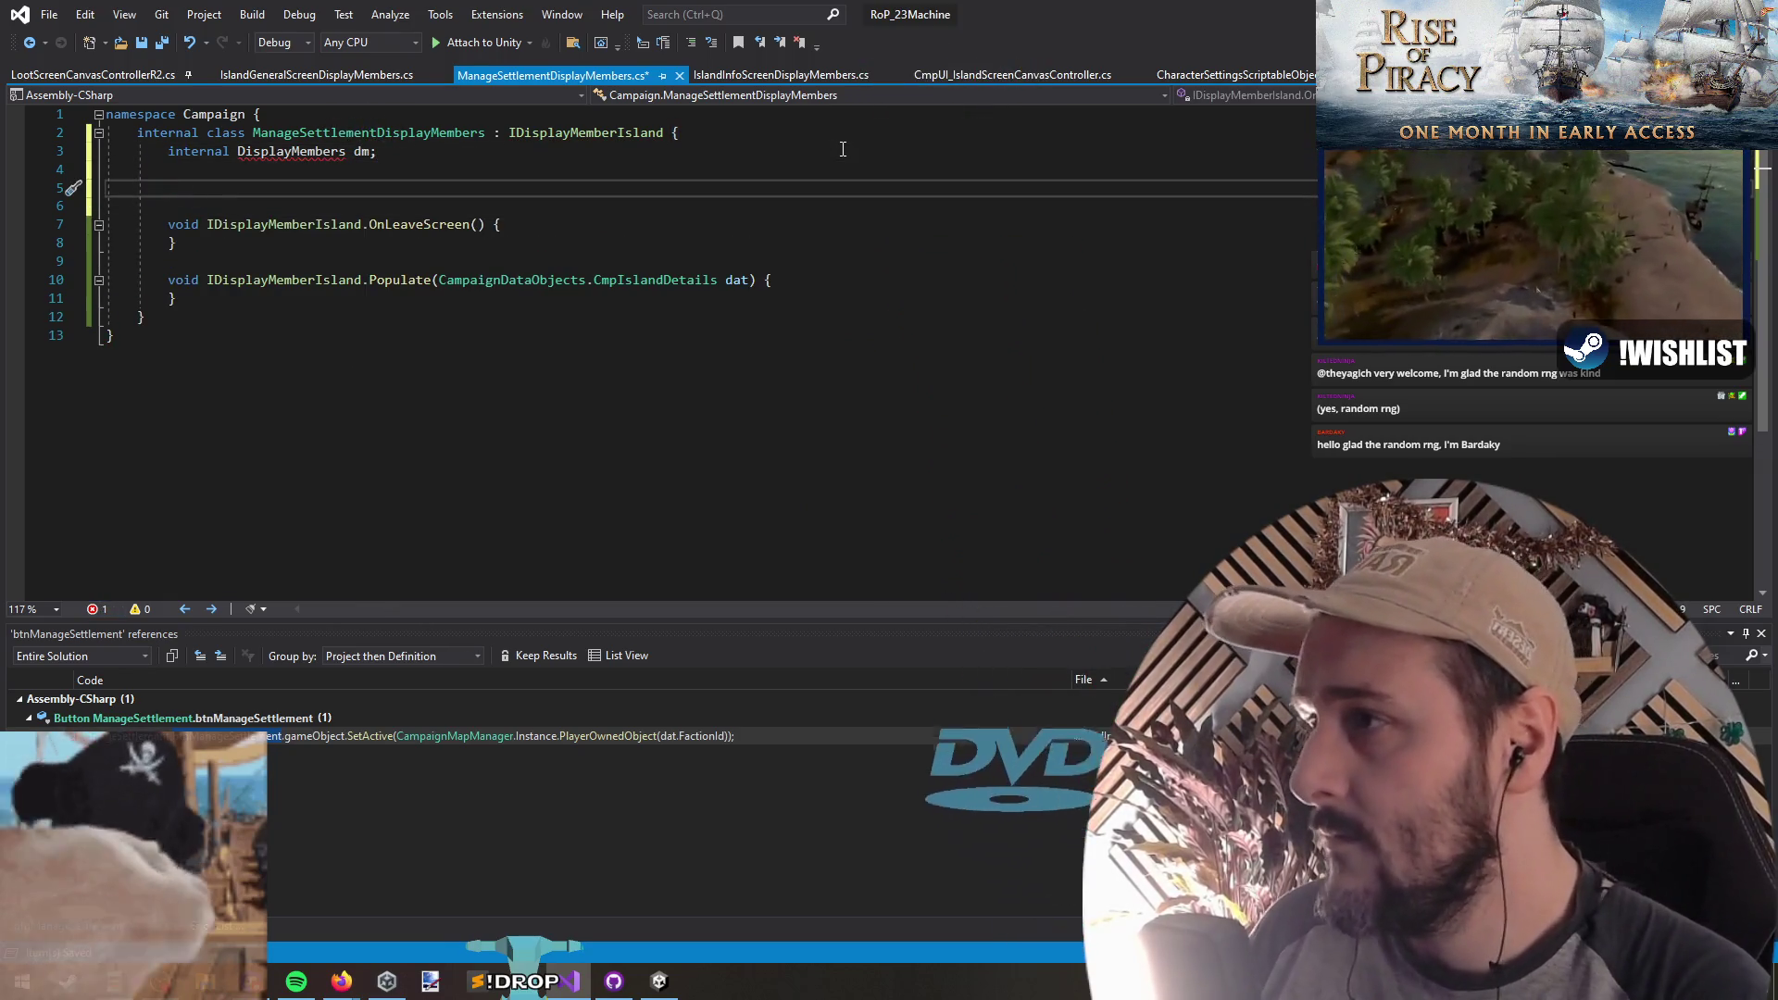
{"action": "key", "text": "ctrl+Tab"}
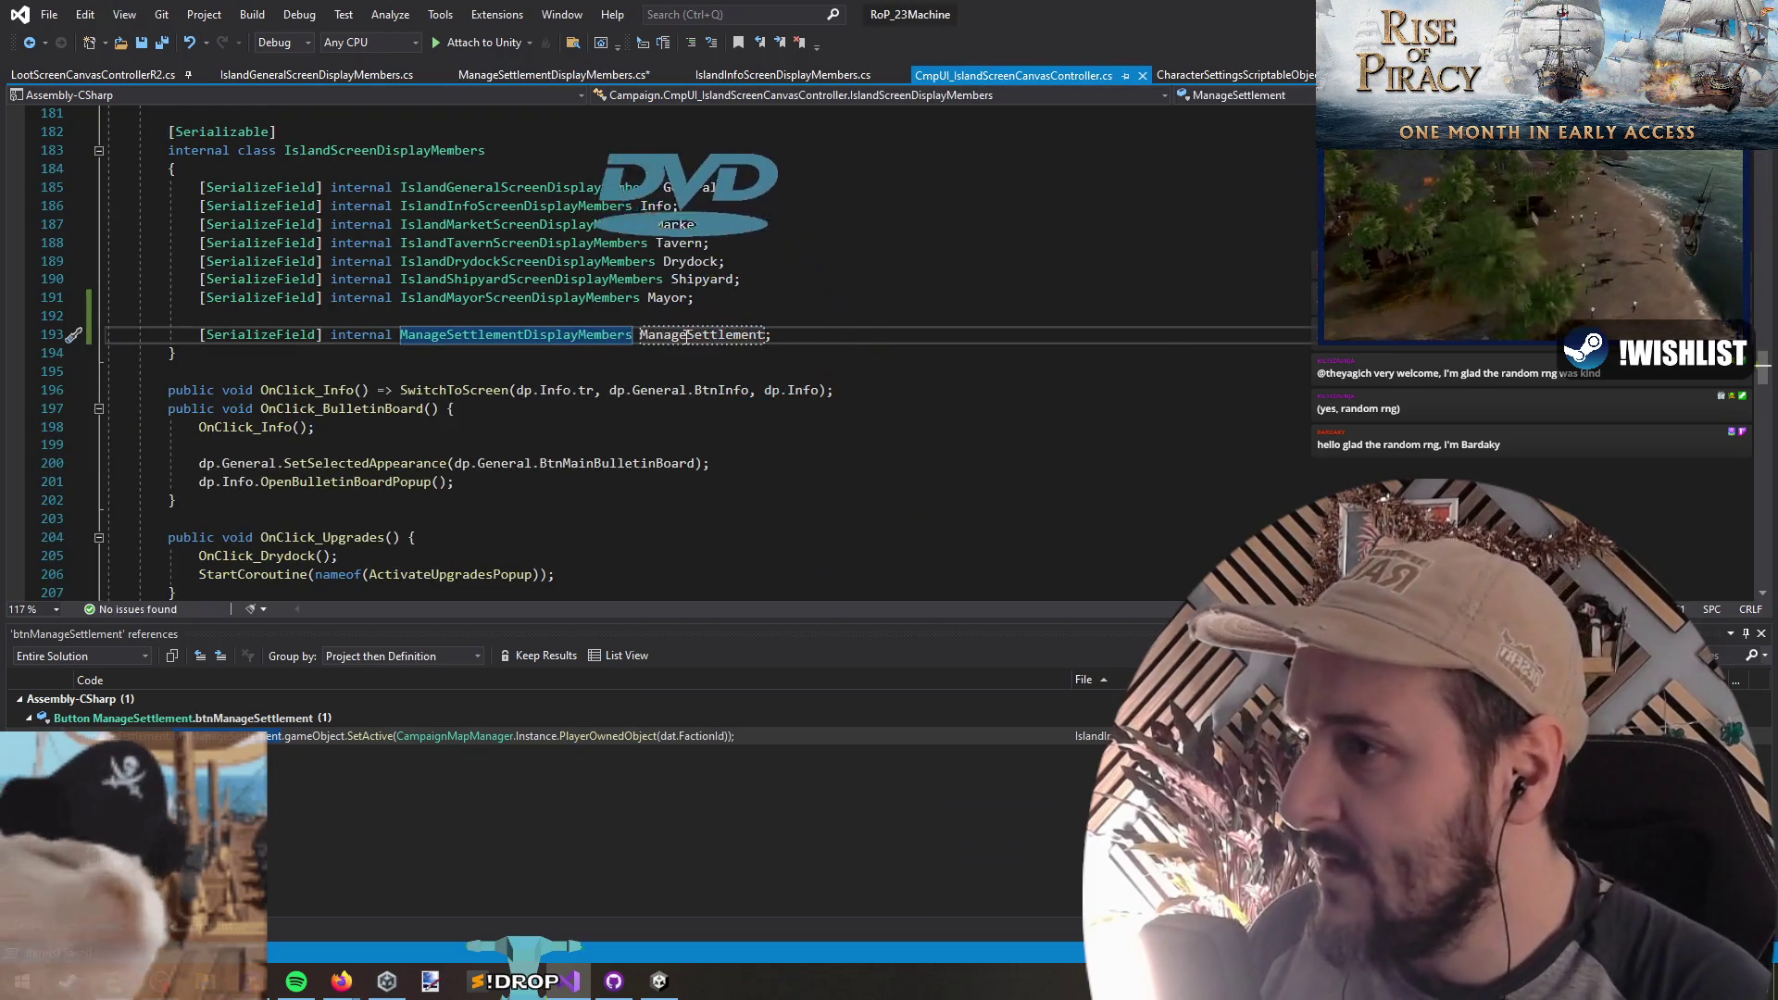
Step: List all references to the General display-members field and enlarge the results panel
{"action": "double_click", "coordinate": [649, 189]}
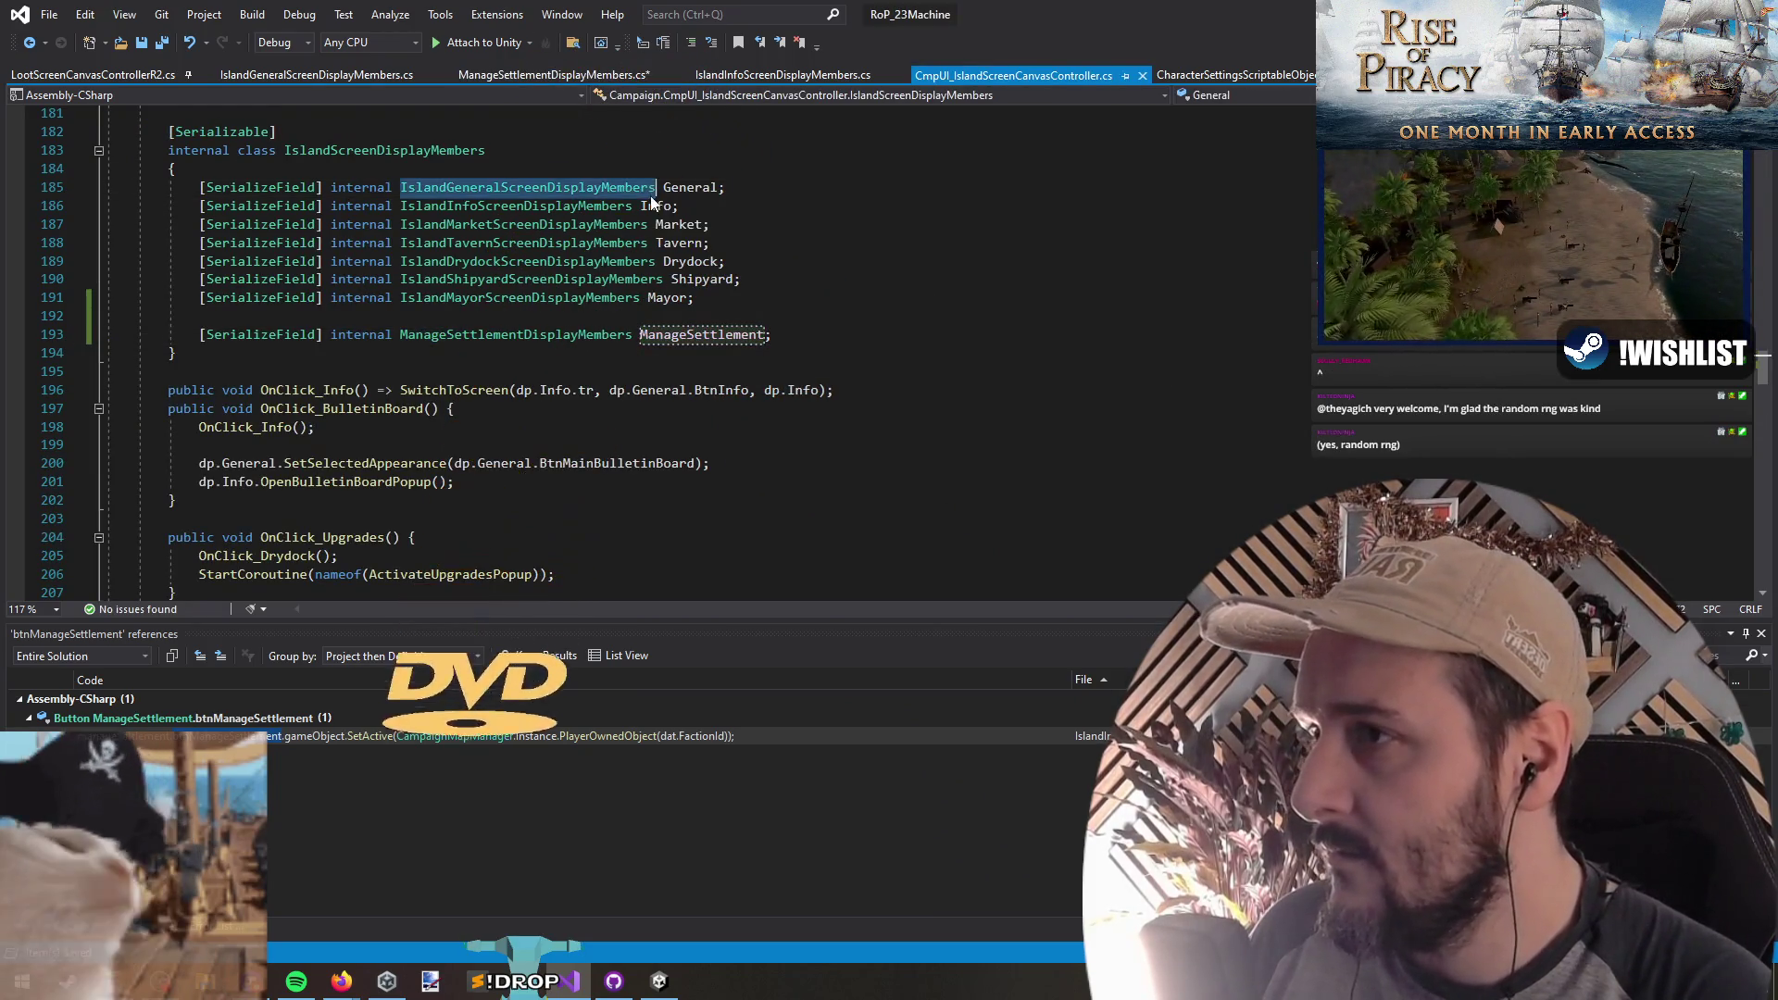
{"action": "left_click", "coordinate": [653, 206]}
{"action": "right_click", "coordinate": [654, 209]}
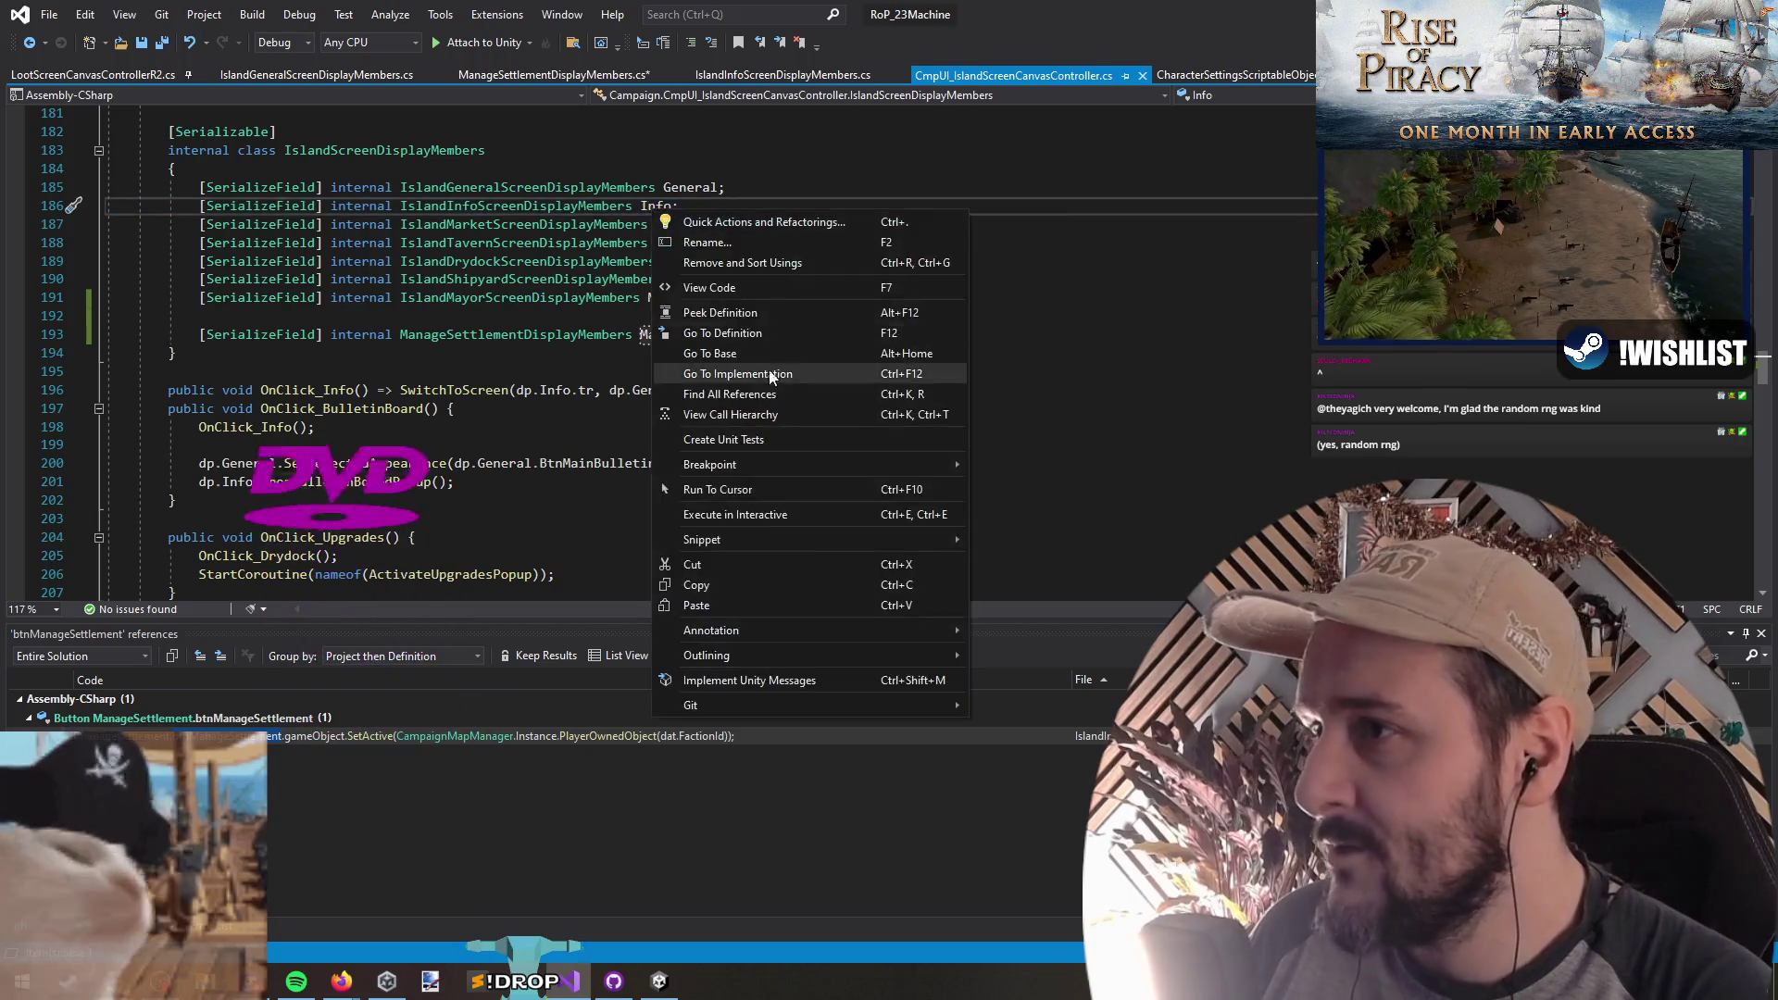
{"action": "right_click", "coordinate": [702, 187]}
{"action": "left_click", "coordinate": [702, 187]}
{"action": "right_click", "coordinate": [702, 187]}
{"action": "left_click", "coordinate": [757, 370]}
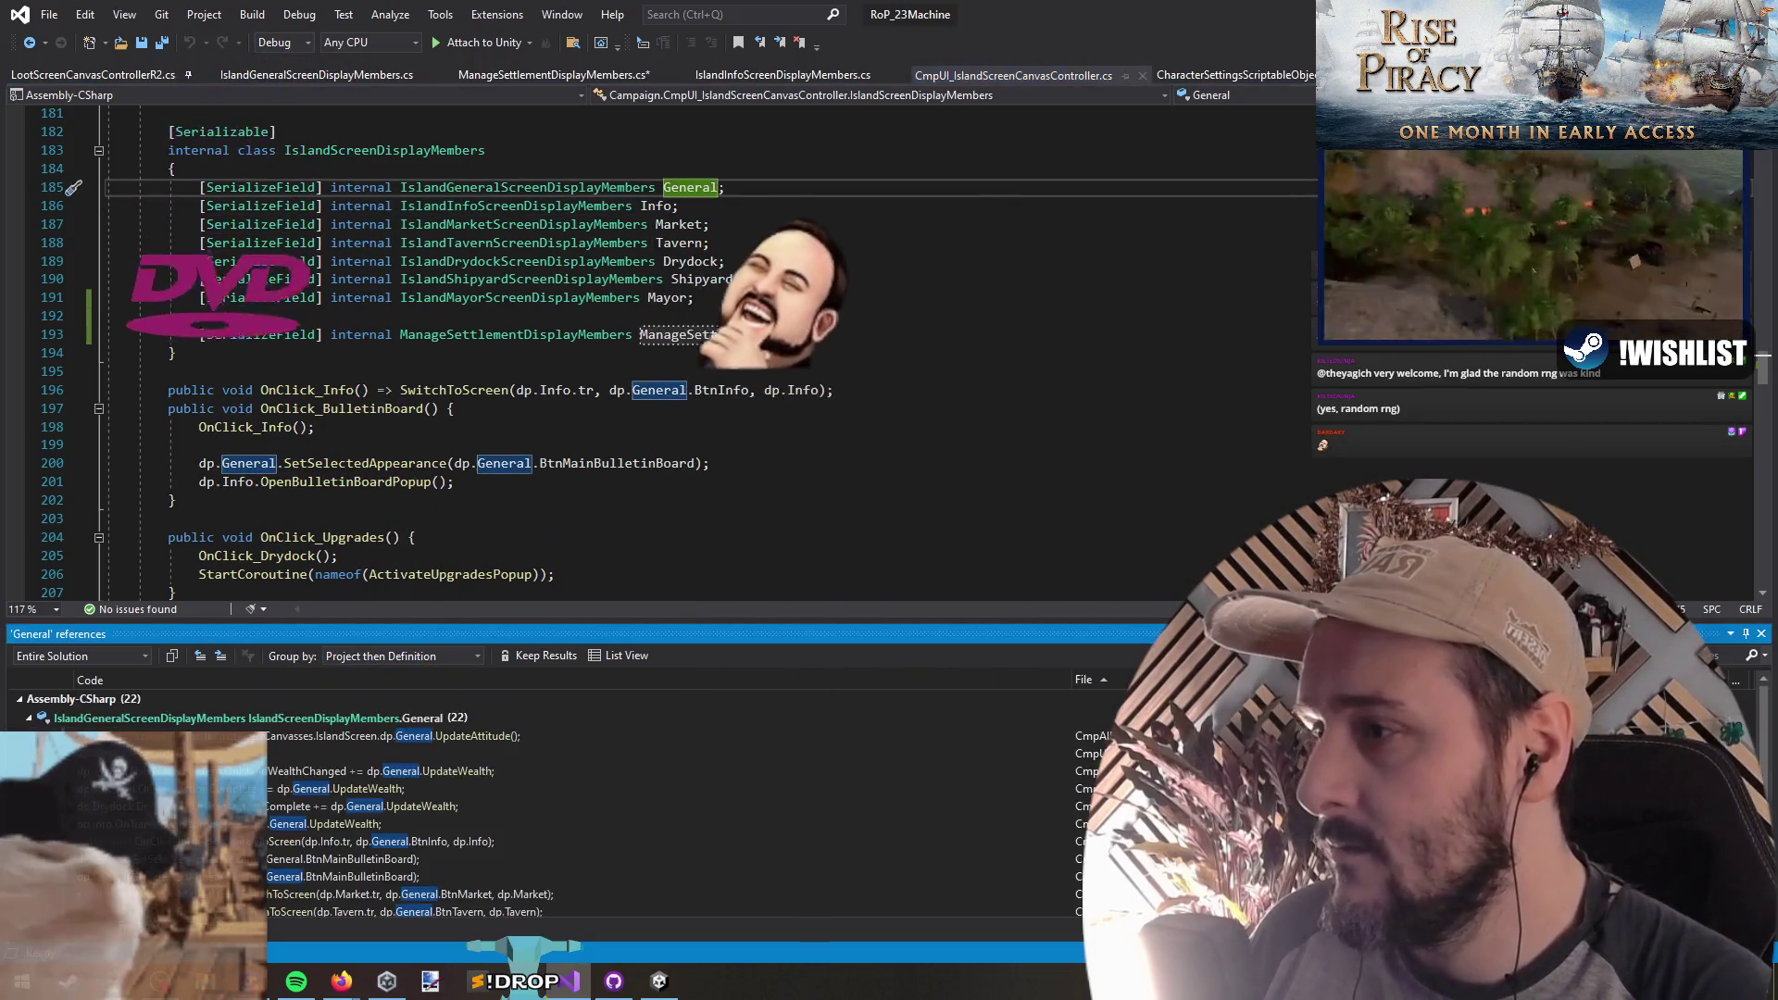
{"action": "left_click_drag", "start_coordinate": [515, 619], "coordinate": [510, 458]}
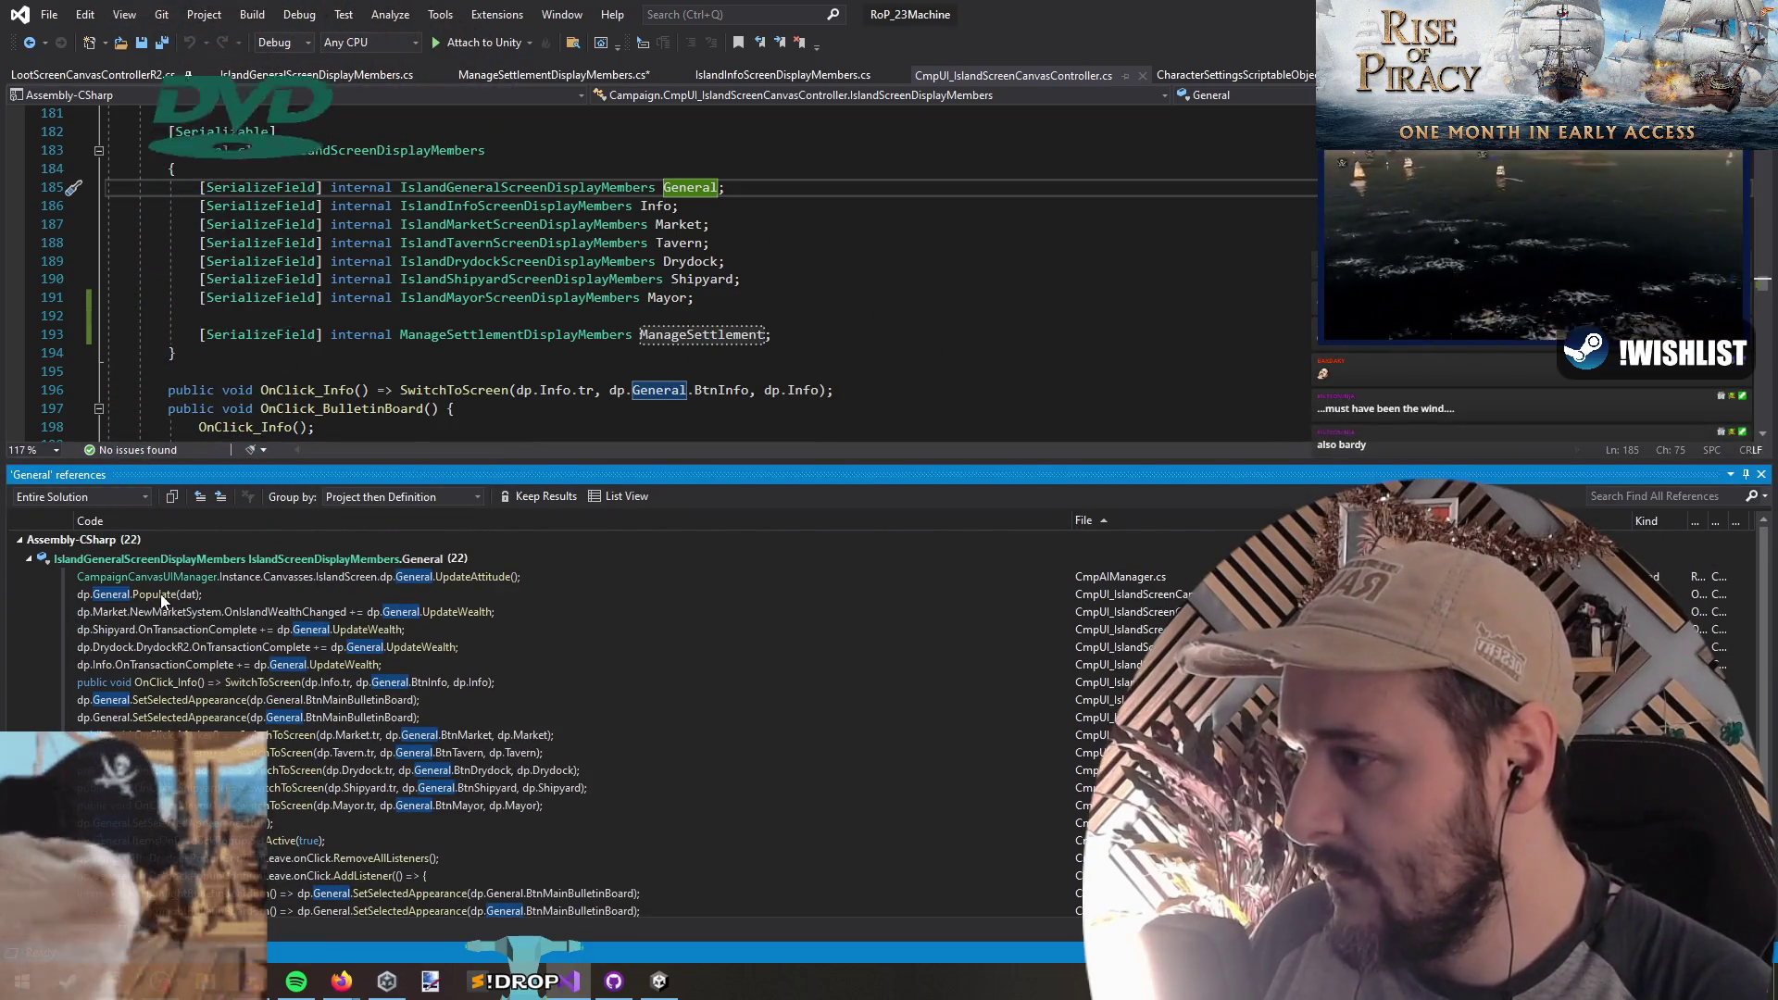
Step: Inspect dp.General.Populate(dat) in OnEnable, then return to ManageSettlementDisplayMembers.cs
{"action": "double_click", "coordinate": [156, 593]}
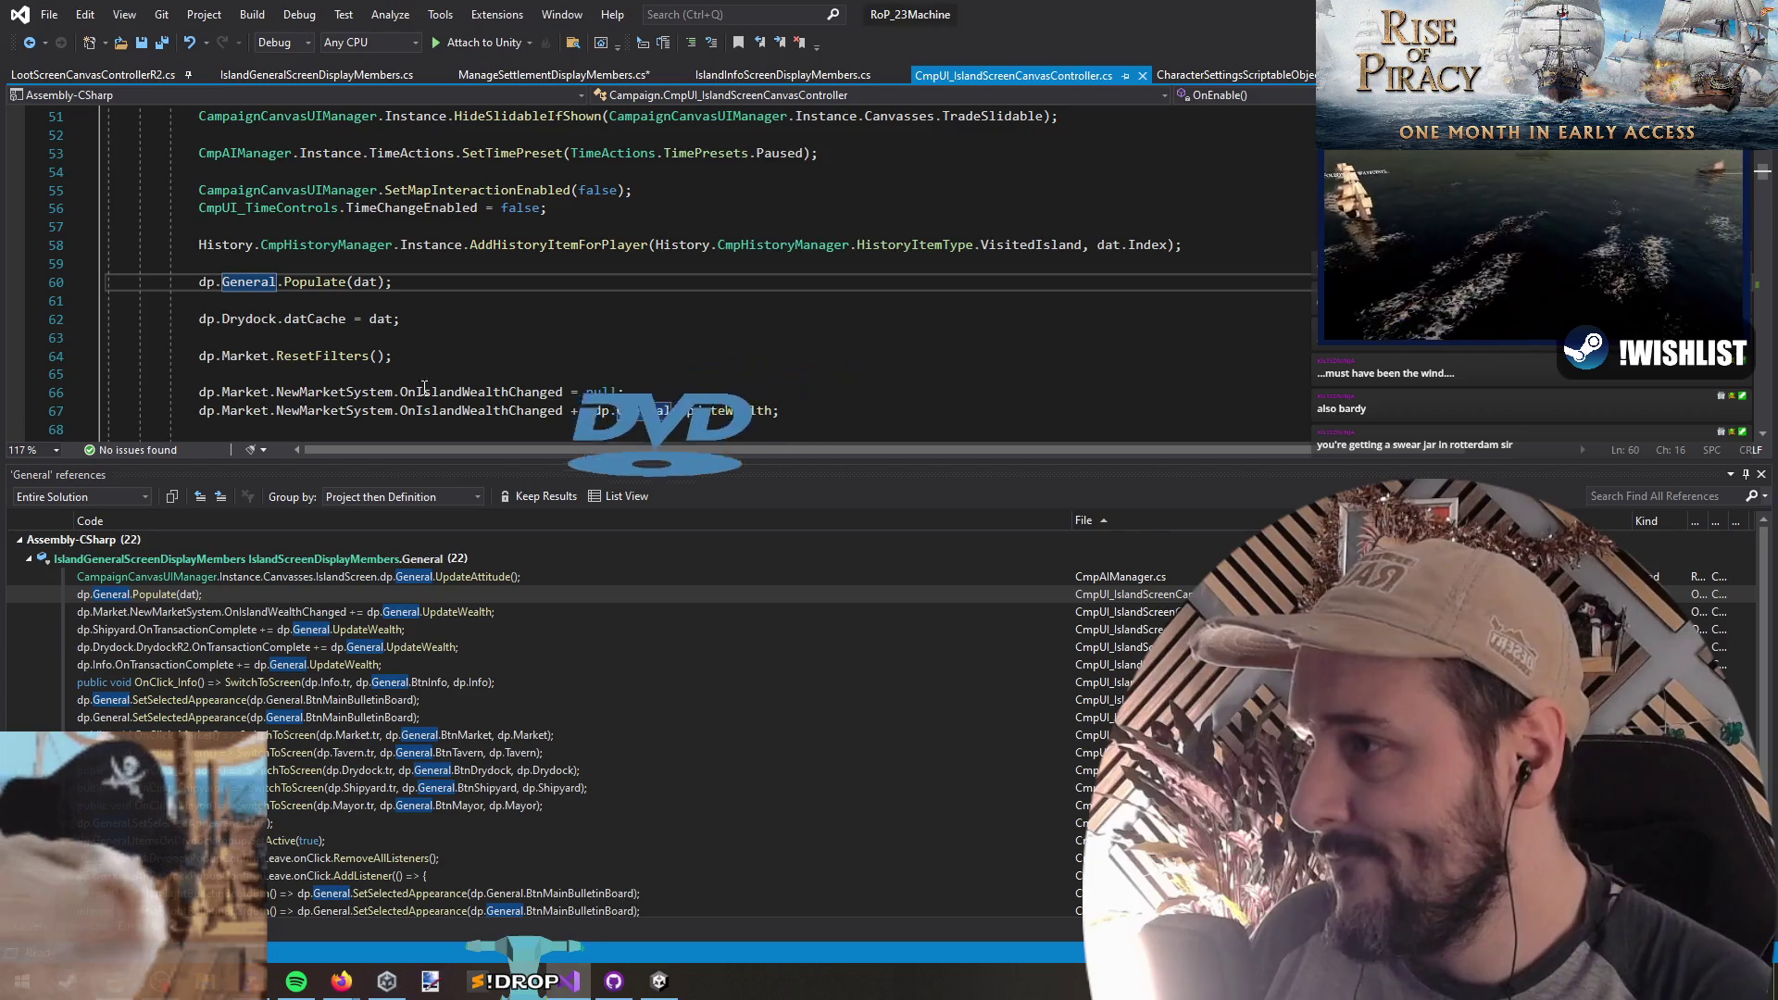
{"action": "scroll", "coordinate": [588, 294], "scroll_direction": "up", "scroll_amount": 6}
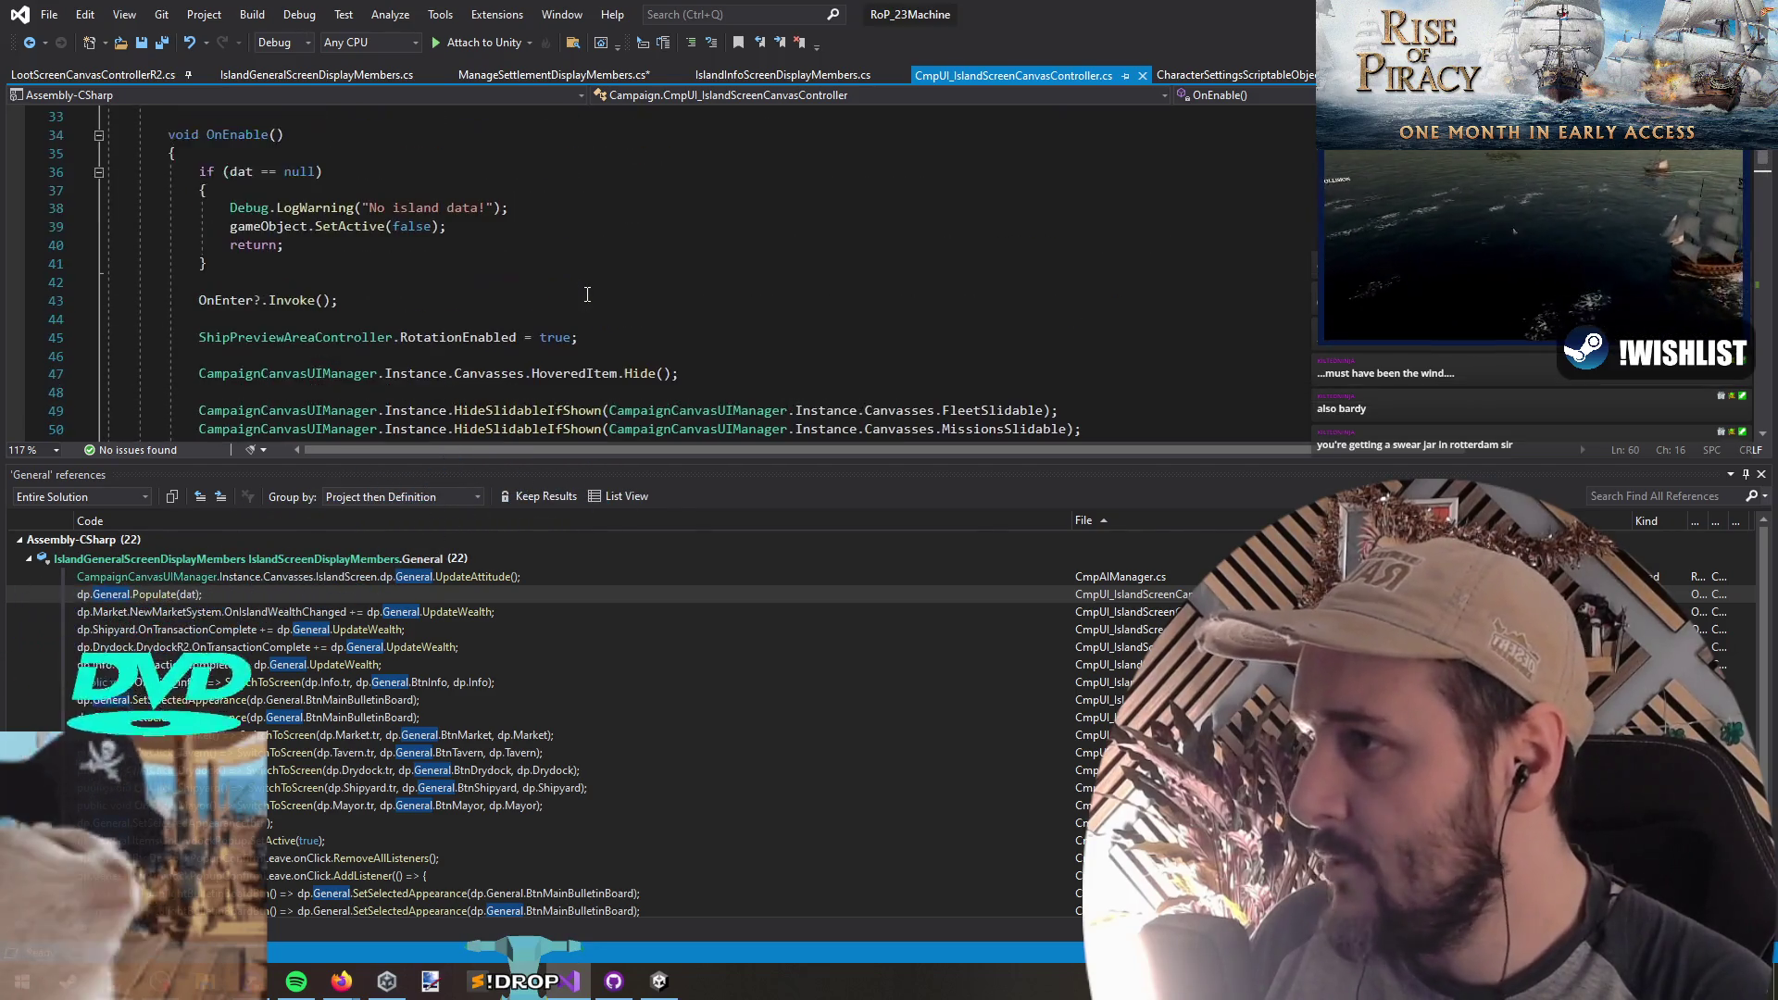
{"action": "scroll", "coordinate": [587, 295], "scroll_direction": "up", "scroll_amount": 4}
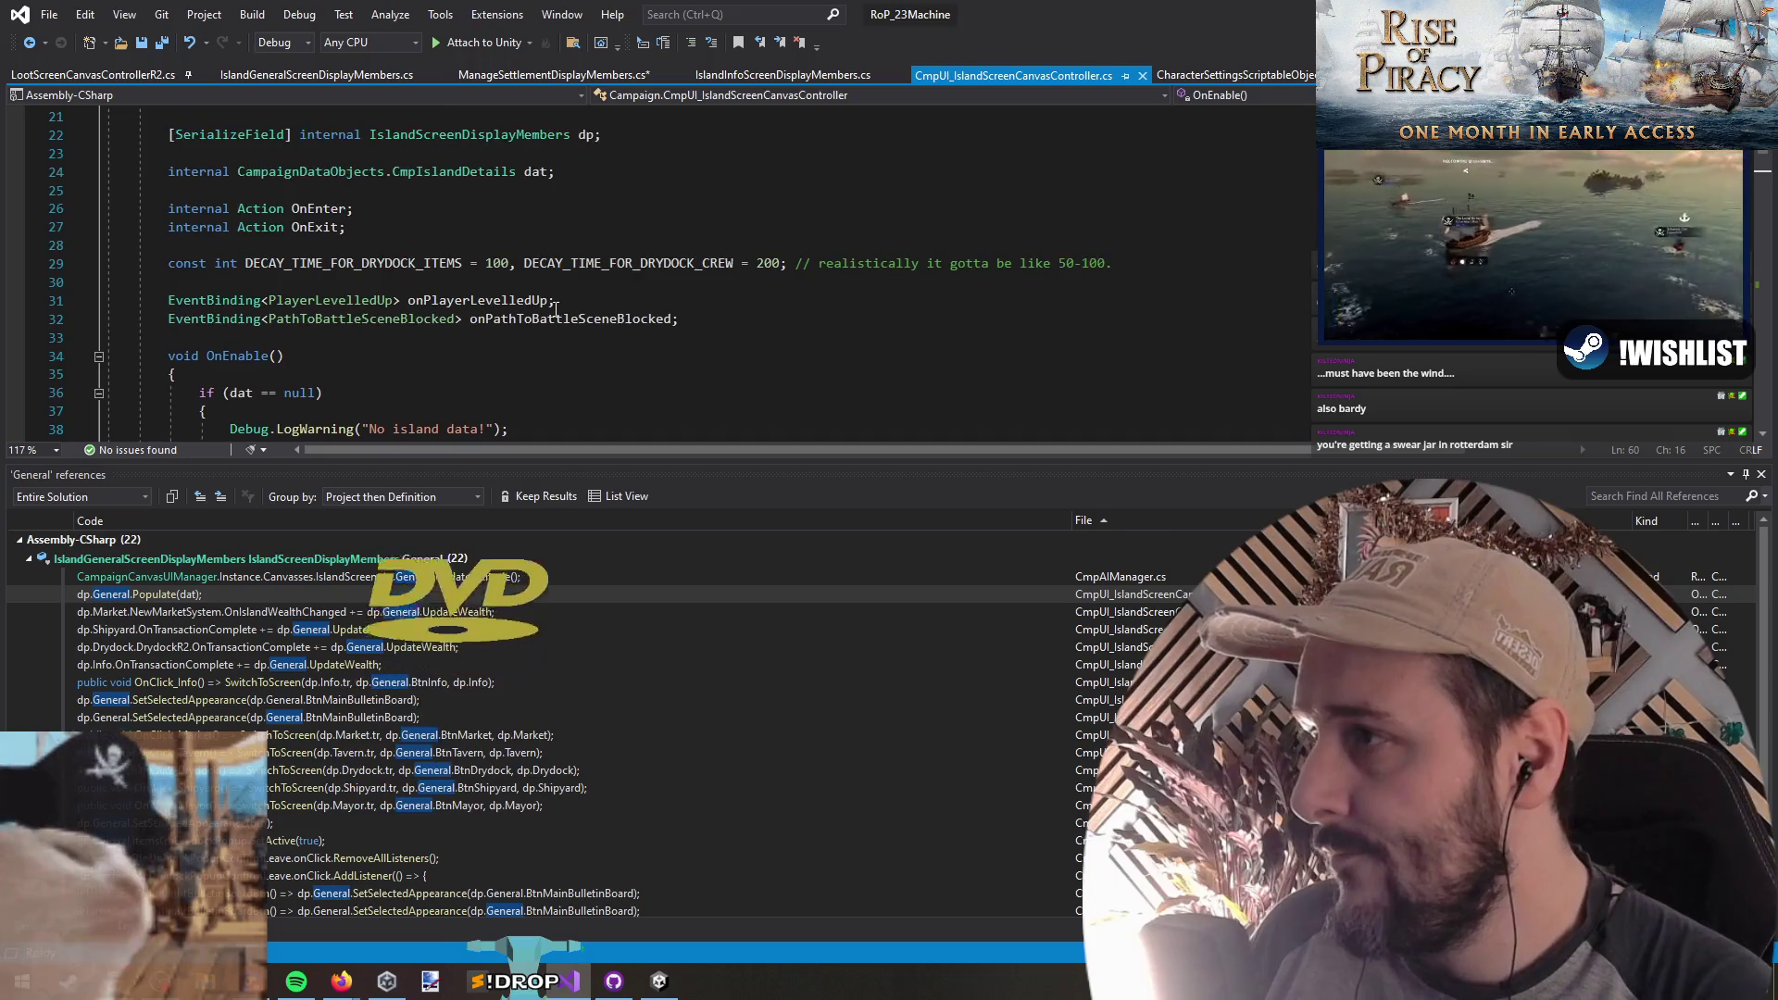
{"action": "scroll", "coordinate": [557, 309], "scroll_direction": "down", "scroll_amount": 5}
{"action": "scroll", "coordinate": [560, 313], "scroll_direction": "up", "scroll_amount": 5}
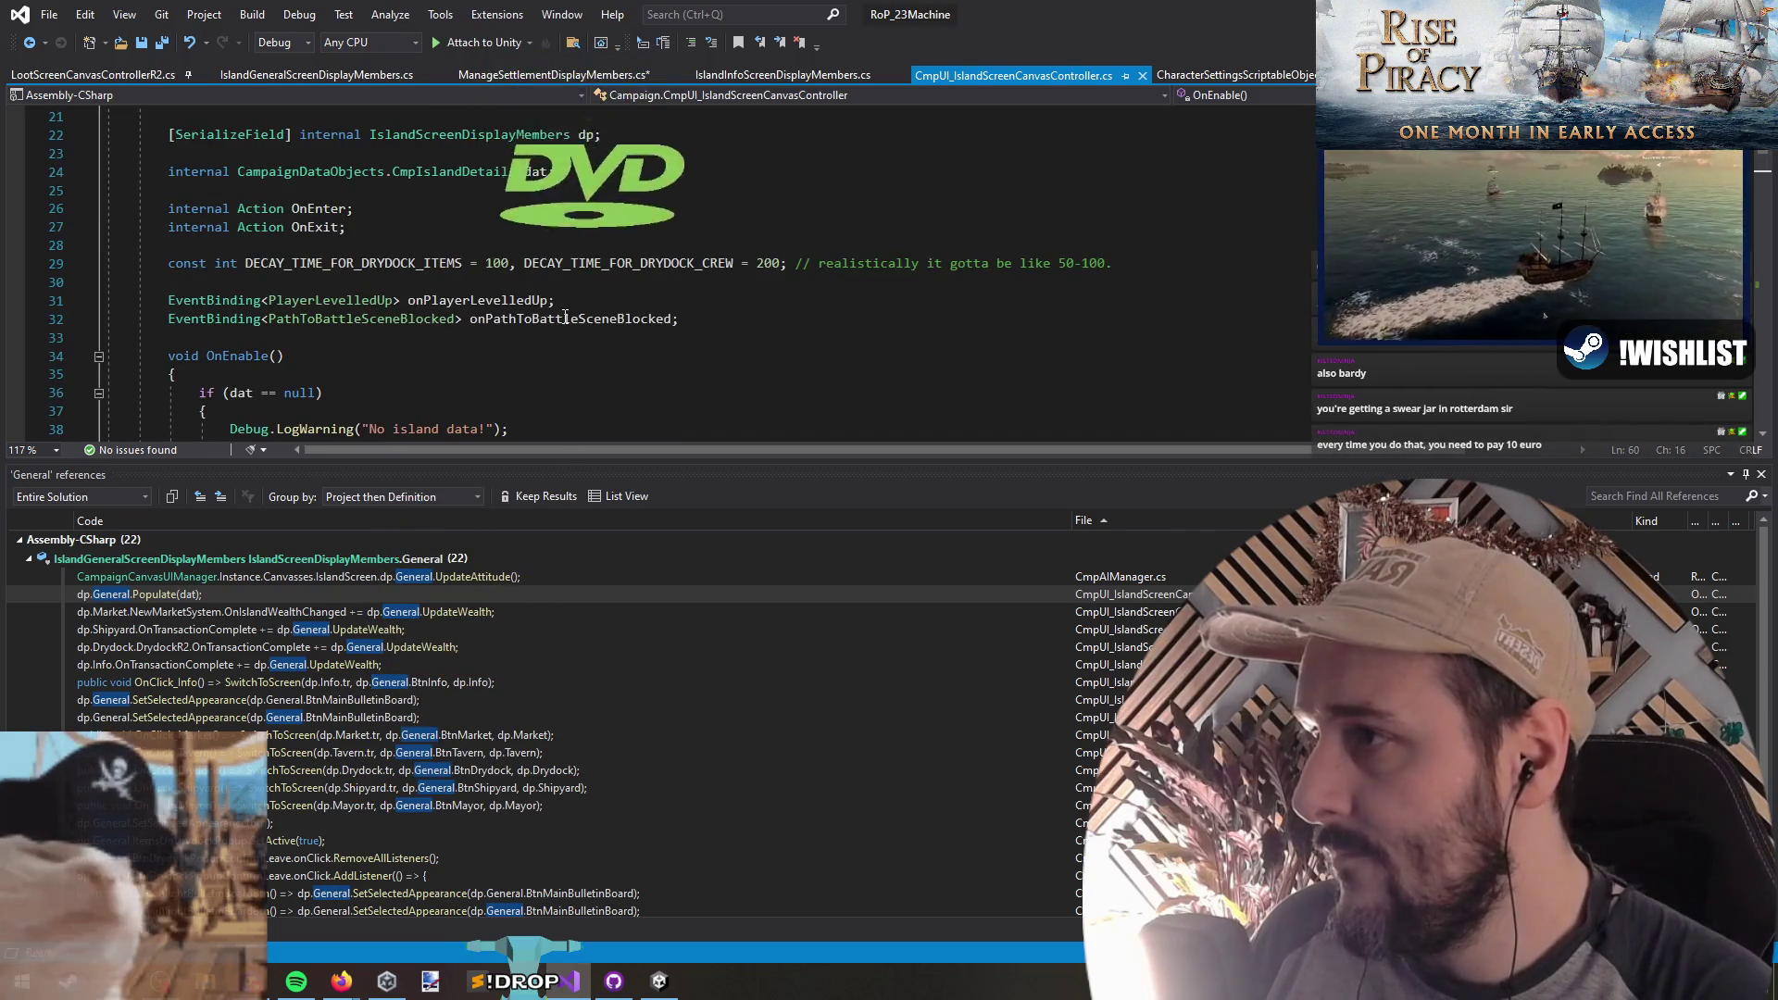
{"action": "scroll", "coordinate": [565, 317], "scroll_direction": "up", "scroll_amount": 6}
{"action": "left_click", "coordinate": [554, 74]}
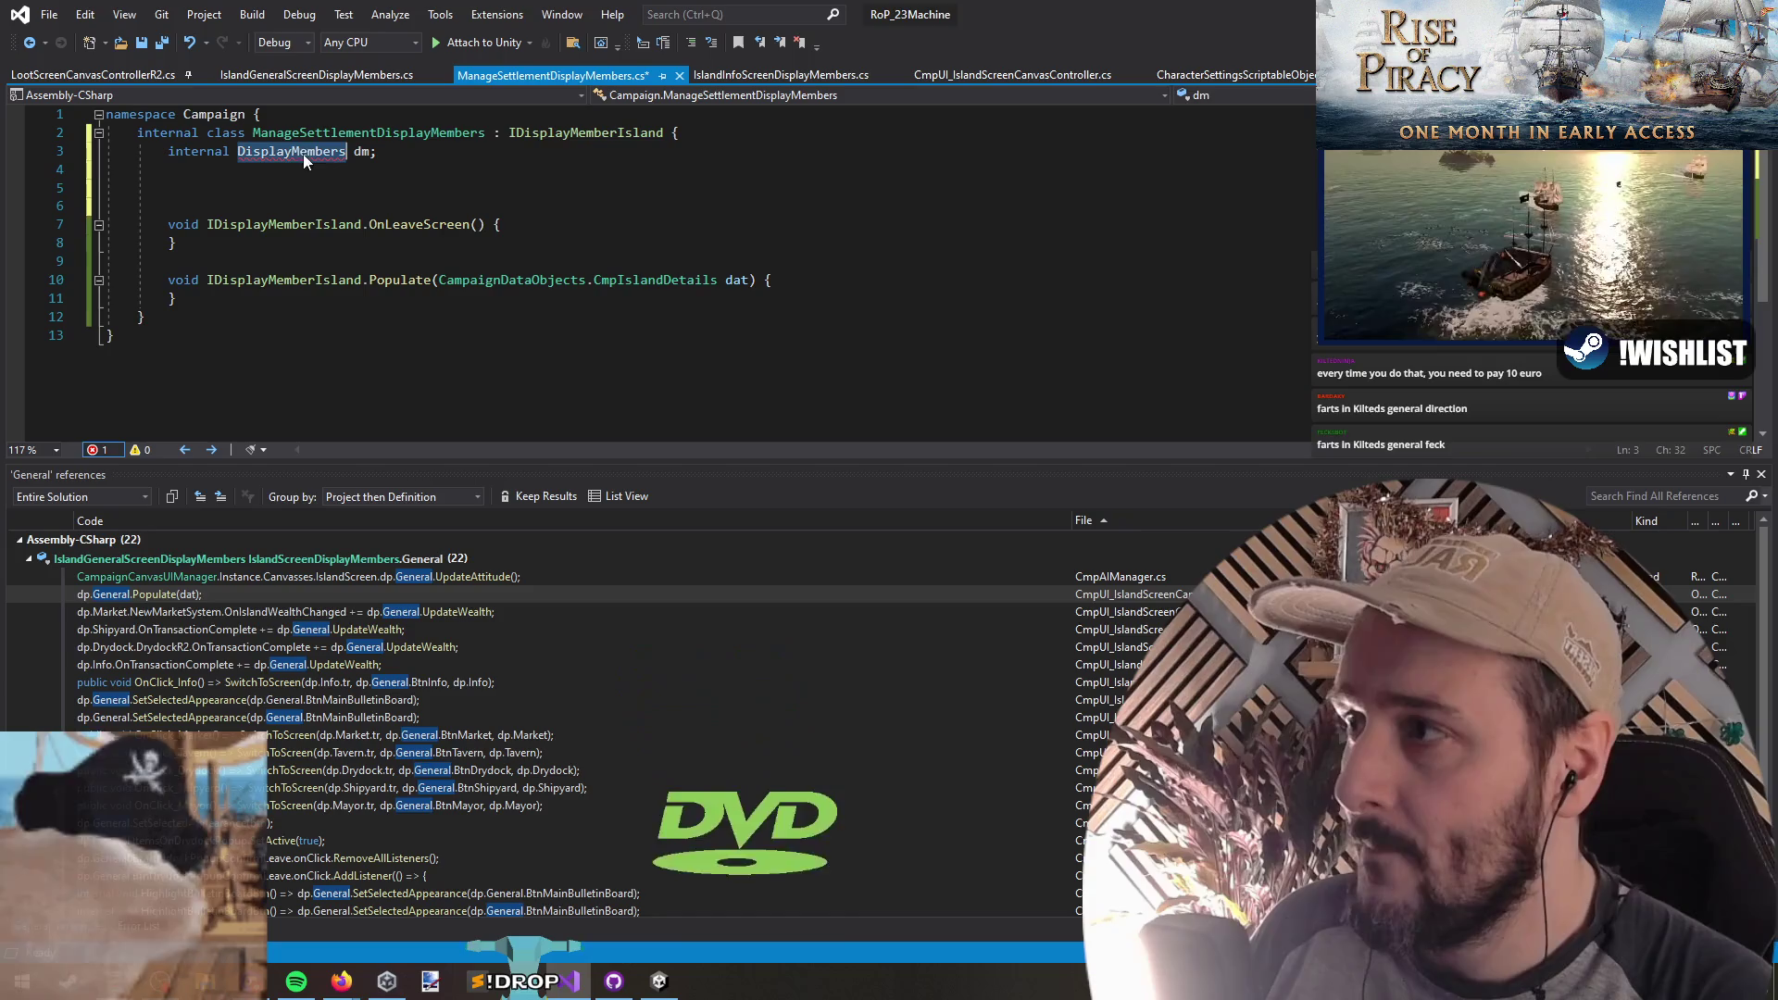
Step: Add '[SerializeField] internal Button TabButton;' on line 3 of ManageSettlementDisplayMembers
{"action": "left_click", "coordinate": [288, 187]}
{"action": "key", "text": "ctrl+Tab"}
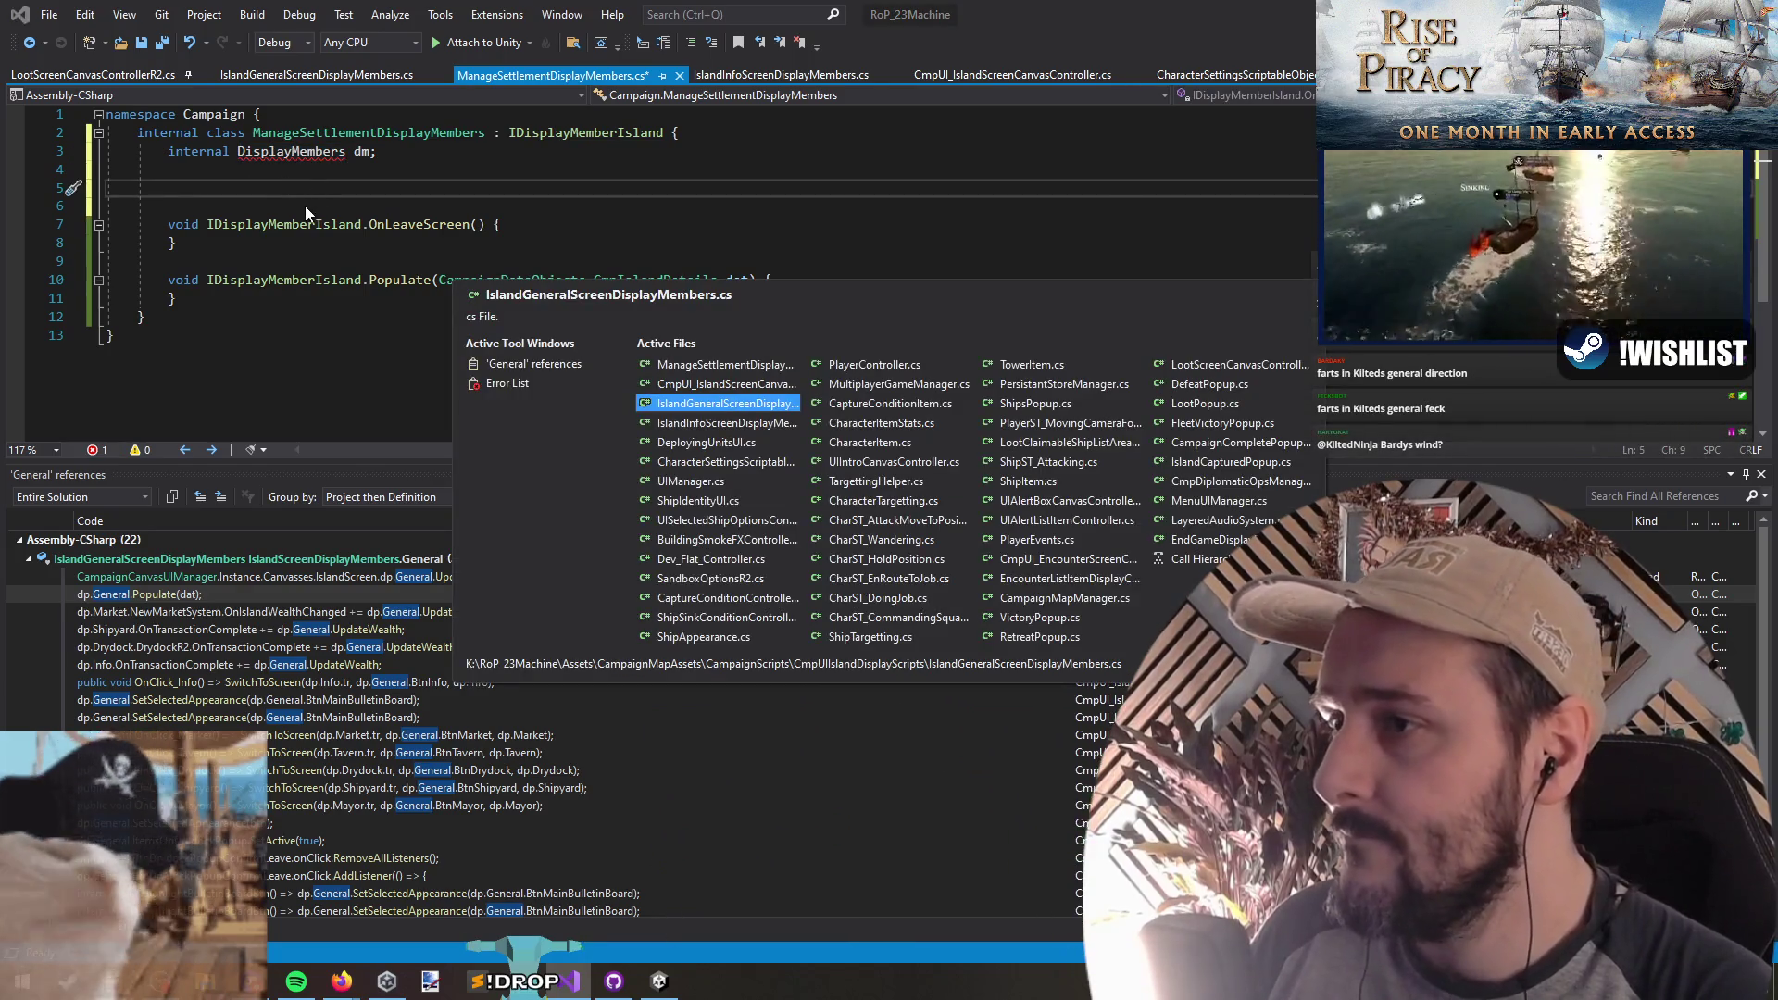
{"action": "scroll", "coordinate": [409, 341], "scroll_direction": "down", "scroll_amount": 9}
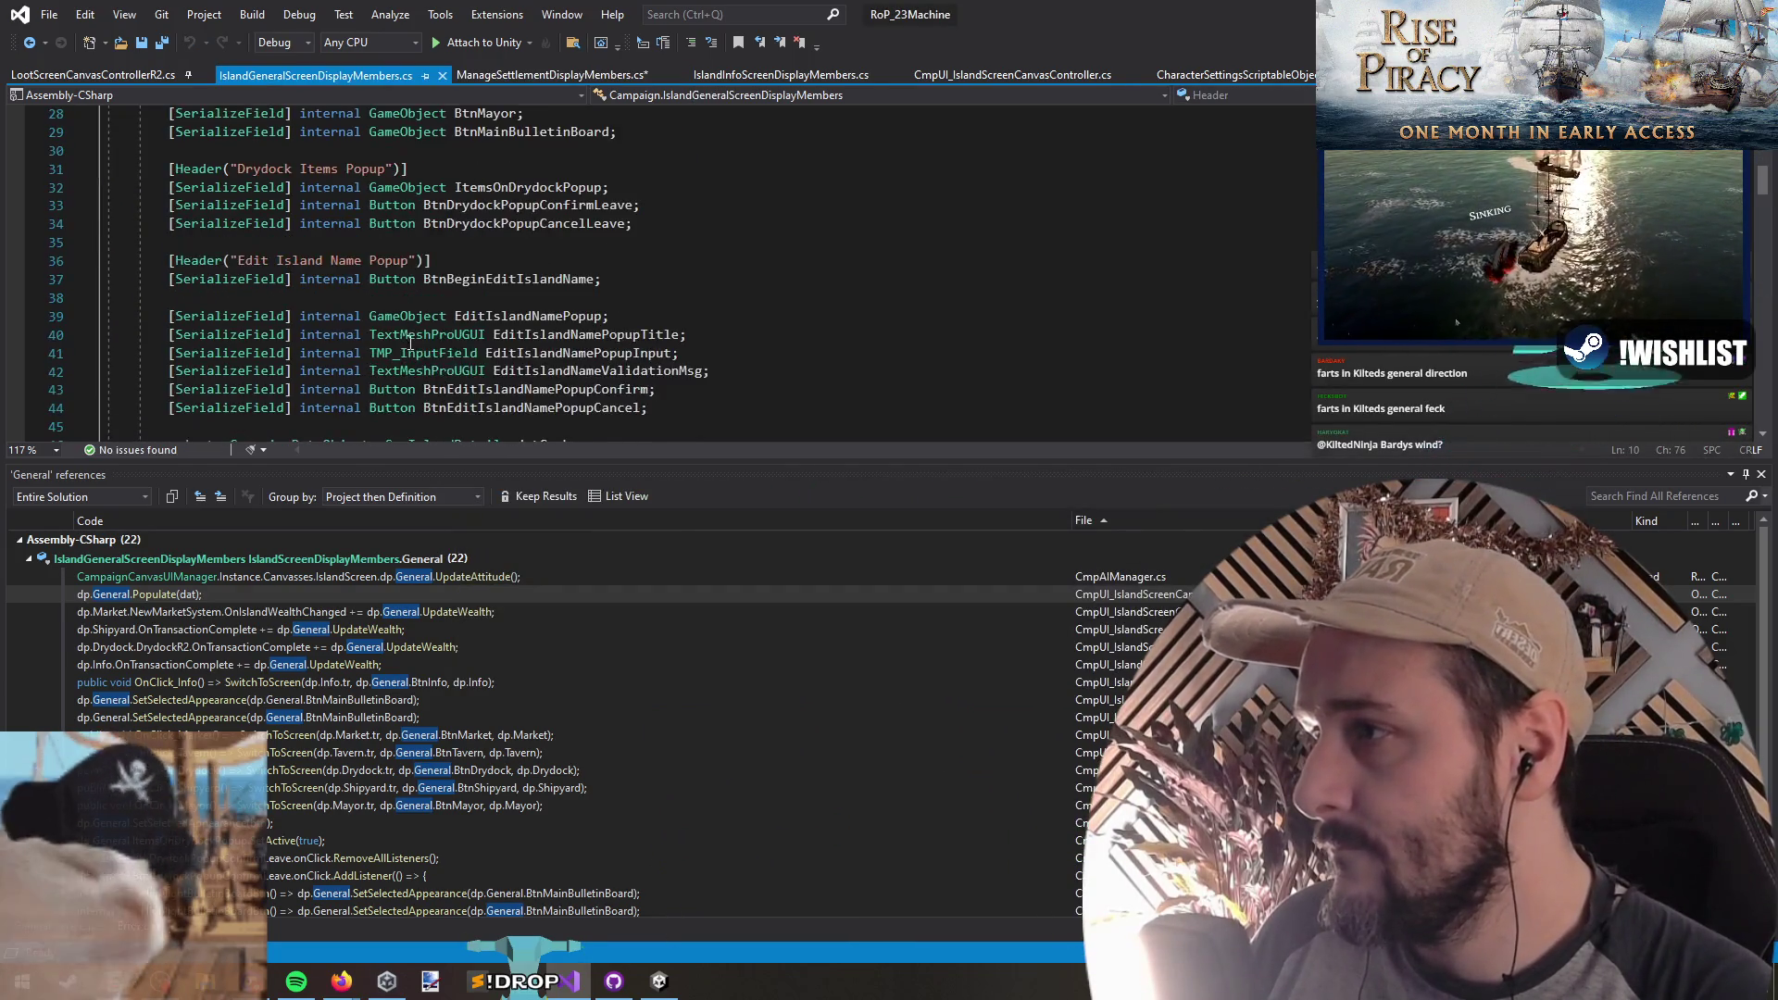
{"action": "key", "text": "ctrl+Tab"}
{"action": "double_click", "coordinate": [282, 153]}
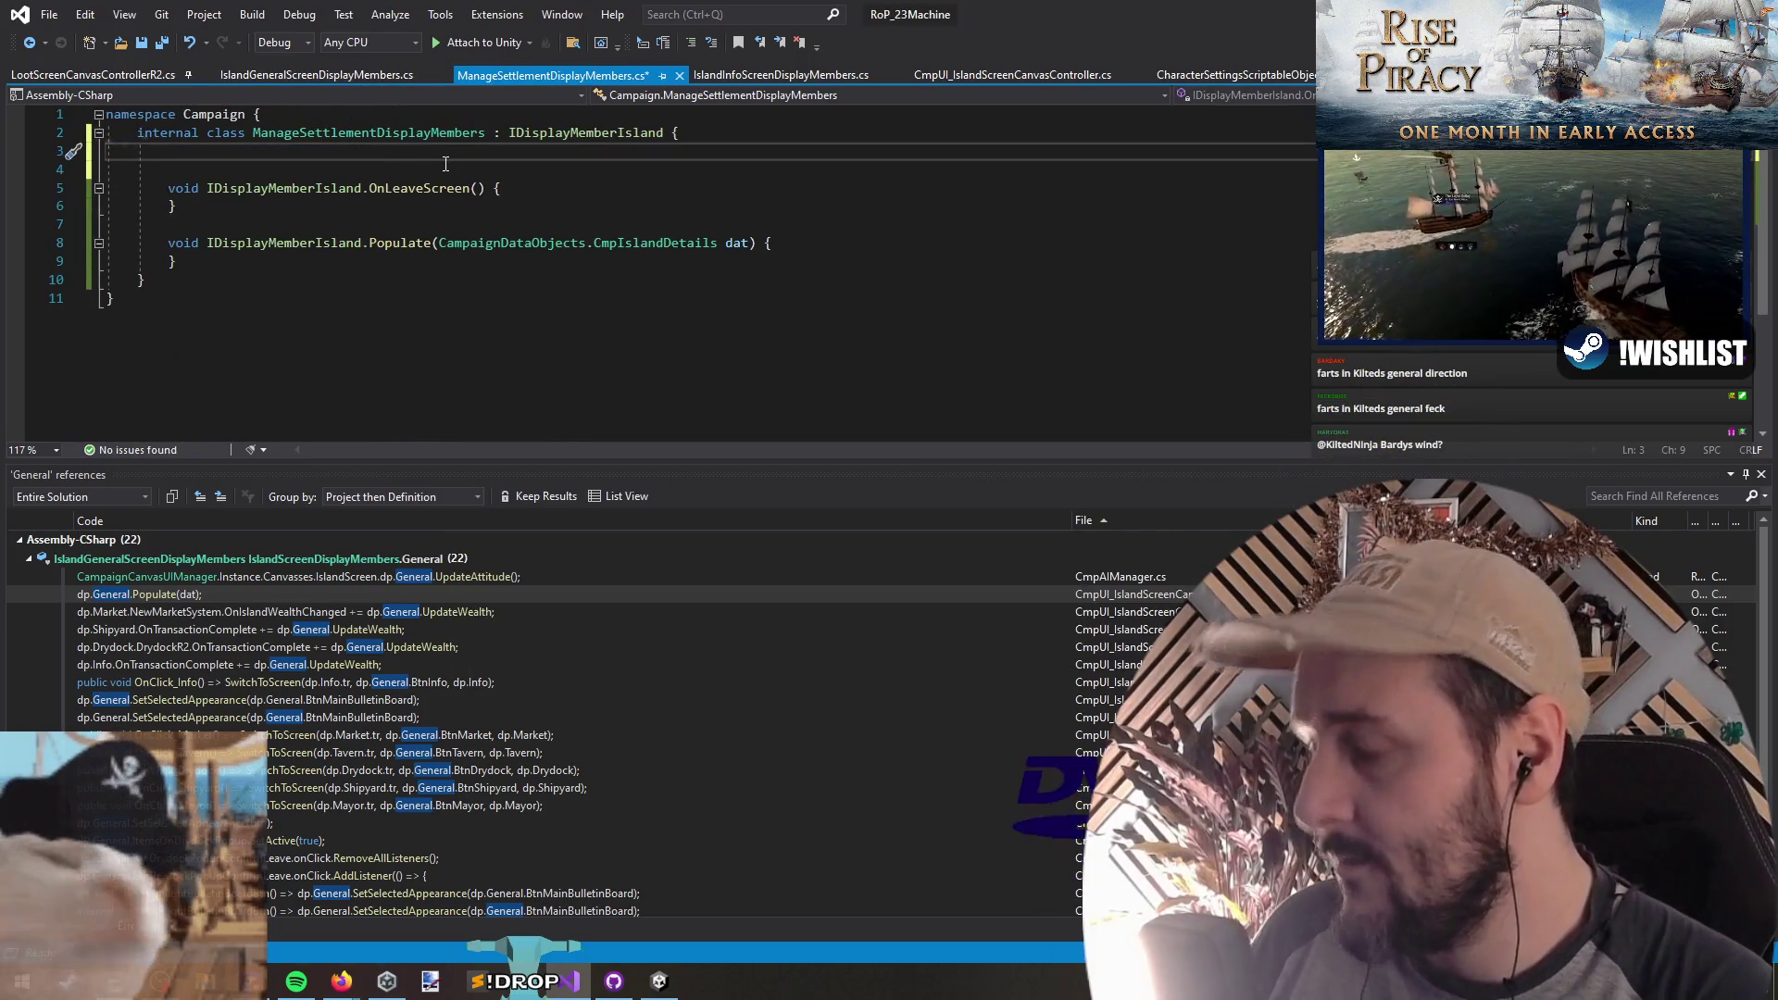
{"action": "type", "text": "[Serializ"}
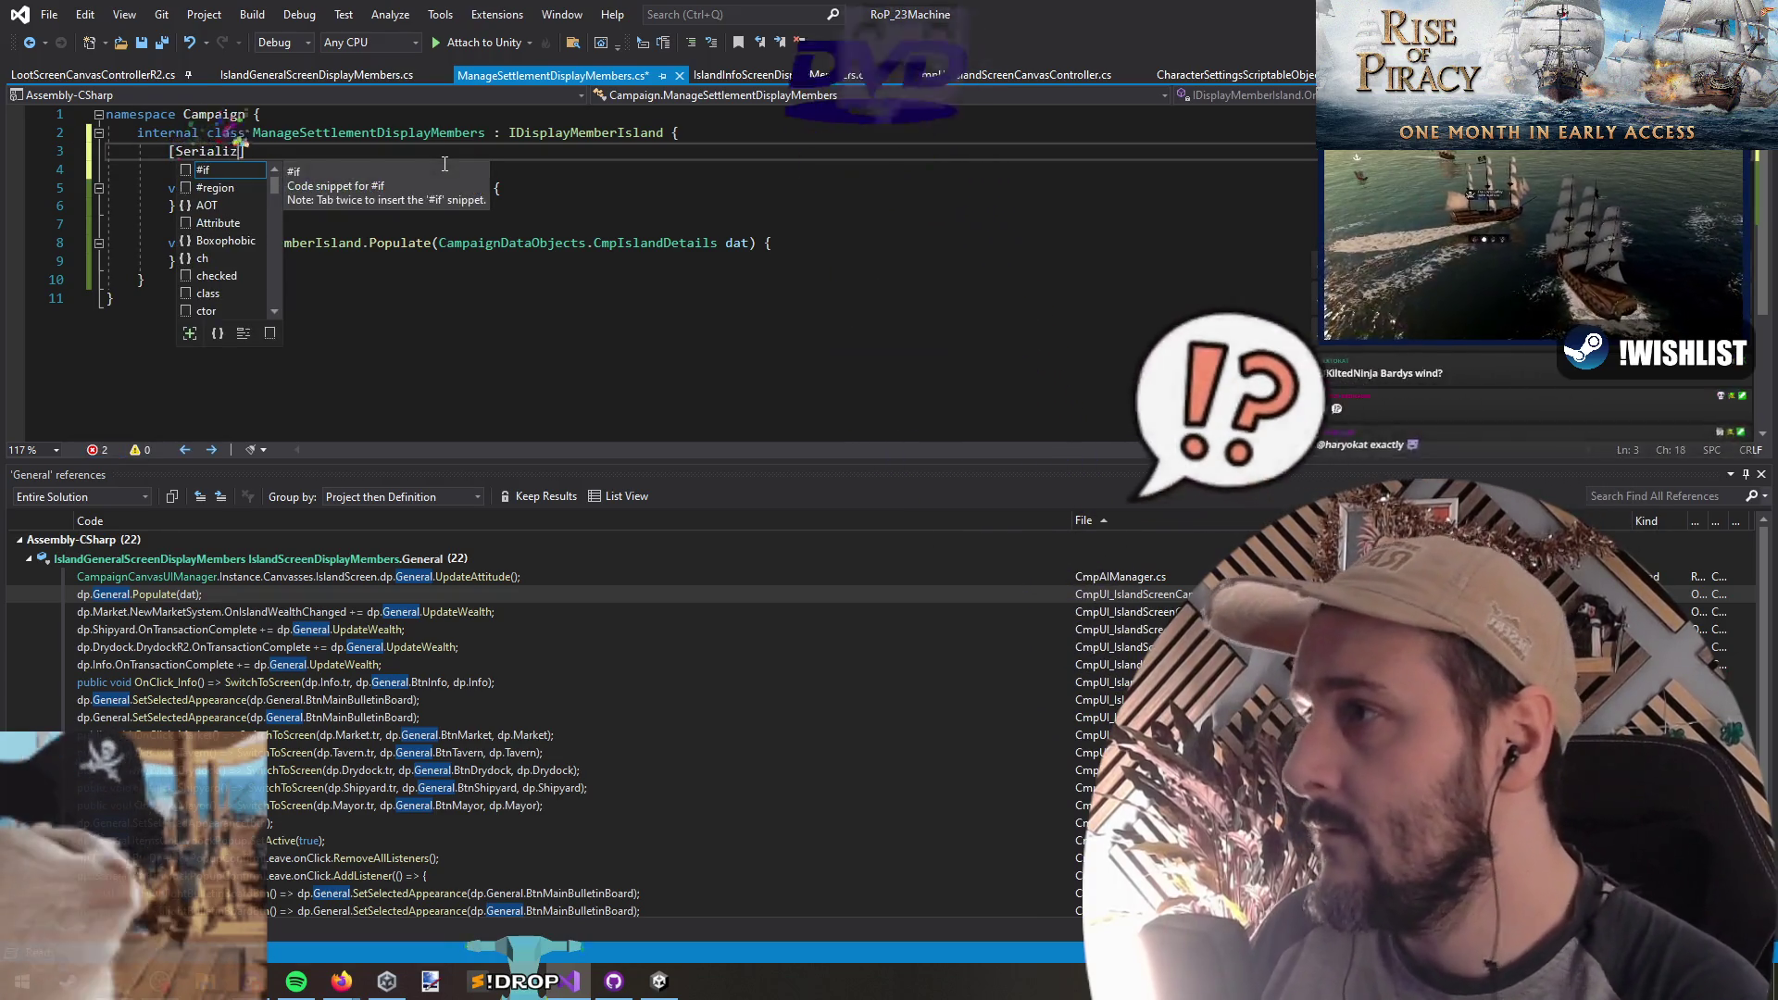
{"action": "type", "text": "eField] I"}
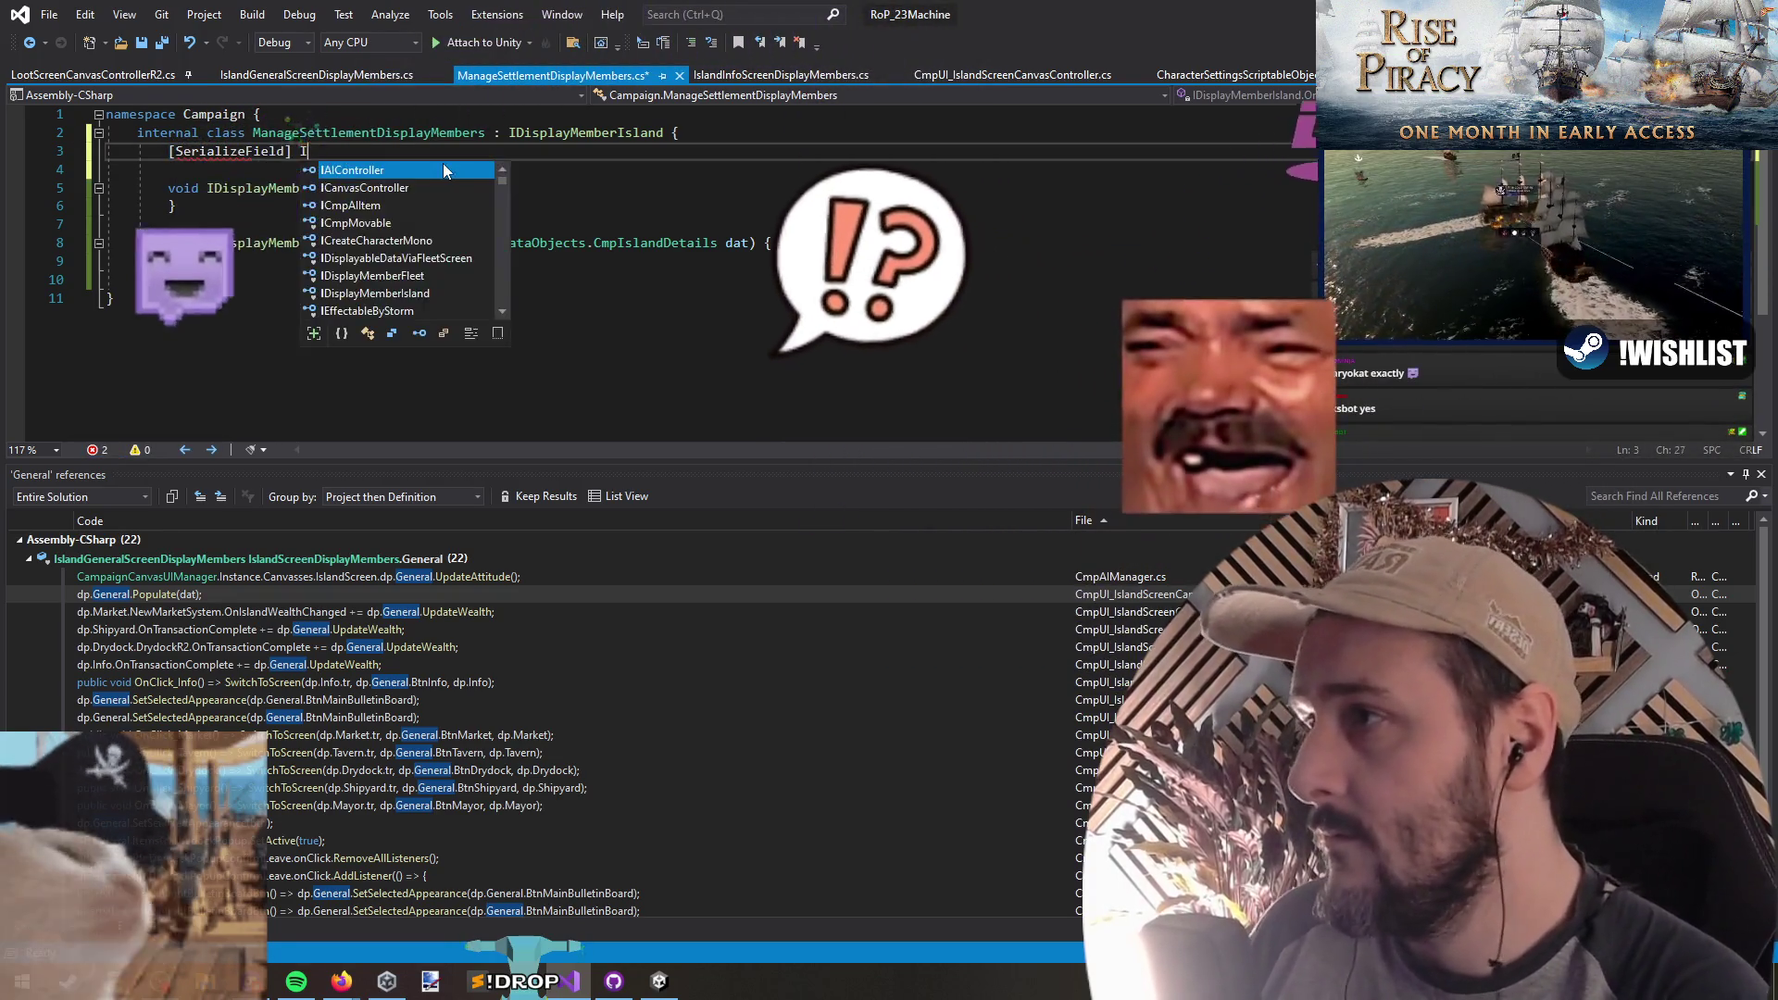
{"action": "type", "text": "nternal "}
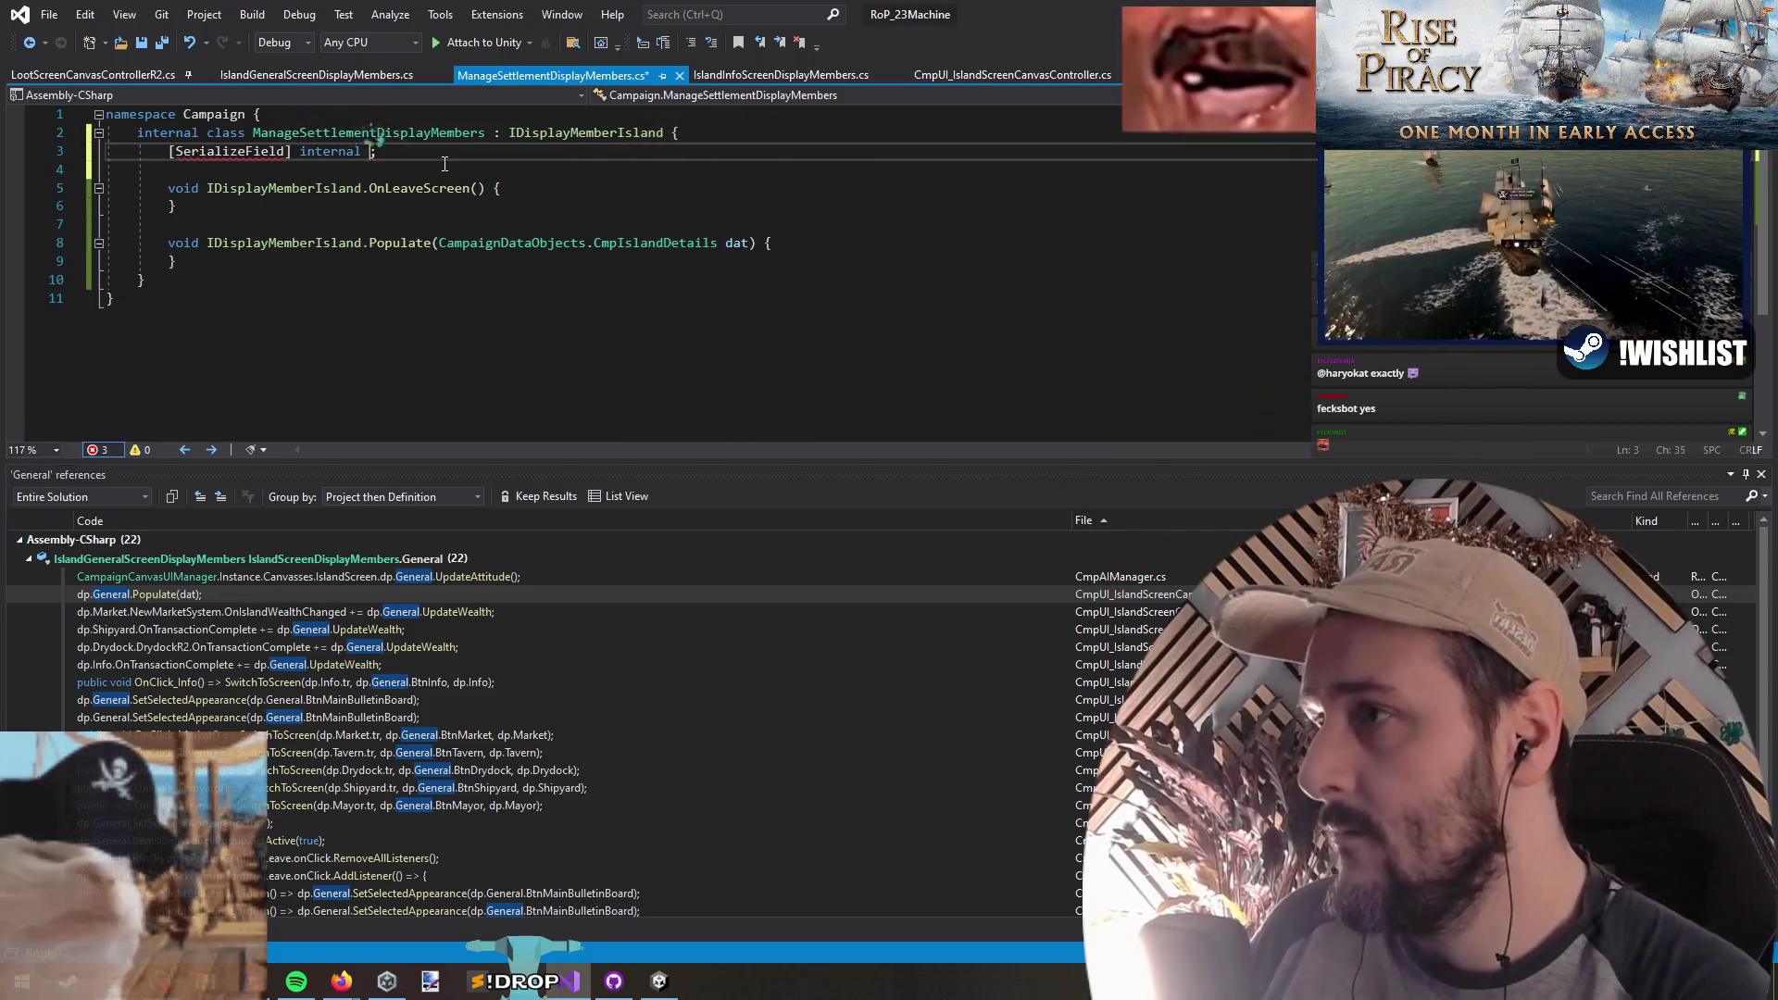
{"action": "type", "text": "Btn"}
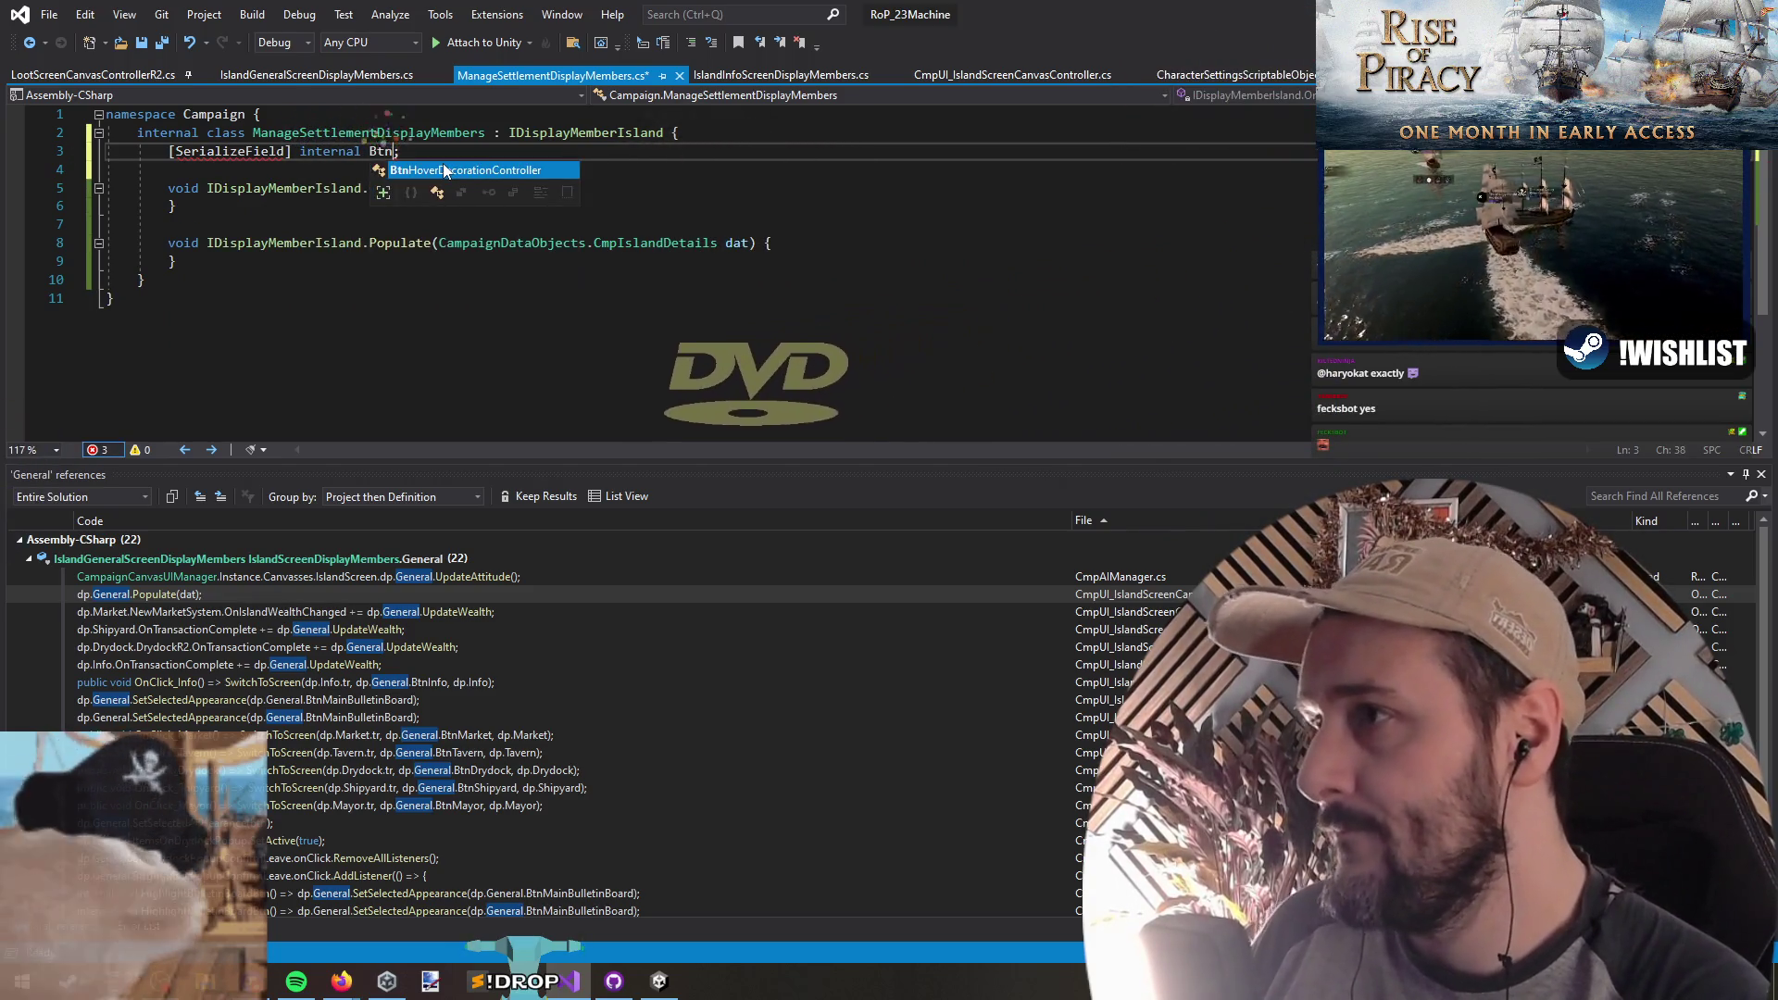
{"action": "key", "text": "BackSpace"}
{"action": "type", "text": "utton btn"}
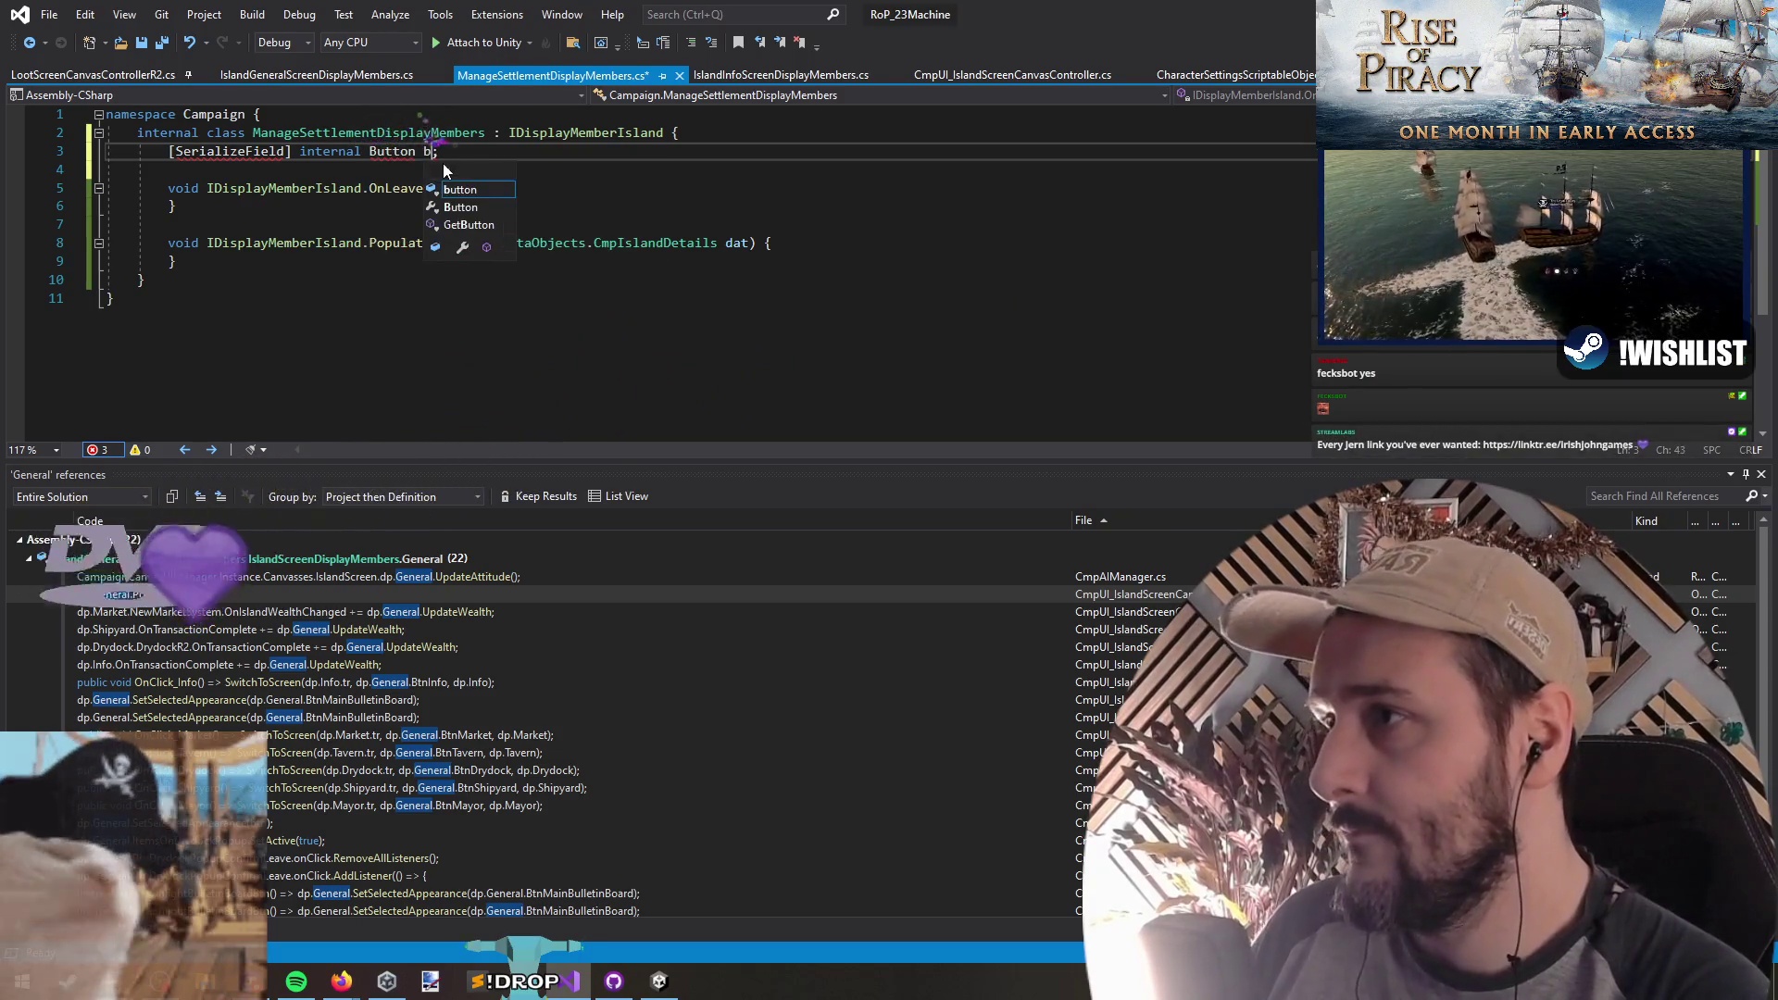
{"action": "type", "text": "Manage"}
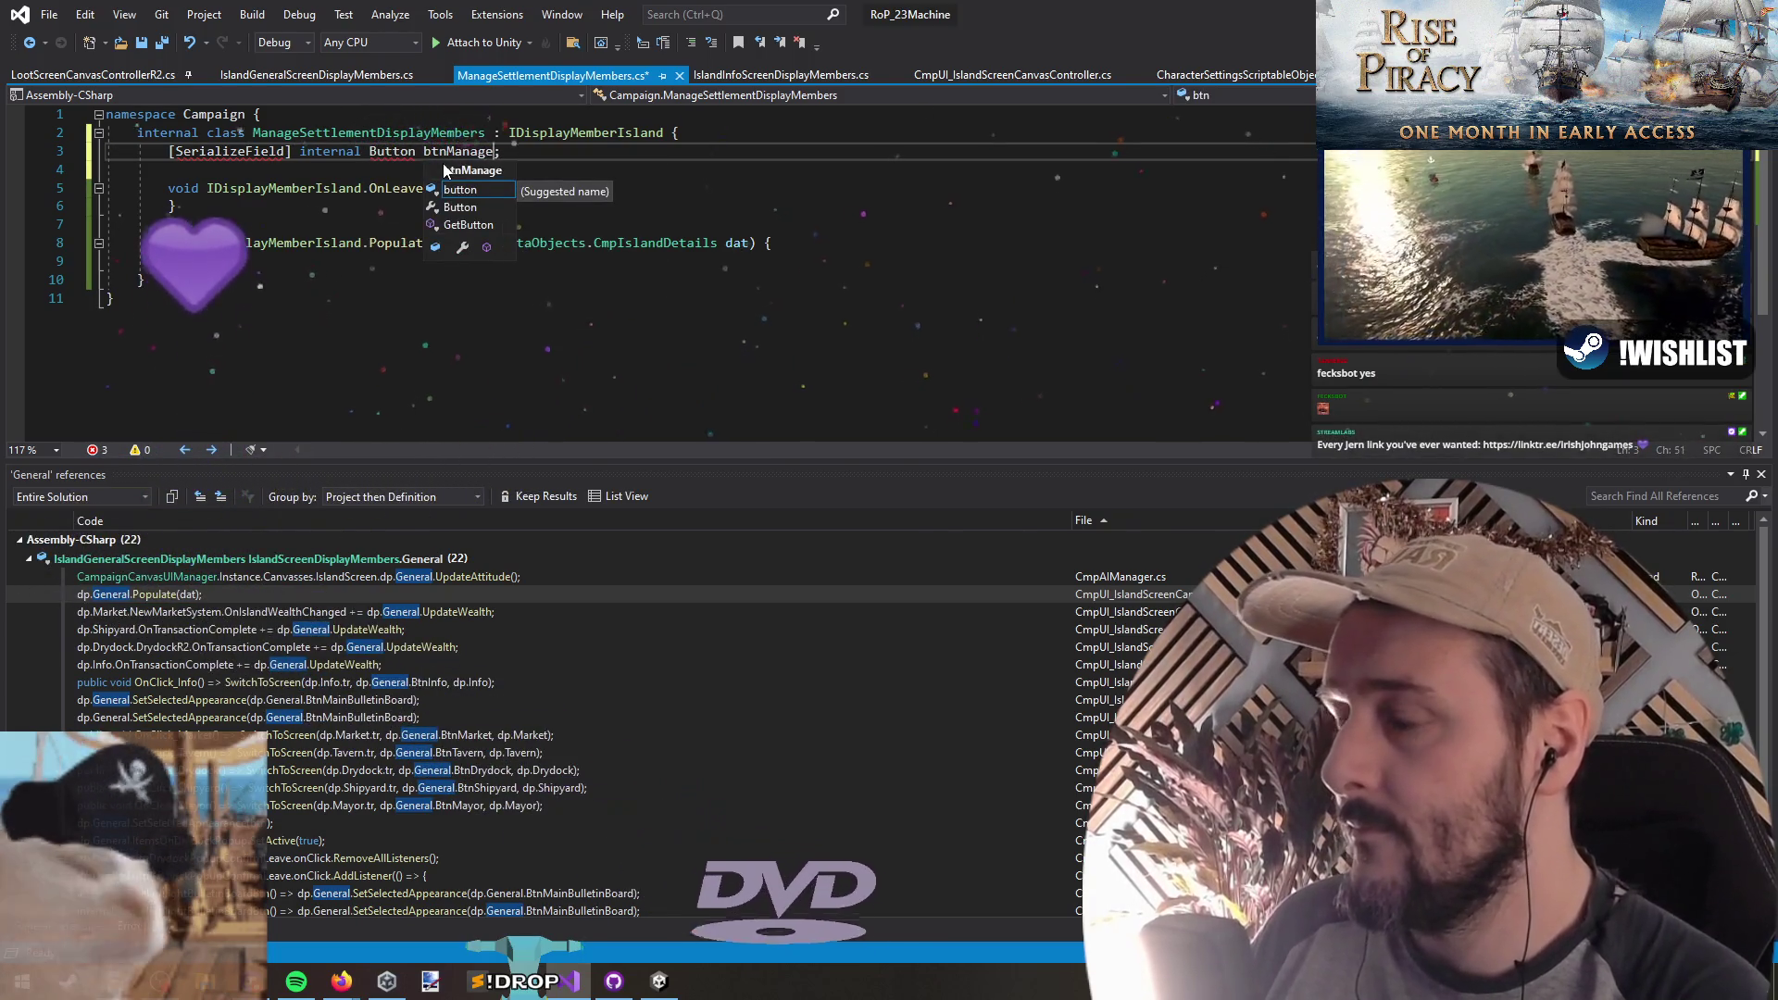
{"action": "key", "text": "ctrl+shift+Right"}
{"action": "type", "text": "TabBut"}
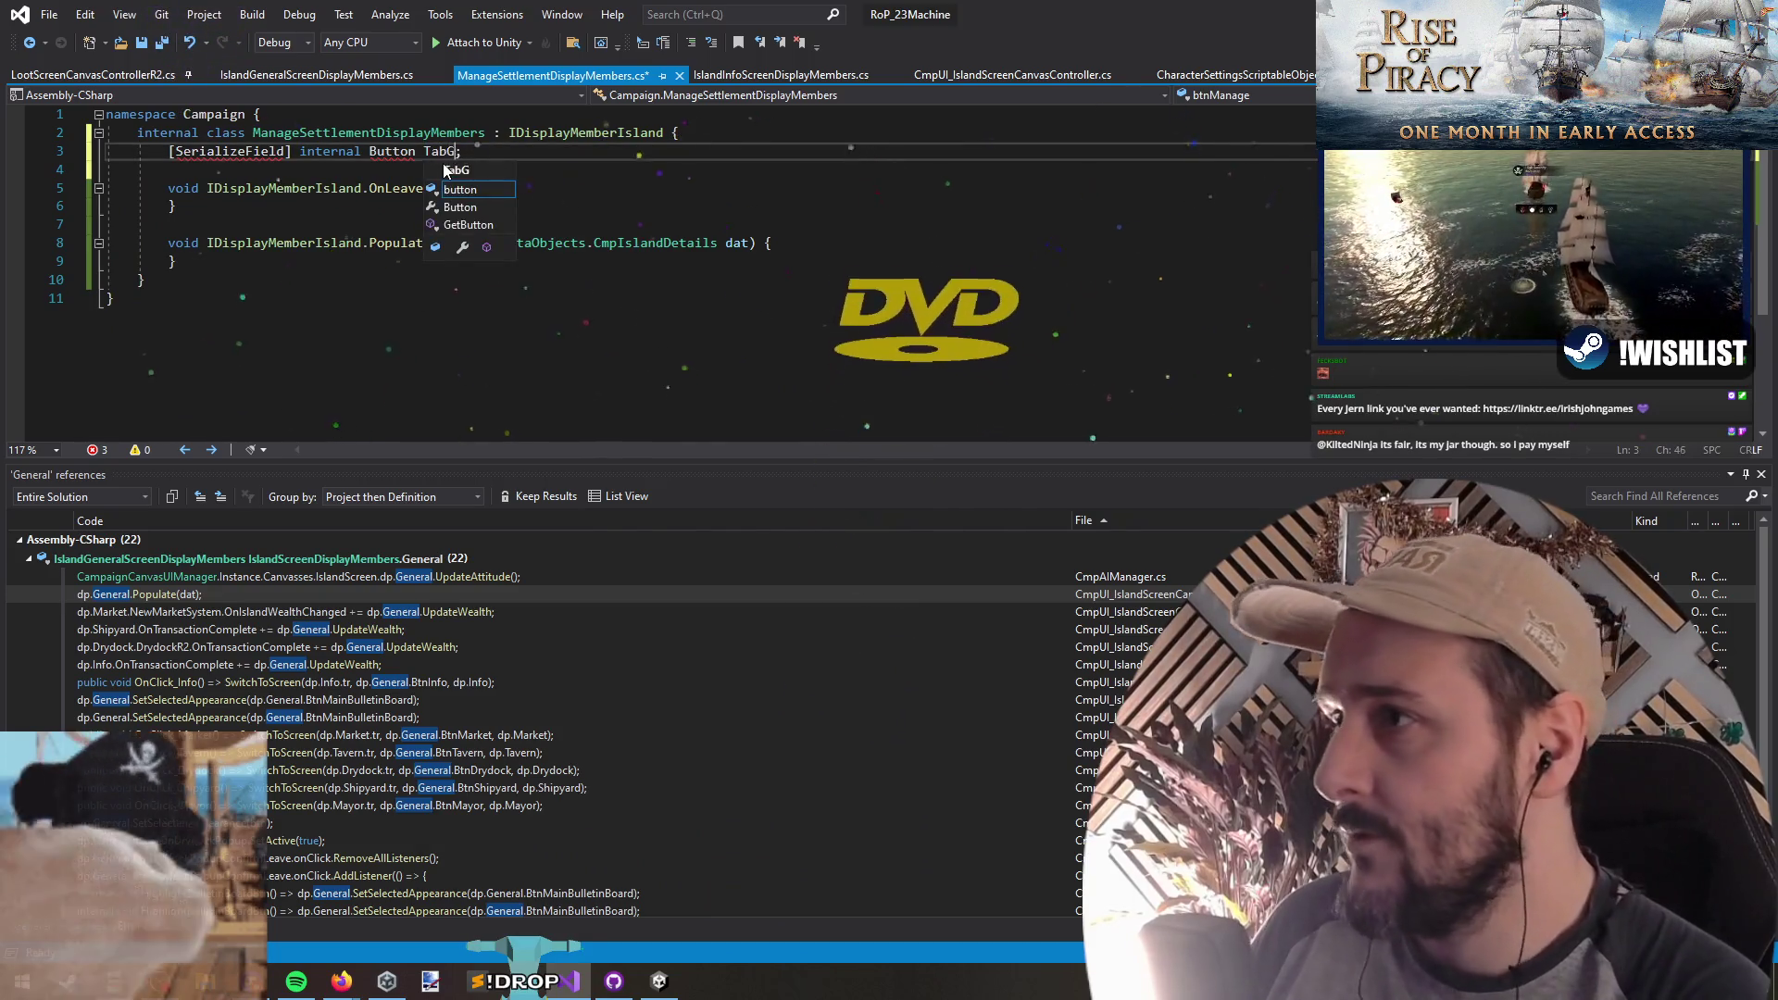
{"action": "type", "text": "ton"}
{"action": "key", "text": "End"}
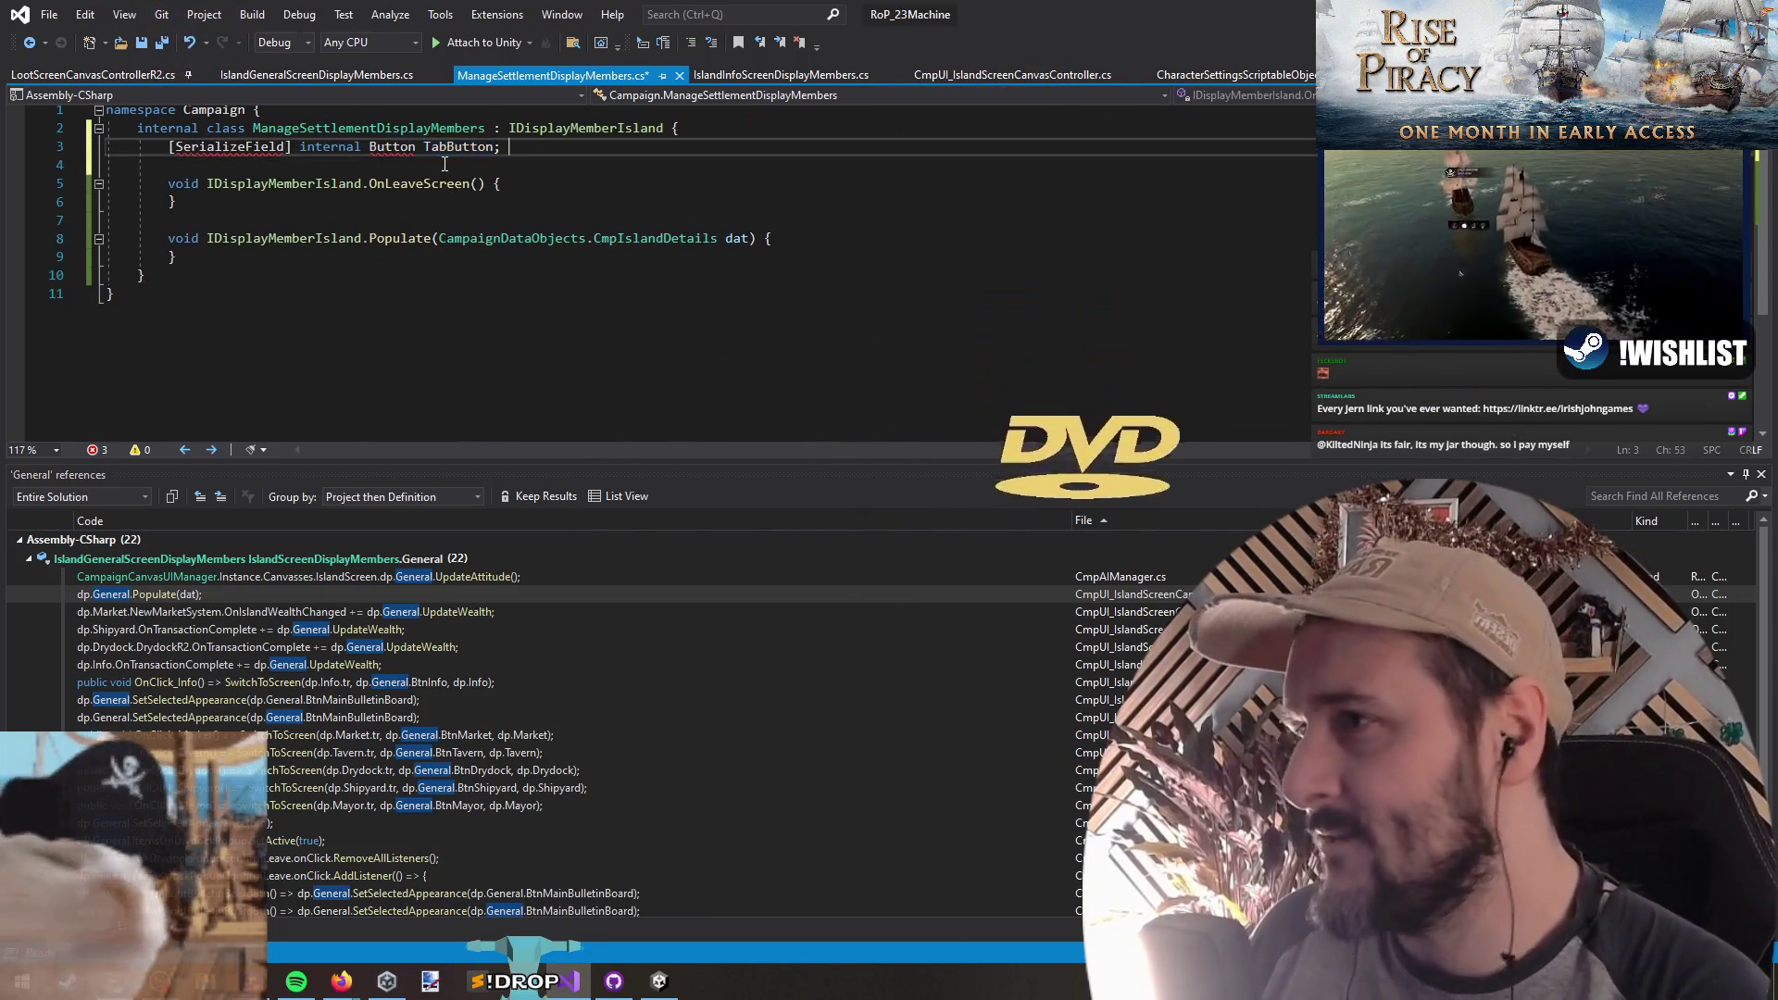
{"action": "key", "text": "ctrl+Tab"}
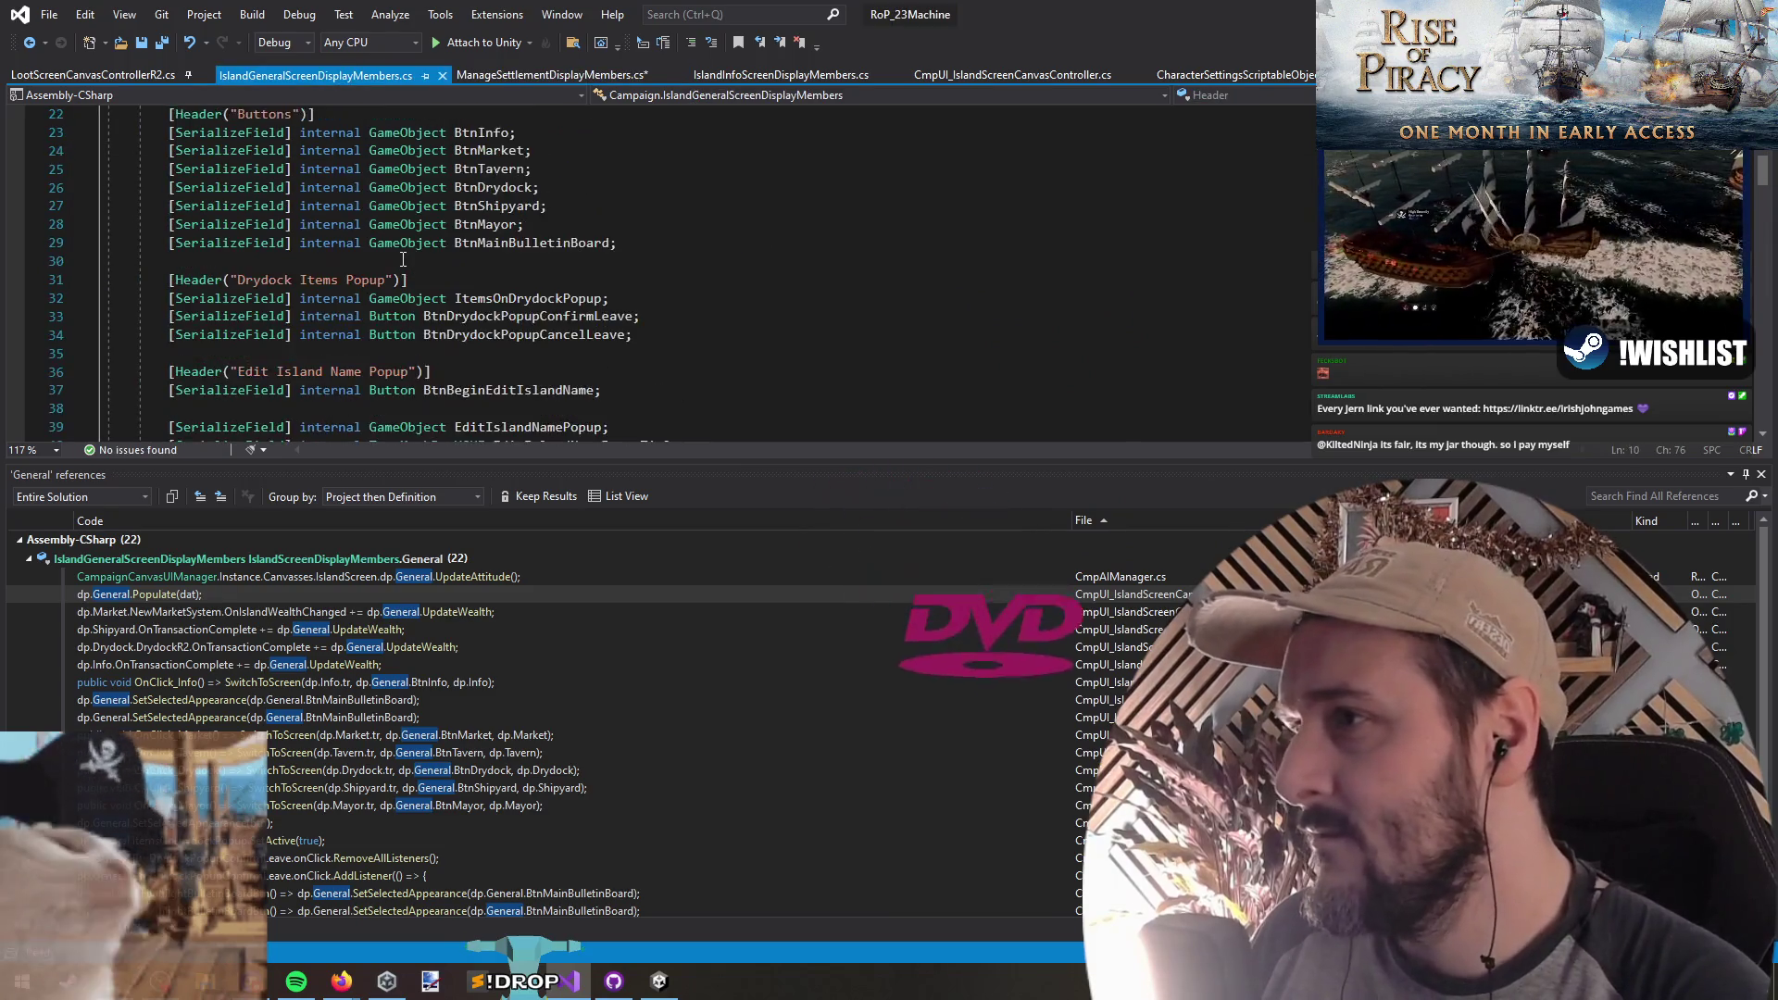
Step: Duplicate the BtnMainBulletinBoard field as BtnMainManageSettlement and save the file
{"action": "scroll", "coordinate": [404, 248], "scroll_direction": "up", "scroll_amount": 2}
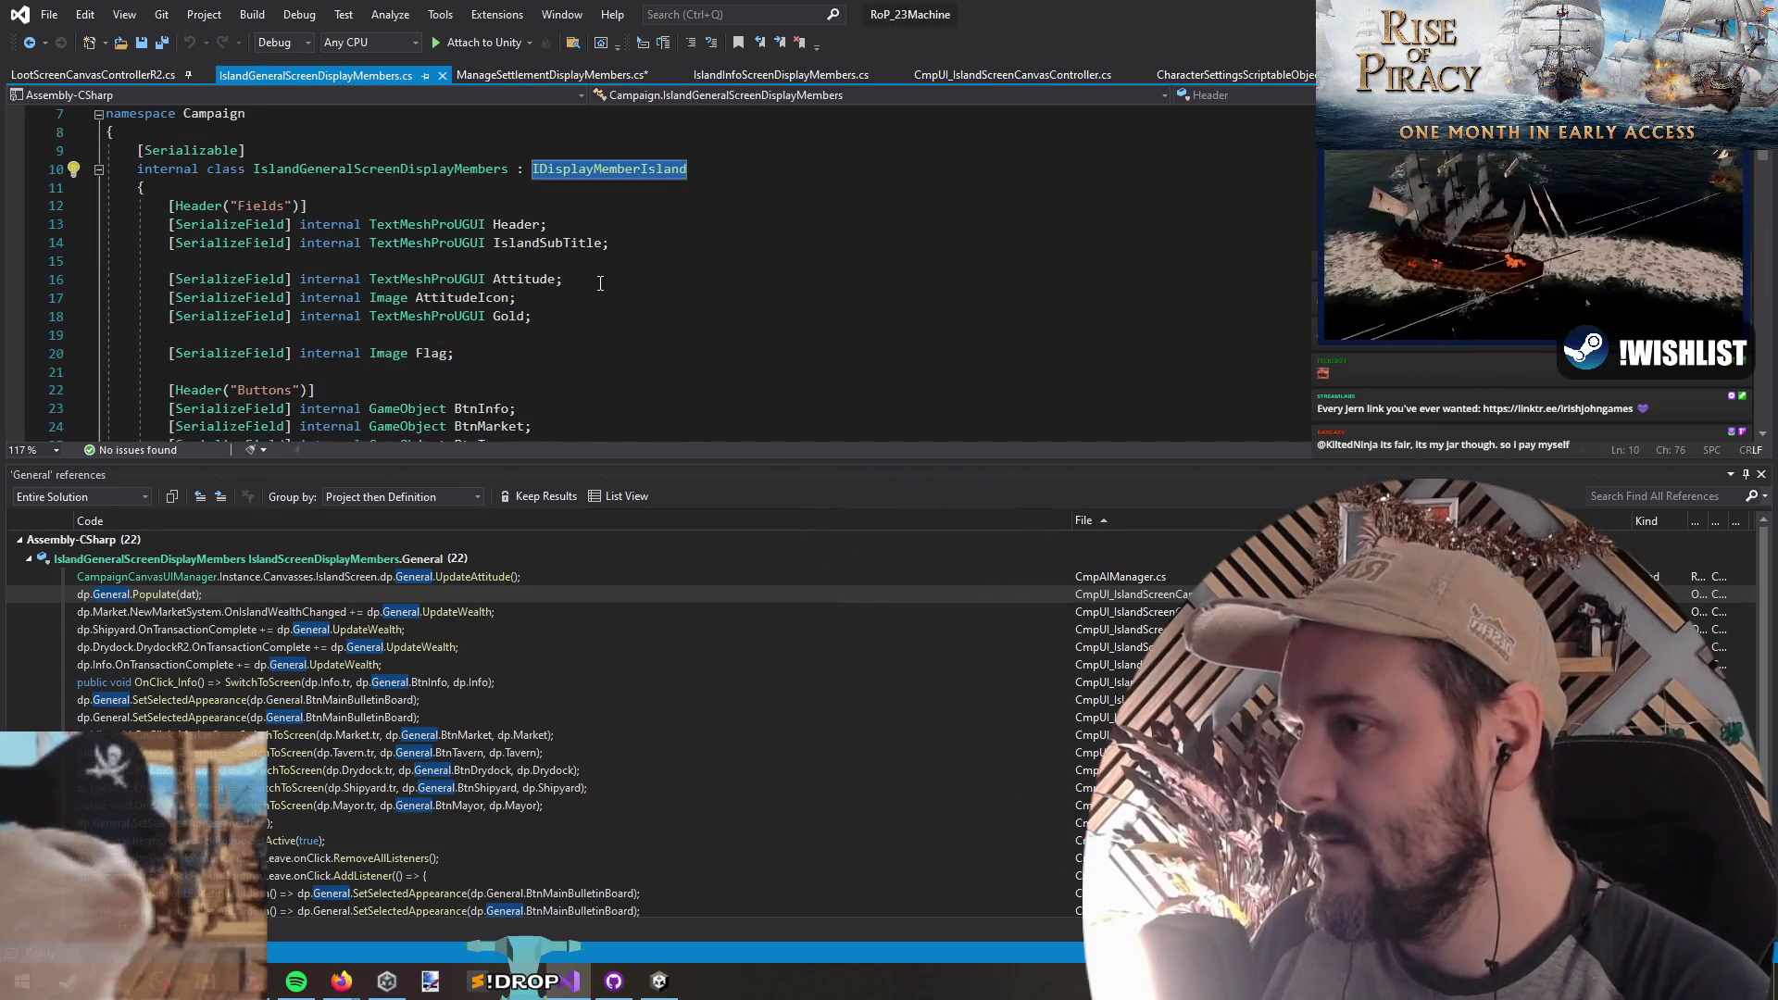
{"action": "left_click_drag", "start_coordinate": [699, 248], "coordinate": [593, 230]}
{"action": "scroll", "coordinate": [616, 302], "scroll_direction": "down", "scroll_amount": 4}
{"action": "mouse_move", "coordinate": [616, 298]}
{"action": "left_mouse_down"}
{"action": "mouse_move", "coordinate": [359, 290]}
{"action": "mouse_move", "coordinate": [2, 183]}
{"action": "left_mouse_up"}
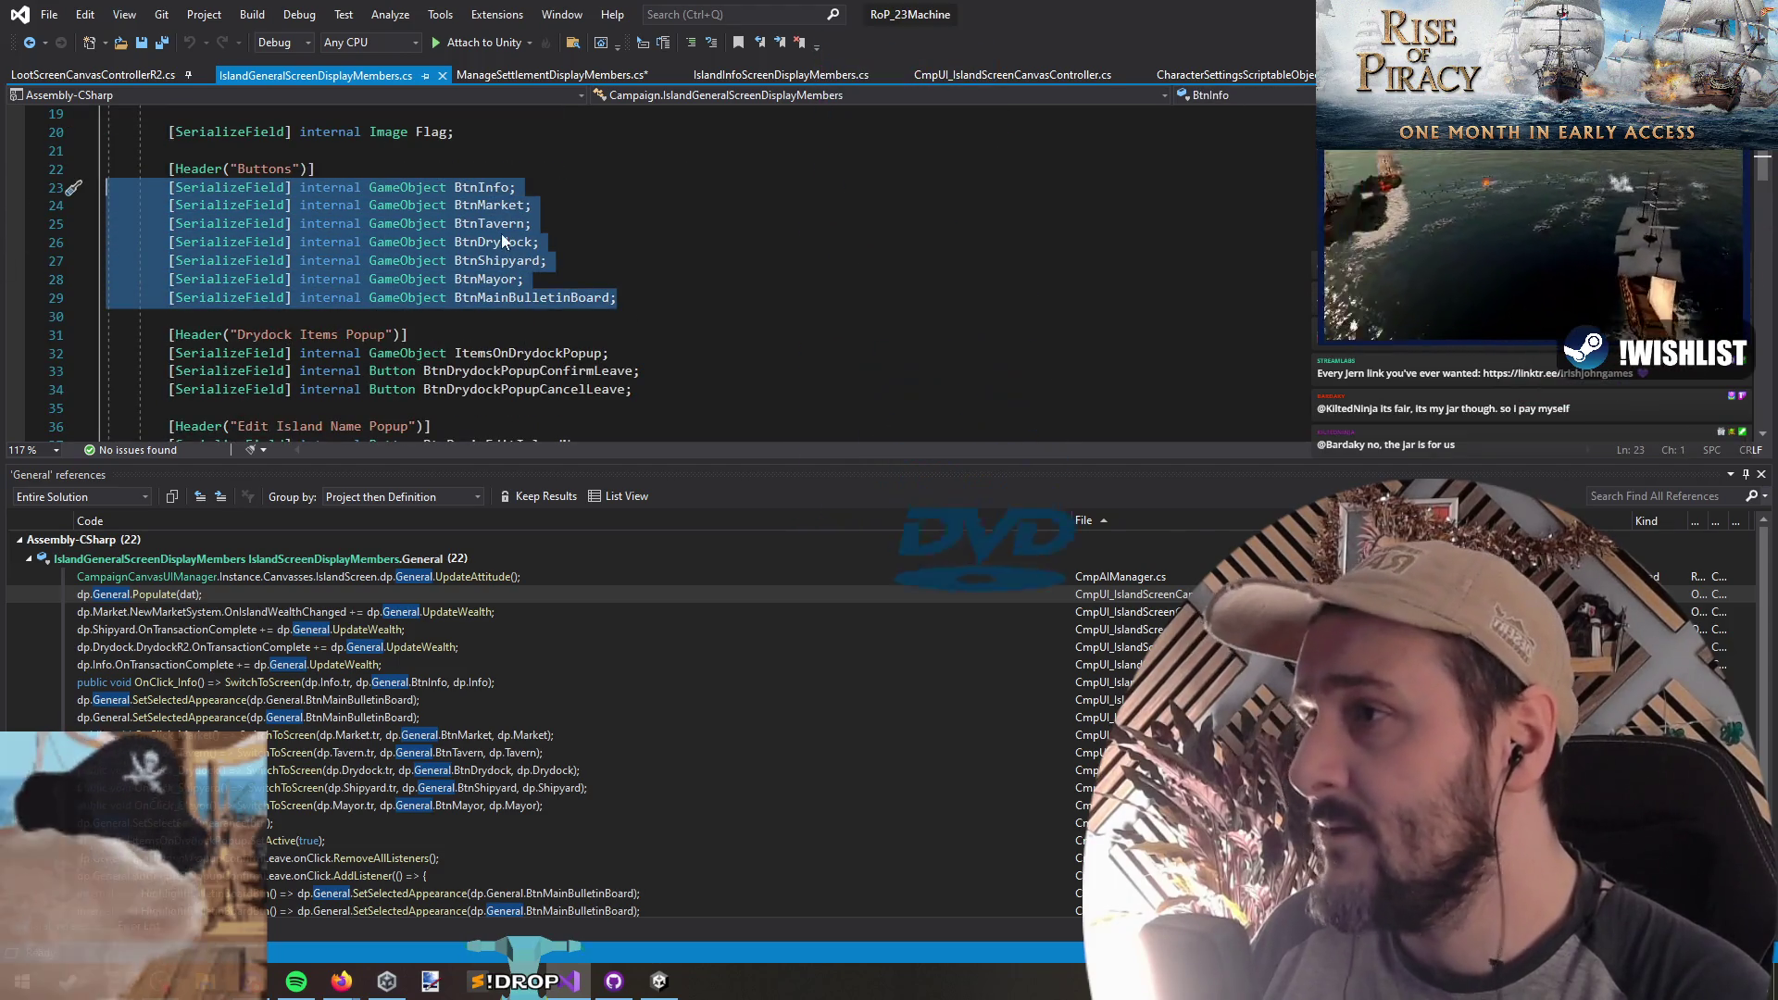
{"action": "key", "text": "Right"}
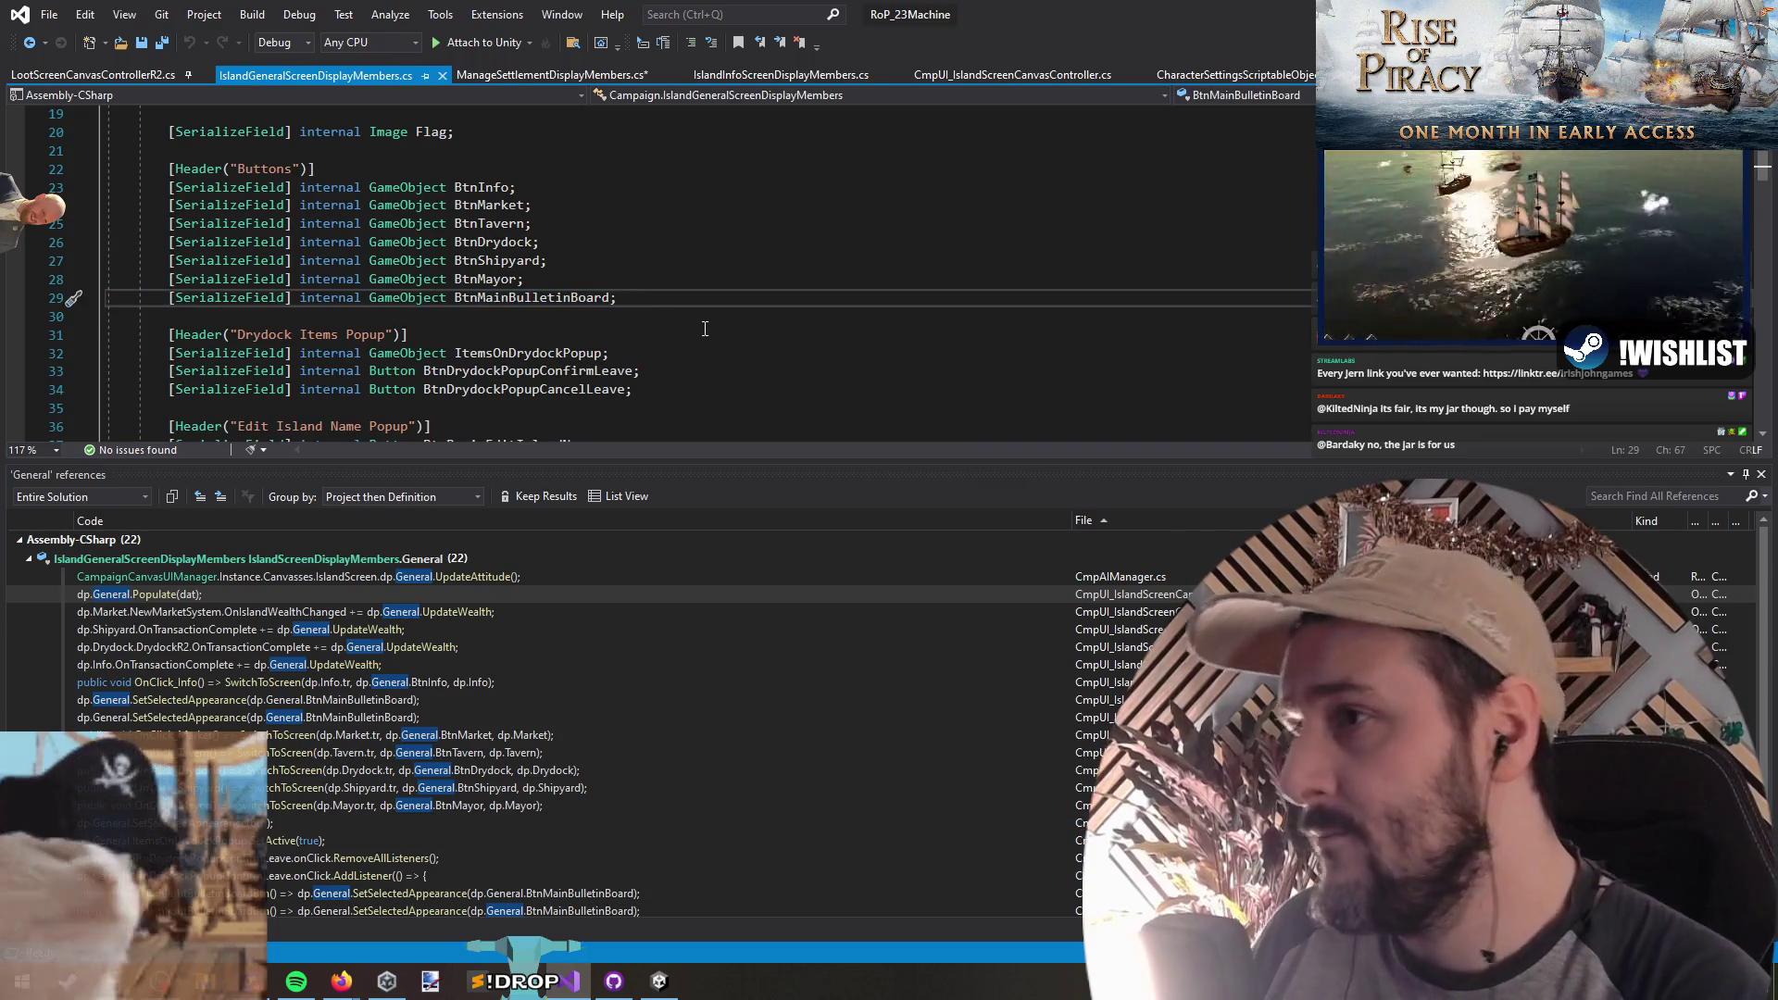
{"action": "key", "text": "Return"}
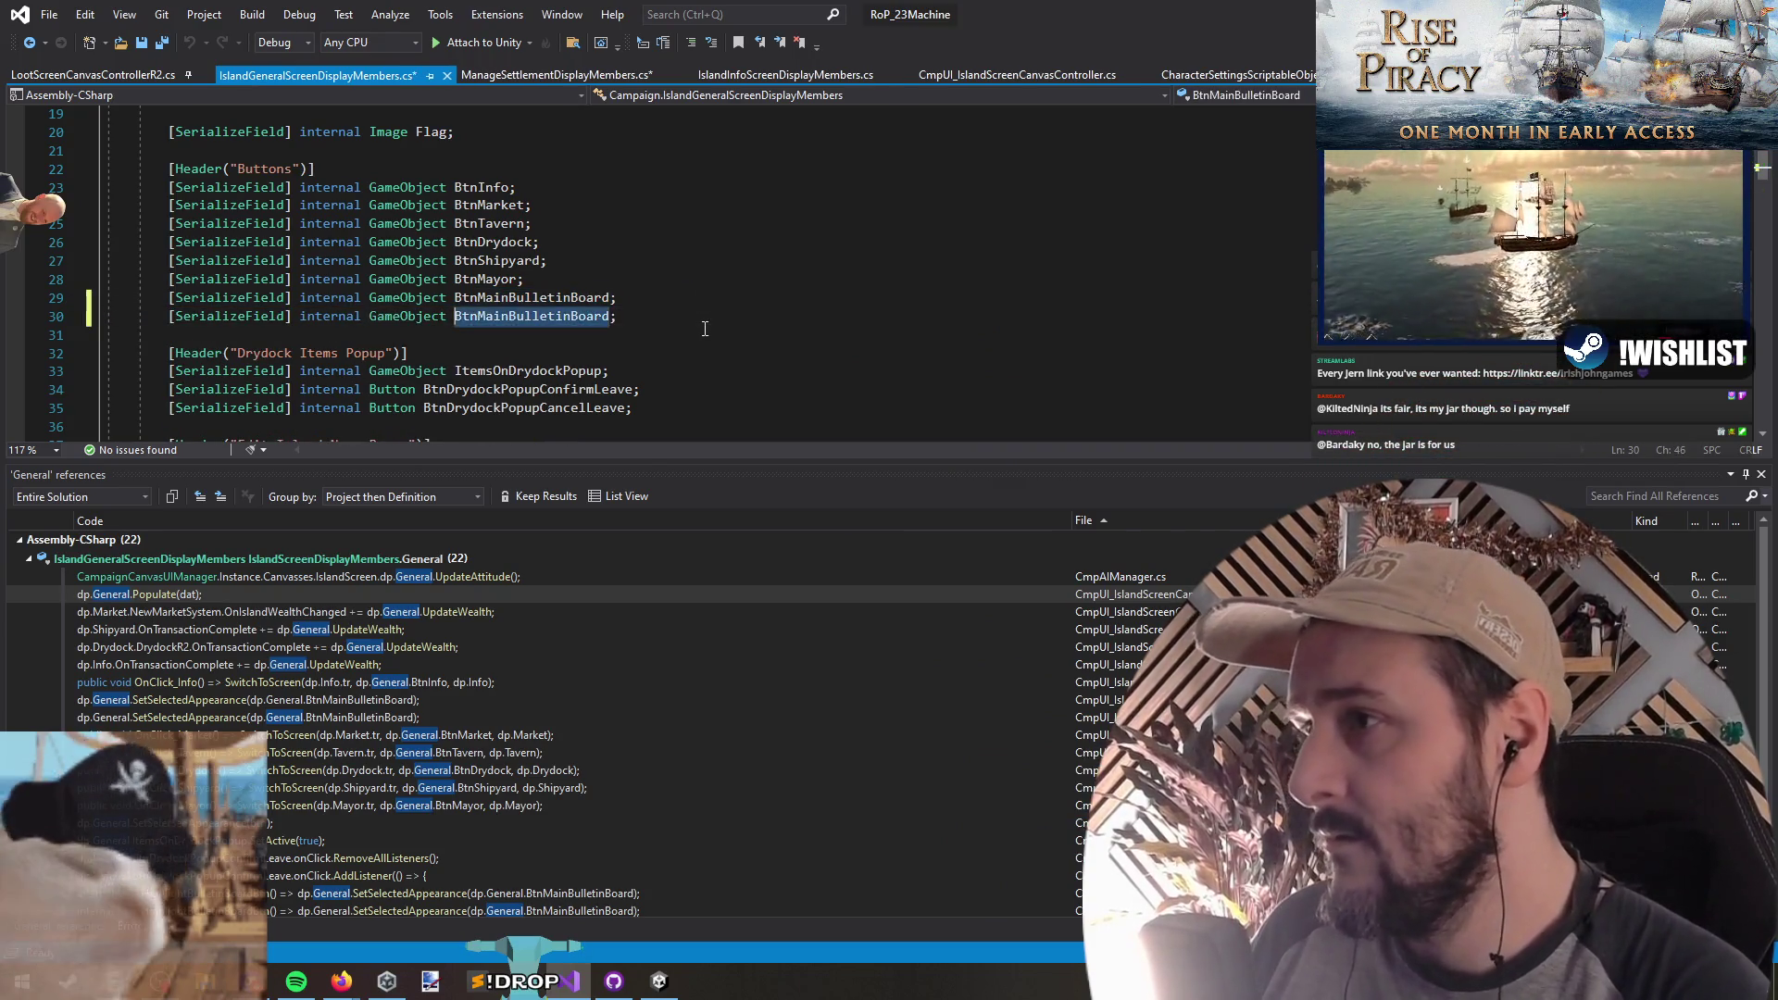
{"action": "key", "text": "shift+Right"}
{"action": "key", "text": "shift+Right"}
{"action": "key", "text": "shift+Right"}
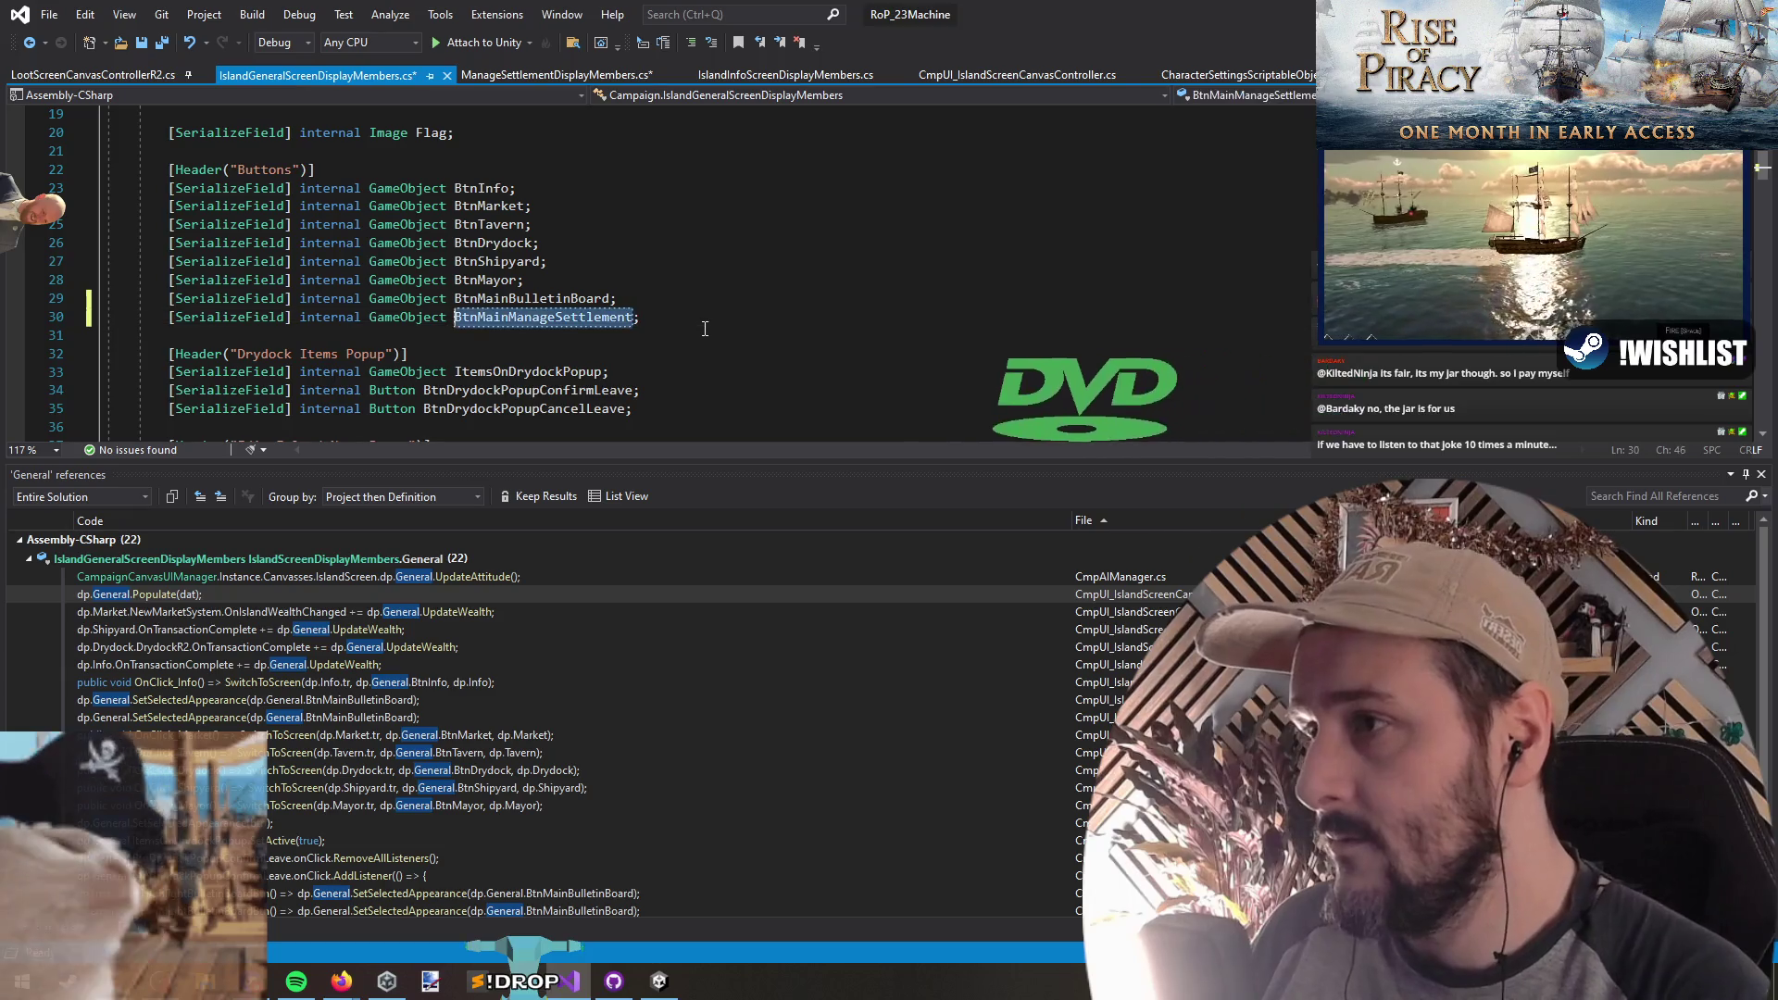
{"action": "key", "text": "ctrl+s"}
Step: Add a SetBtnDeselectedAppearance call for BtnMainManageSettlement in SetAllBtnsDeselectedAppearance and save
{"action": "key", "text": "Up"}
{"action": "key", "text": "ctrl+shift+Down"}
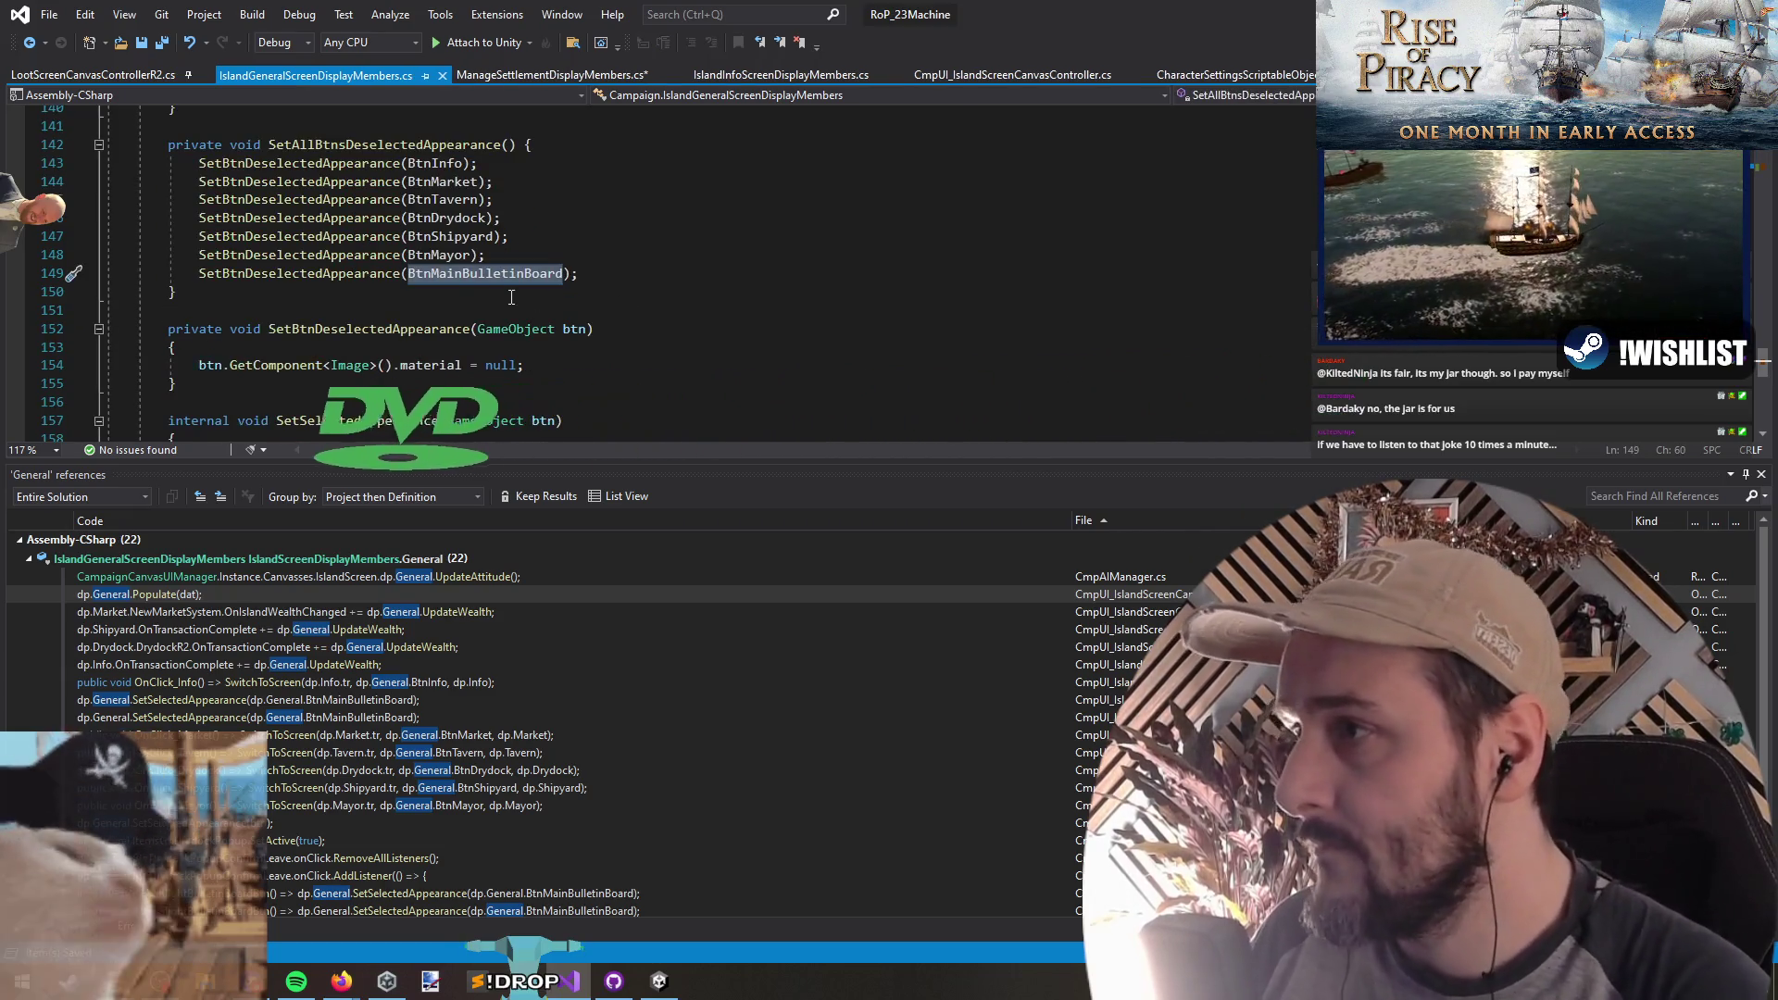
{"action": "key", "text": "End"}
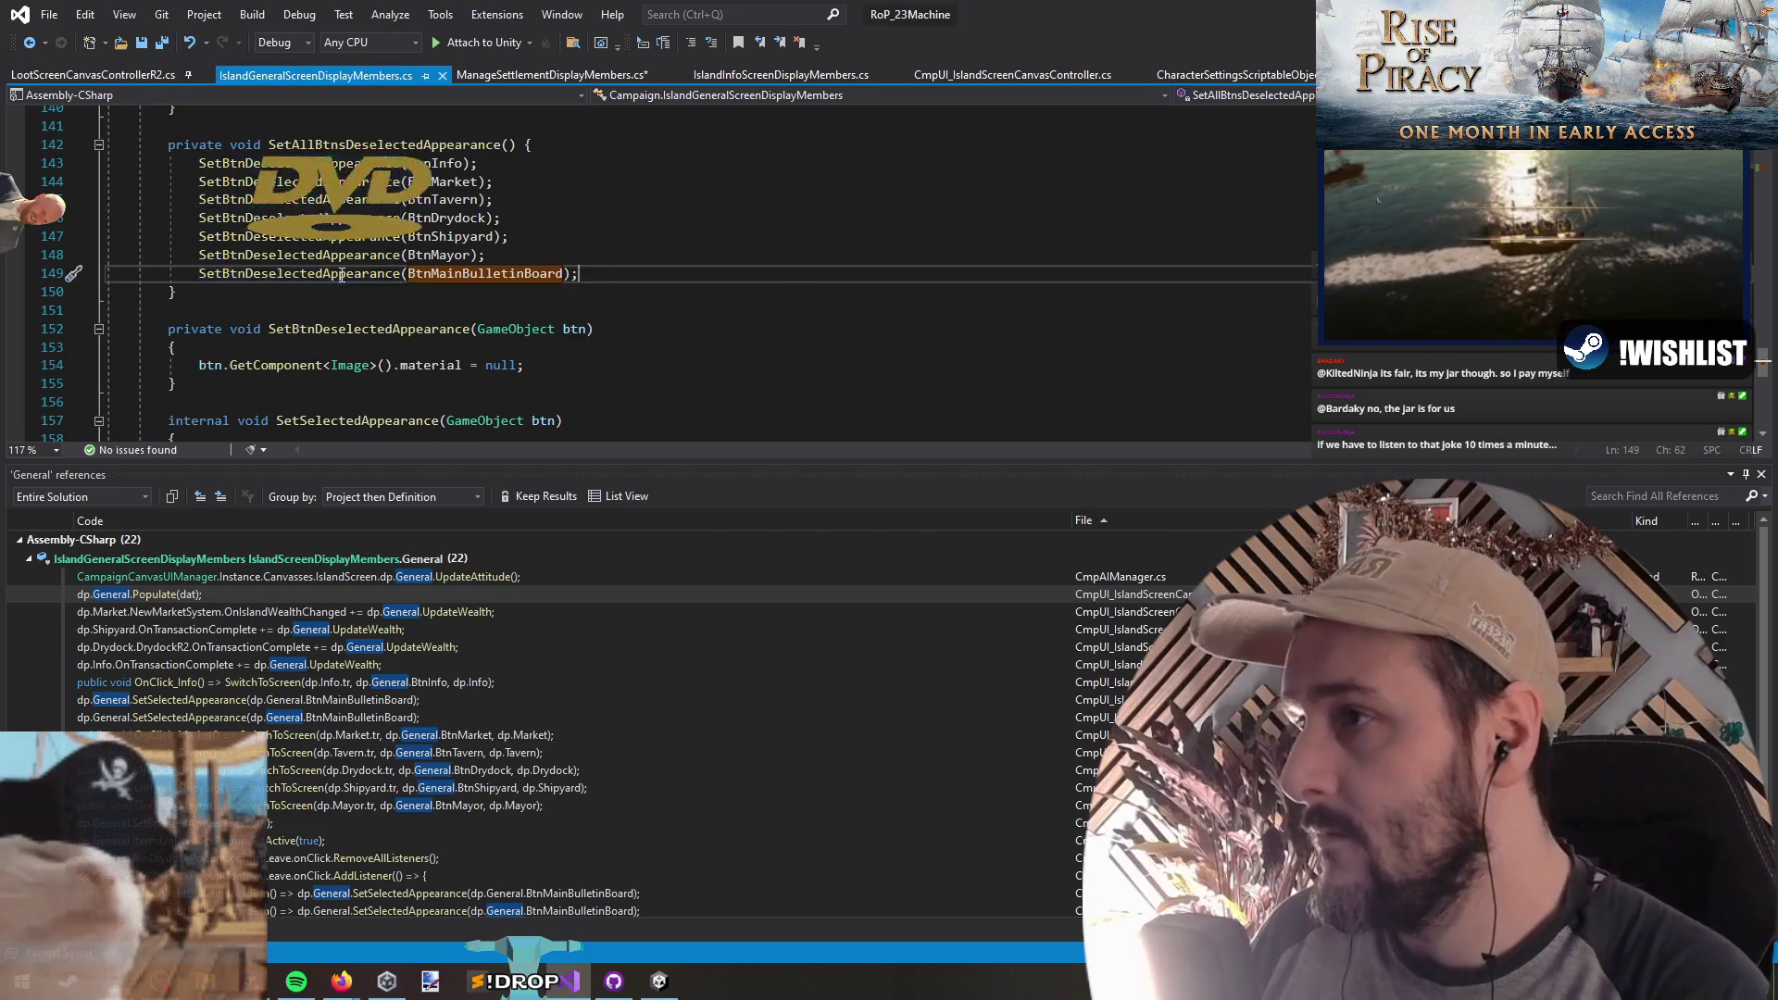
{"action": "key", "text": "ctrl+d"}
{"action": "key", "text": "Return"}
{"action": "type", "text": "SetBtnDeselectedAppearance(BtnMainBulletinBoard);"}
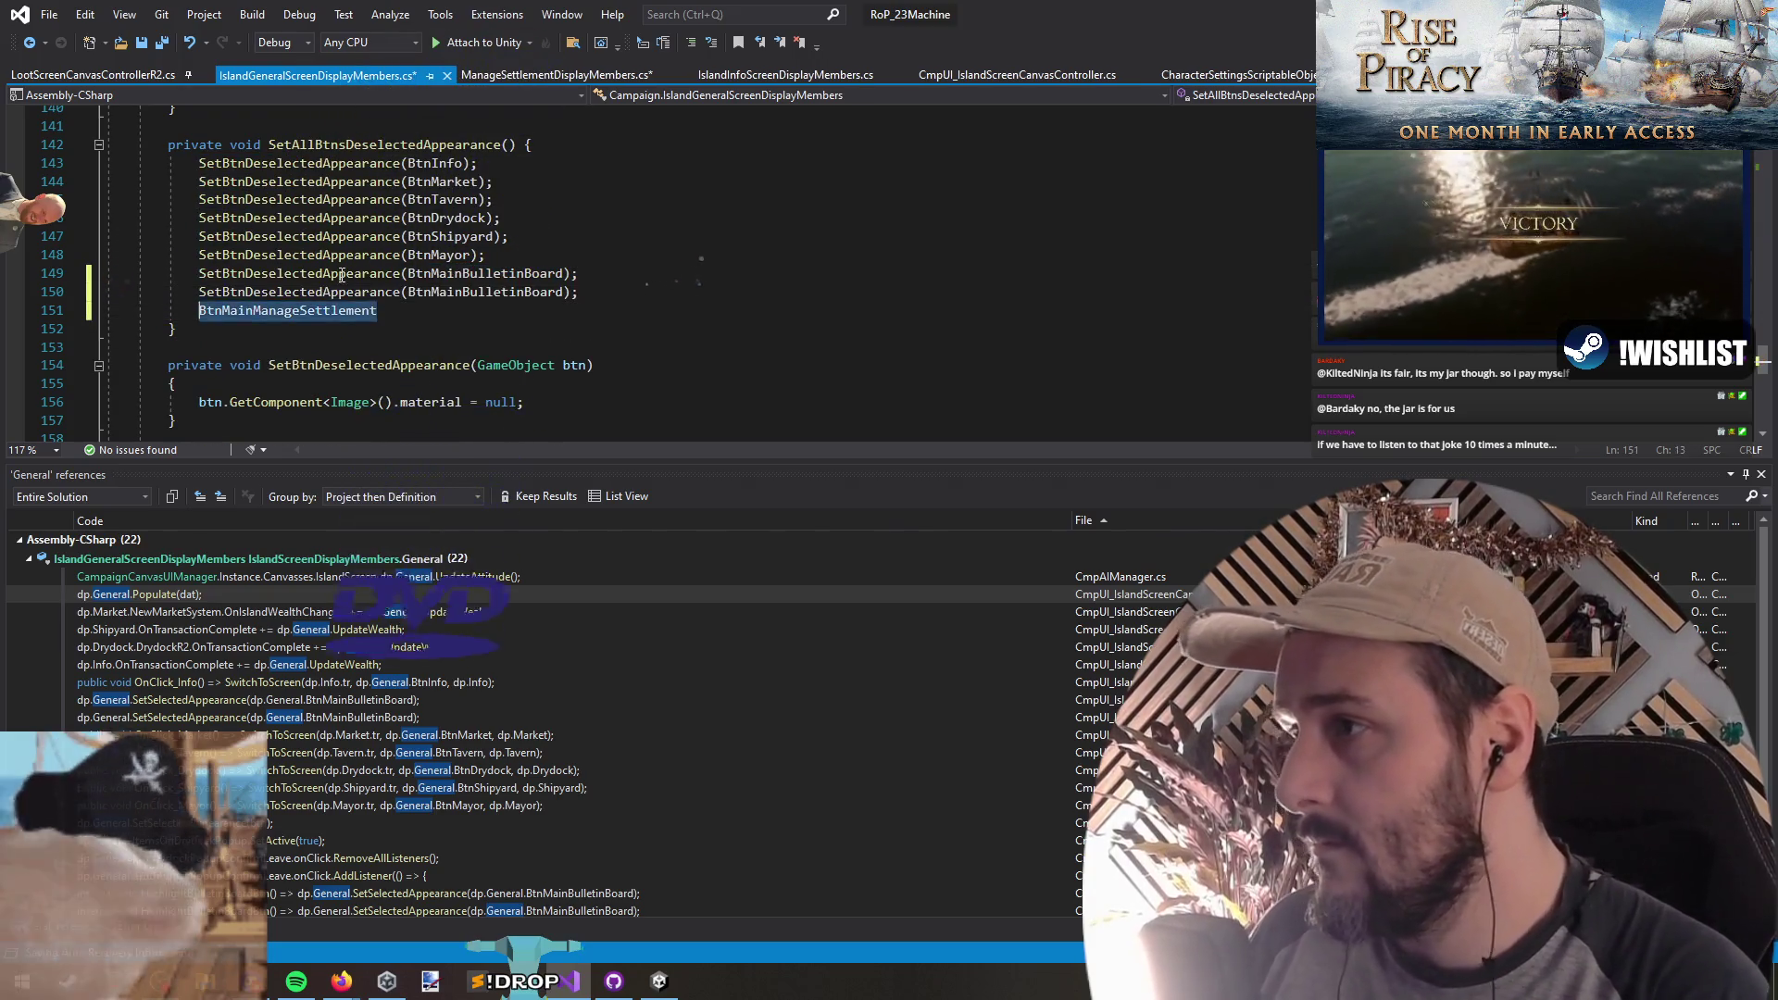
{"action": "key", "text": "ctrl+z"}
{"action": "double_click", "coordinate": [407, 294]}
{"action": "type", "text": "BtnMainManageSettlement"}
{"action": "key", "text": "End"}
{"action": "key", "text": "Delete"}
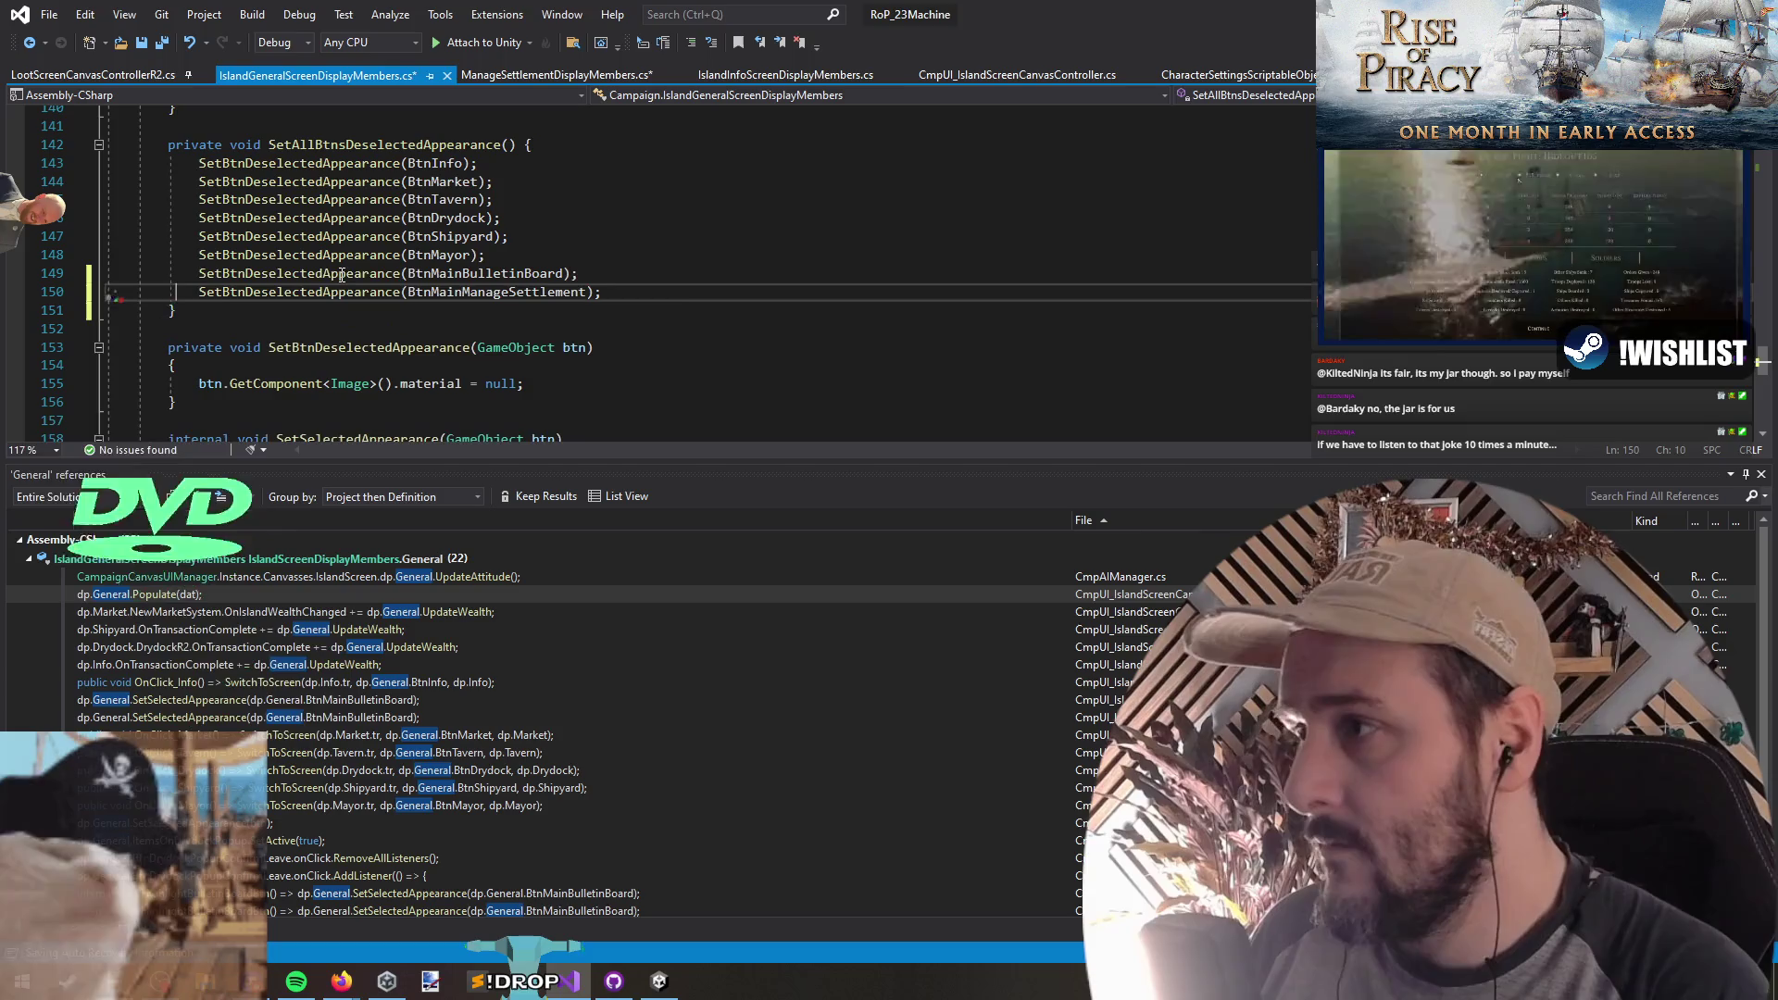
{"action": "key", "text": "ctrl+s"}
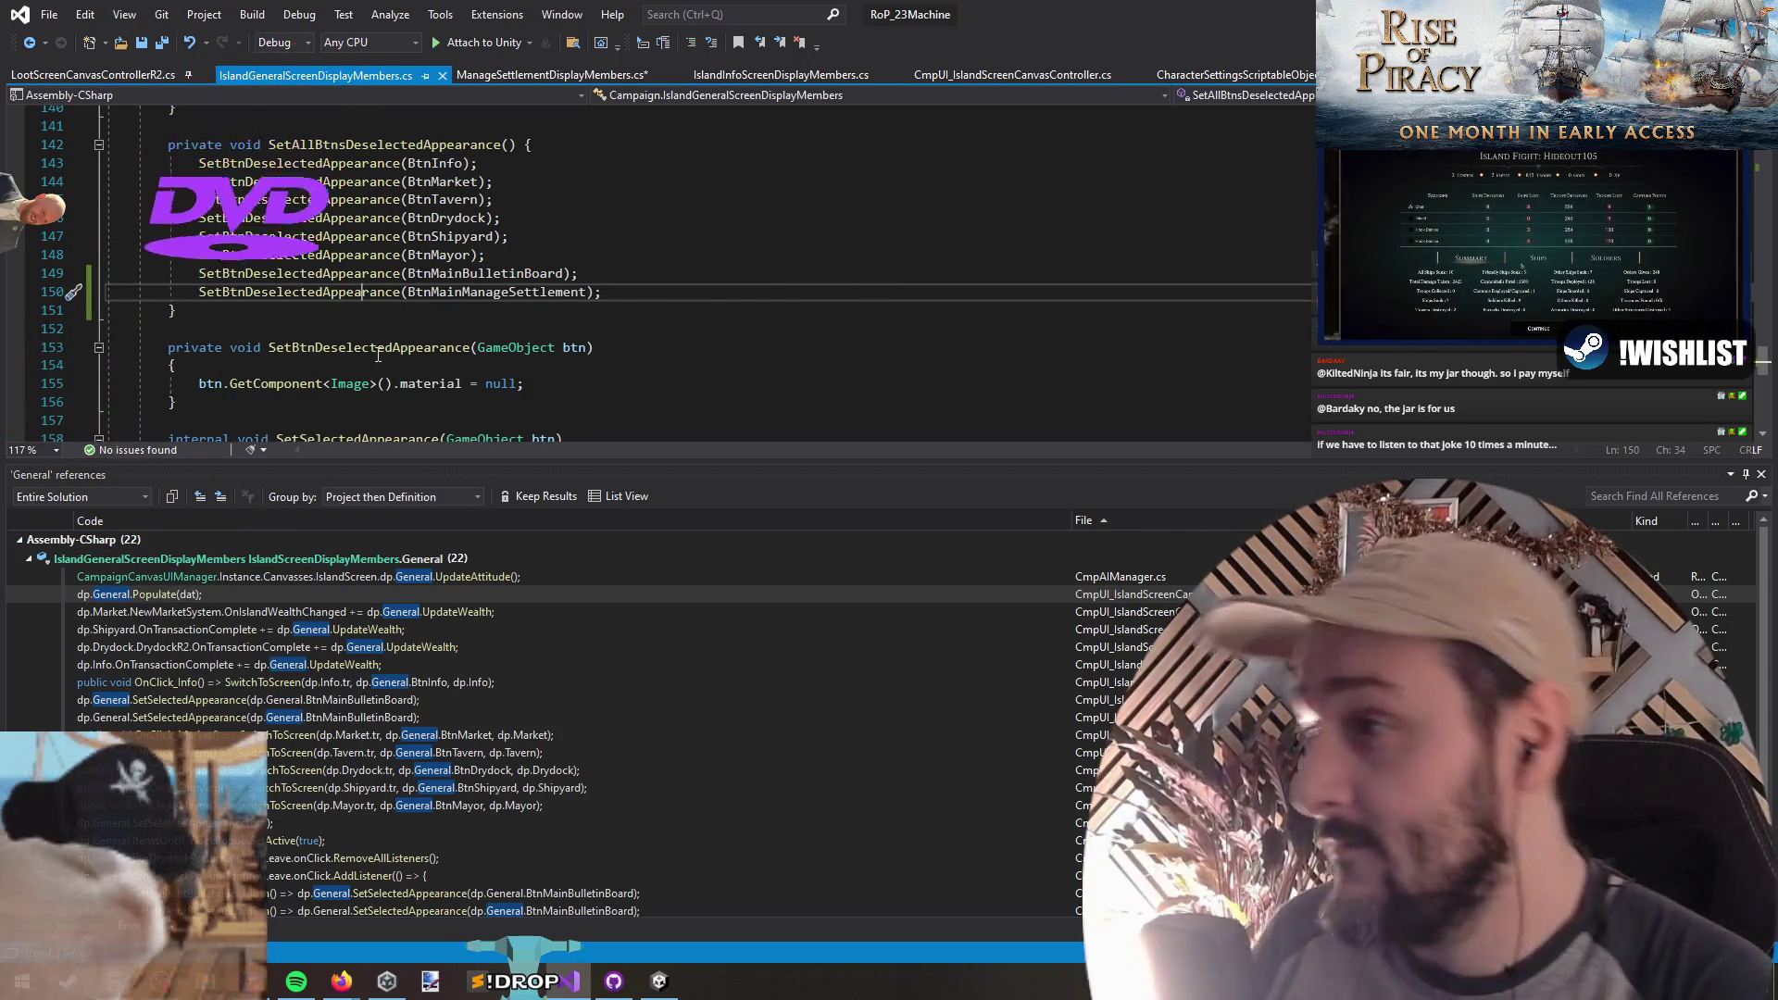
Step: Find all references to BtnMainBulletinBoard and open its use in OnClick_BulletinBoard
{"action": "key", "text": "Down"}
{"action": "key", "text": "Down"}
{"action": "left_click", "coordinate": [389, 294]}
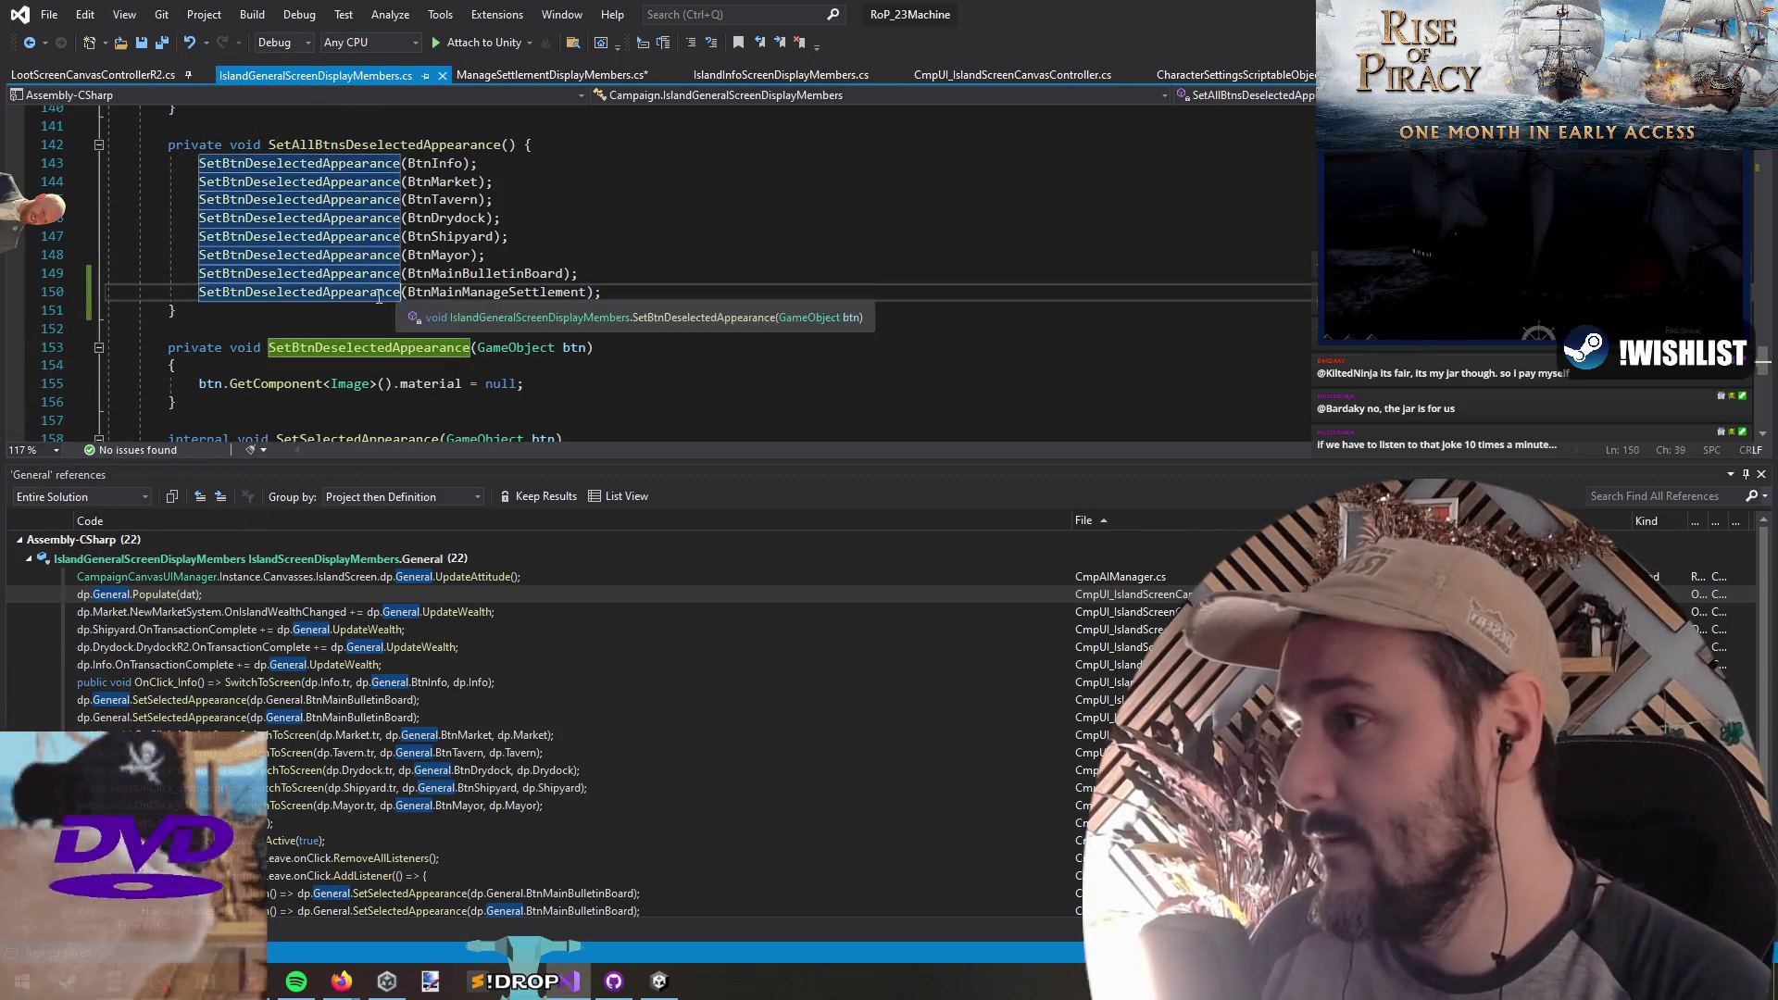
{"action": "right_click", "coordinate": [361, 293]}
{"action": "left_click", "coordinate": [422, 459]}
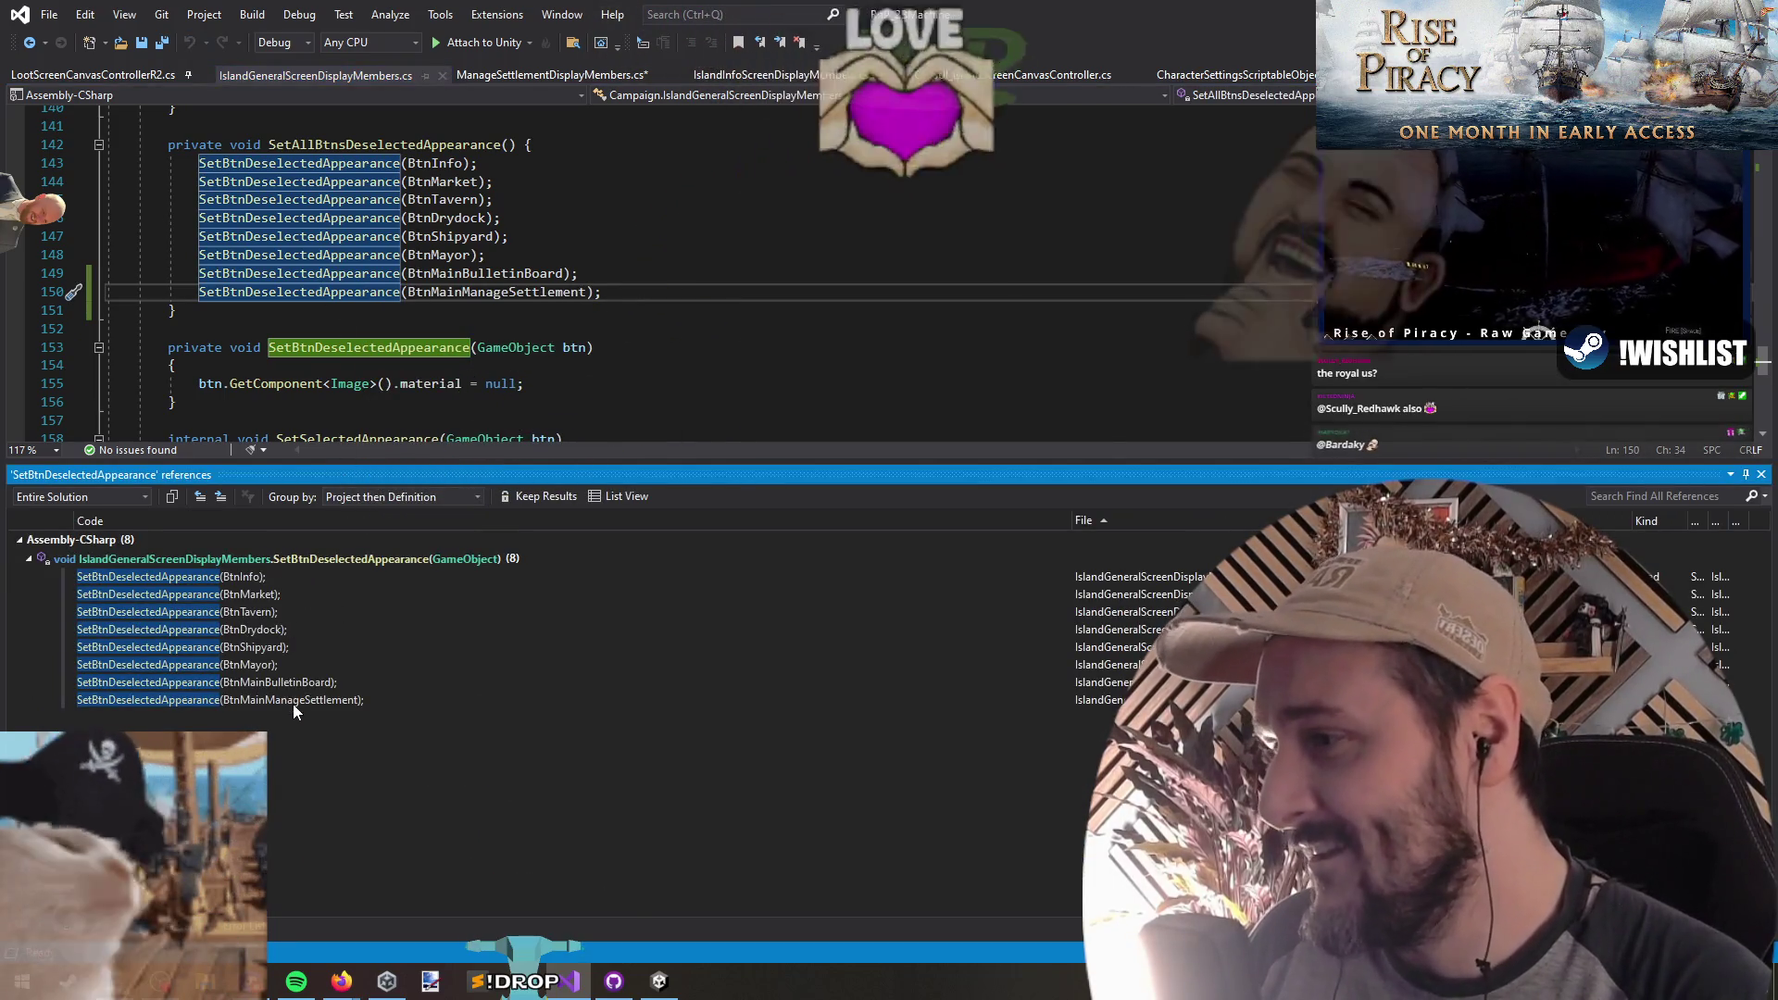
{"action": "left_click", "coordinate": [491, 292]}
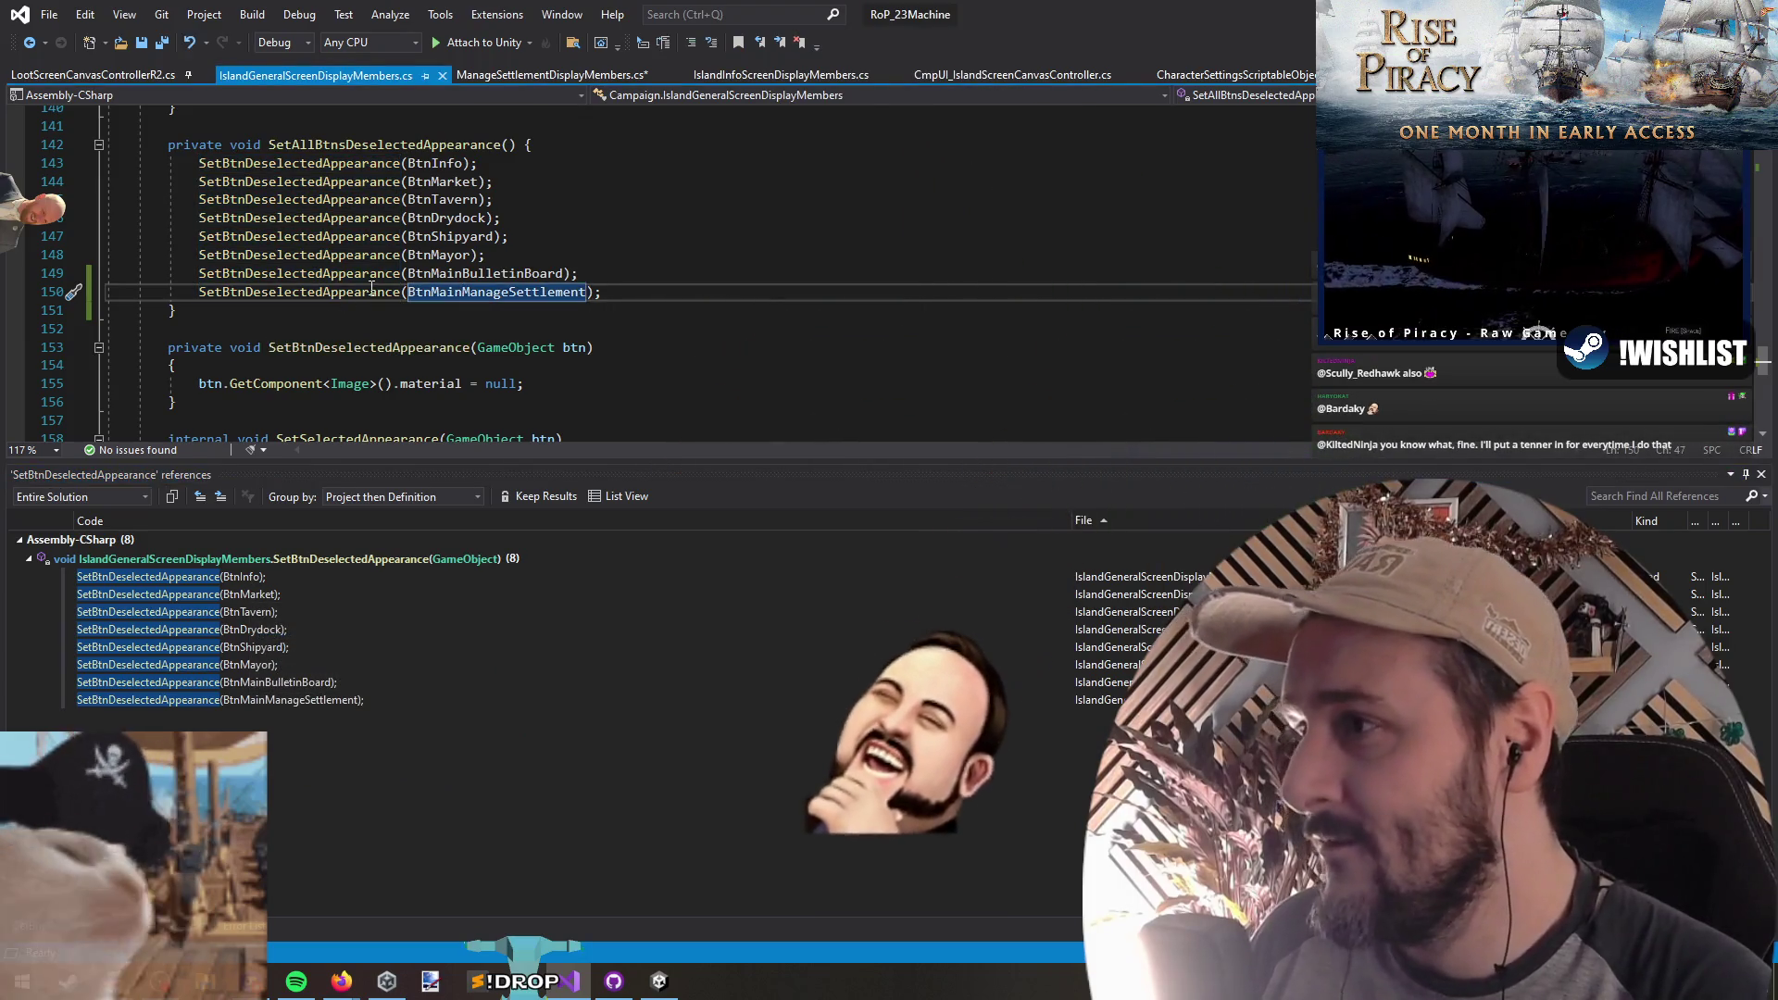
{"action": "right_click", "coordinate": [443, 276]}
{"action": "left_click", "coordinate": [546, 461]}
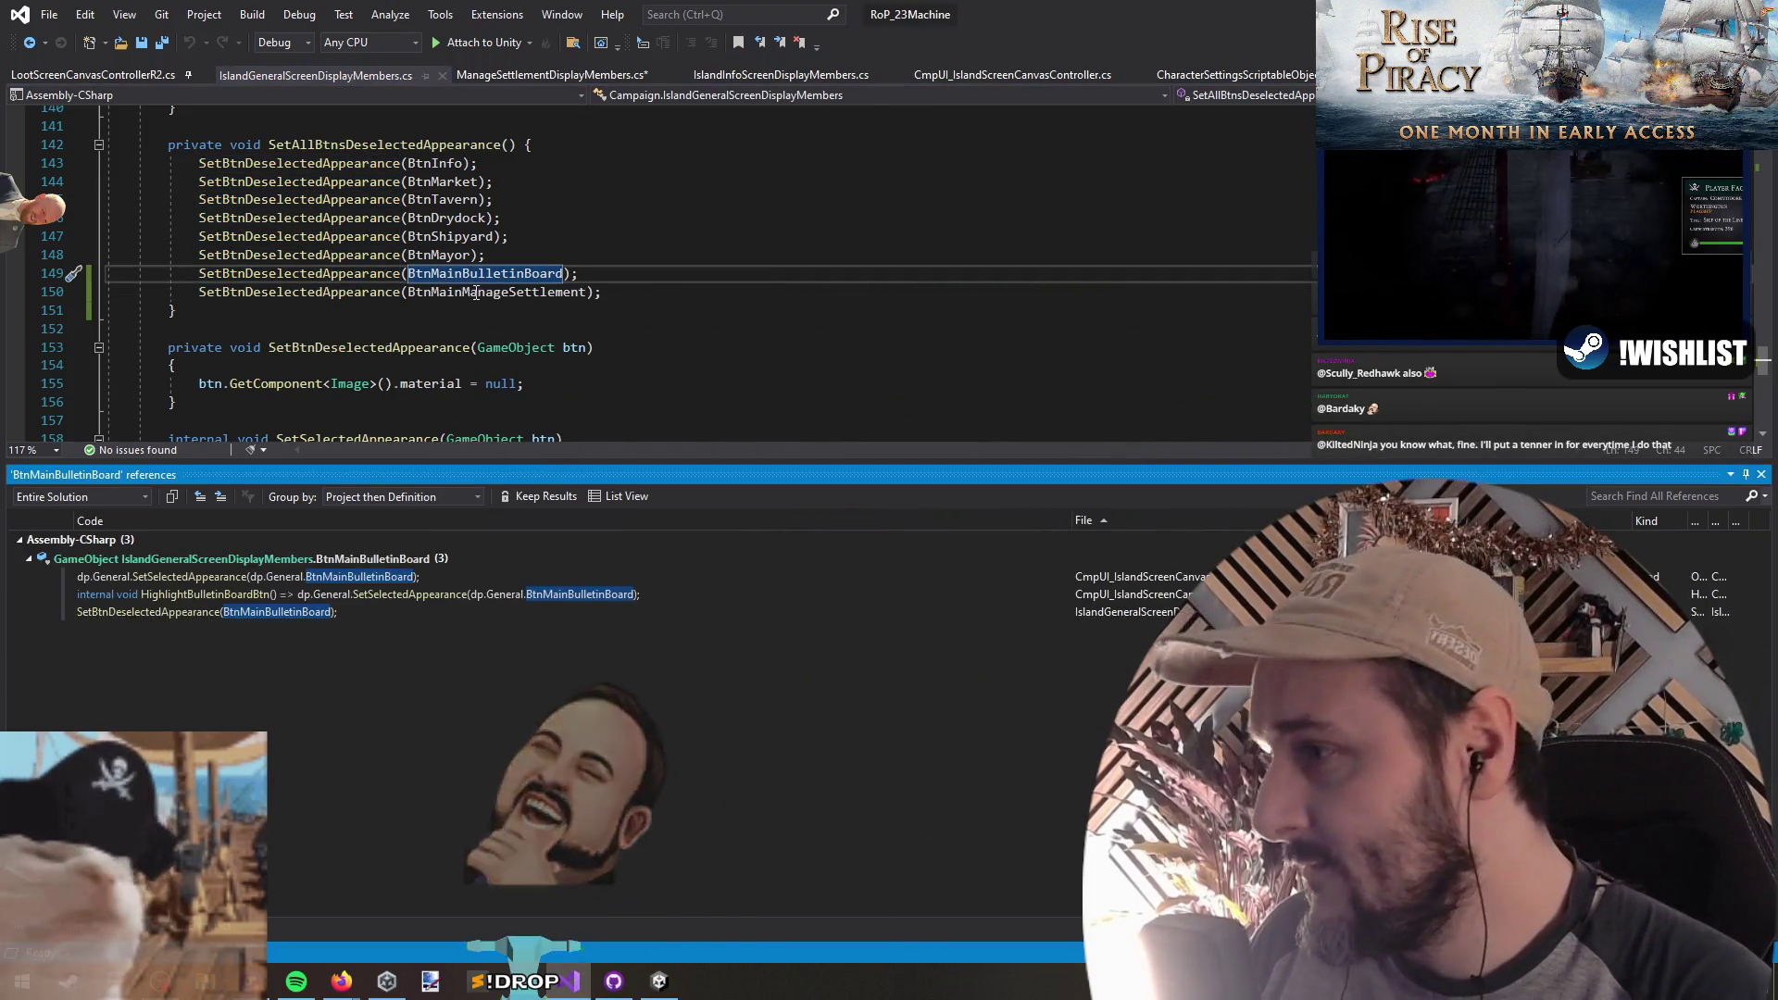
{"action": "double_click", "coordinate": [160, 576]}
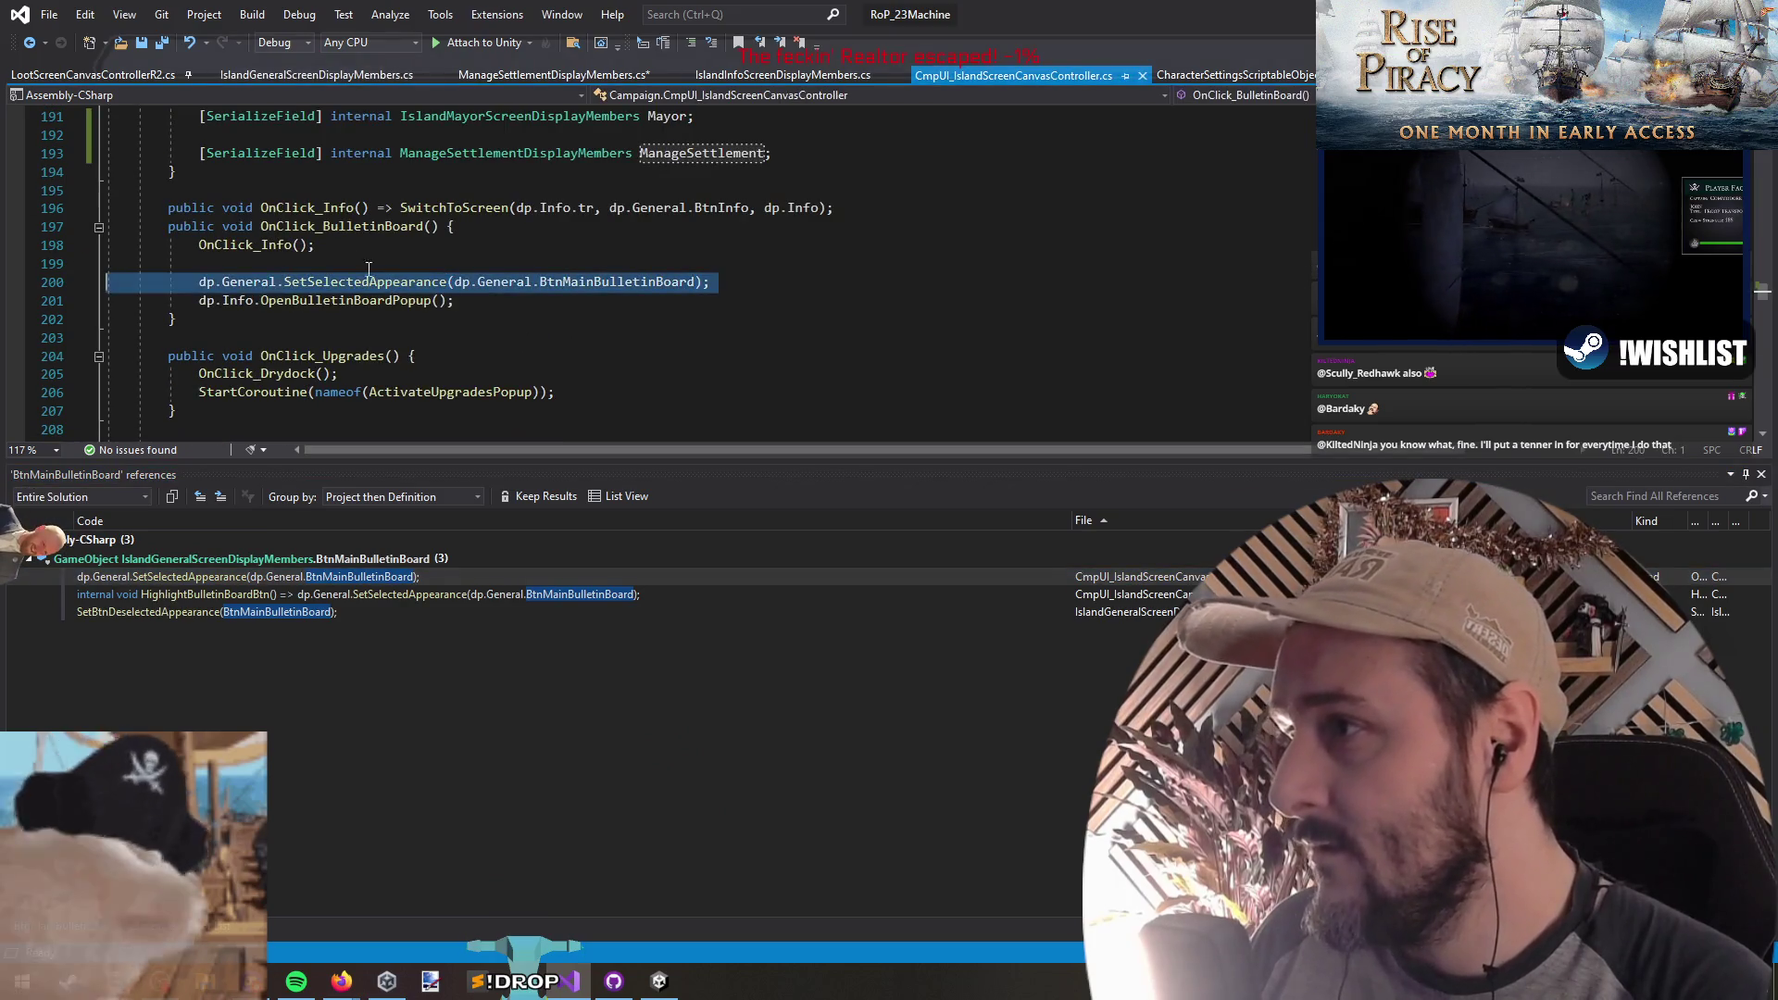
{"action": "left_click", "coordinate": [315, 230]}
Step: Paste a copy of the OnClick_BulletinBoard method below the original
{"action": "left_click", "coordinate": [282, 349]}
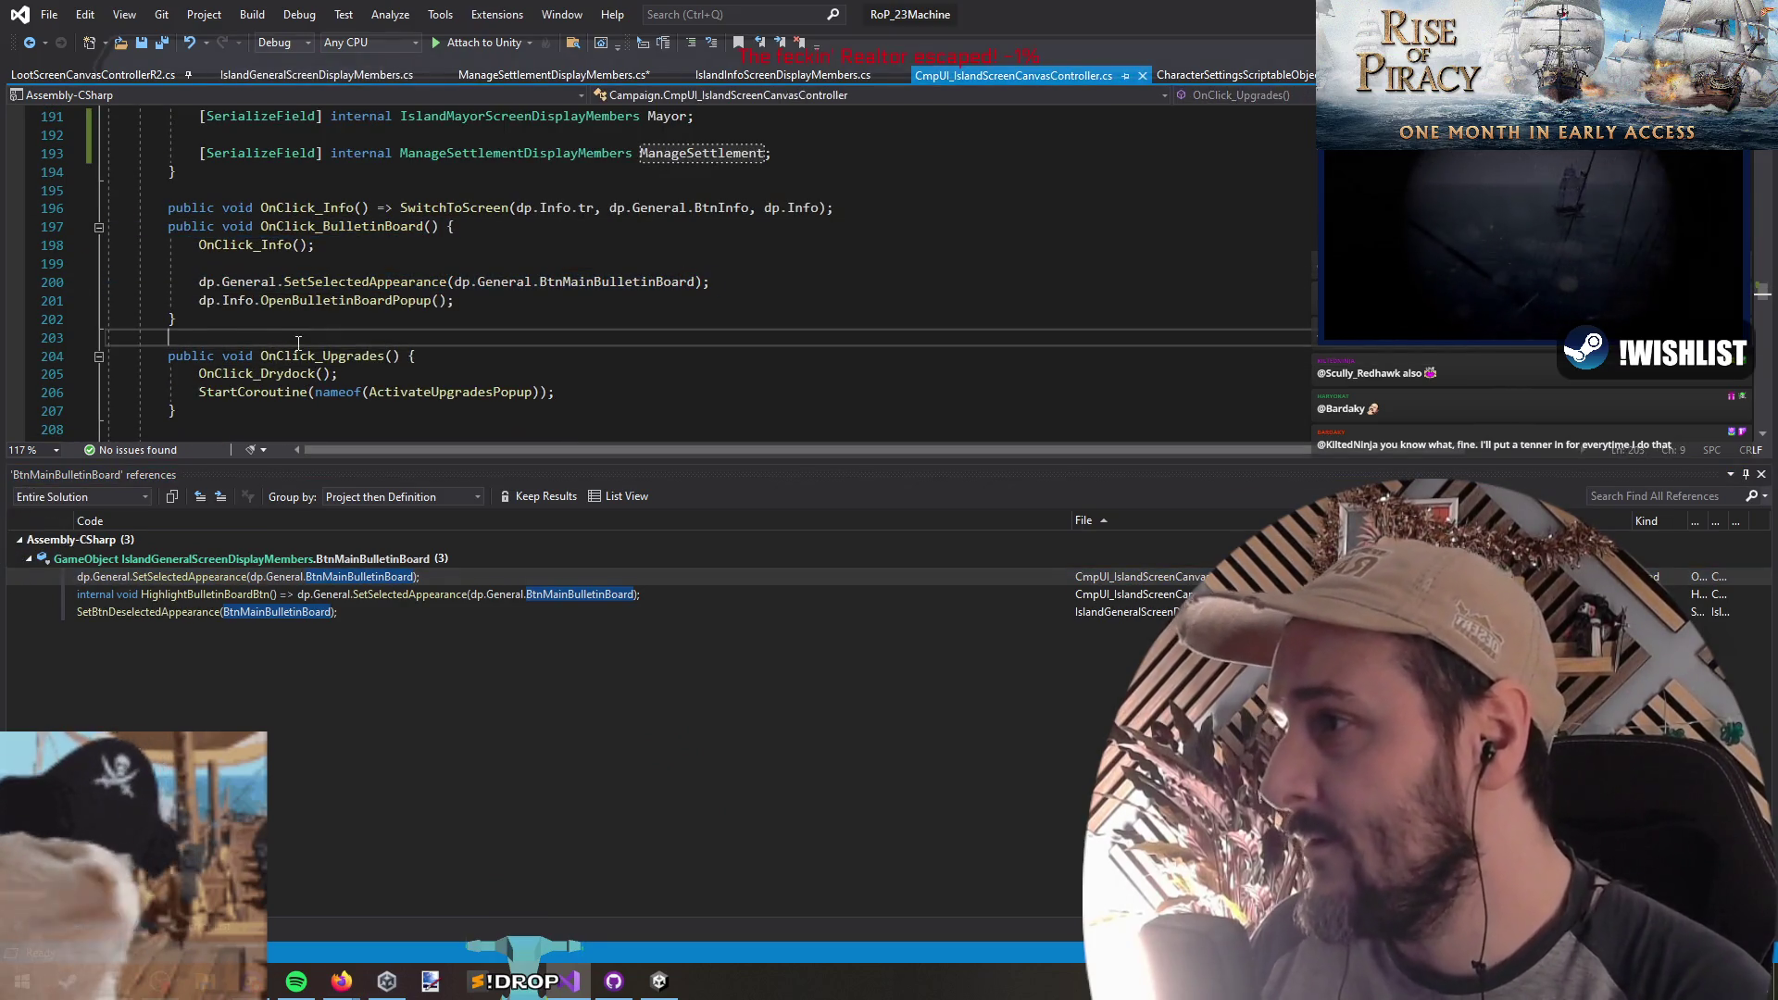
{"action": "key", "text": "Return"}
{"action": "key", "text": "Return"}
{"action": "key", "text": "Up"}
{"action": "key", "text": "Up"}
{"action": "key", "text": "Up"}
{"action": "key", "text": "shift+Down"}
{"action": "key", "text": "shift+Down"}
{"action": "key", "text": "shift+Down"}
{"action": "key", "text": "shift+End"}
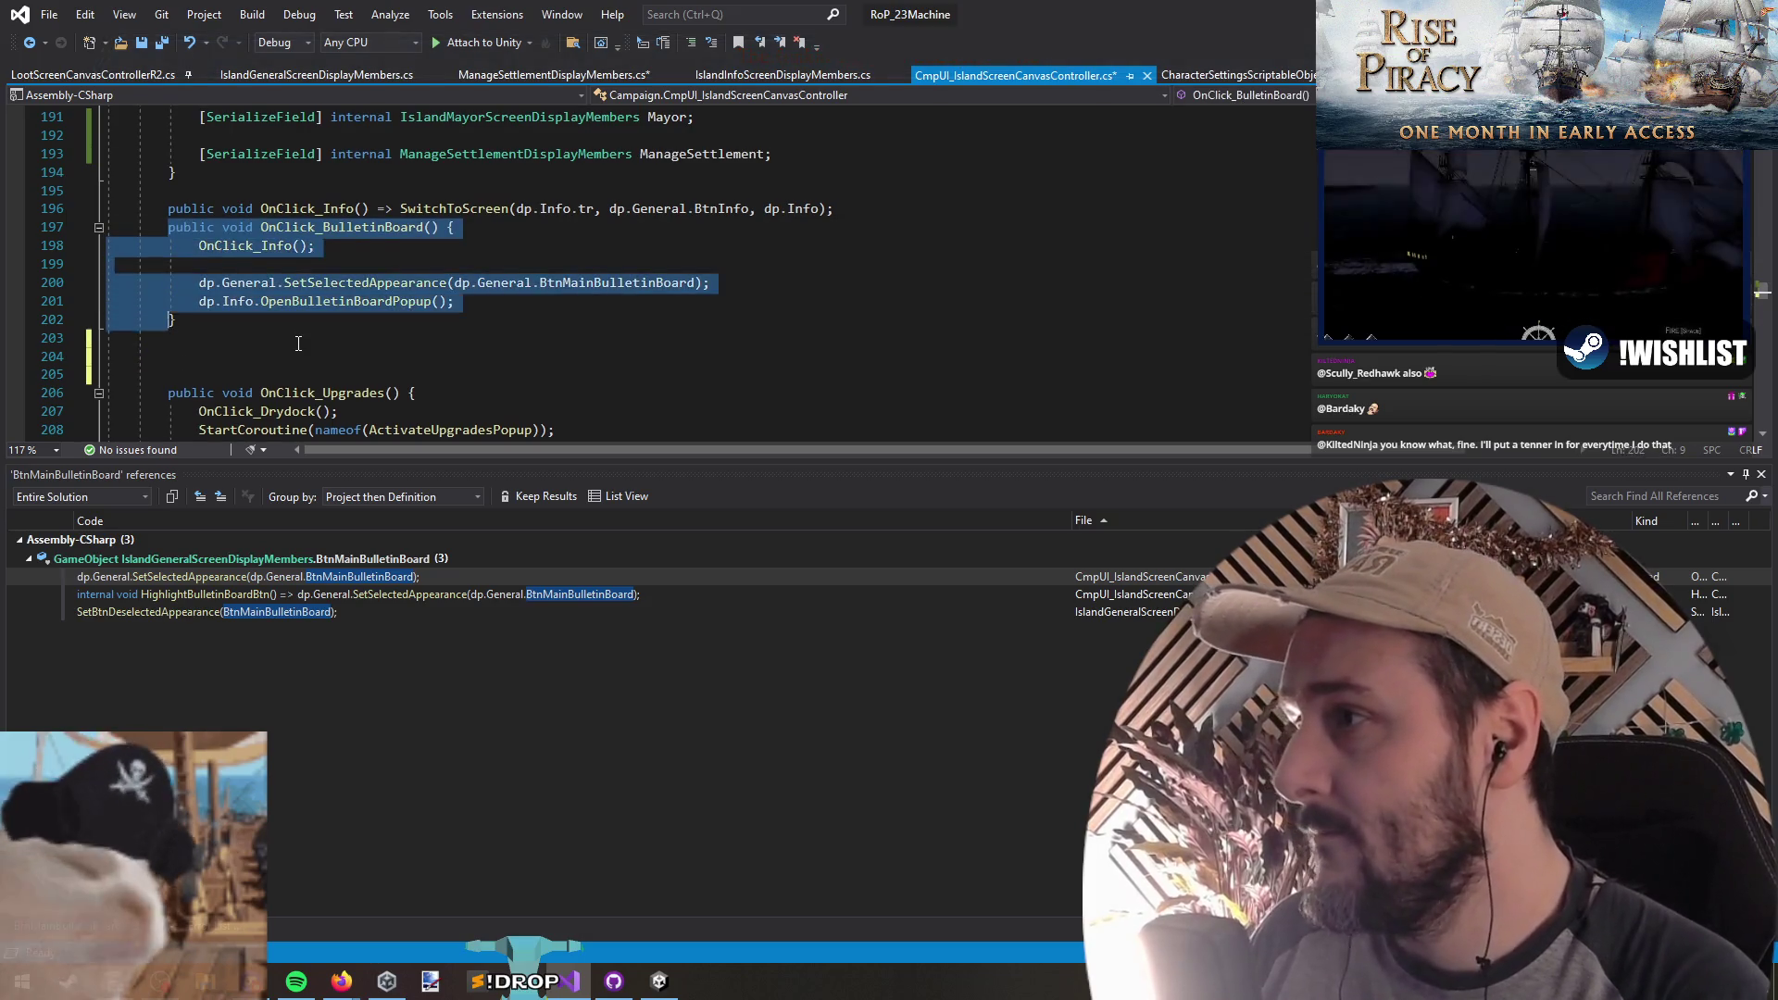
{"action": "key", "text": "ctrl+c"}
{"action": "left_click", "coordinate": [298, 344]}
{"action": "key", "text": "ctrl+v"}
Step: Rename the copied method to OnClick_ManageSettlement
{"action": "key", "text": "Up"}
{"action": "key", "text": "Up"}
{"action": "key", "text": "Up"}
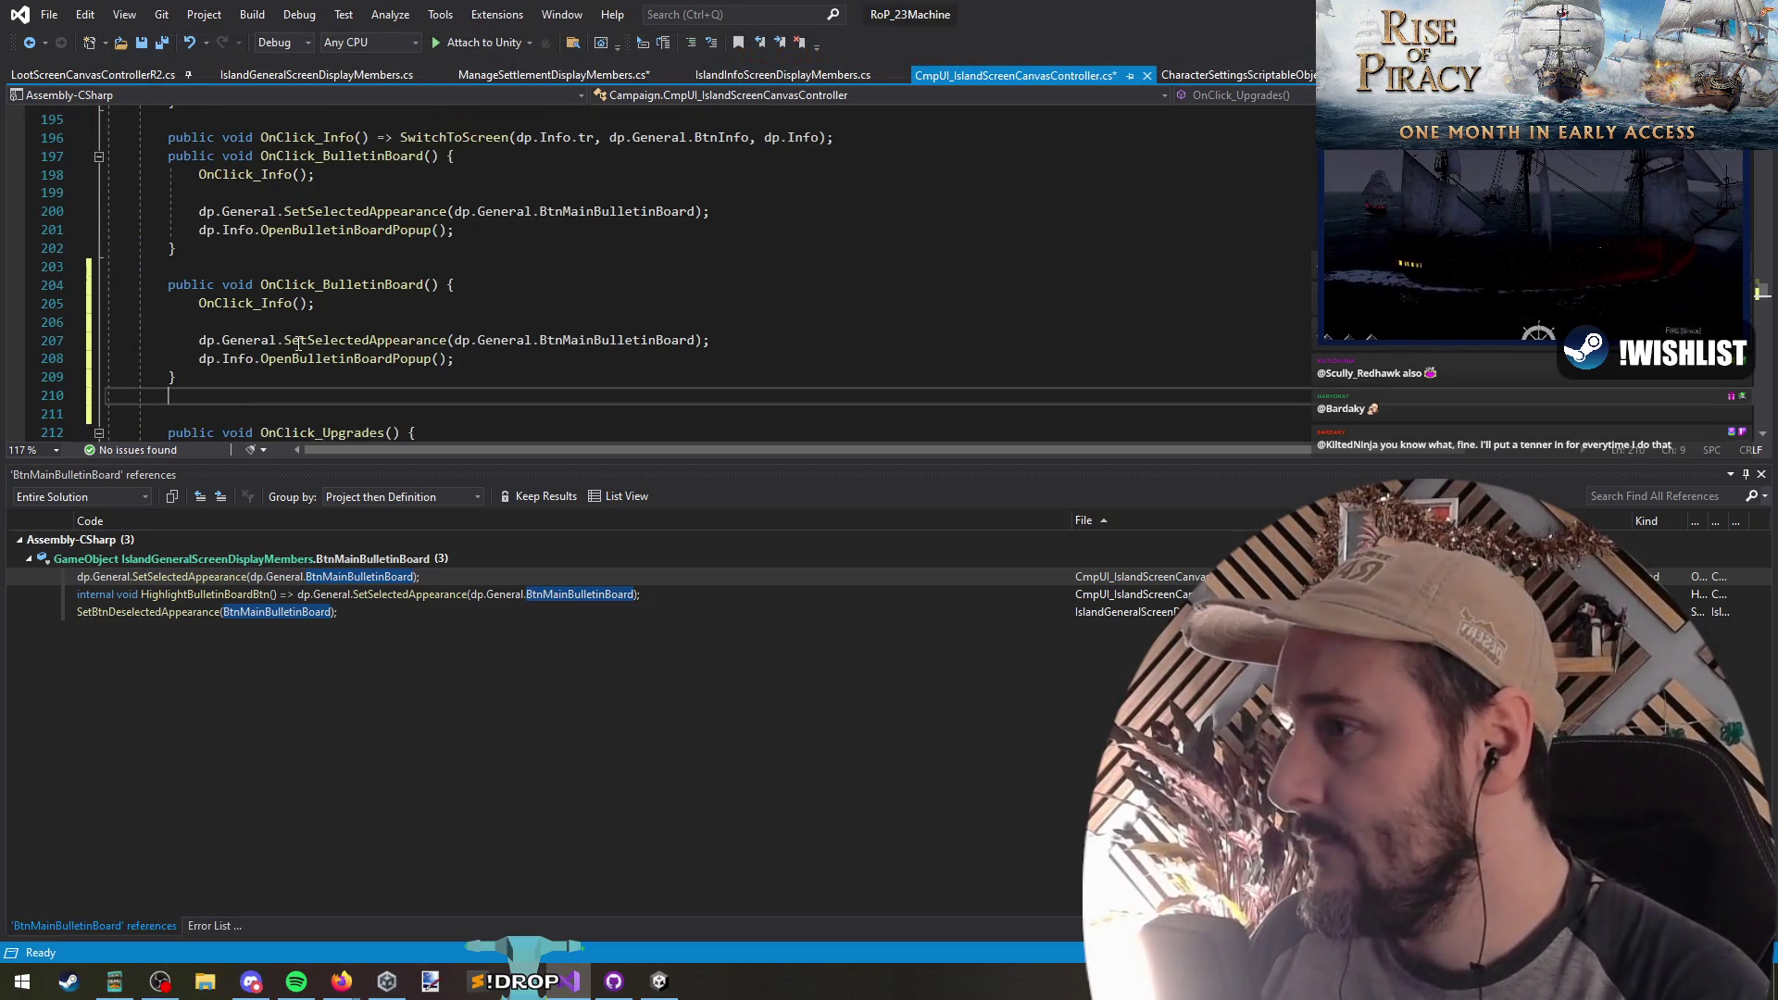
{"action": "key", "text": "Home"}
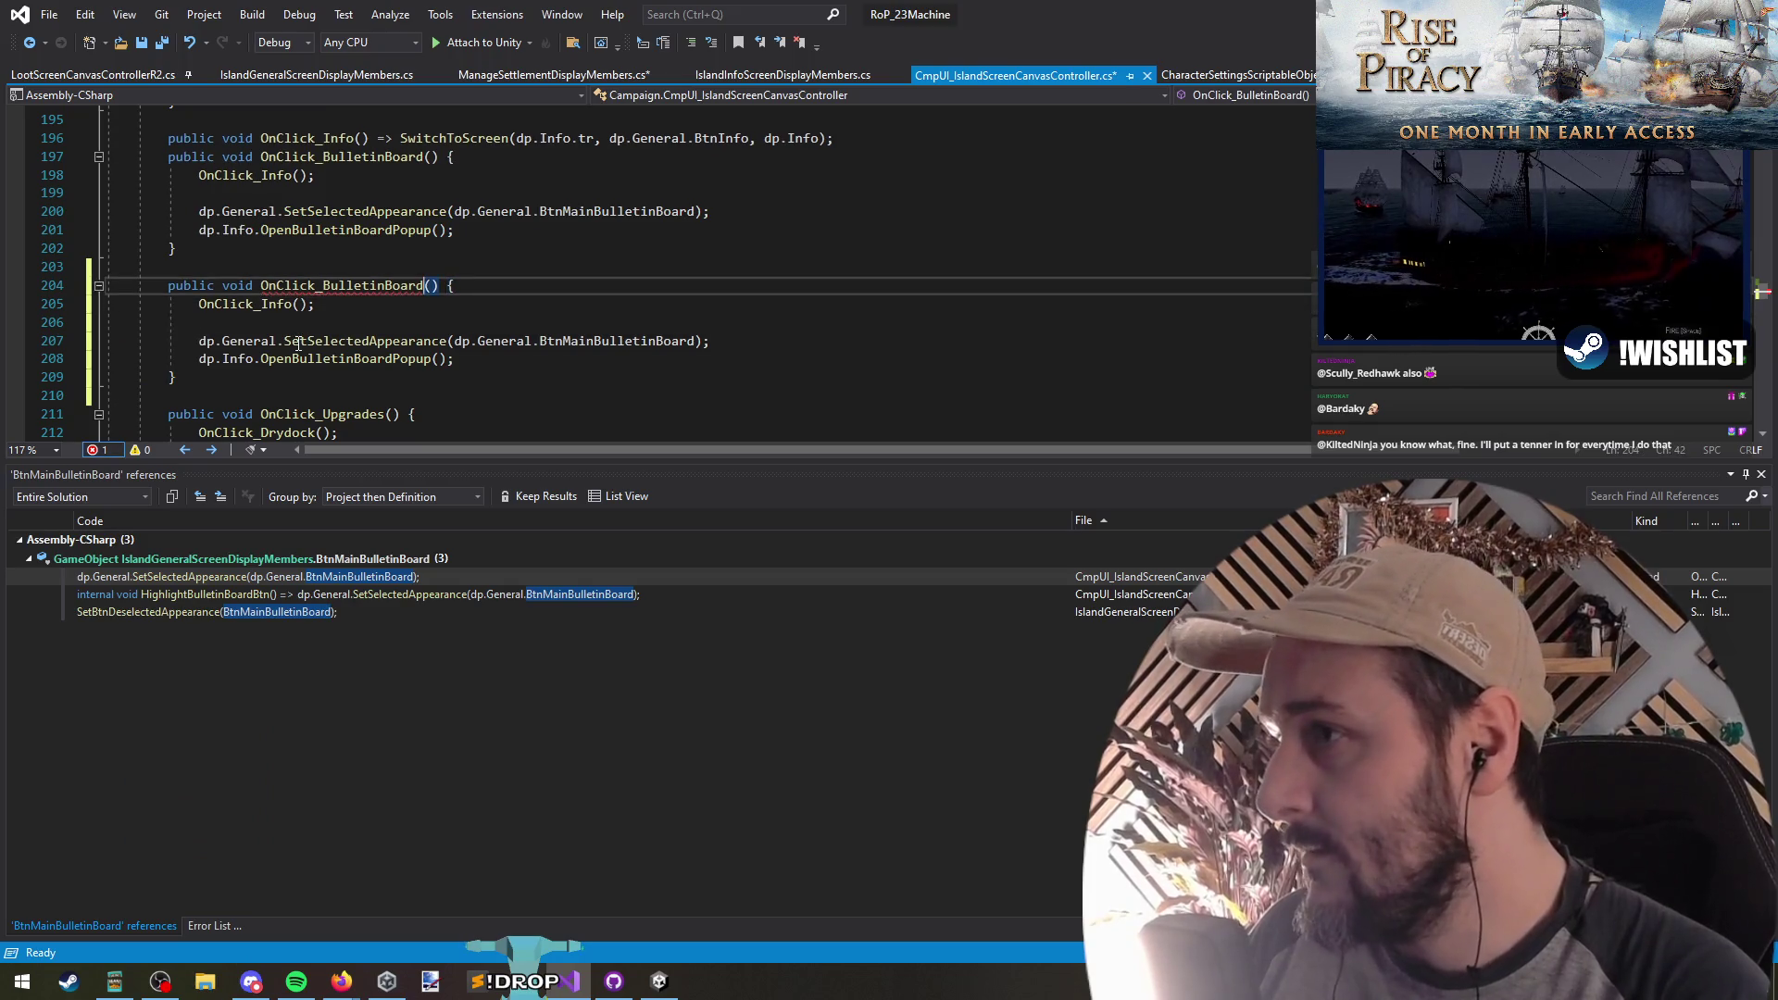
{"action": "key", "text": "BackSpace"}
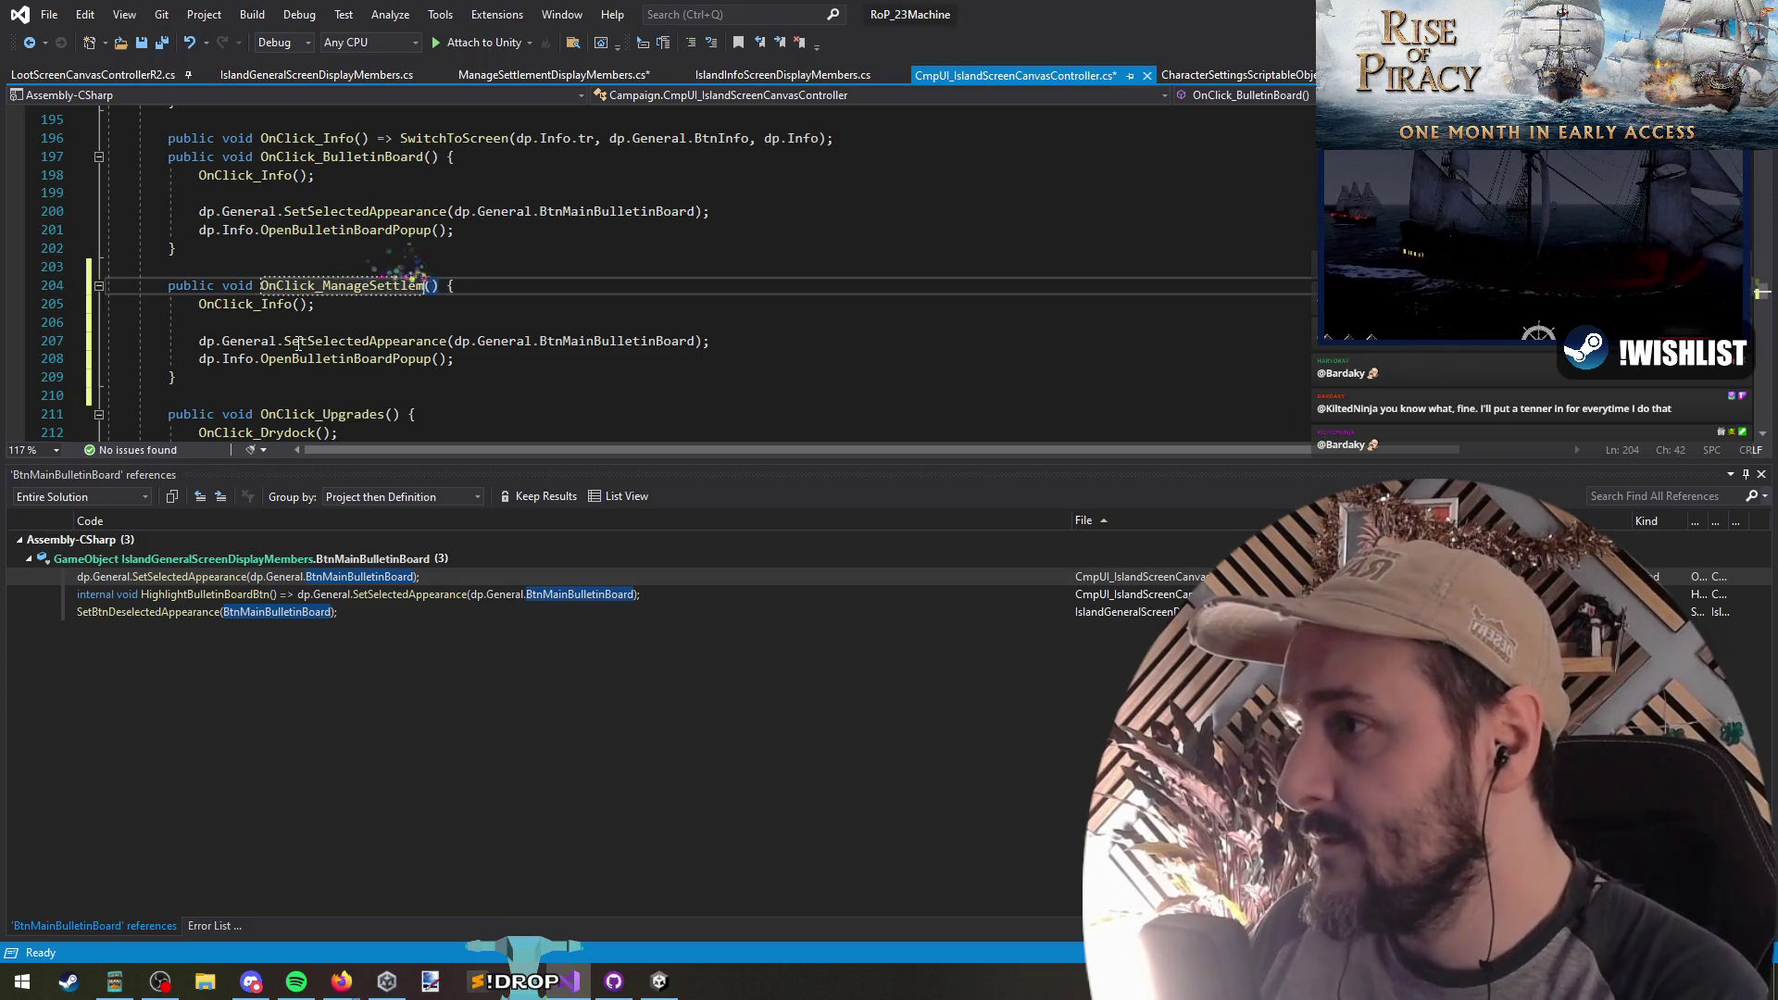
{"action": "type", "text": "ent"}
{"action": "key", "text": "Down"}
{"action": "key", "text": "Down"}
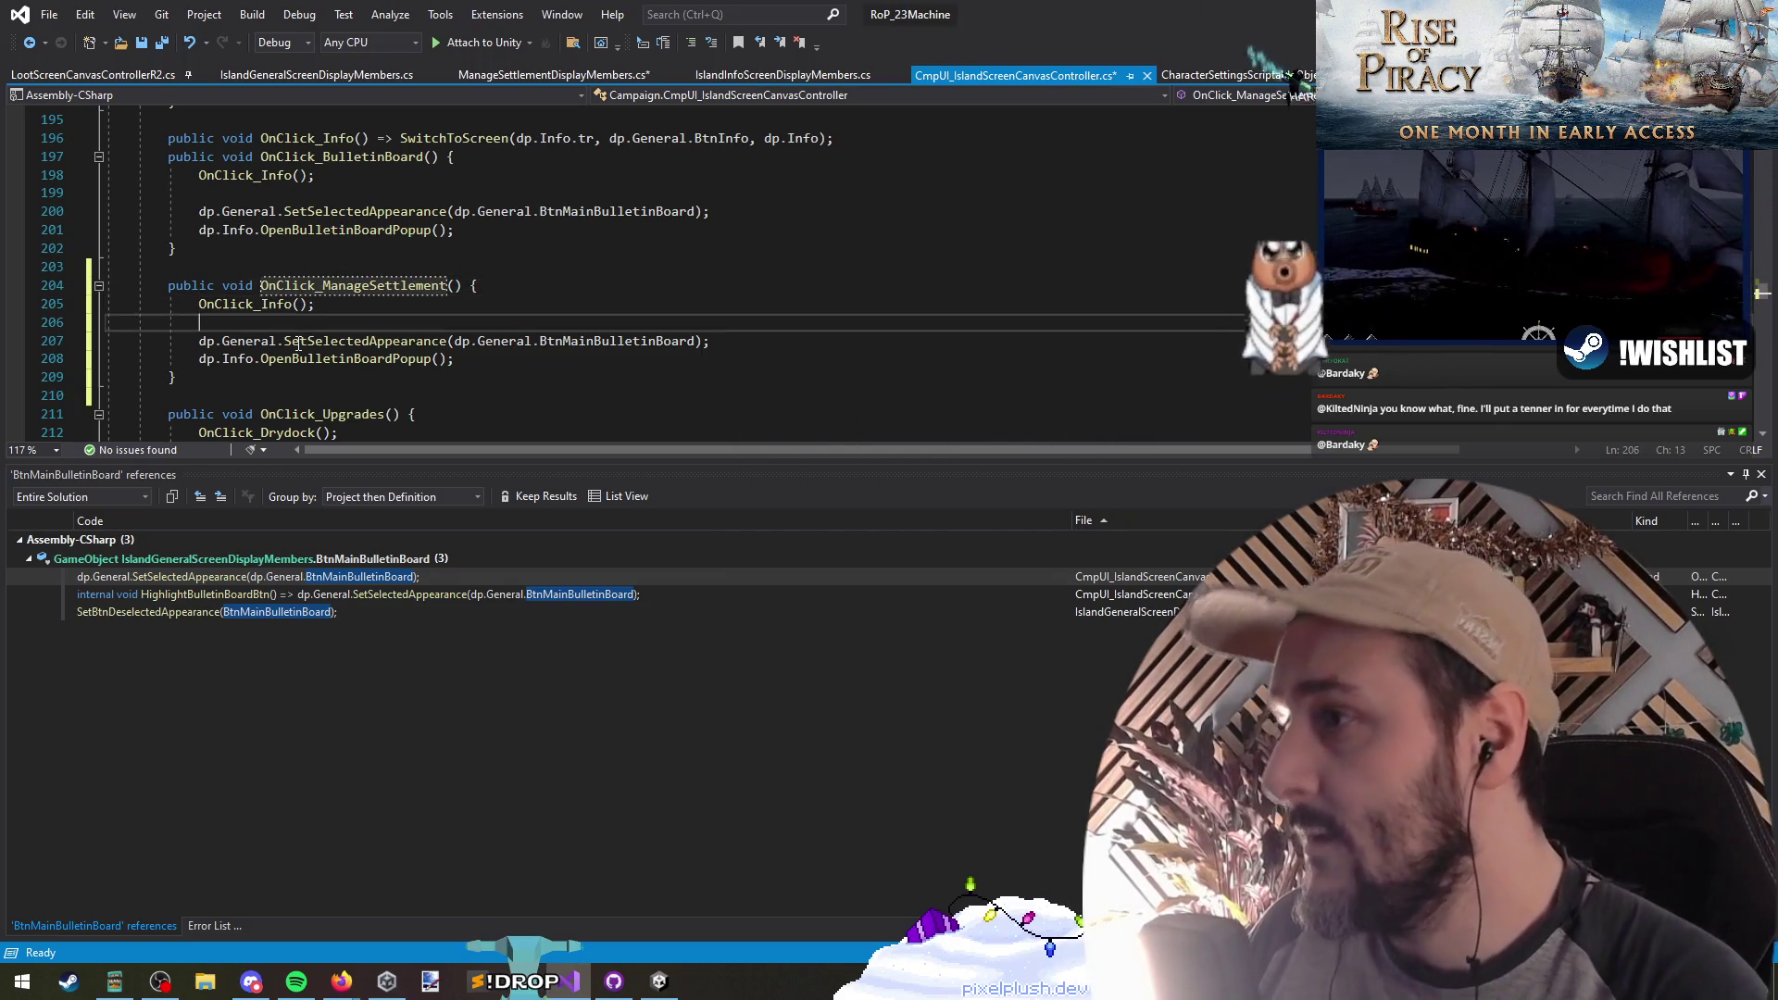
{"action": "key", "text": "Up"}
{"action": "key", "text": "Up"}
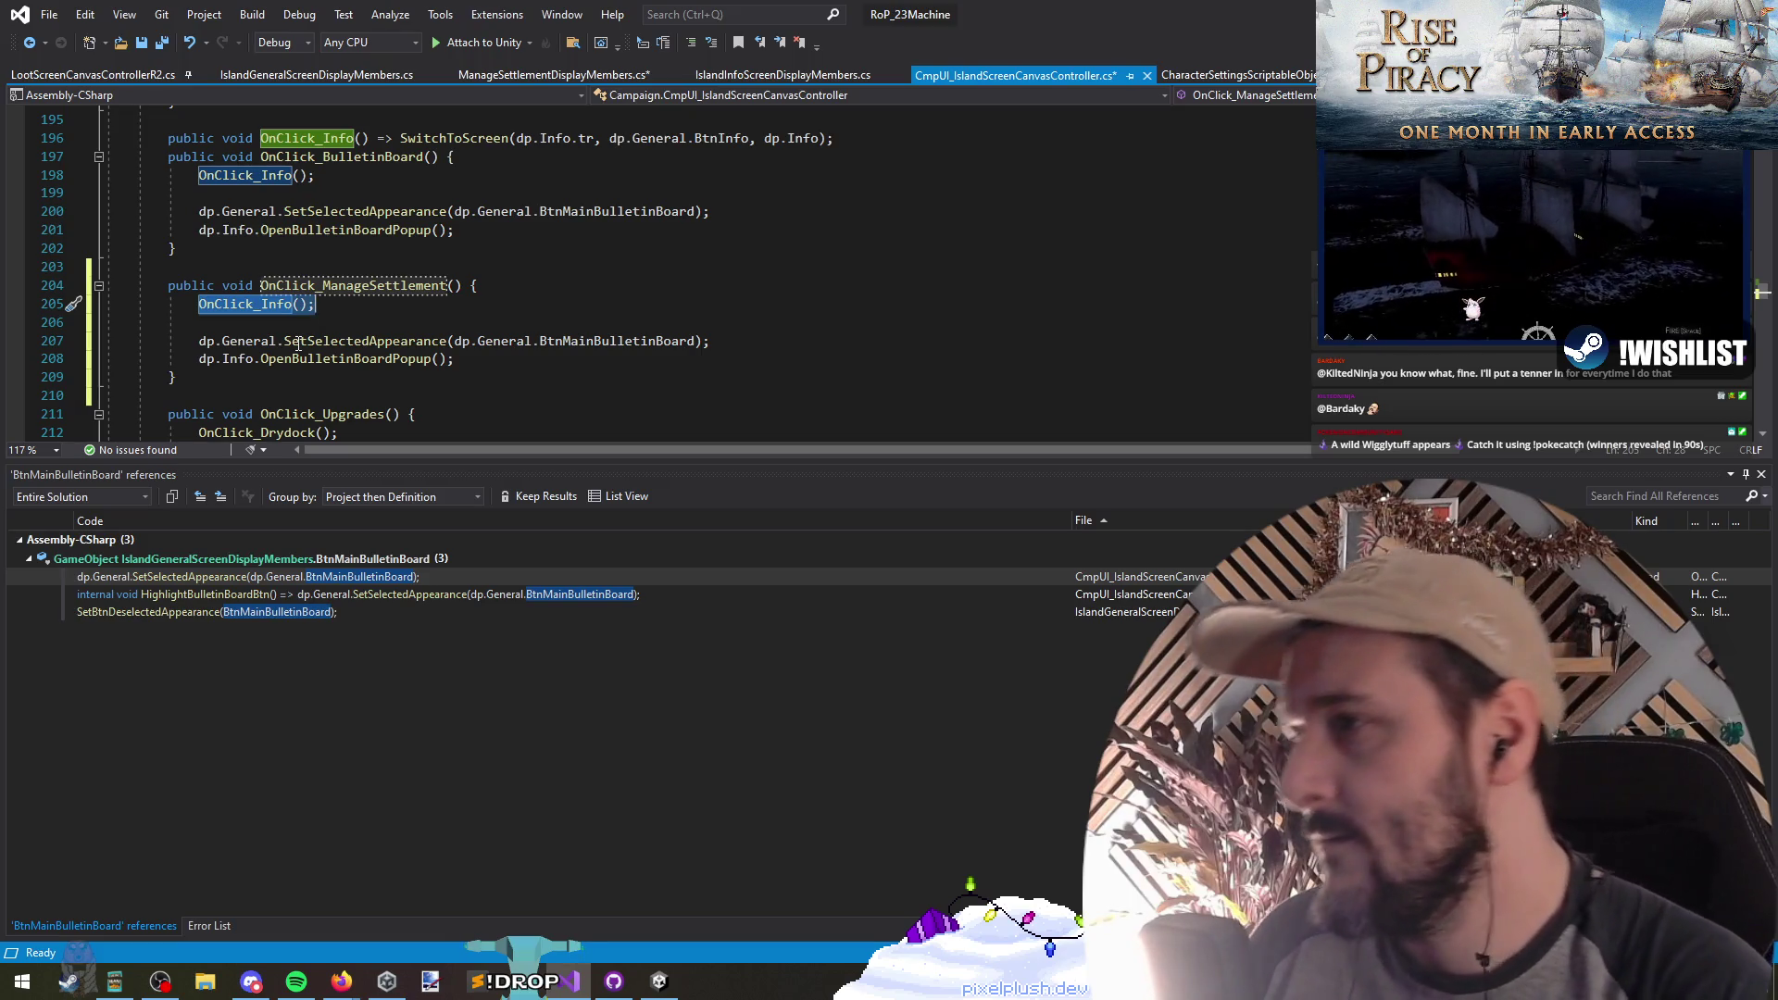
Step: Target BtnMainManageSettlement, drop the OpenBulletinBoardPopup line, and add a SwitchToScreen() call
{"action": "type", "text": "Btn"}
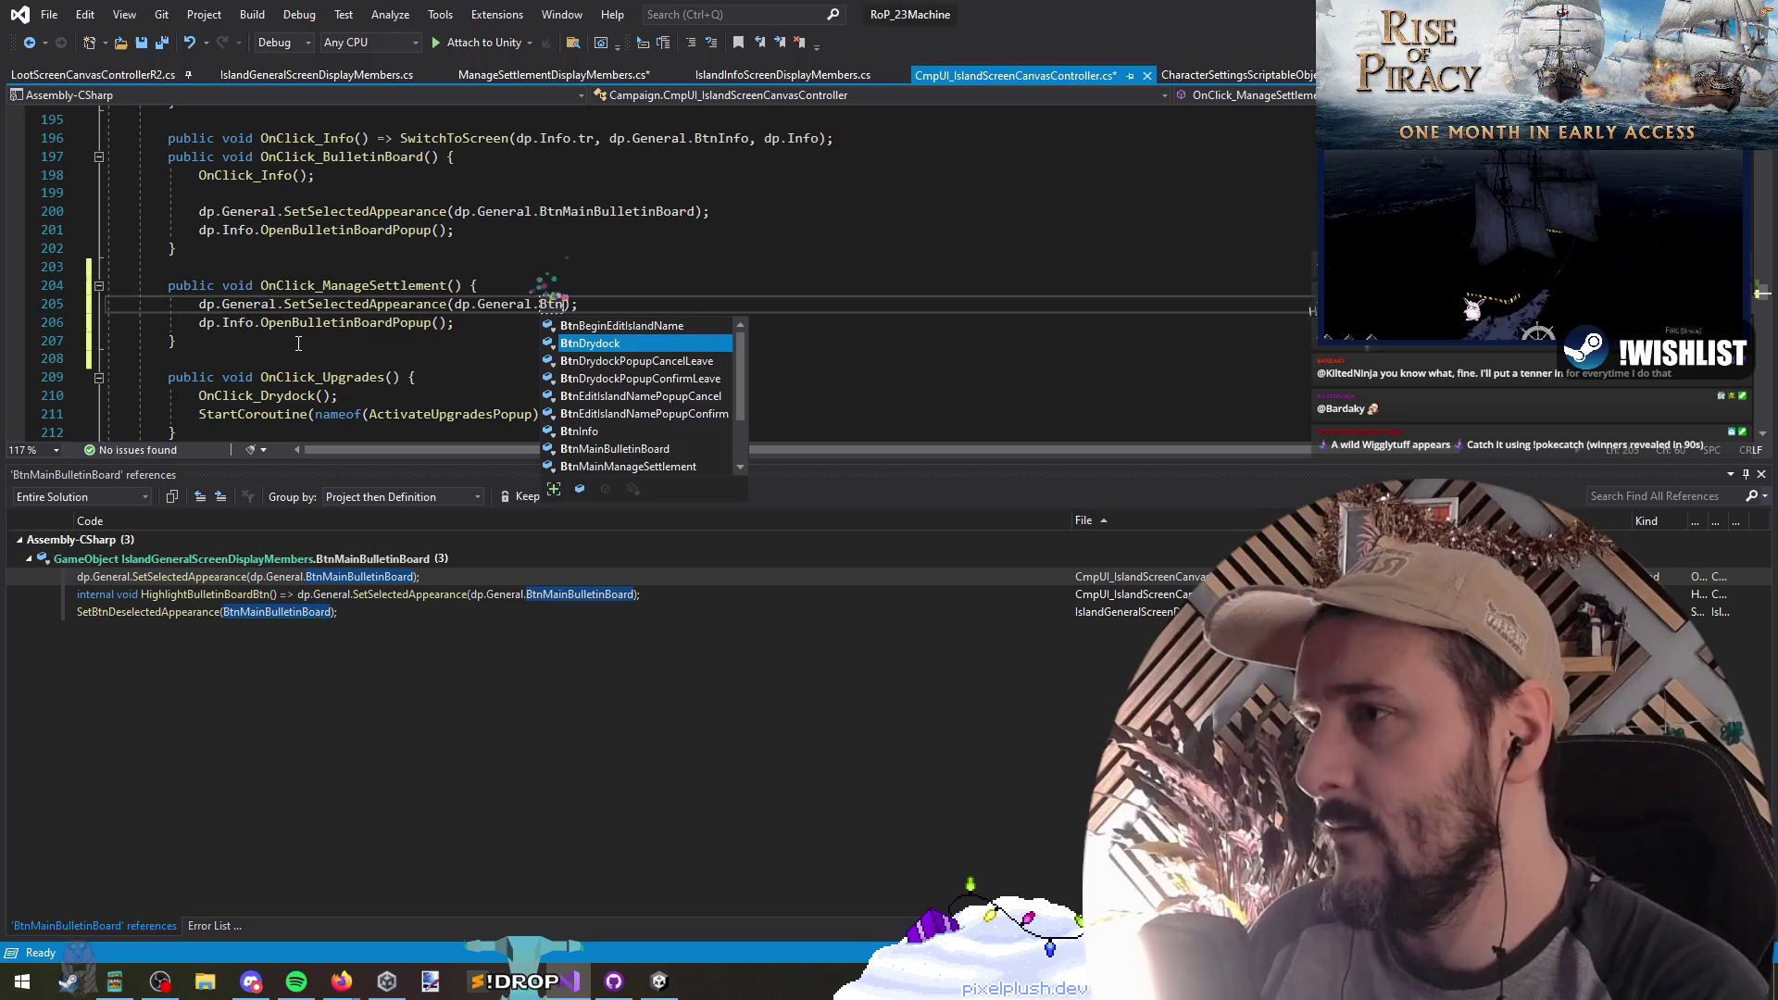
{"action": "type", "text": "ManageSettlement"}
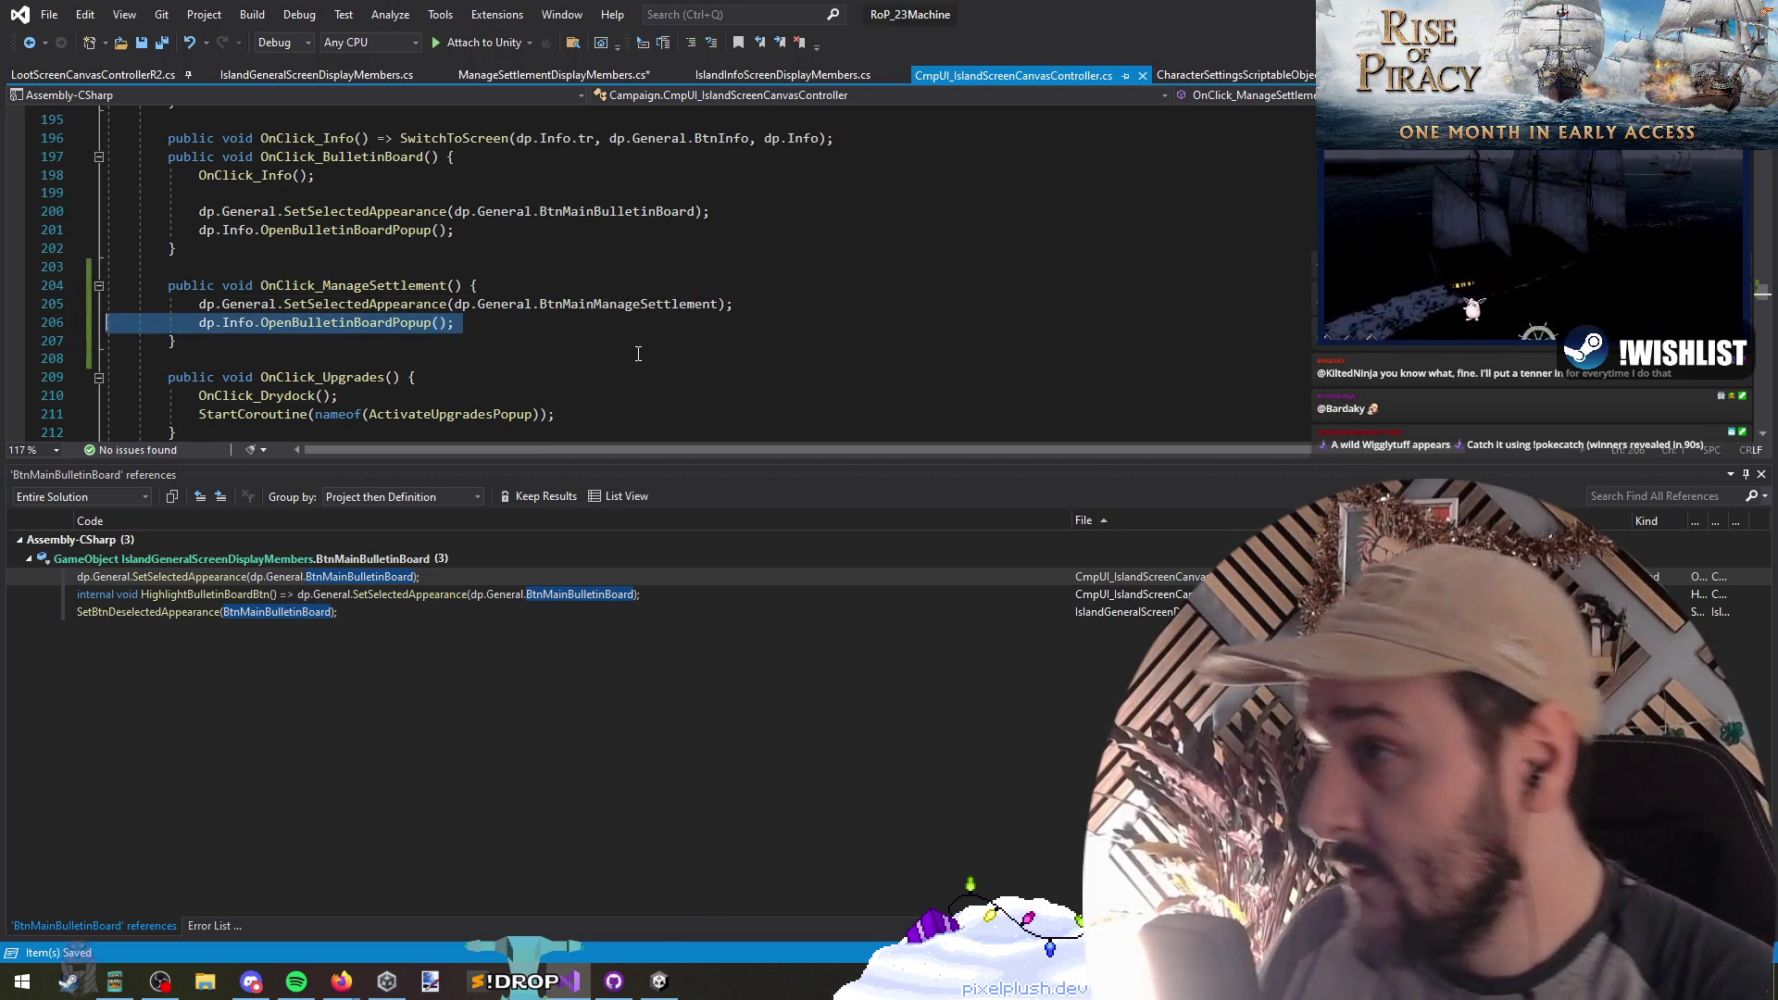
{"action": "key", "text": "Delete"}
{"action": "key", "text": "Delete"}
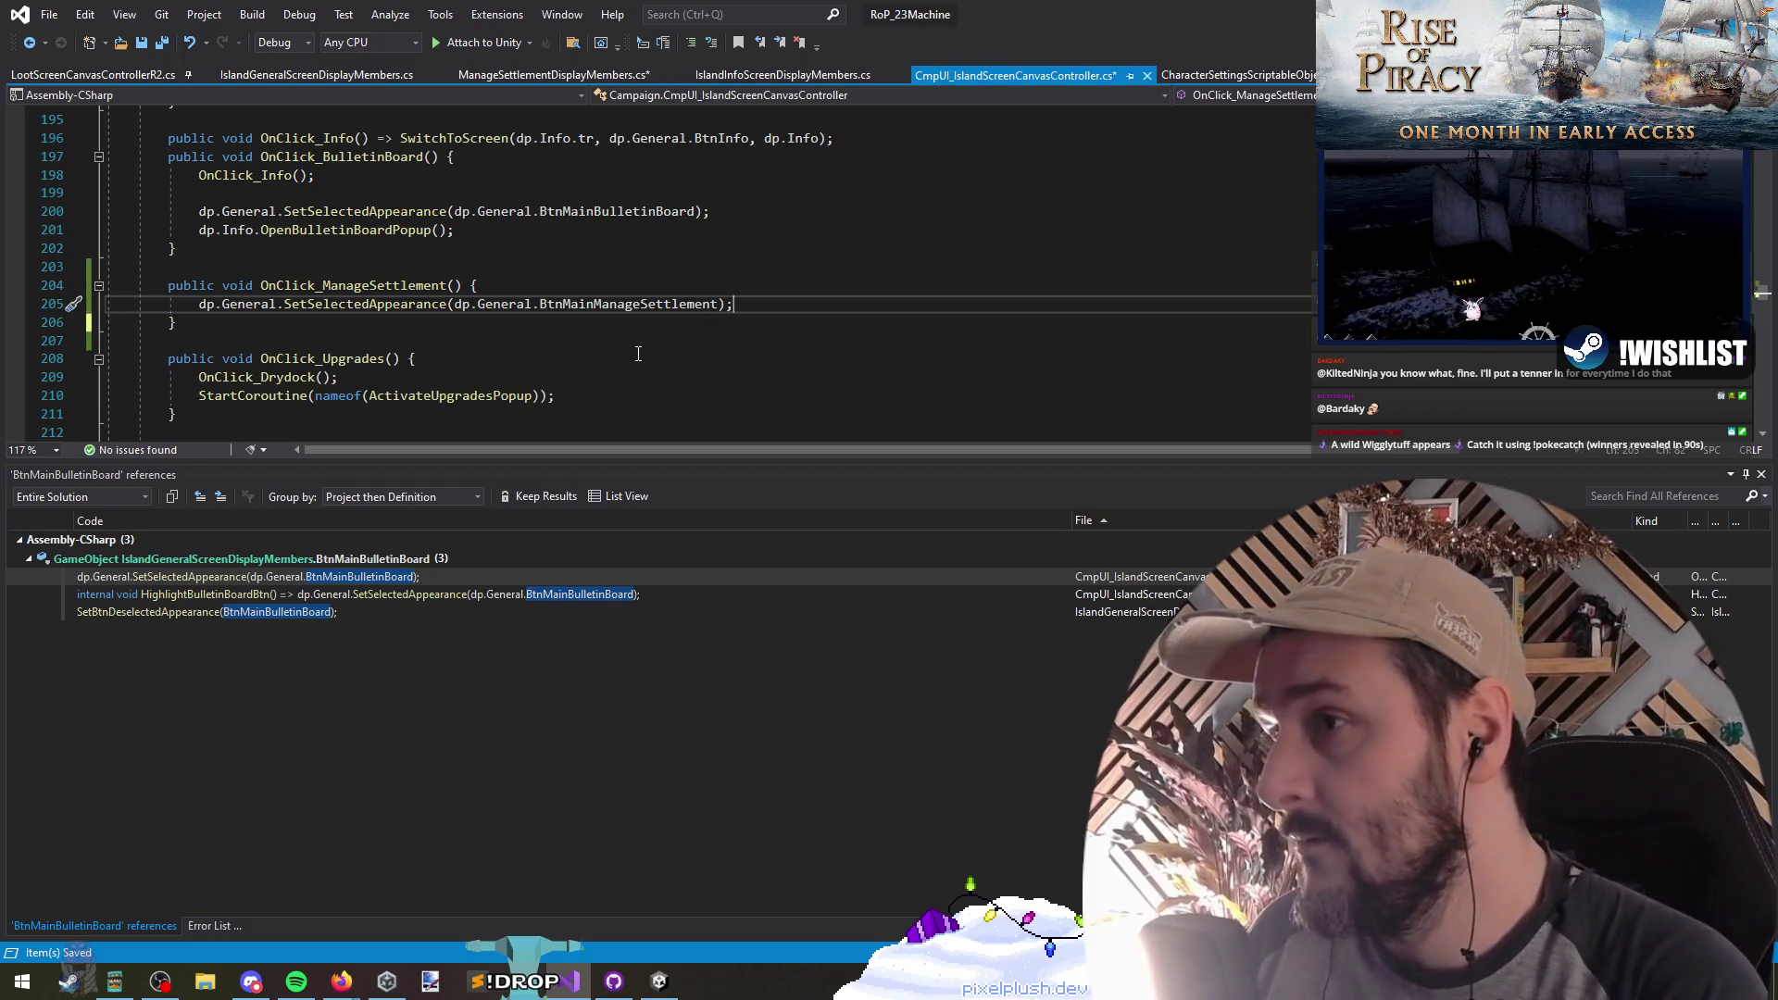
{"action": "key", "text": "Return"}
{"action": "type", "text": "SwitchTo"}
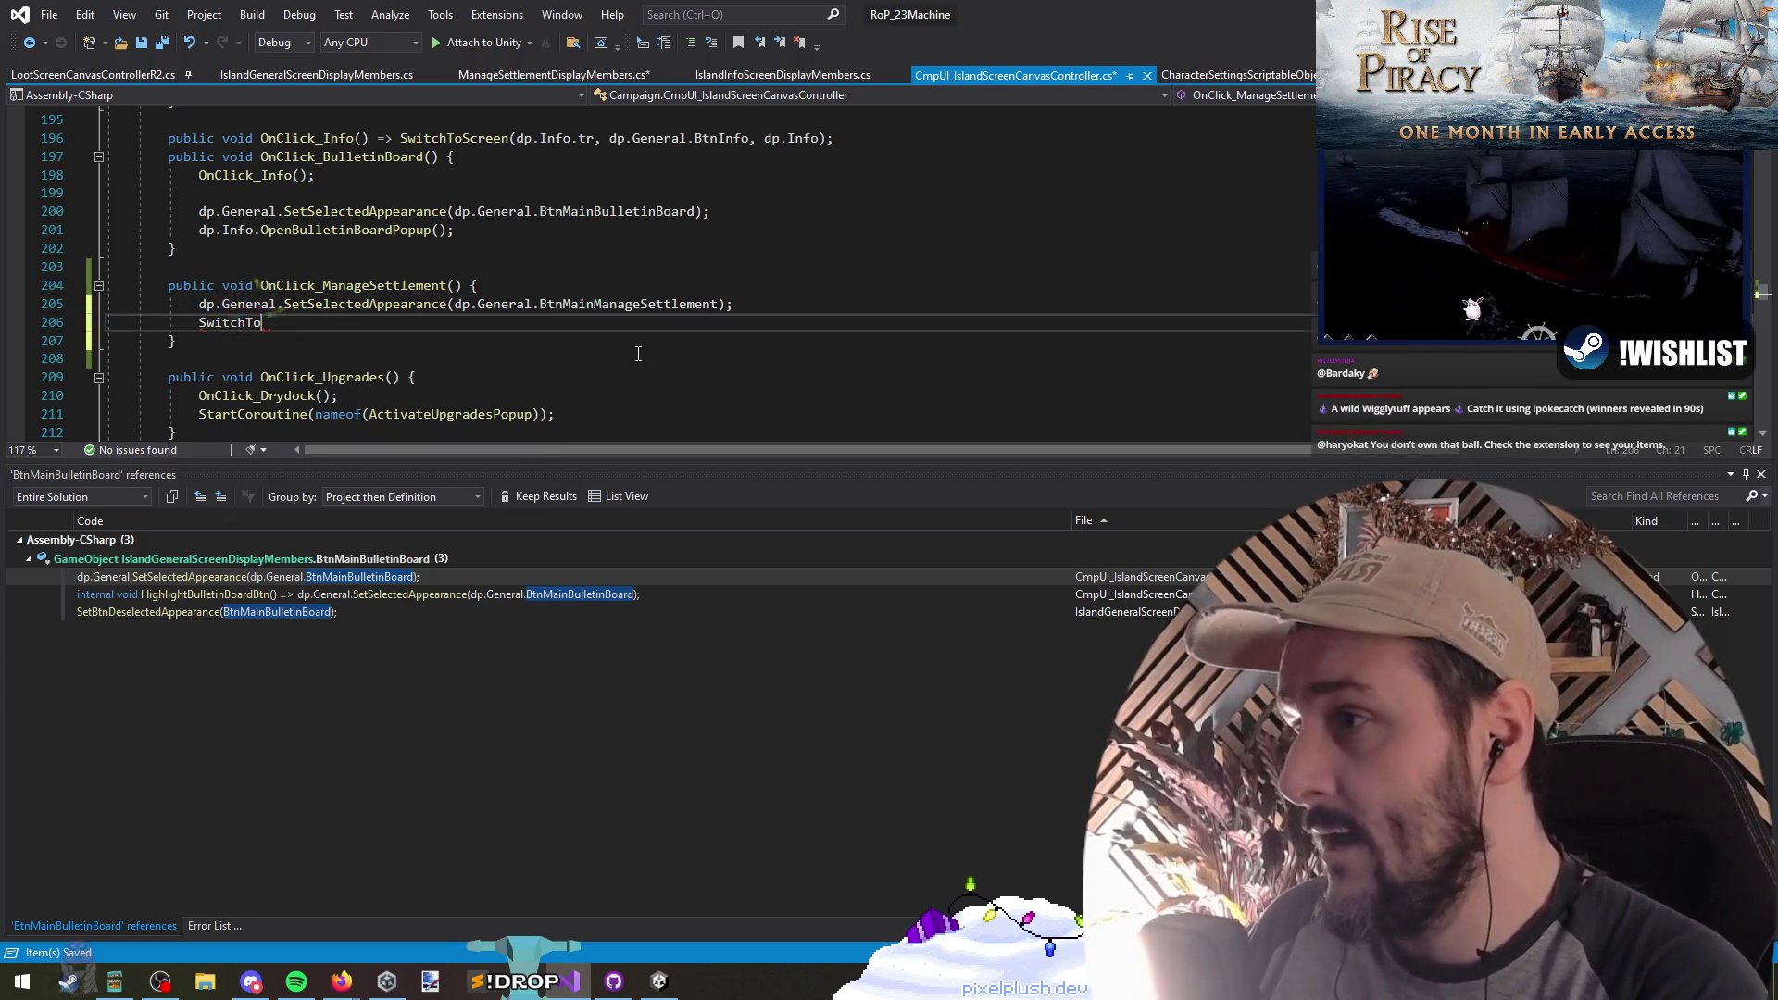
{"action": "type", "text": "("}
{"action": "key", "text": "Return"}
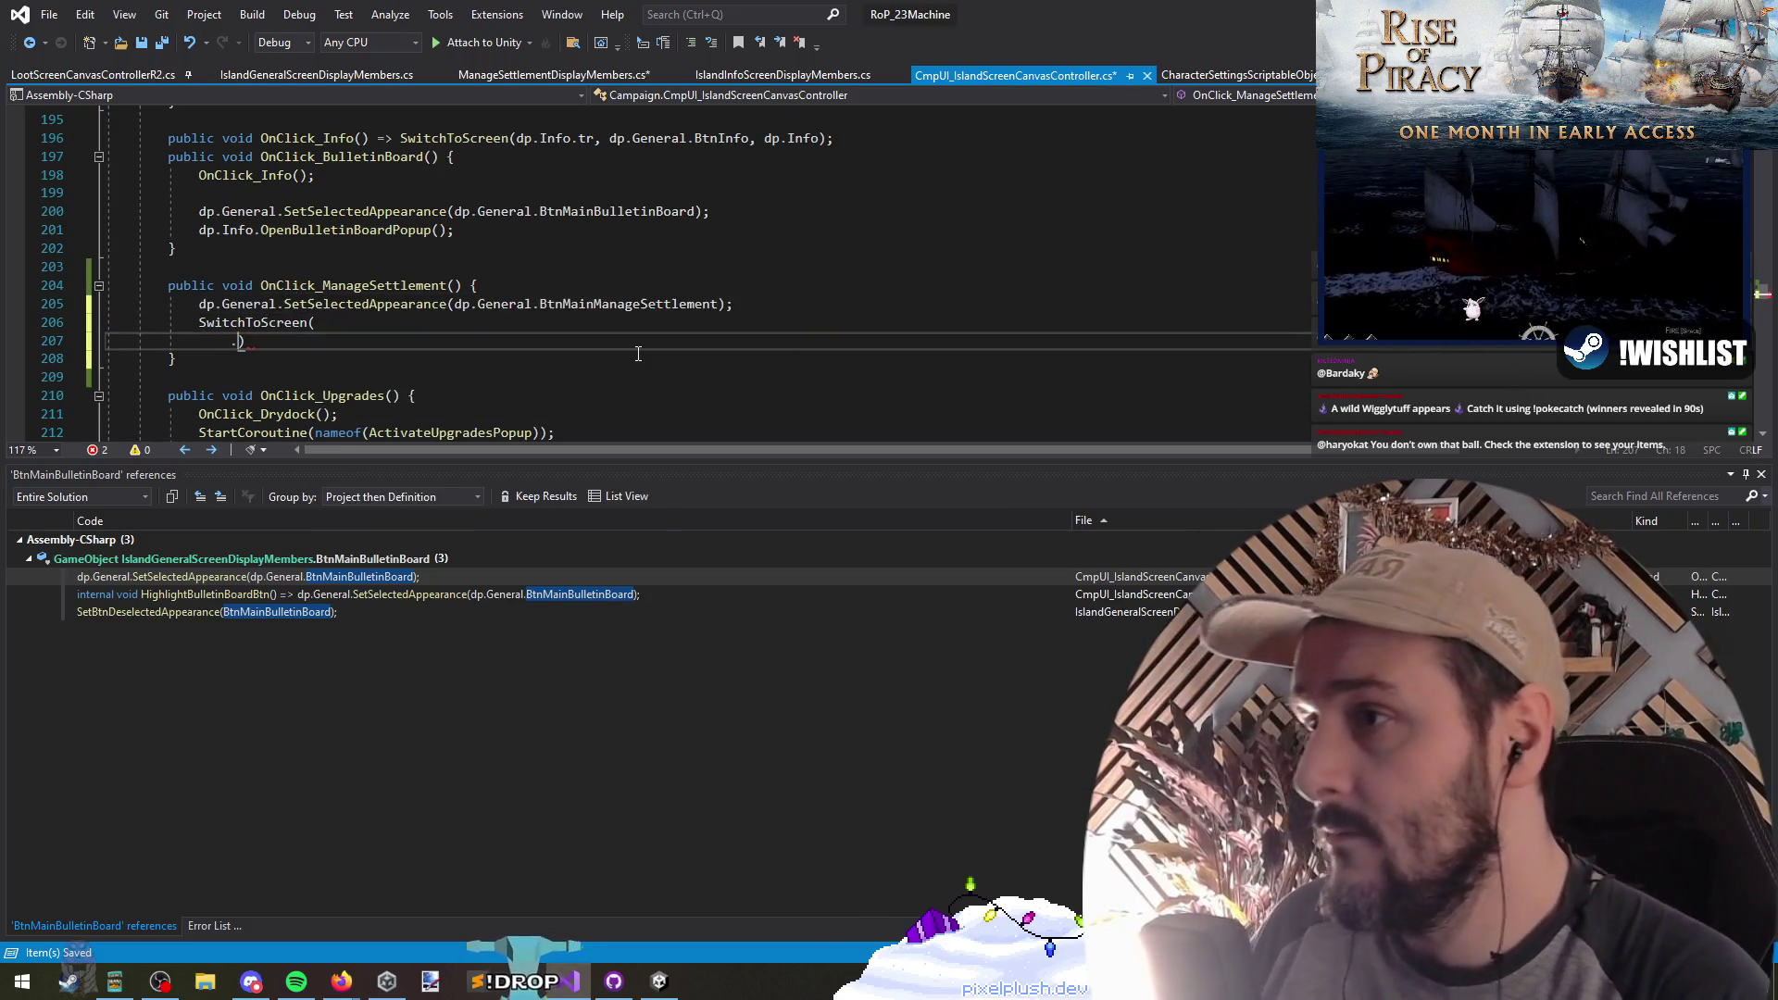
{"action": "key", "text": "BackSpace"}
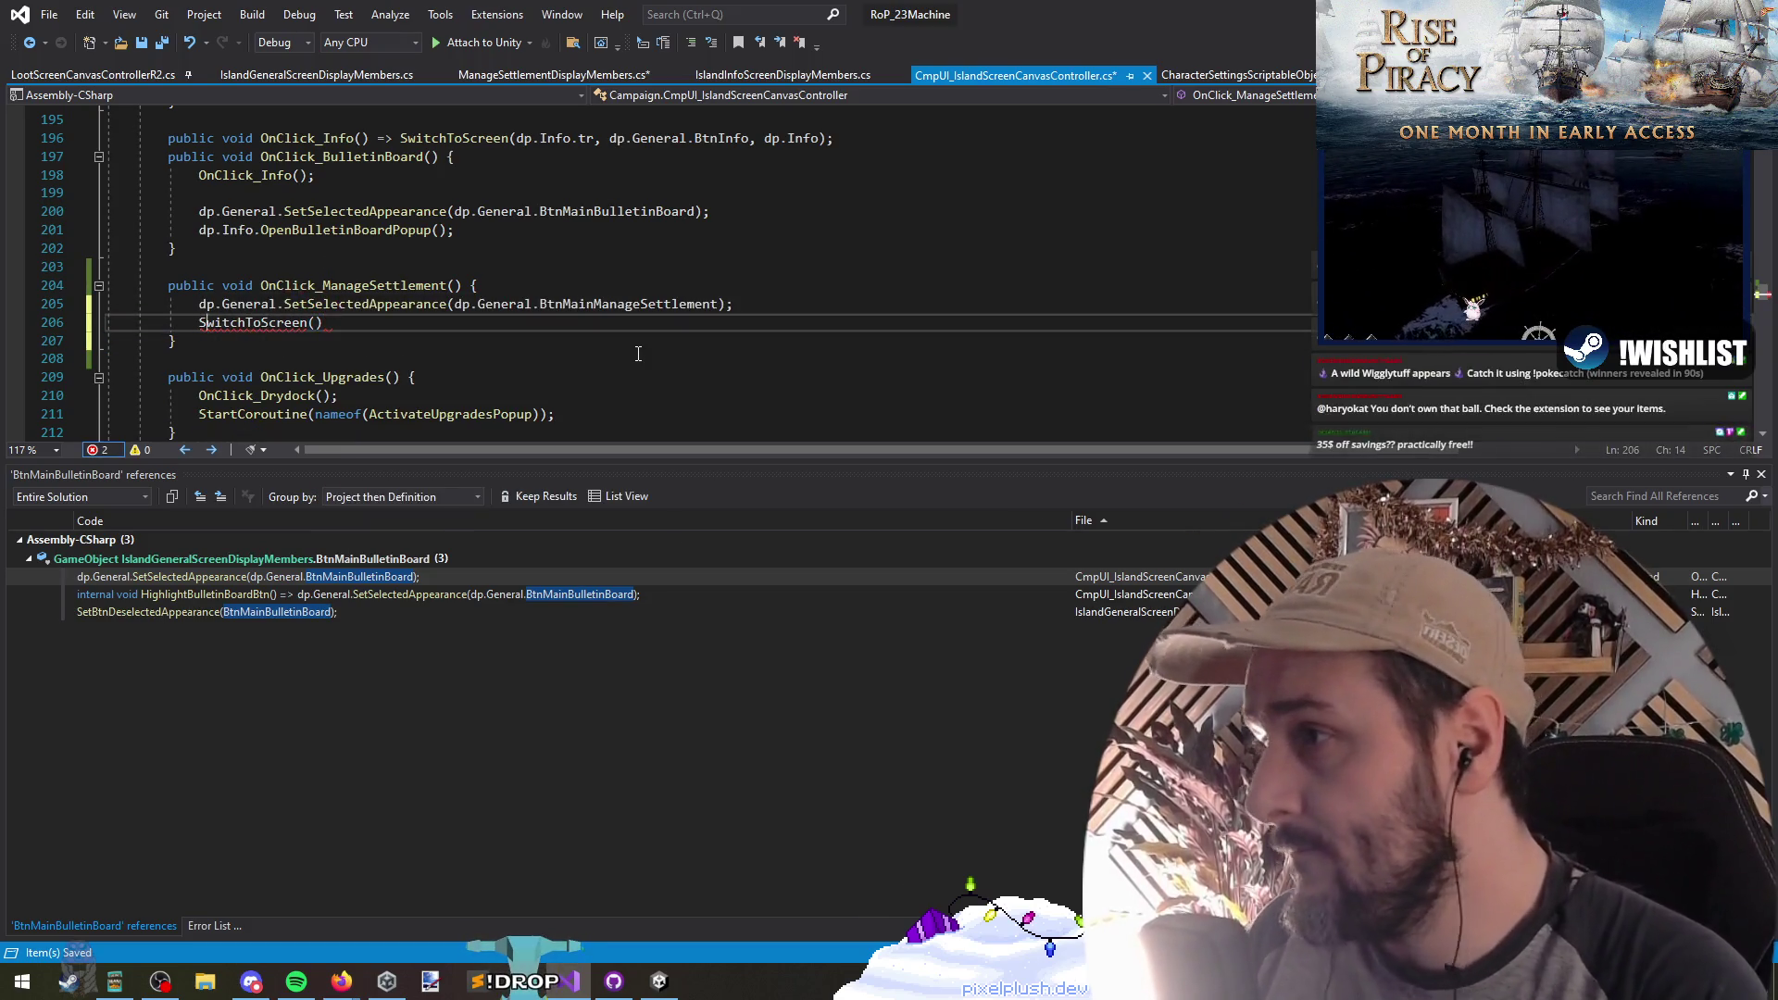
Step: Find all references to SwitchToScreen, view its OnClick_Info use, then go to ManageSettlementDisplayMembers.cs
{"action": "key", "text": "shift+F10"}
{"action": "key", "text": "Down"}
{"action": "key", "text": "Down"}
{"action": "key", "text": "Down"}
{"action": "key", "text": "Return"}
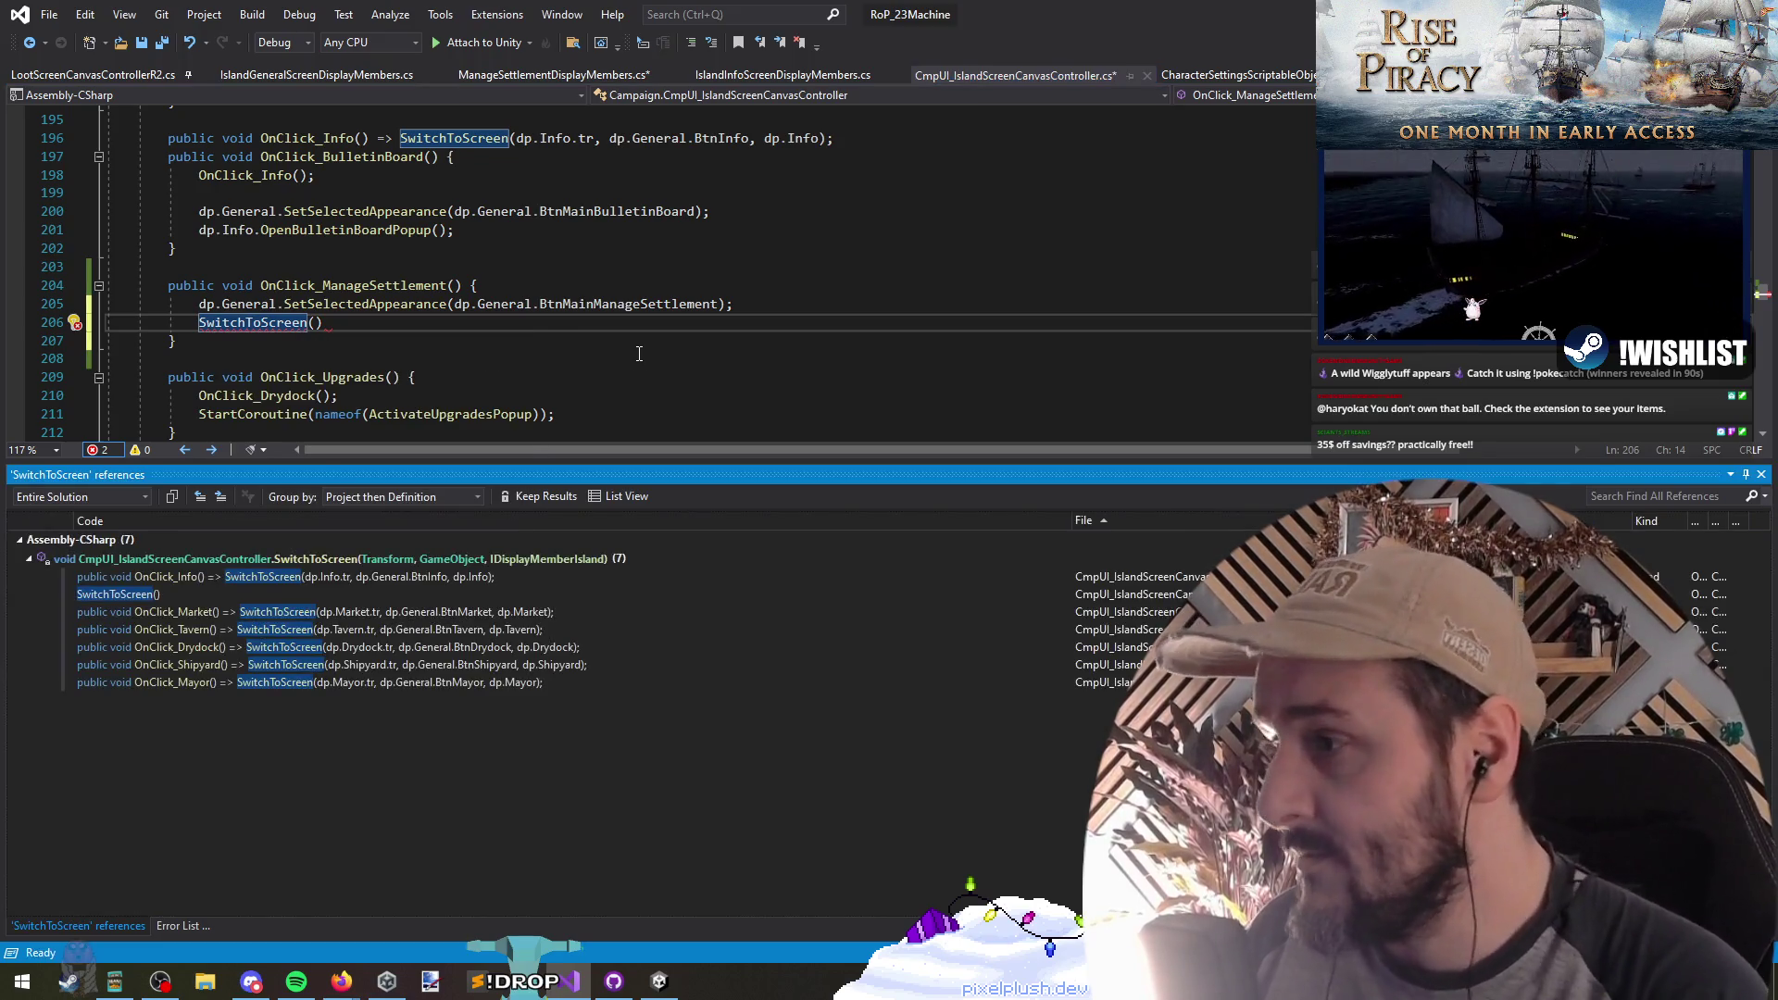
{"action": "double_click", "coordinate": [318, 576]}
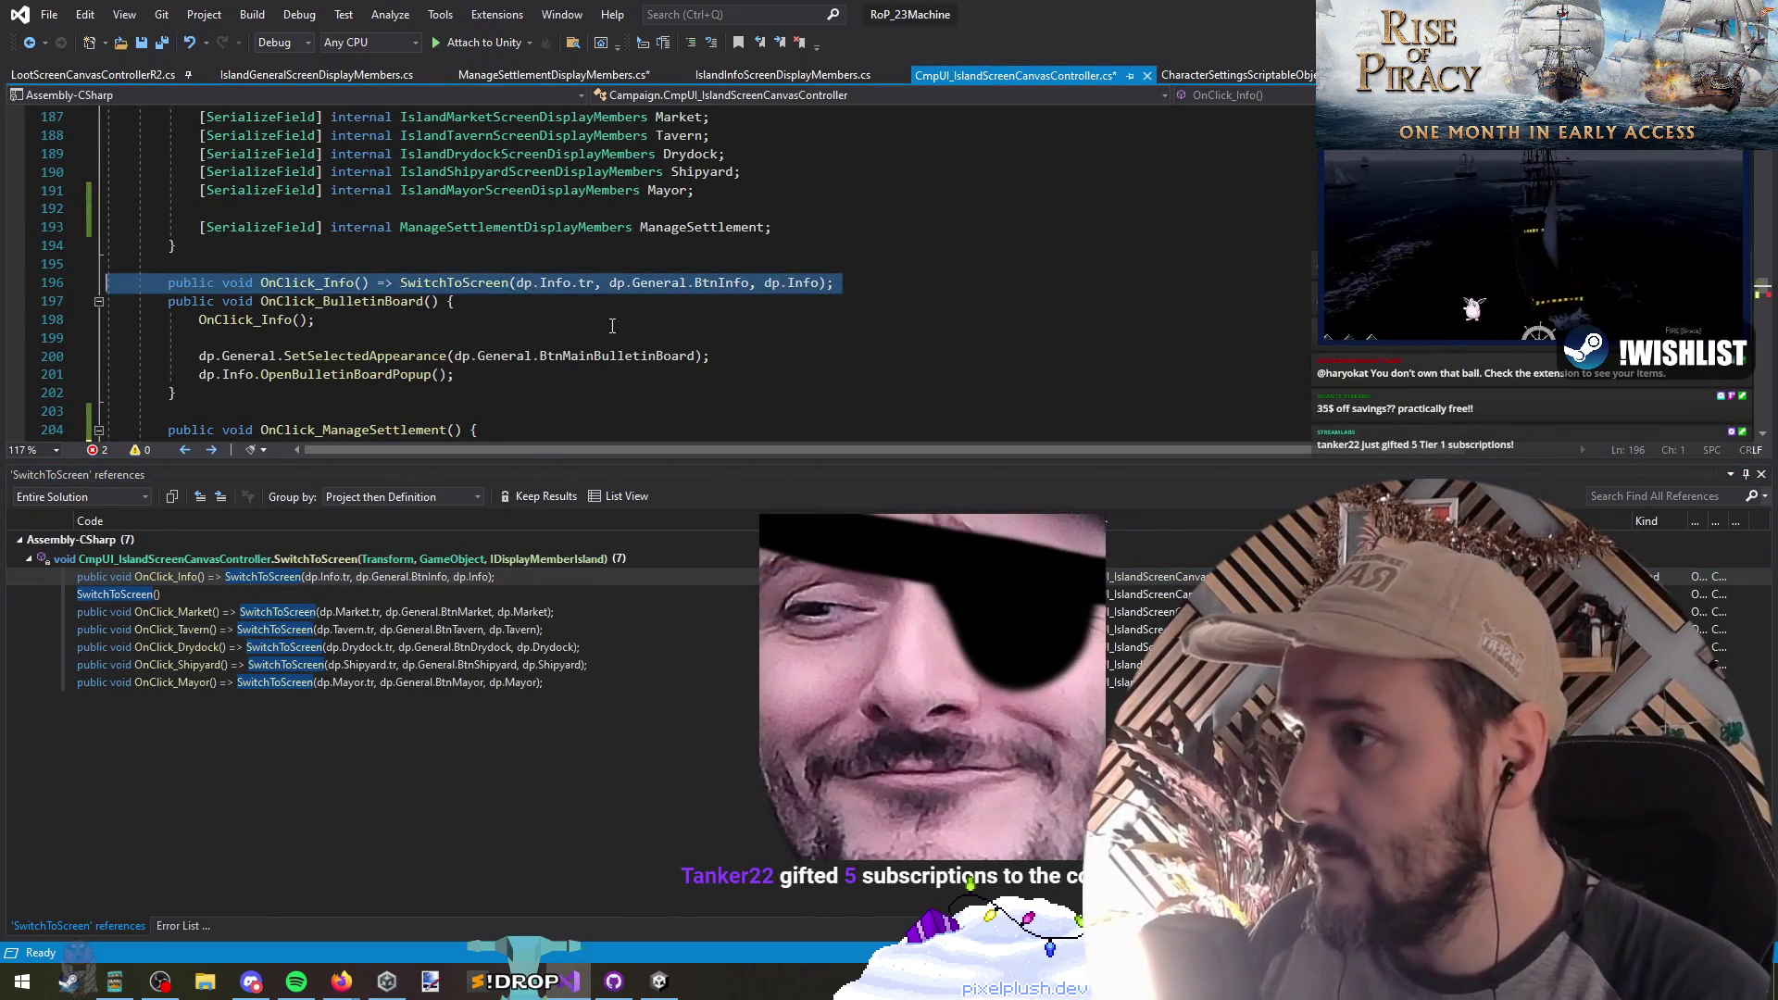
{"action": "key", "text": "ctrl+minus"}
{"action": "key", "text": "ctrl+Tab"}
{"action": "key", "text": "ctrl+Tab"}
{"action": "key", "text": "ctrl+Tab"}
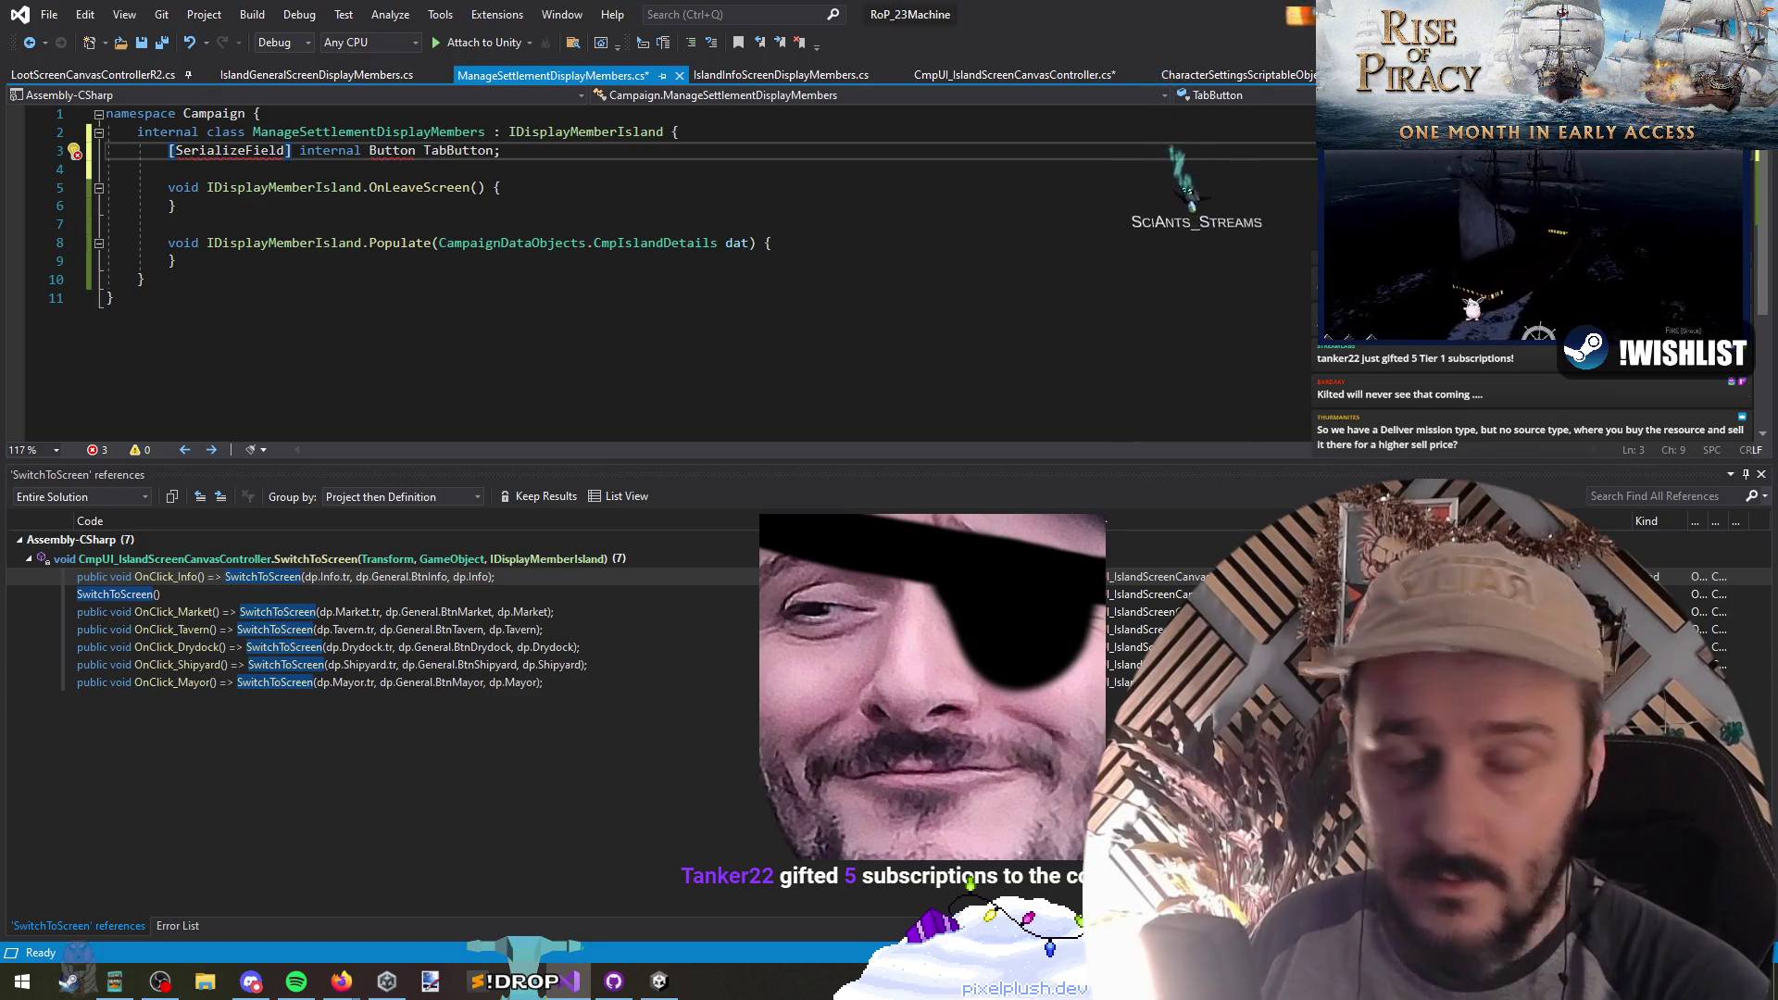
Step: Paste the OnClick_Info line into ManageSettlementDisplayMembers, undo it, and return to the controller
{"action": "key", "text": "Up"}
{"action": "key", "text": "Up"}
{"action": "key", "text": "Up"}
{"action": "type", "text": "public void OnClick_Info() => SwitchToScreen(dp.Info.tr, dp.General.BtnInfo, dp.Info);"}
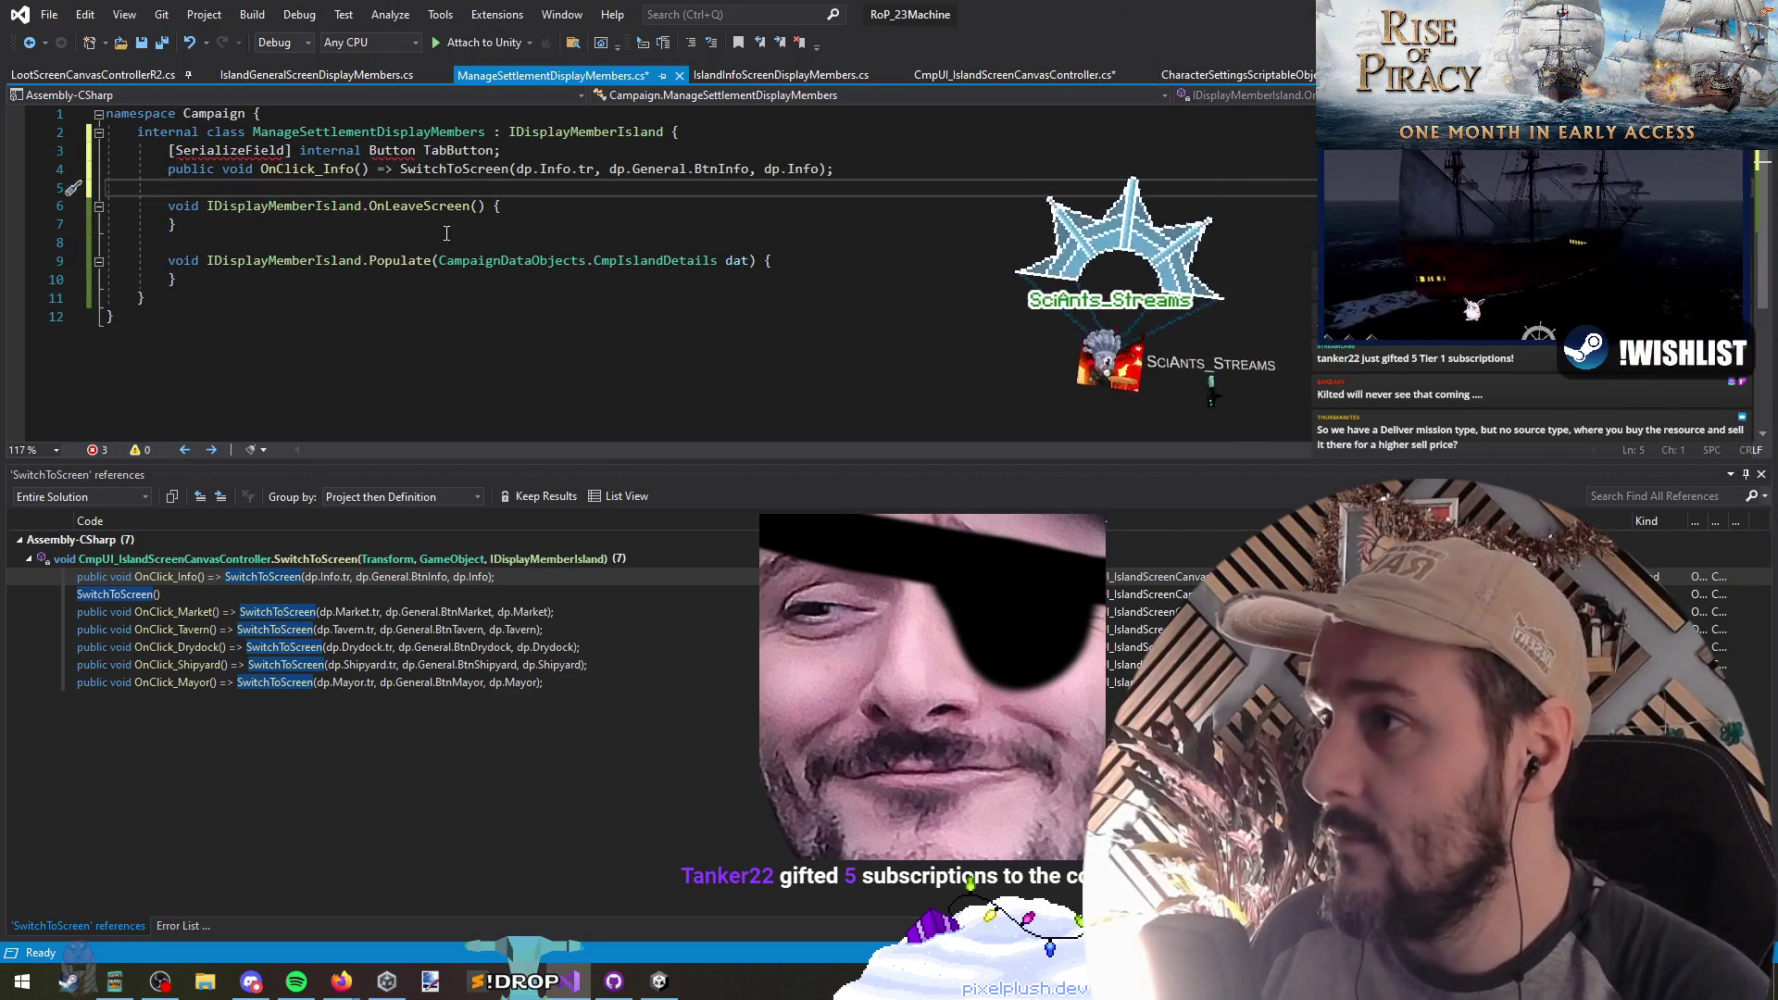
{"action": "key", "text": "ctrl+z"}
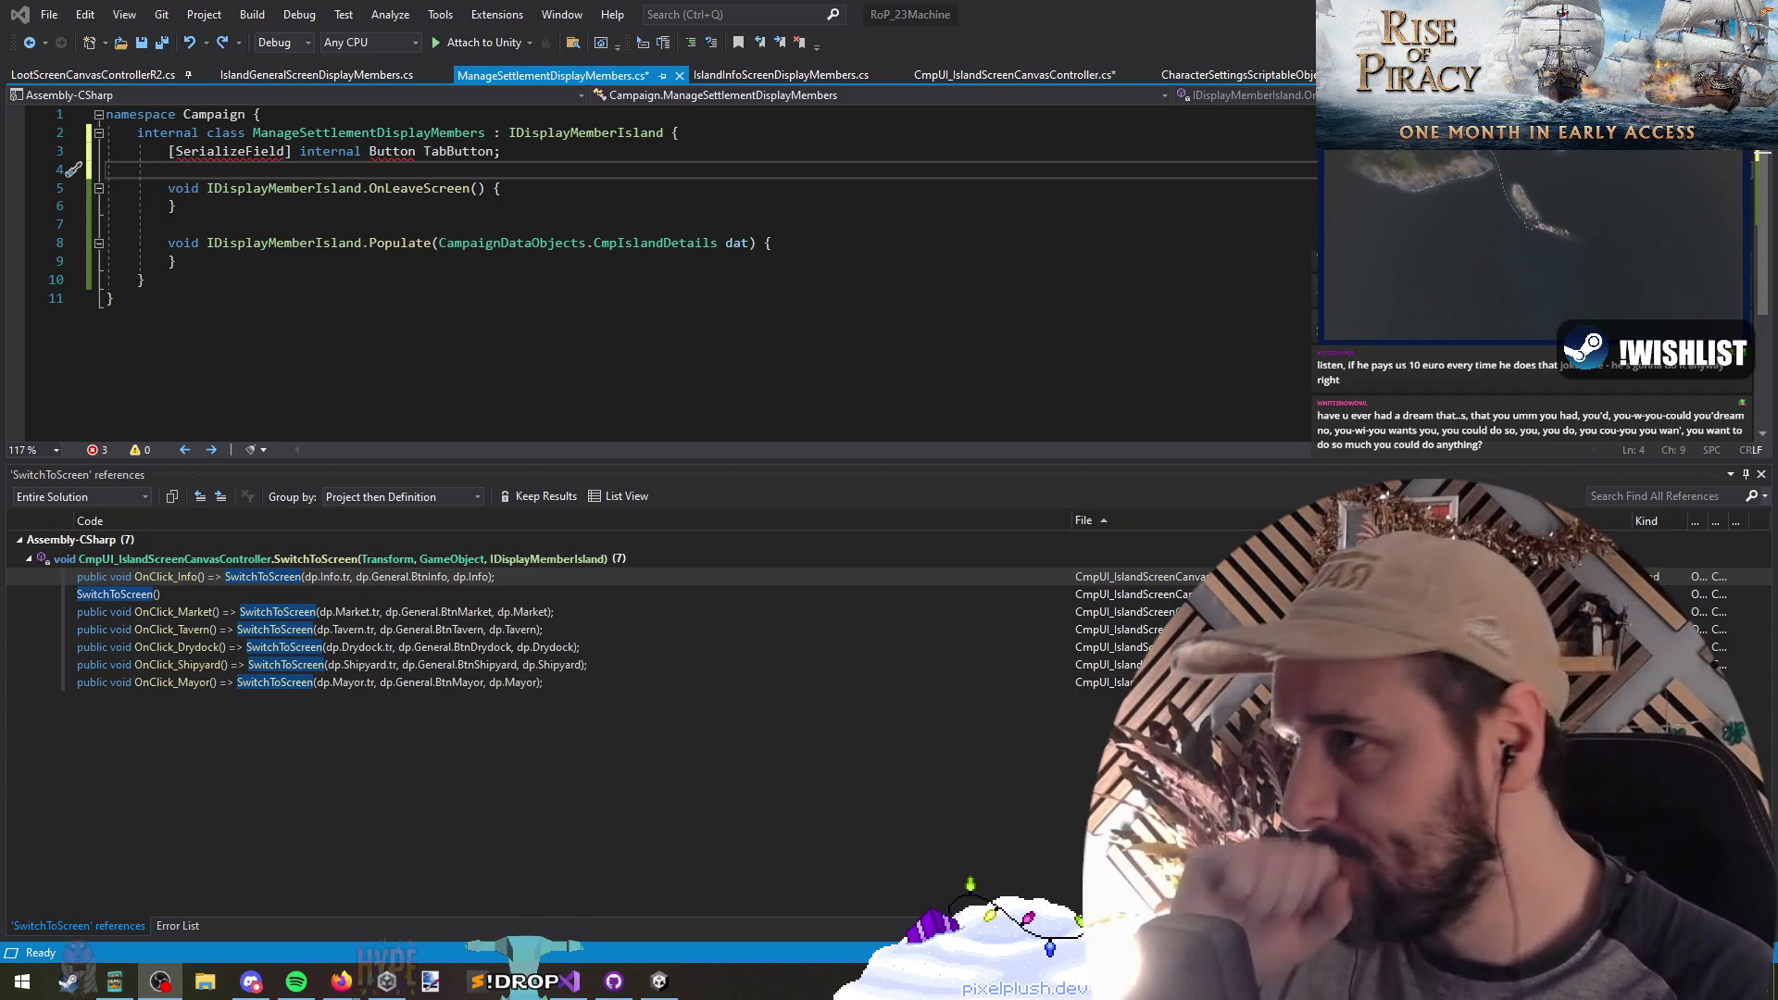
{"action": "key", "text": "ctrl+Tab"}
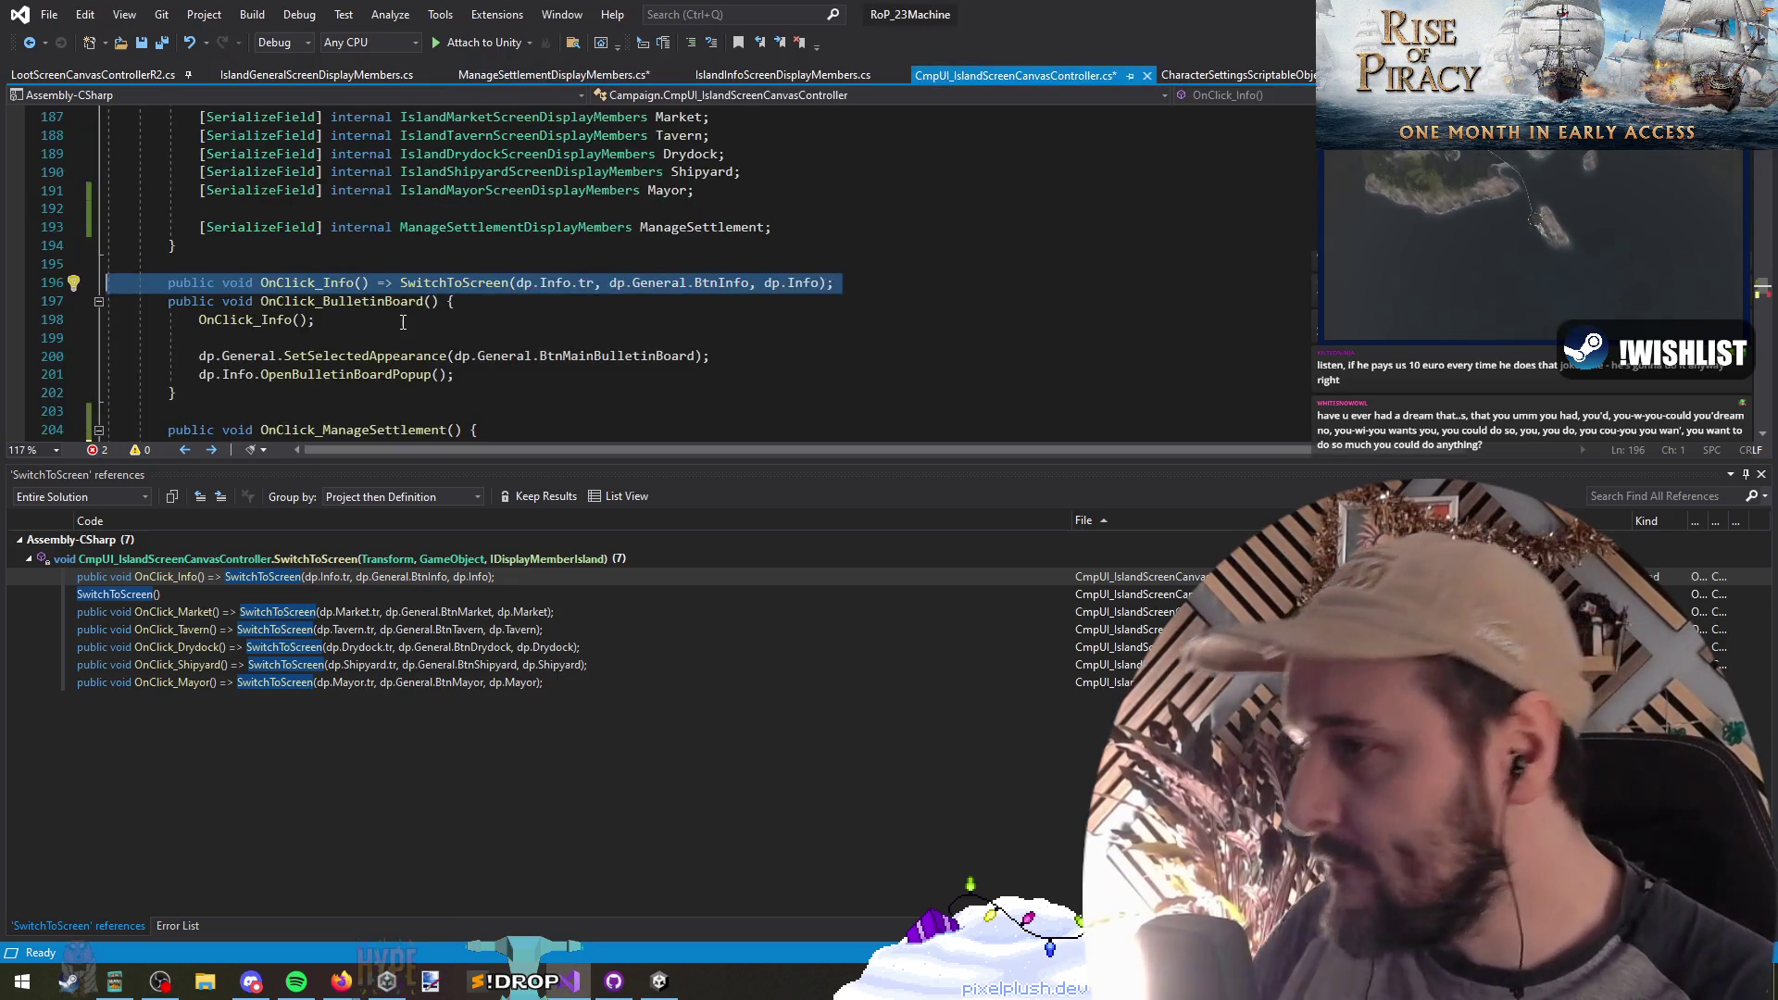
{"action": "left_click", "coordinate": [582, 283], "text": "ctrl"}
{"action": "scroll", "coordinate": [499, 332], "scroll_direction": "up", "scroll_amount": 2}
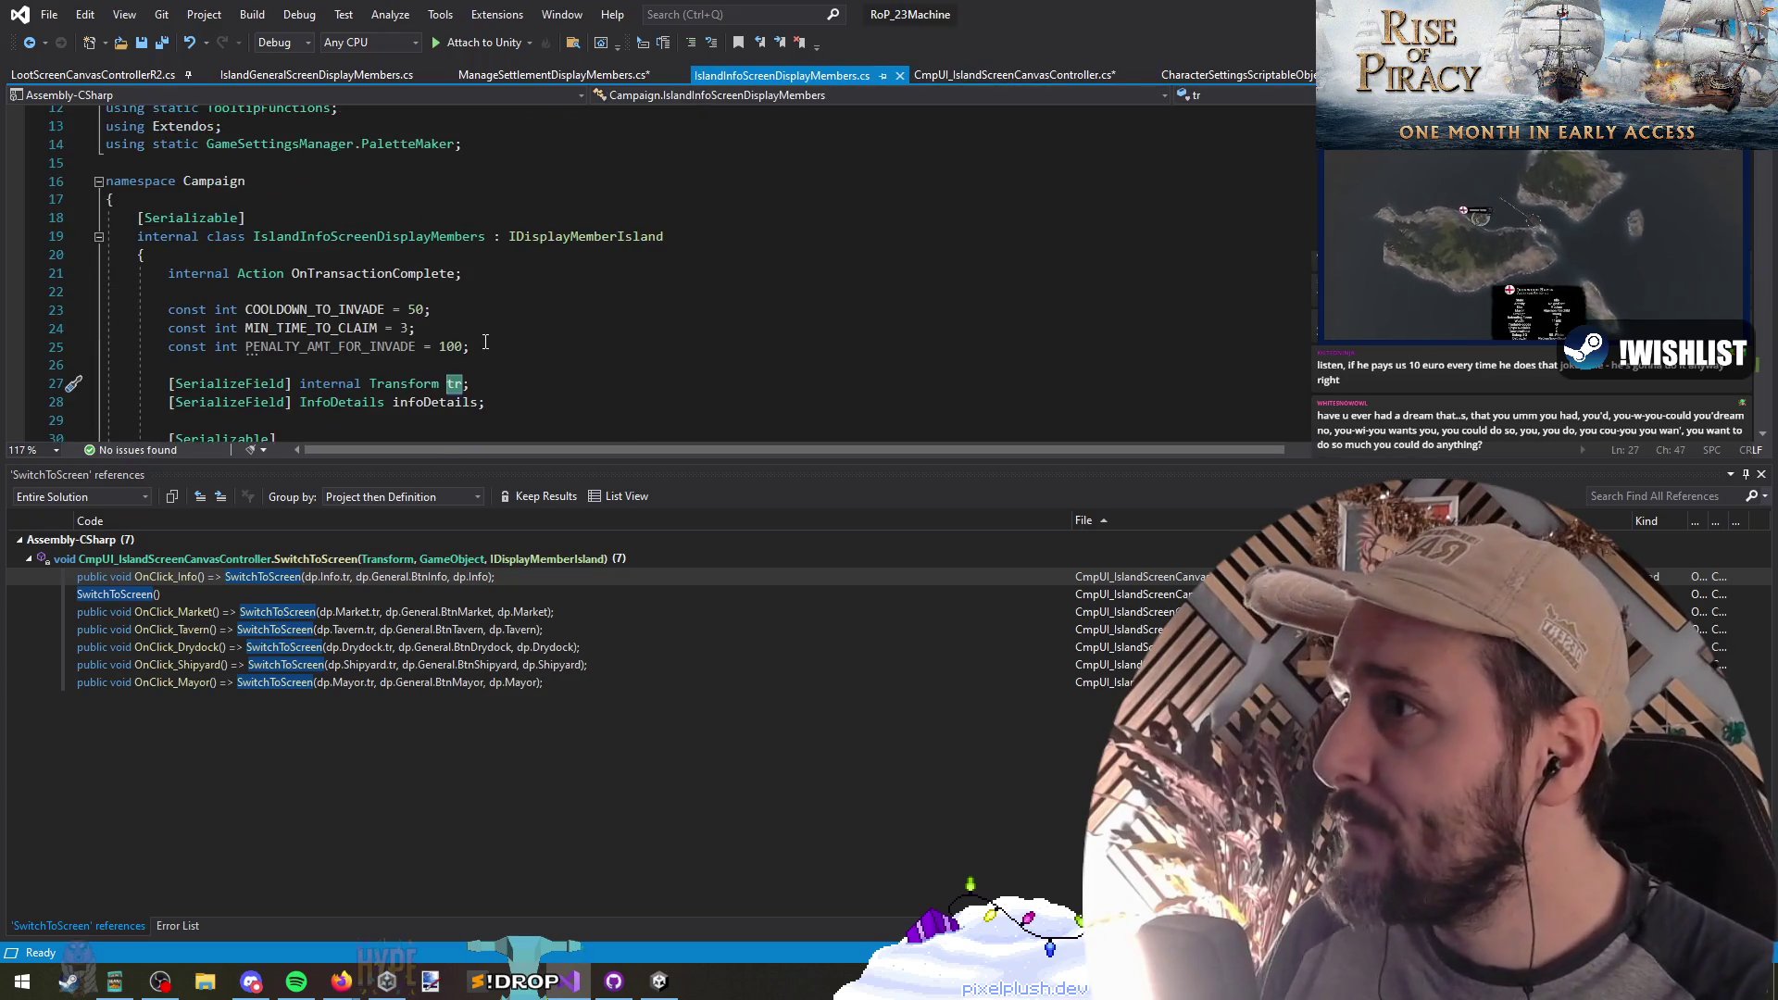
{"action": "scroll", "coordinate": [504, 377], "scroll_direction": "down", "scroll_amount": 2}
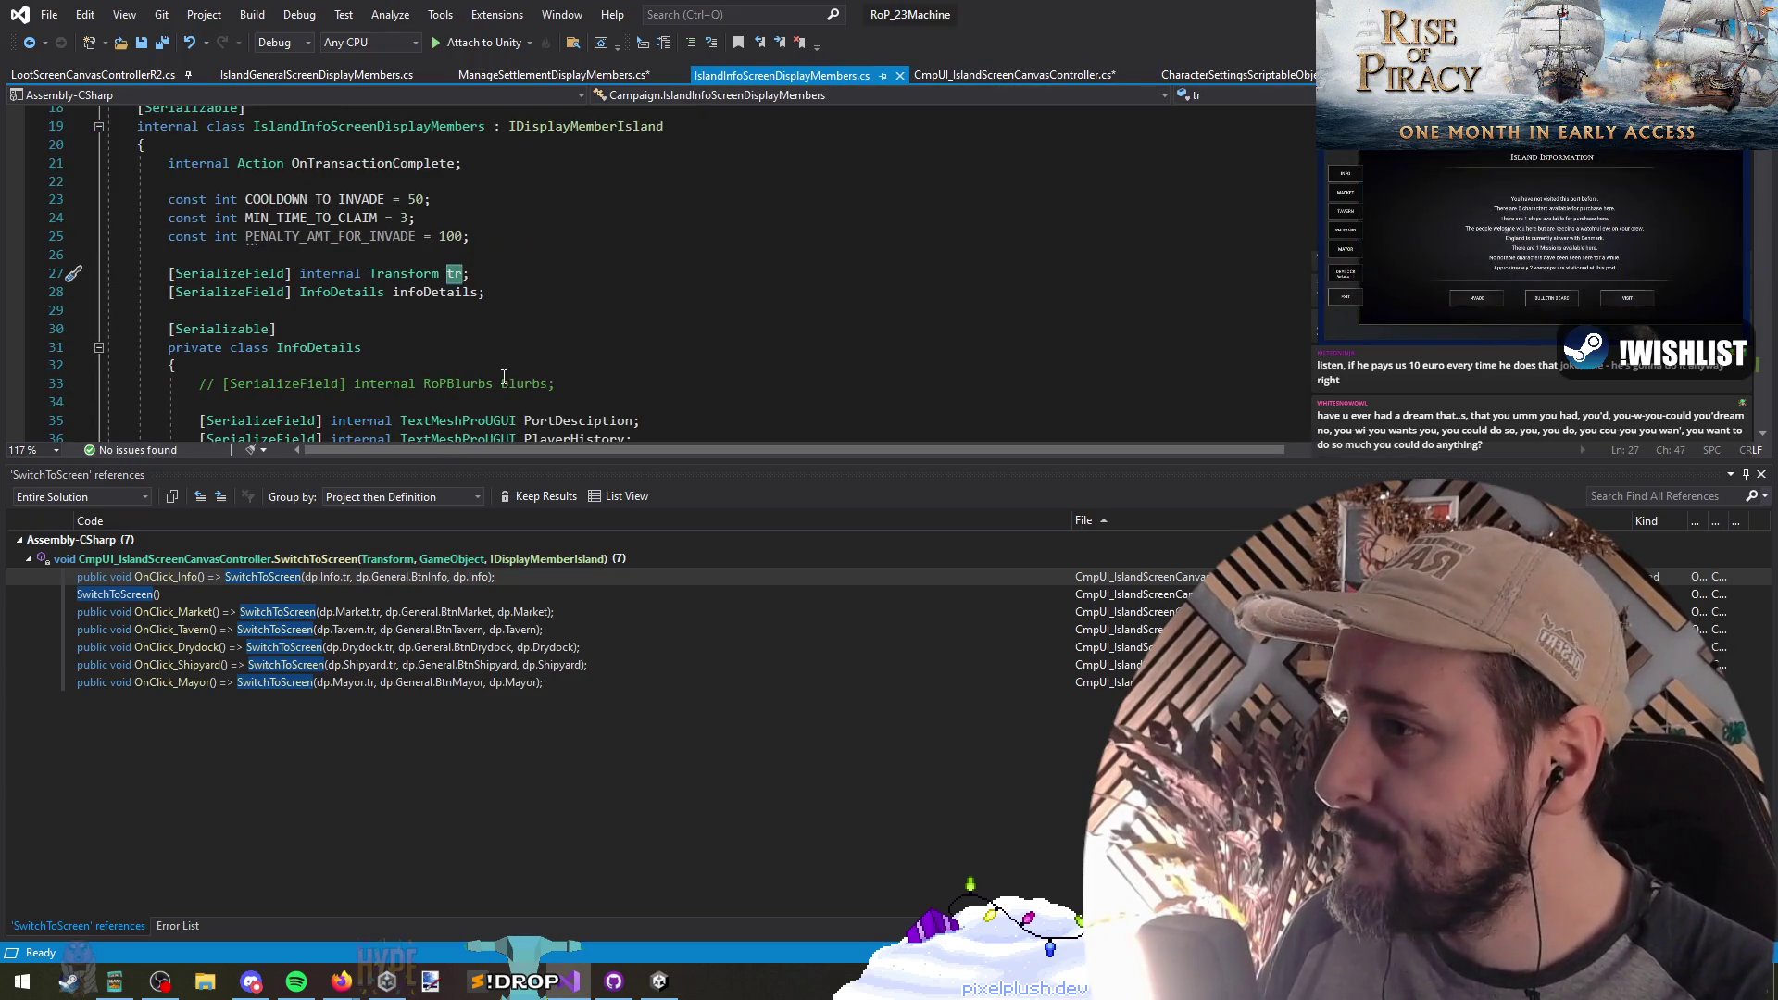
{"action": "scroll", "coordinate": [512, 295], "scroll_direction": "down", "scroll_amount": 4}
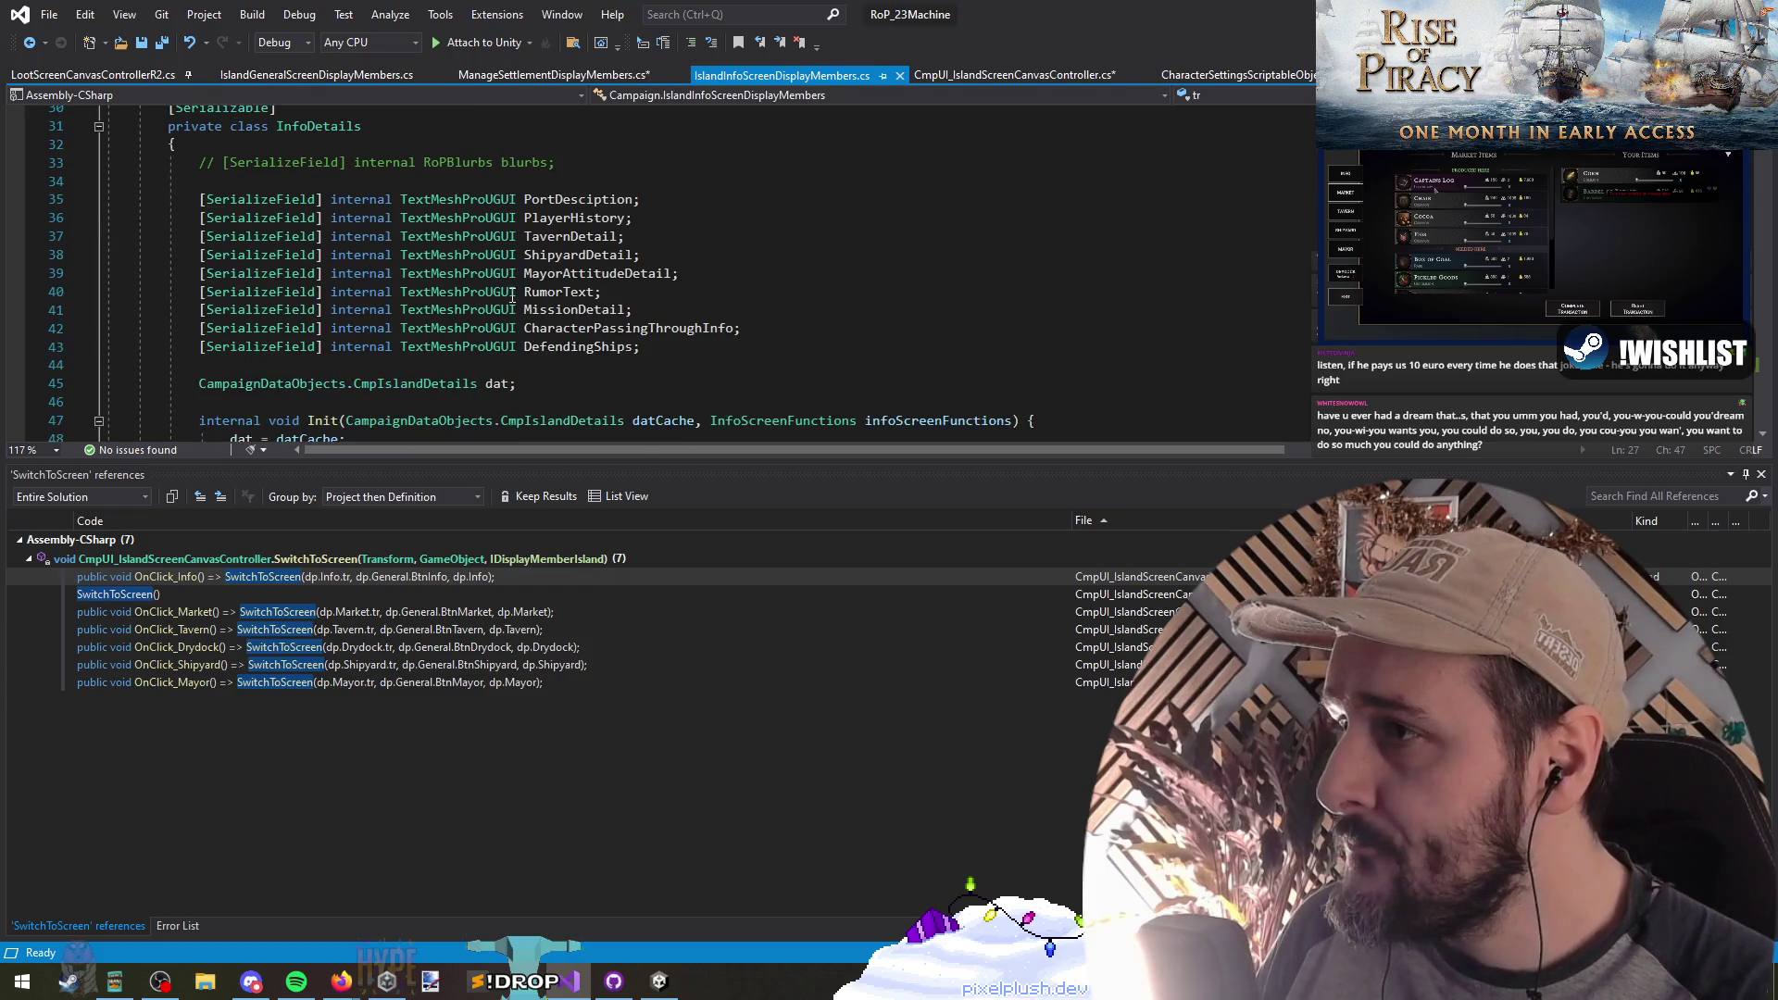
{"action": "scroll", "coordinate": [356, 186], "scroll_direction": "up", "scroll_amount": 5}
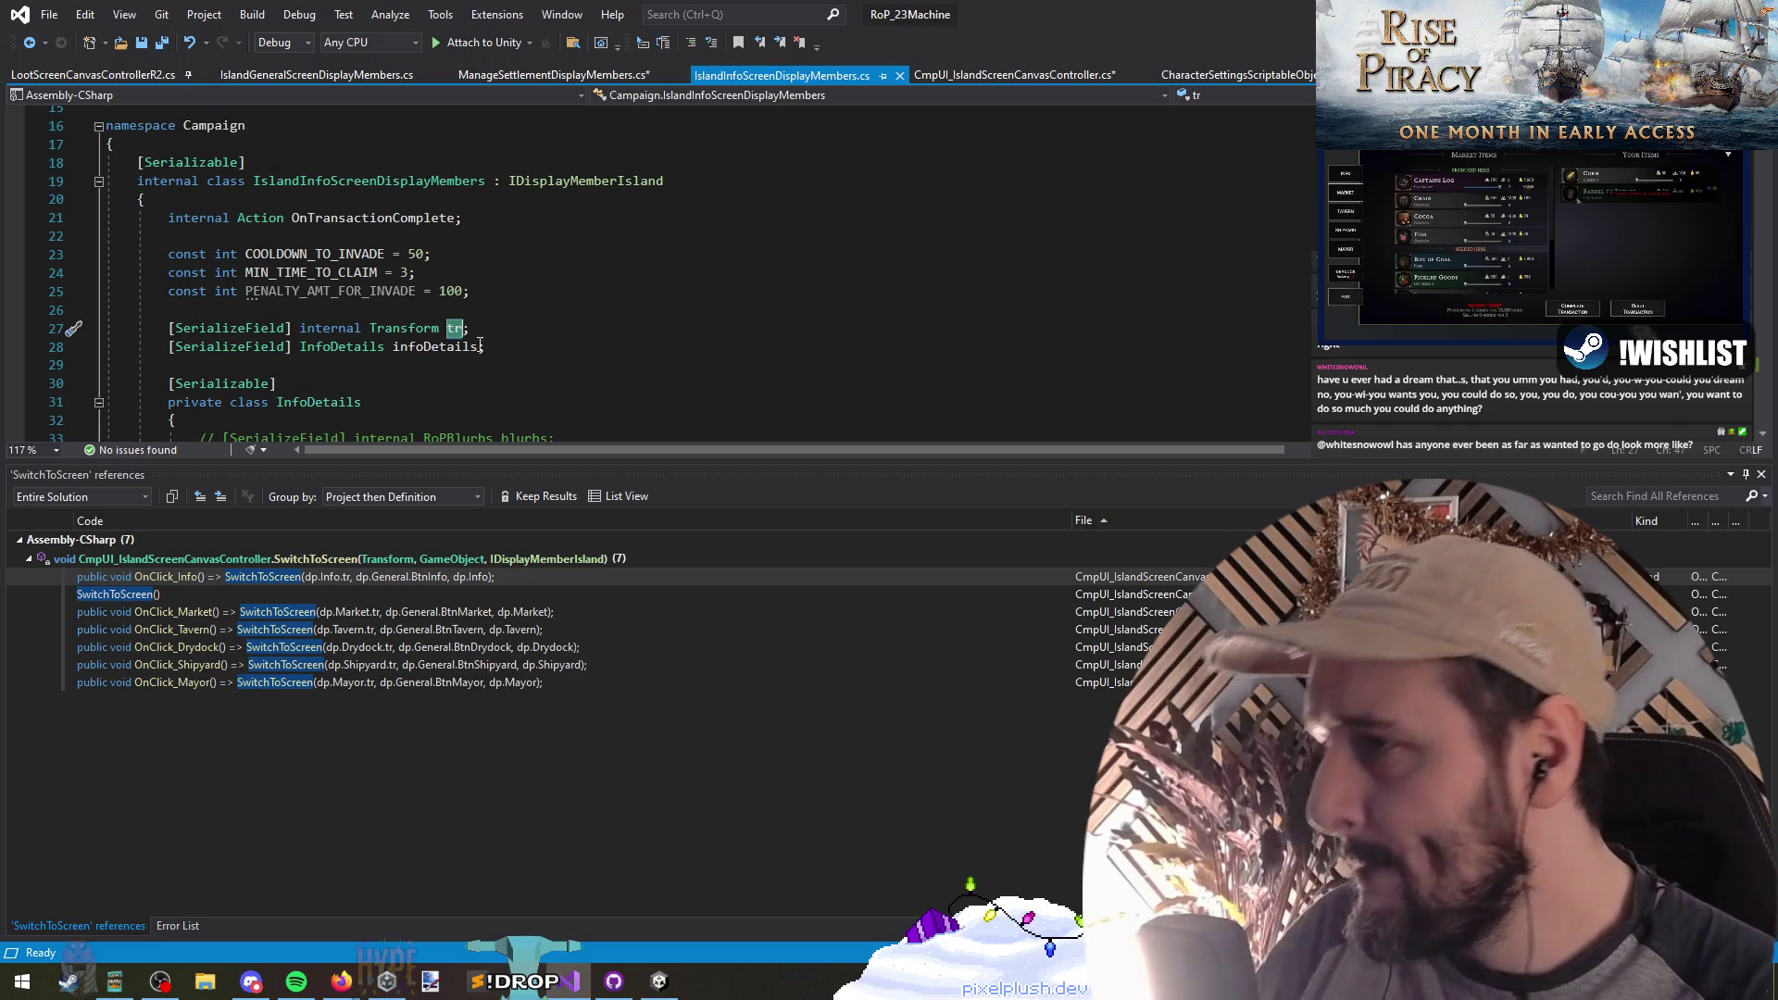
{"action": "key", "text": "ctrl+minus"}
{"action": "key", "text": "Down"}
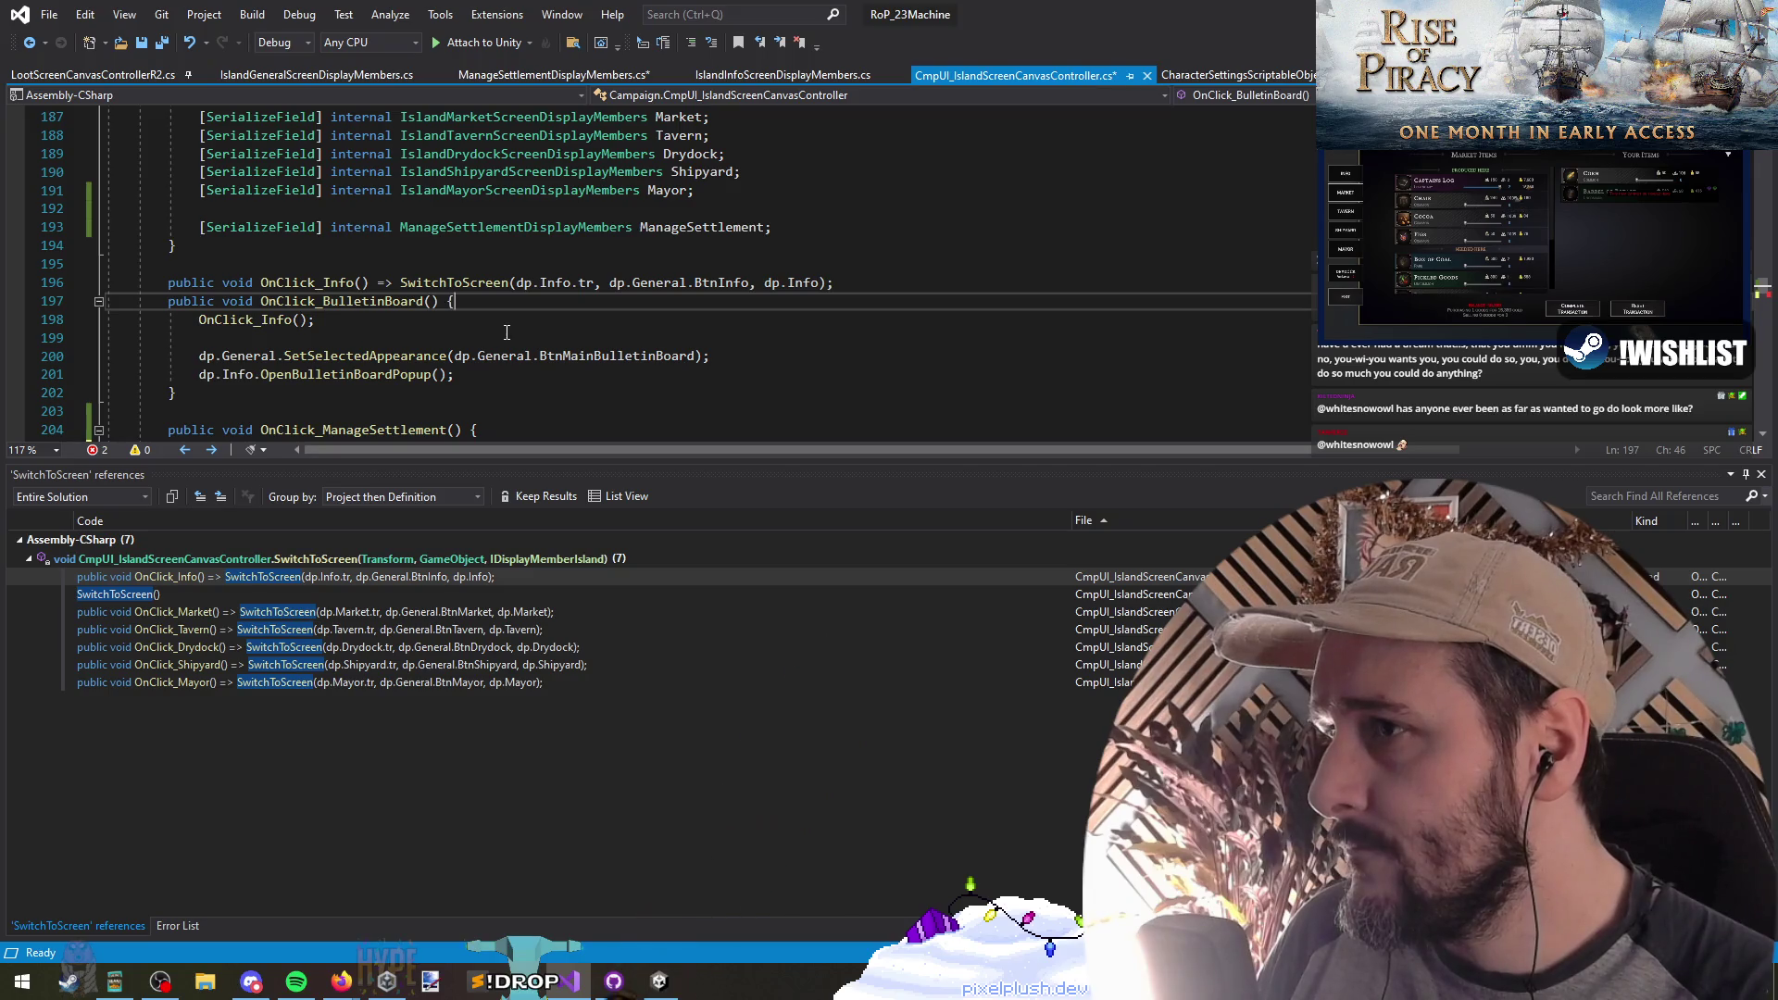
Step: Inspect OnClick_Info's SwitchToScreen arguments and add a serialized Transform field to ManageSettlementDisplayMembers
{"action": "left_click_drag", "start_coordinate": [608, 282], "coordinate": [820, 285]}
{"action": "left_click", "coordinate": [799, 282]}
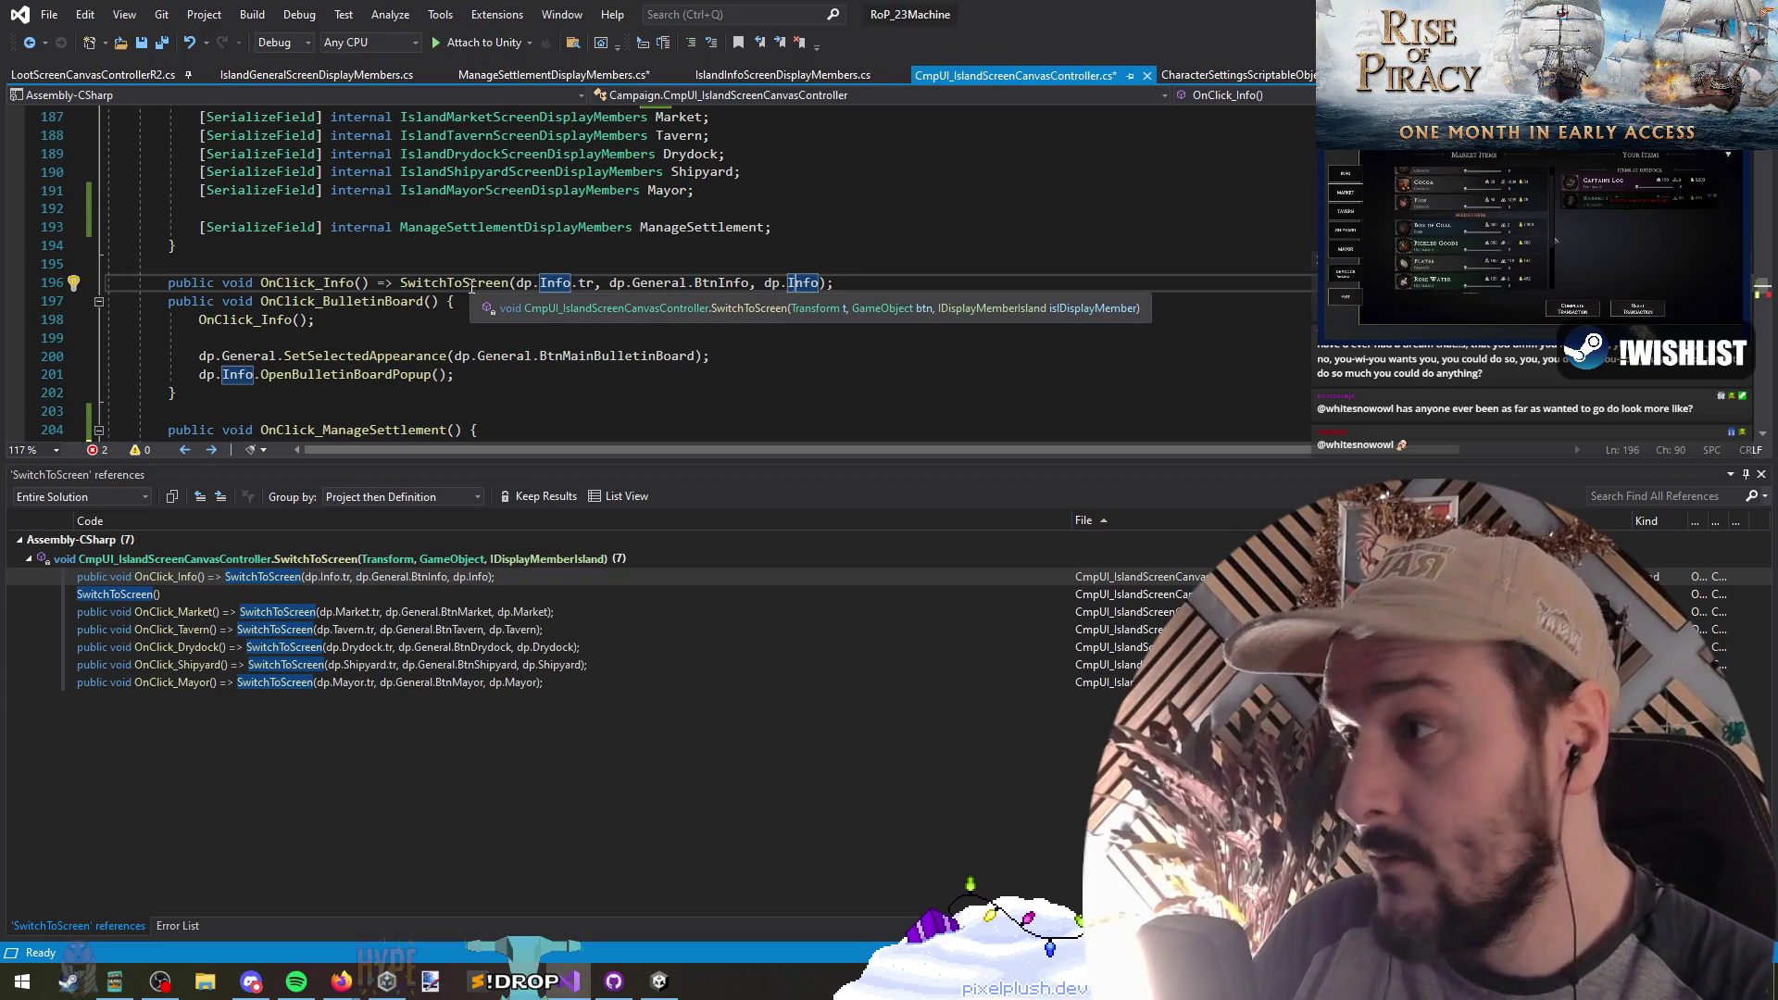
{"action": "scroll", "coordinate": [282, 350], "scroll_direction": "down", "scroll_amount": 2}
{"action": "type", "text": "SwitchToScreen()"}
{"action": "left_click", "coordinate": [681, 357]}
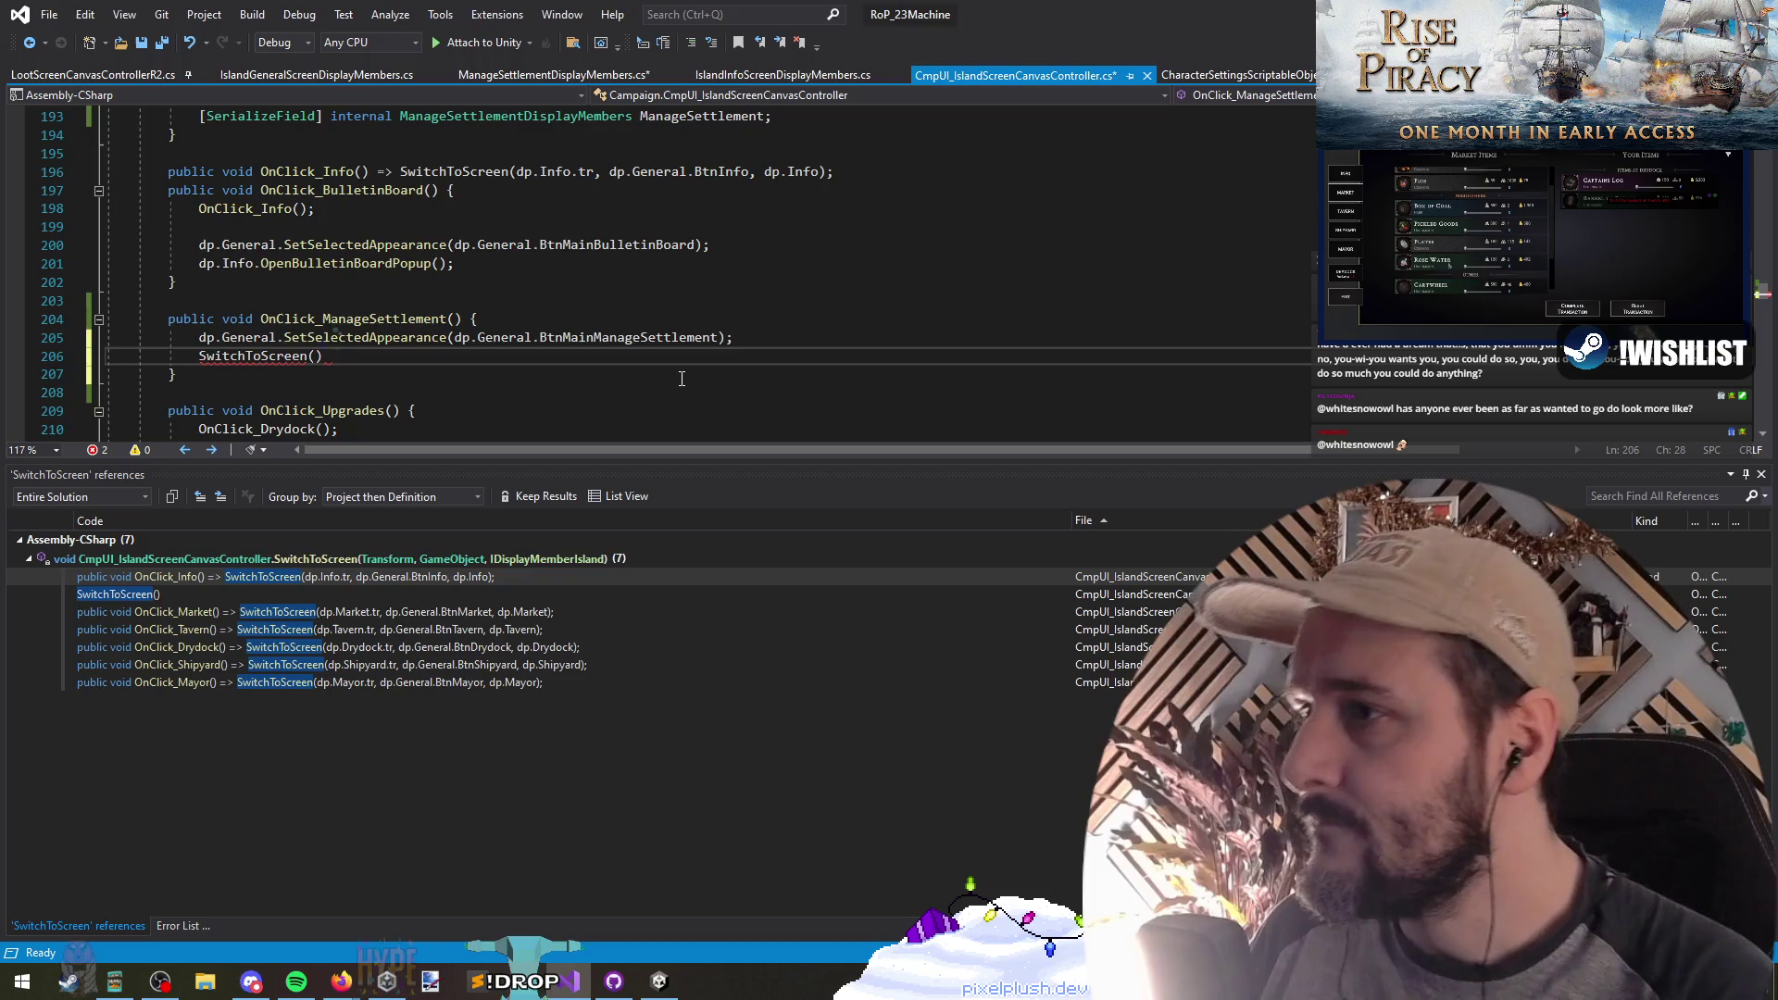
{"action": "double_click", "coordinate": [635, 337]}
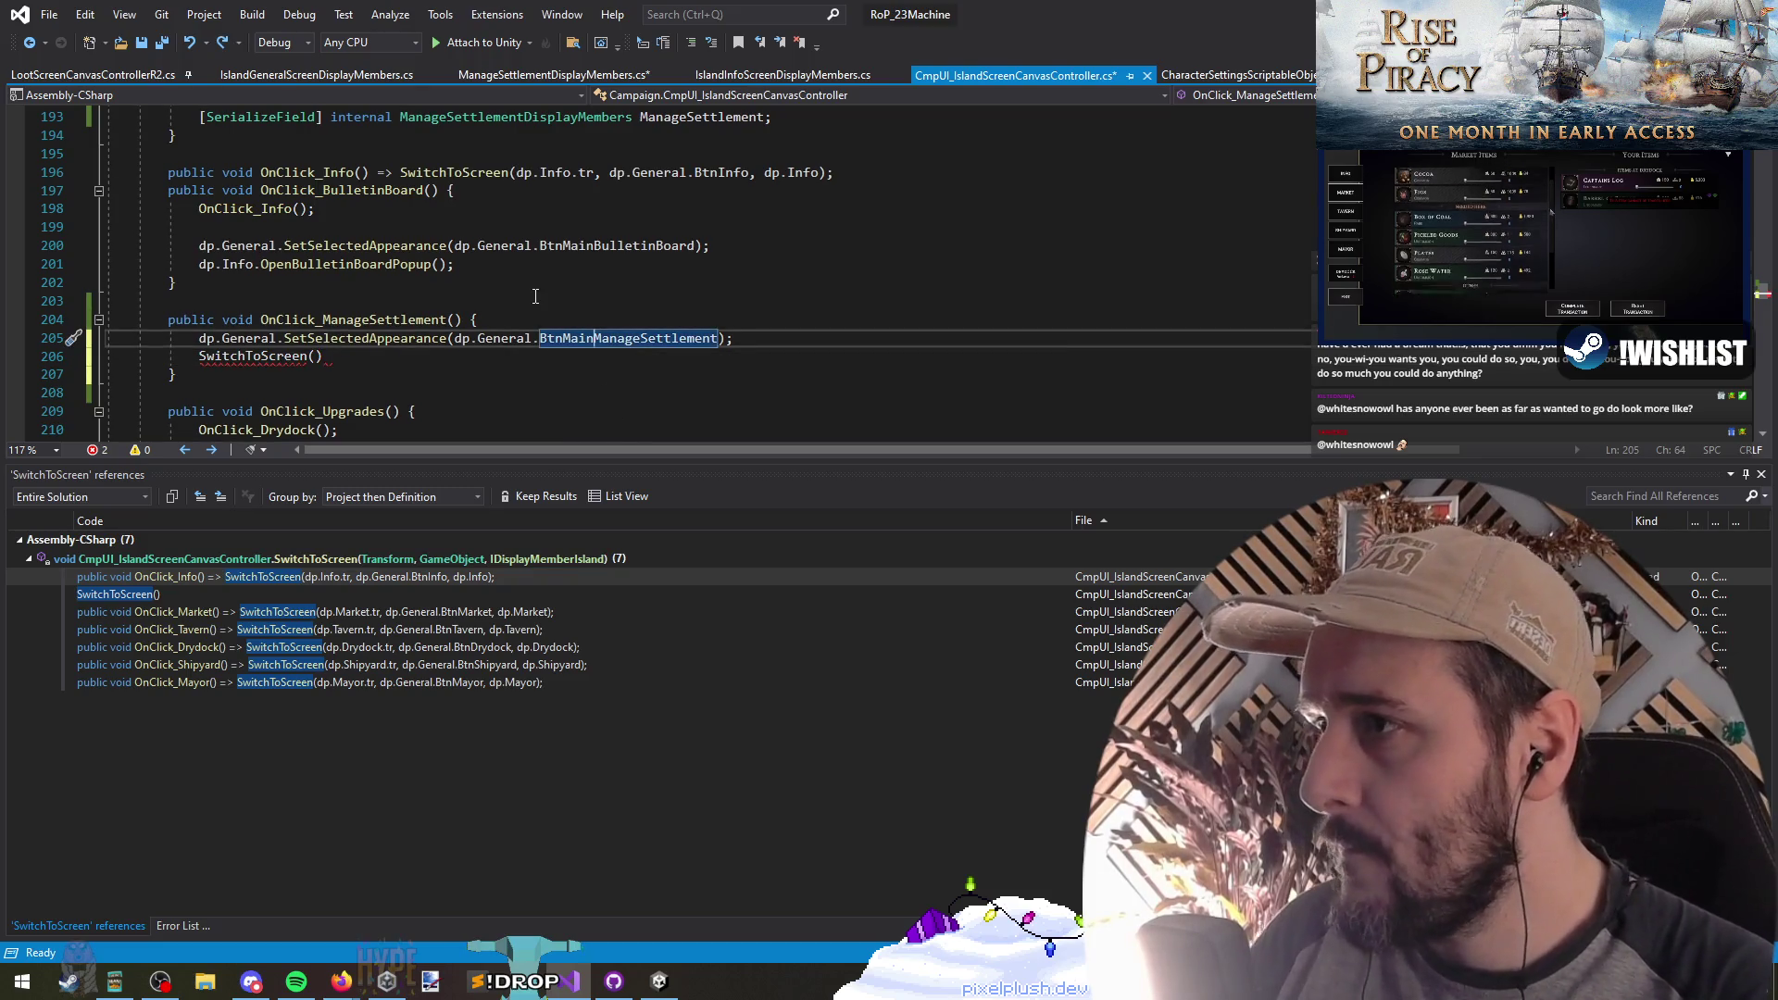
{"action": "key", "text": "ctrl+Tab"}
{"action": "key", "text": "ctrl+Tab"}
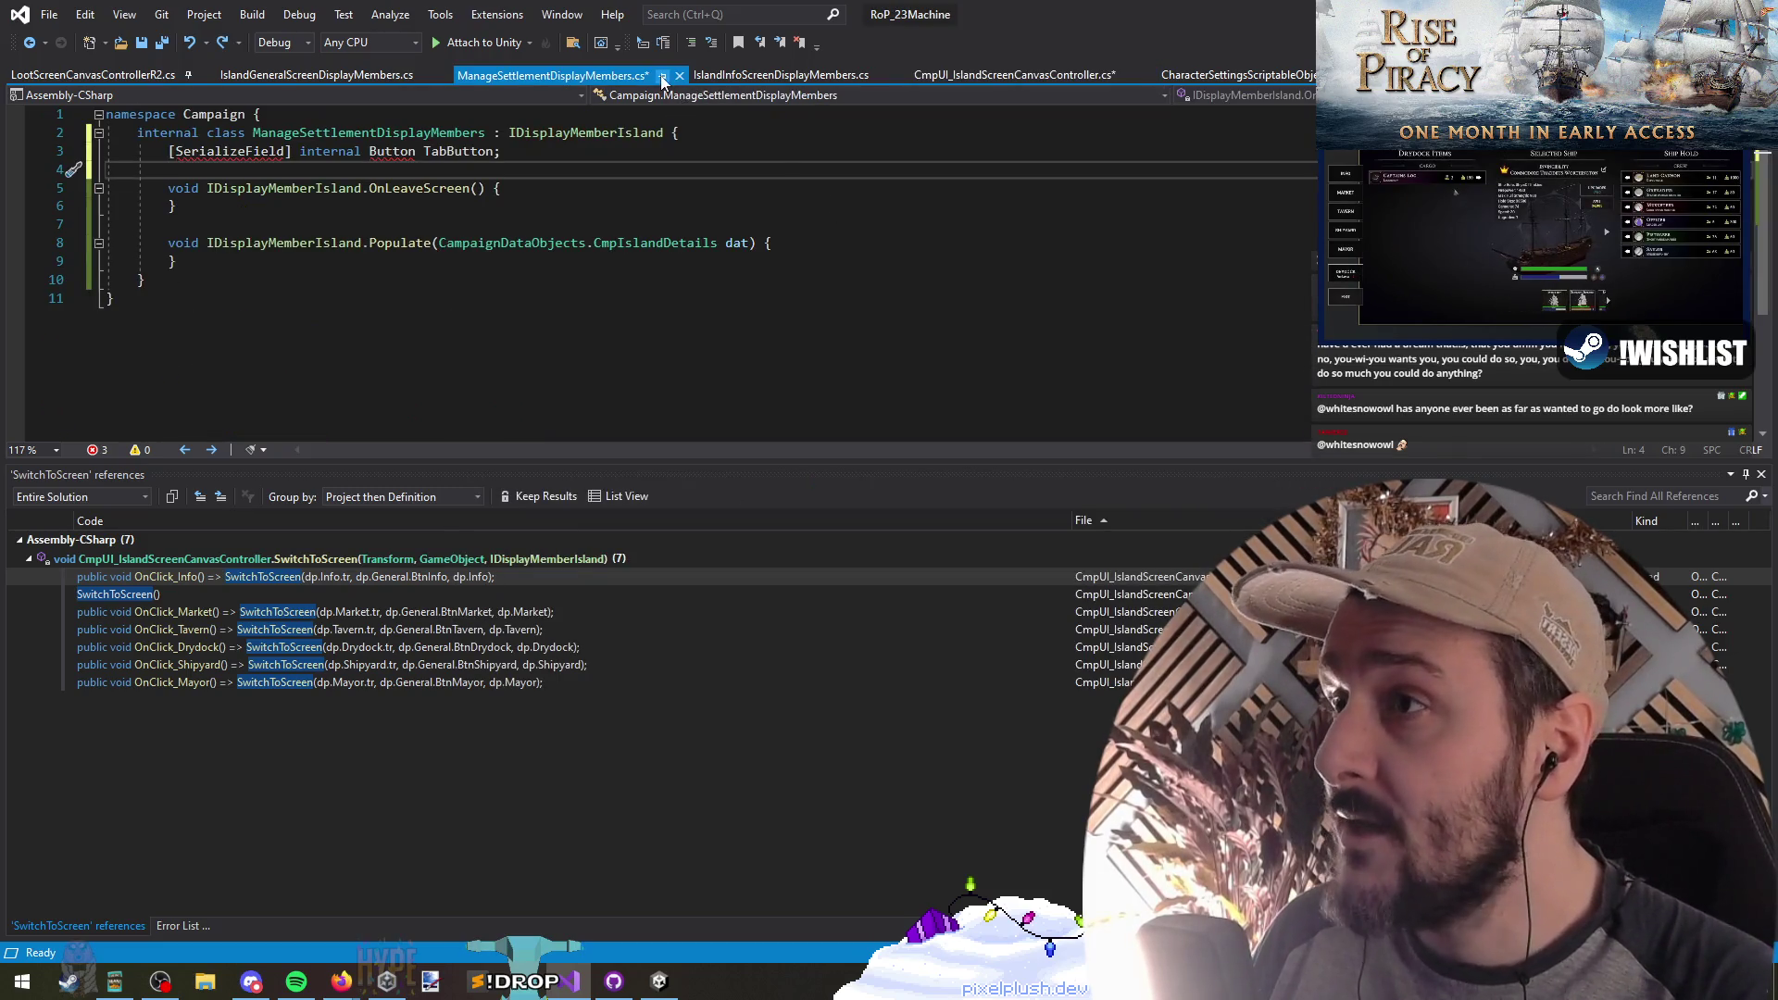
{"action": "type", "text": "[SerializeField] internal Transform tr;"}
{"action": "key", "text": "ctrl+Tab"}
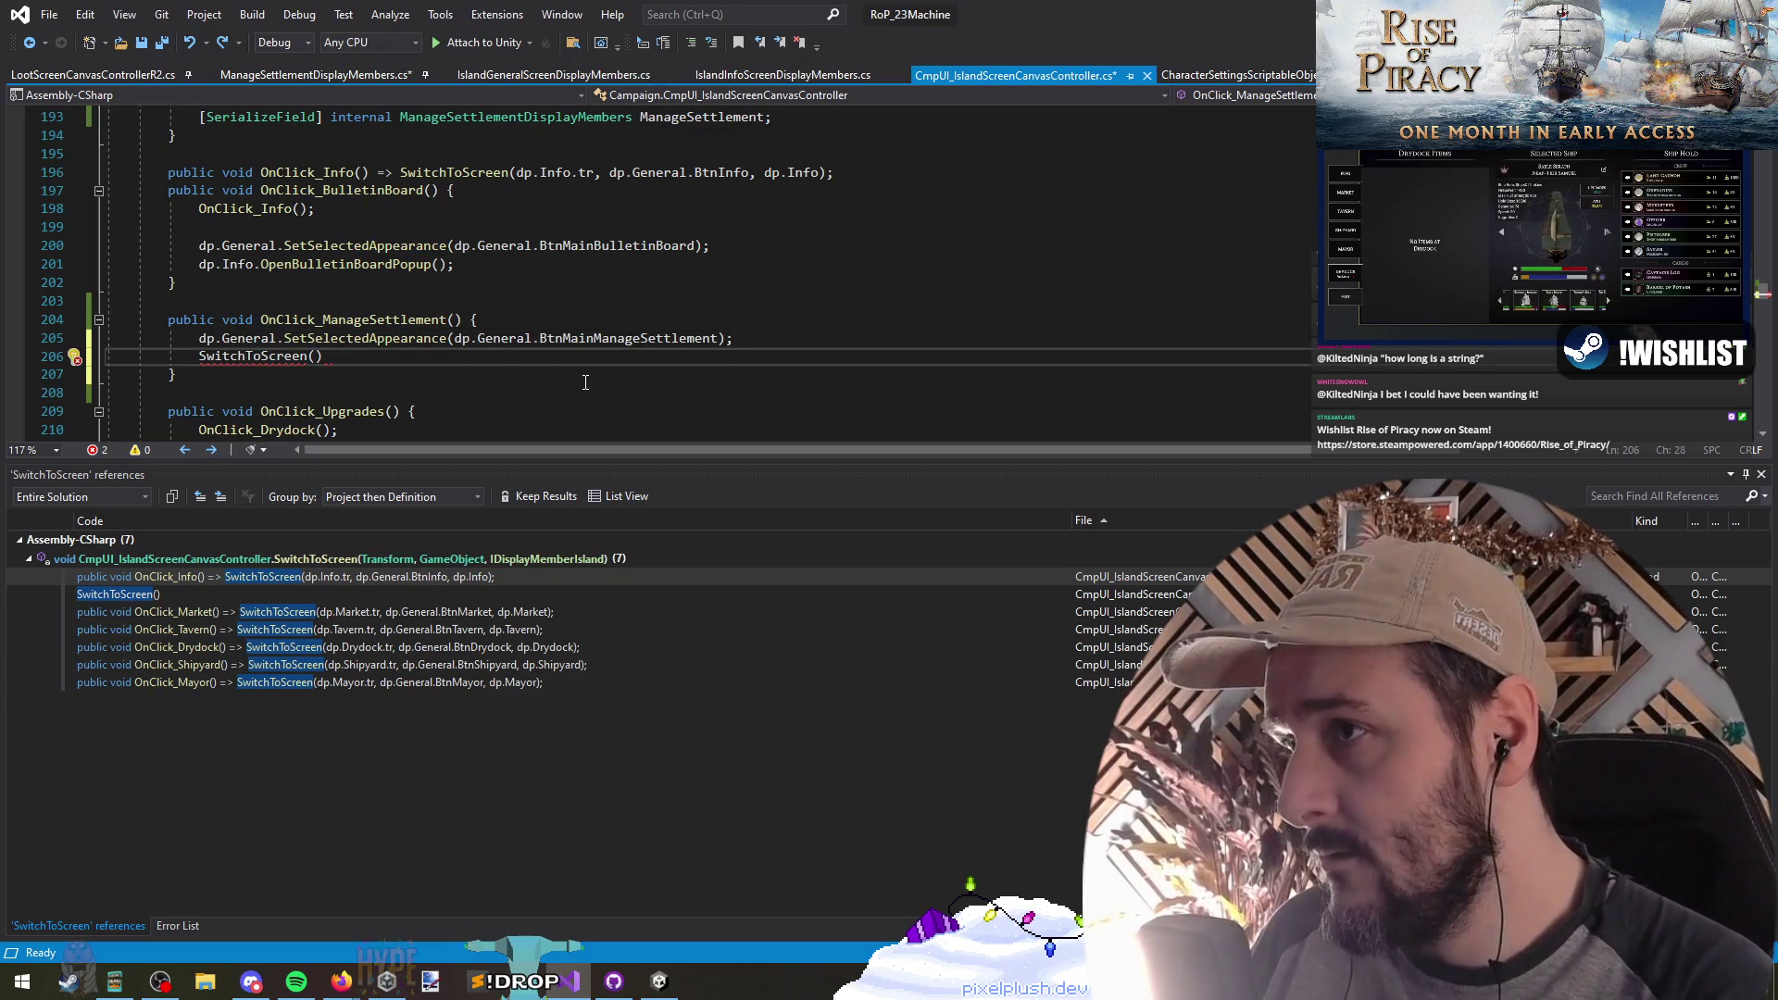
Step: Delete OnClick_ManageSettlement's SetSelectedAppearance line and braces to begin an expression body
{"action": "key", "text": "Up"}
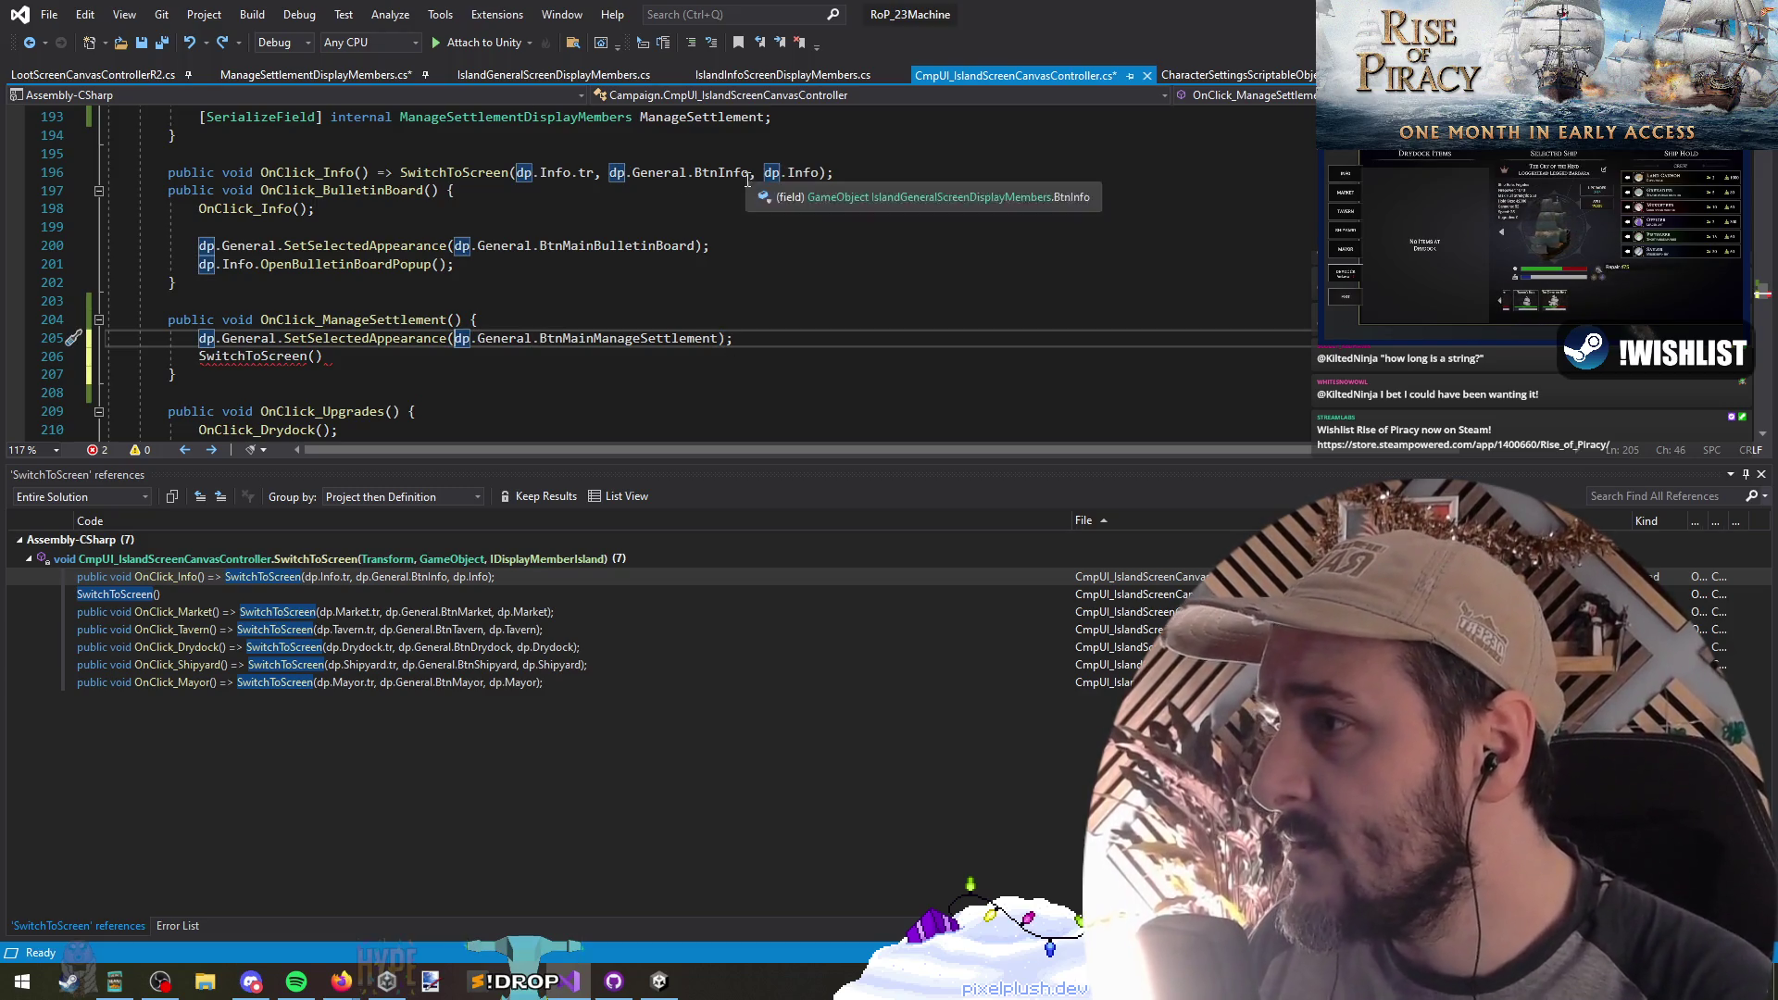
{"action": "left_click", "coordinate": [493, 321]}
{"action": "left_click_drag", "start_coordinate": [283, 232], "coordinate": [121, 283]}
{"action": "left_click", "coordinate": [526, 318]}
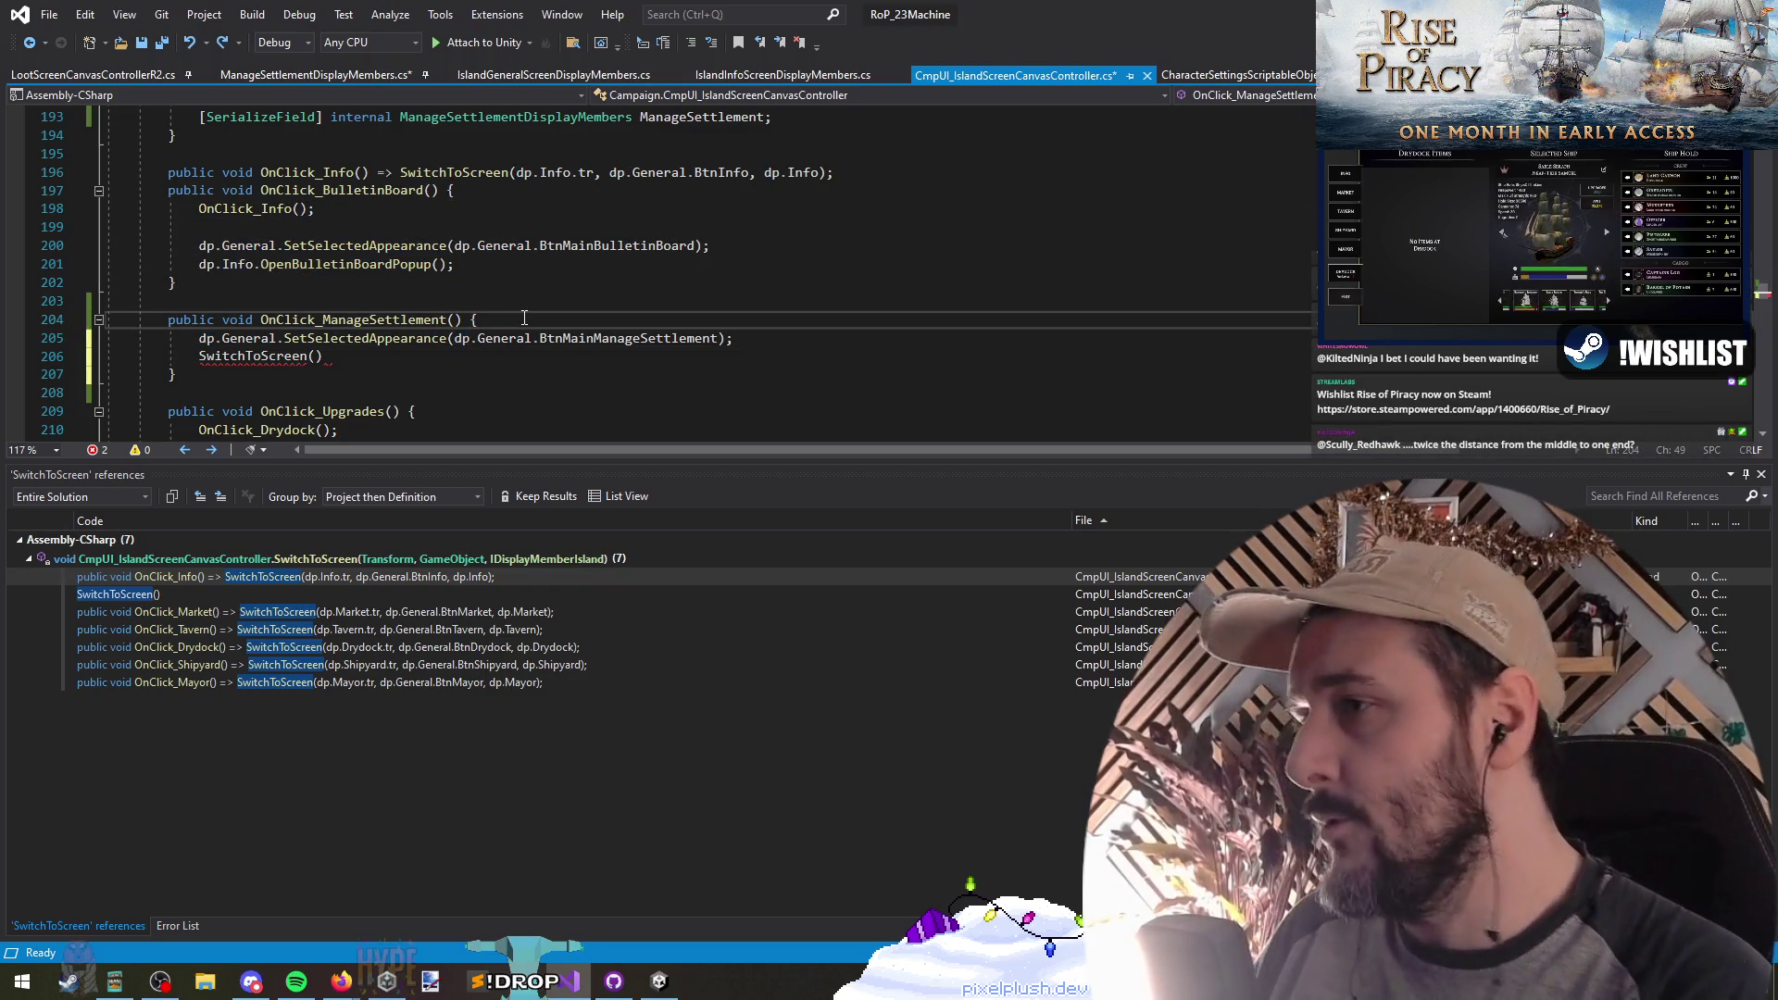
{"action": "type", "text": "=>"}
{"action": "key", "text": "Down"}
{"action": "key", "text": "ctrl+x"}
{"action": "key", "text": "Down"}
{"action": "key", "text": "ctrl+x"}
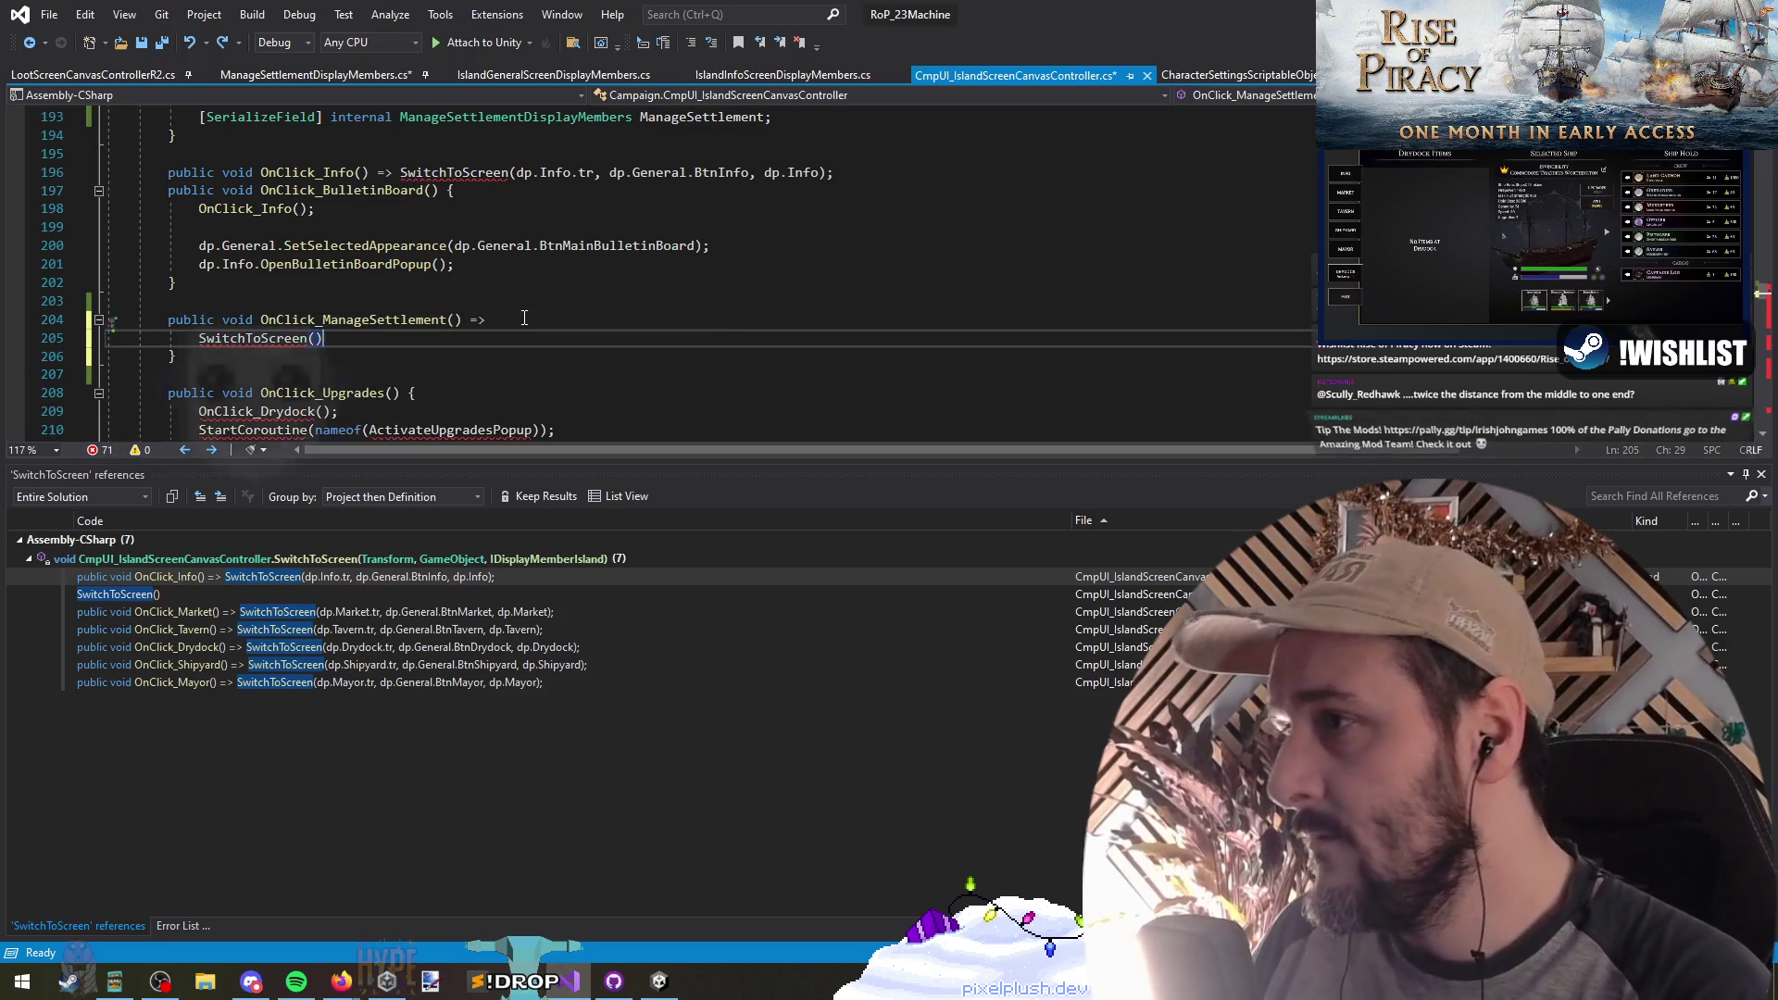
Step: Finish line 204 as SwitchToScreen(dp.ManageSettlement.tr, dp.General.BtnMainManageSettlement, dp.ManageSettlement) and save
{"action": "left_click", "coordinate": [525, 319]}
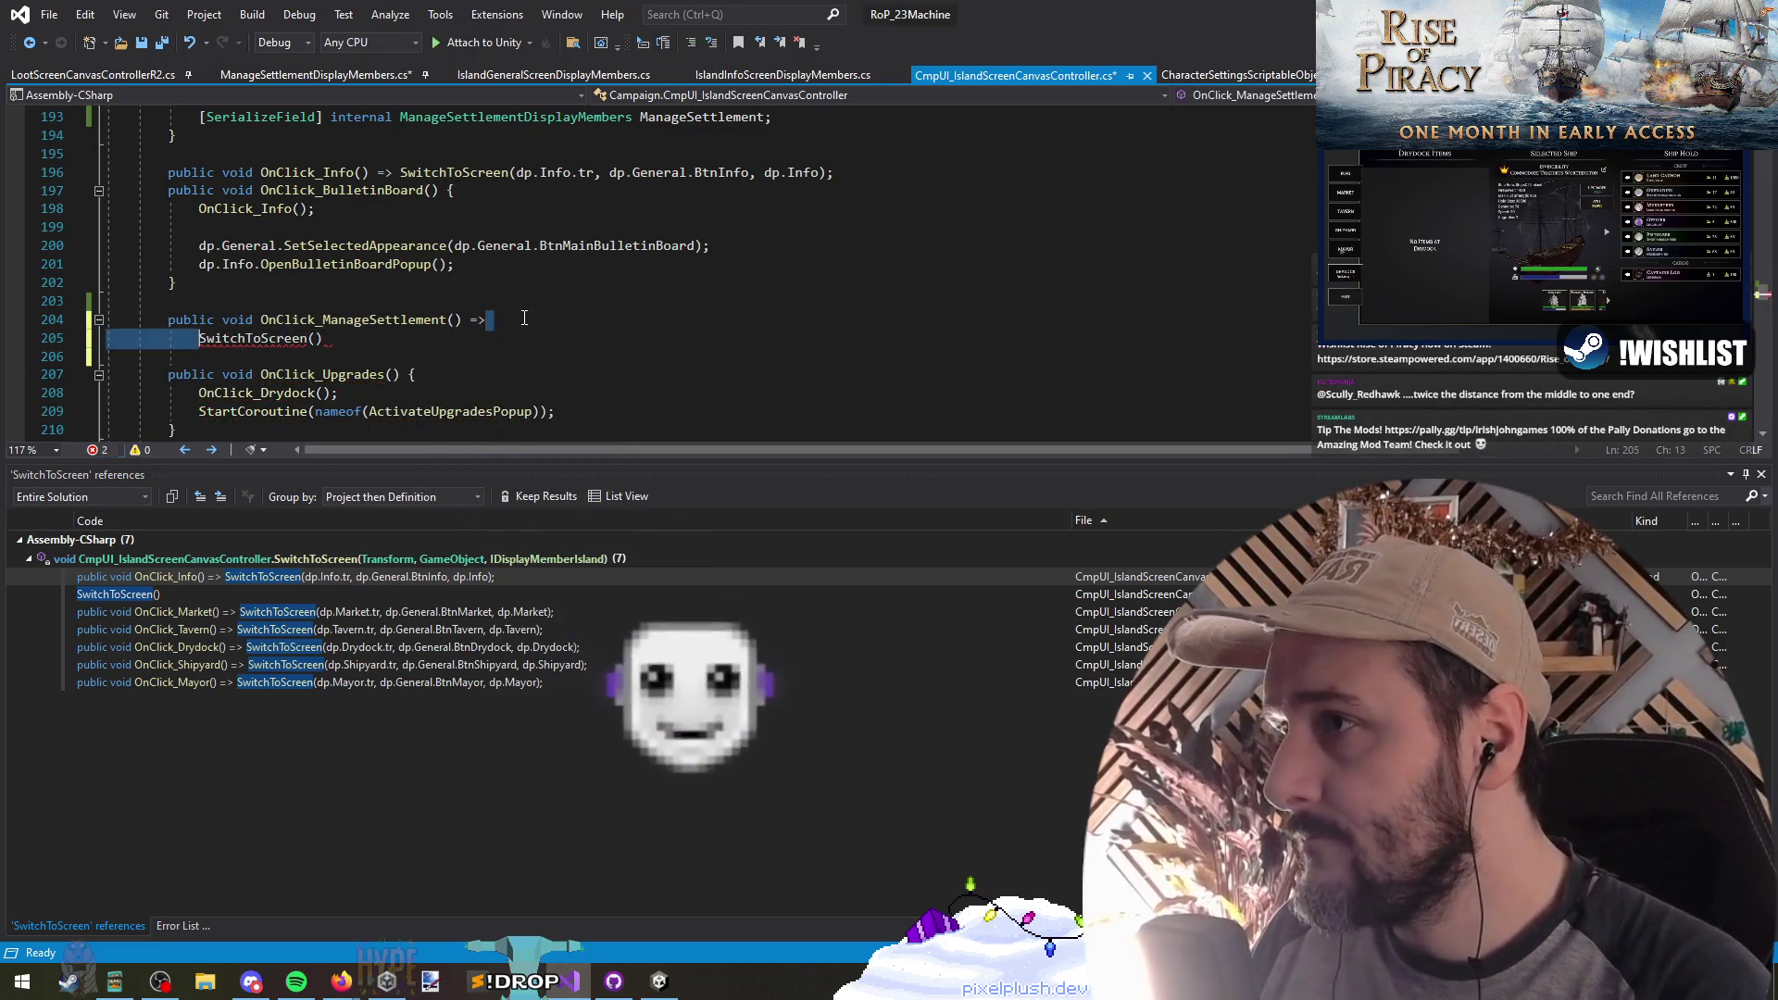
{"action": "key", "text": "Delete"}
{"action": "type", "text": ";"}
{"action": "key", "text": "Left"}
{"action": "key", "text": "Left"}
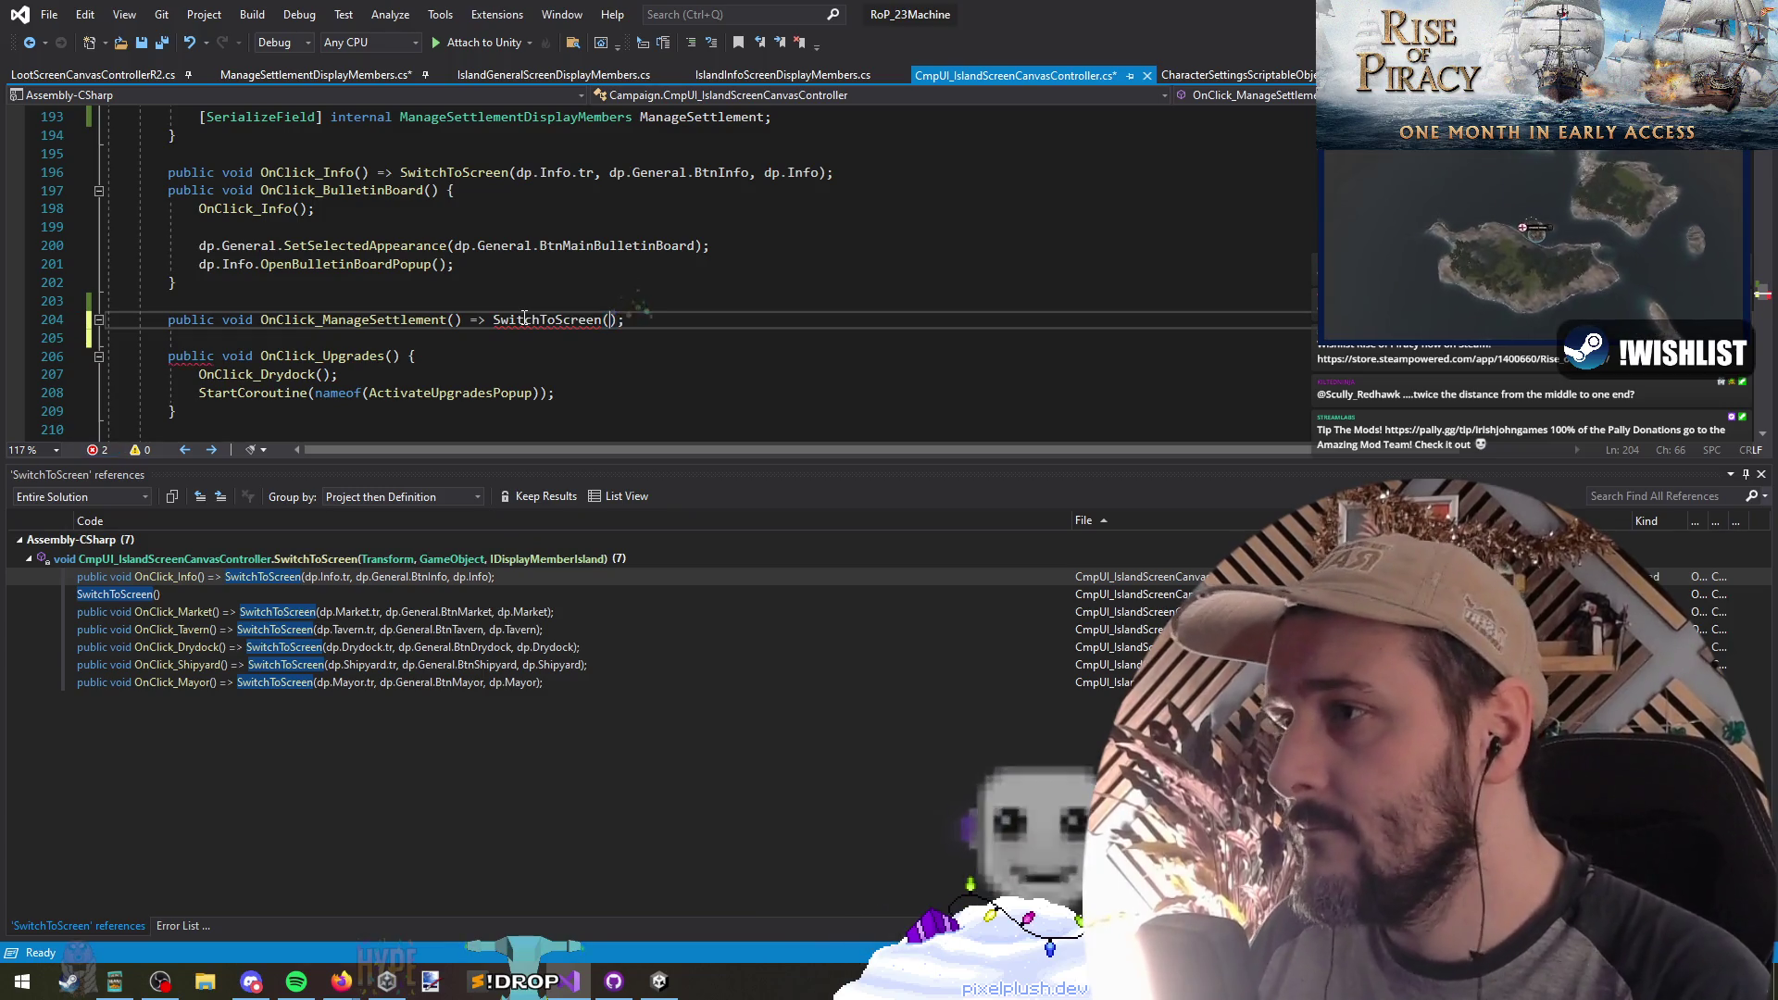
{"action": "type", "text": "dp.ManageSettlement."}
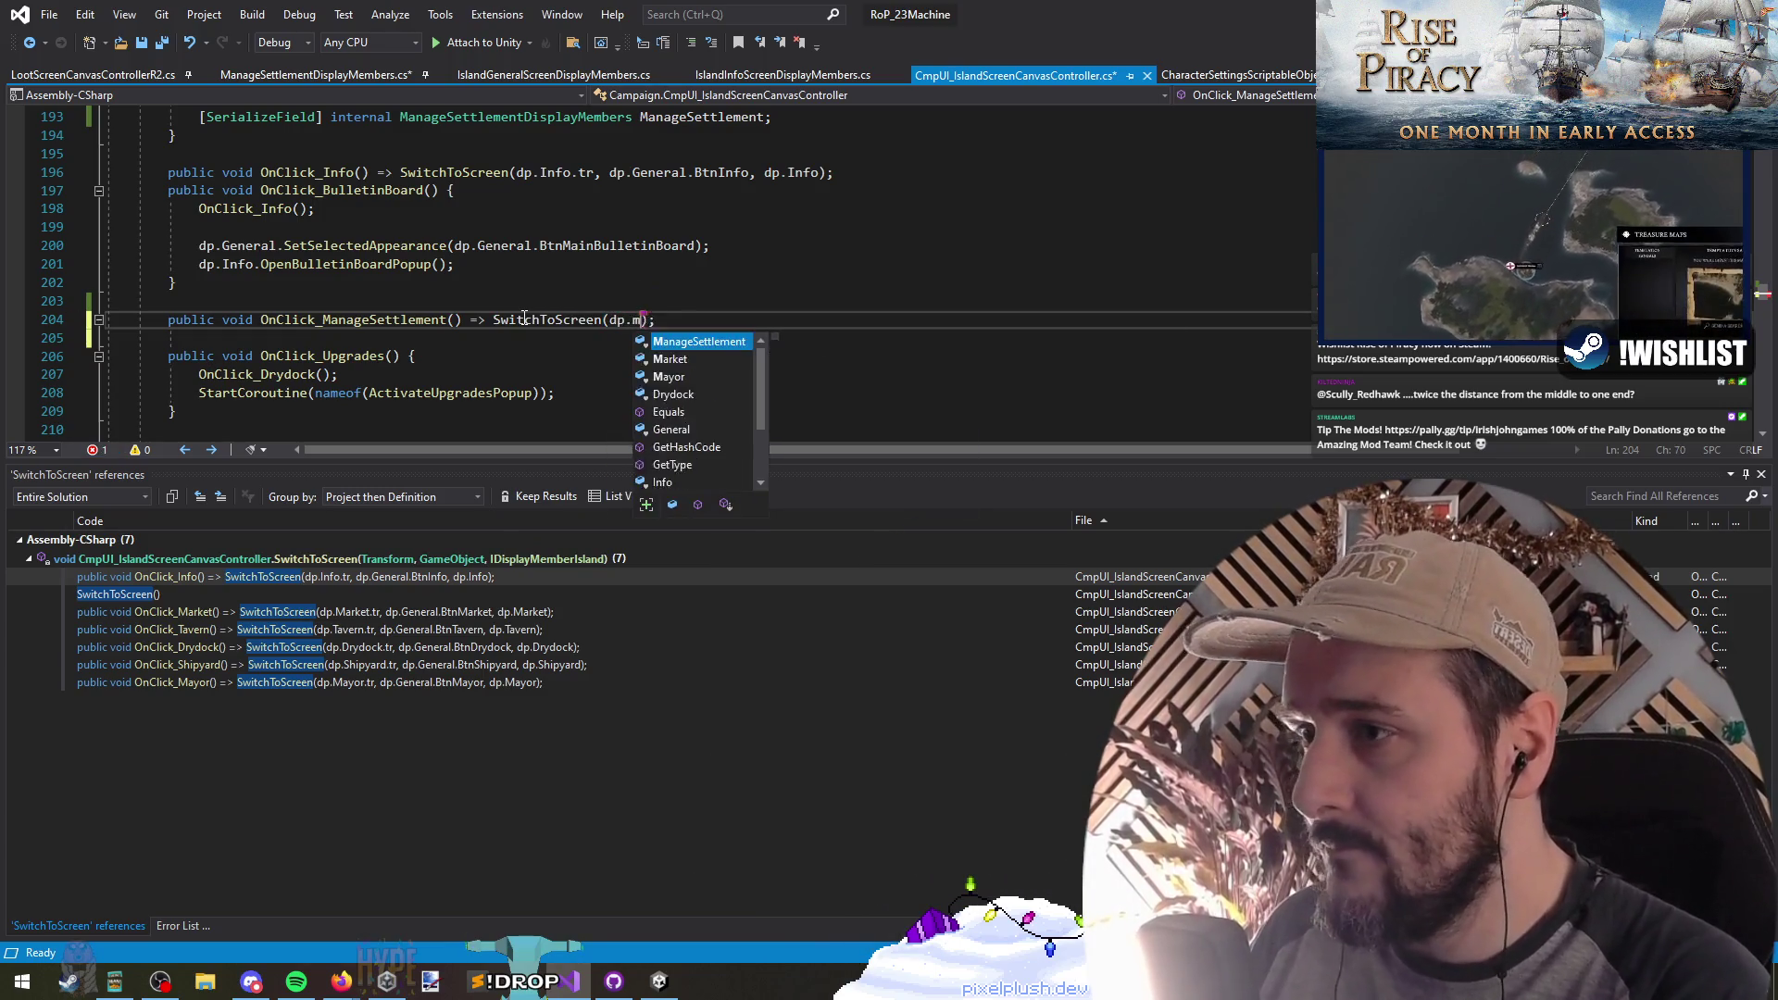
{"action": "type", "text": "tr, dp."}
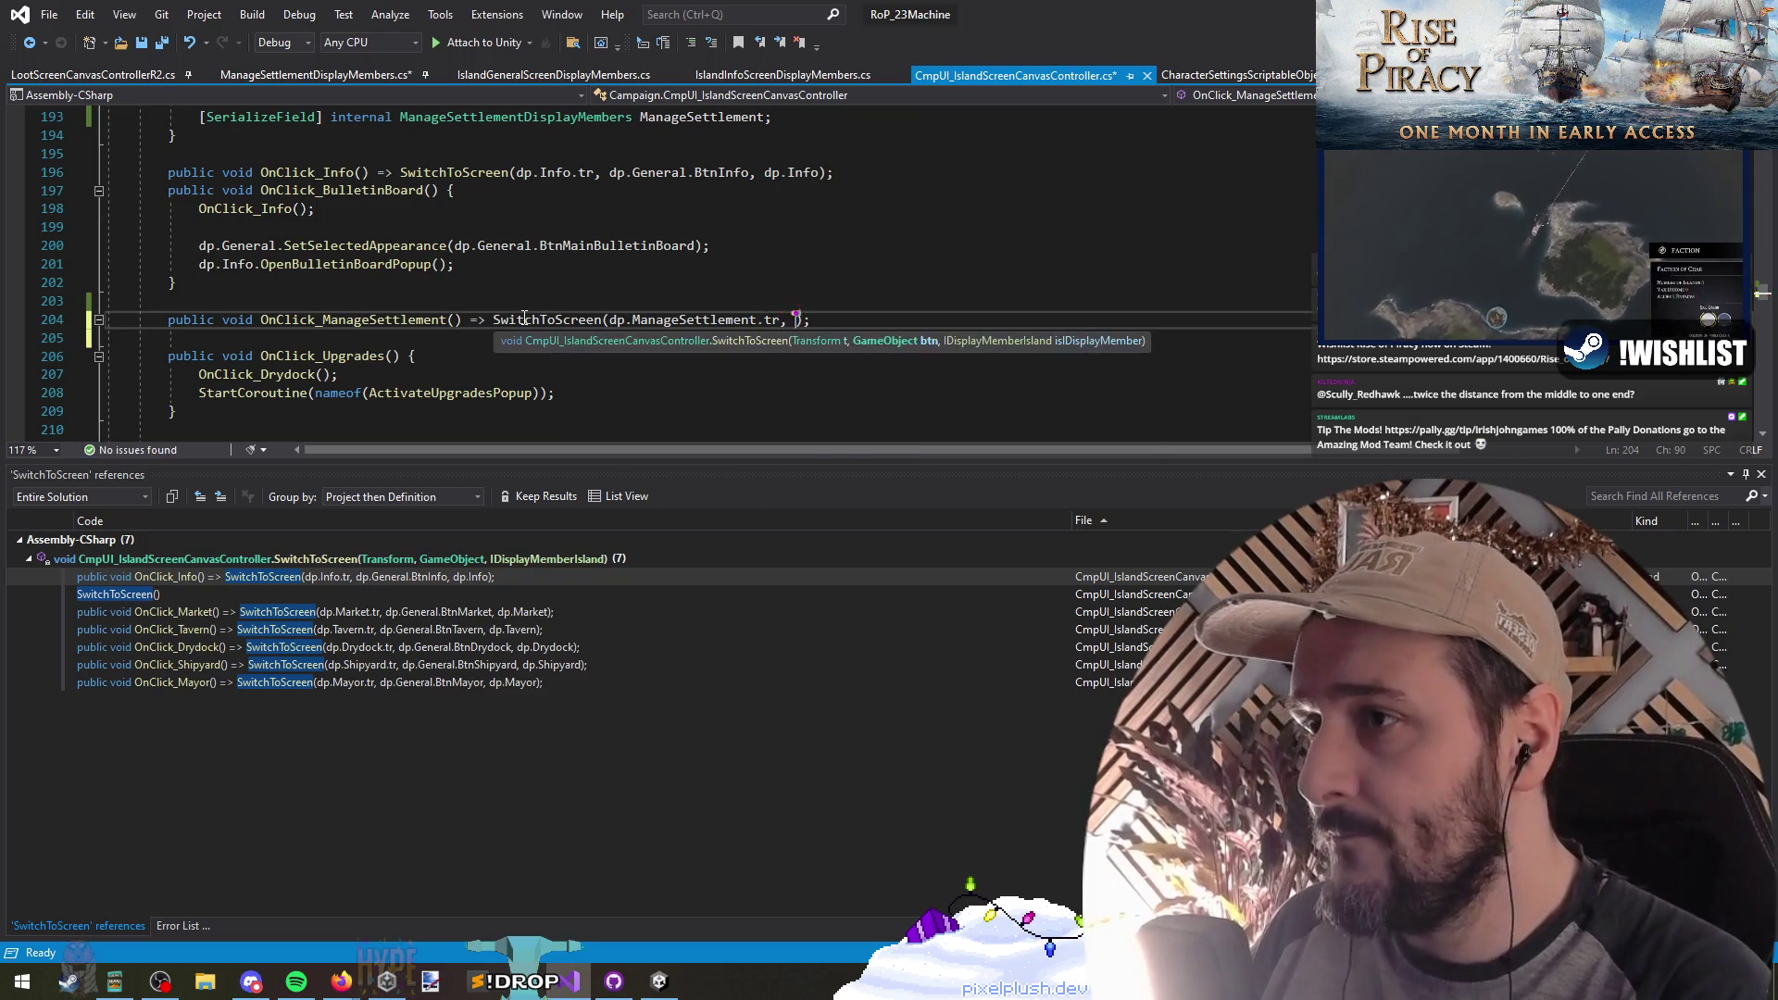
{"action": "type", "text": "General.btn"}
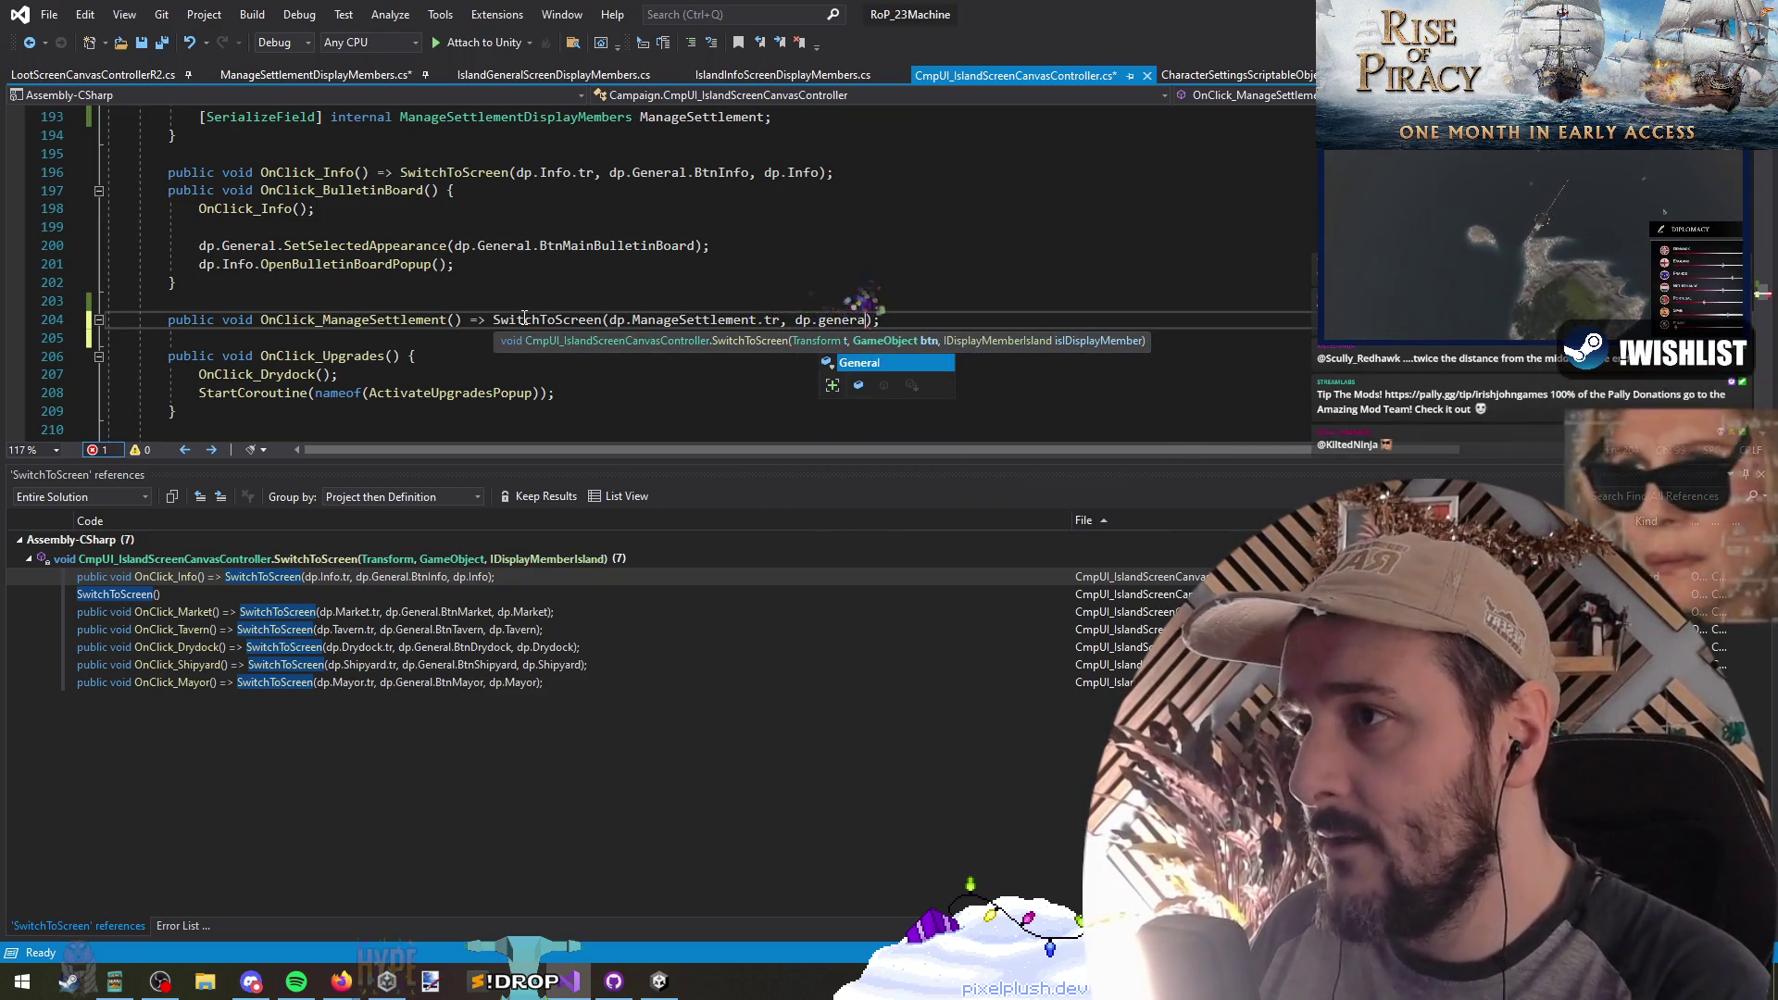
{"action": "type", "text": ", d"}
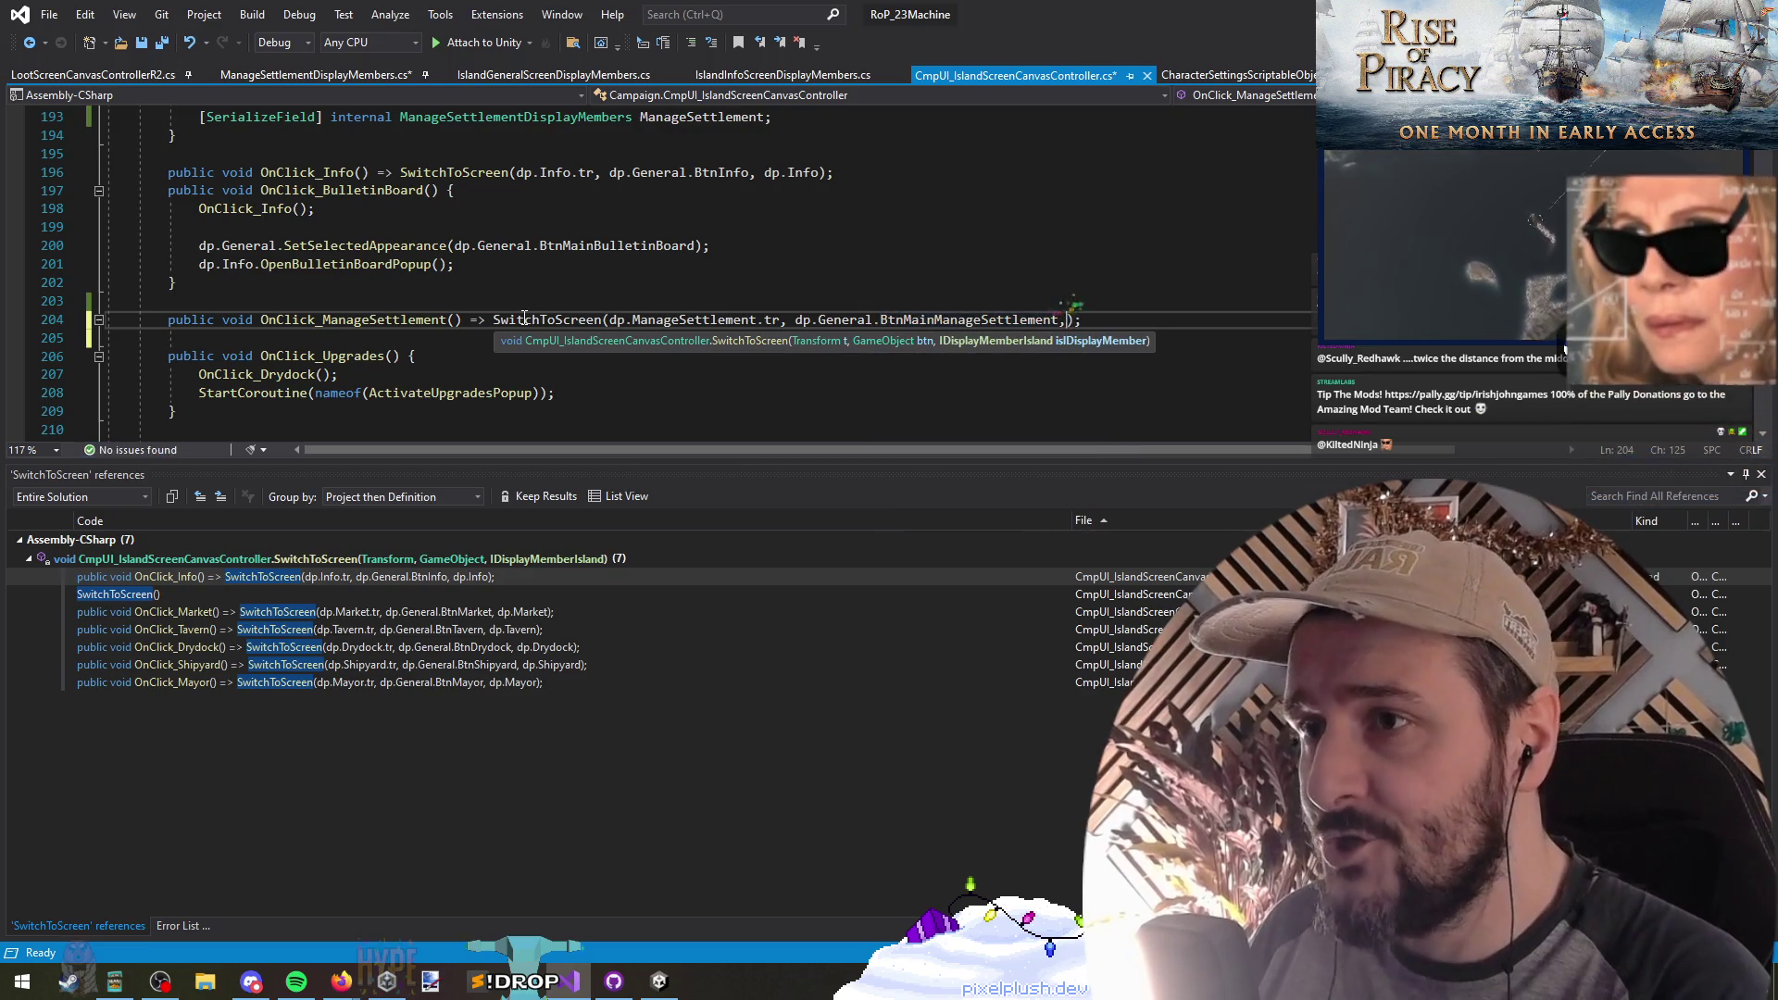
{"action": "type", "text": "p.ManageSettlement"}
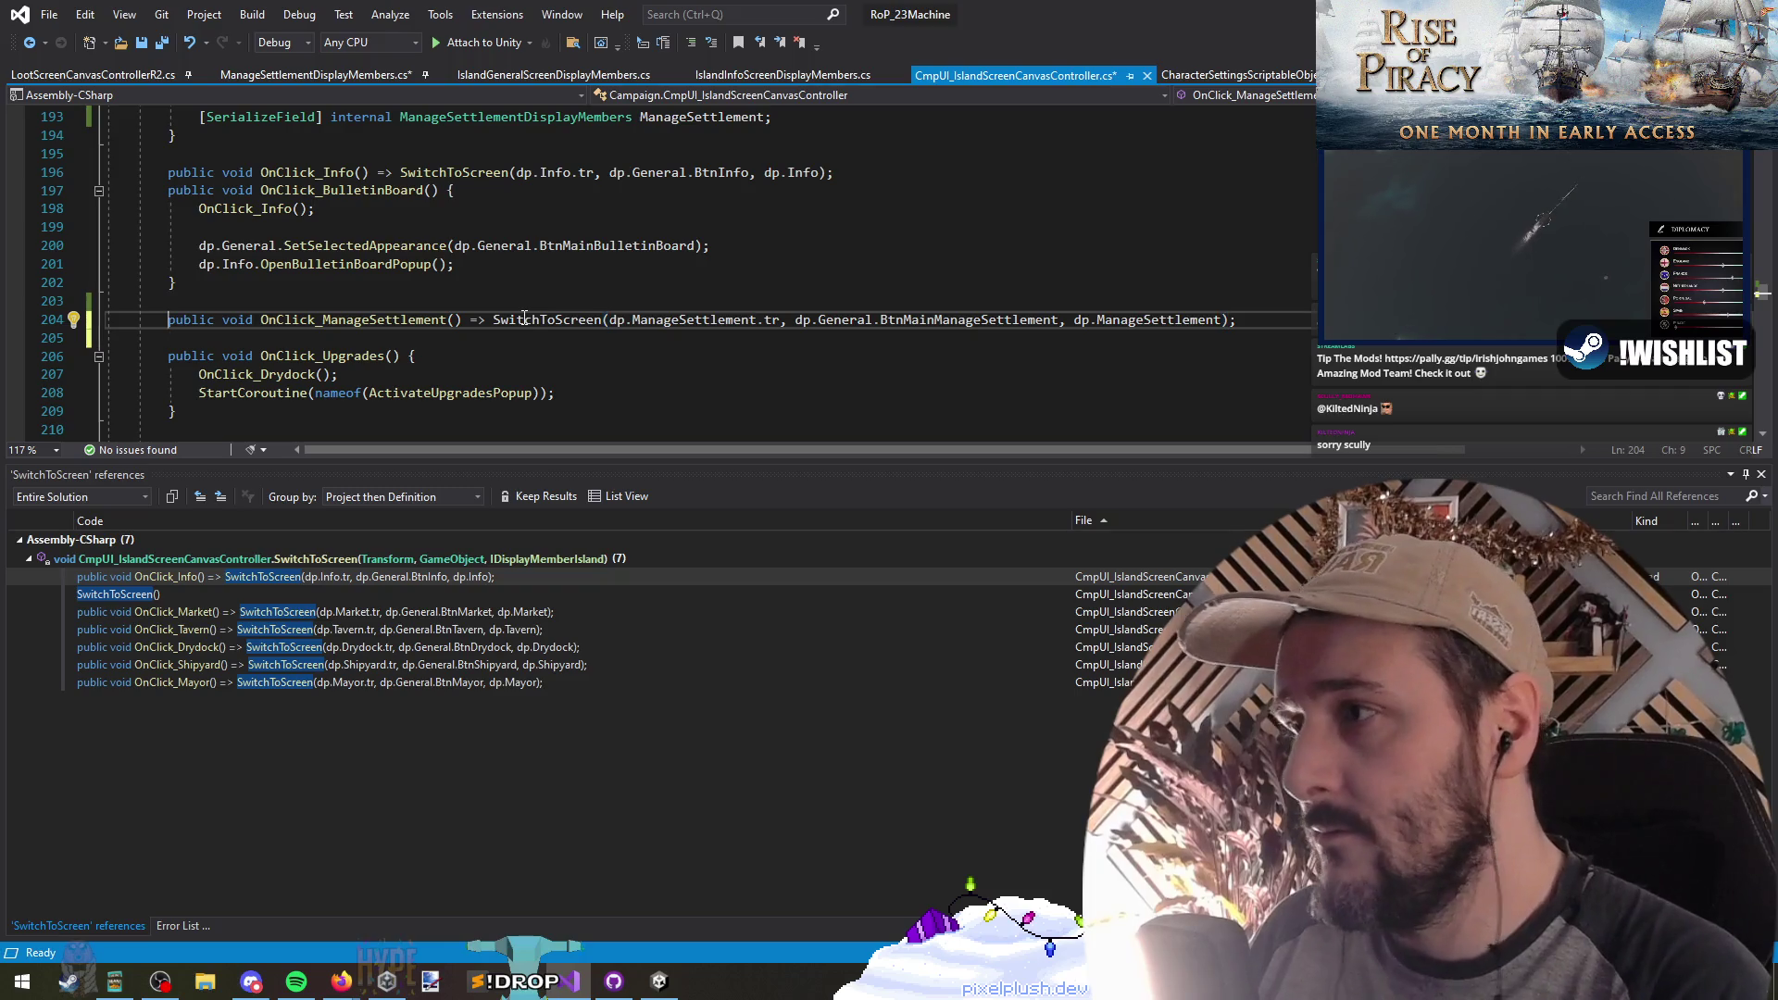
{"action": "key", "text": "ctrl+Right"}
{"action": "key", "text": "ctrl+Right"}
{"action": "key", "text": "ctrl+Right"}
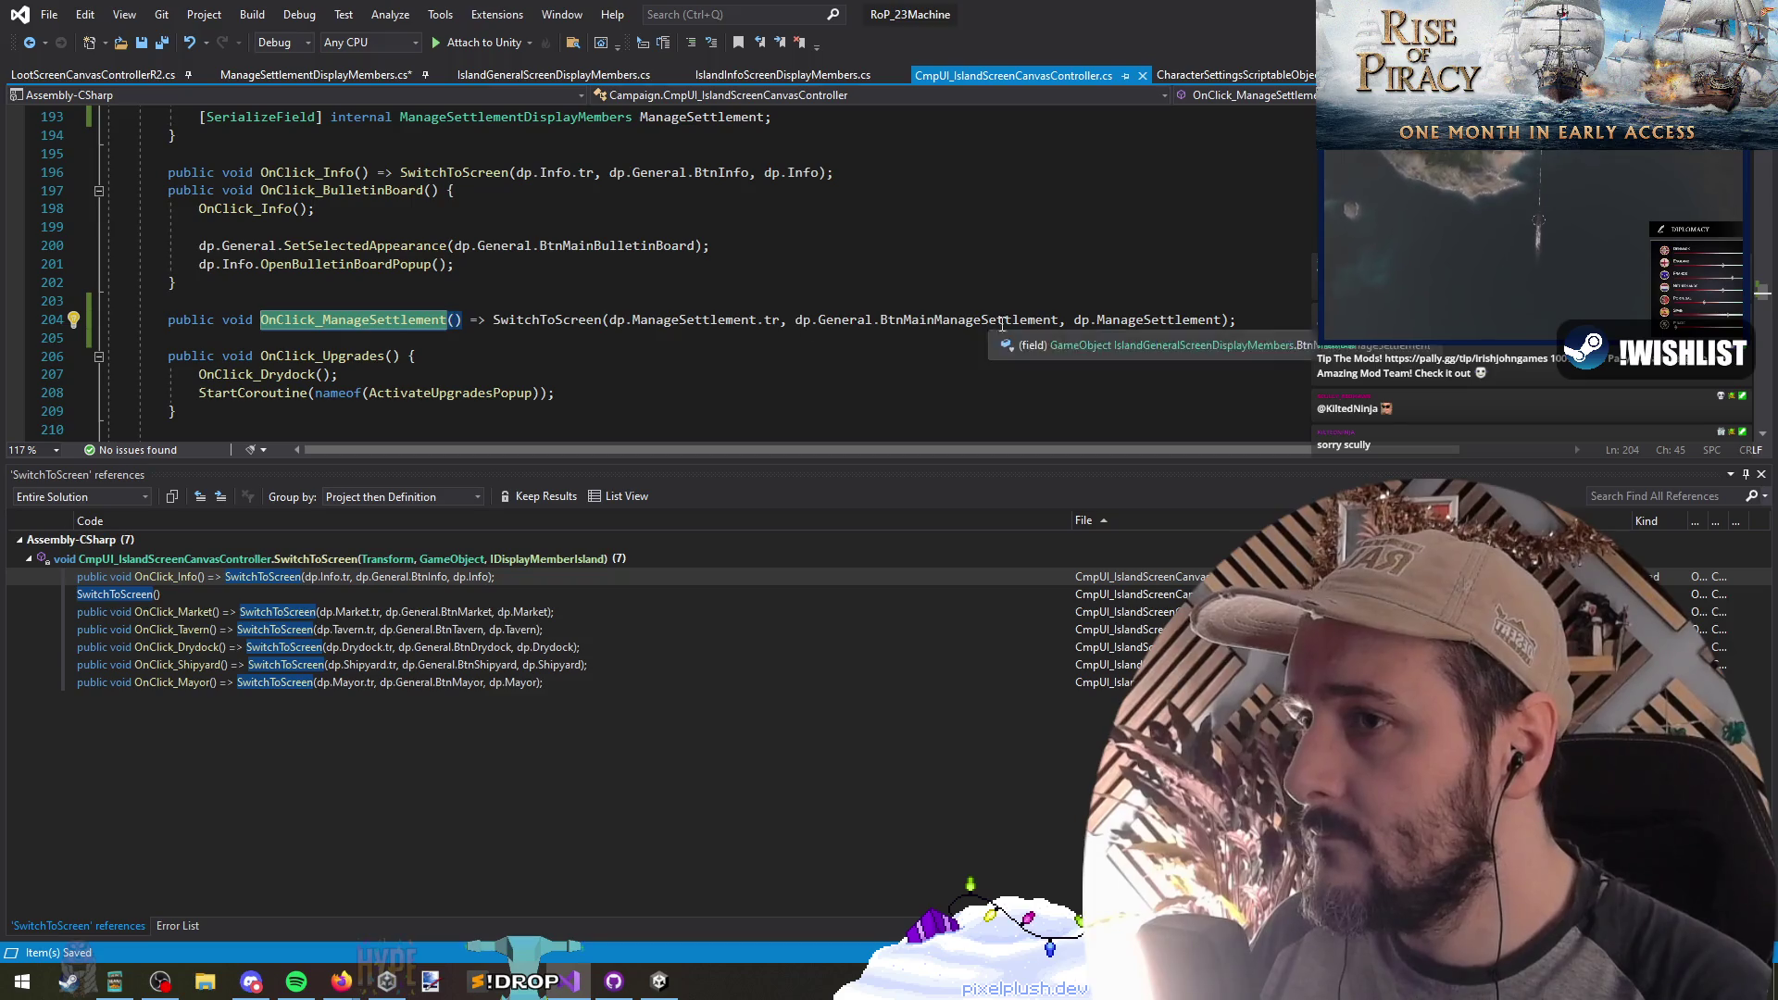
{"action": "key", "text": "Up"}
Step: Open the Error List and jump to the first missing-type error in ManageSettlementDisplayMembers.cs
{"action": "left_click", "coordinate": [161, 43]}
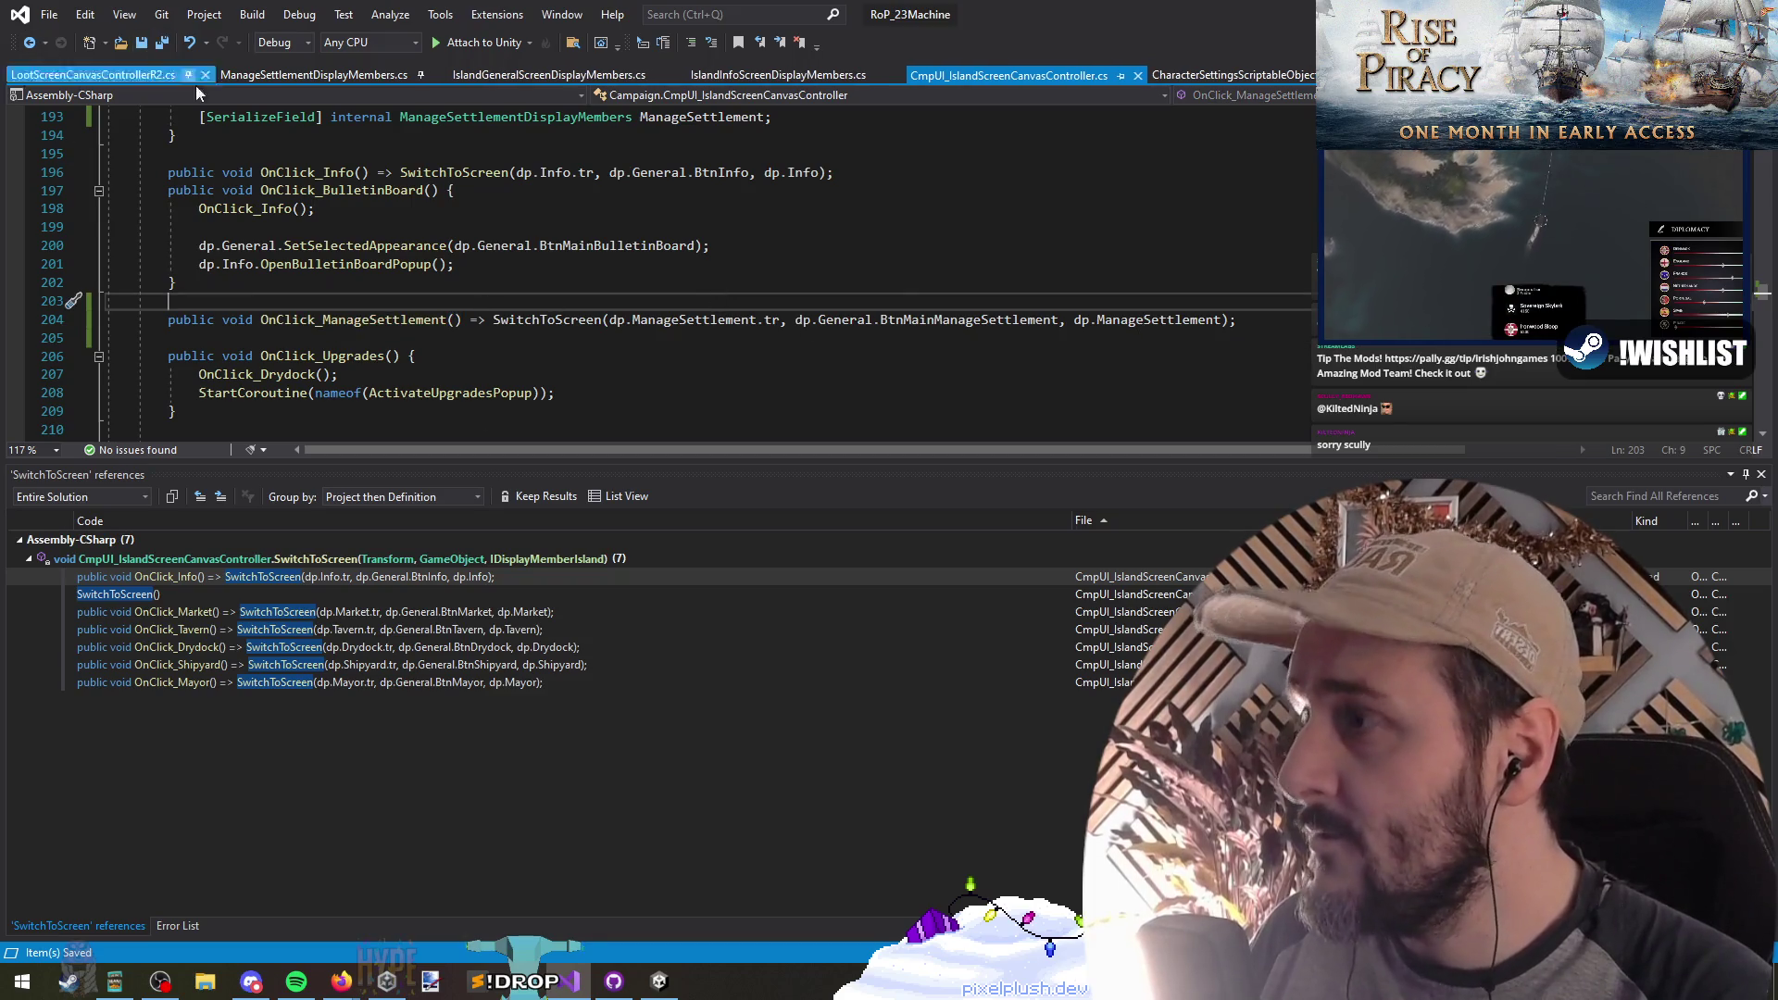
{"action": "left_click", "coordinate": [200, 928]}
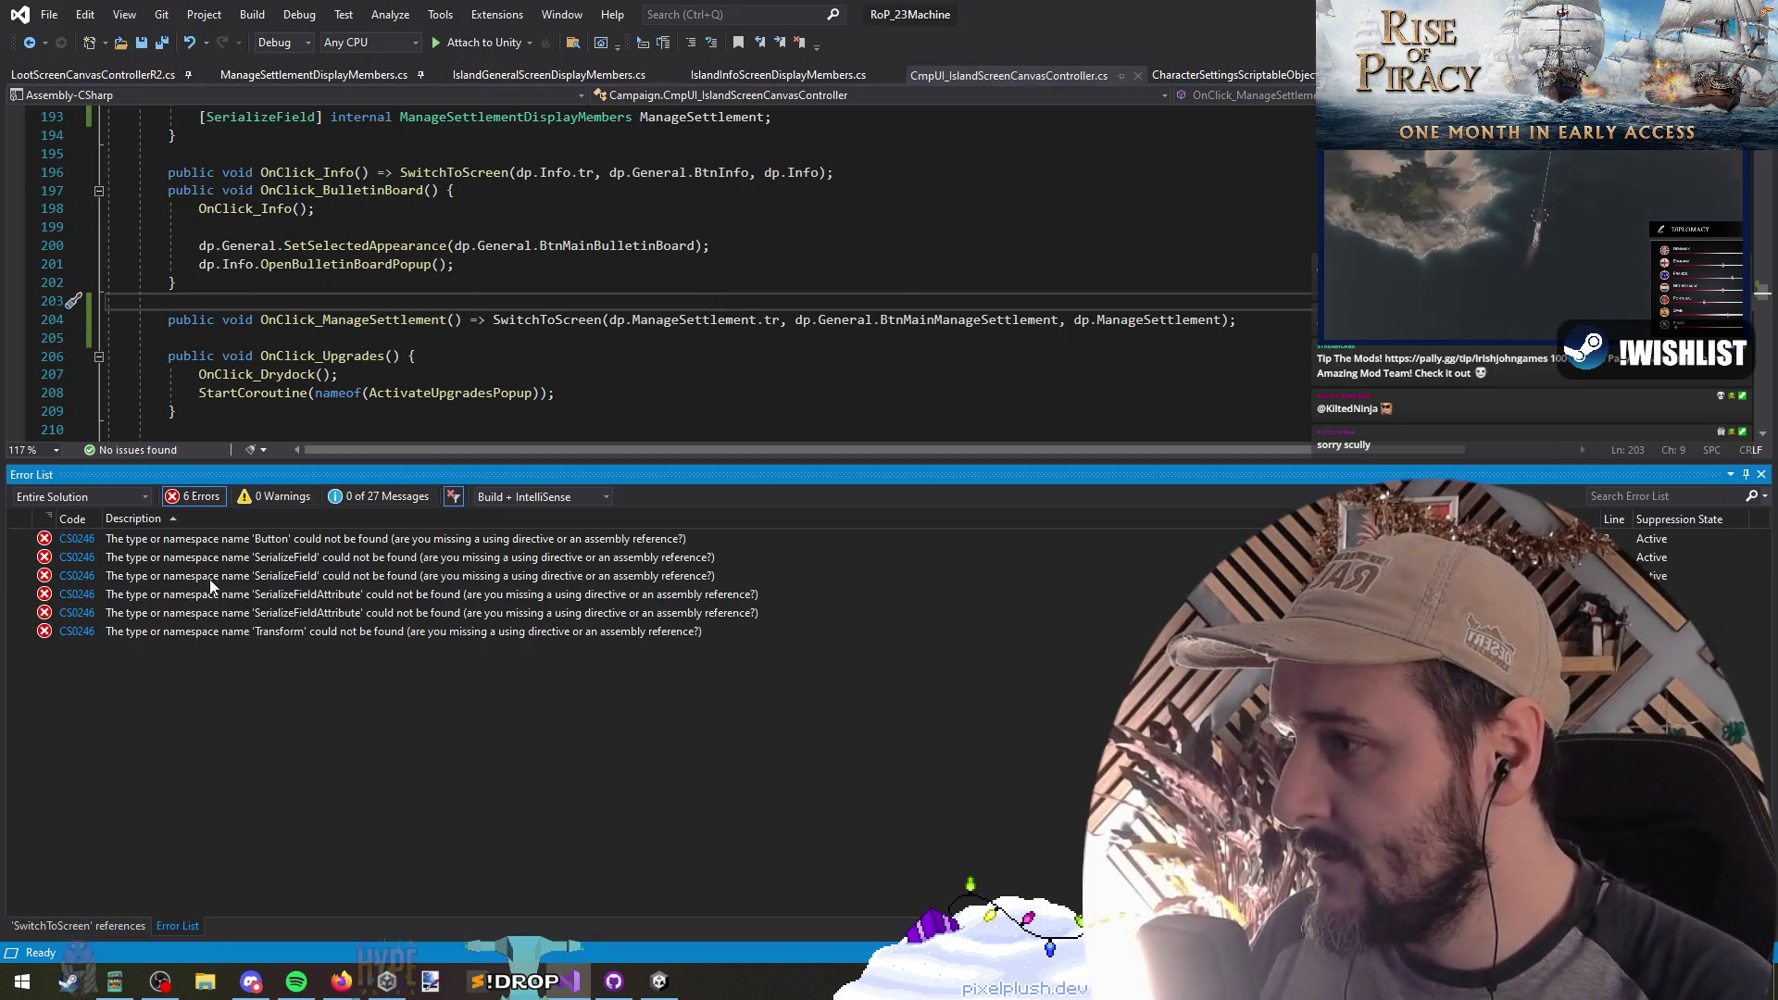
{"action": "double_click", "coordinate": [243, 539]}
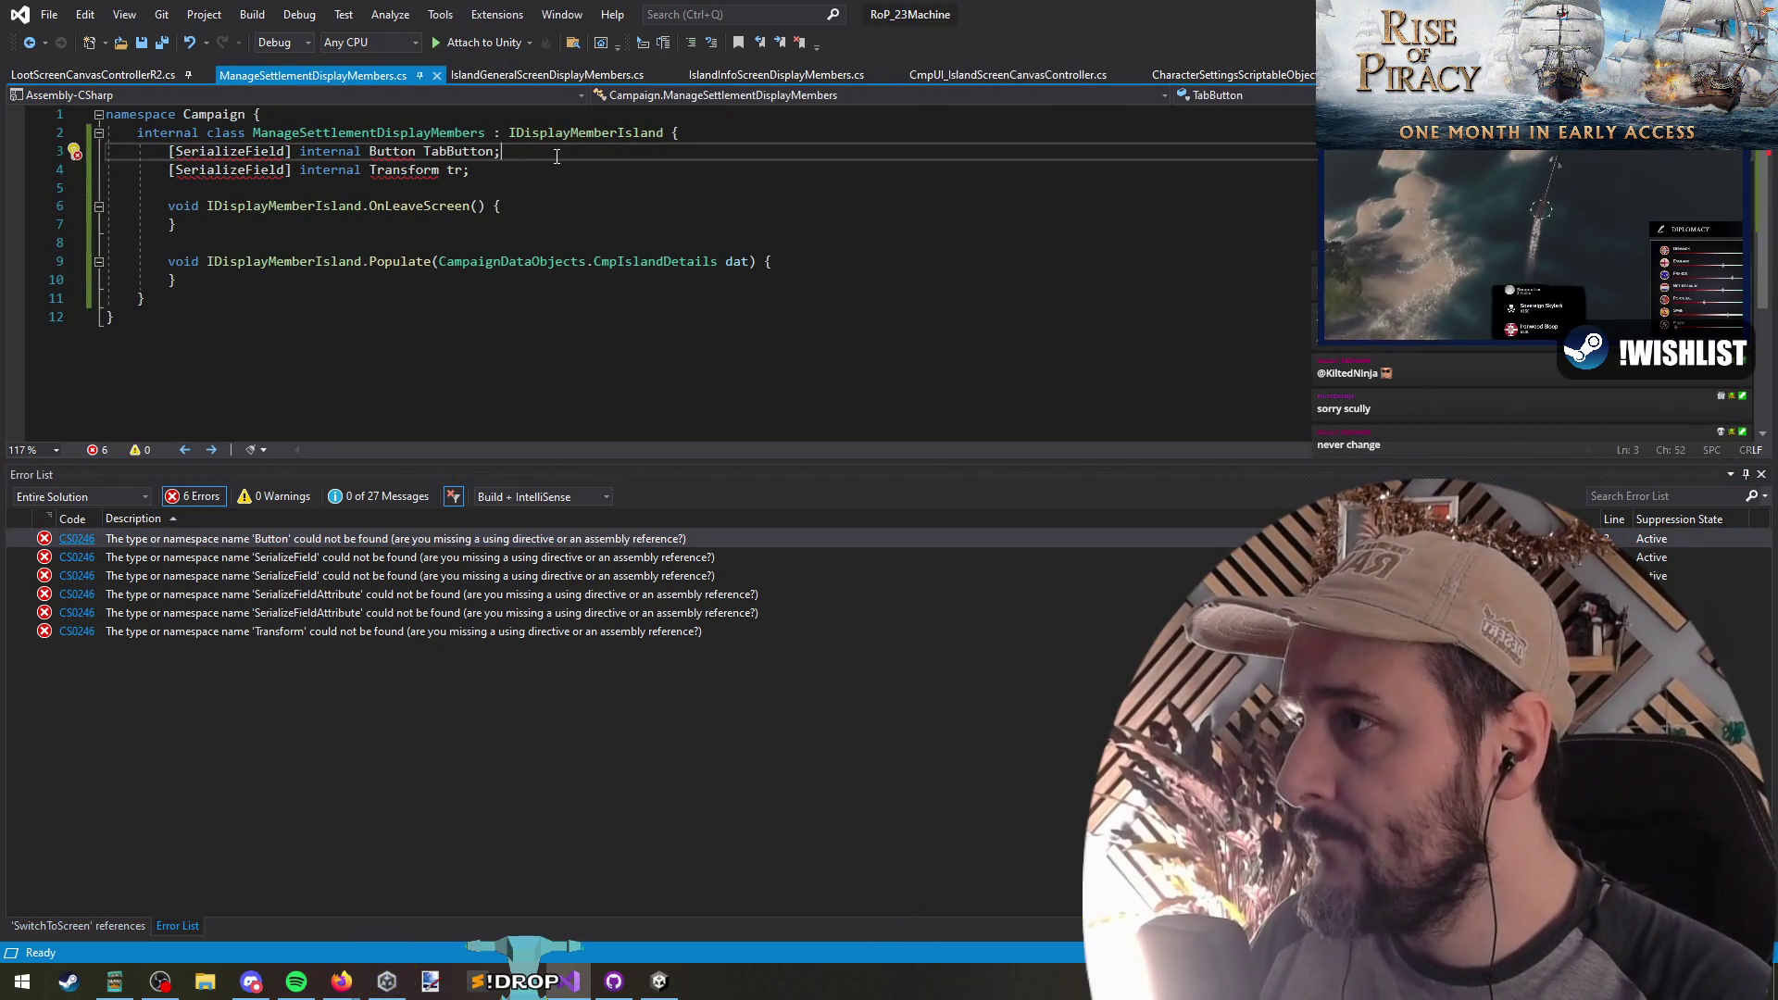
Step: Remove the TabButton field and add 'using UnityEngine;' to clear the SerializeField error
{"action": "key", "text": "ctrl+x"}
{"action": "key", "text": "ctrl+s"}
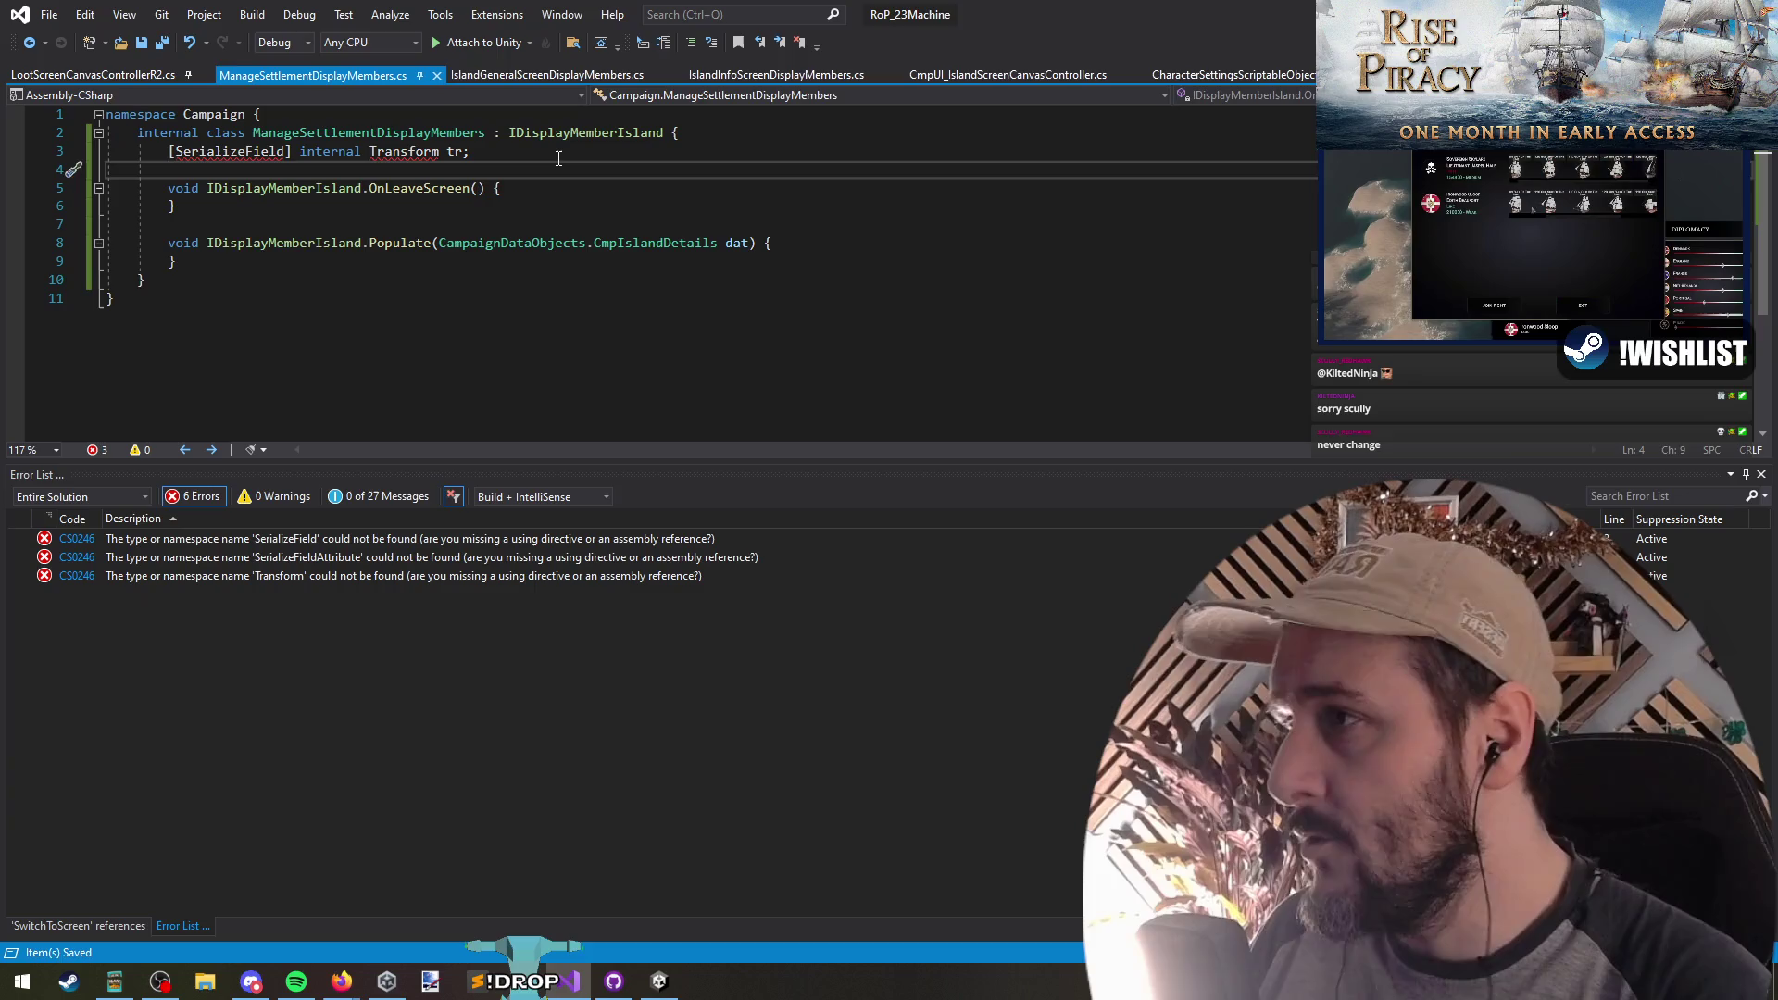
{"action": "left_click", "coordinate": [239, 151]}
{"action": "key", "text": "ctrl+period"}
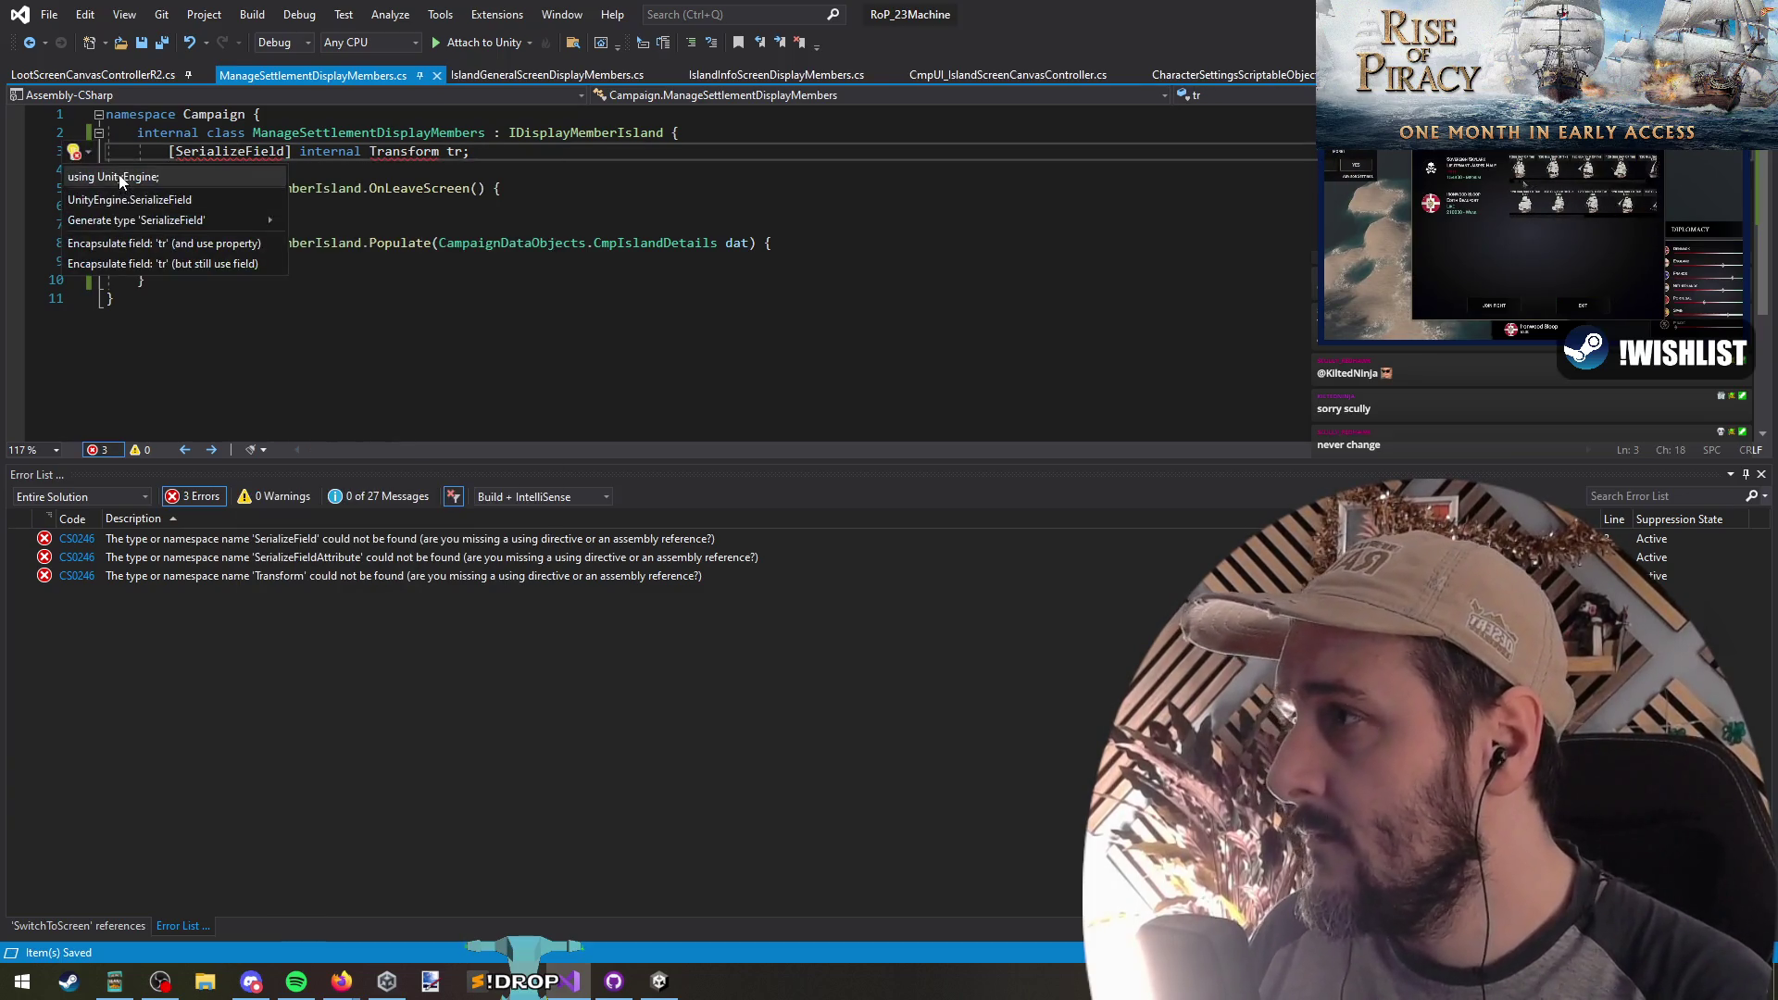
{"action": "left_click", "coordinate": [122, 174]}
Step: Save all open files and return to Unity so the scripts recompile
{"action": "key", "text": "Up"}
{"action": "key", "text": "Up"}
{"action": "key", "text": "Up"}
{"action": "left_click", "coordinate": [613, 250]}
{"action": "key", "text": "Down"}
{"action": "key", "text": "Down"}
{"action": "key", "text": "Down"}
{"action": "left_click", "coordinate": [161, 41]}
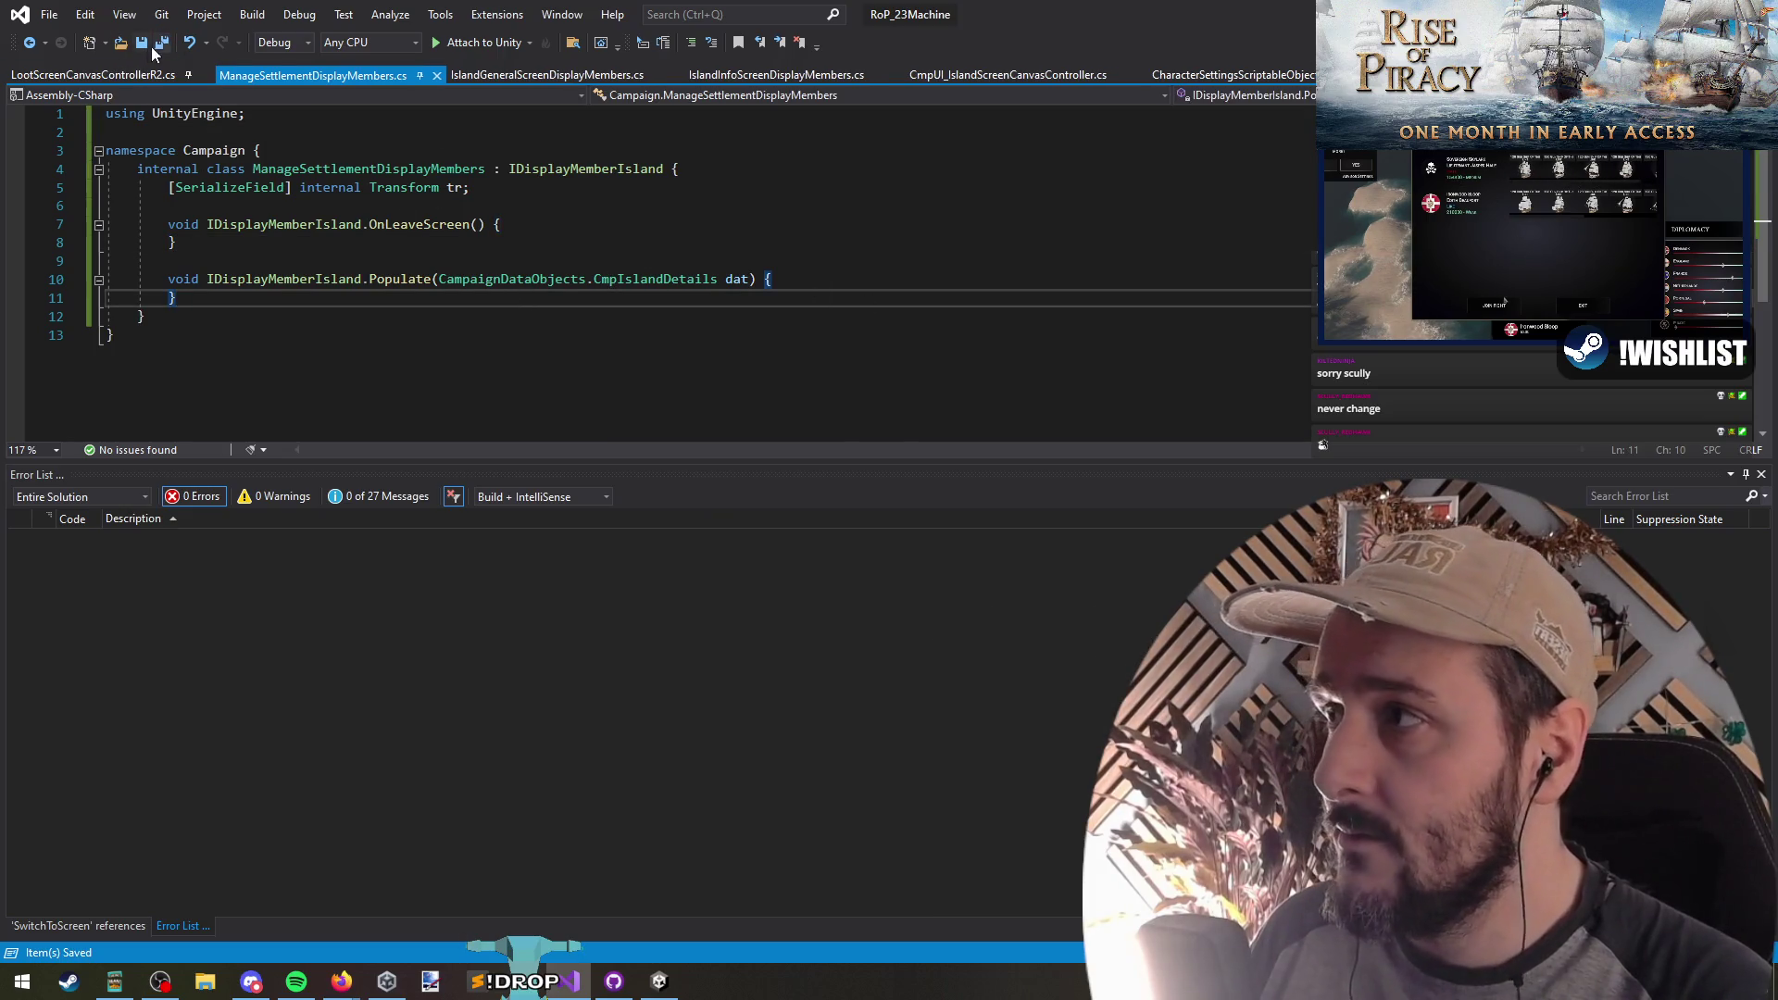
{"action": "key", "text": "alt+Tab"}
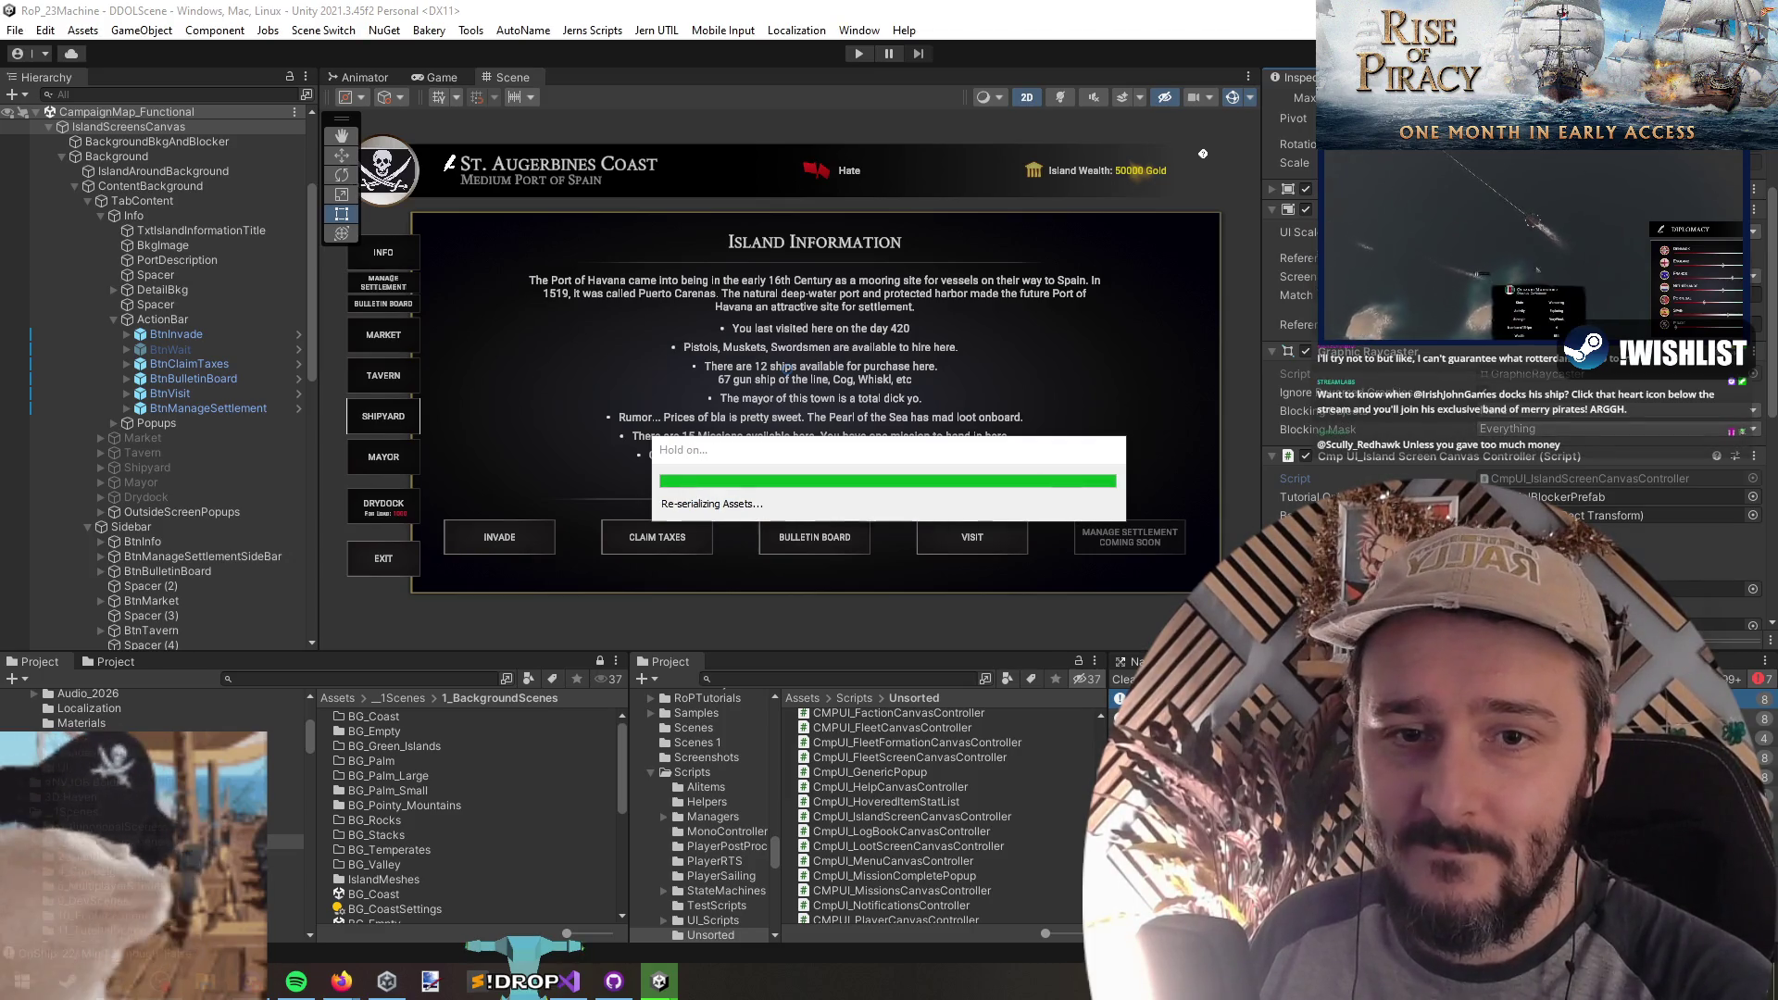
{"action": "key", "text": "alt+Tab"}
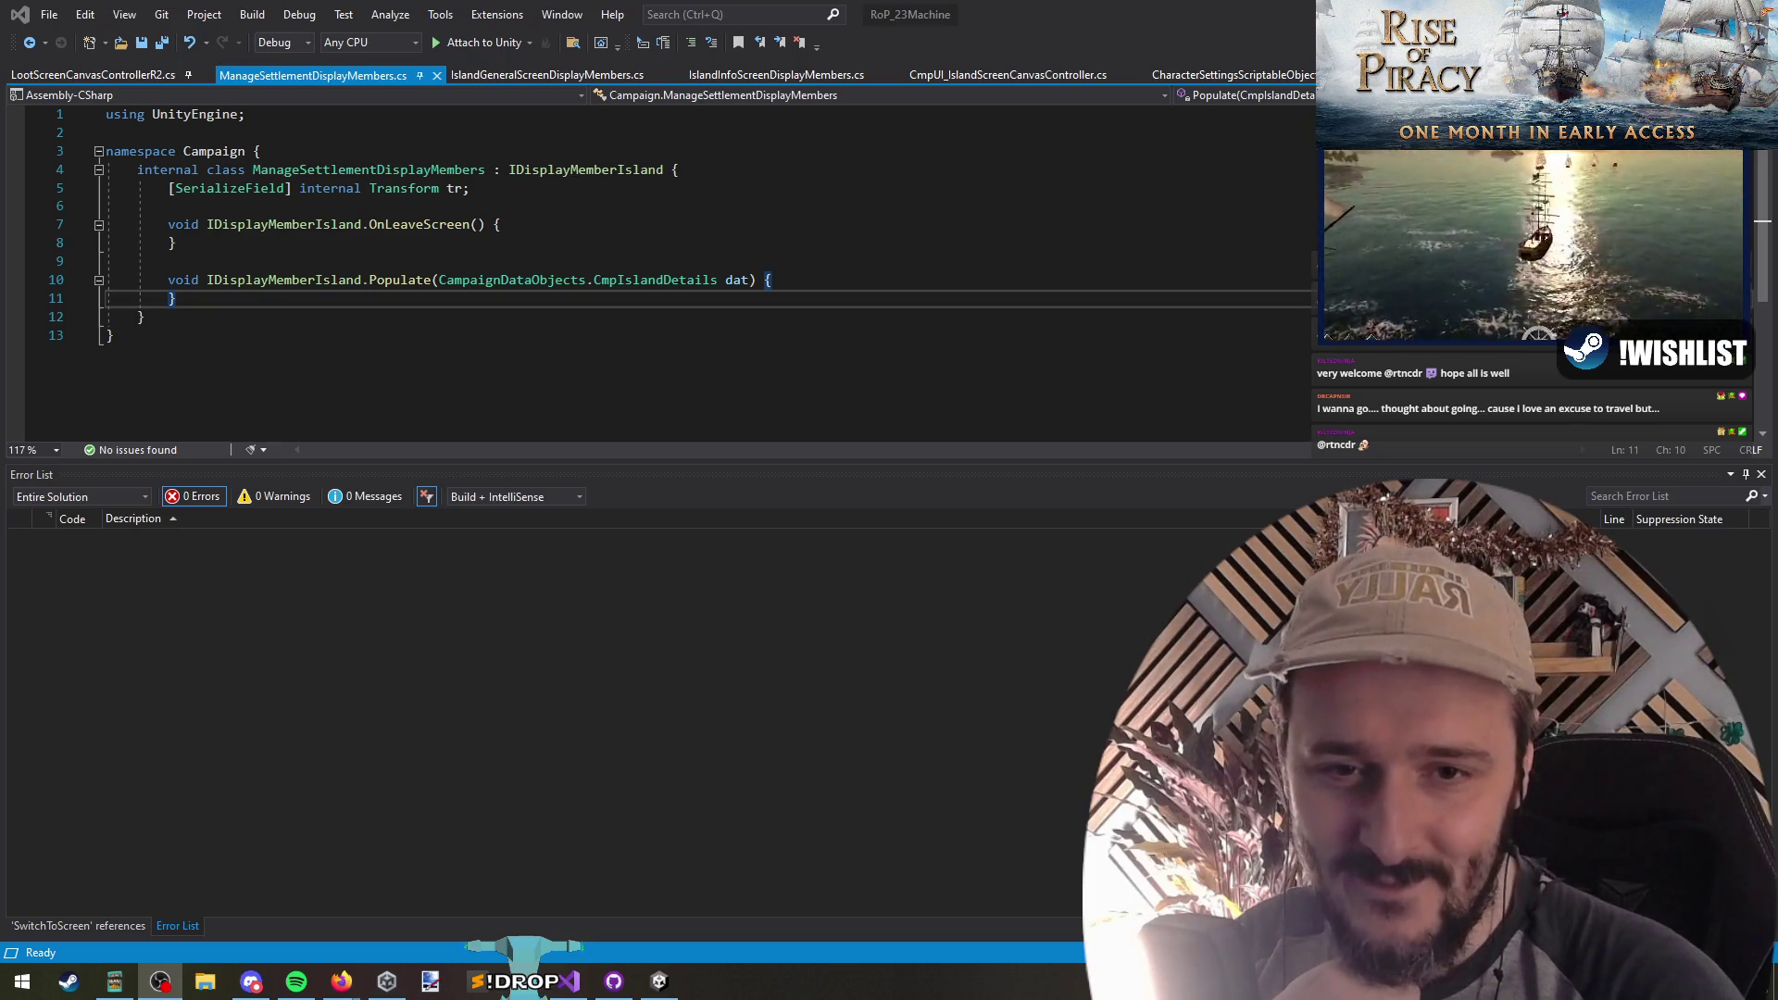
Step: Review OnClick_ManageSettlement in CmpUI_IslandScreenCanvasController.cs, then go back to Unity
{"action": "left_click", "coordinate": [545, 229]}
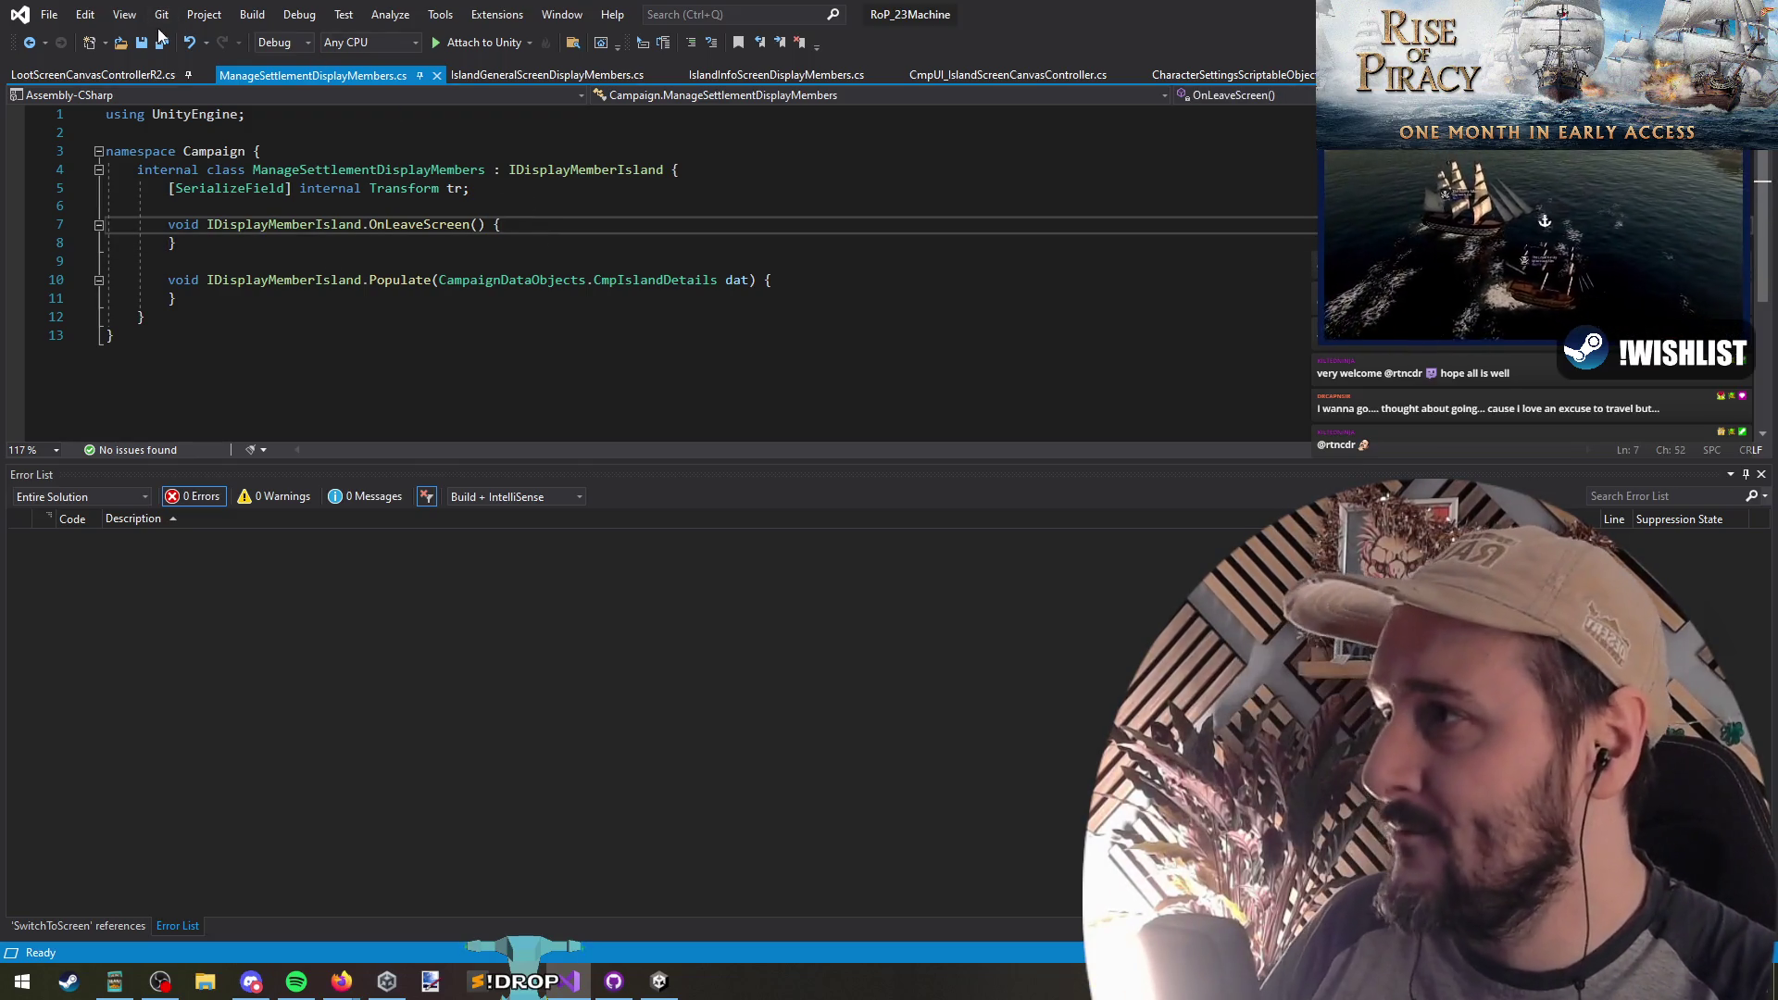
{"action": "key", "text": "ctrl+Tab"}
{"action": "left_click", "coordinate": [951, 331]}
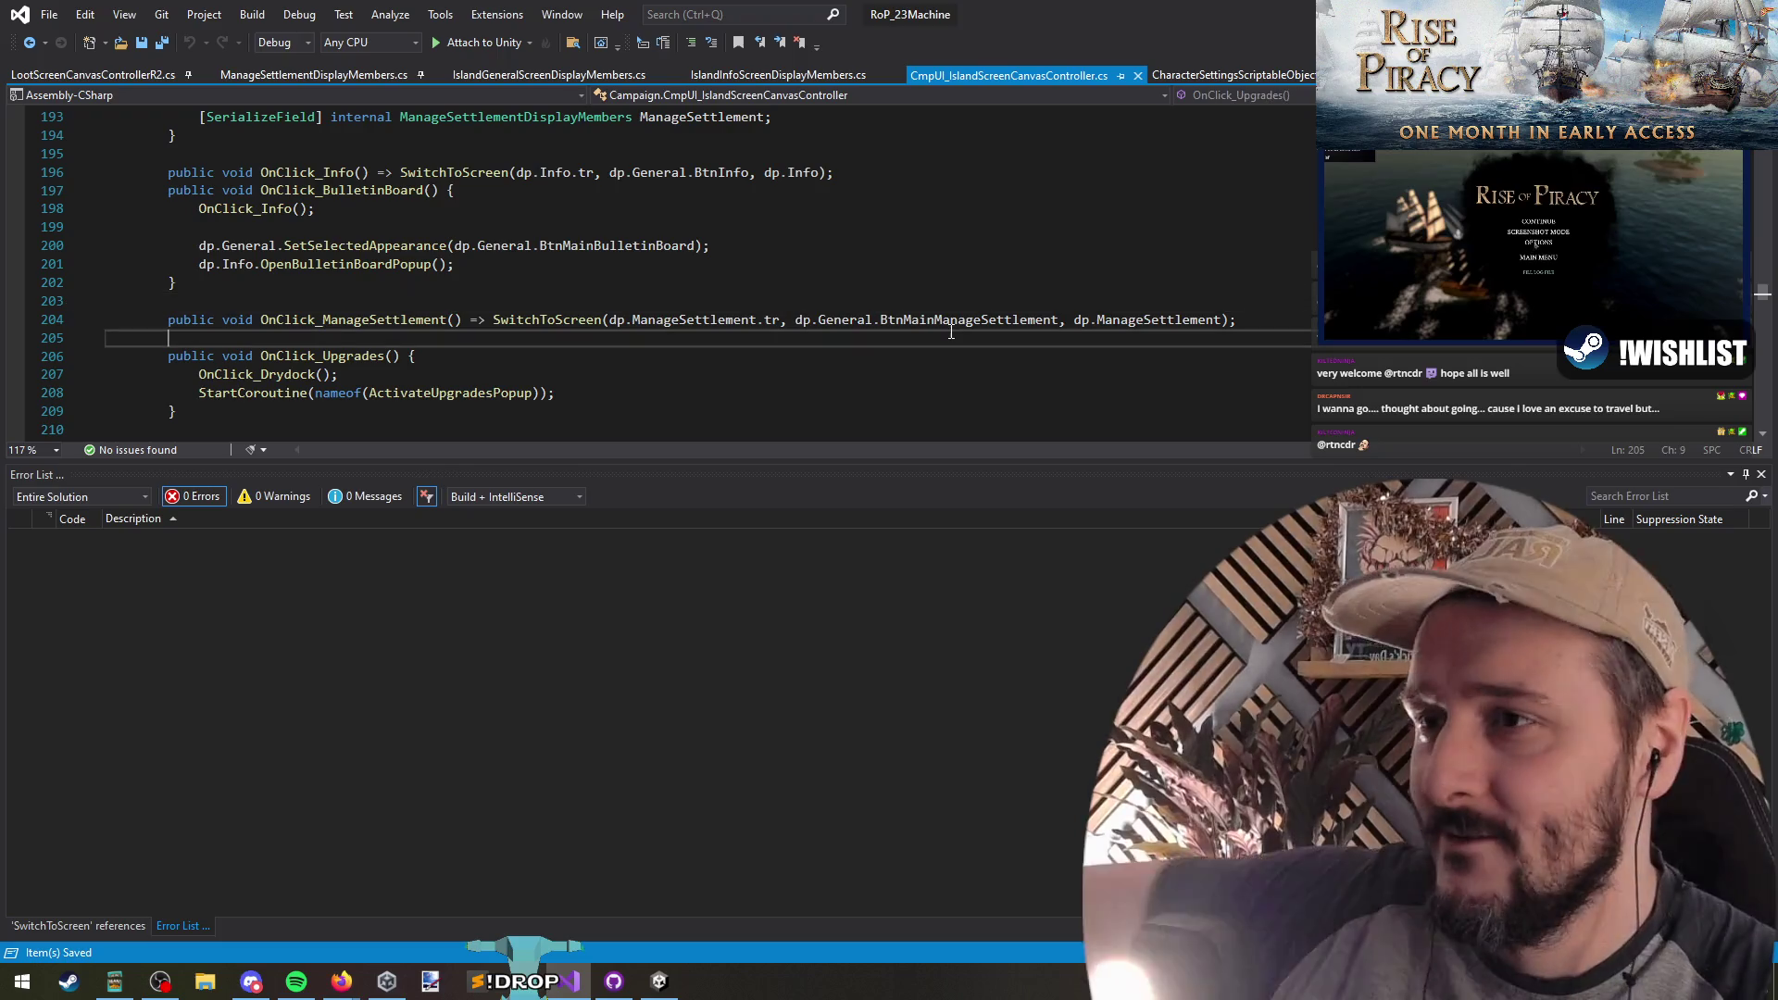
{"action": "key", "text": "Up"}
{"action": "key", "text": "Up"}
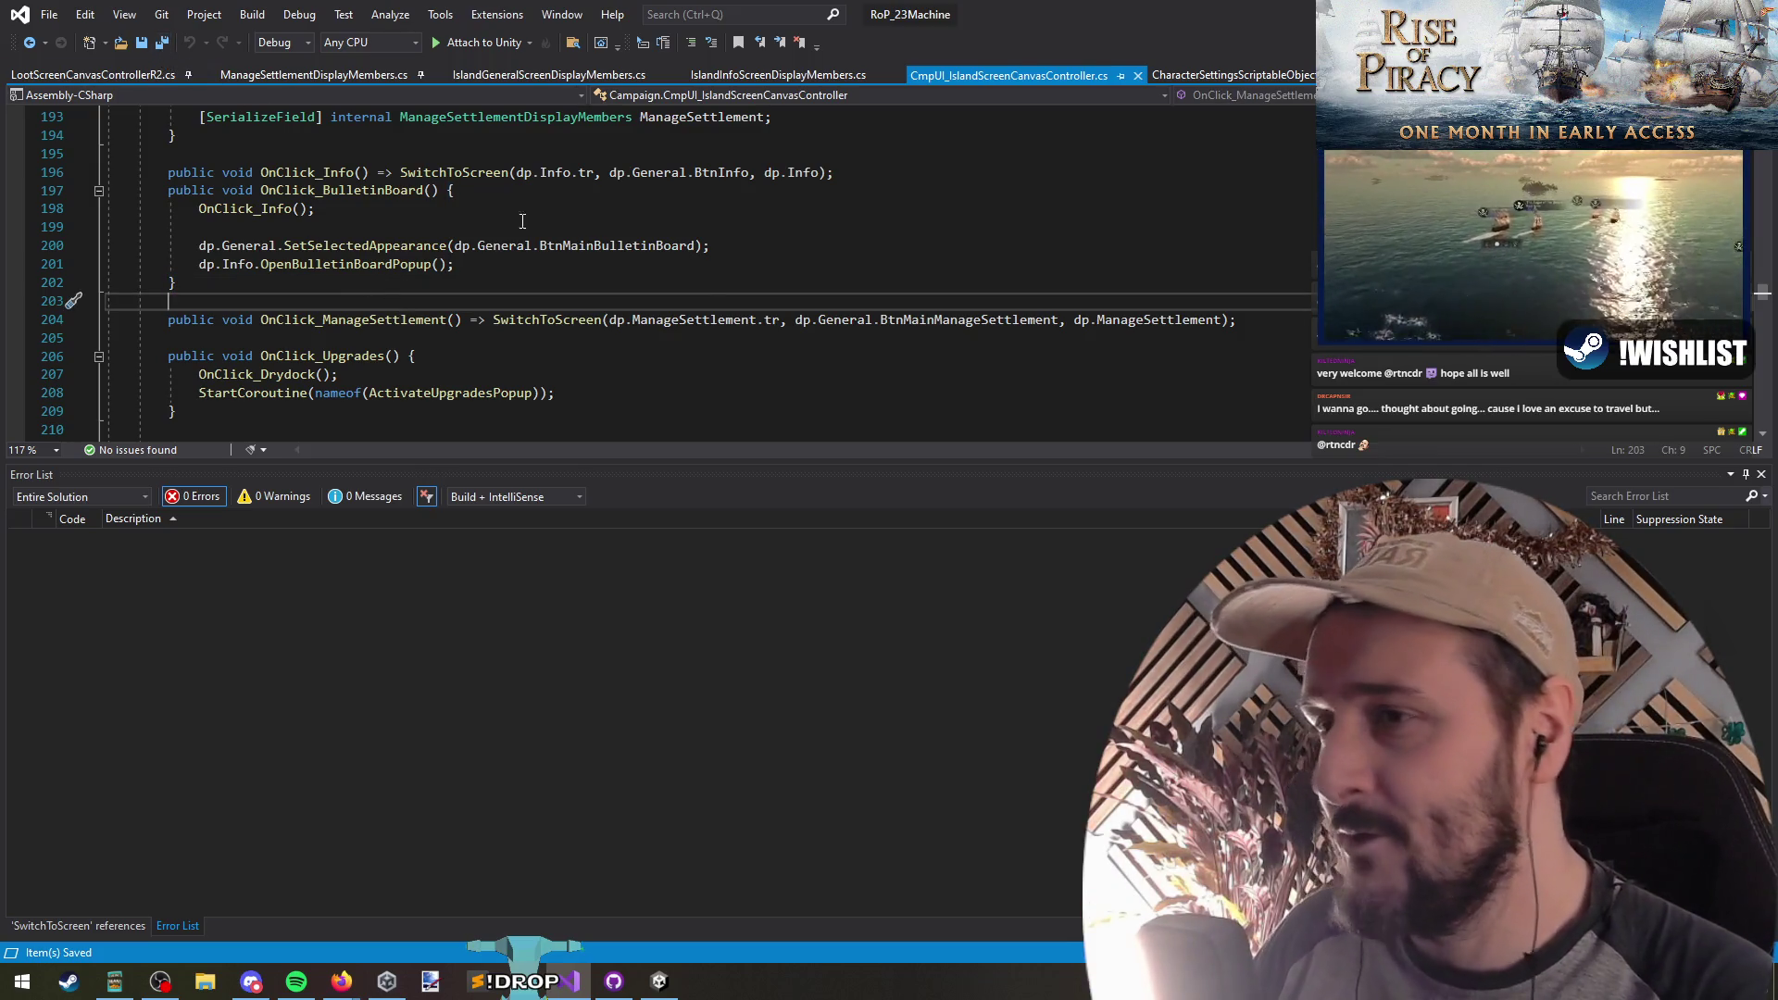
{"action": "key", "text": "alt+Tab"}
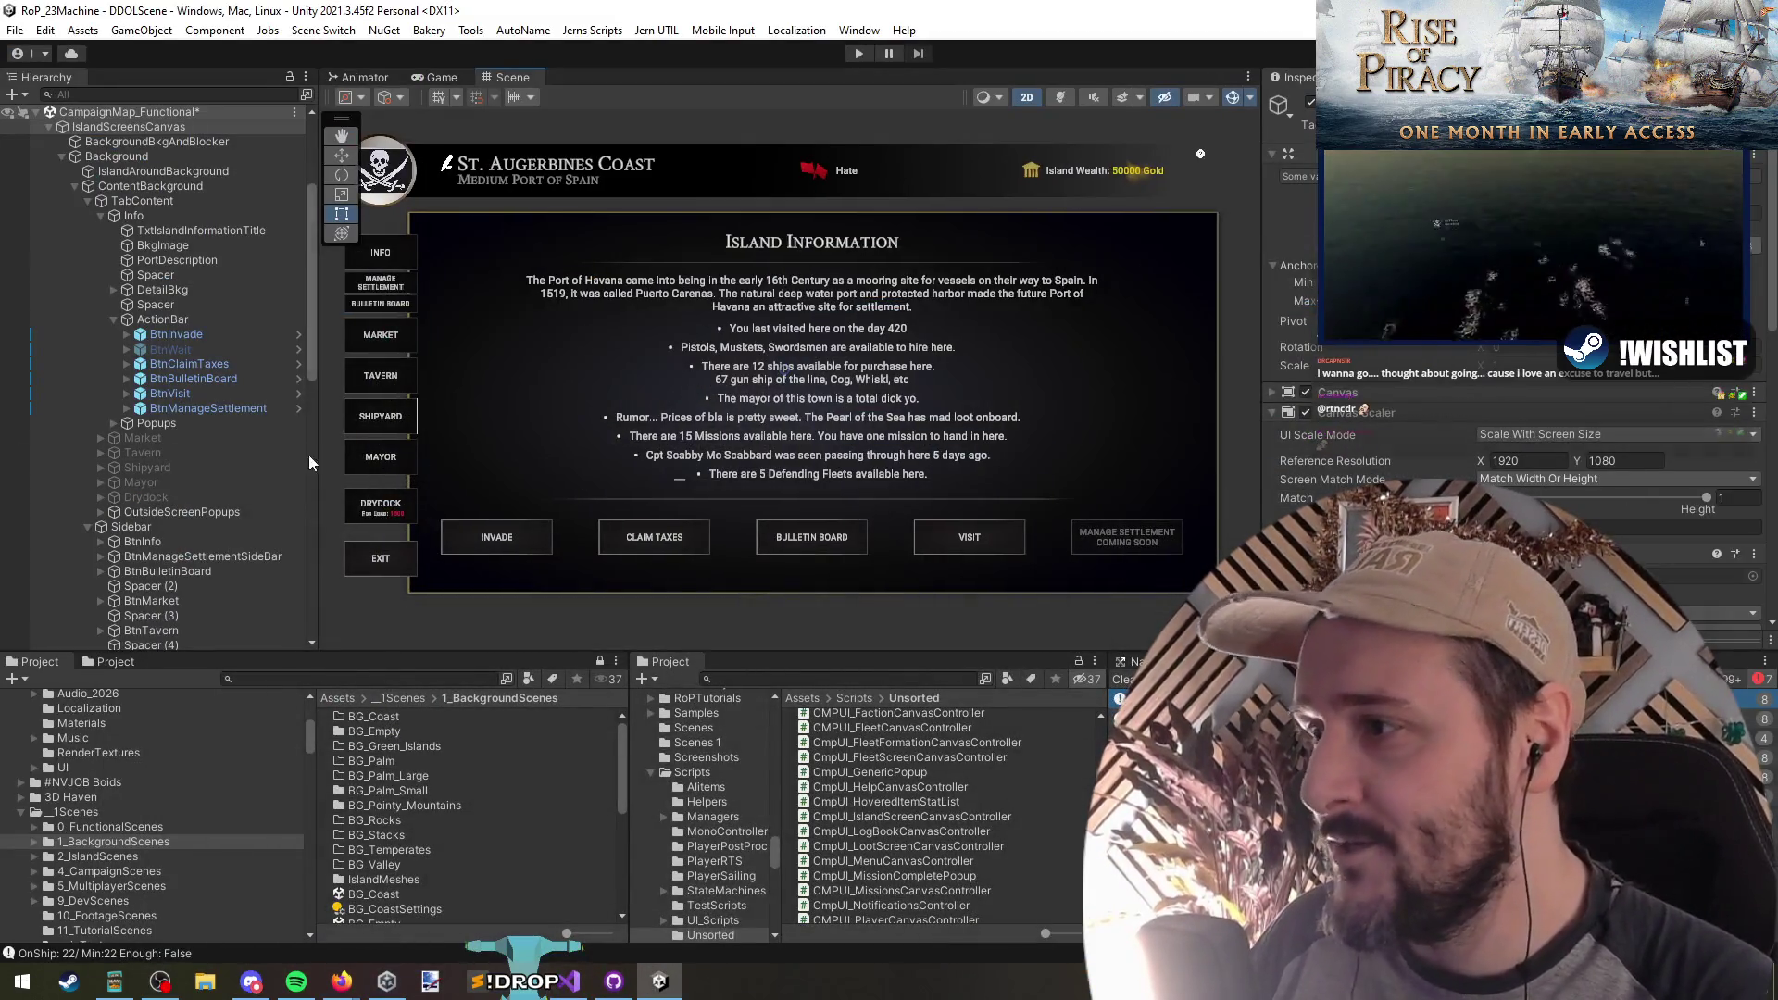
Step: Delete the sidebar's old Manage Settlement button
{"action": "left_click", "coordinate": [222, 409]}
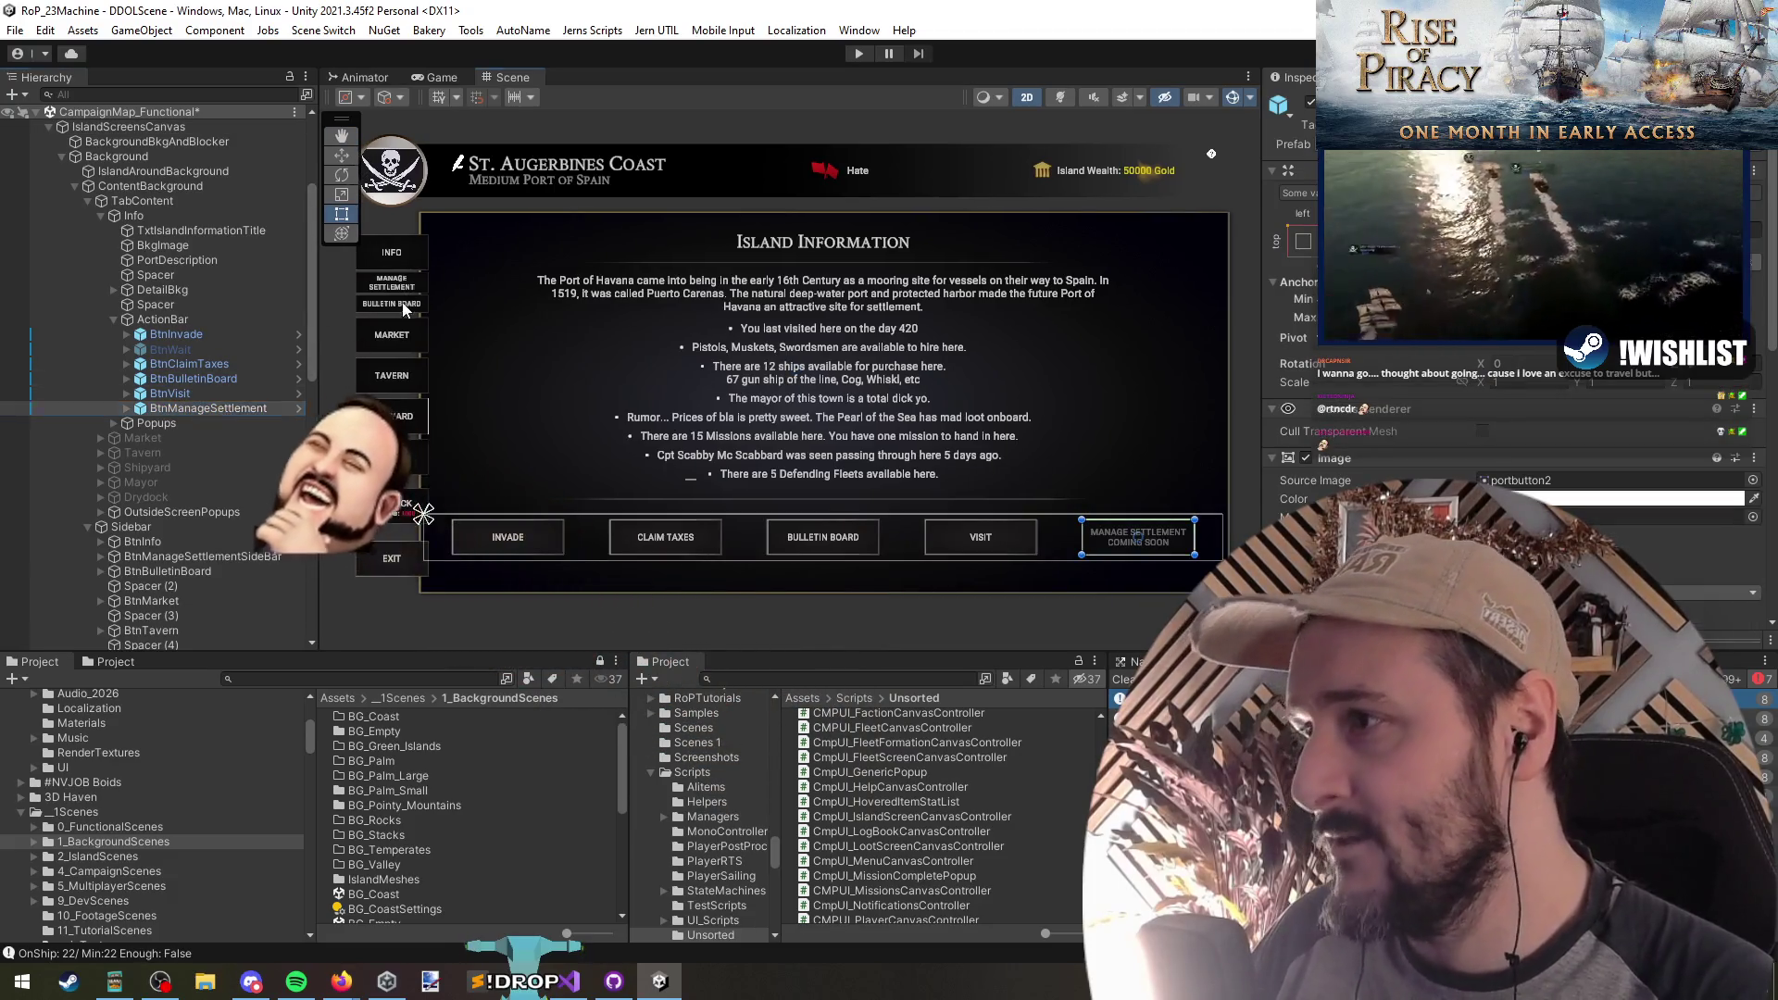
{"action": "left_click", "coordinate": [202, 557]}
{"action": "scroll", "coordinate": [219, 510], "scroll_direction": "down", "scroll_amount": 3}
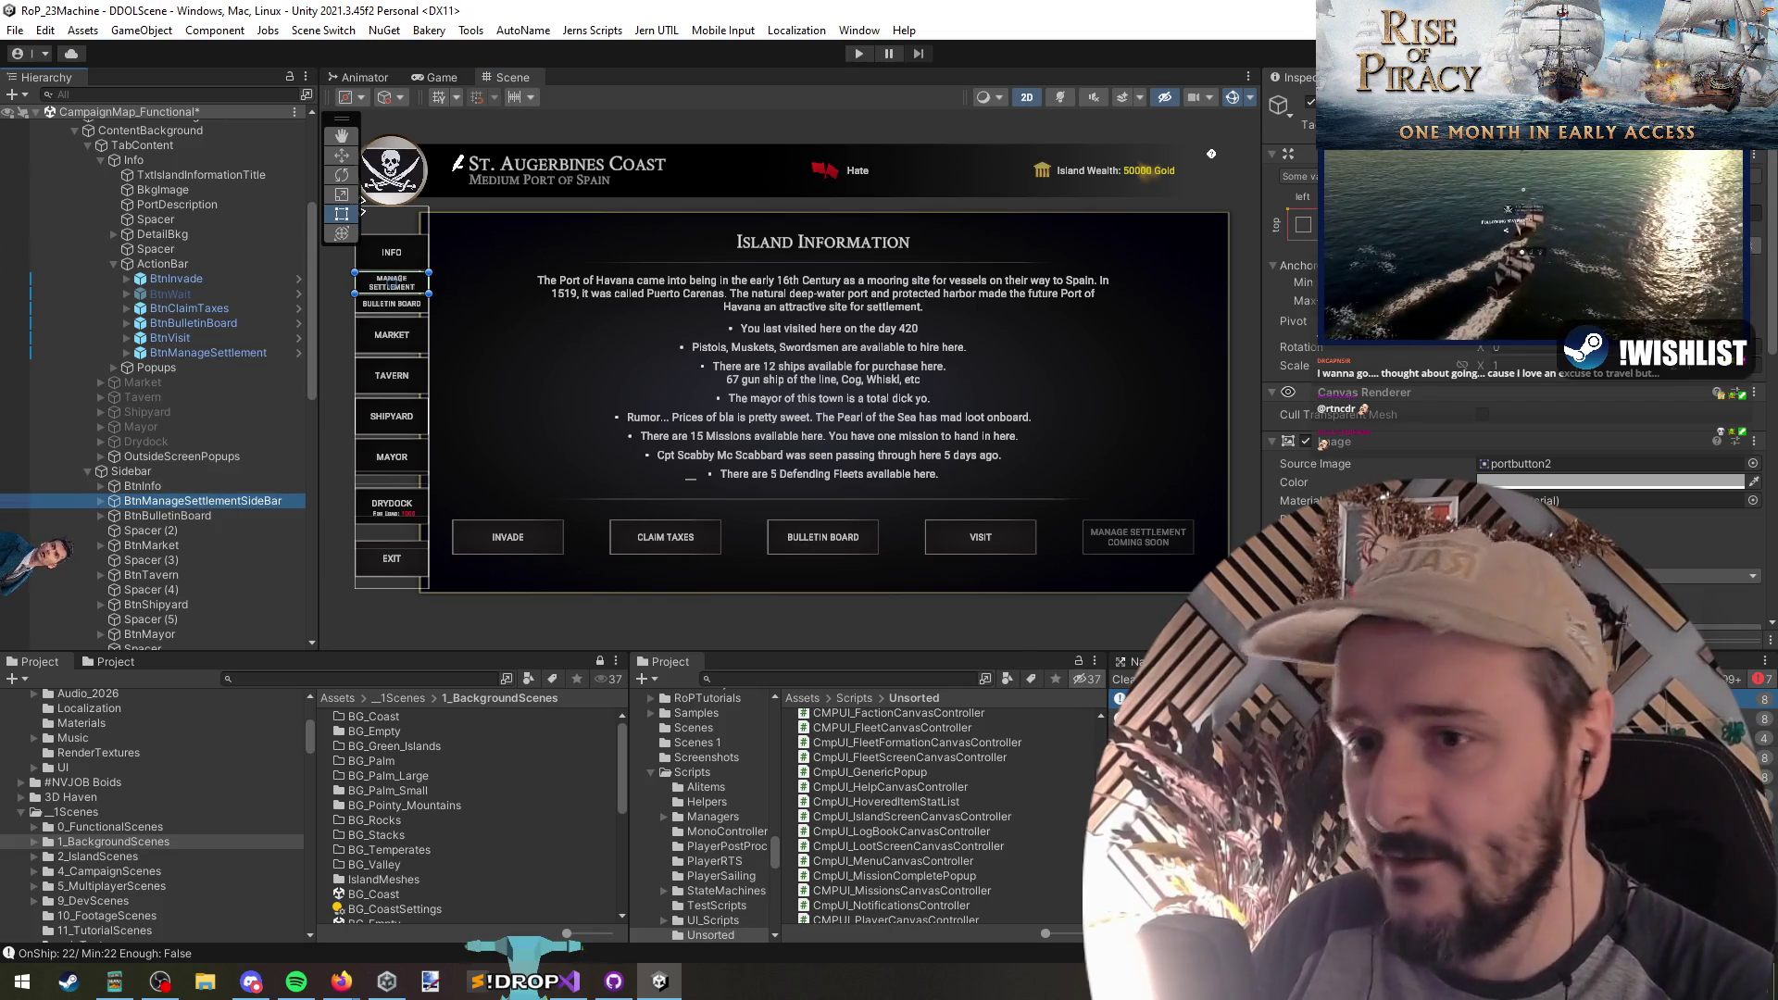
{"action": "scroll", "coordinate": [1387, 401], "scroll_direction": "down", "scroll_amount": 5}
{"action": "key", "text": "Delete"}
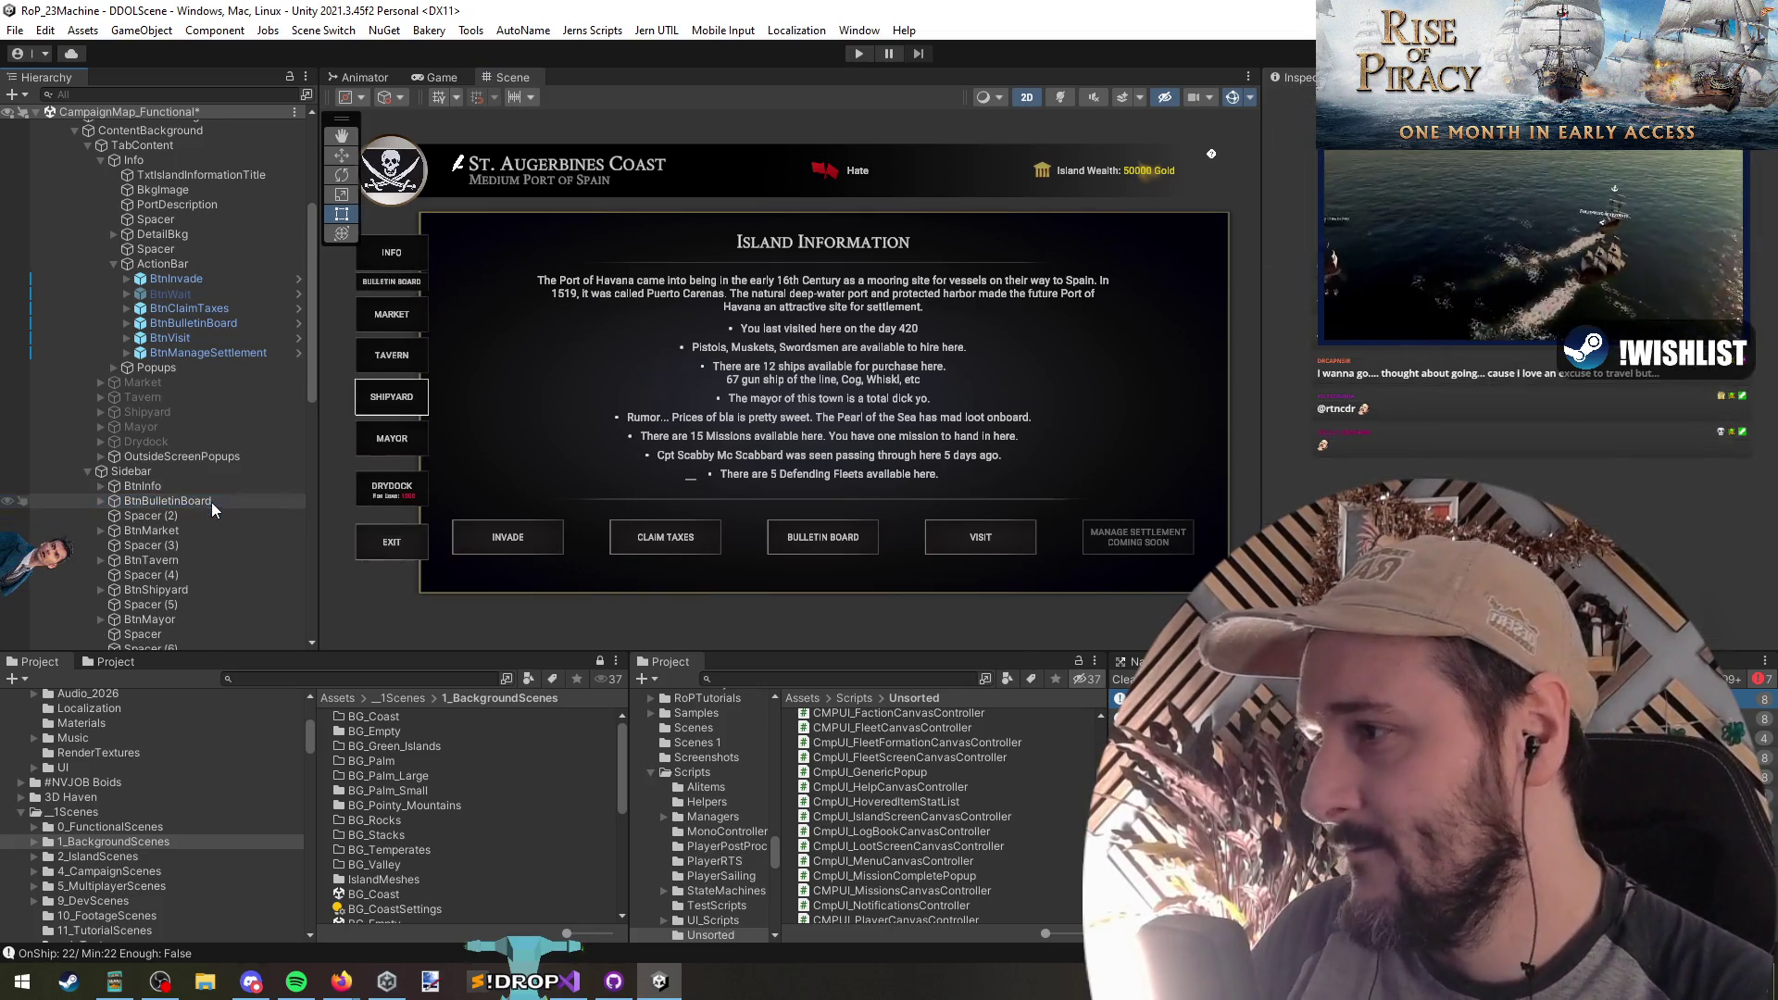
Step: Duplicate the sidebar Info button, relabel its text to Manage Settlement, and place it below Info
{"action": "left_click", "coordinate": [182, 474]}
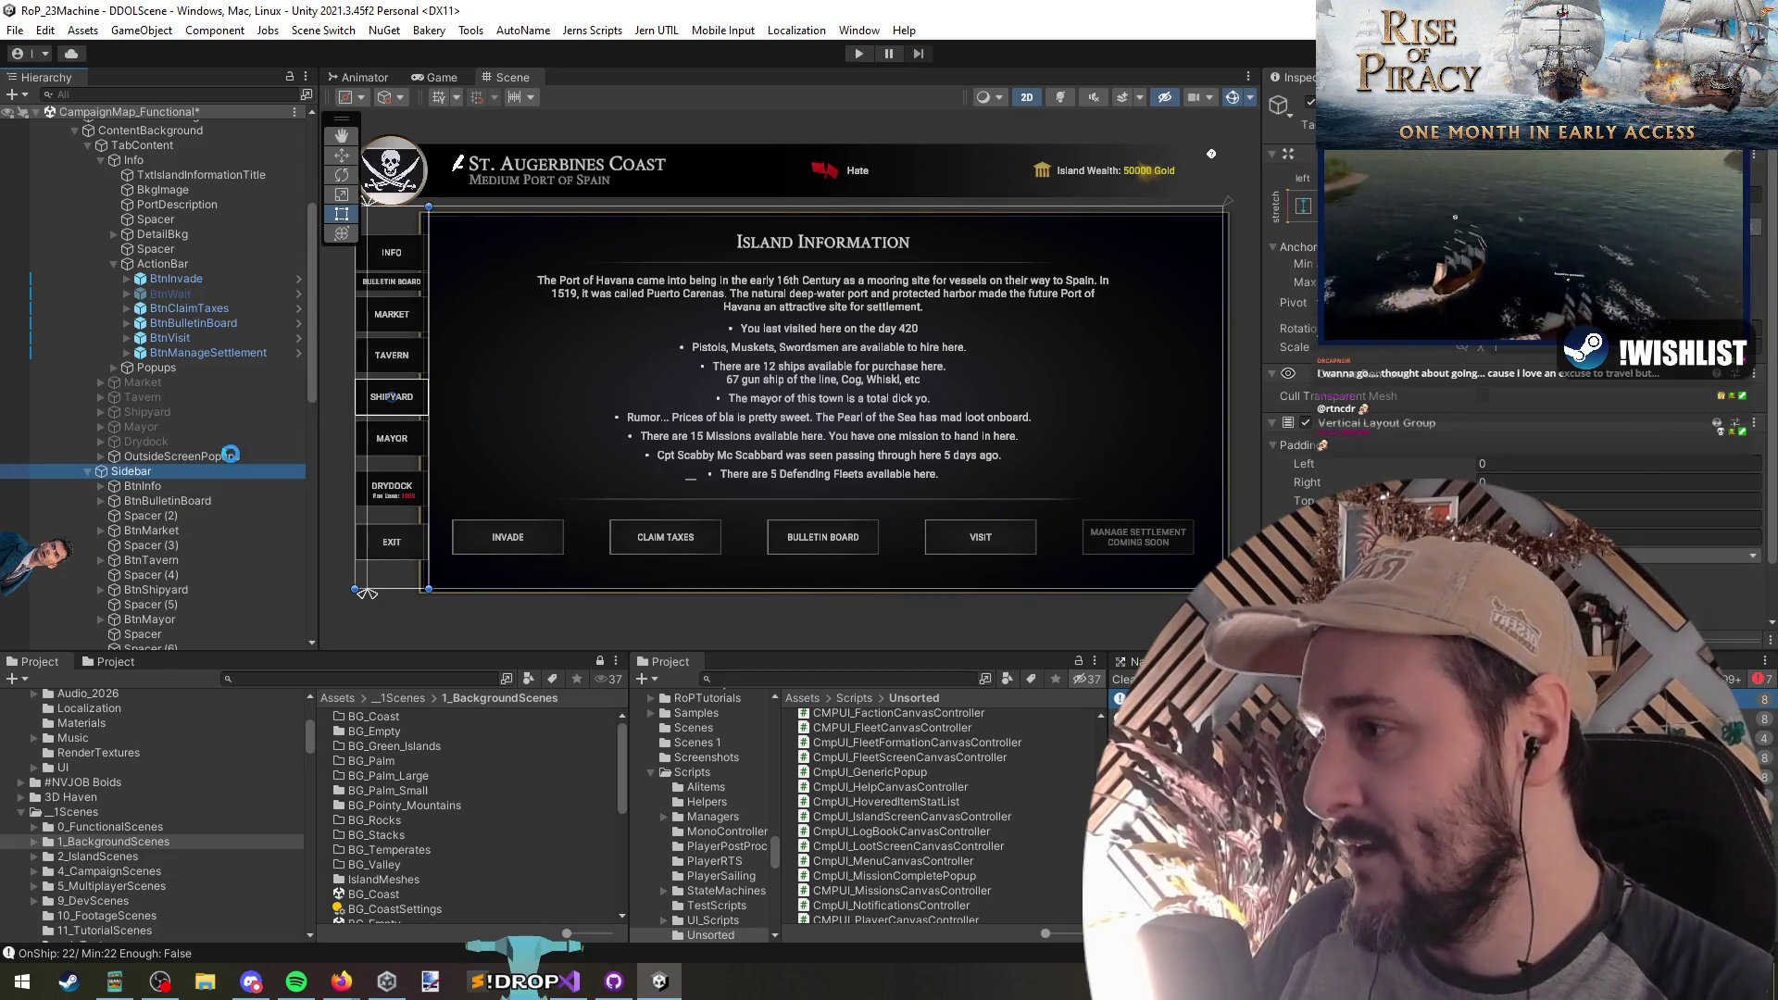
{"action": "left_click", "coordinate": [191, 487]}
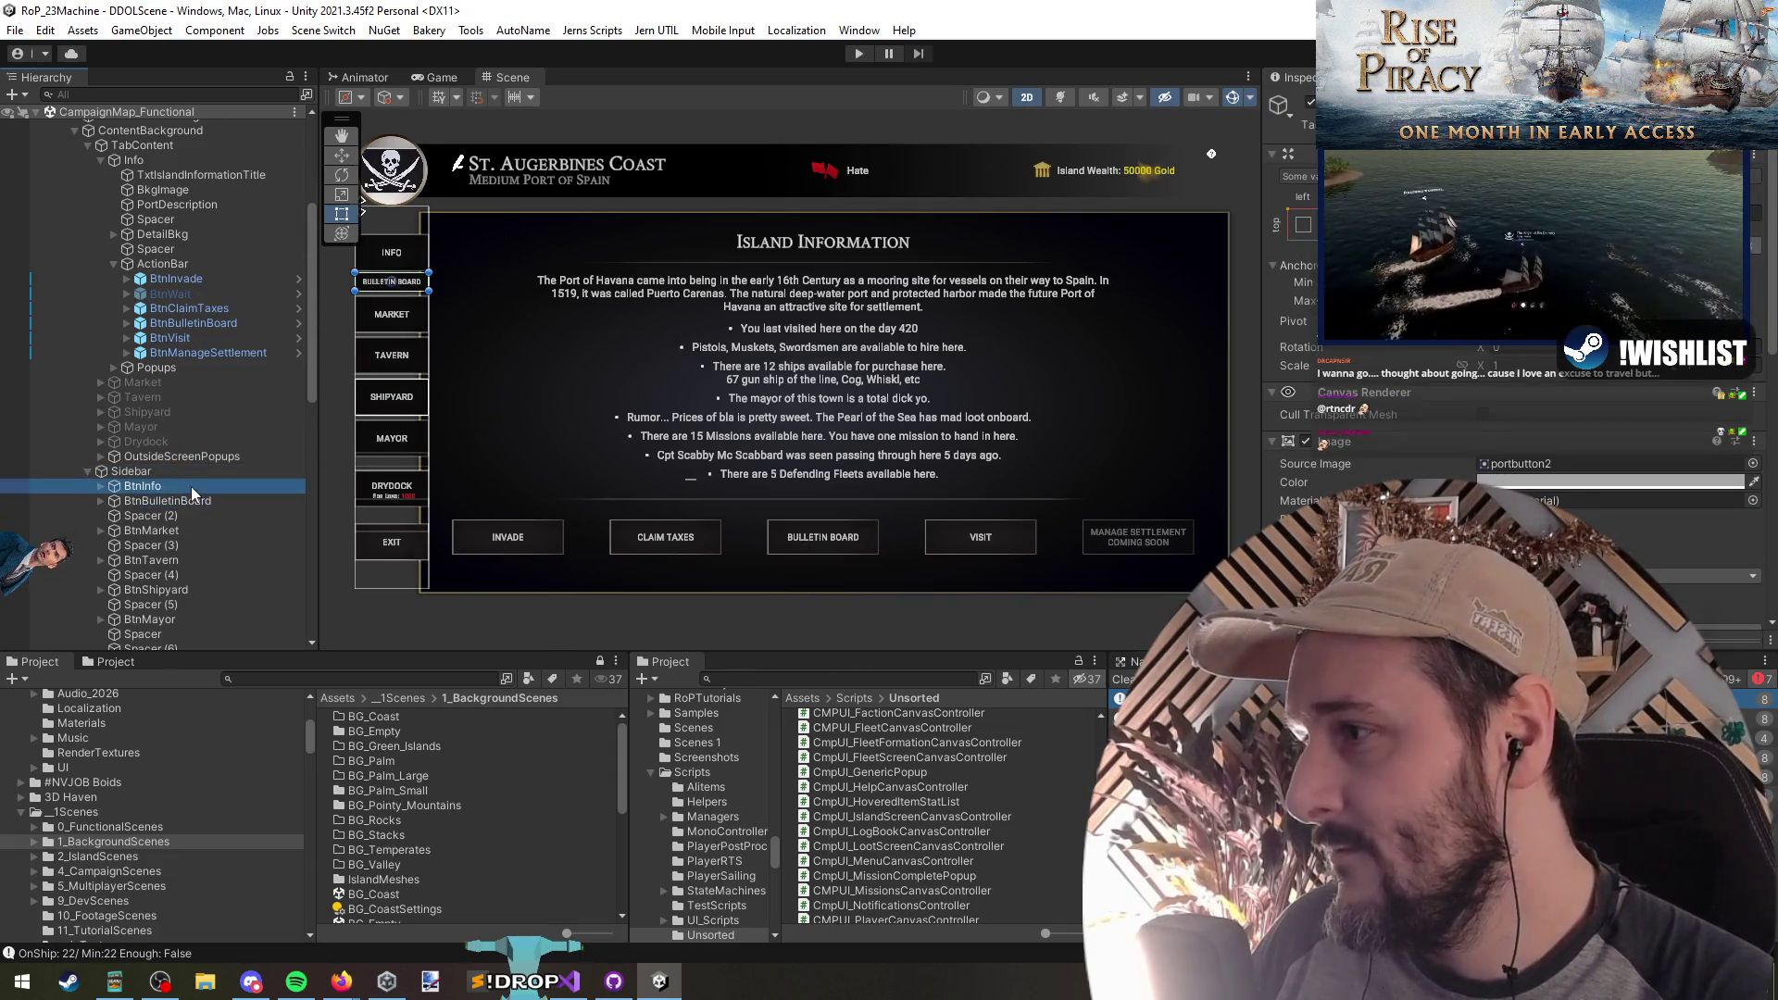
{"action": "key", "text": "ctrl+d"}
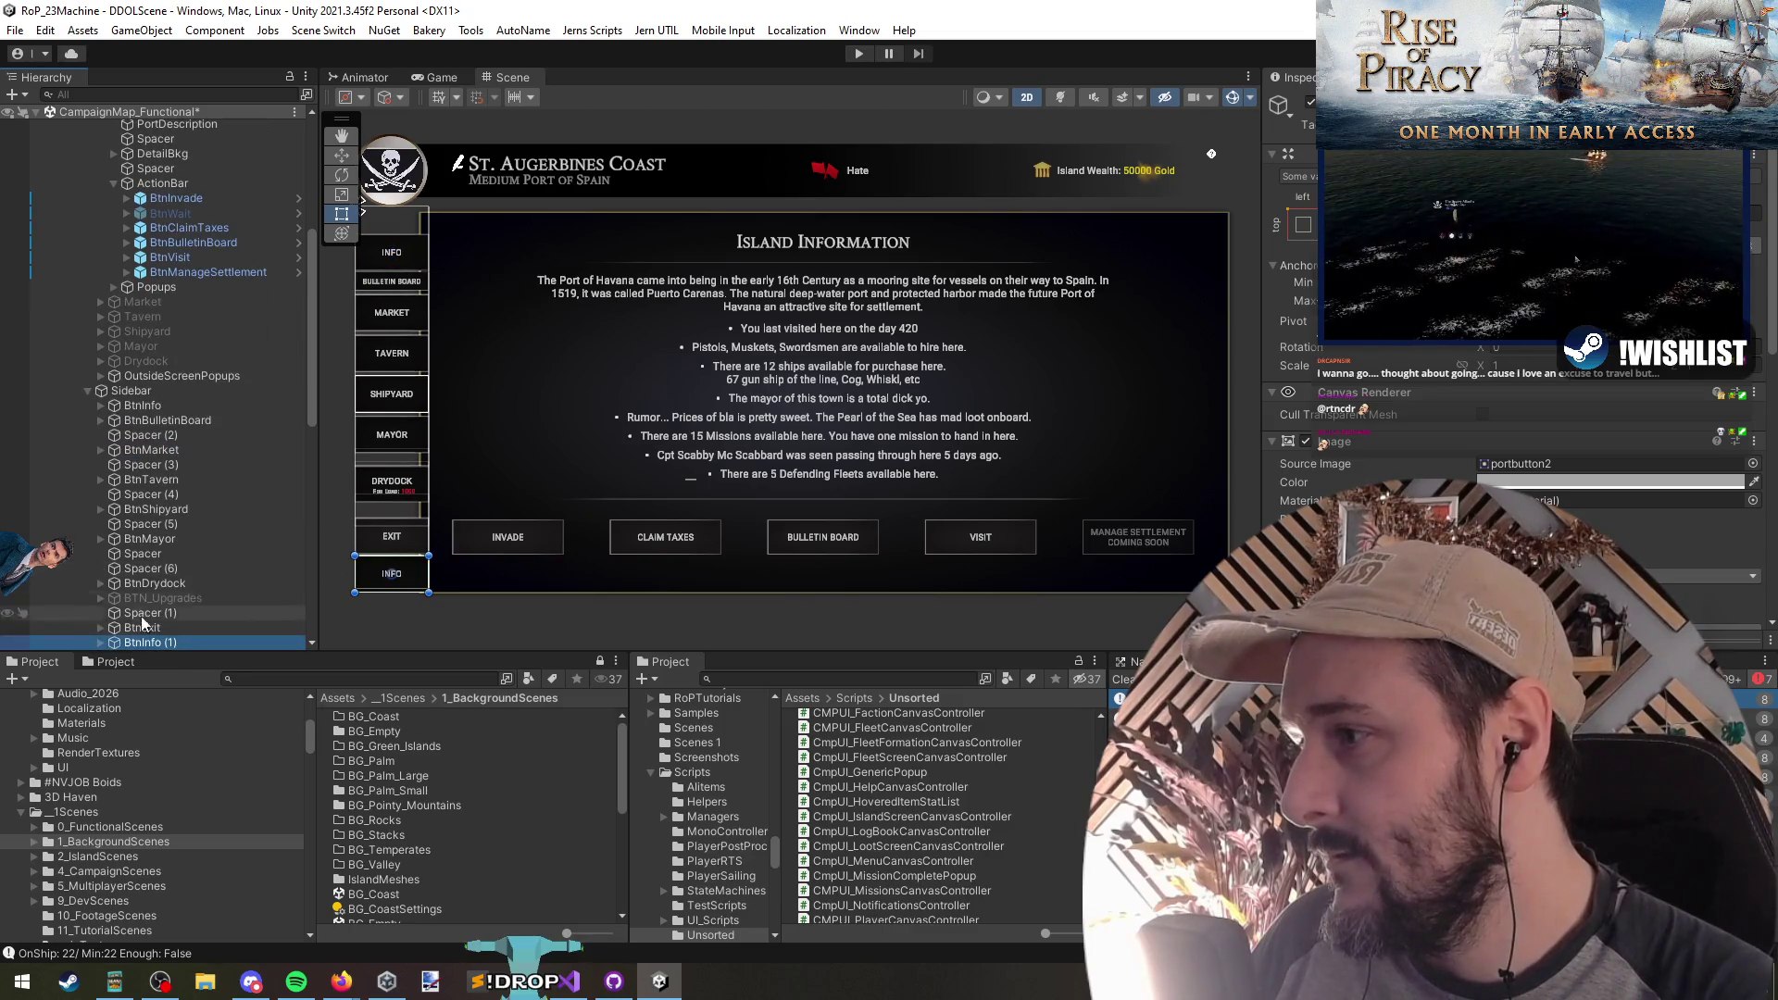
{"action": "left_click_drag", "start_coordinate": [171, 646], "coordinate": [148, 401]}
{"action": "key", "text": "f"}
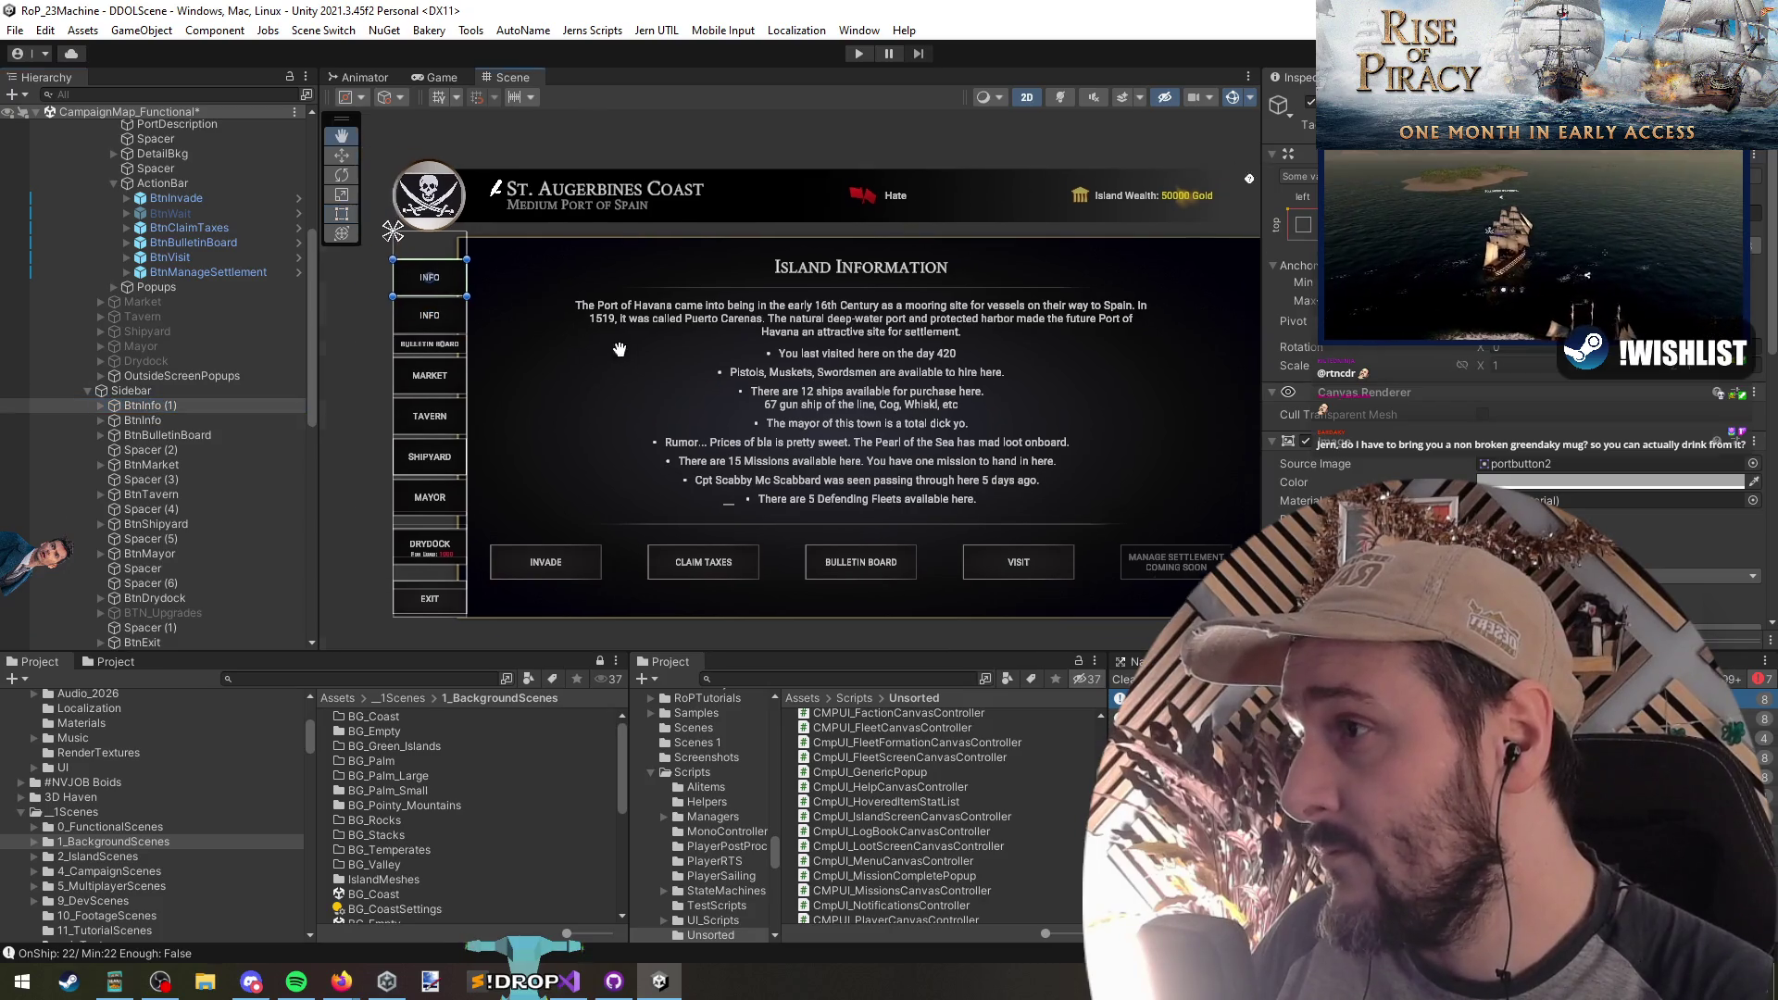
{"action": "left_click", "coordinate": [160, 405]}
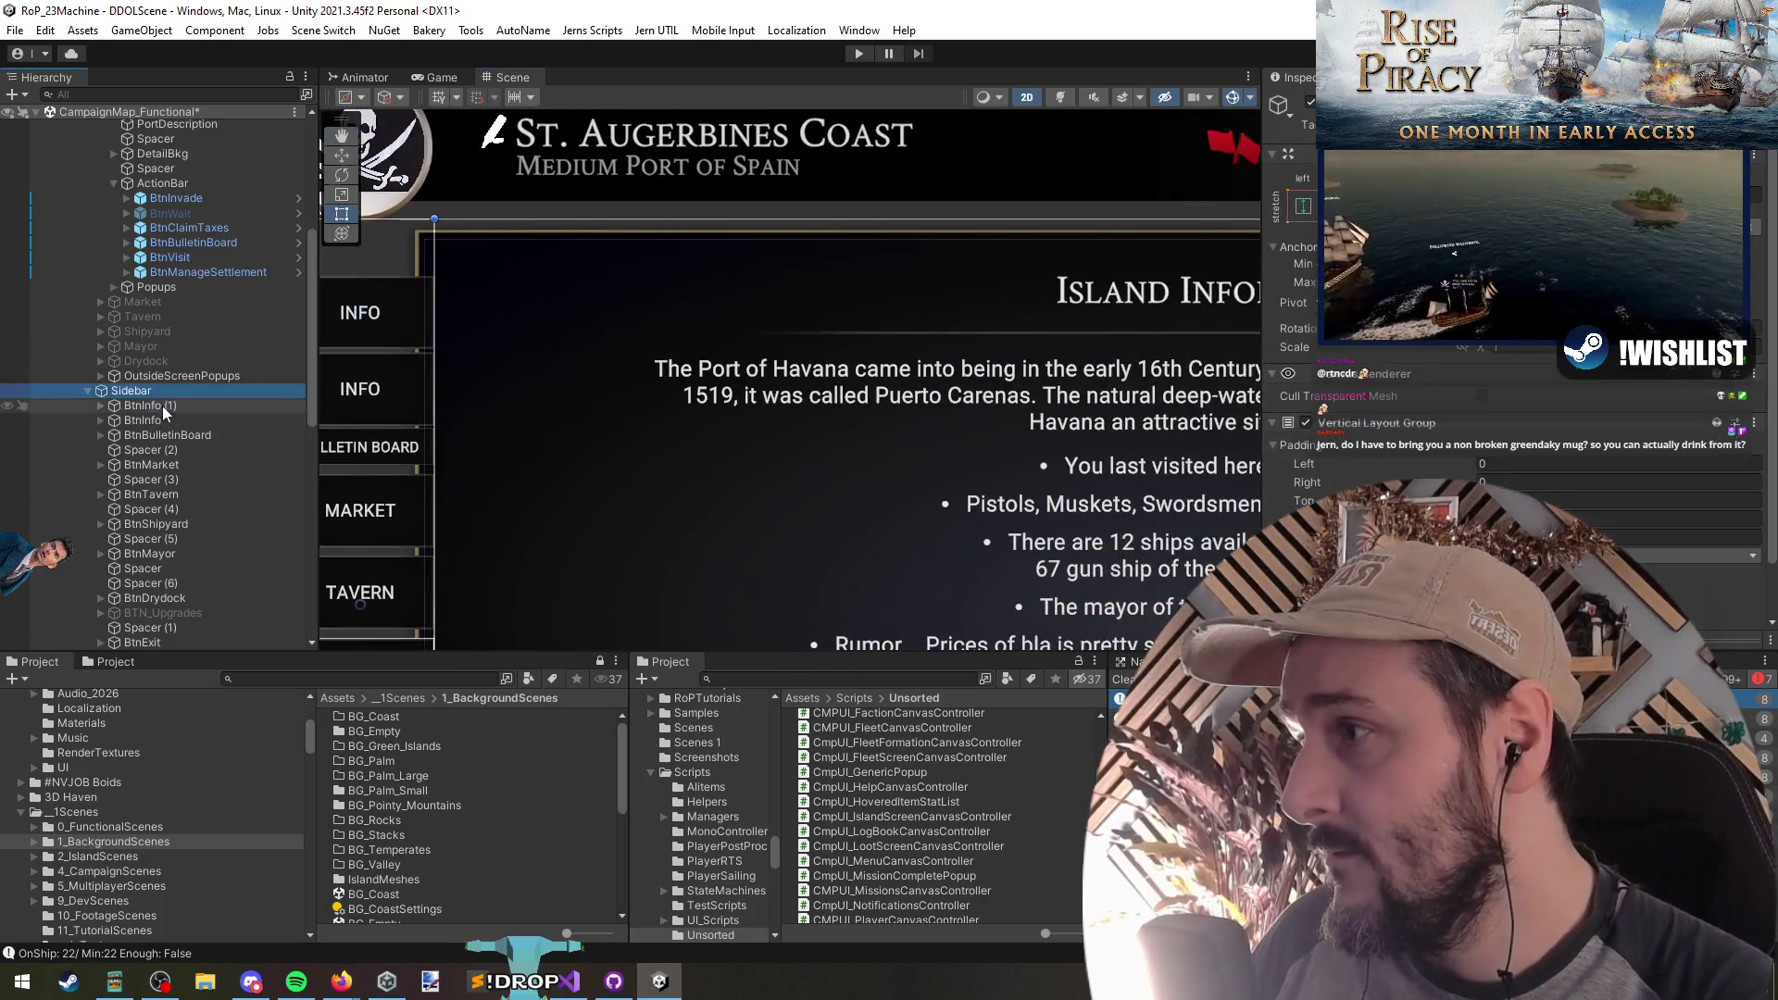
{"action": "key", "text": "Right"}
{"action": "key", "text": "Down"}
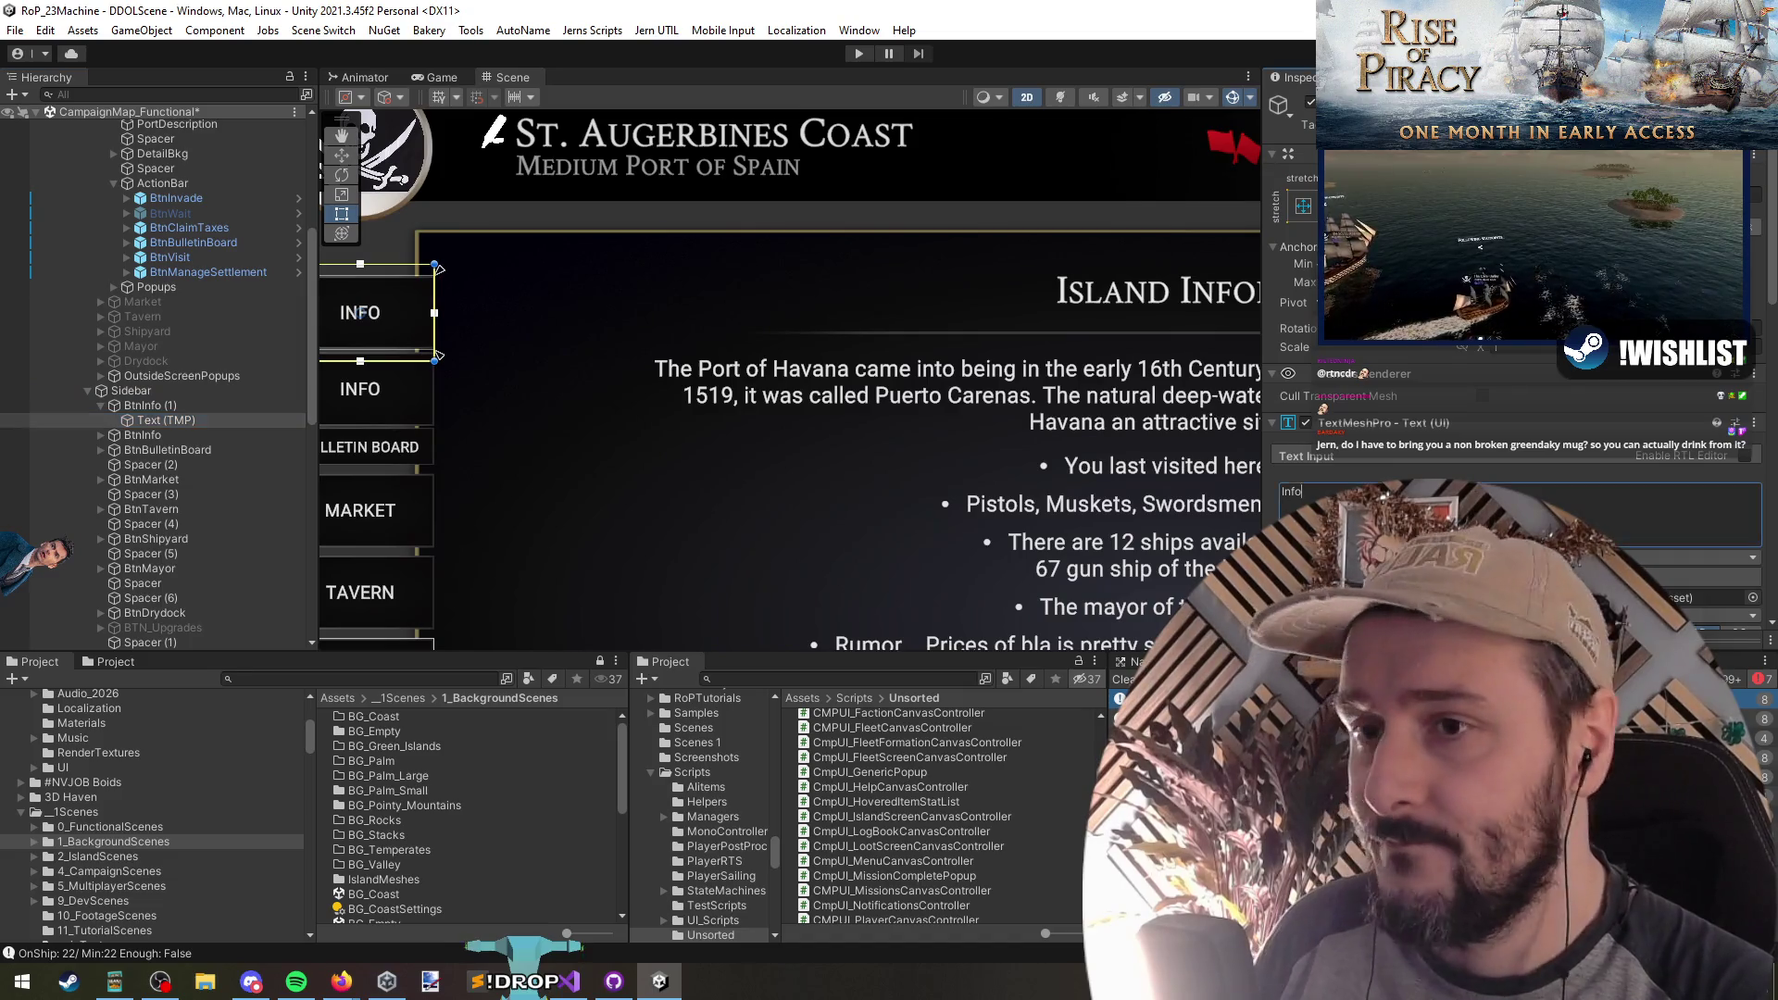
{"action": "type", "text": "Manage Settl"}
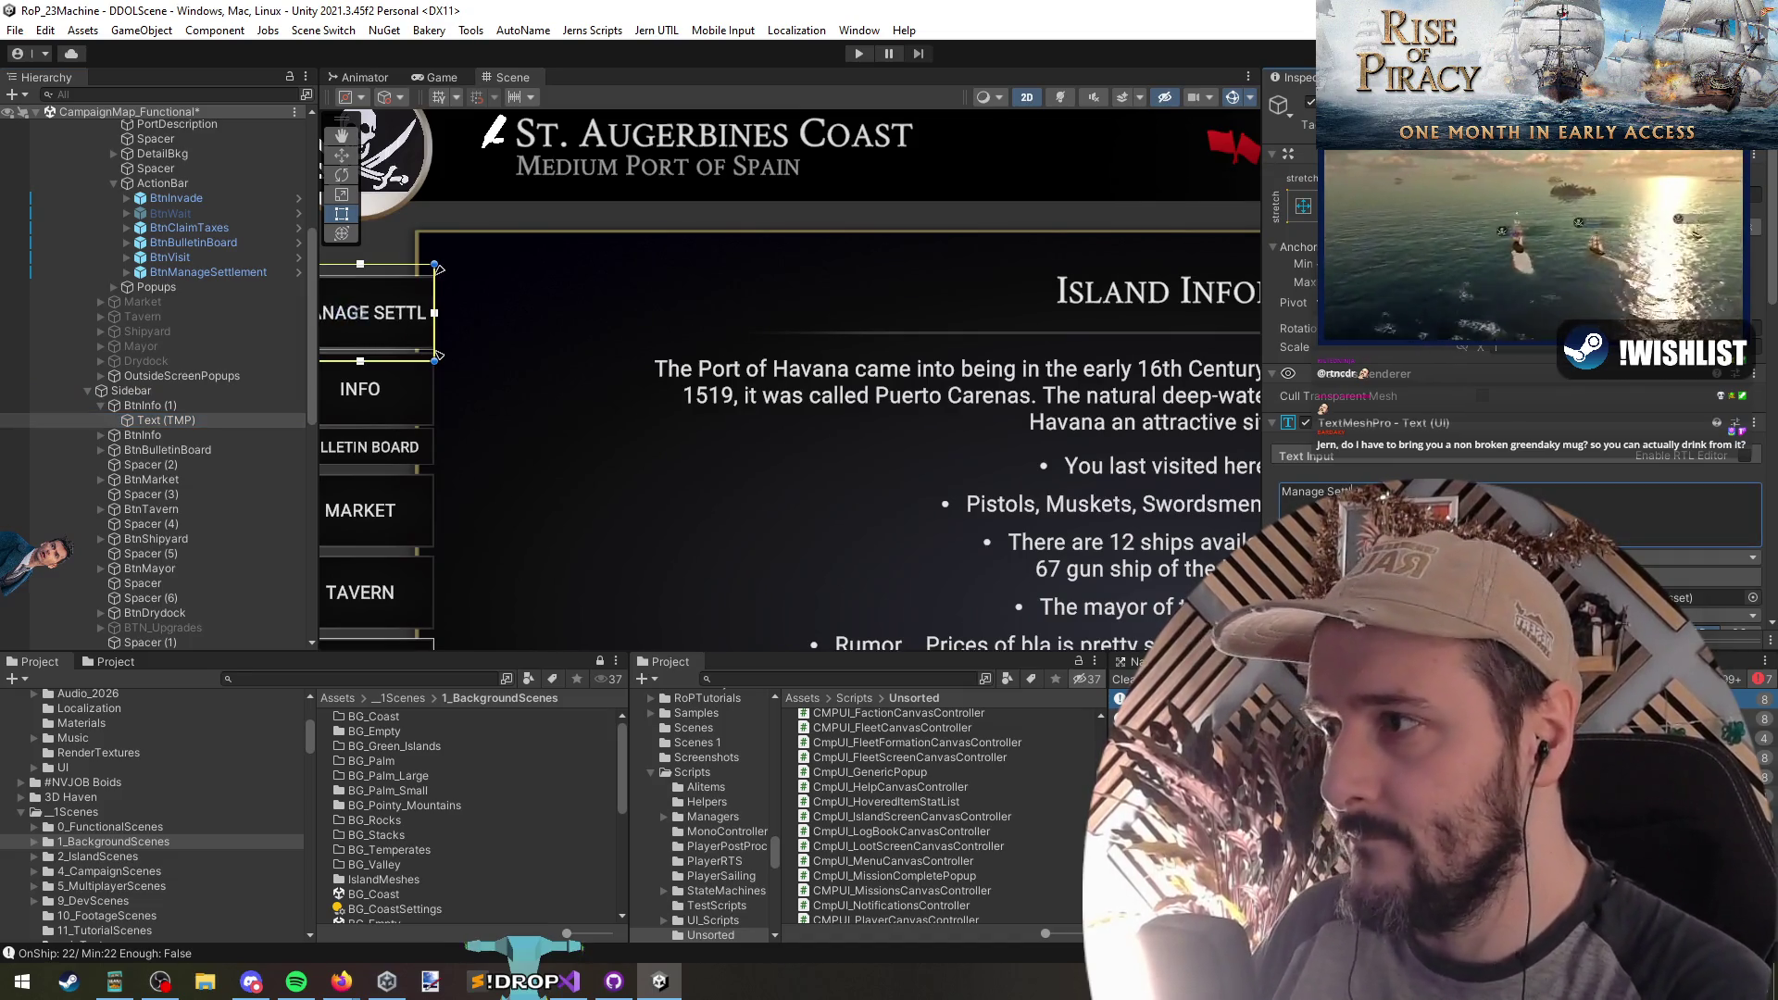
{"action": "left_click_drag", "start_coordinate": [150, 405], "coordinate": [160, 446]}
Step: Rename the duplicate to BTN_Manage Settlement and check its click handler
{"action": "key", "text": "F2"}
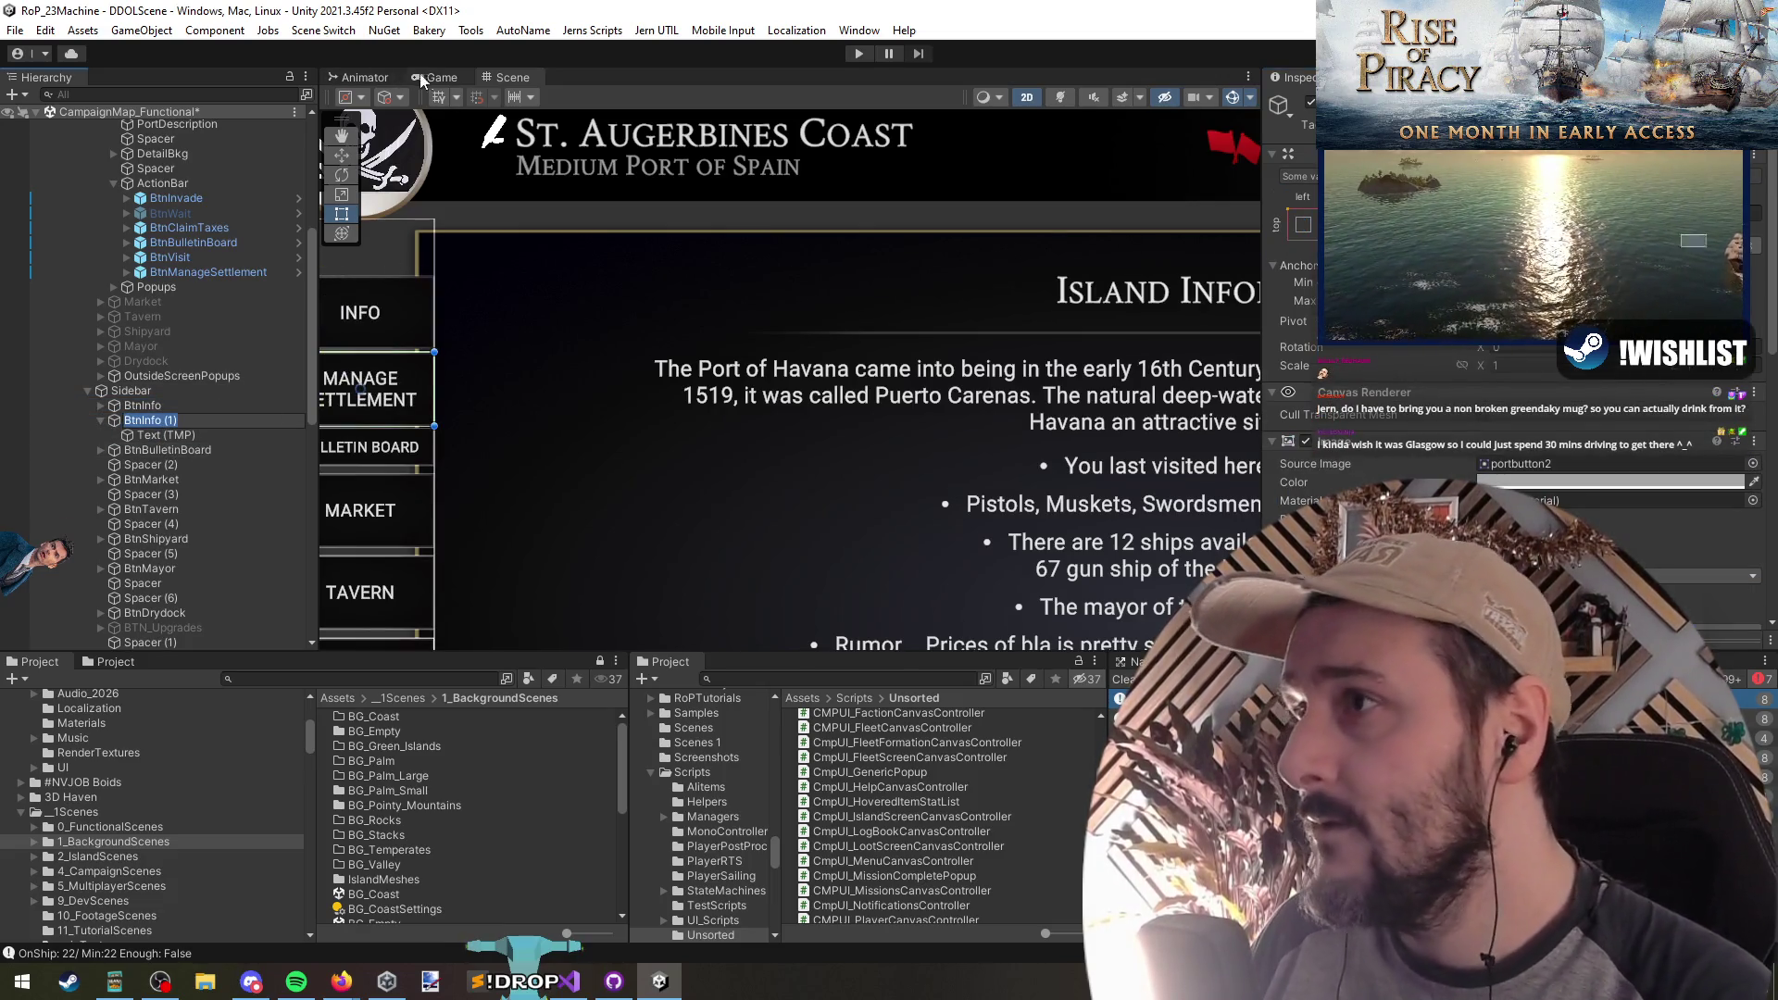
{"action": "left_click", "coordinate": [523, 29]}
{"action": "type", "text": "BTN_Manage Settlement"}
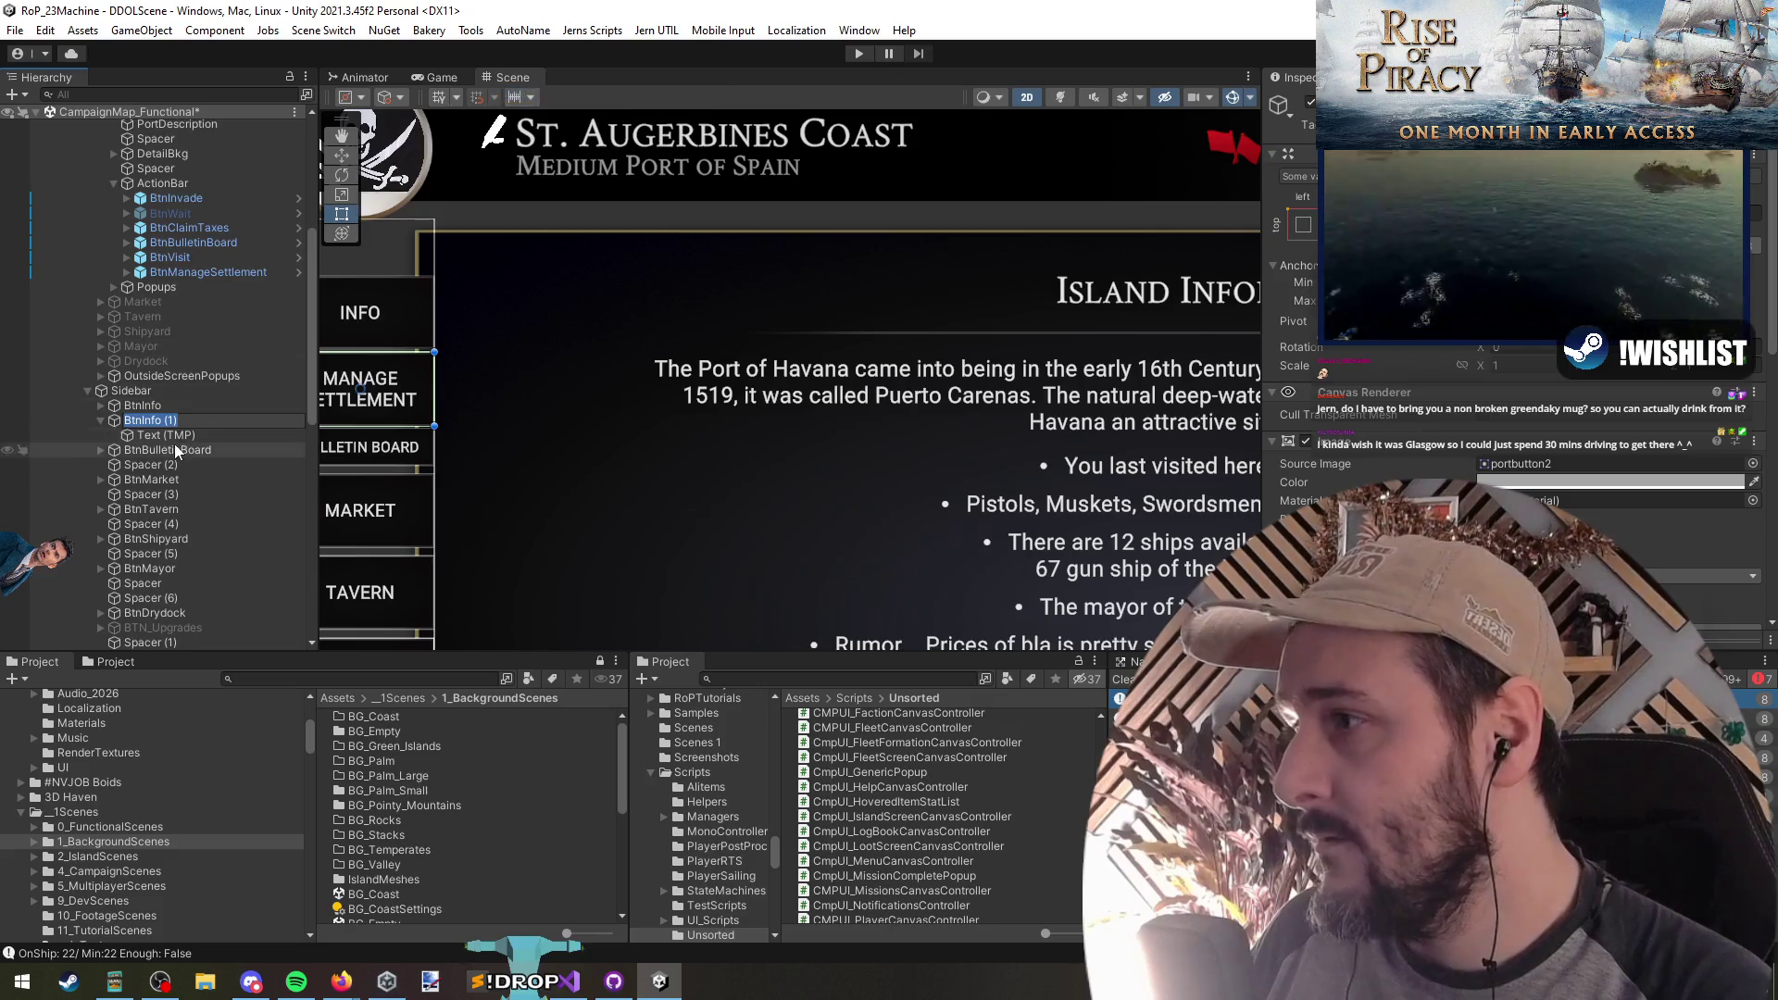
{"action": "key", "text": "Return"}
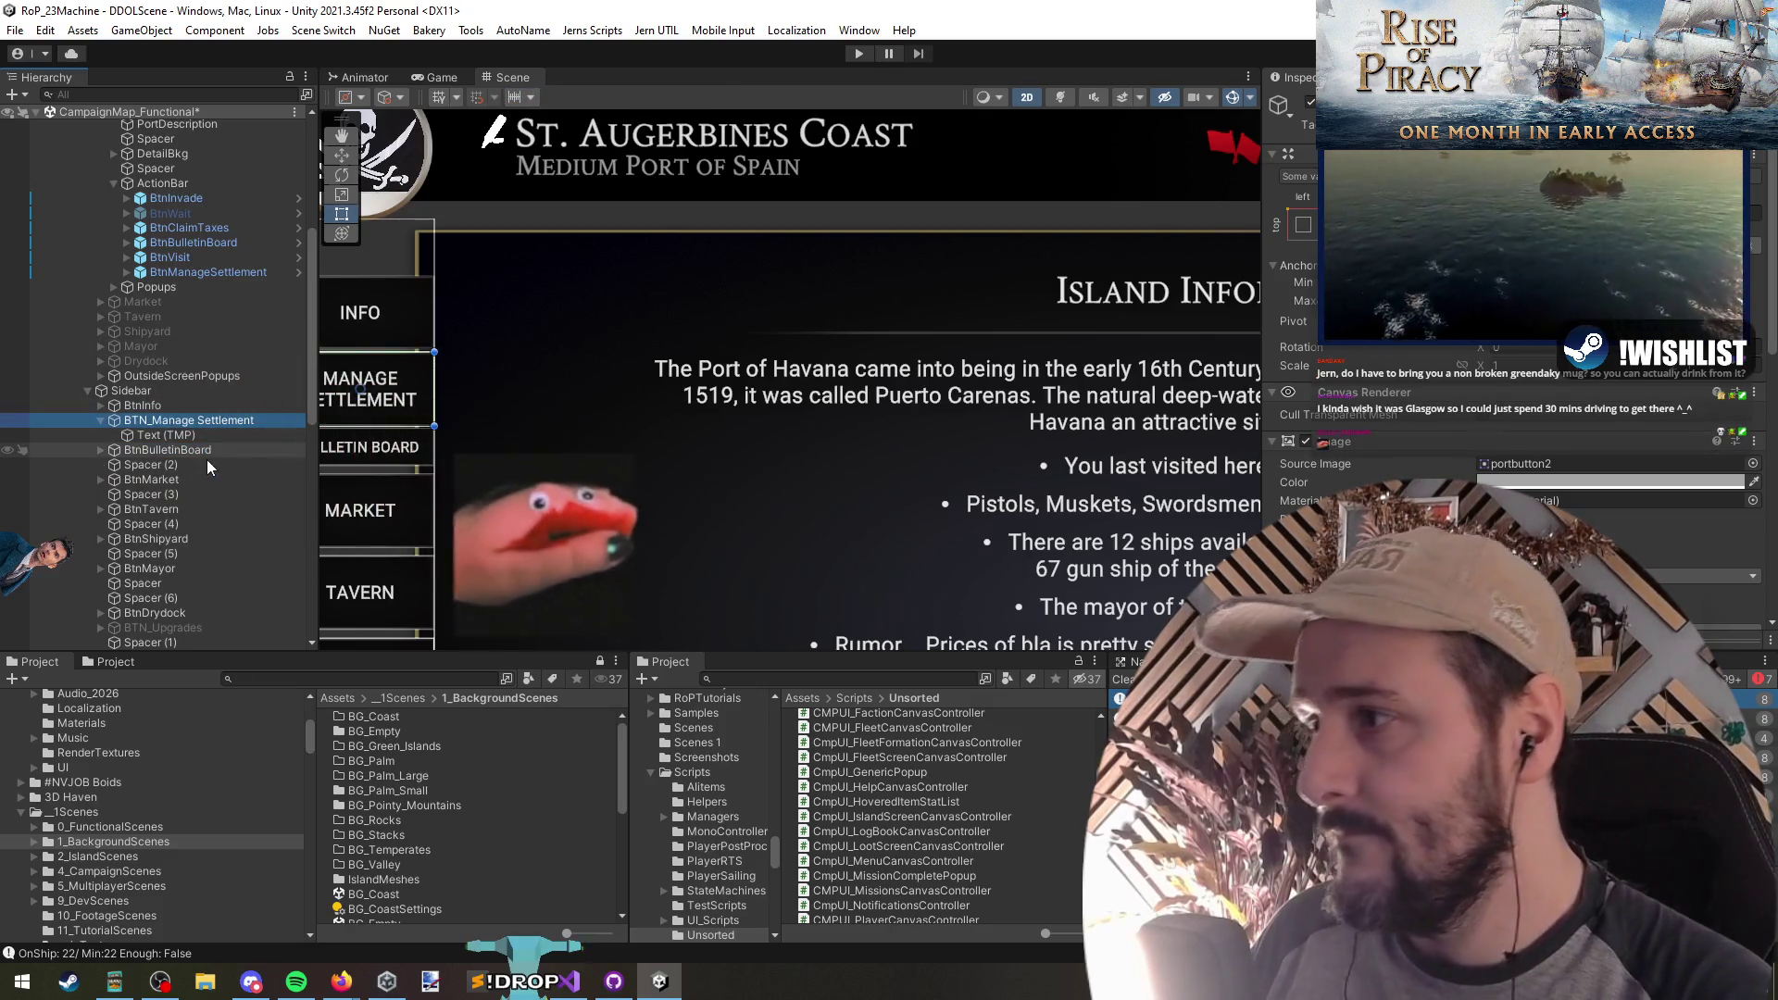
{"action": "scroll", "coordinate": [1494, 460], "scroll_direction": "down", "scroll_amount": 5}
{"action": "left_click", "coordinate": [1491, 422]}
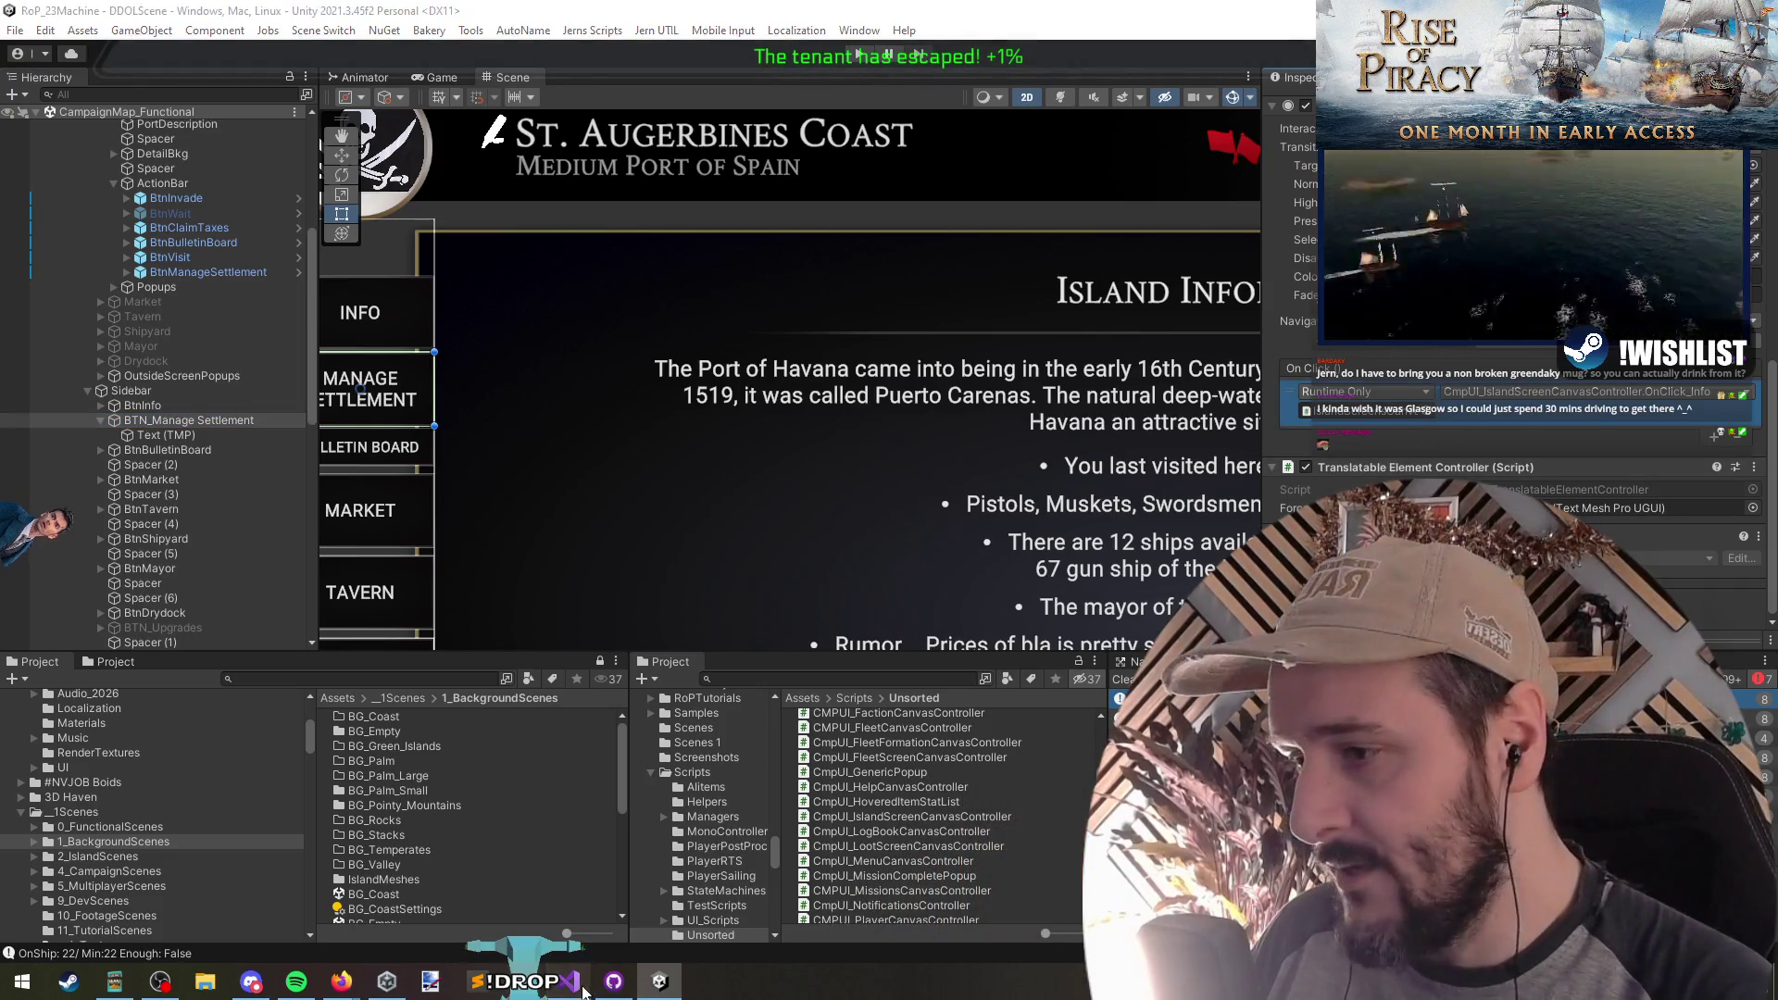
Step: Switch BTN_Manage Settlement's On Click from OnClick_Info to OnClick_ManageSettlement and save the scene
{"action": "key", "text": "alt+Tab"}
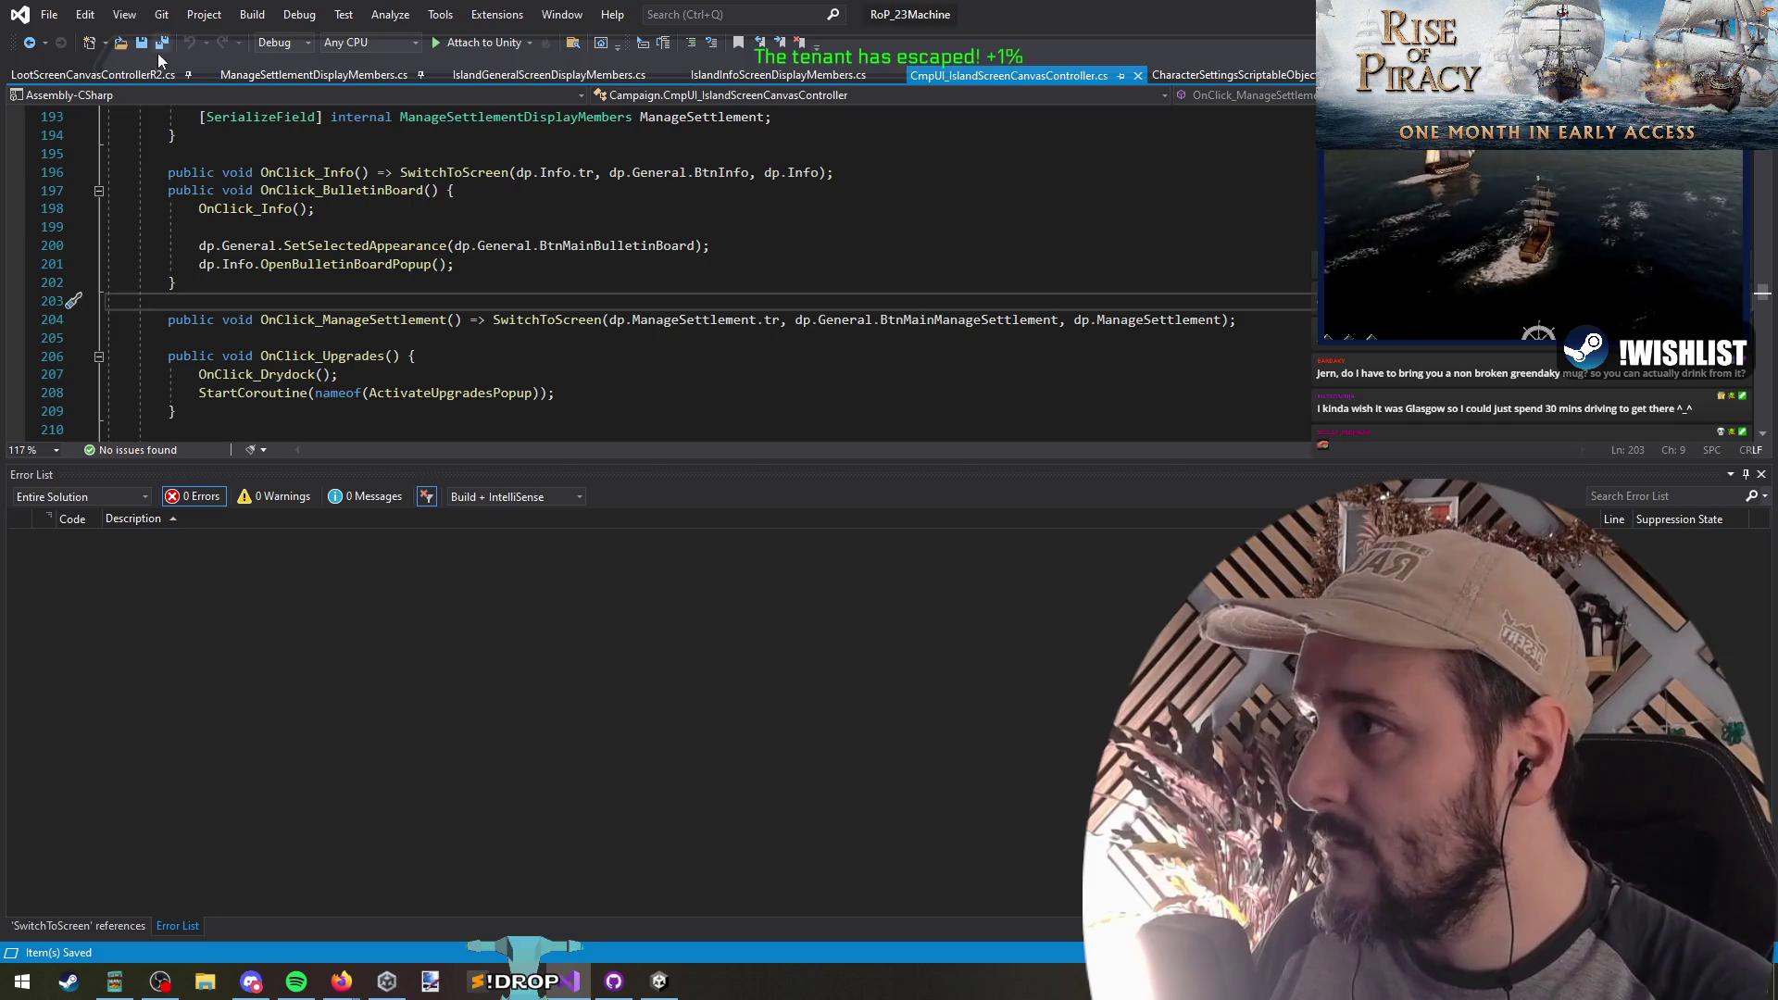
{"action": "key", "text": "alt+Tab"}
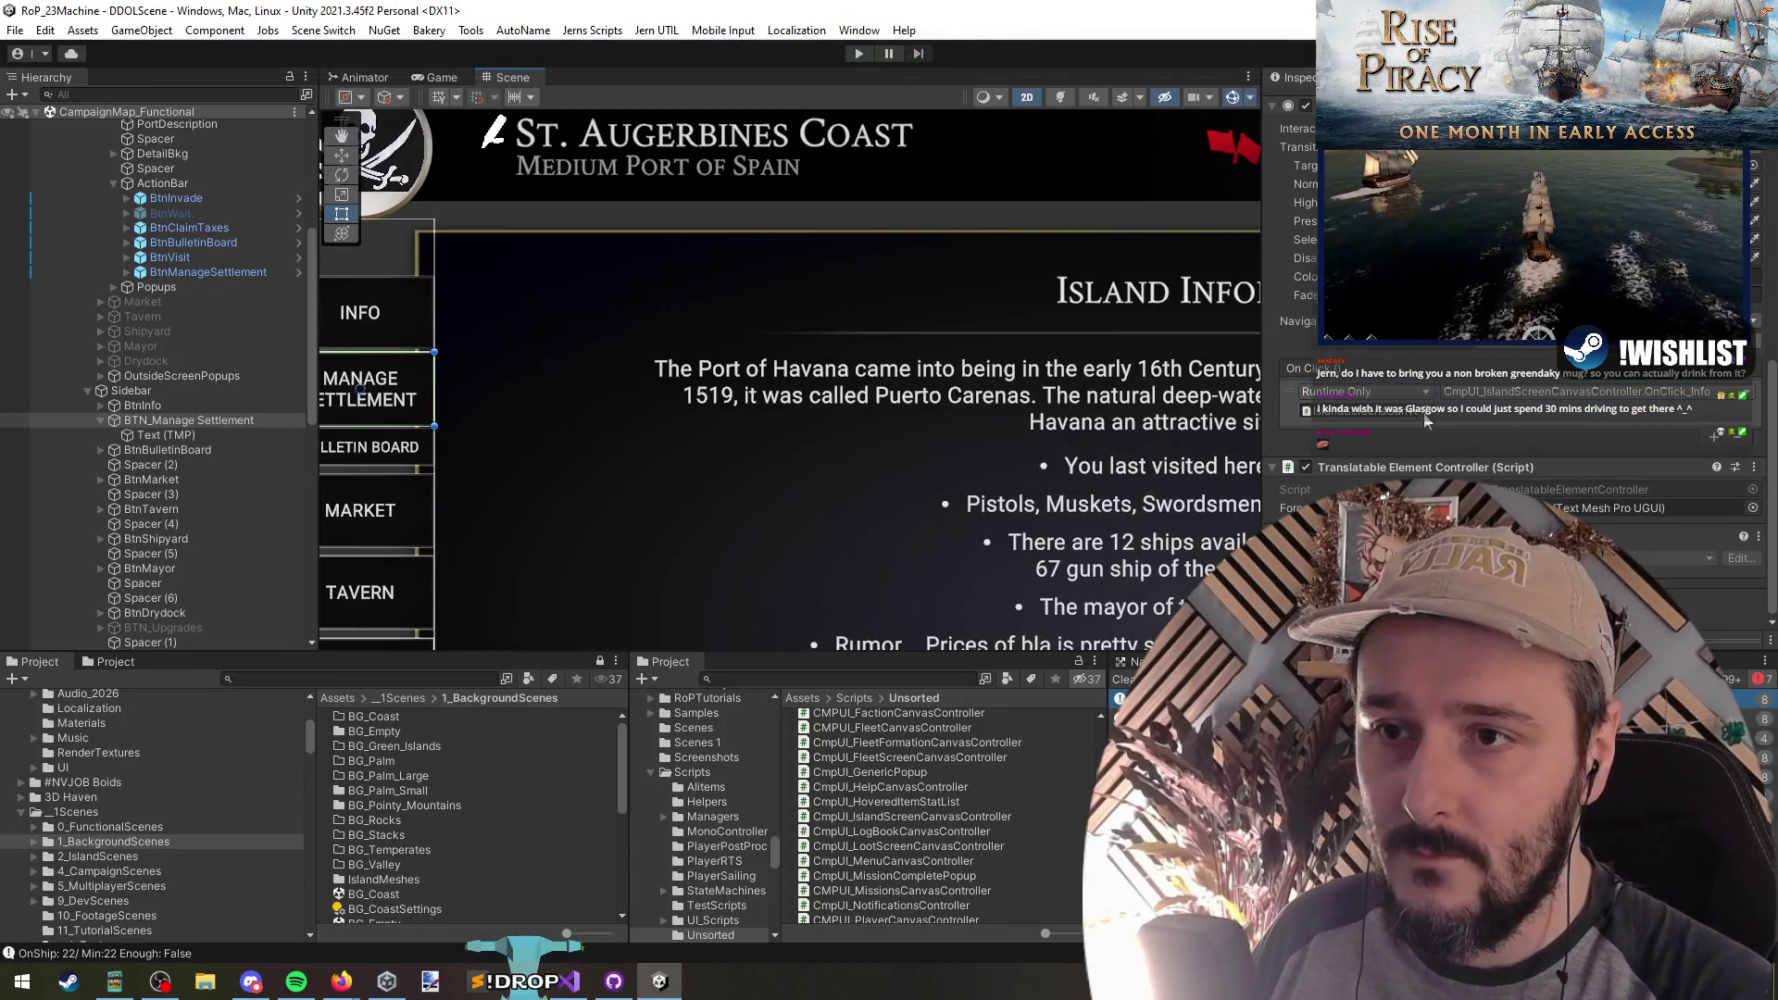
{"action": "left_click", "coordinate": [1589, 392]}
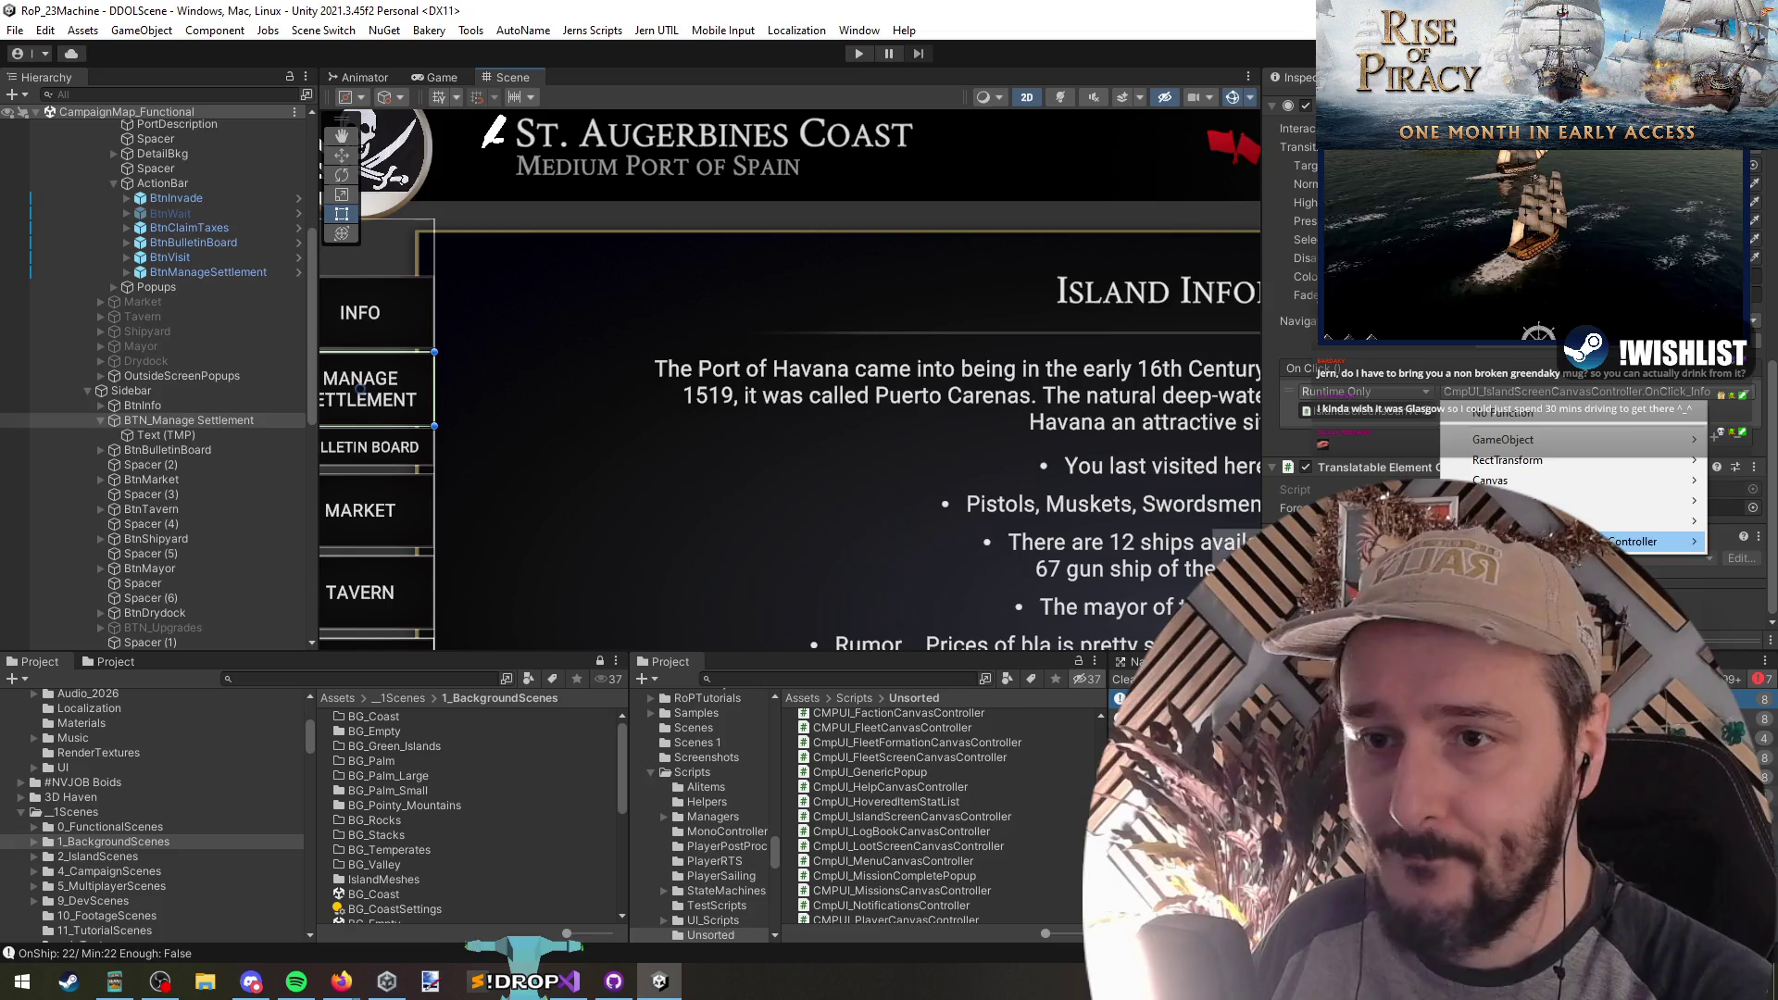
{"action": "left_click", "coordinate": [1343, 630]}
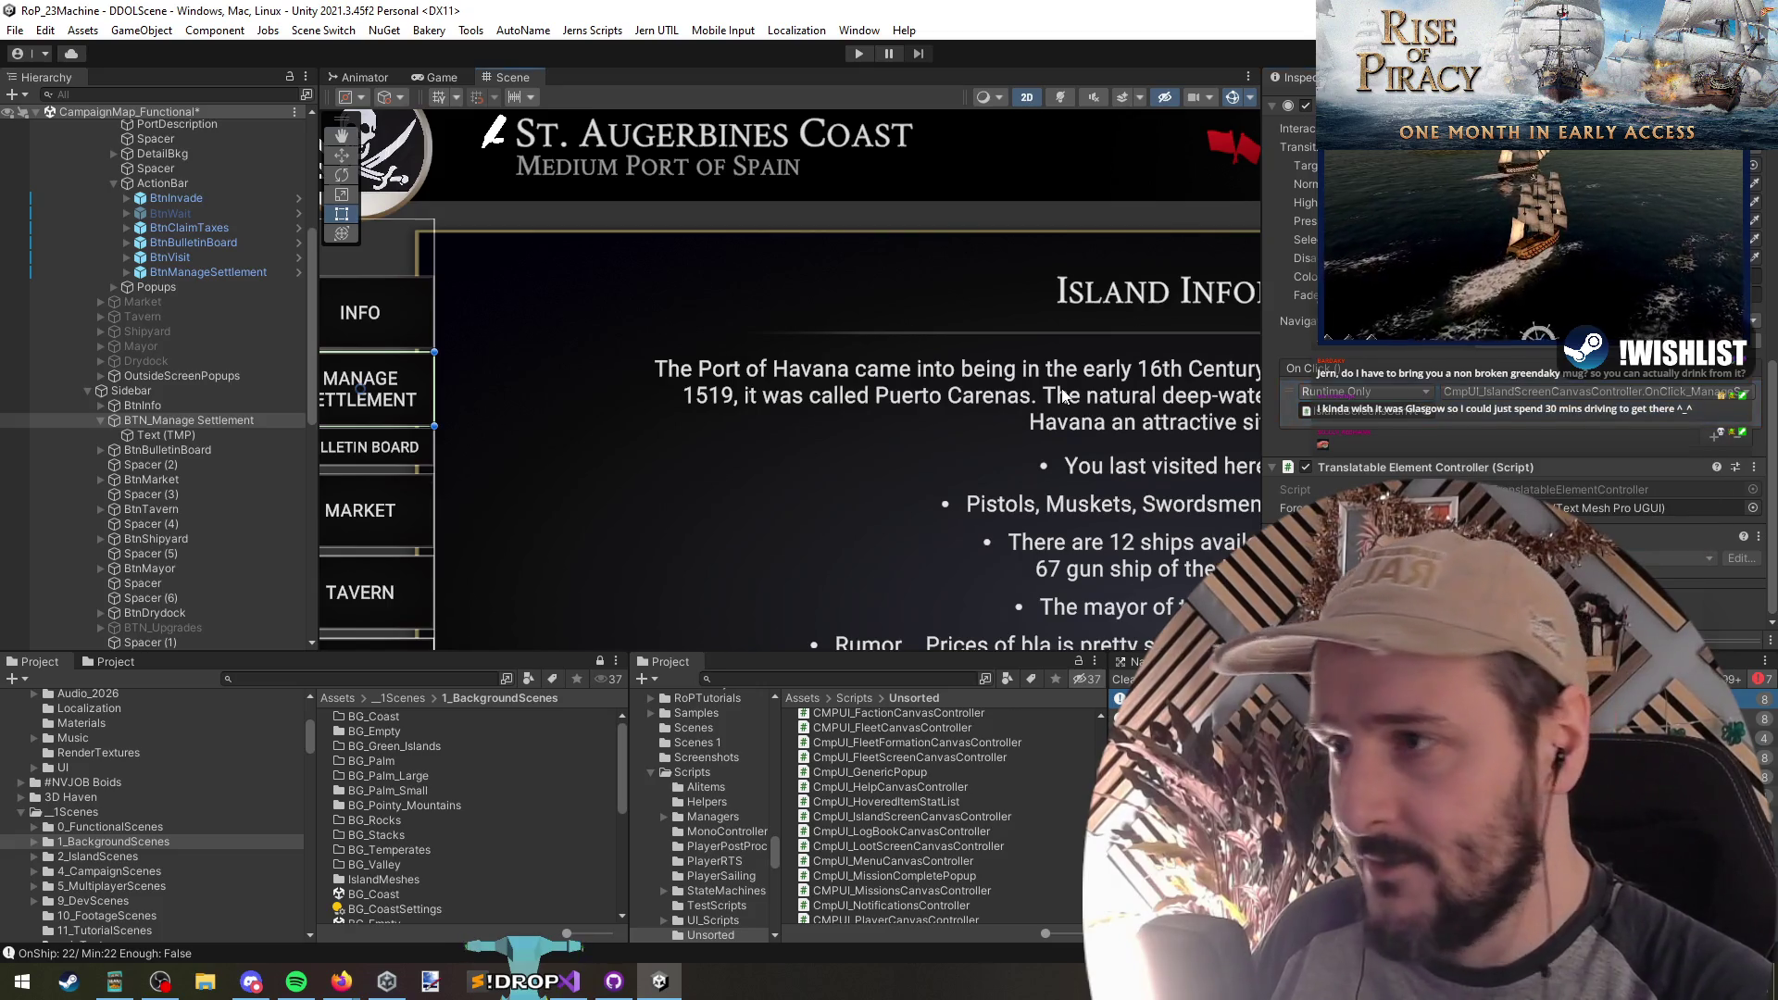
{"action": "left_click", "coordinate": [159, 421]}
{"action": "key", "text": "Left"}
{"action": "key", "text": "ctrl+s"}
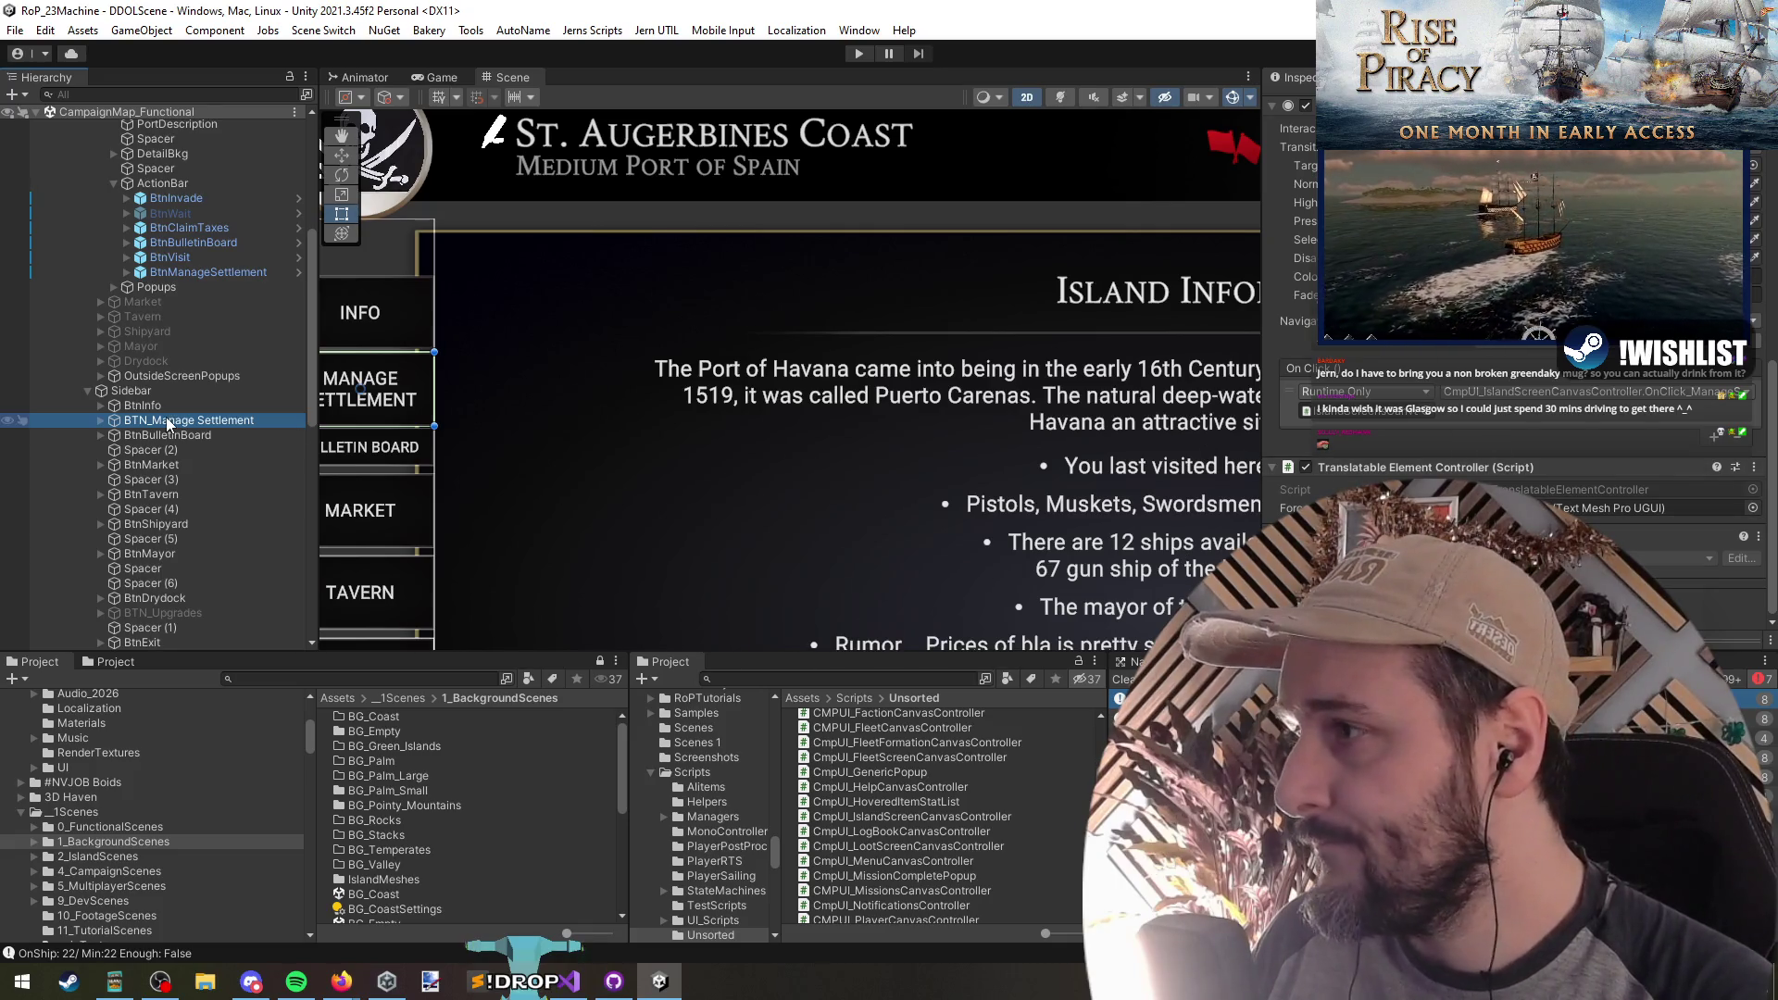
{"action": "scroll", "coordinate": [164, 296], "scroll_direction": "up", "scroll_amount": 5}
Step: Duplicate the Drydock screen and inspect the copy's Scrolls and ShipCargoHolder children
{"action": "left_click", "coordinate": [163, 583]}
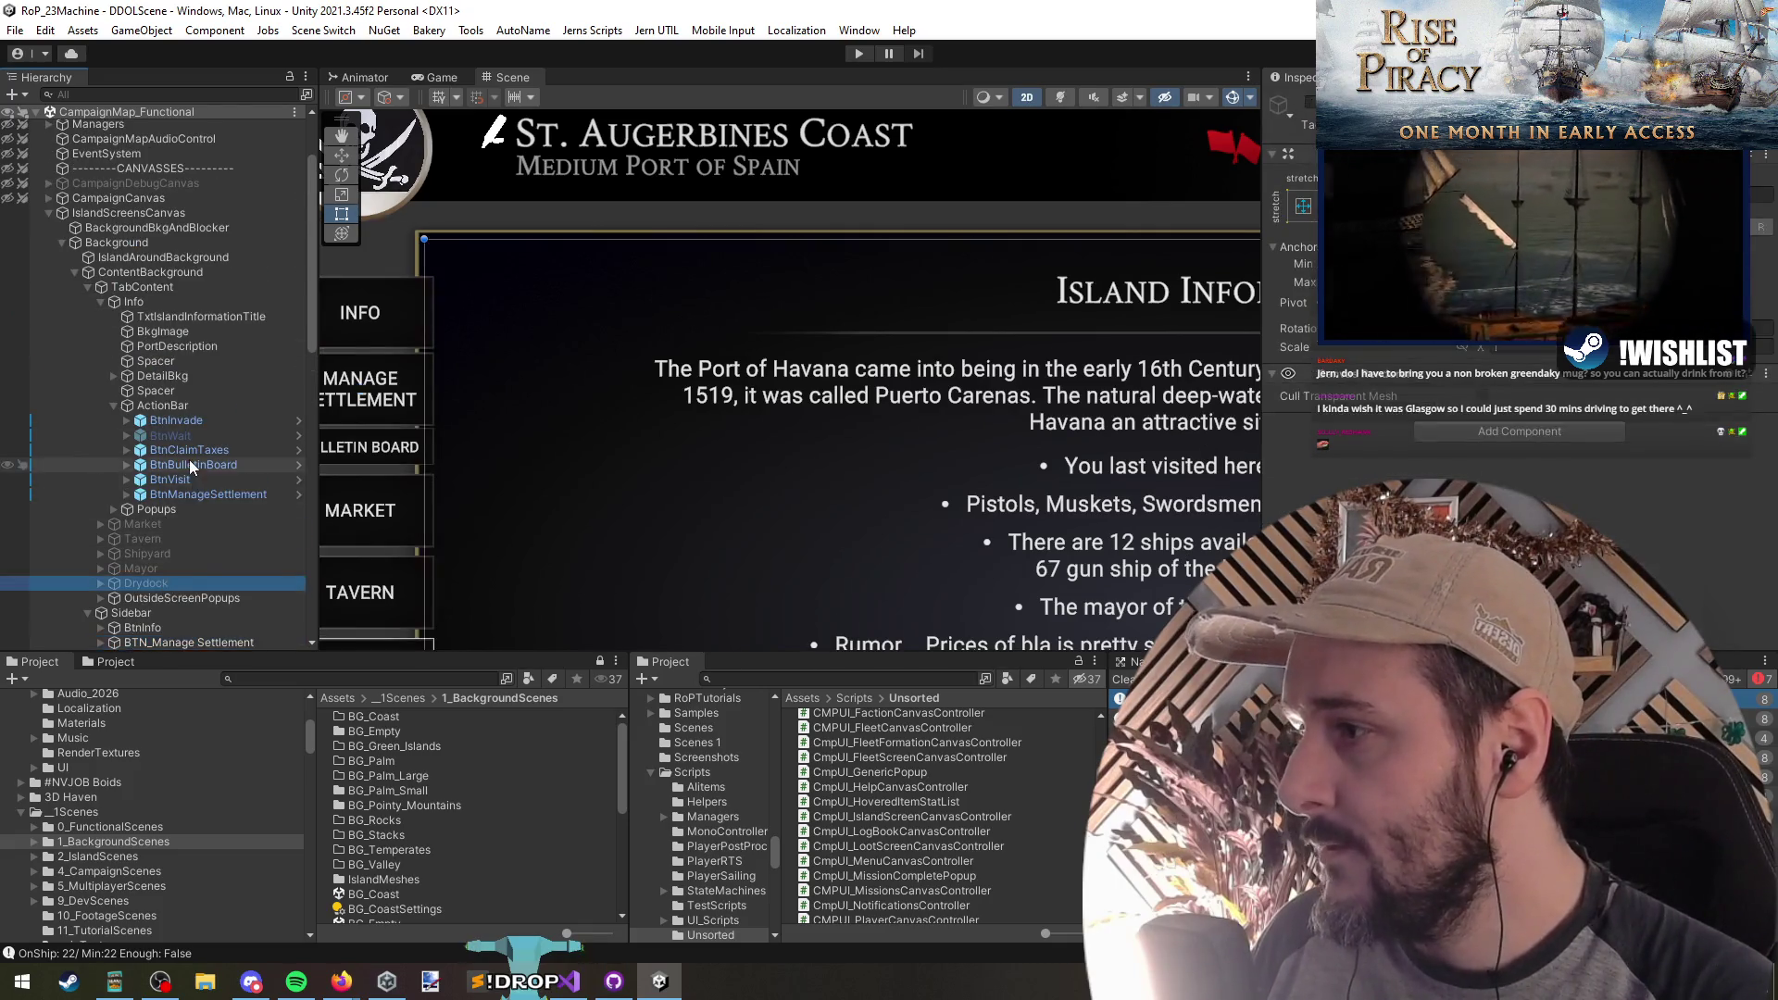
{"action": "key", "text": "ctrl+d"}
{"action": "key", "text": "f"}
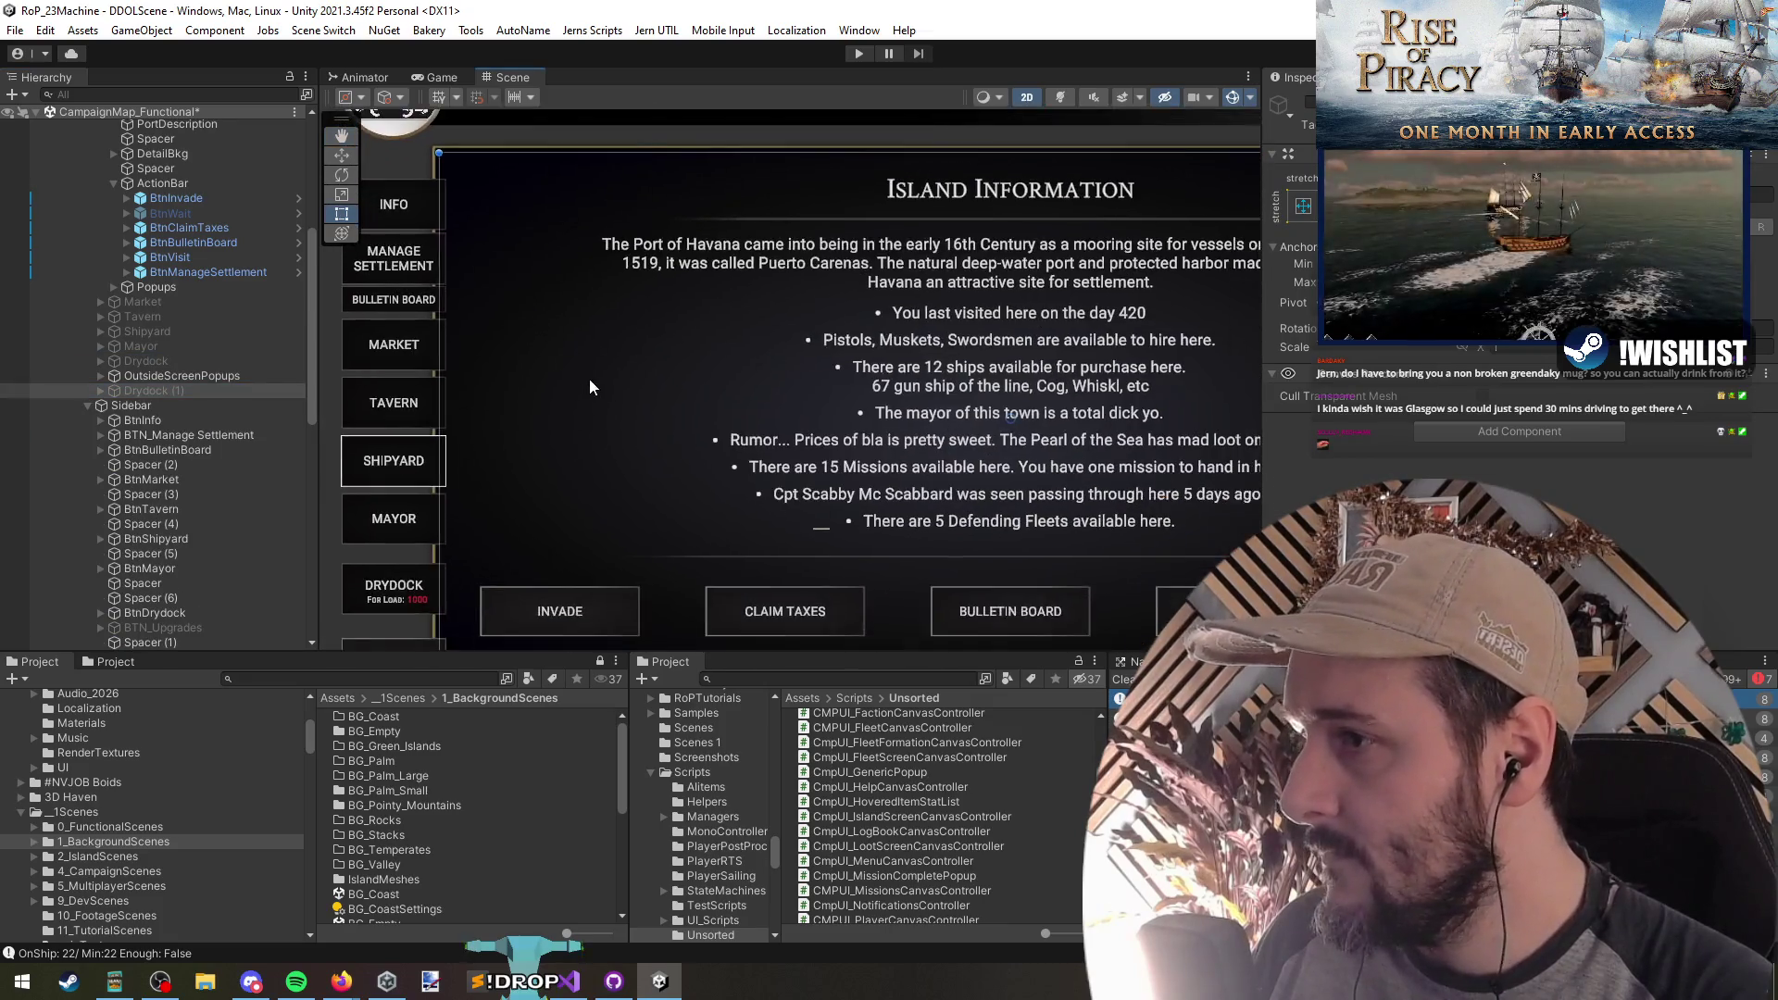
{"action": "left_click", "coordinate": [170, 393]}
{"action": "key", "text": "Right"}
{"action": "key", "text": "Down"}
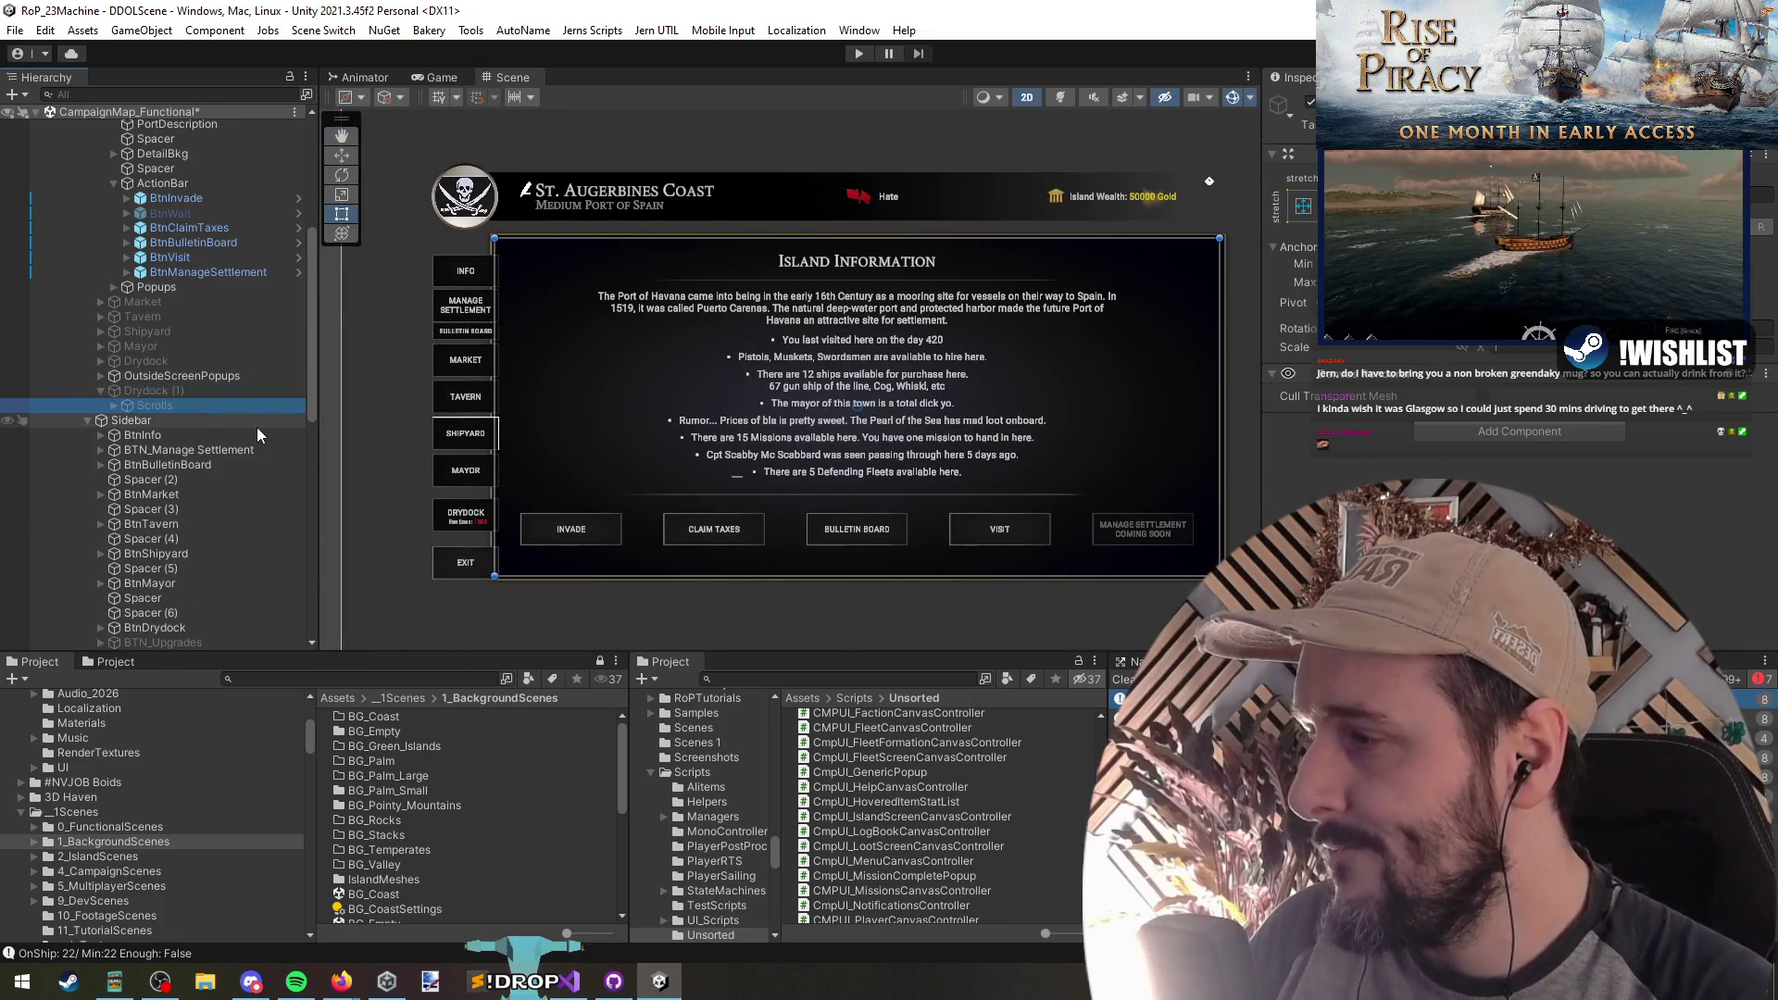
{"action": "key", "text": "Right"}
{"action": "key", "text": "Down"}
{"action": "key", "text": "Down"}
{"action": "key", "text": "Down"}
Step: Move the Drydock (1) copy above OutsideScreenPopups and rename it ManageSettlement
{"action": "left_click", "coordinate": [334, 475]}
{"action": "left_click", "coordinate": [100, 390]}
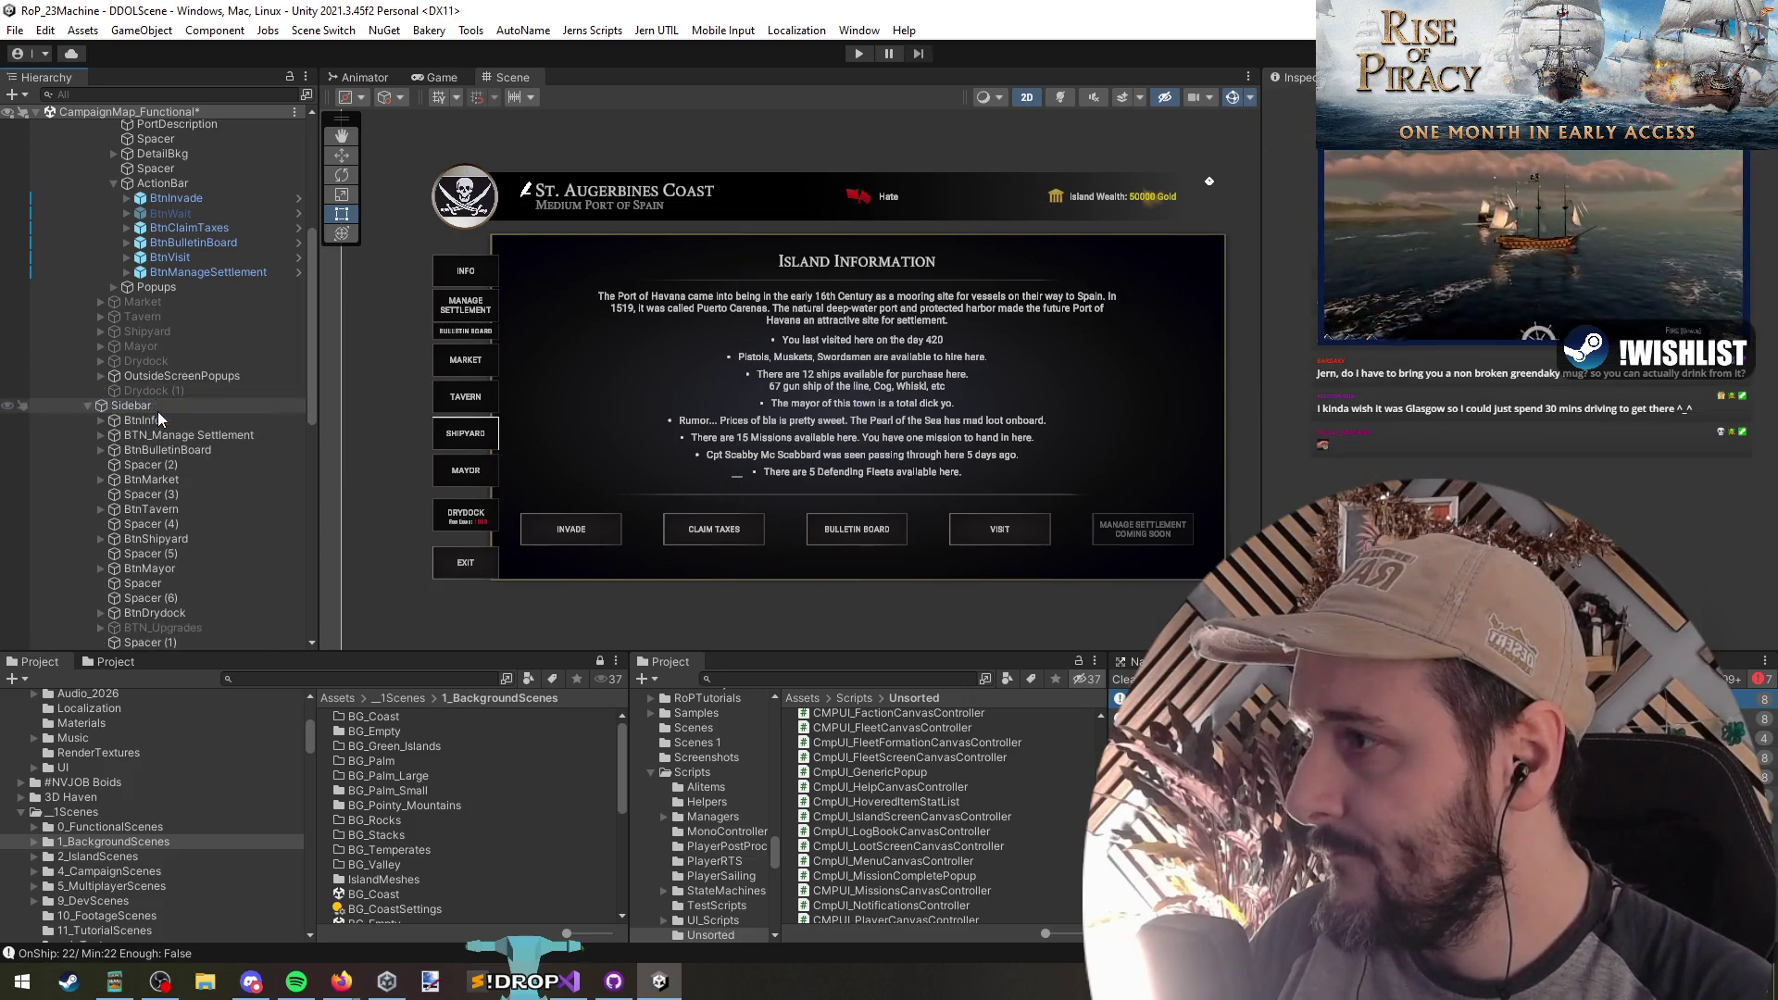
{"action": "left_click", "coordinate": [152, 391]}
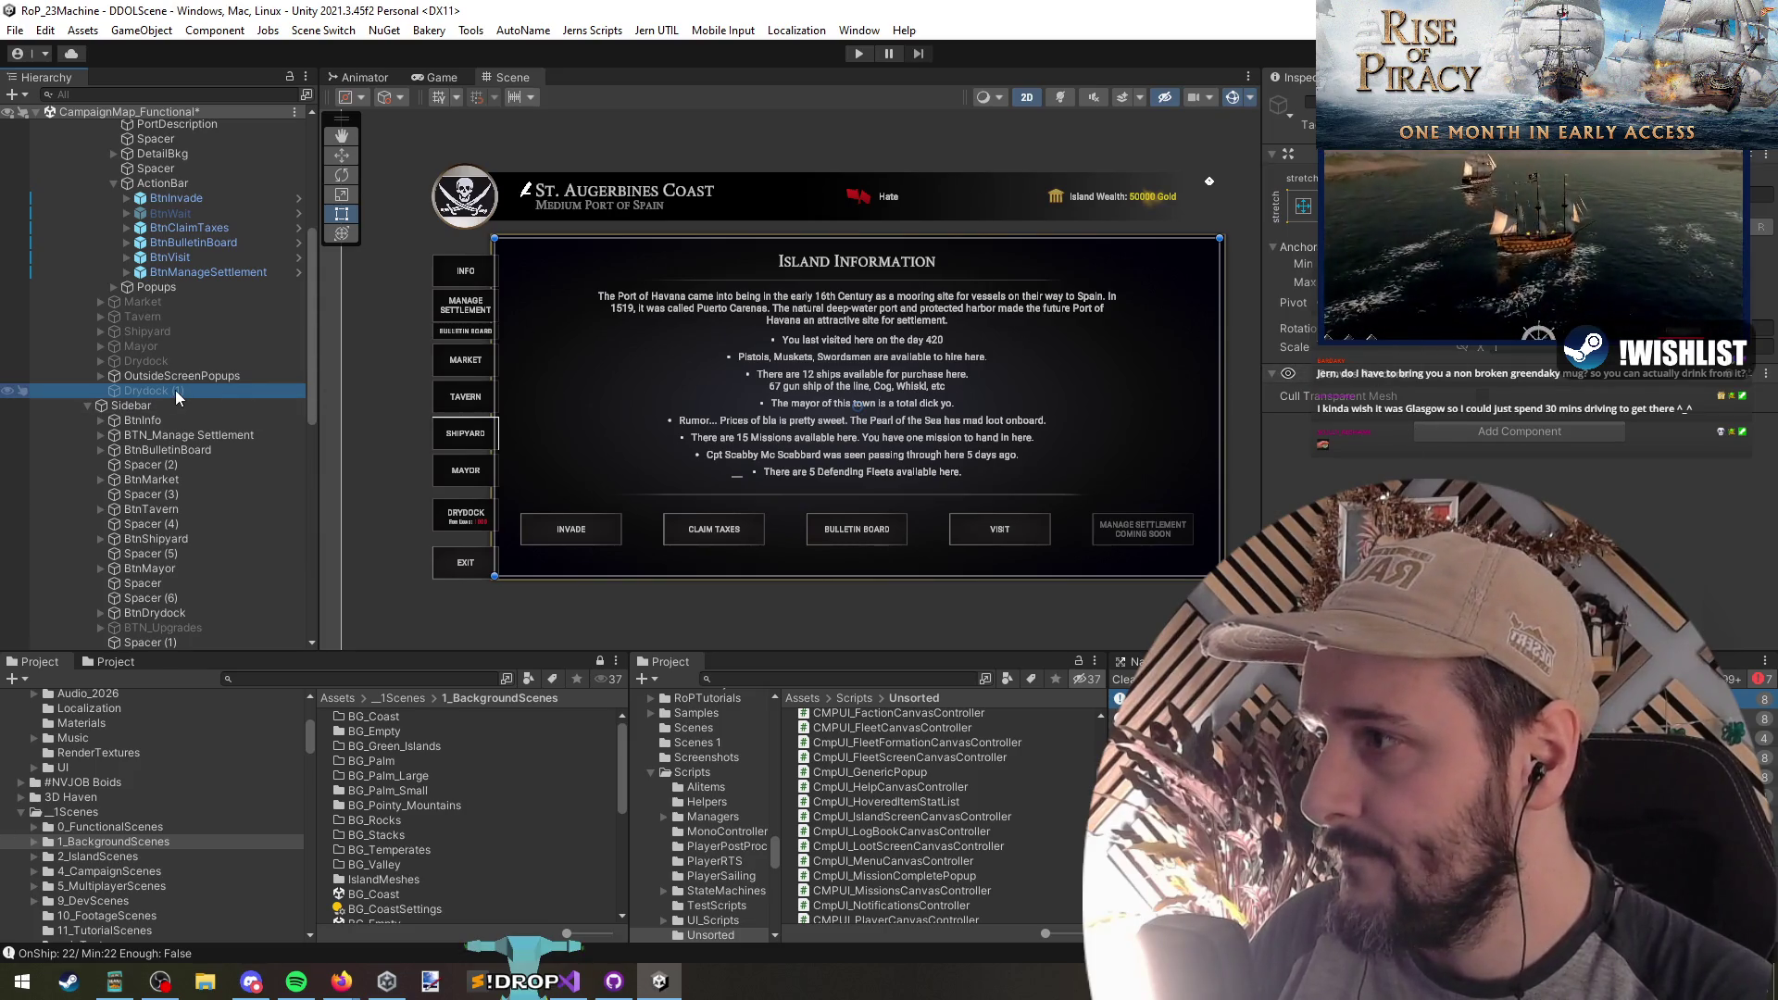
{"action": "left_click_drag", "start_coordinate": [175, 393], "coordinate": [160, 378]}
{"action": "type", "text": "ManageSettlement"}
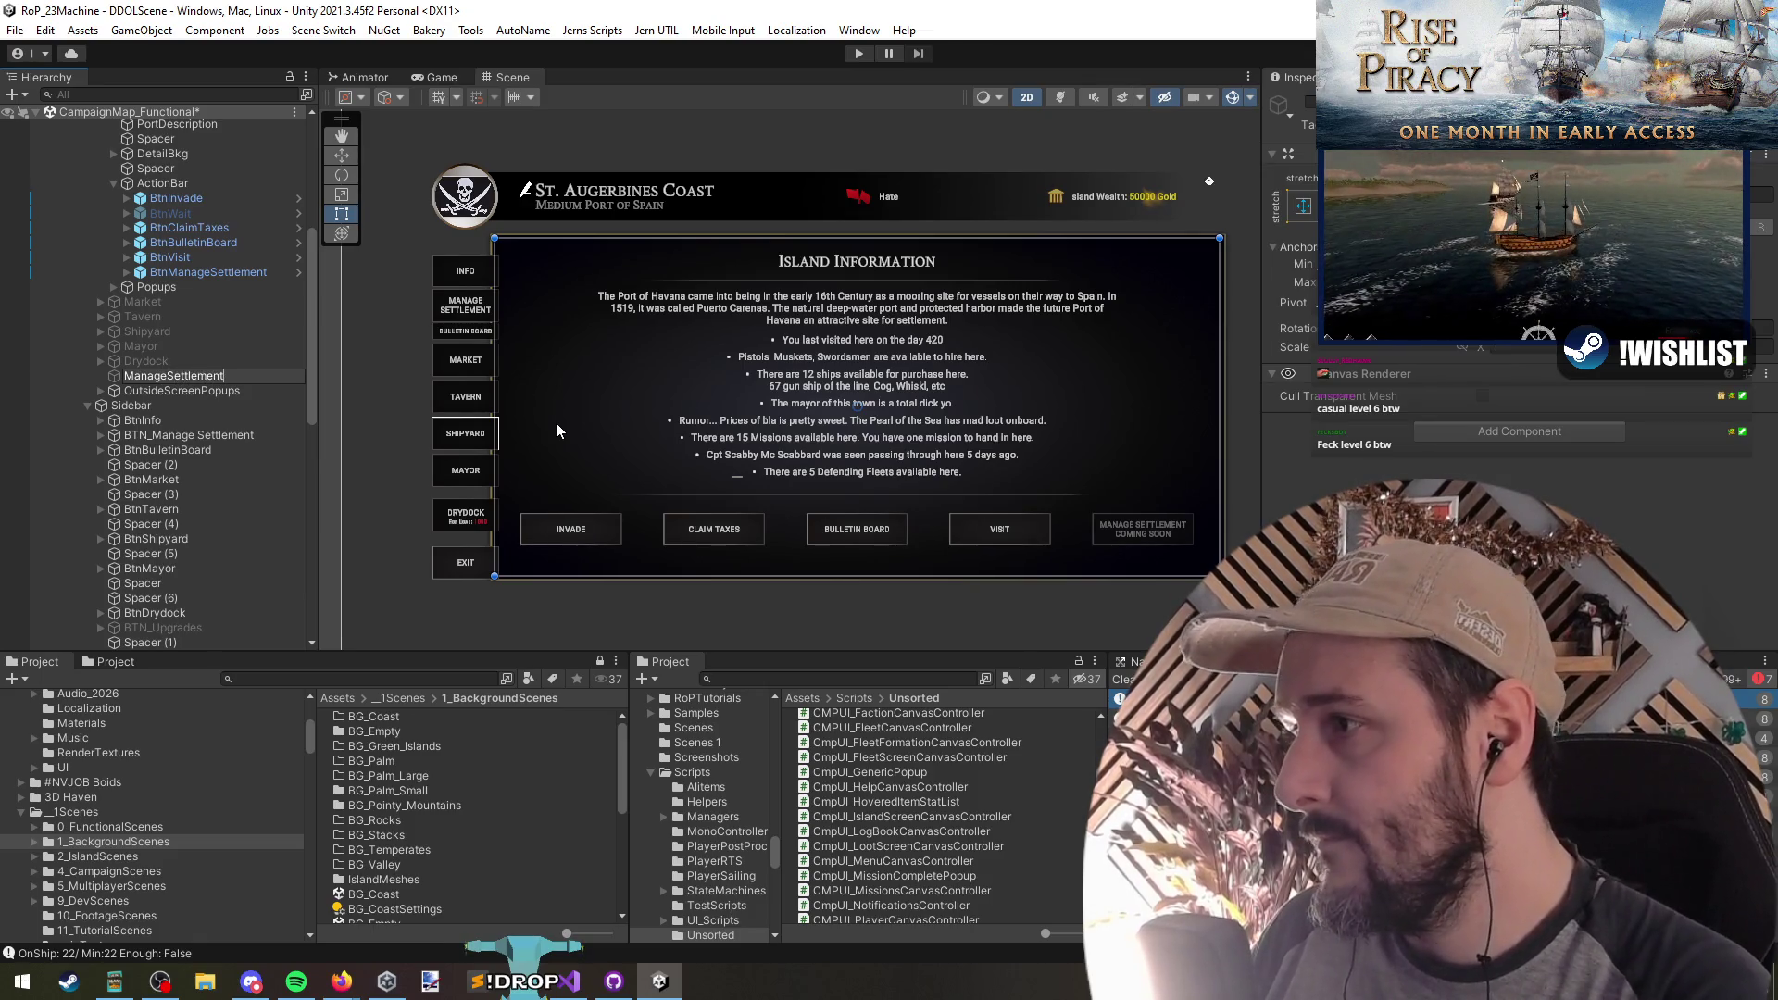
{"action": "key", "text": "Return"}
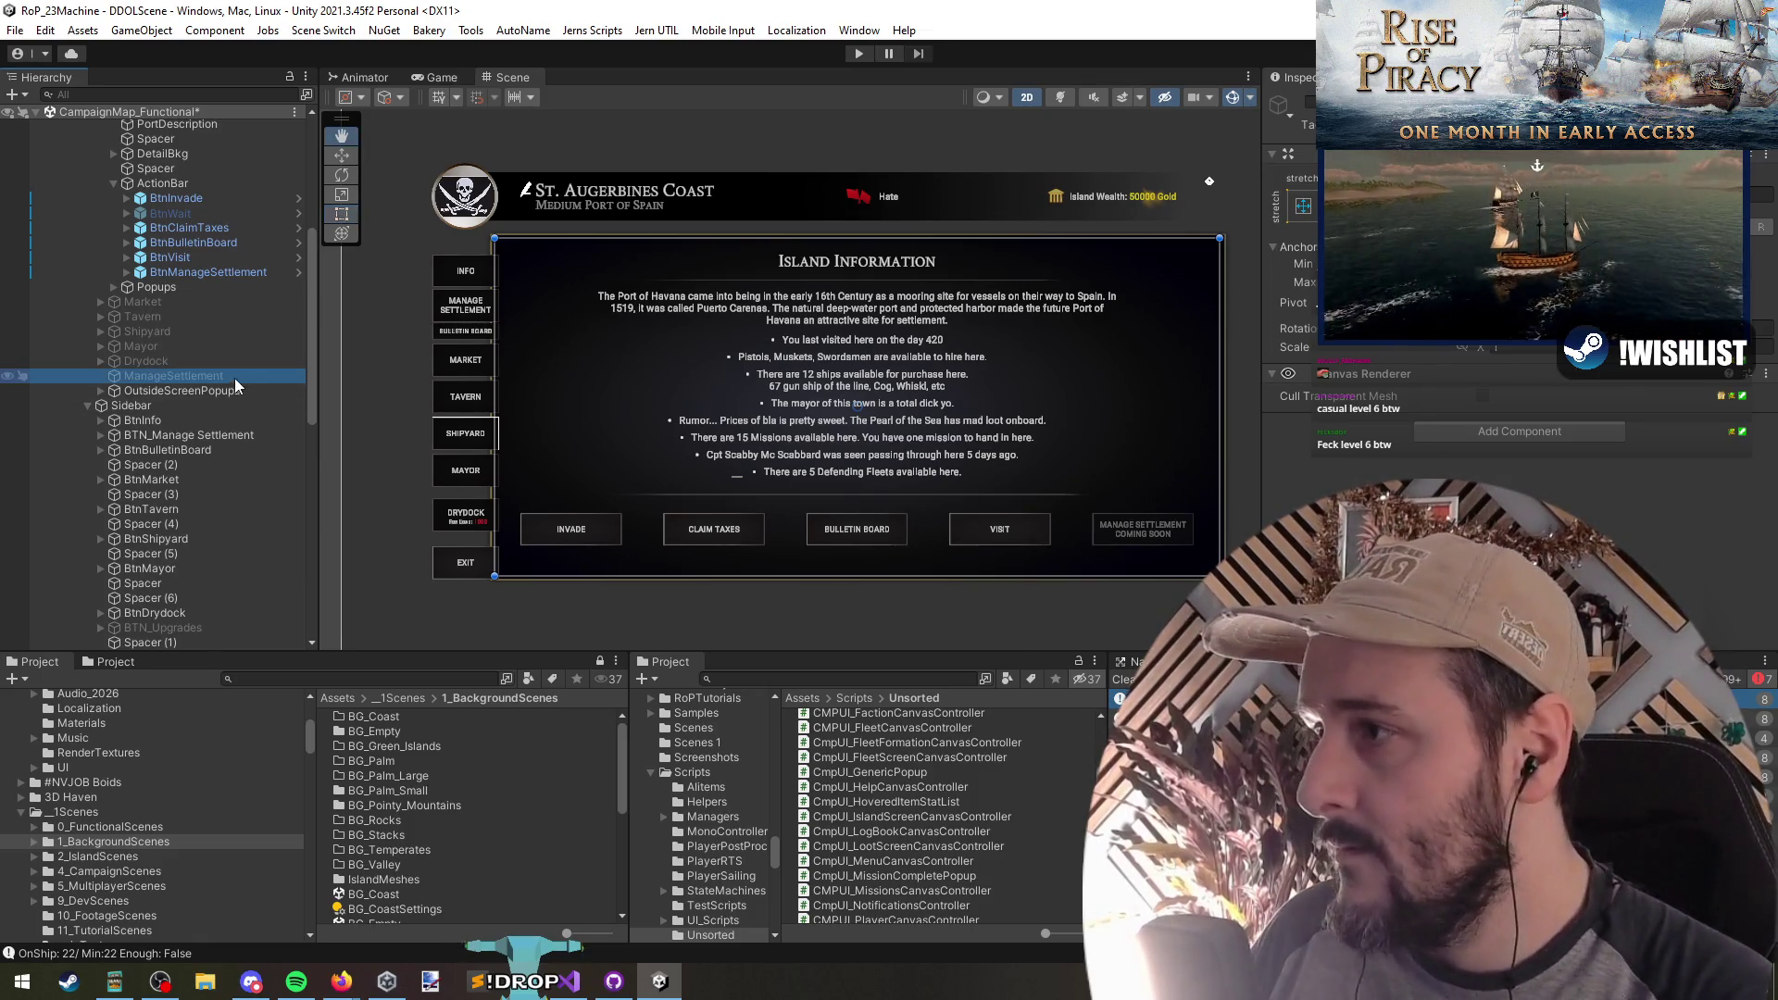
Step: Add a UI Image child under ManageSettlement and set its Source Image to 03_chest
{"action": "right_click", "coordinate": [236, 376]}
{"action": "mouse_move", "coordinate": [312, 618]}
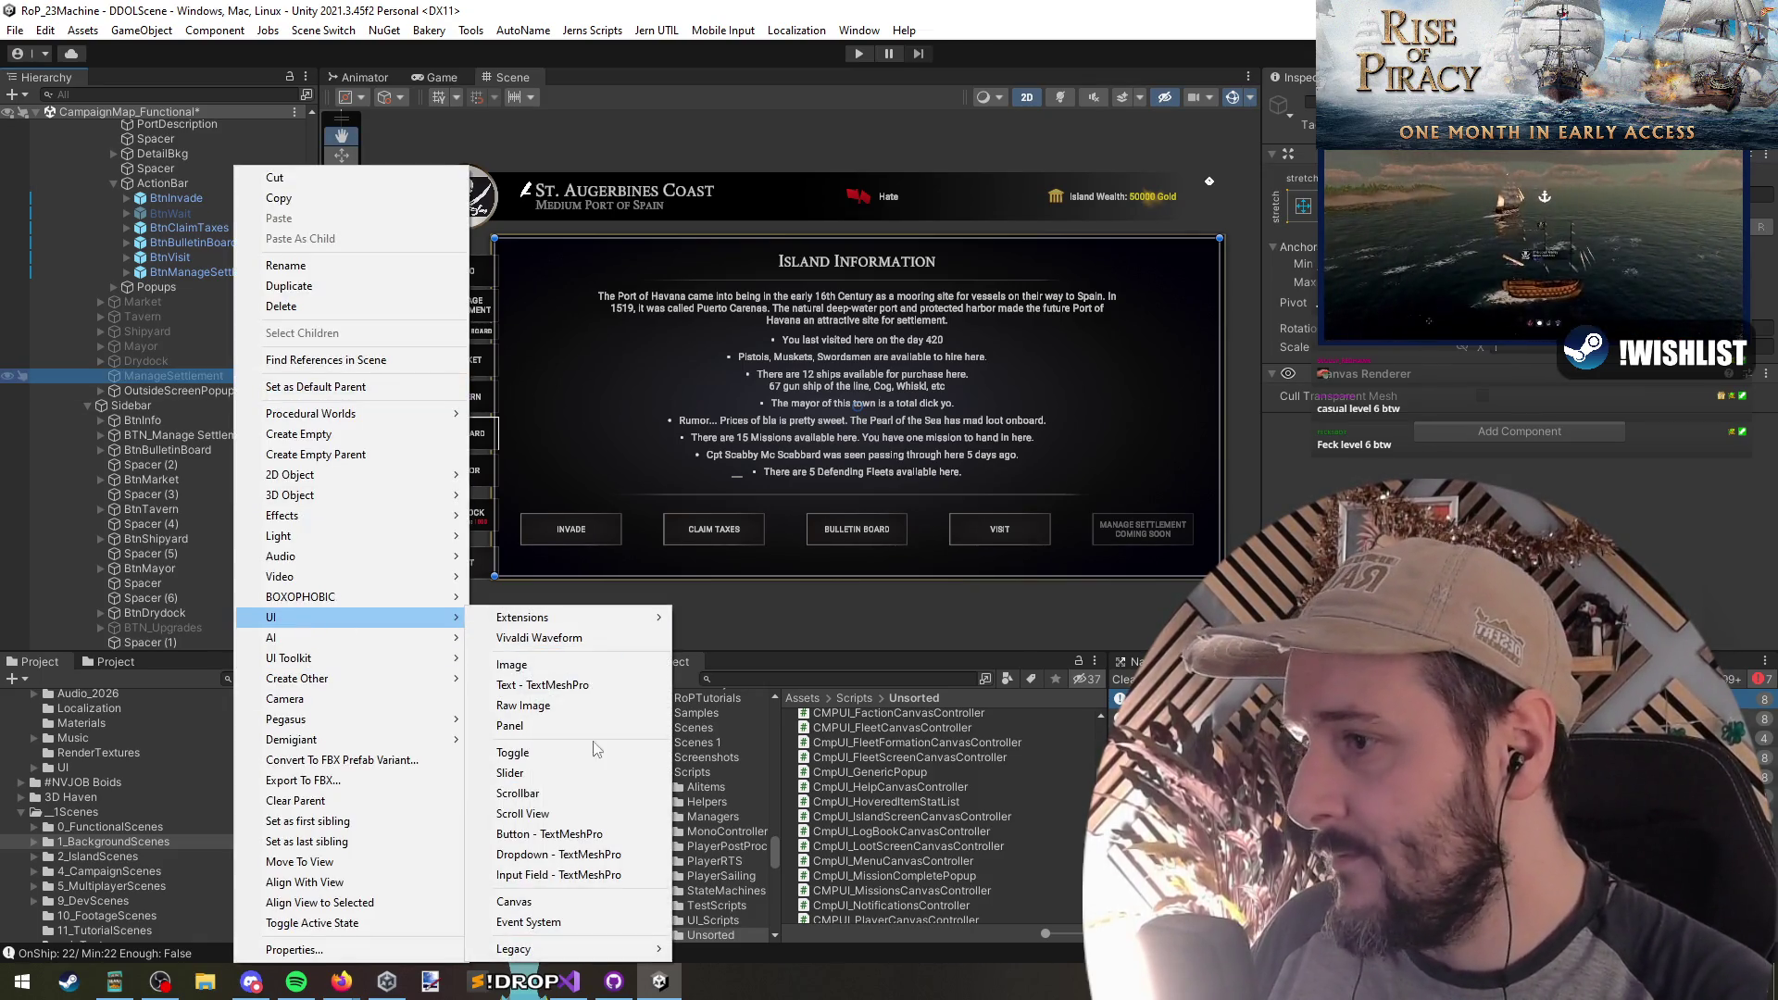
{"action": "left_click", "coordinate": [553, 667]}
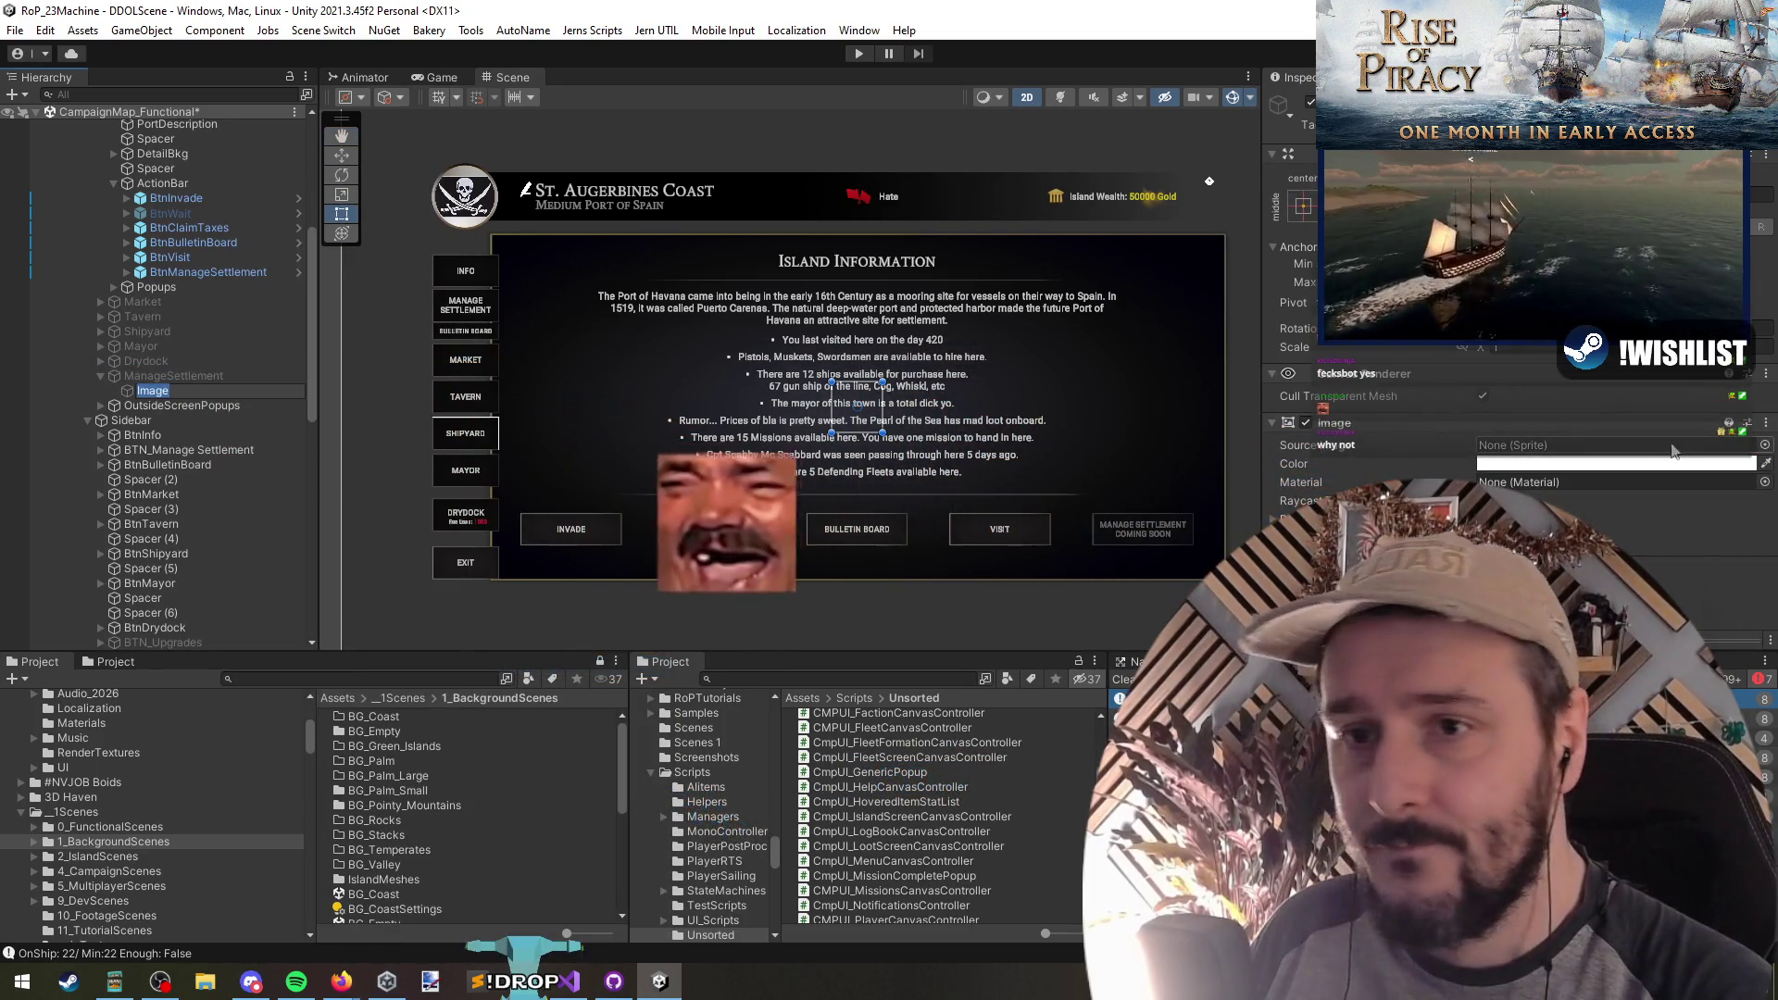
{"action": "left_click", "coordinate": [1770, 447]}
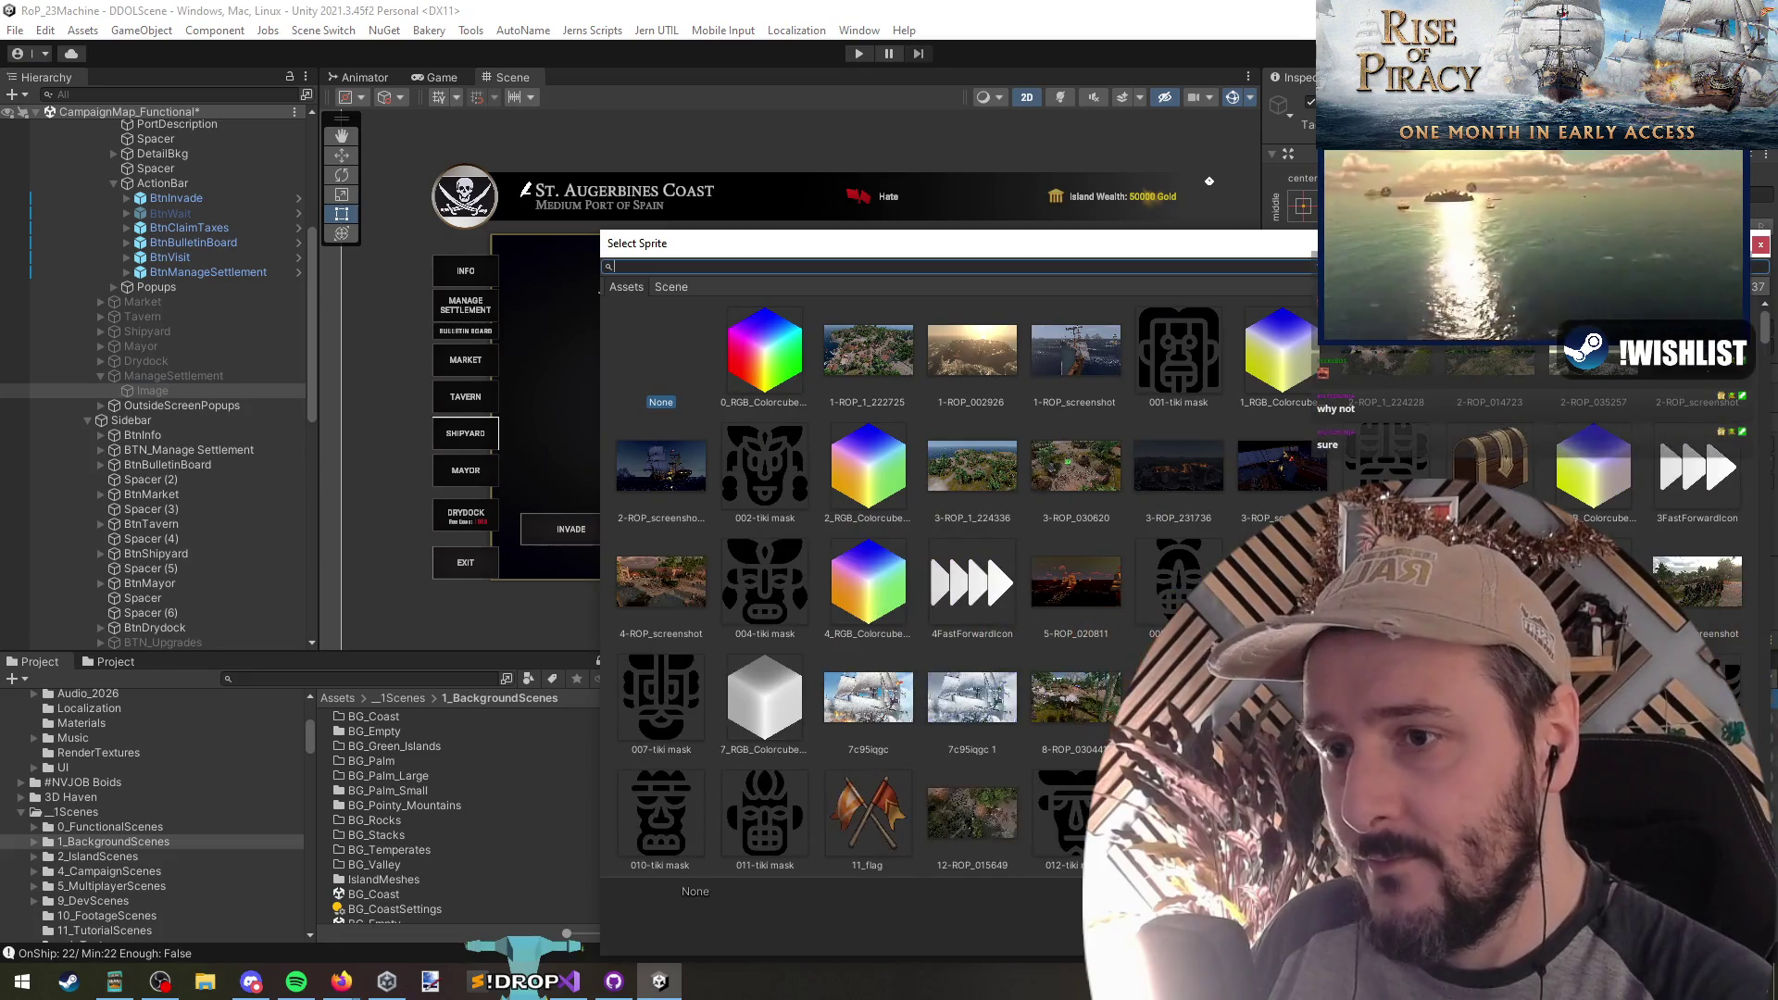
{"action": "double_click", "coordinate": [1492, 458]}
{"action": "left_click", "coordinate": [158, 377]}
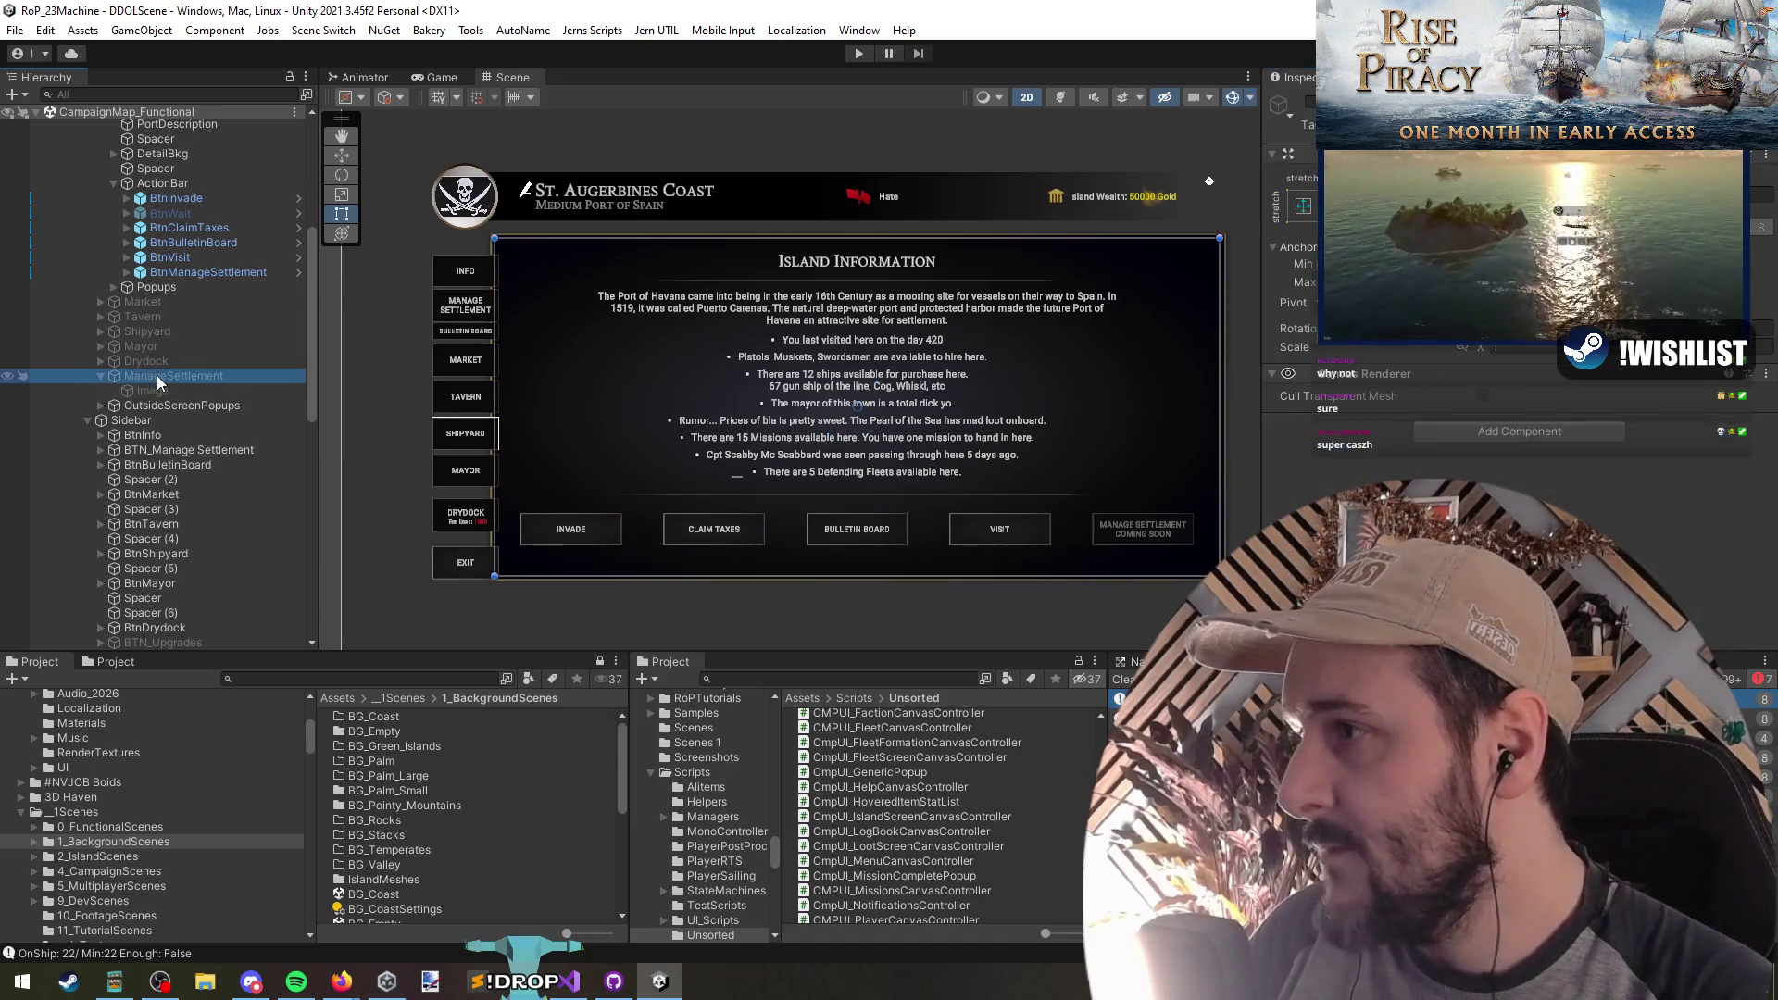
{"action": "scroll", "coordinate": [164, 390], "scroll_direction": "up", "scroll_amount": 5}
{"action": "left_click", "coordinate": [130, 213]}
Step: Open CmpUI_IslandScreenCanvasController.cs from the IslandScreensCanvas Inspector in Visual Studio
{"action": "scroll", "coordinate": [1397, 418], "scroll_direction": "down", "scroll_amount": 10}
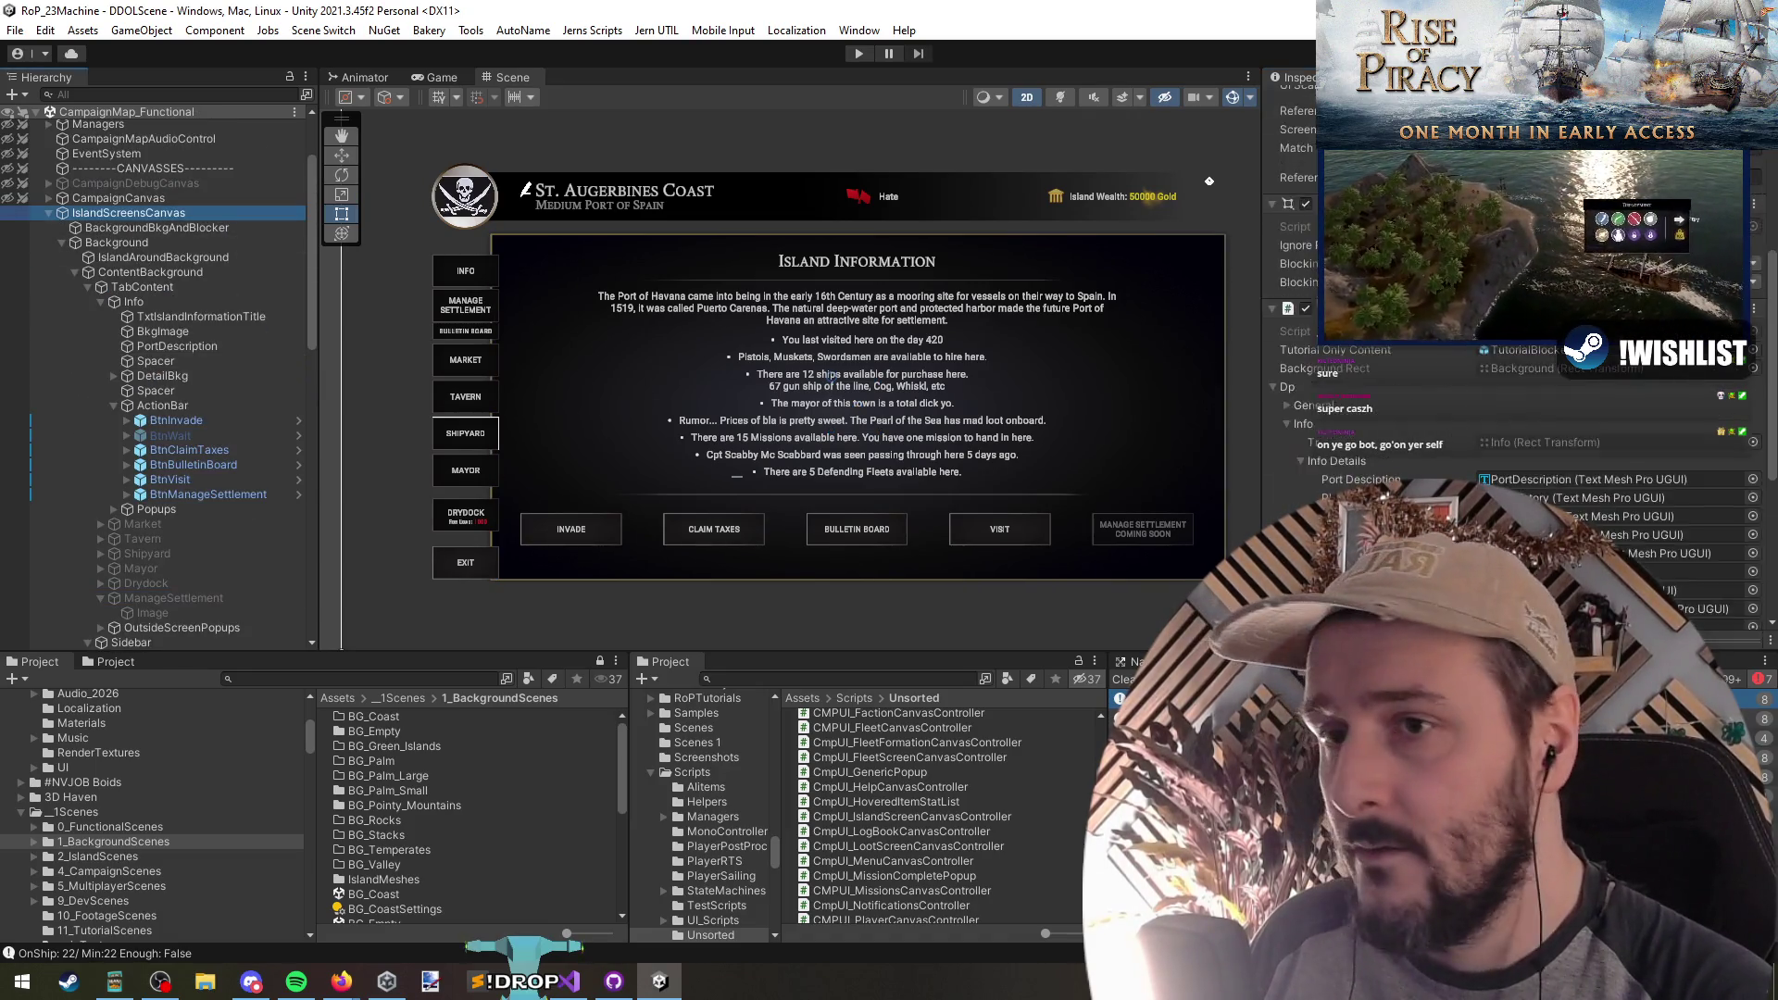
{"action": "left_click", "coordinate": [663, 687]}
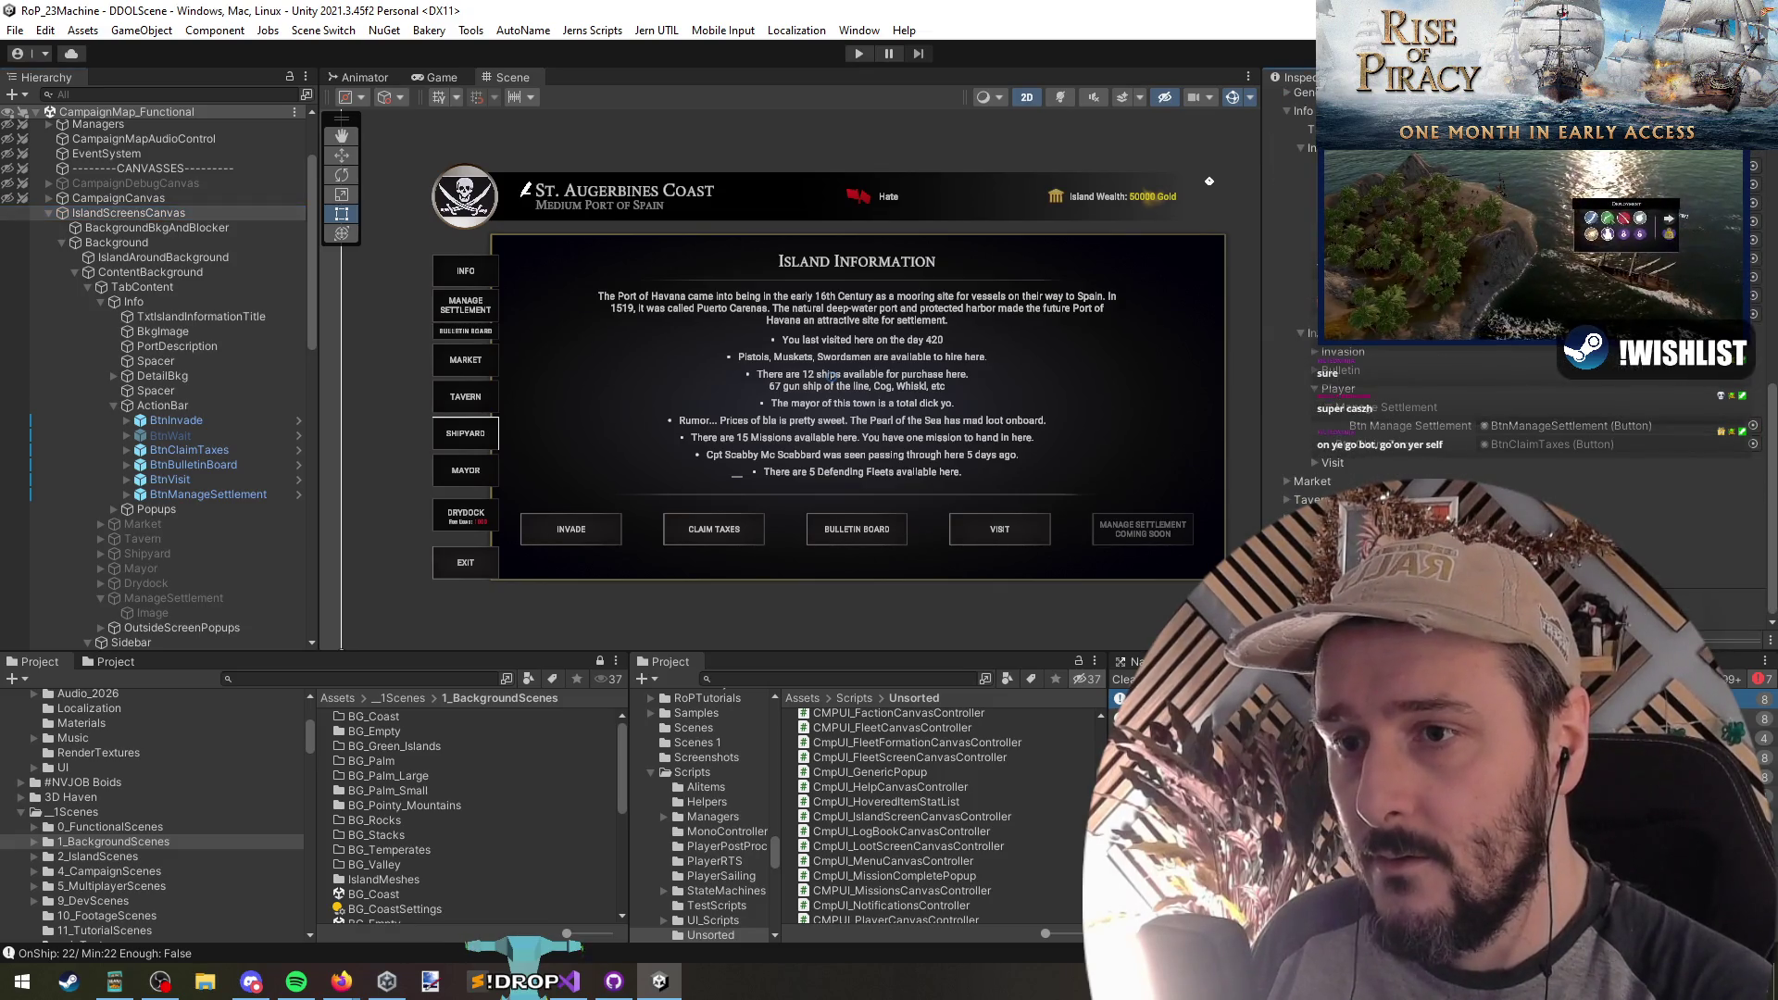
{"action": "scroll", "coordinate": [1311, 389], "scroll_direction": "up", "scroll_amount": 10}
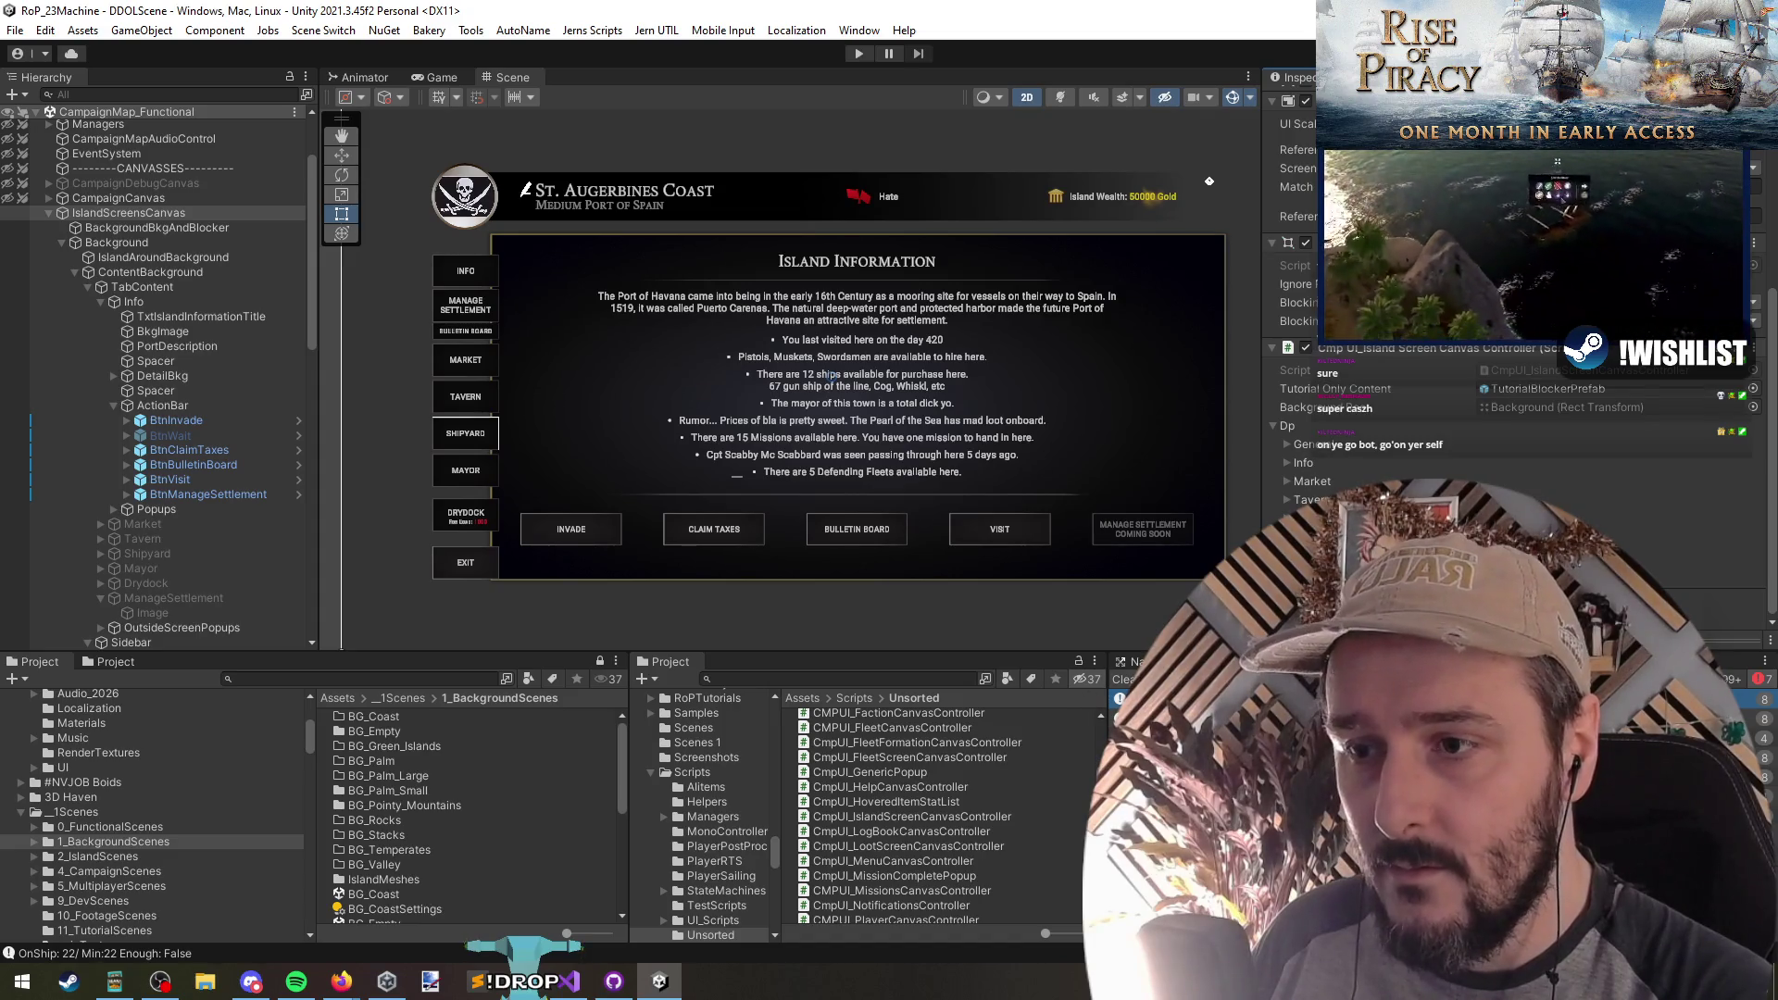
{"action": "double_click", "coordinate": [884, 816]}
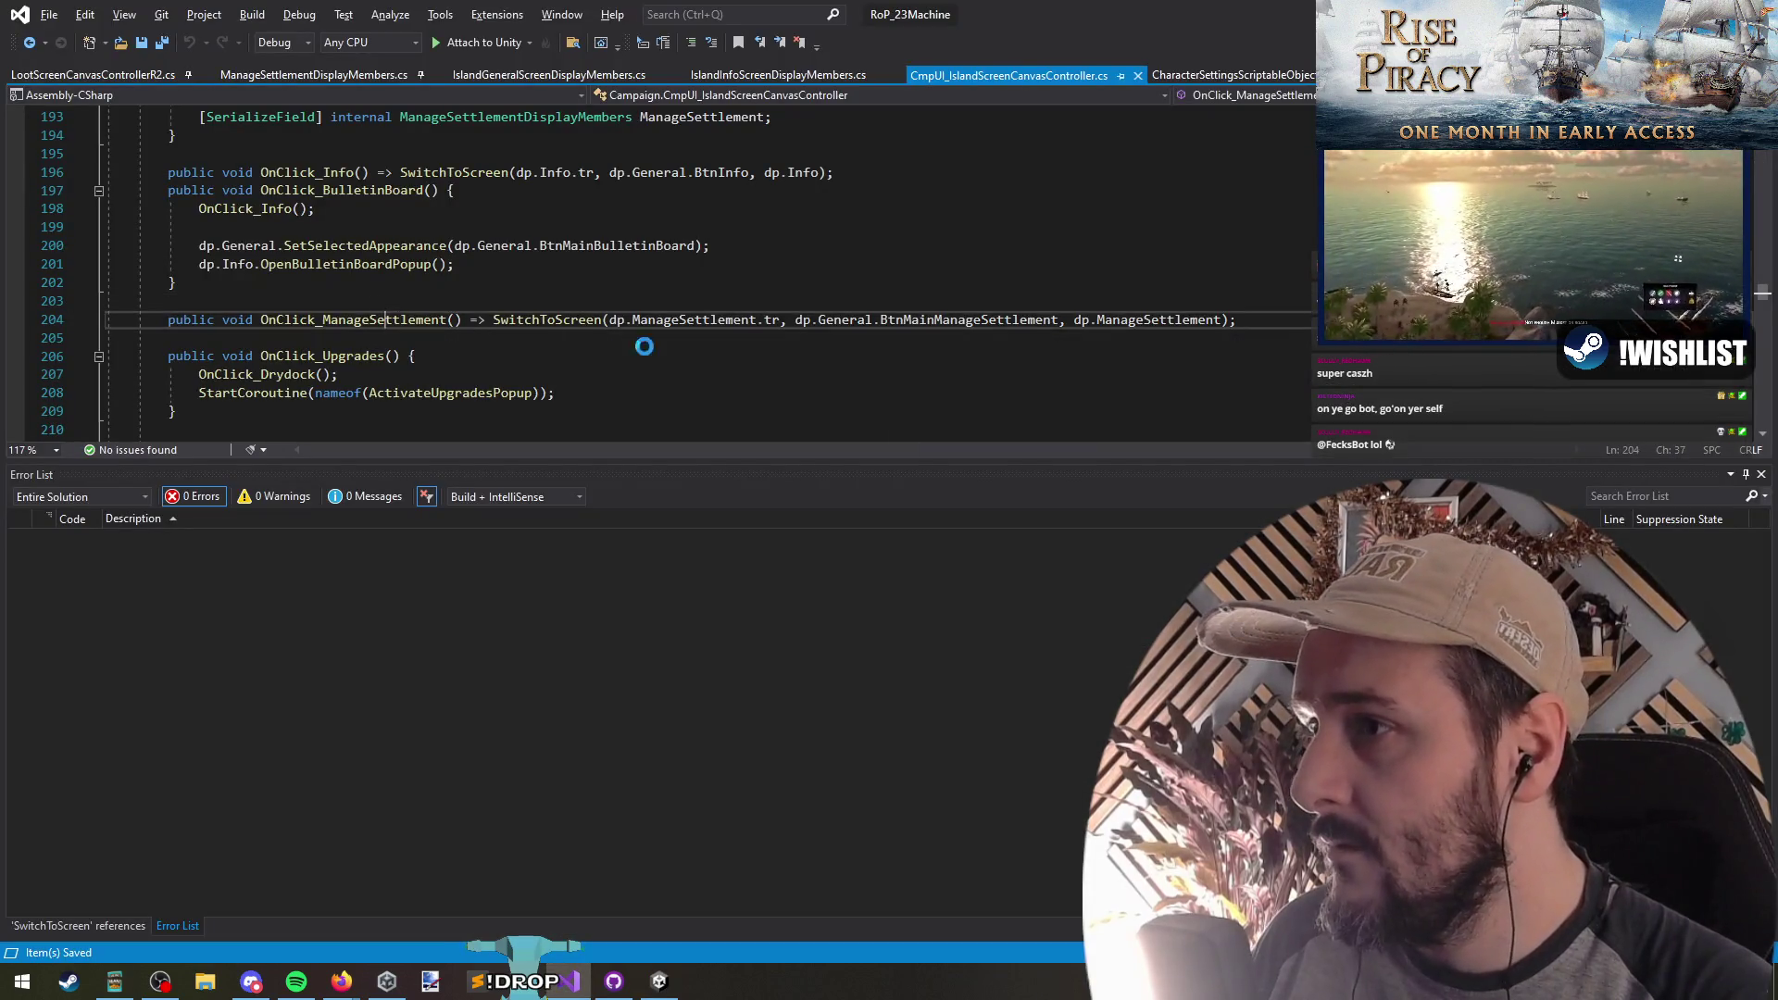
Step: Jump to the ManageSettlementDisplayMembers class and add a Serializable attribute above it
{"action": "left_click", "coordinate": [695, 319]}
{"action": "key", "text": "F12"}
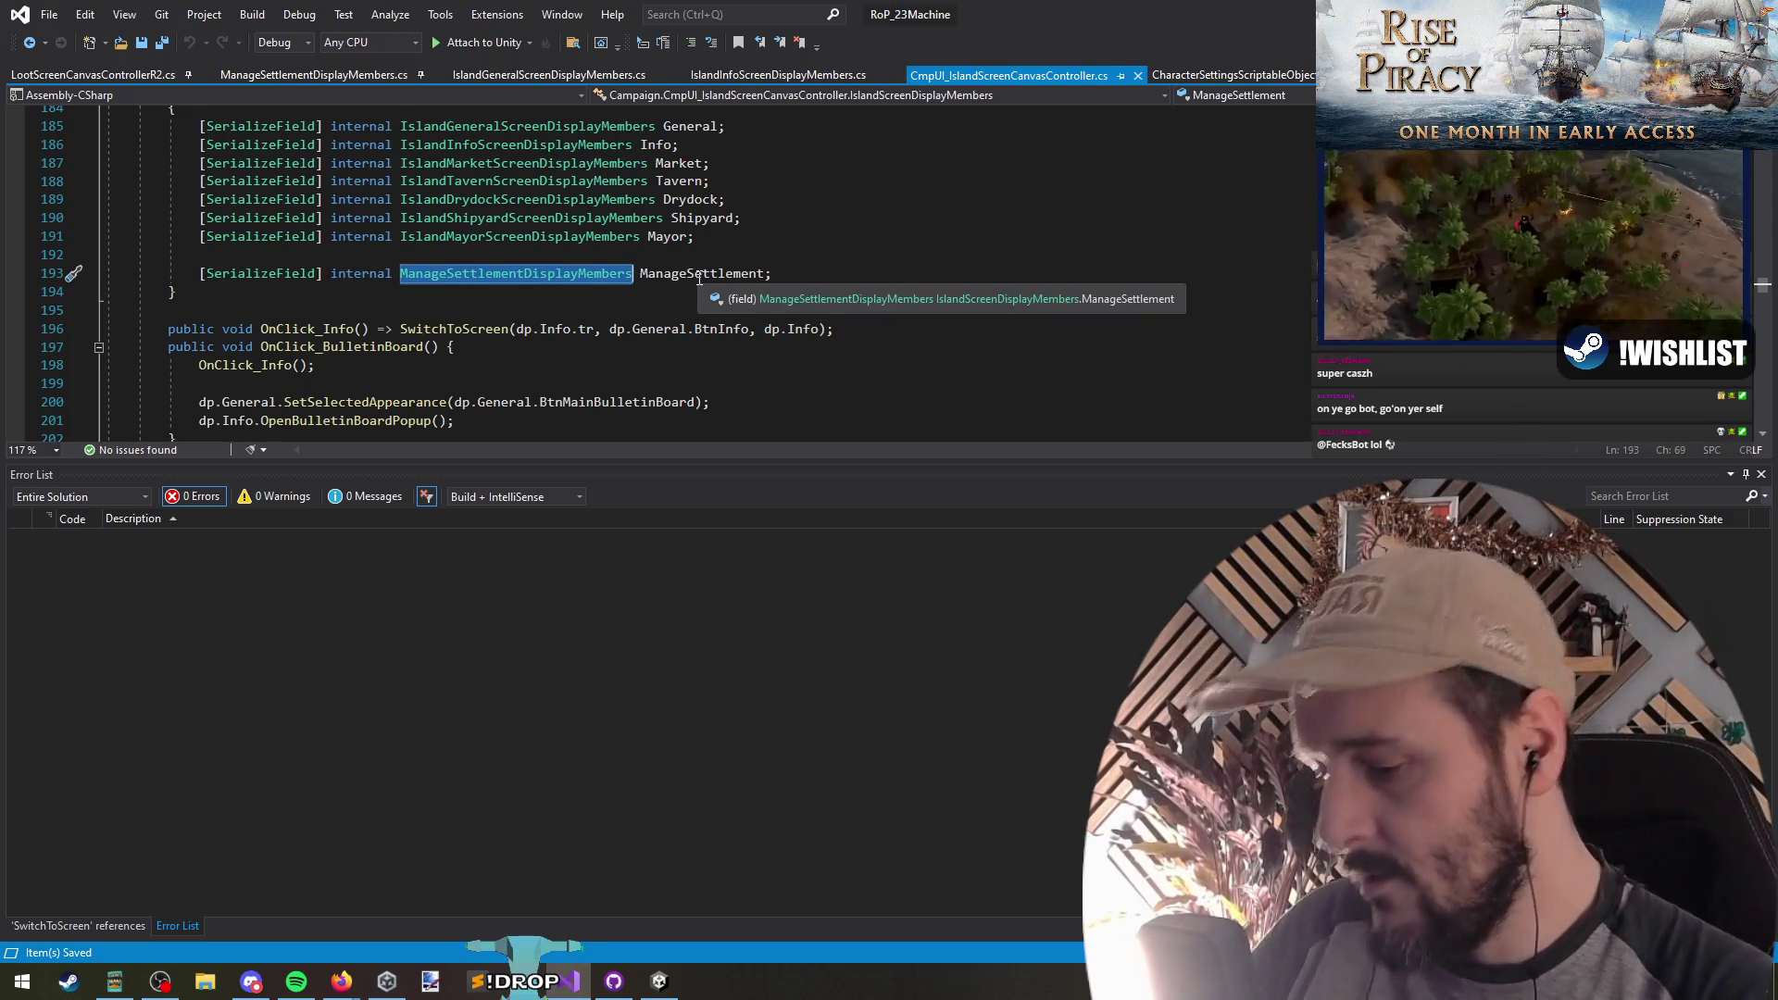
{"action": "key", "text": "F12"}
{"action": "key", "text": "Up"}
{"action": "key", "text": "End"}
{"action": "key", "text": "Return"}
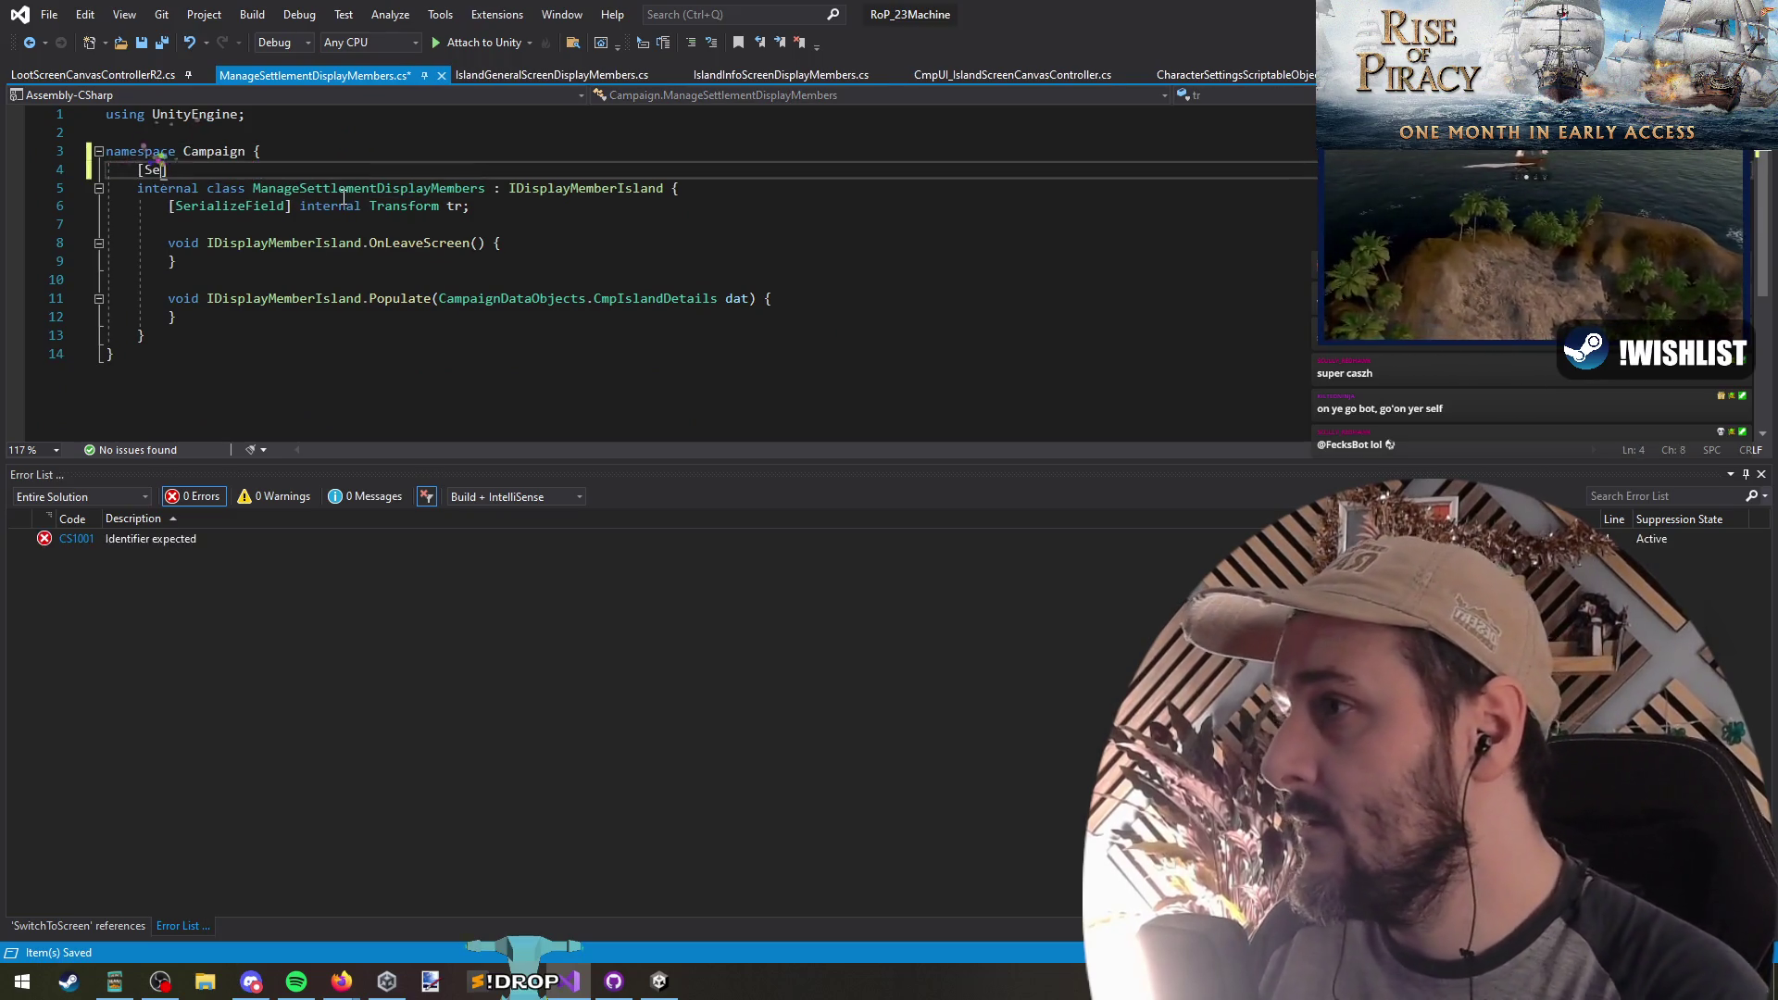
{"action": "type", "text": "rializable"}
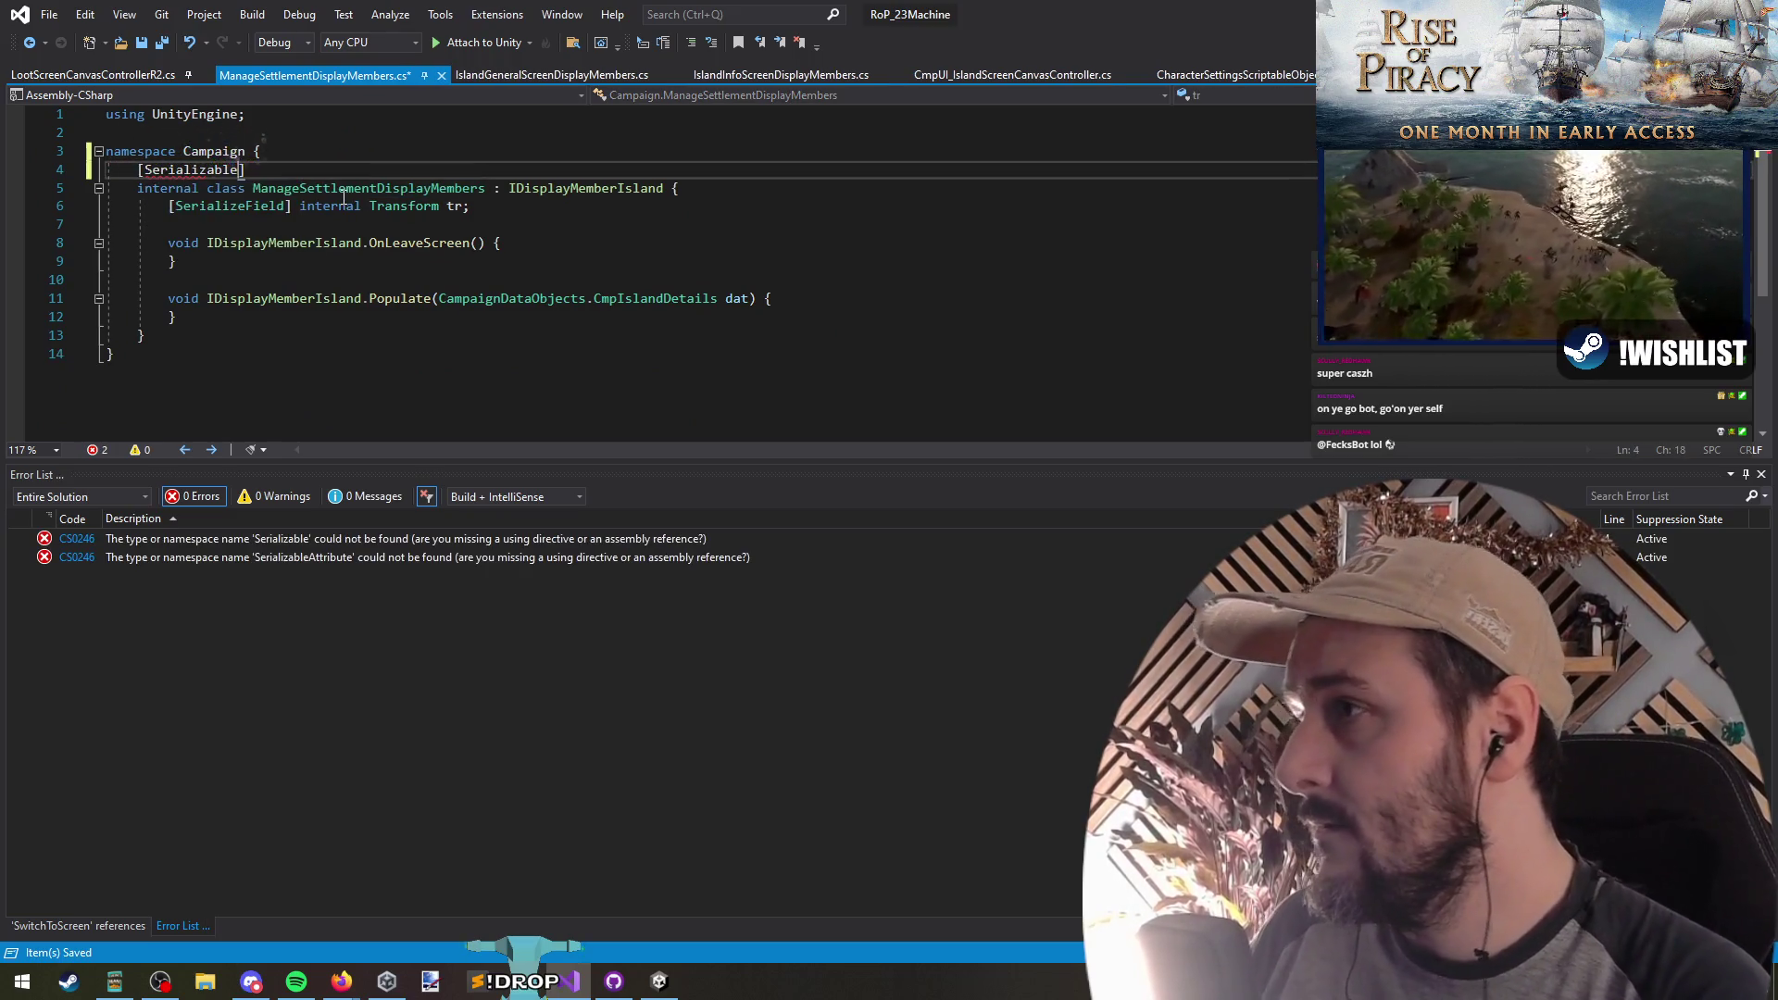
Step: Qualify the attribute as [System.Serializable], save the file, and return to Unity
{"action": "key", "text": "ctrl+Home"}
{"action": "key", "text": "Return"}
{"action": "key", "text": "Up"}
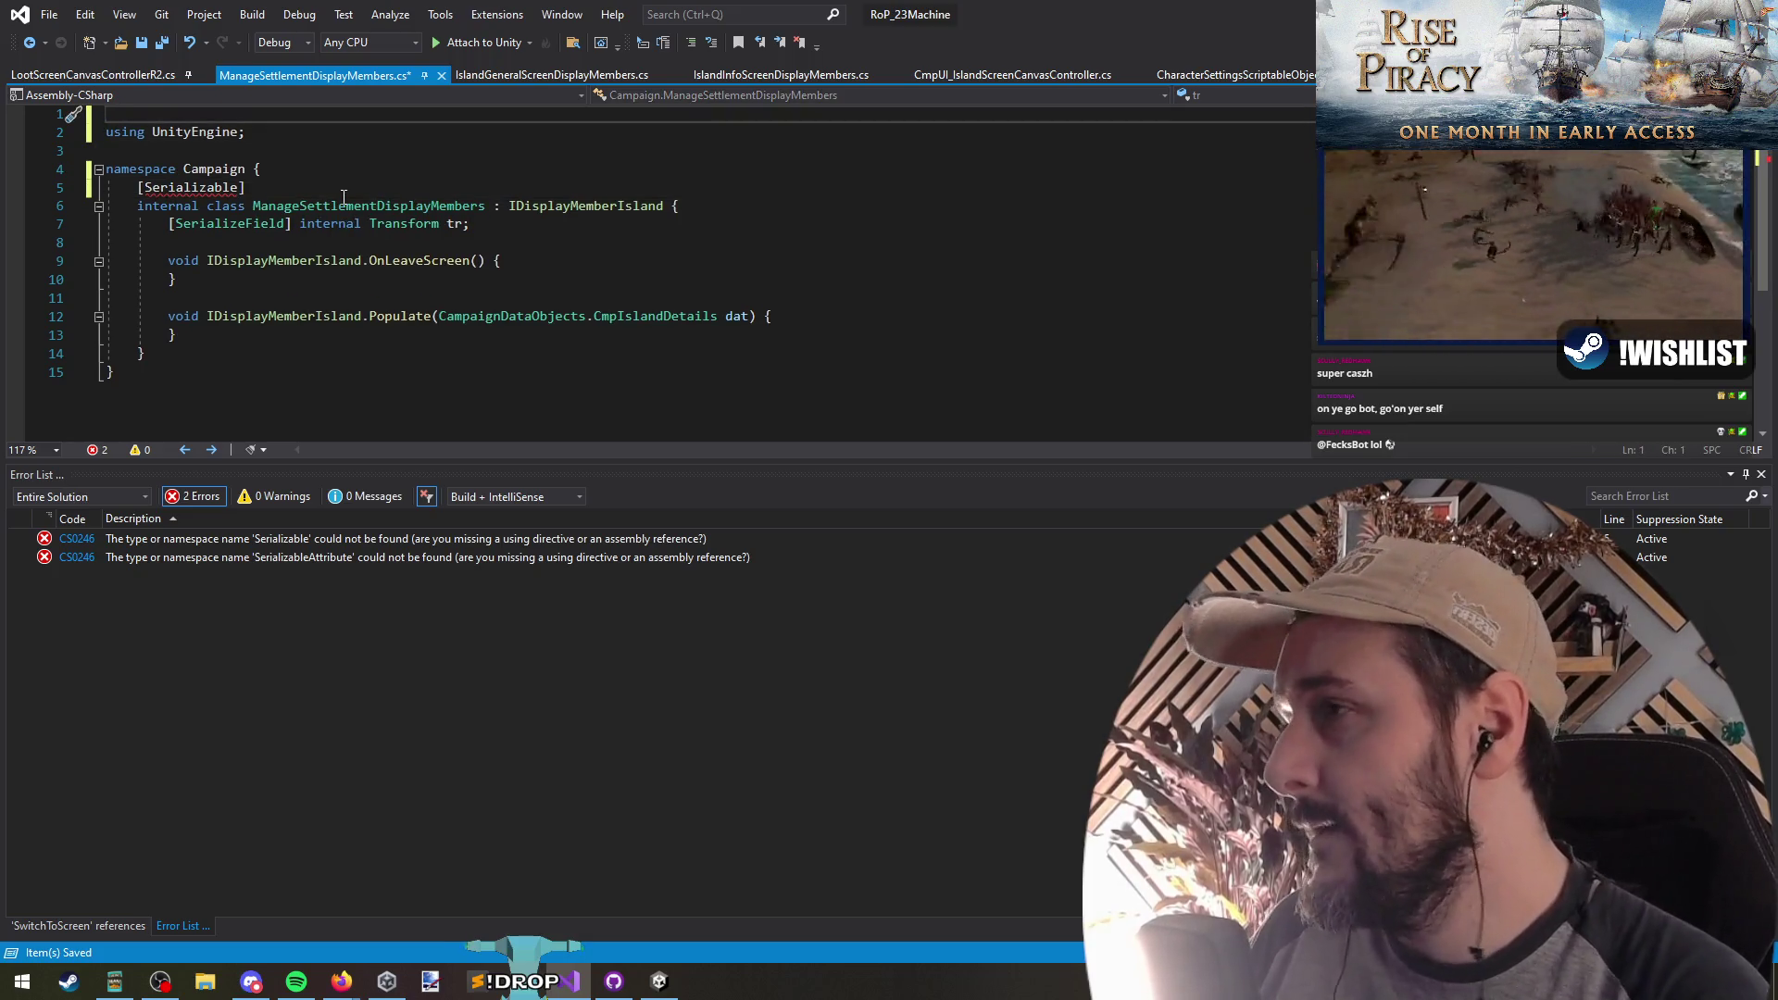
{"action": "key", "text": "Delete"}
{"action": "key", "text": "Down"}
{"action": "key", "text": "Down"}
{"action": "key", "text": "Down"}
{"action": "key", "text": "ctrl+Right"}
{"action": "key", "text": "ctrl+Right"}
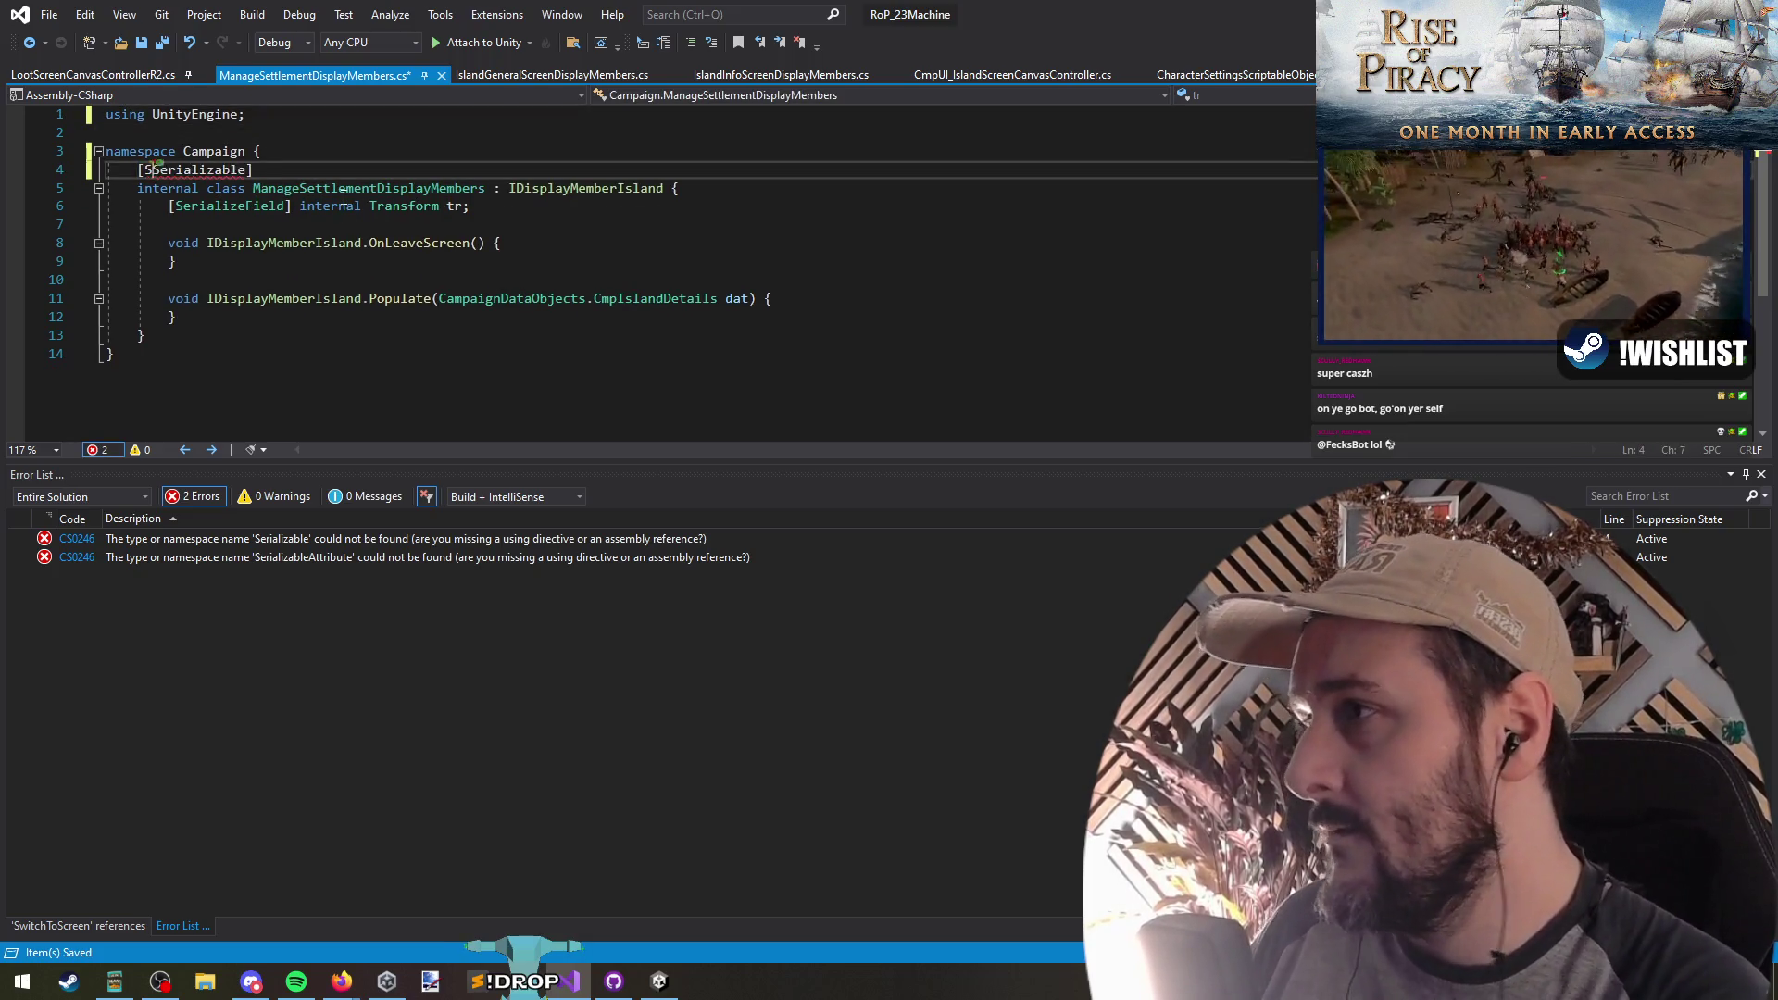
{"action": "type", "text": "ystem."}
{"action": "key", "text": "ctrl+s"}
{"action": "key", "text": "alt+Tab"}
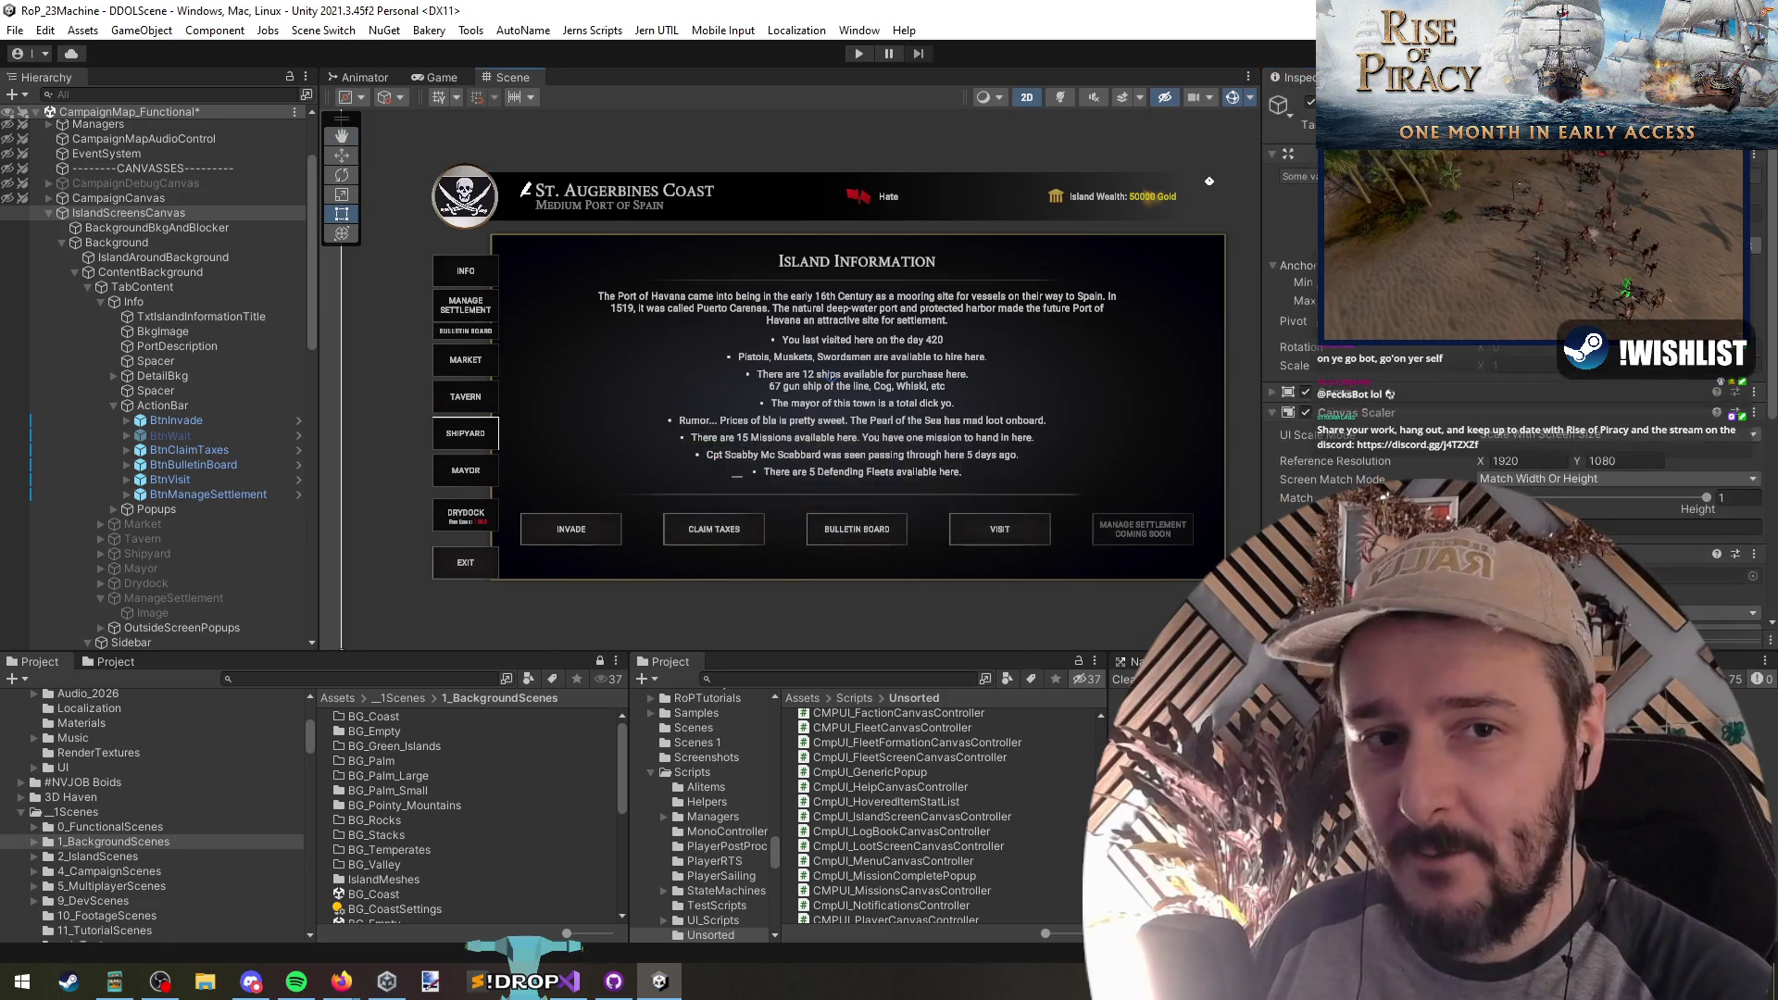
Step: Assign BtnManageSettlement to the General group's Btn Main Manage Settlement field, then return to Visual Studio
{"action": "scroll", "coordinate": [1417, 463], "scroll_direction": "down", "scroll_amount": 5}
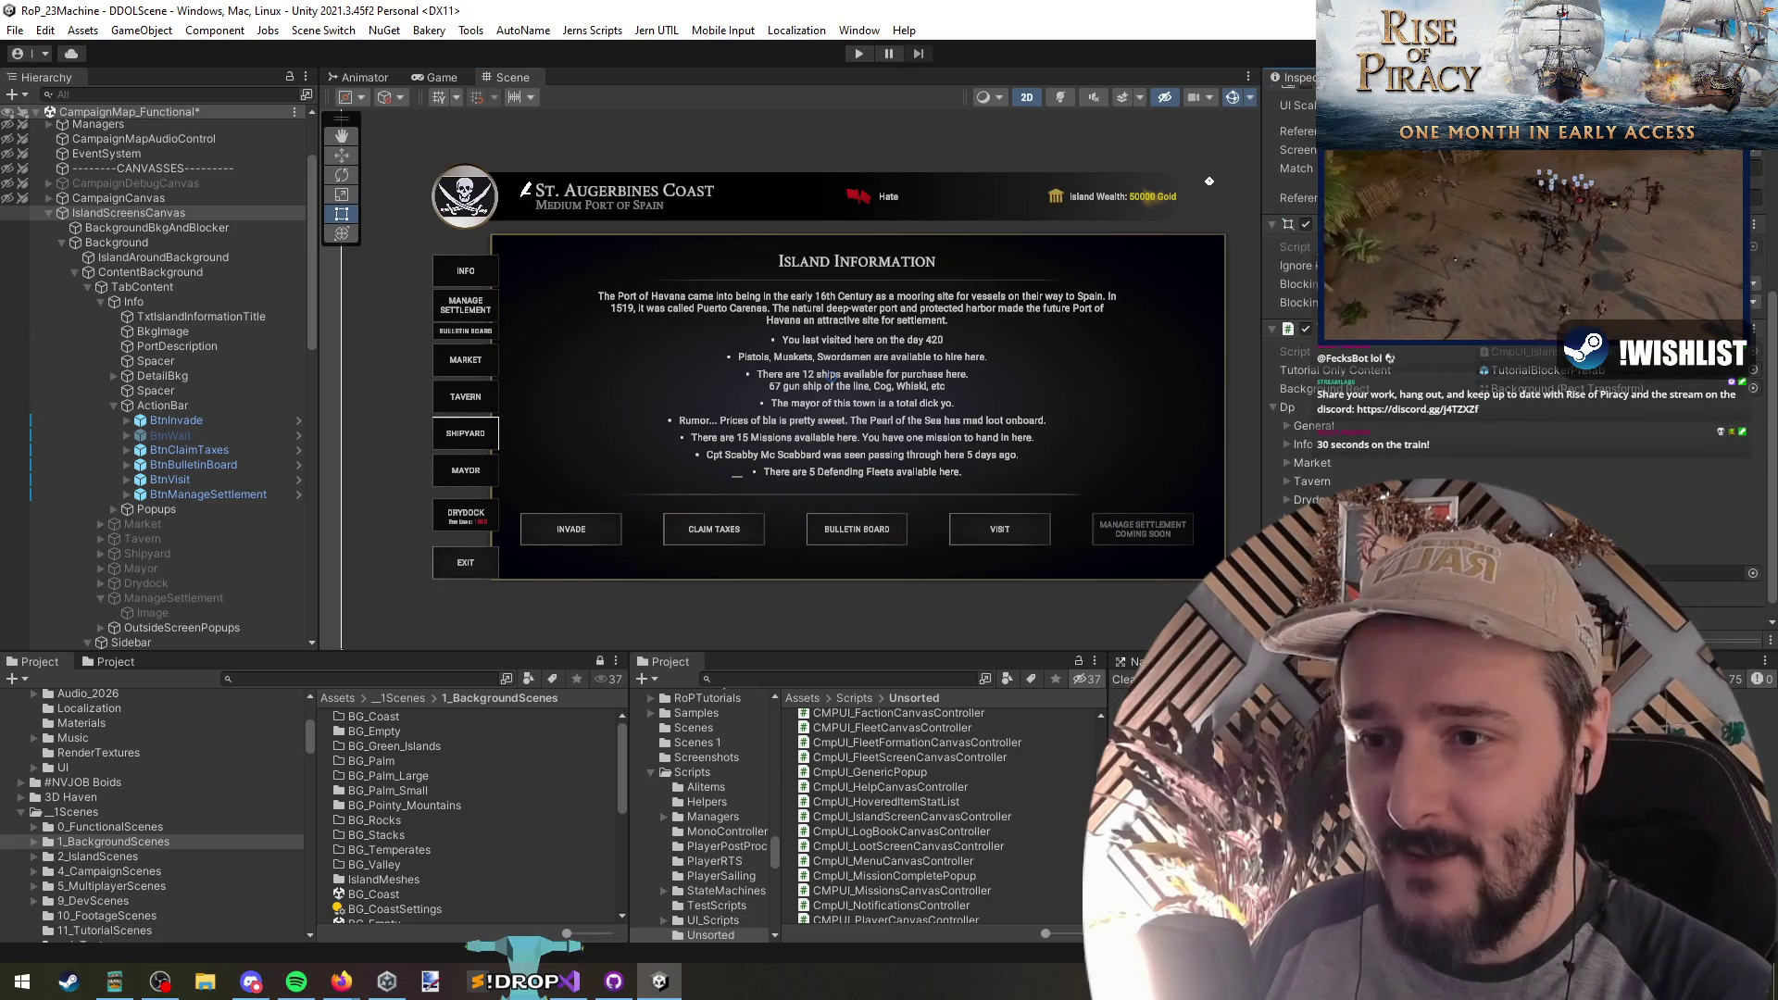
{"action": "scroll", "coordinate": [153, 475], "scroll_direction": "down", "scroll_amount": 2}
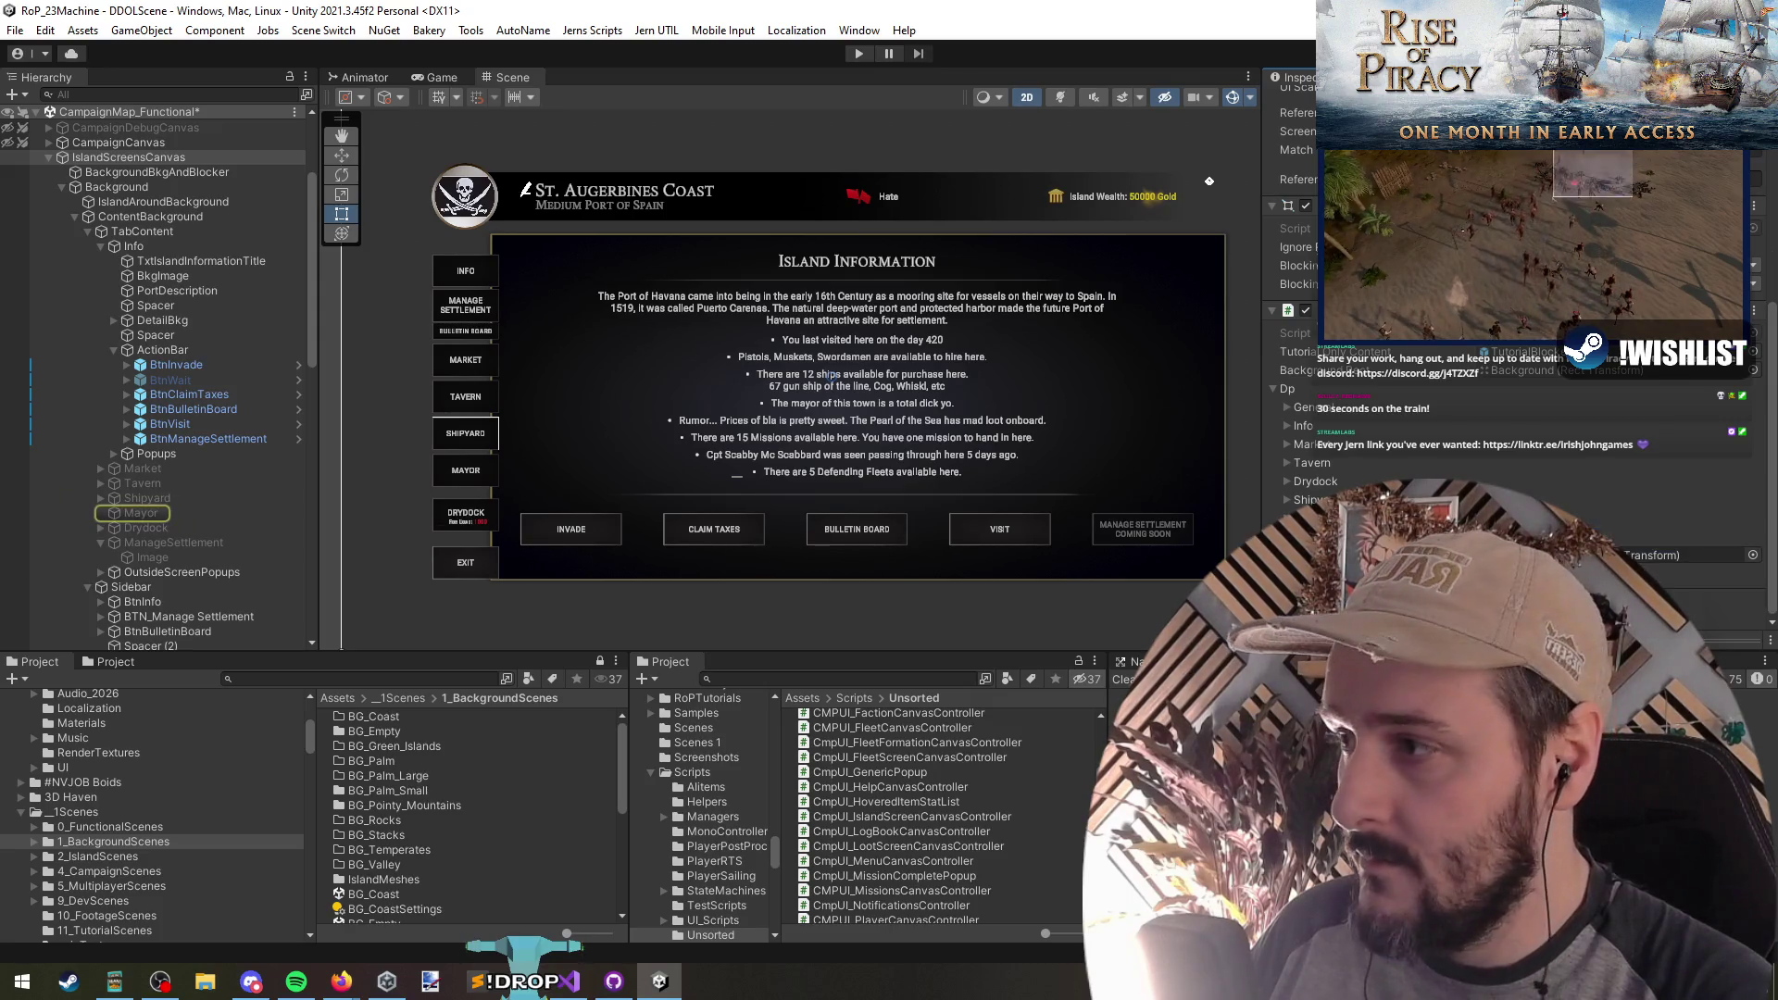
{"action": "scroll", "coordinate": [1519, 370], "scroll_direction": "up", "scroll_amount": 1}
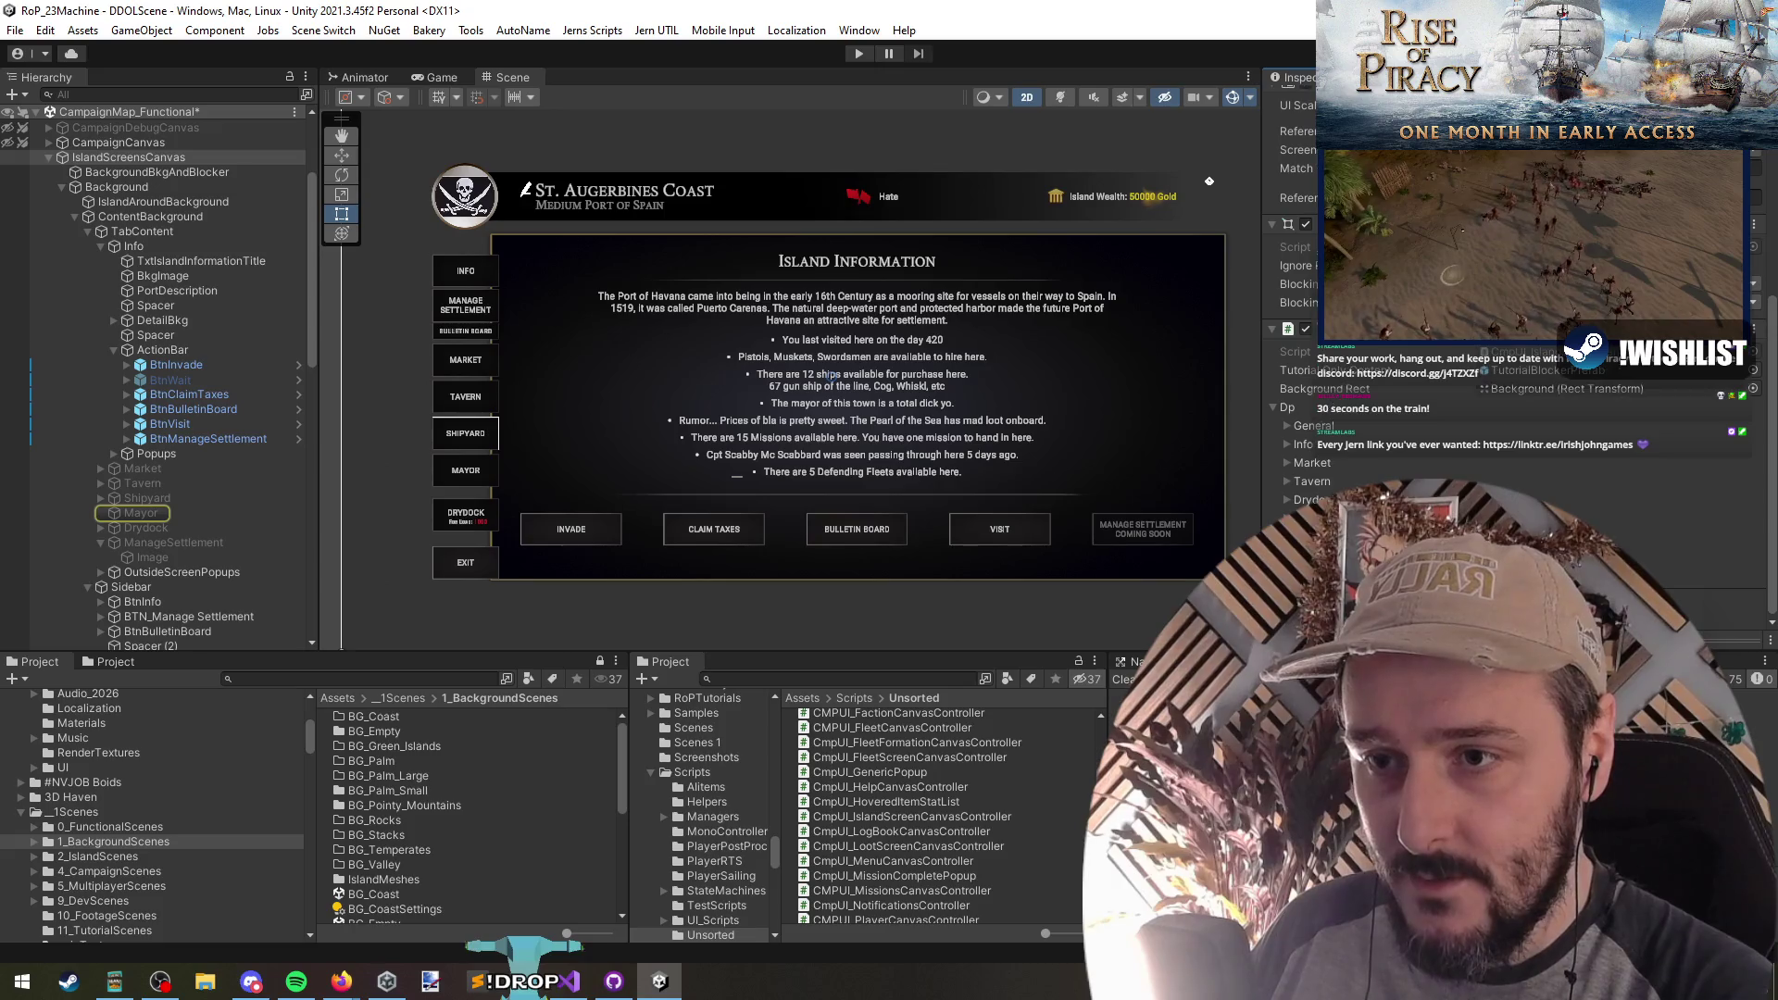
{"action": "left_click", "coordinate": [1289, 425]}
{"action": "scroll", "coordinate": [1388, 435], "scroll_direction": "down", "scroll_amount": 5}
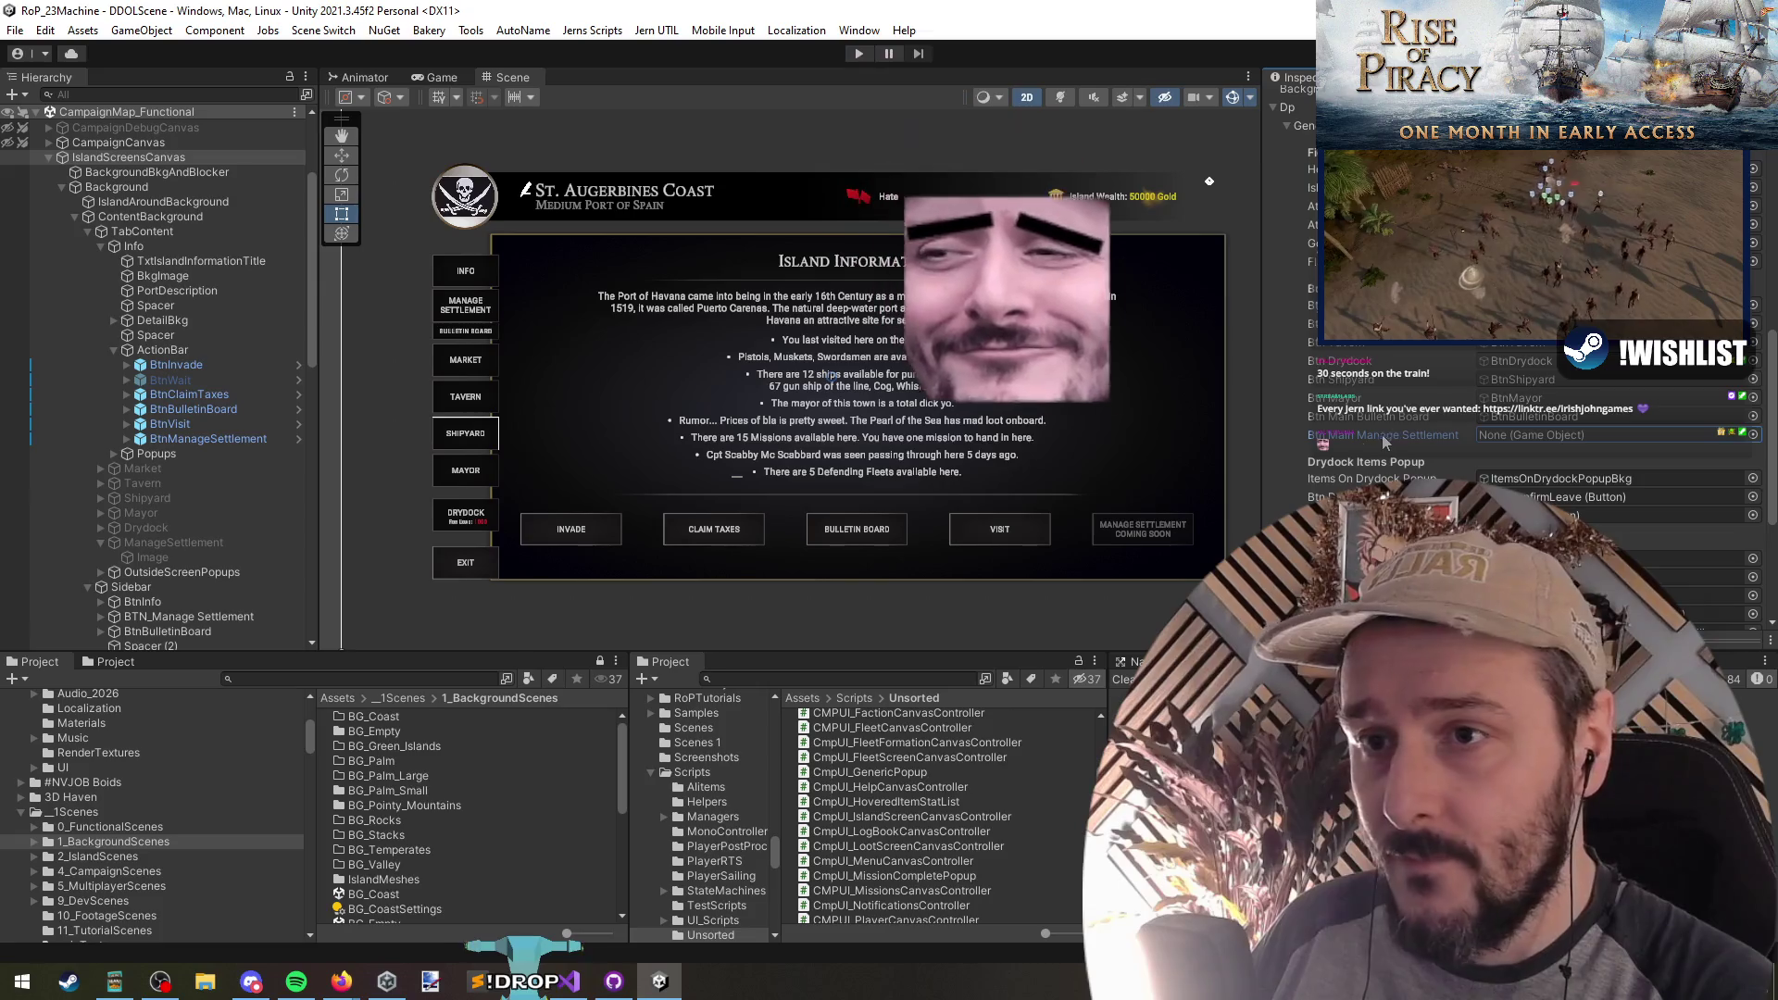
{"action": "left_click_drag", "start_coordinate": [204, 438], "coordinate": [1560, 441]}
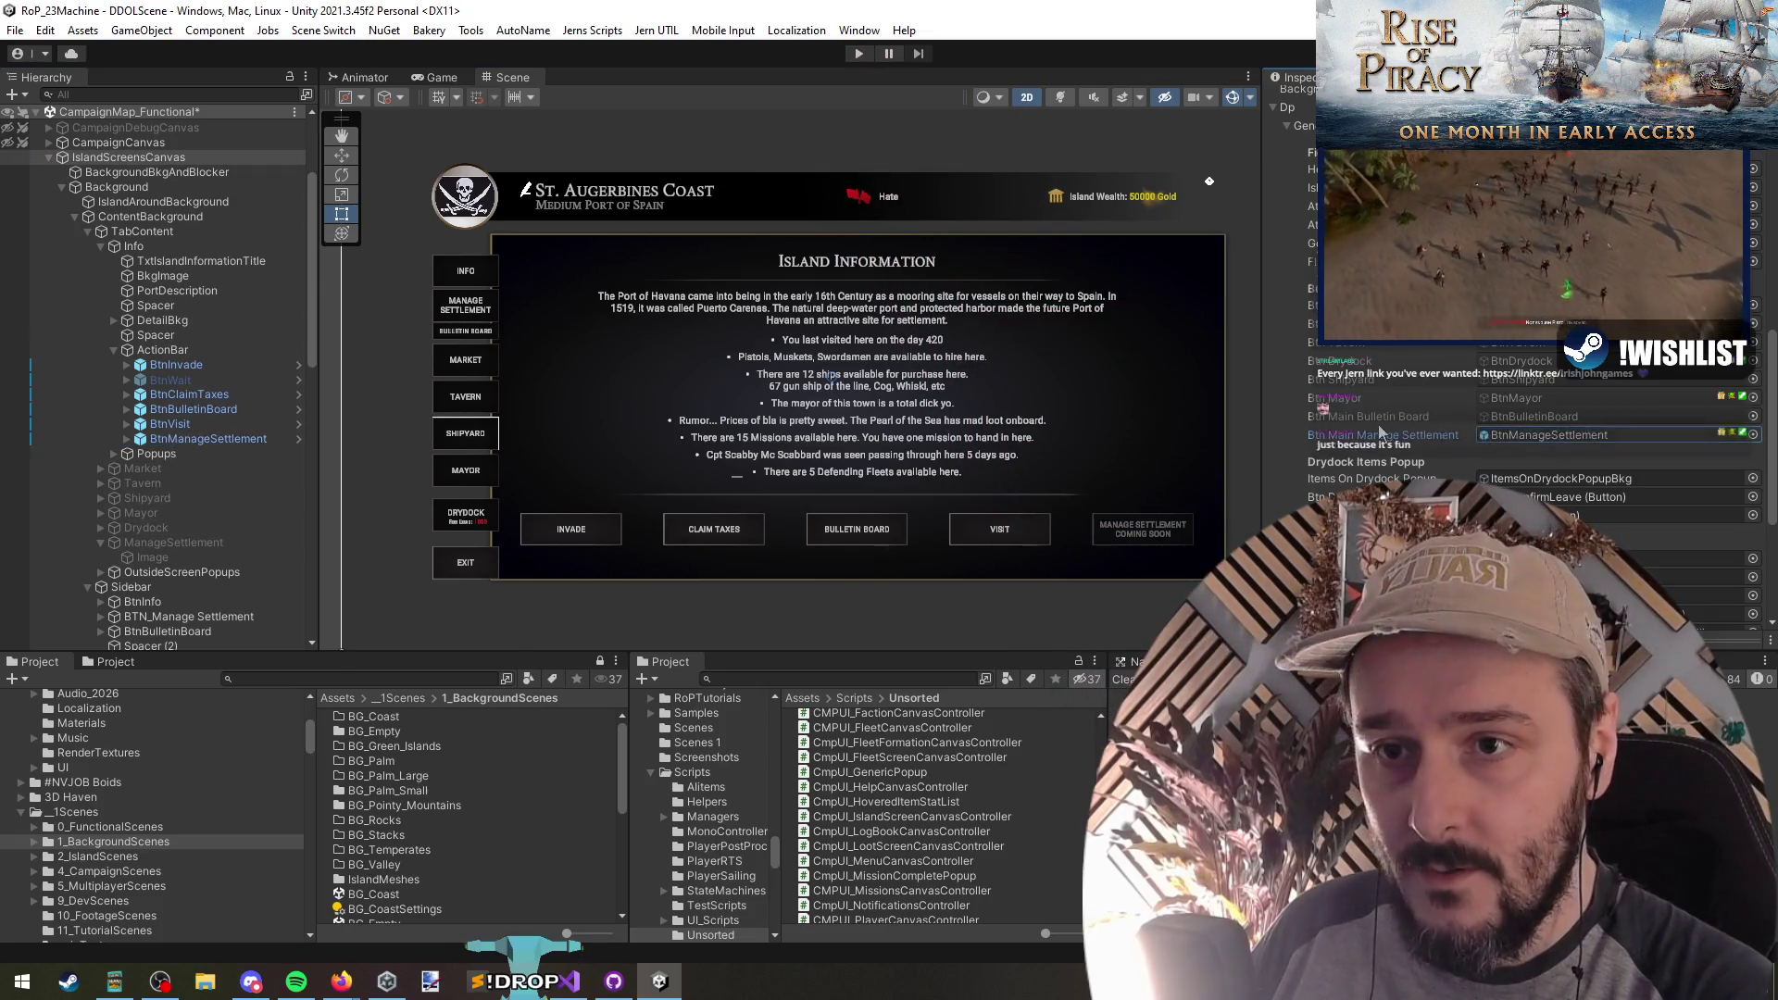
{"action": "scroll", "coordinate": [1389, 459], "scroll_direction": "down", "scroll_amount": 3}
{"action": "scroll", "coordinate": [1385, 476], "scroll_direction": "up", "scroll_amount": 10}
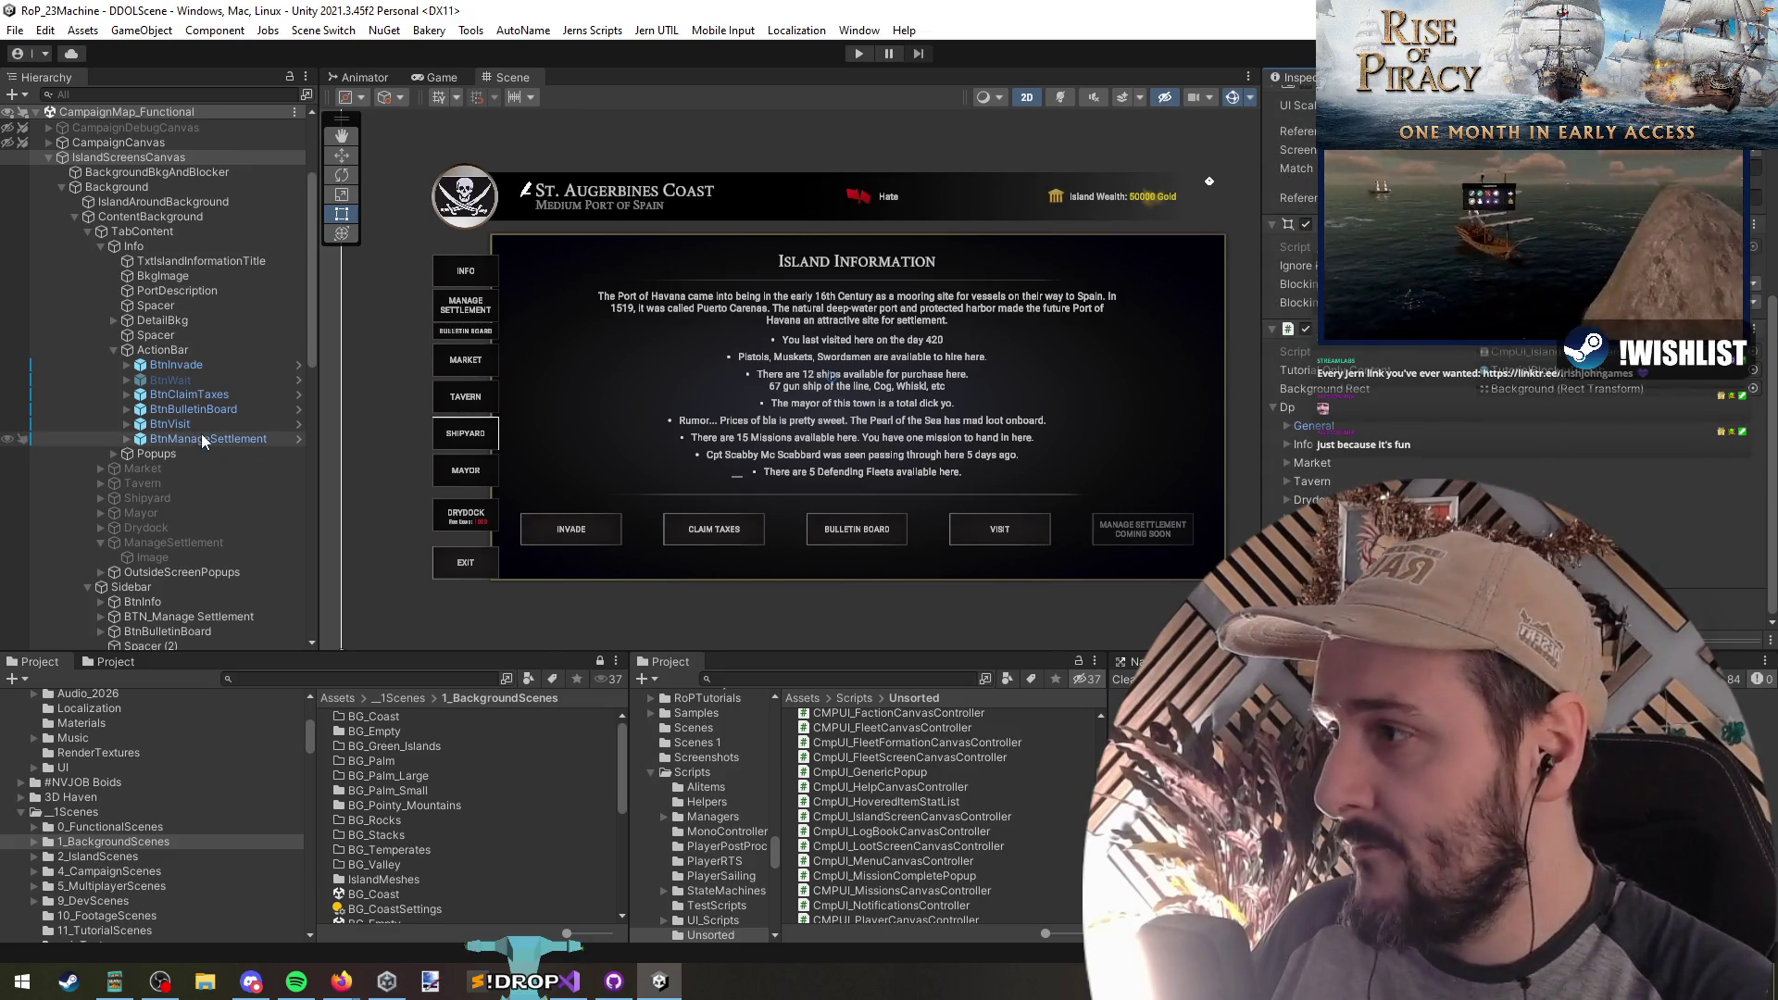
{"action": "key", "text": "alt+Tab"}
{"action": "key", "text": "ctrl+Tab"}
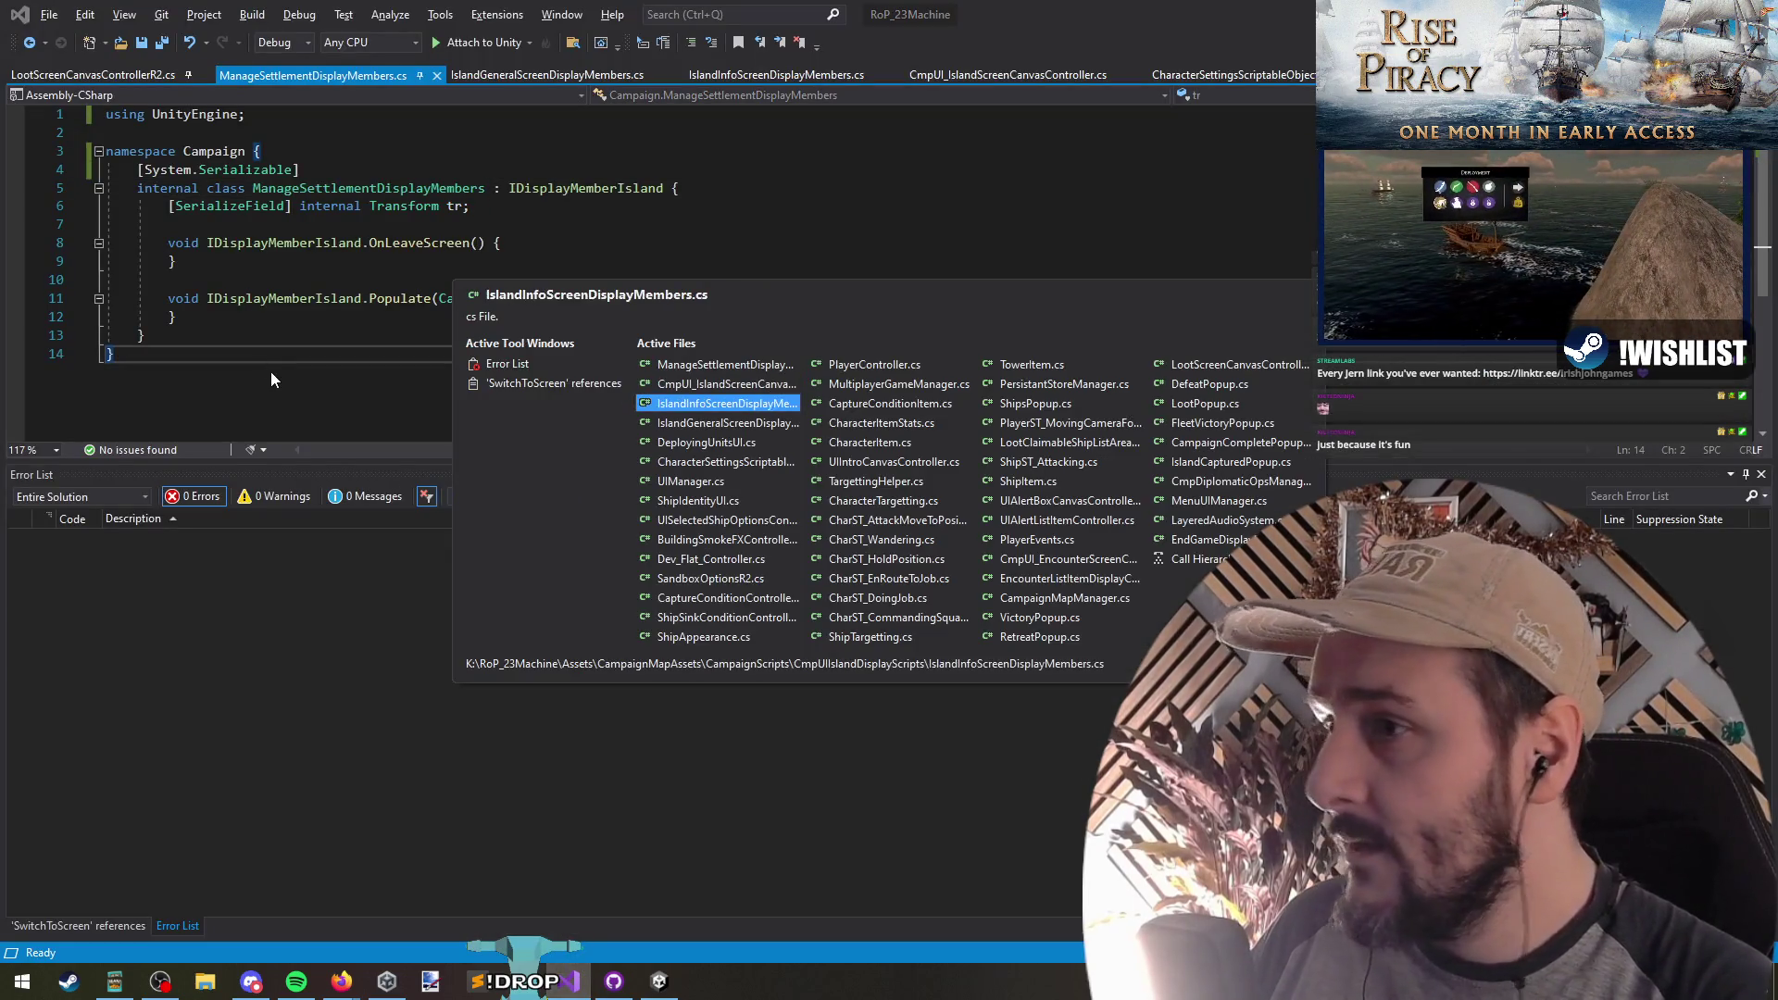
Step: Find all three BtnMainBulletinBoard references in IslandGeneralScreenDisplayMembers.cs and review each, including OnClick_BulletinBoard
{"action": "key", "text": "ctrl+Tab"}
{"action": "key", "text": "ctrl+Tab"}
{"action": "key", "text": "ctrl+Tab"}
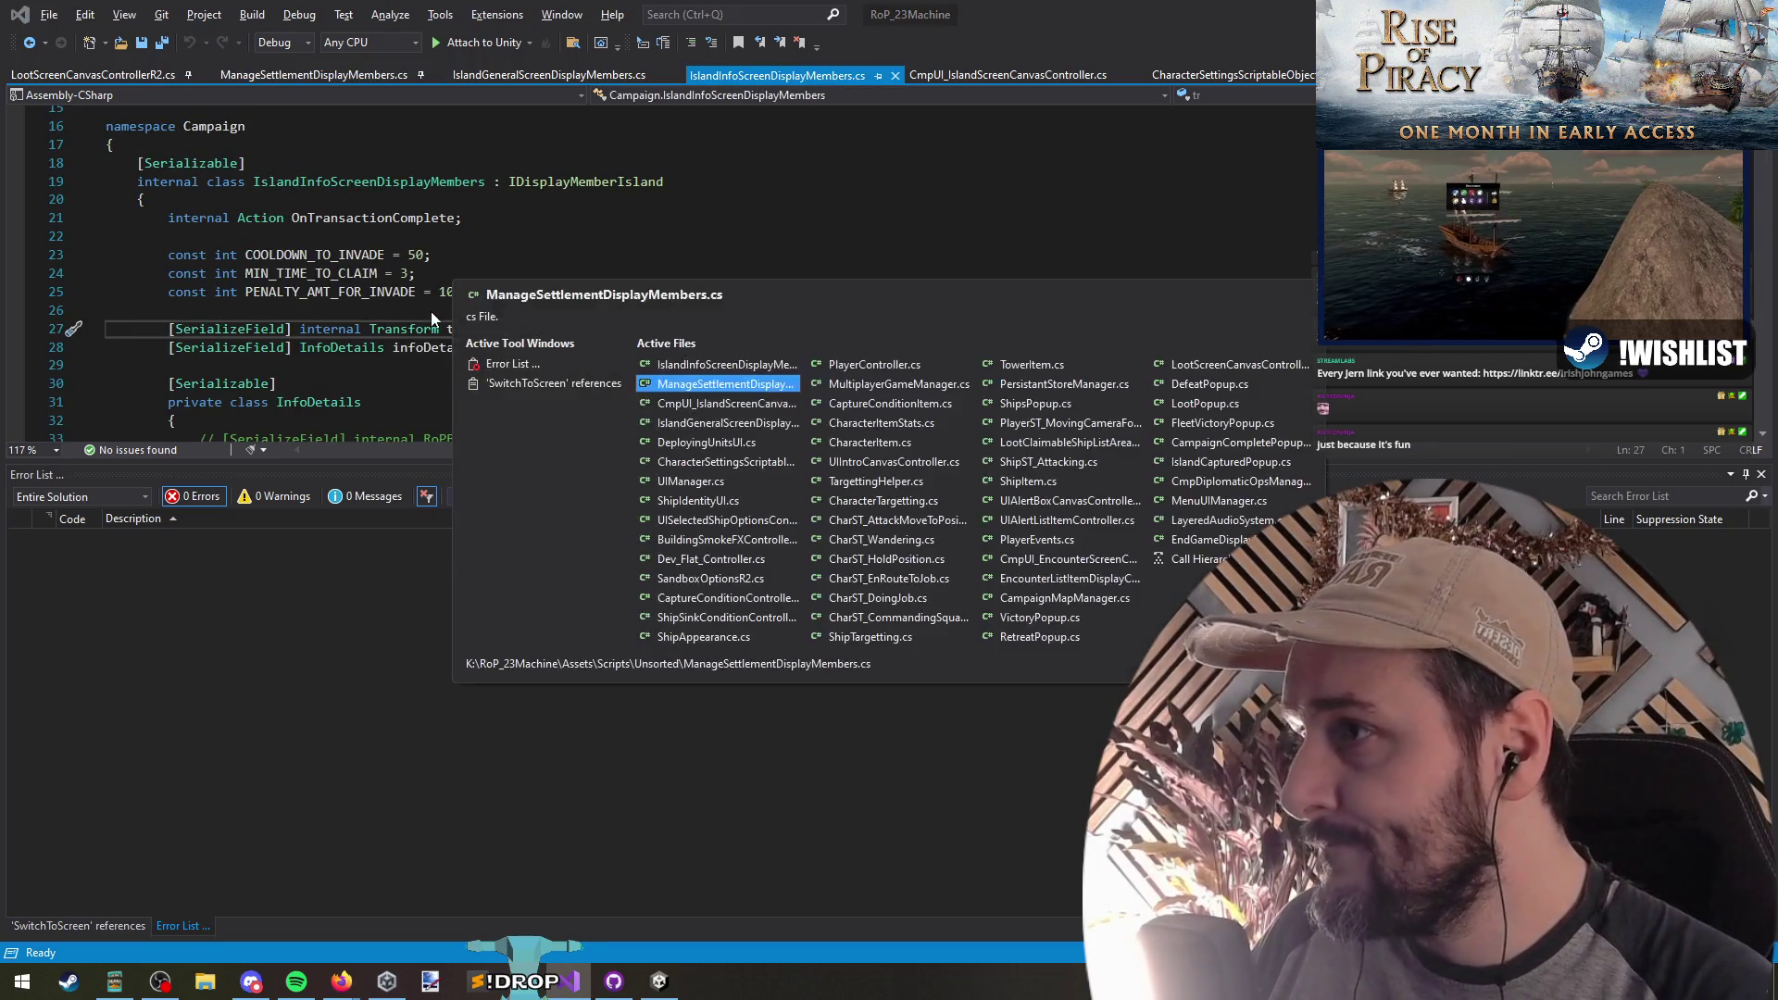
{"action": "left_click", "coordinate": [456, 274]}
{"action": "right_click", "coordinate": [459, 277]}
{"action": "left_click", "coordinate": [556, 461]}
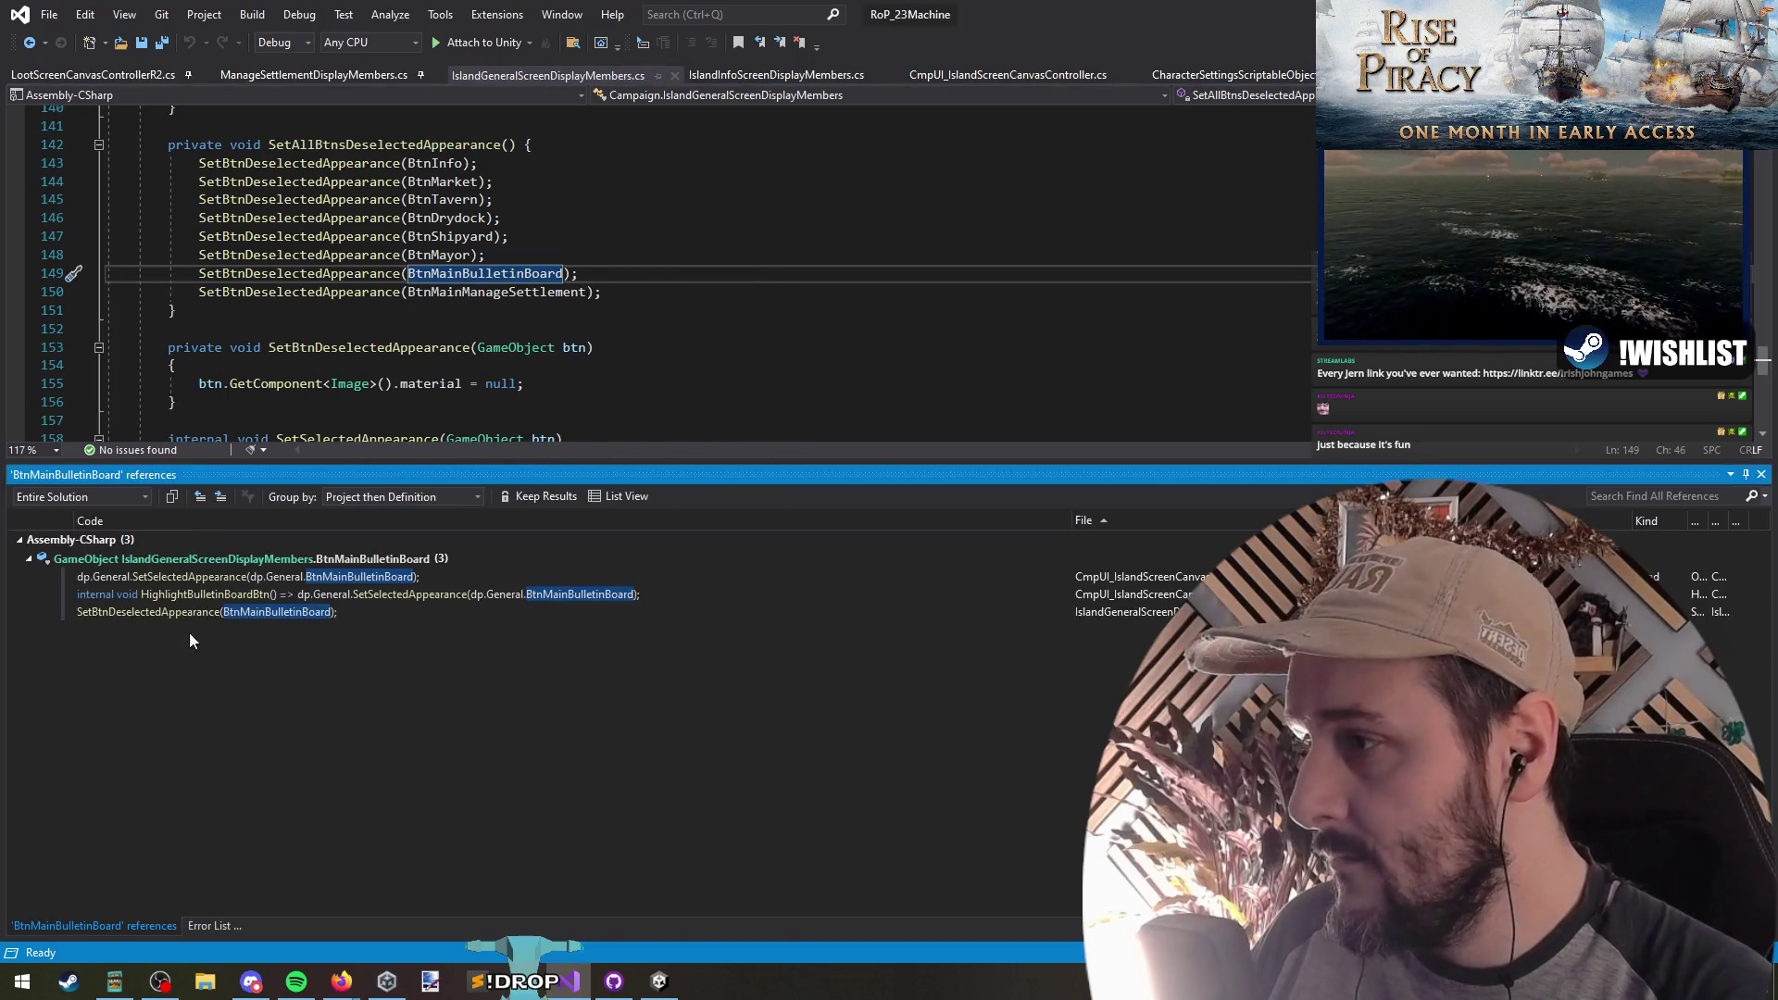
{"action": "double_click", "coordinate": [245, 599]}
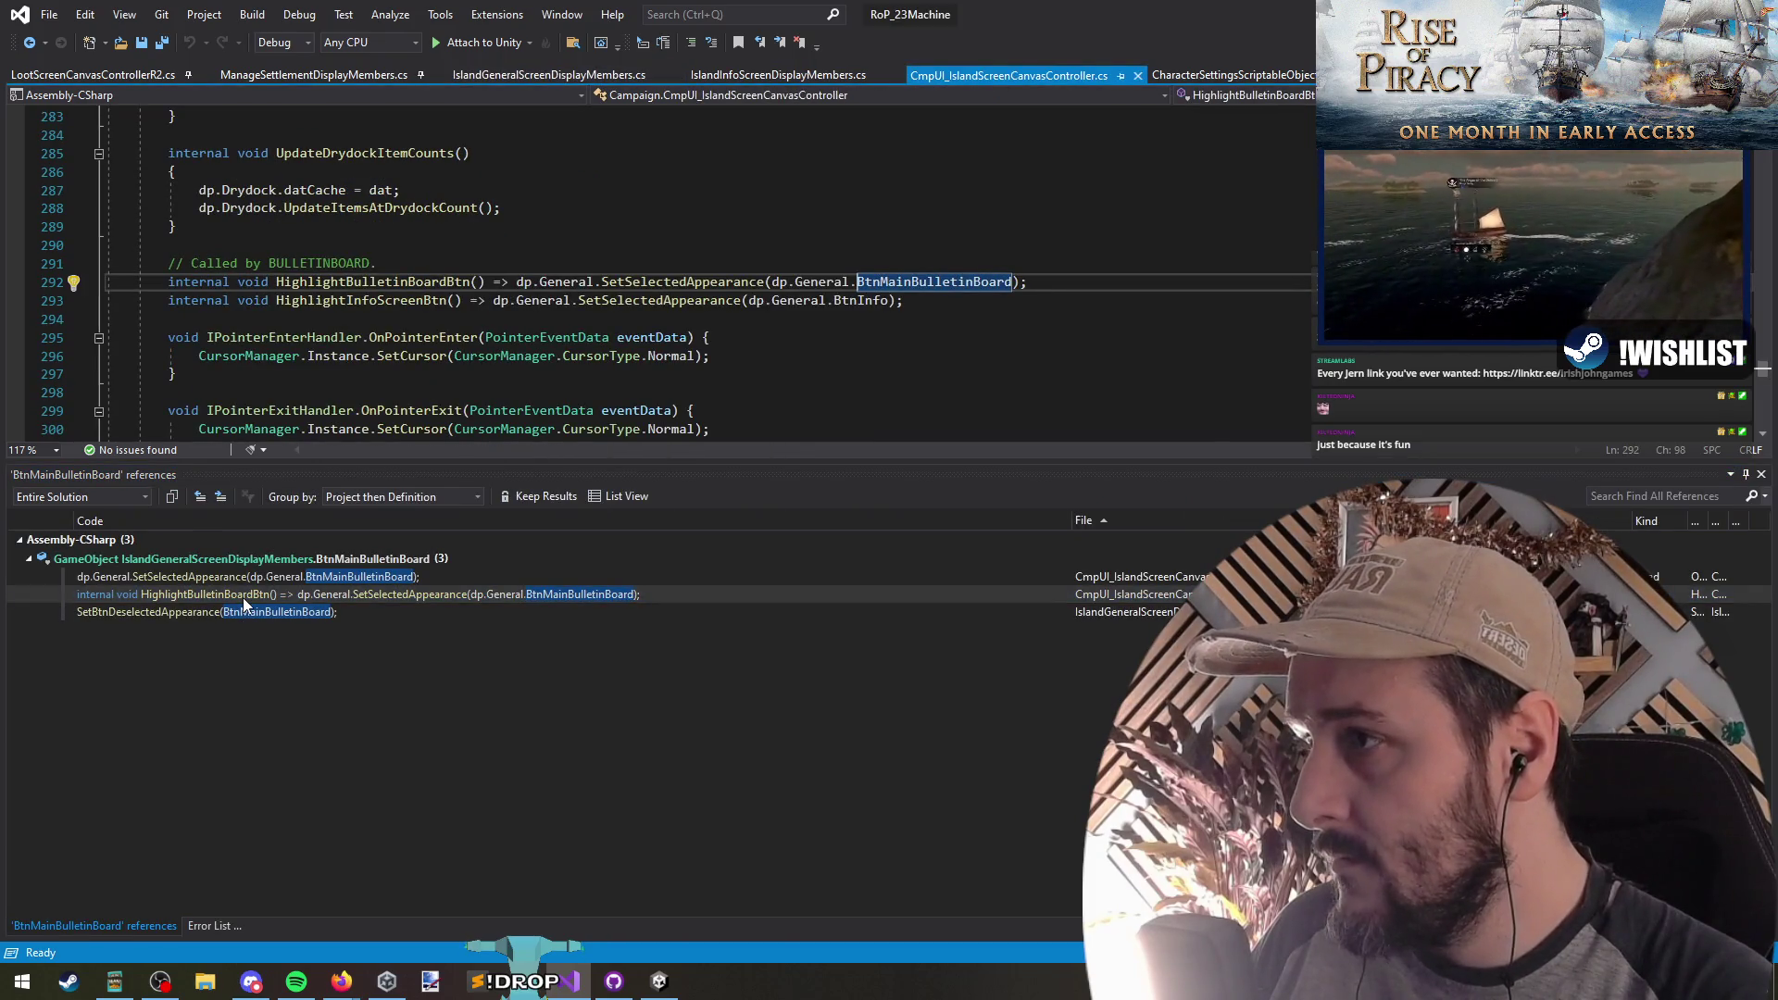
{"action": "double_click", "coordinate": [250, 608]}
{"action": "double_click", "coordinate": [247, 576]}
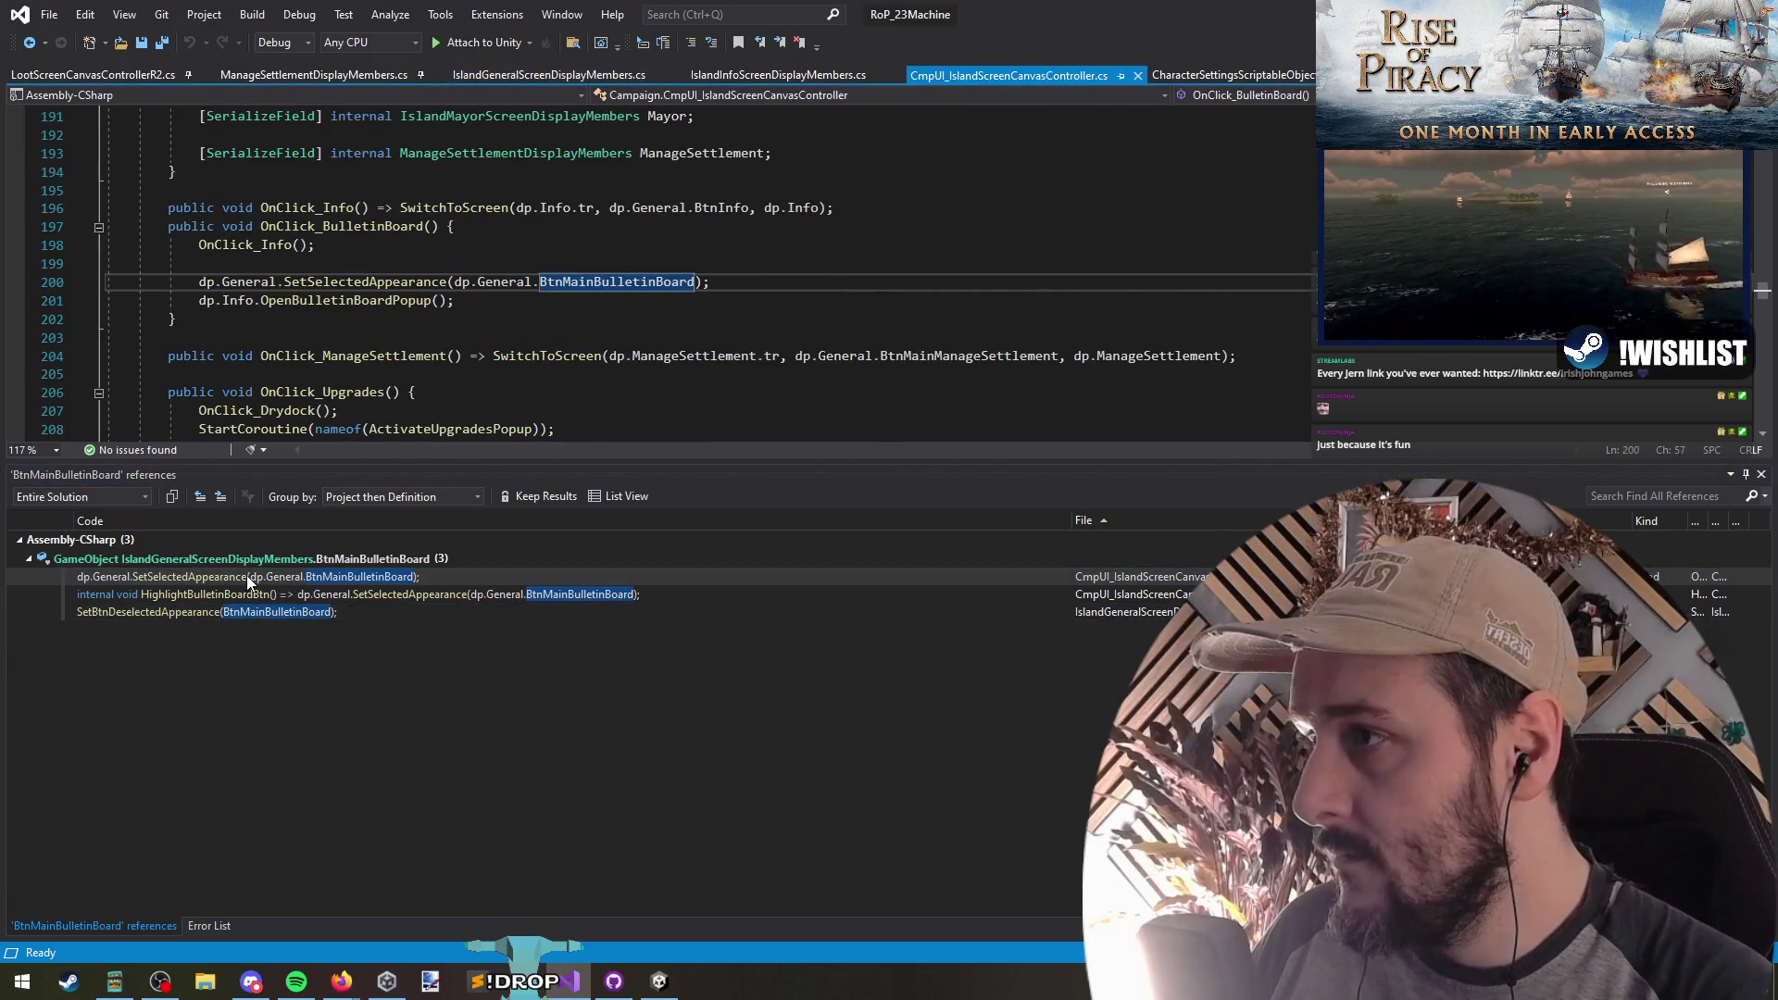
{"action": "left_click", "coordinate": [213, 263]}
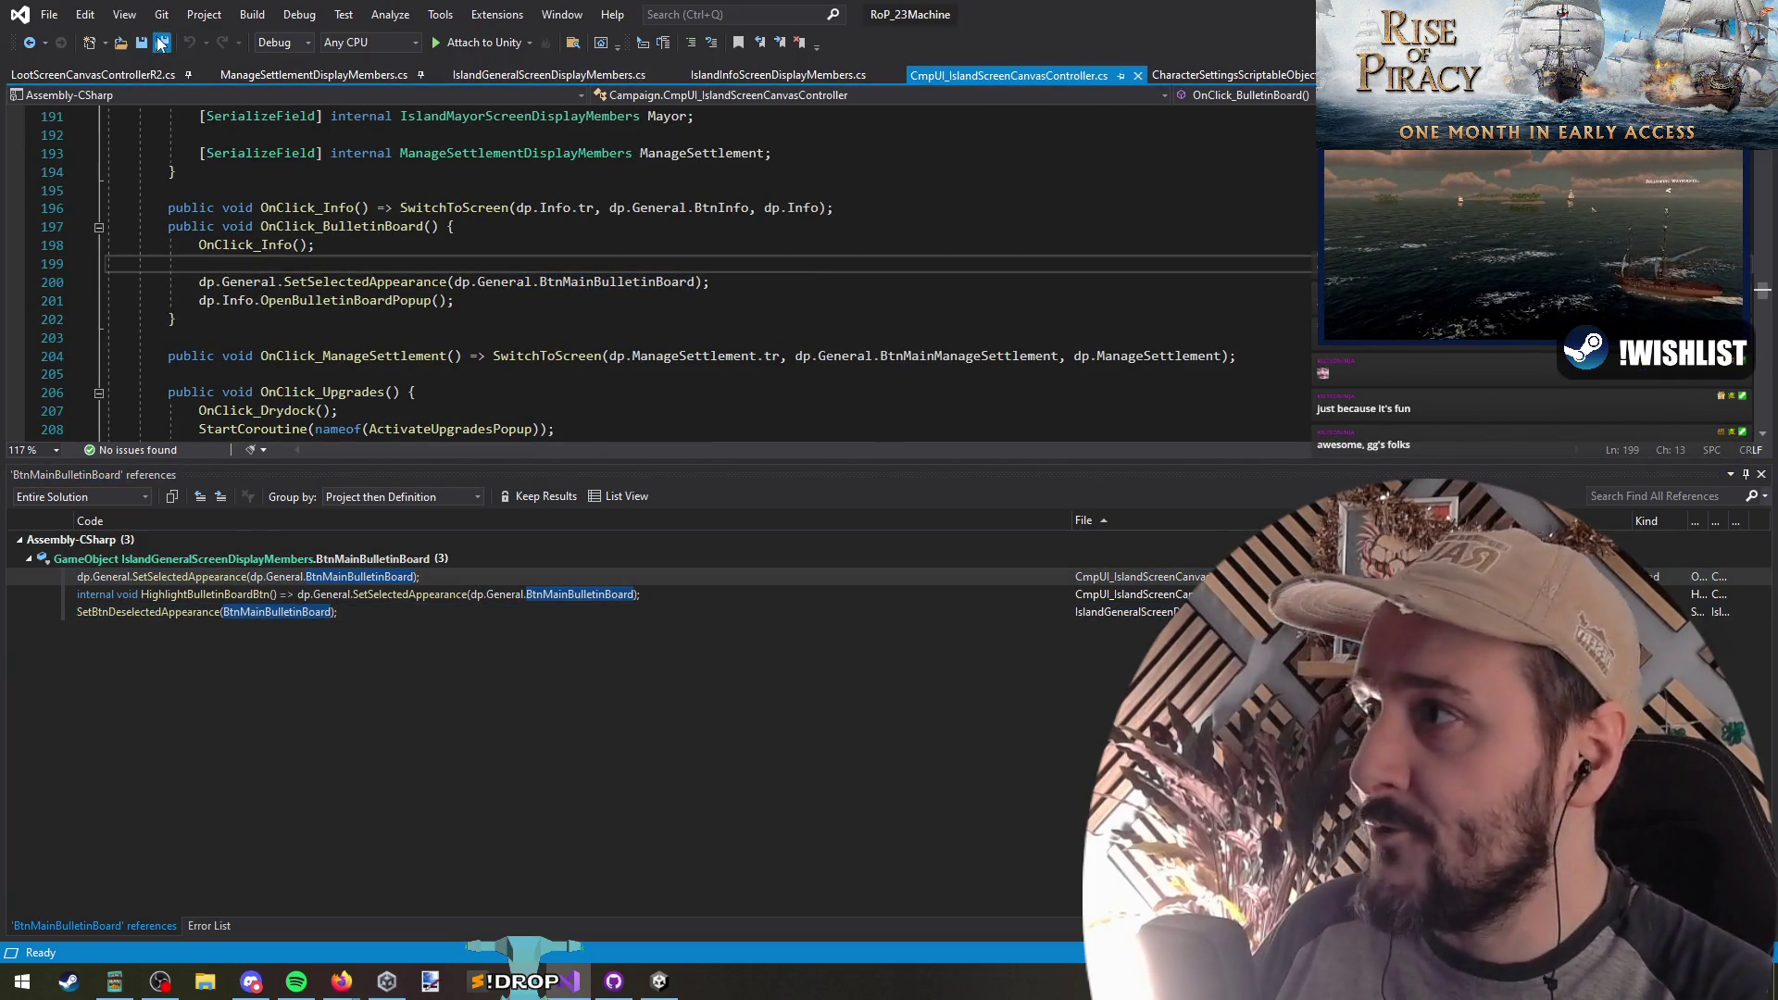
{"action": "key", "text": "alt+Tab"}
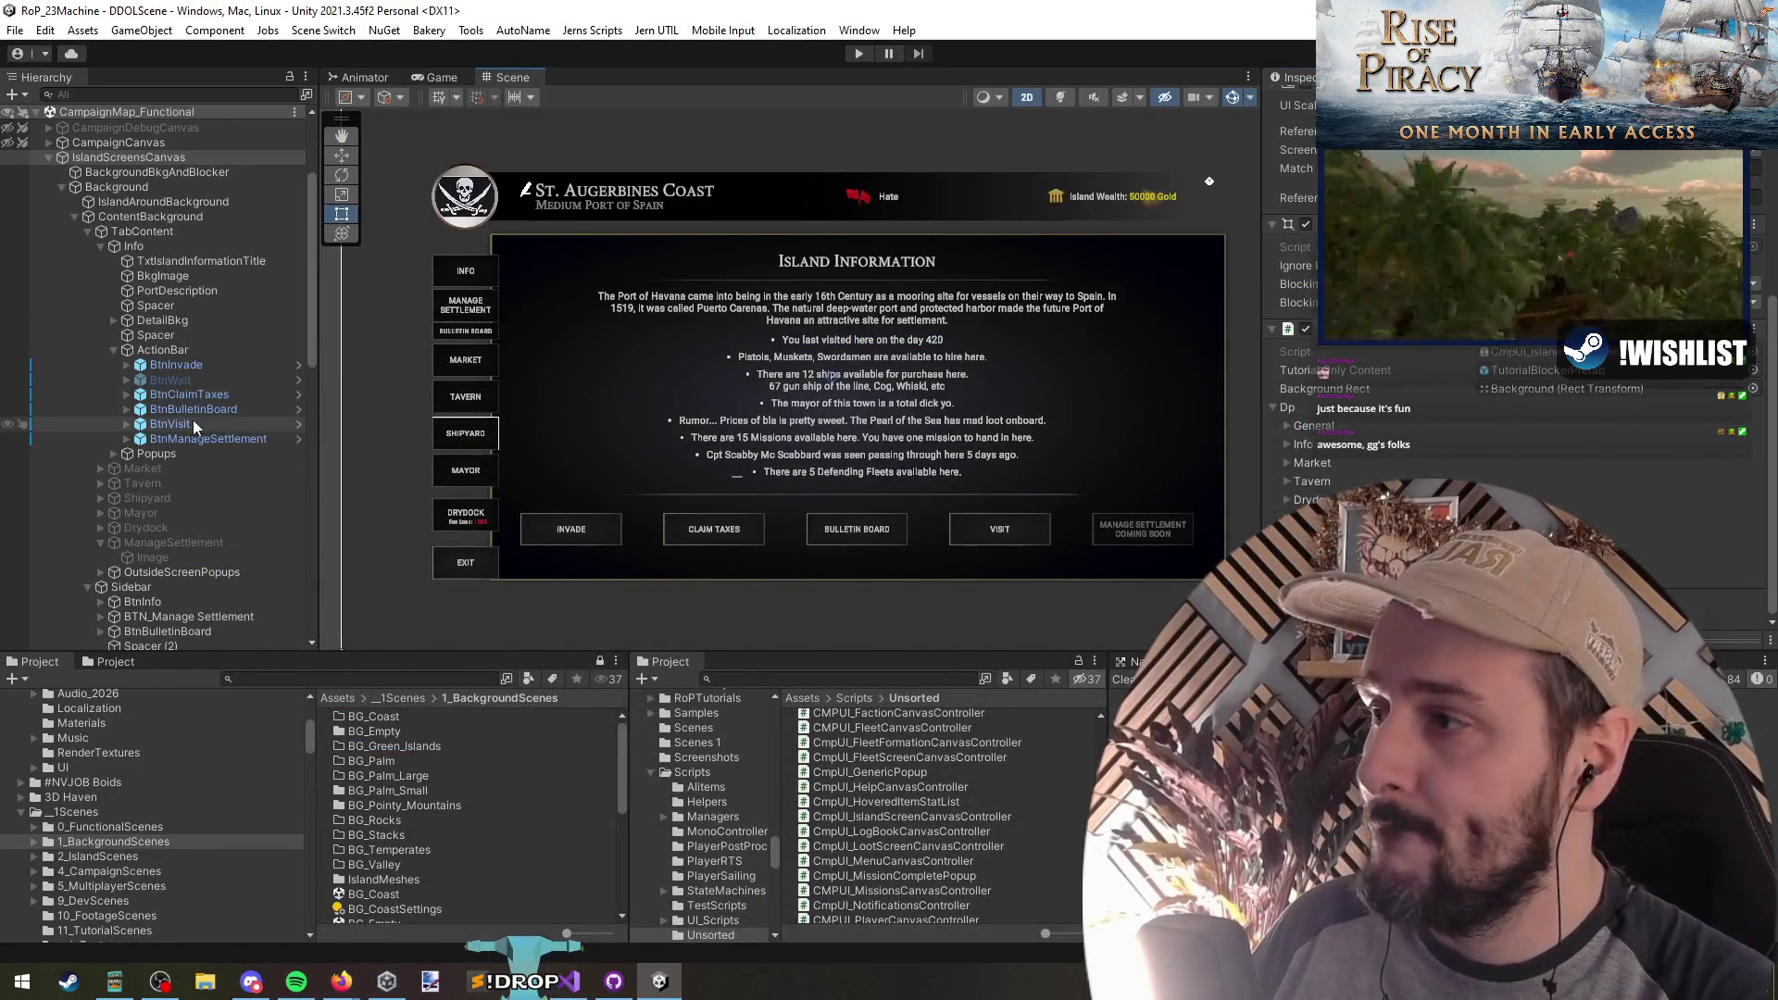
Step: Select BTN_Manage Settlement through the IslandScreensCanvas hierarchy and Scene view, then return to Visual Studio
{"action": "left_click", "coordinate": [196, 426]}
{"action": "key", "text": "Left"}
{"action": "key", "text": "Left"}
{"action": "key", "text": "Left"}
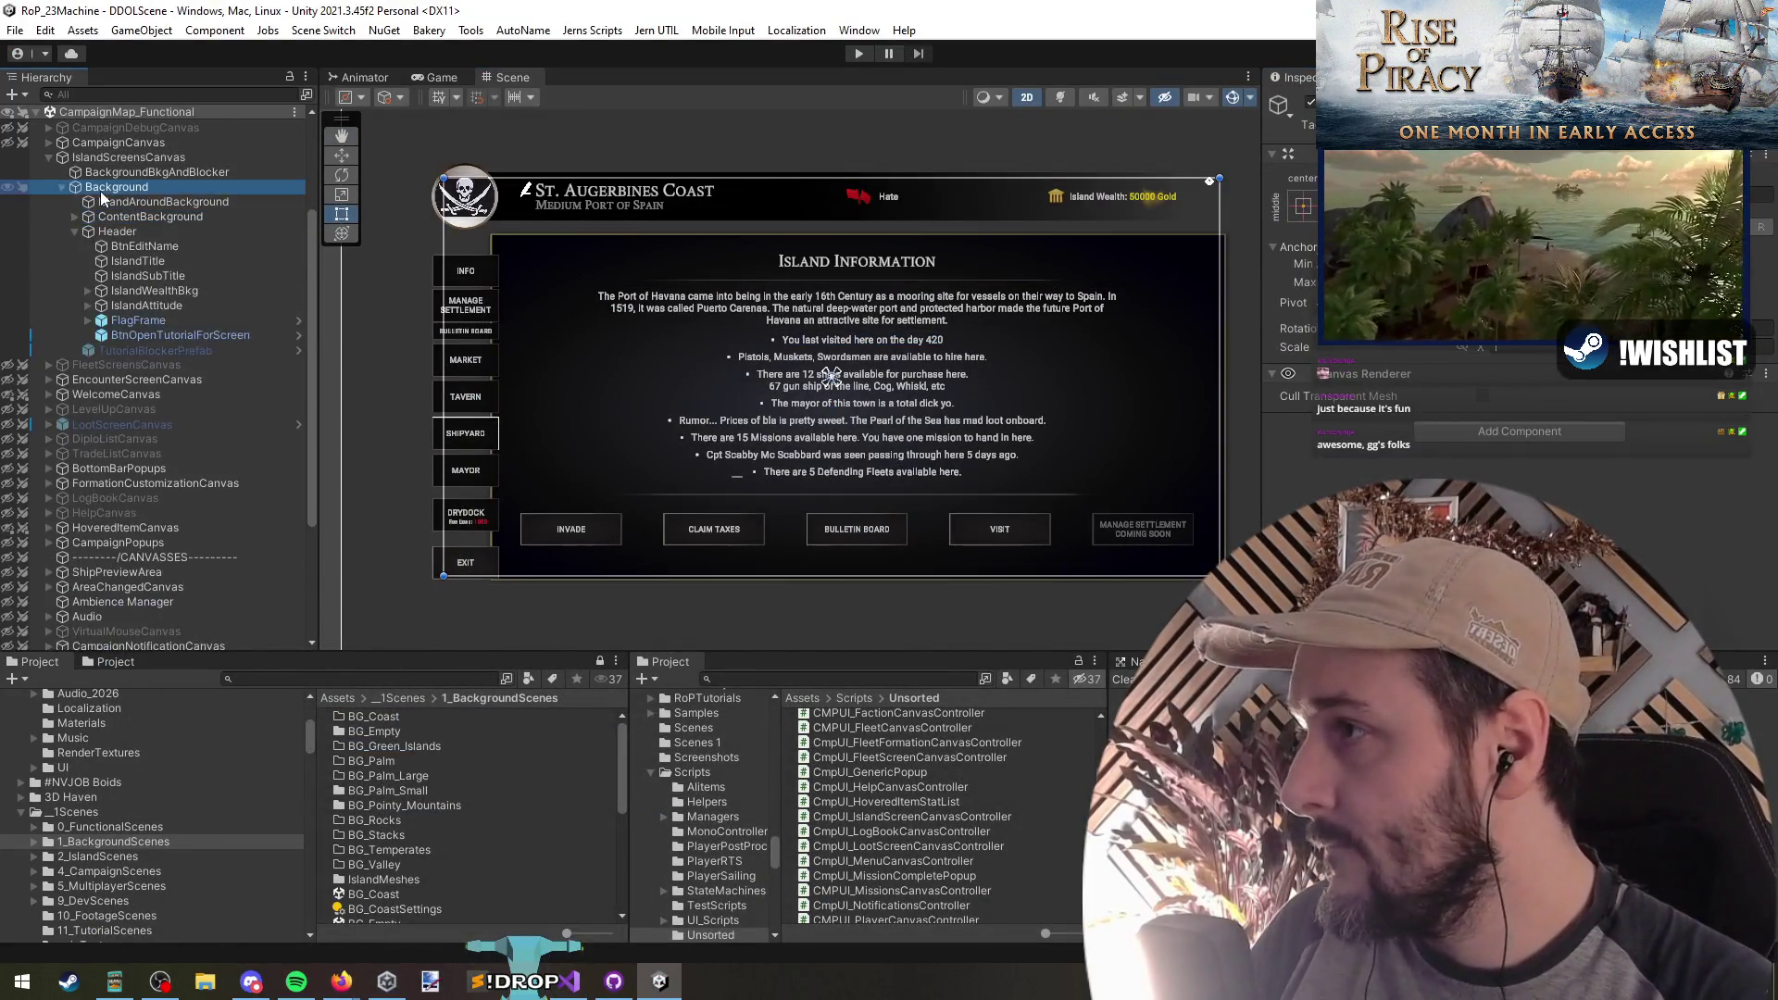
{"action": "key", "text": "Left"}
{"action": "key", "text": "Left"}
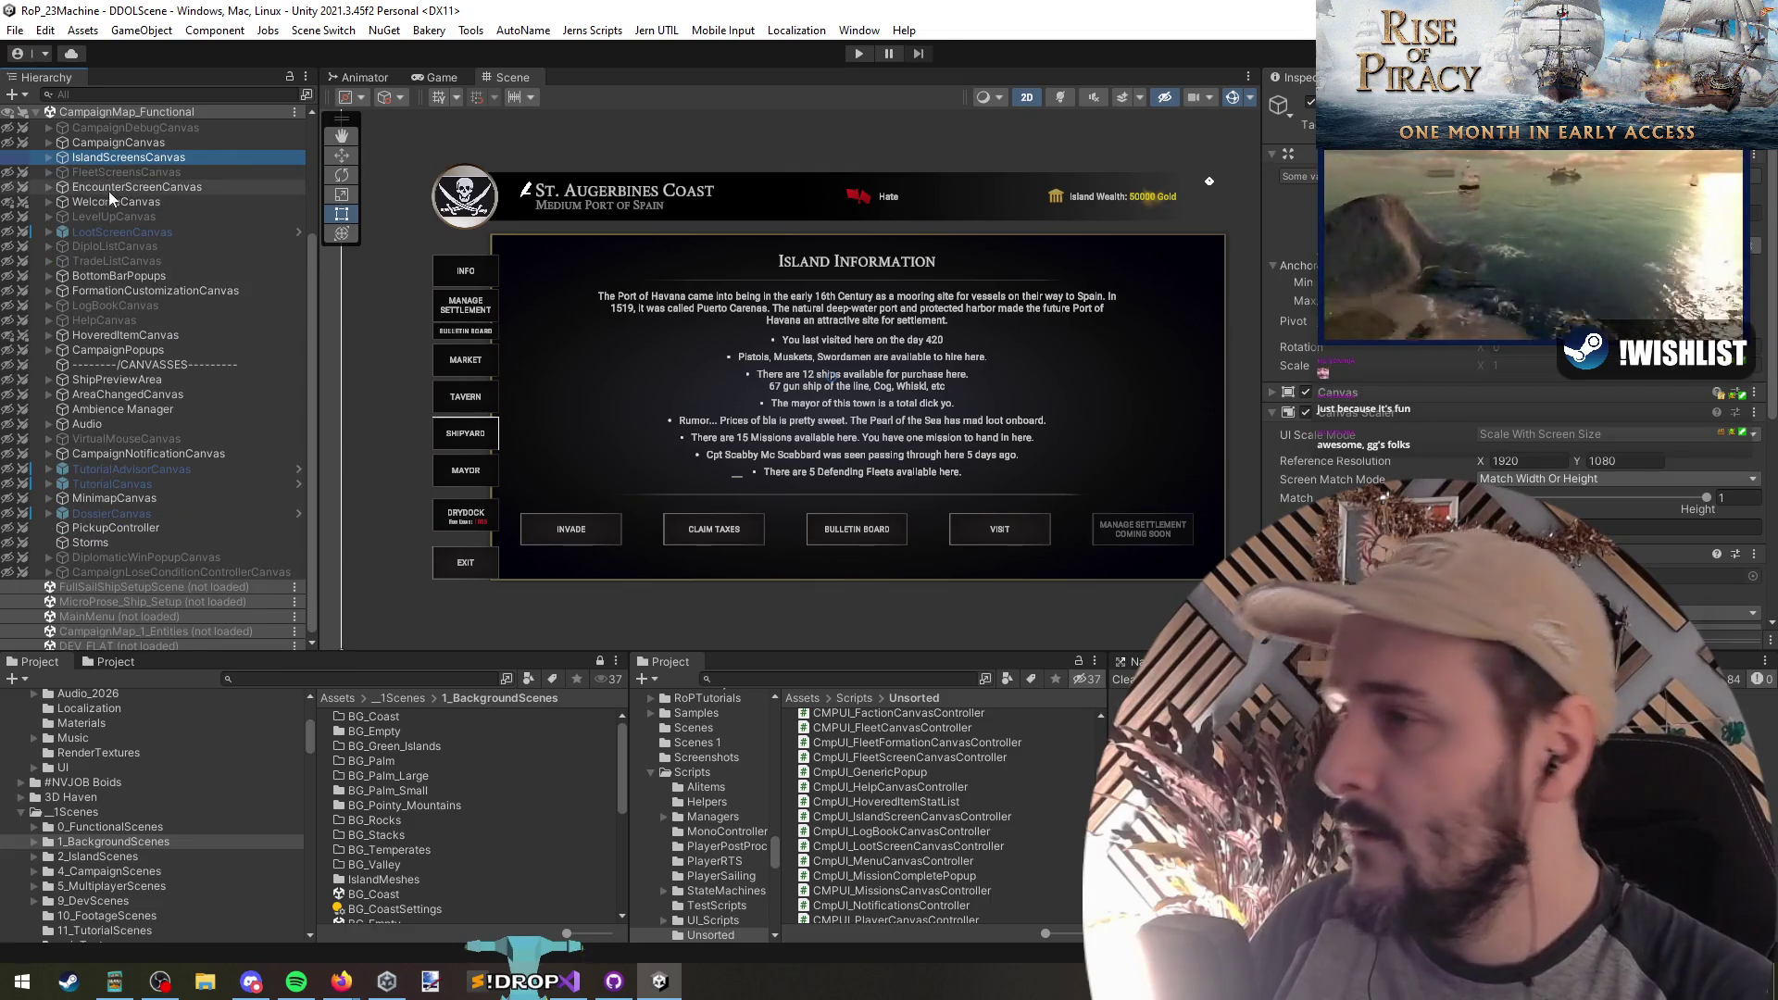
{"action": "key", "text": "Left"}
{"action": "key", "text": "Right"}
{"action": "key", "text": "Down"}
{"action": "key", "text": "Down"}
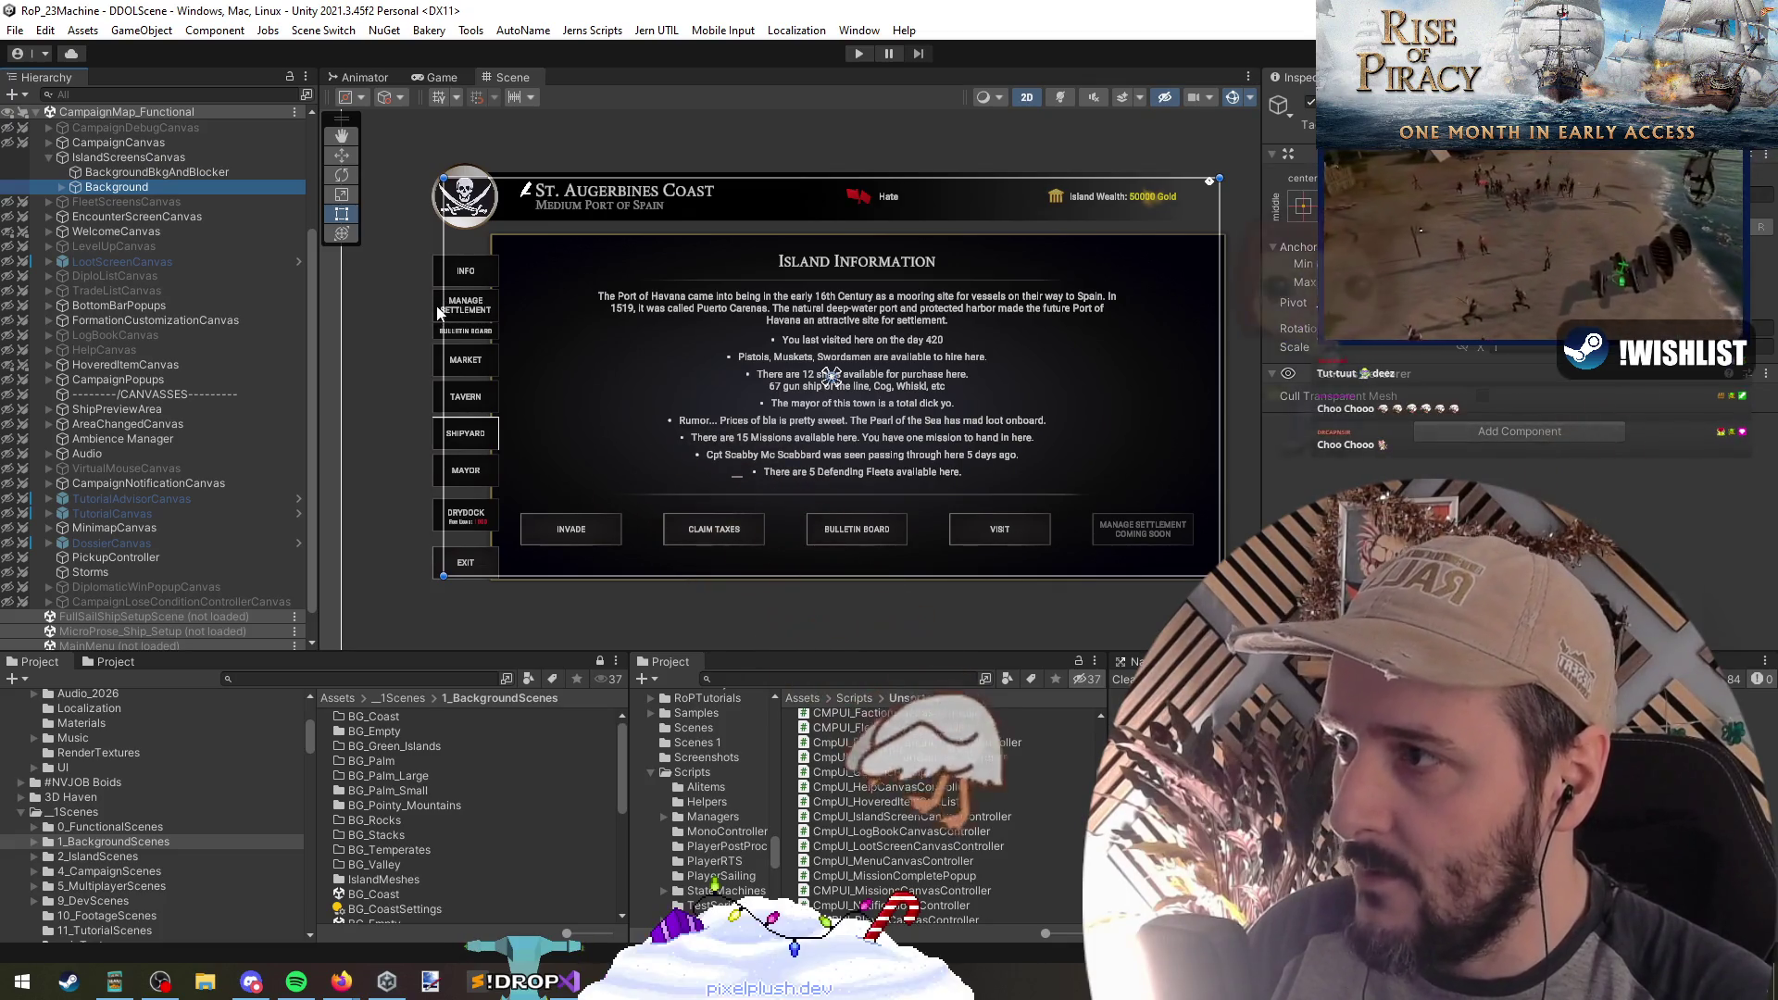
{"action": "left_click", "coordinate": [437, 311]}
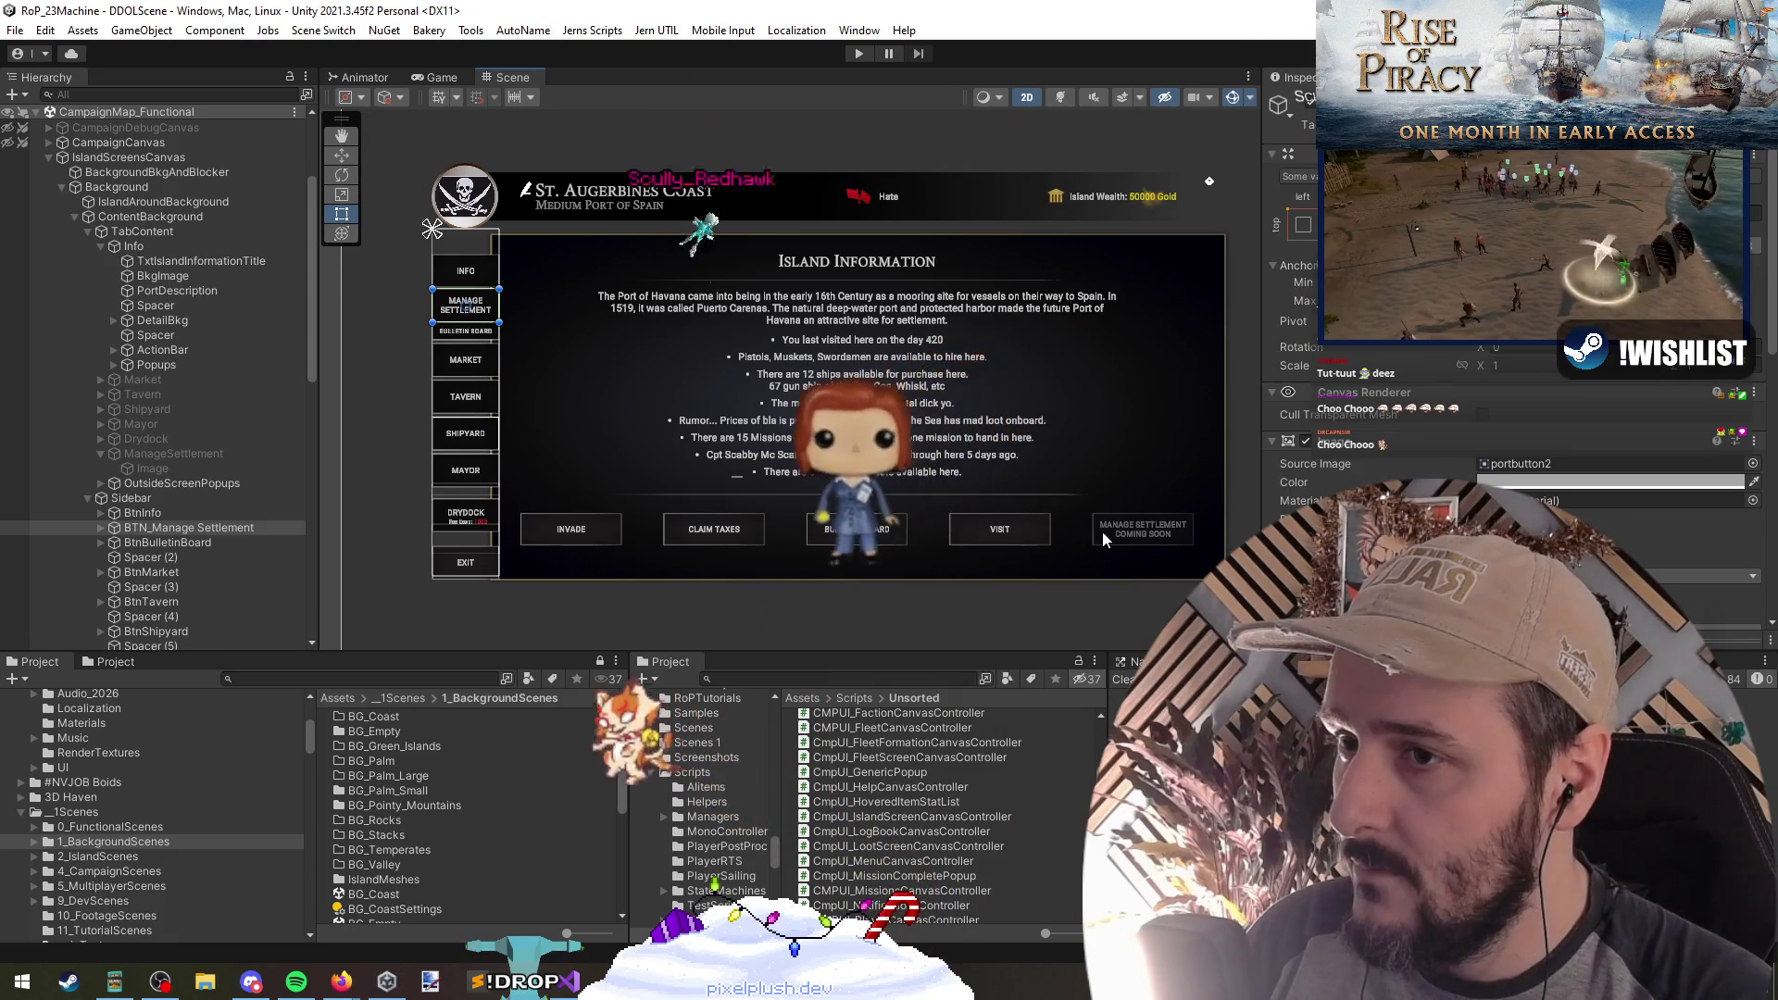
{"action": "left_click", "coordinate": [474, 299]}
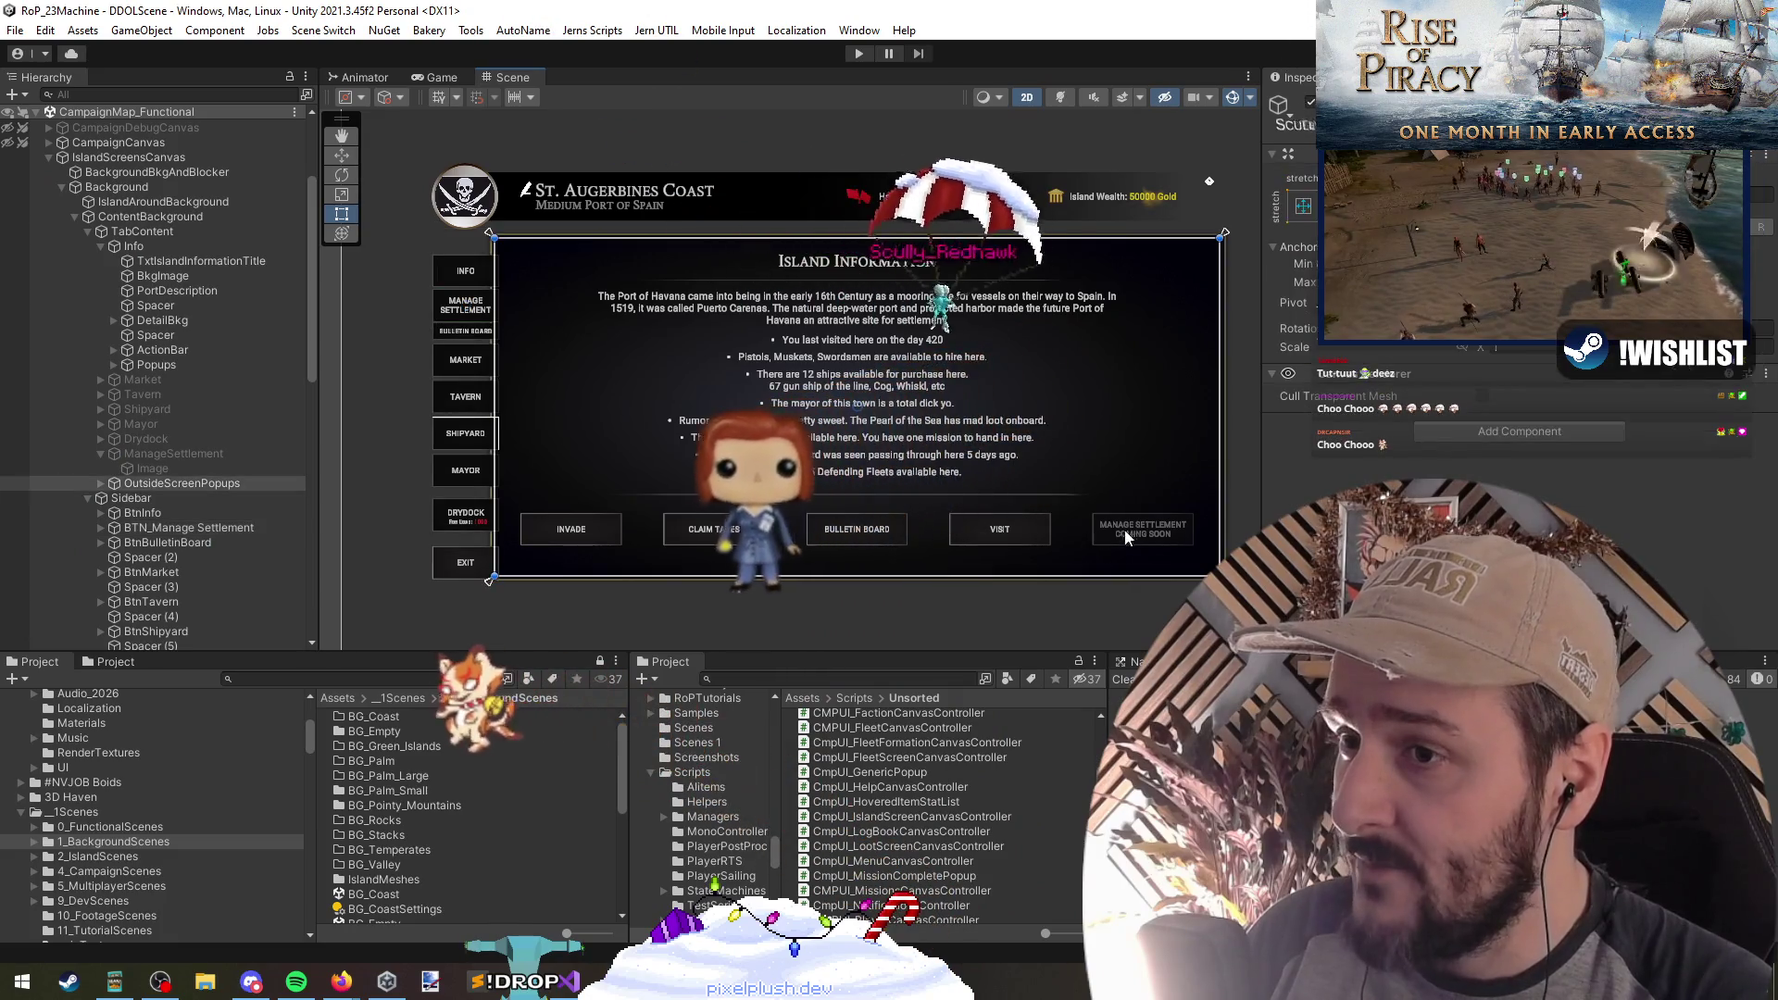
{"action": "left_click", "coordinate": [212, 528]}
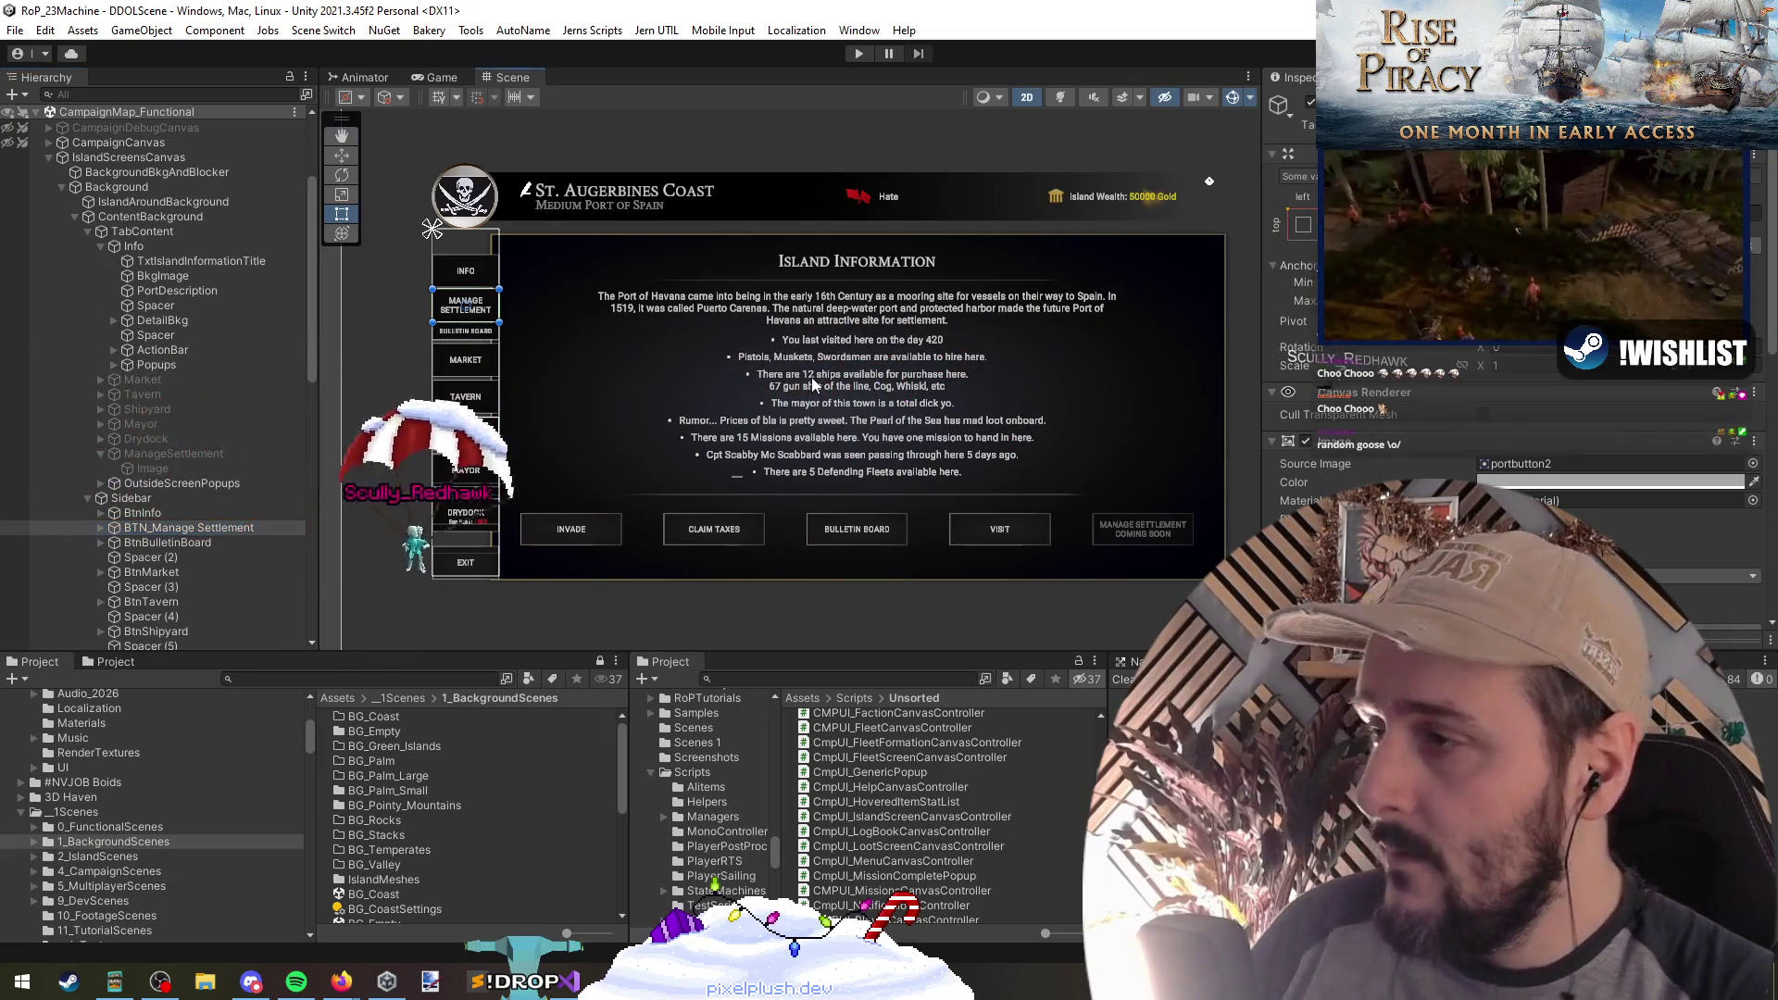
{"action": "key", "text": "alt+Tab"}
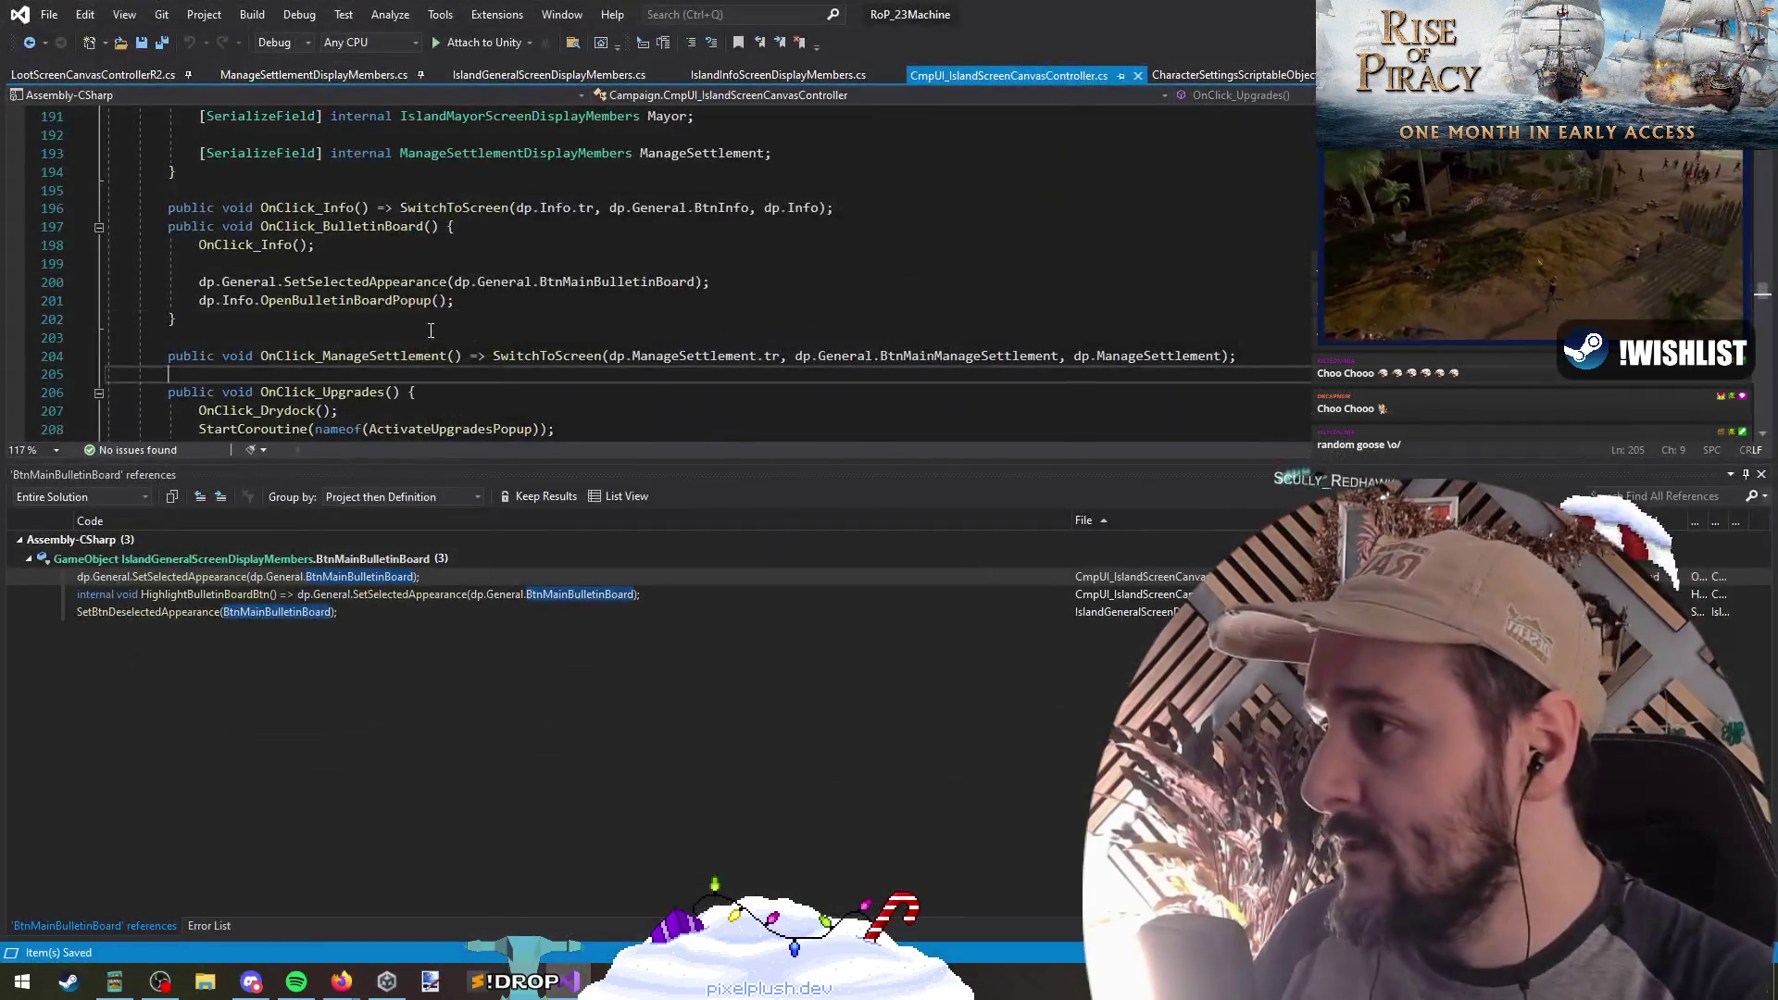
Step: Search the controller script for 'onenable' to reach the OnEnable method
{"action": "key", "text": "Up"}
{"action": "left_click", "coordinate": [351, 208]}
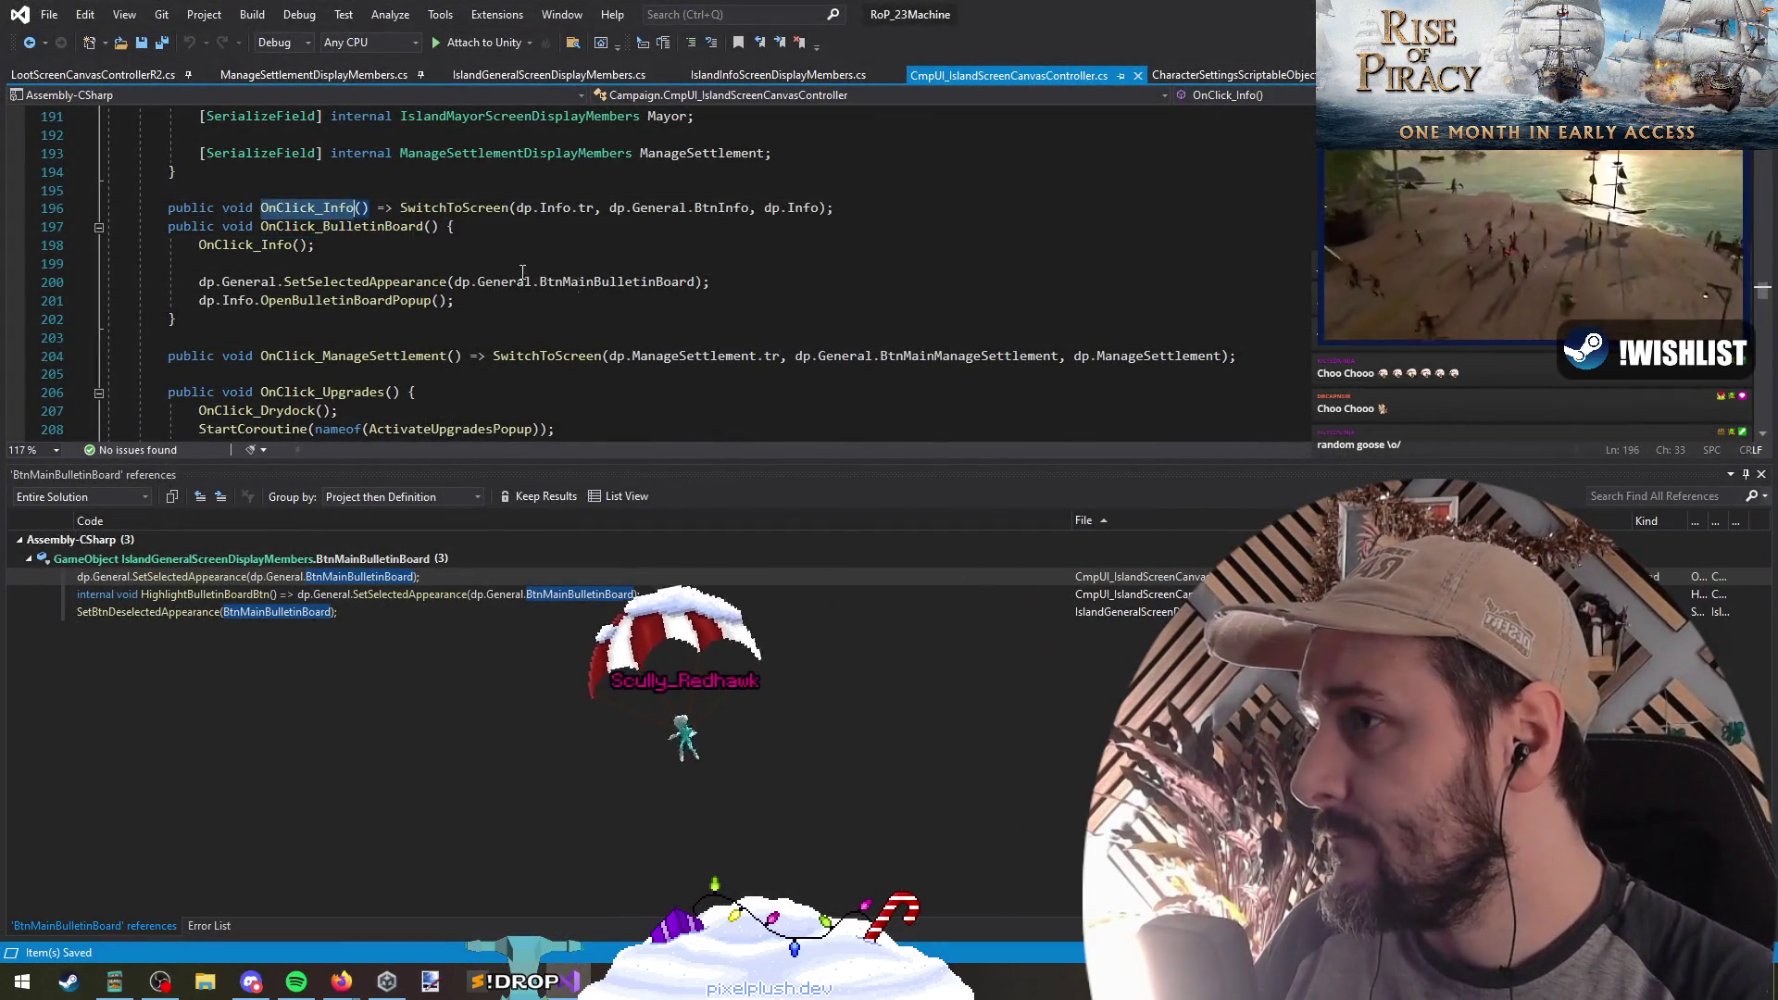
{"action": "scroll", "coordinate": [488, 279], "scroll_direction": "up", "scroll_amount": 10}
{"action": "key", "text": "F3"}
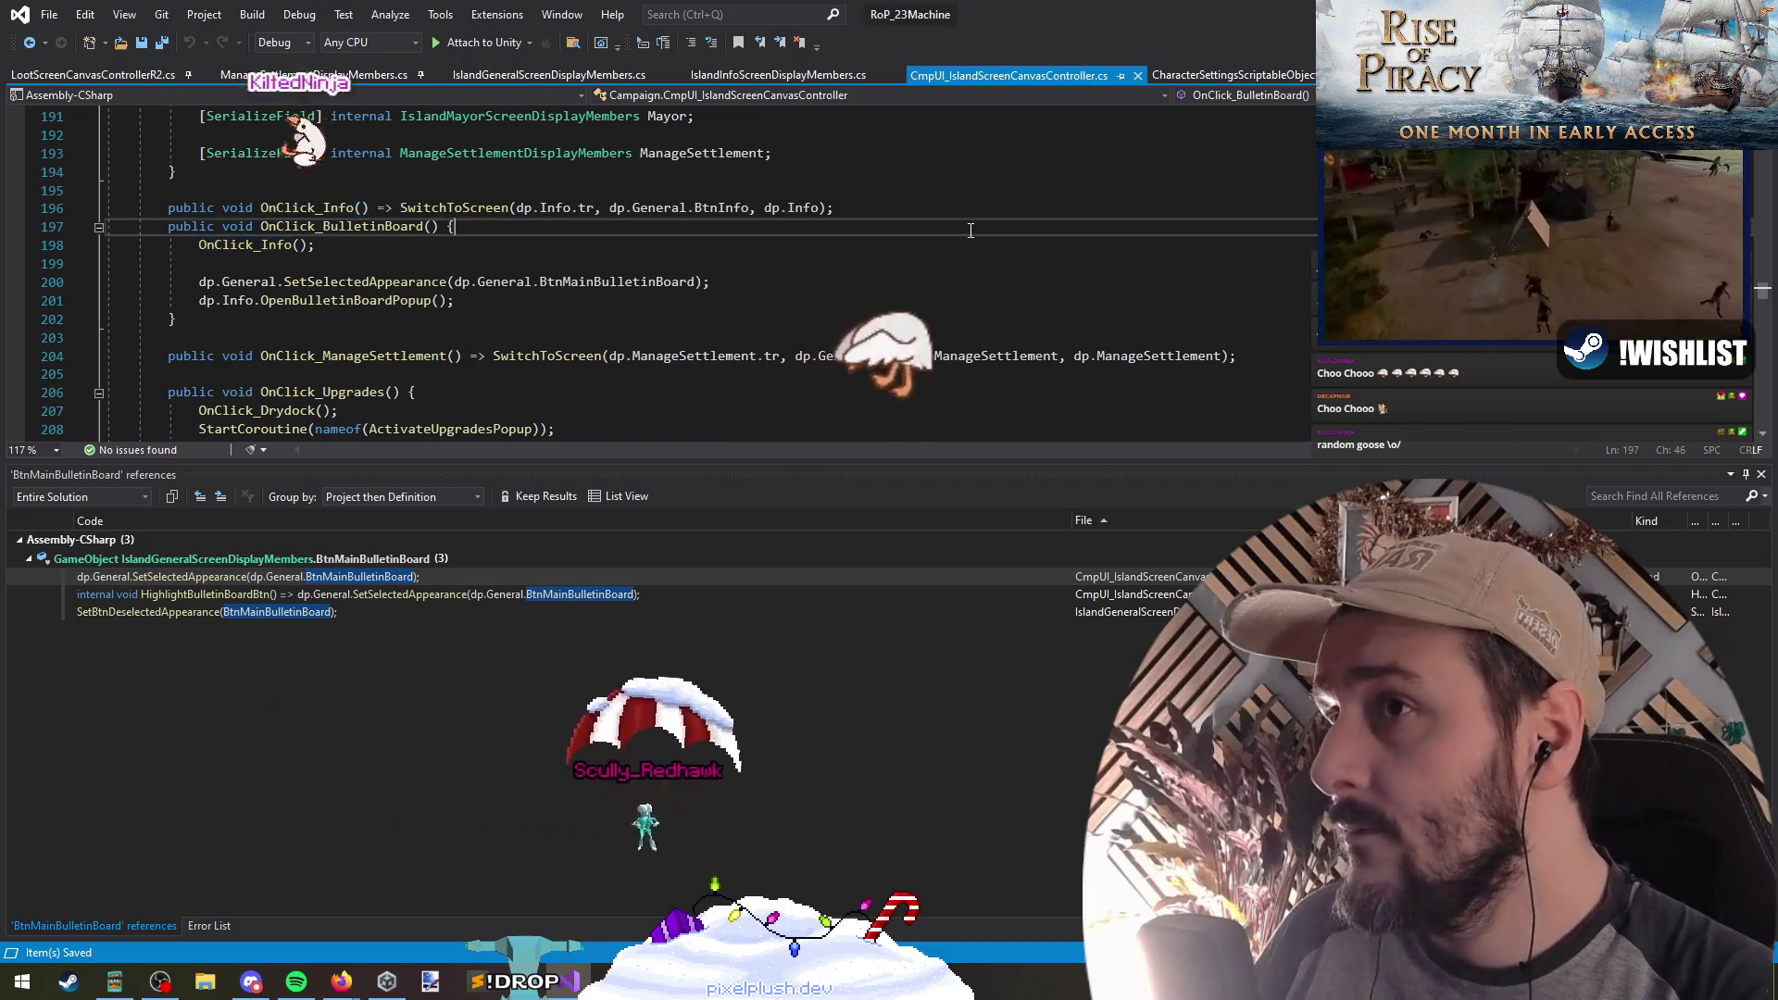
{"action": "key", "text": "F3"}
{"action": "type", "text": "onenable"}
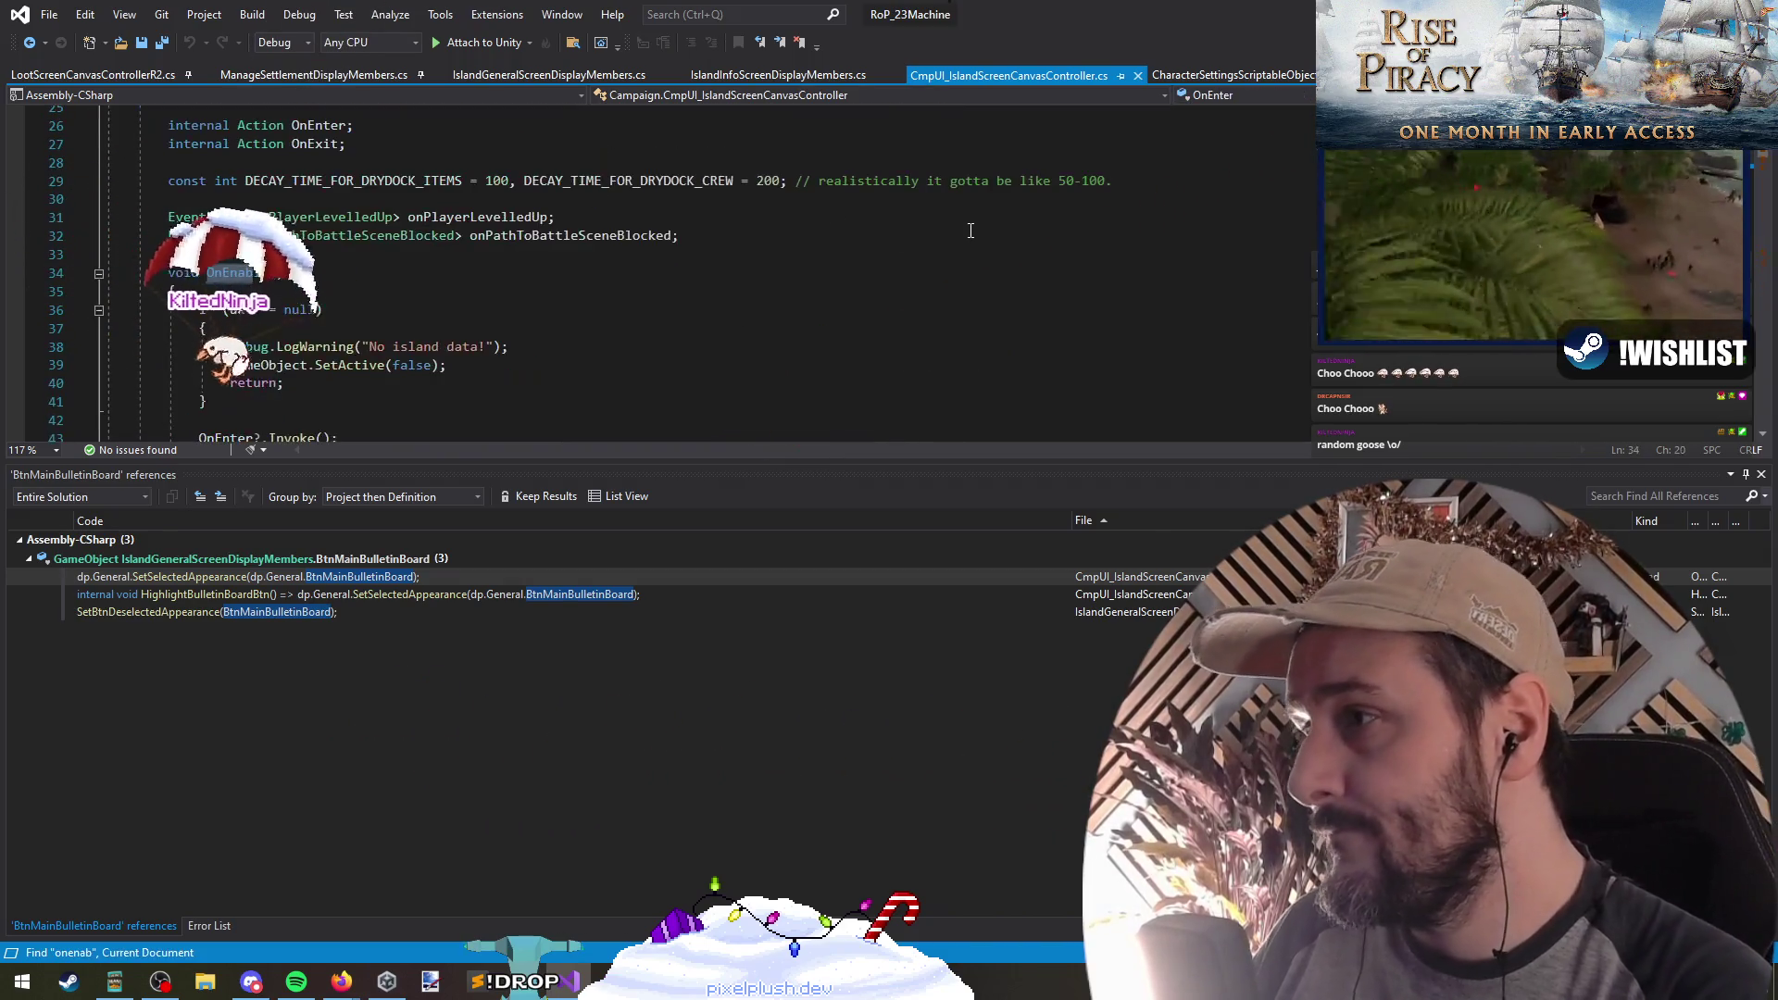
{"action": "key", "text": "F3"}
{"action": "key", "text": "Up"}
Step: Open new blank lines right after dp.General.Populate(dat) in OnEnable
{"action": "scroll", "coordinate": [312, 245], "scroll_direction": "up", "scroll_amount": 4}
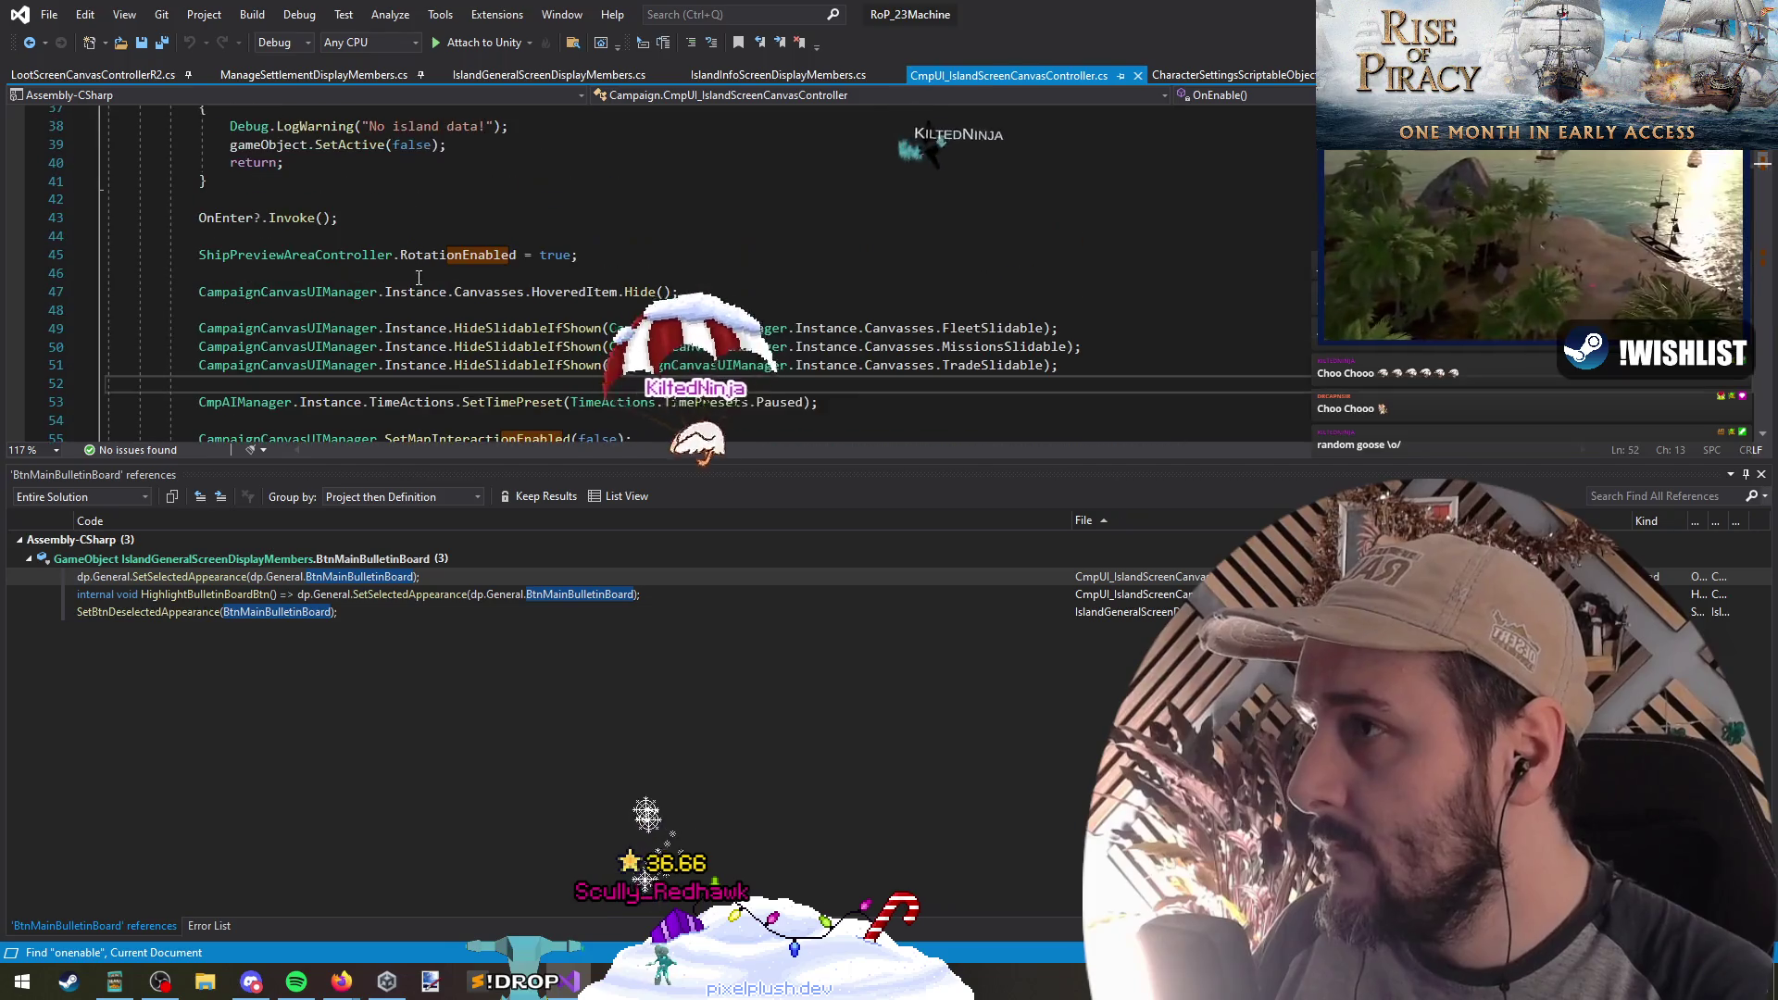
{"action": "scroll", "coordinate": [305, 250], "scroll_direction": "down", "scroll_amount": 8}
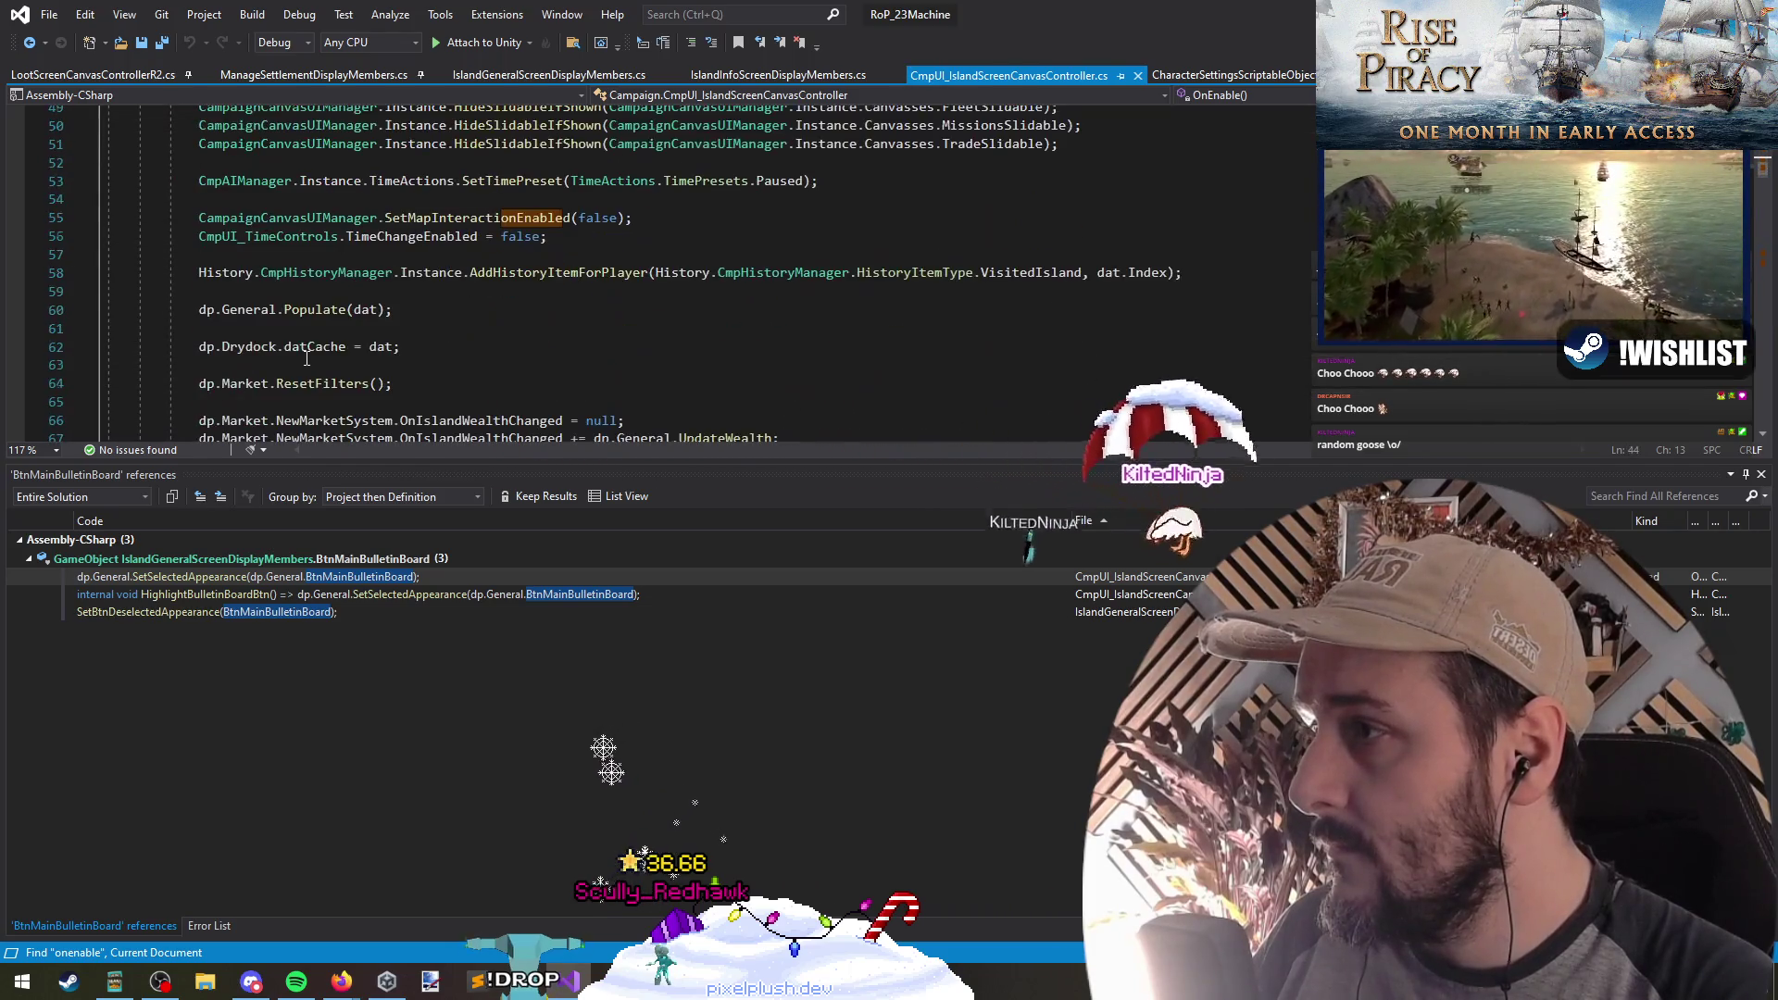
{"action": "scroll", "coordinate": [306, 278], "scroll_direction": "down", "scroll_amount": 4}
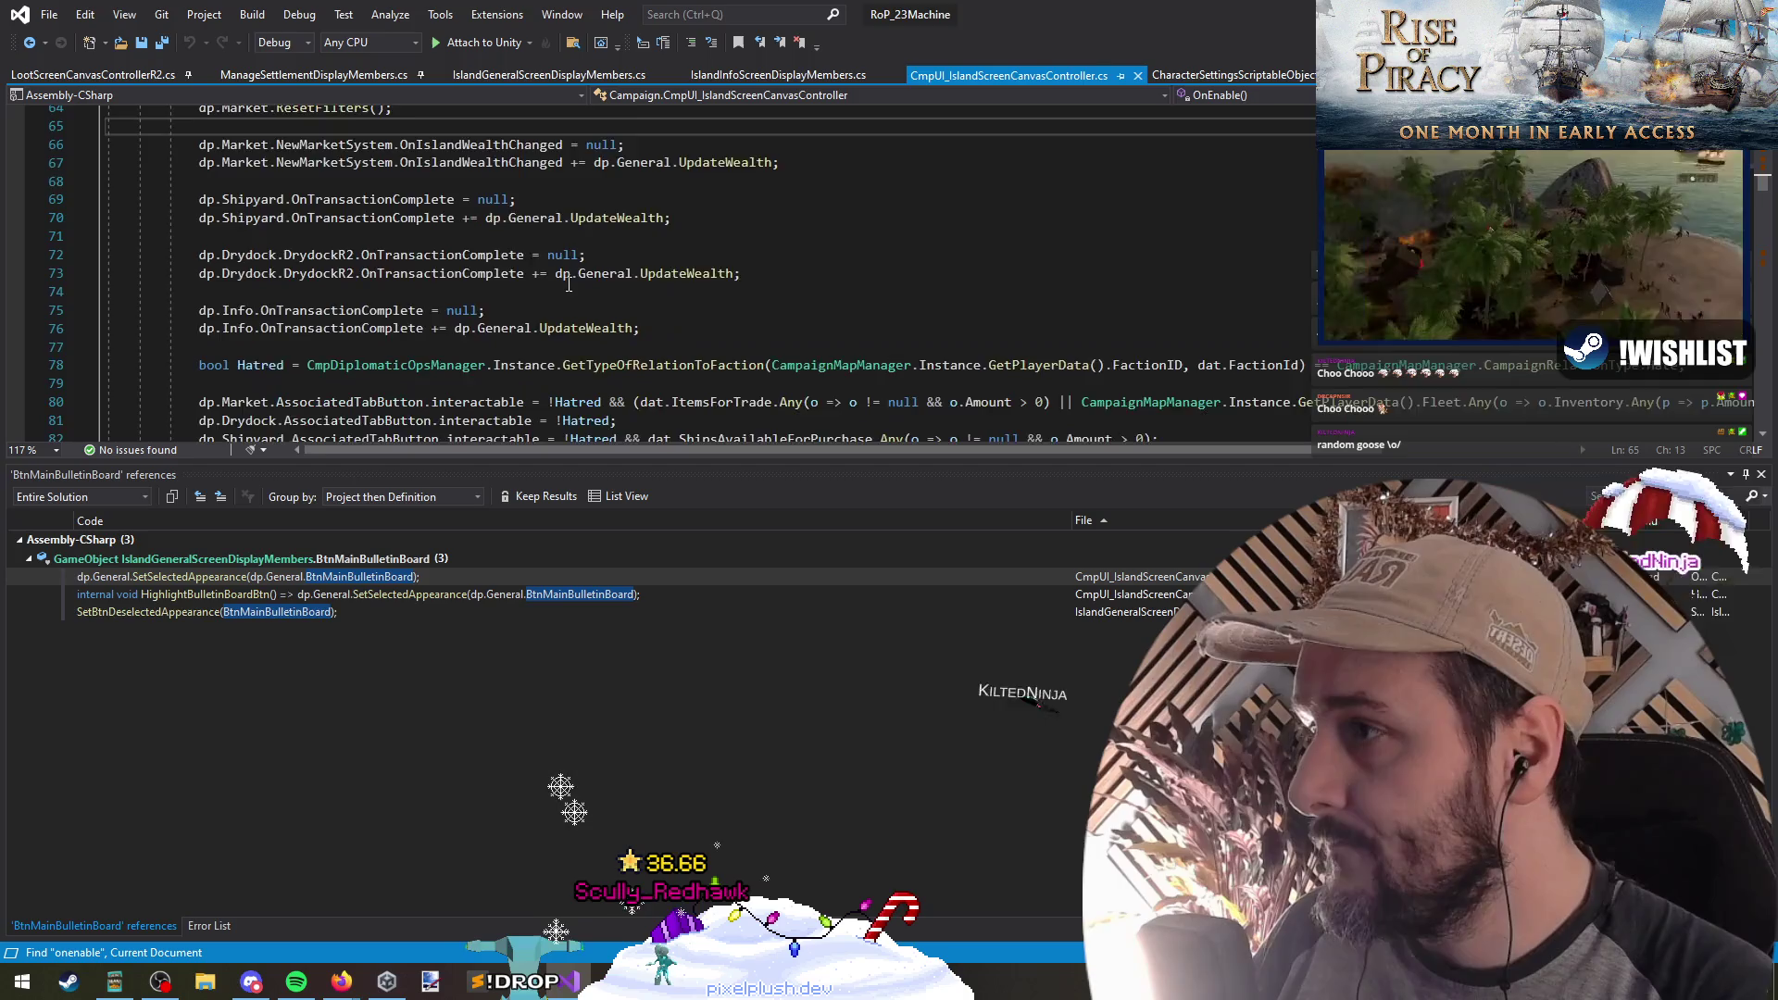
{"action": "left_click", "coordinate": [398, 289]}
{"action": "scroll", "coordinate": [398, 289], "scroll_direction": "up", "scroll_amount": 2}
{"action": "scroll", "coordinate": [398, 289], "scroll_direction": "up", "scroll_amount": 3}
{"action": "left_click", "coordinate": [300, 268]}
{"action": "key", "text": "Return"}
{"action": "key", "text": "Return"}
{"action": "key", "text": "Up"}
Step: Start a SetActive call on the General Manage Settlement button comparing the island's faction id
{"action": "type", "text": "dp.mana"}
{"action": "type", "text": "."}
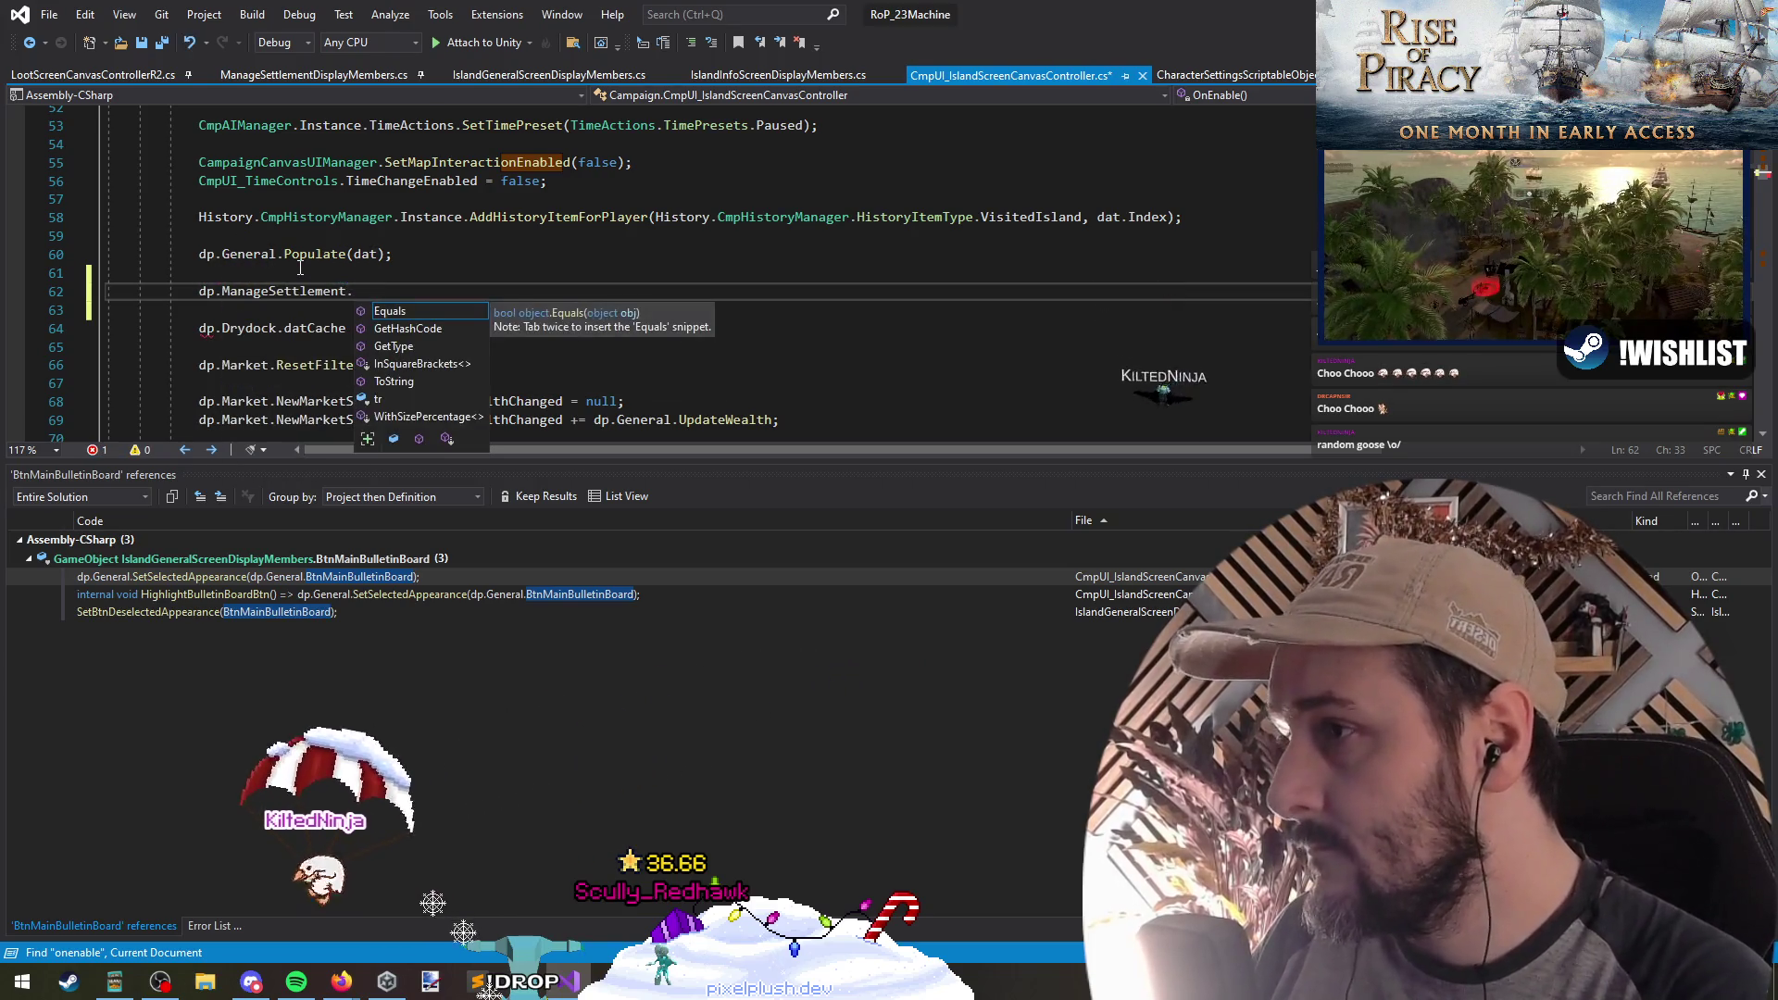
{"action": "key", "text": "ctrl+BackSpace"}
{"action": "key", "text": "ctrl+BackSpace"}
{"action": "key", "text": "ctrl+BackSpace"}
{"action": "type", "text": "dp.ge"}
{"action": "key", "text": "Tab"}
{"action": "type", "text": "."}
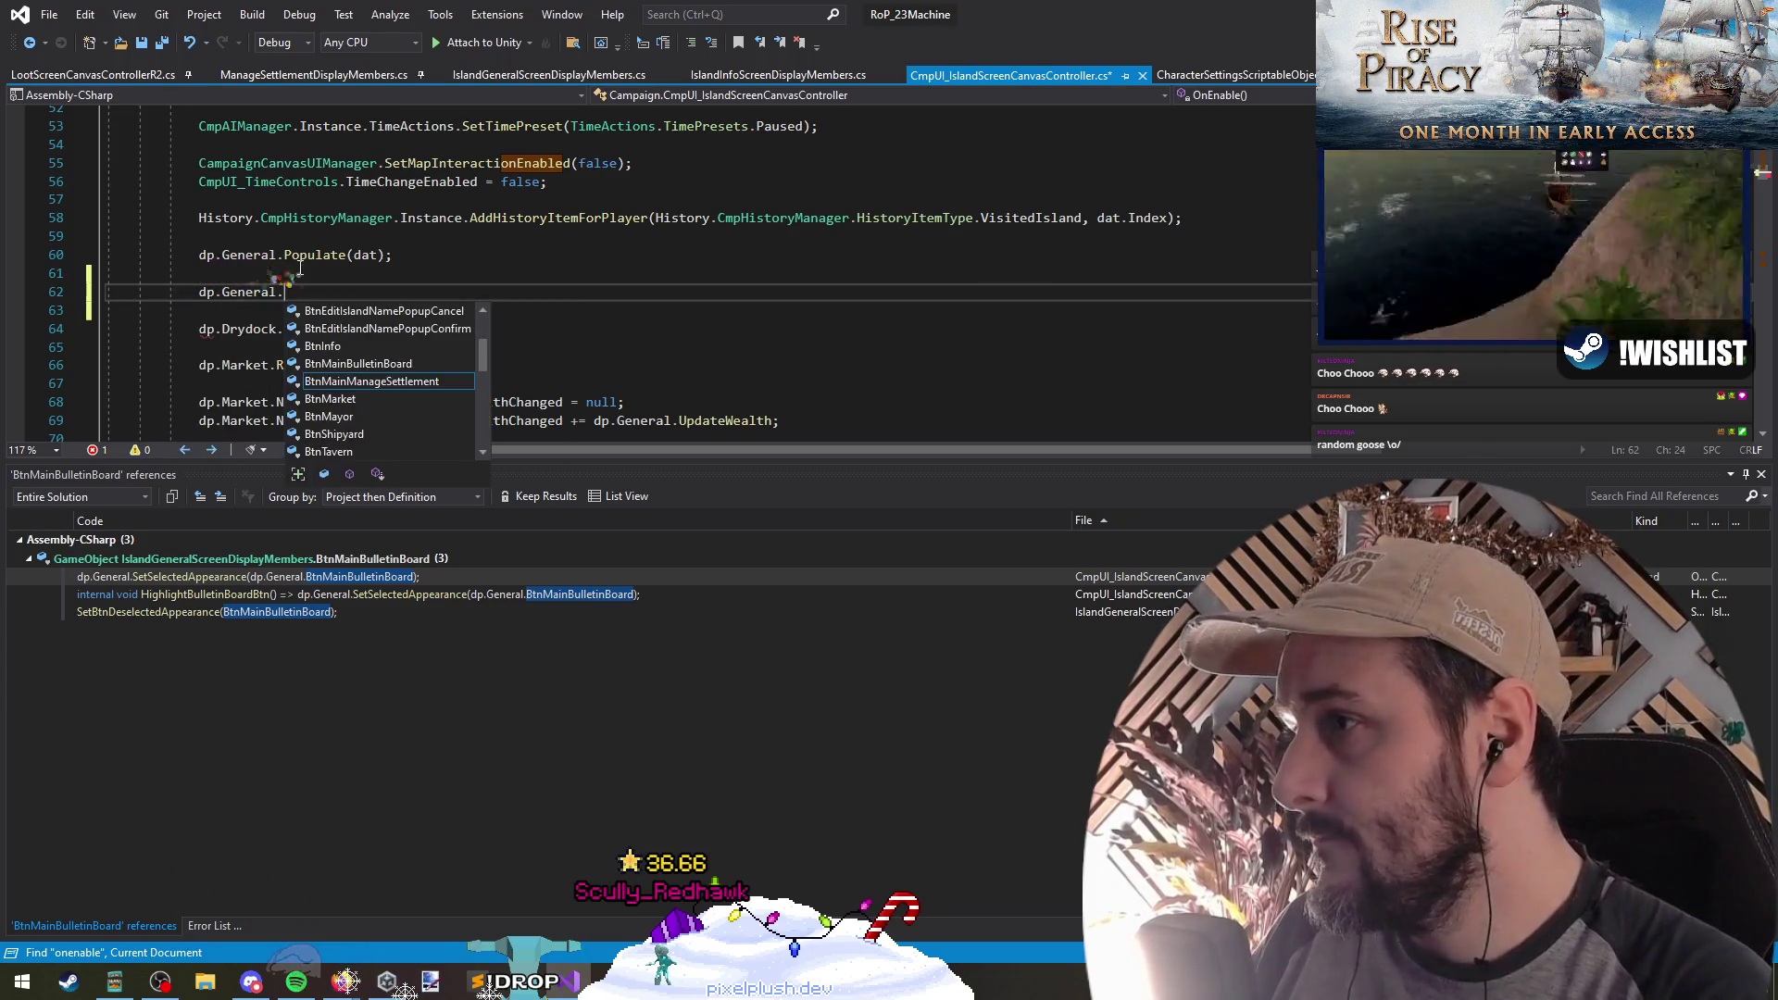
{"action": "key", "text": "Tab"}
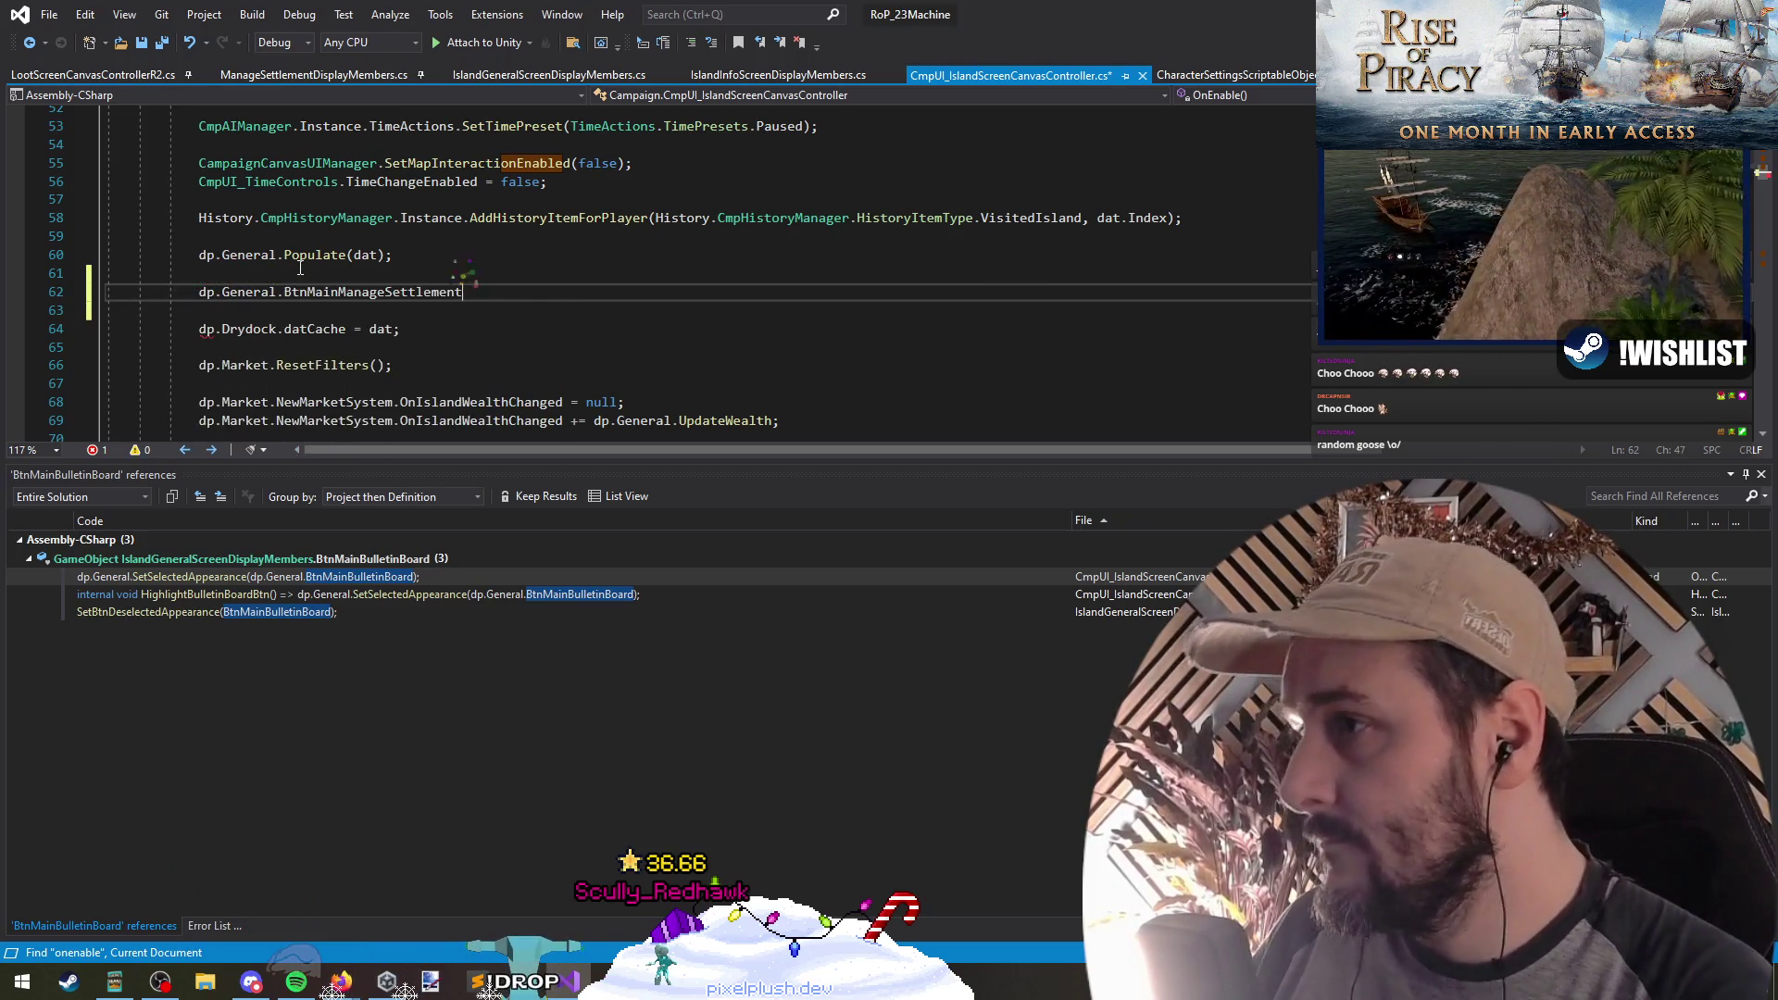
{"action": "type", "text": ".set(this.ispl"}
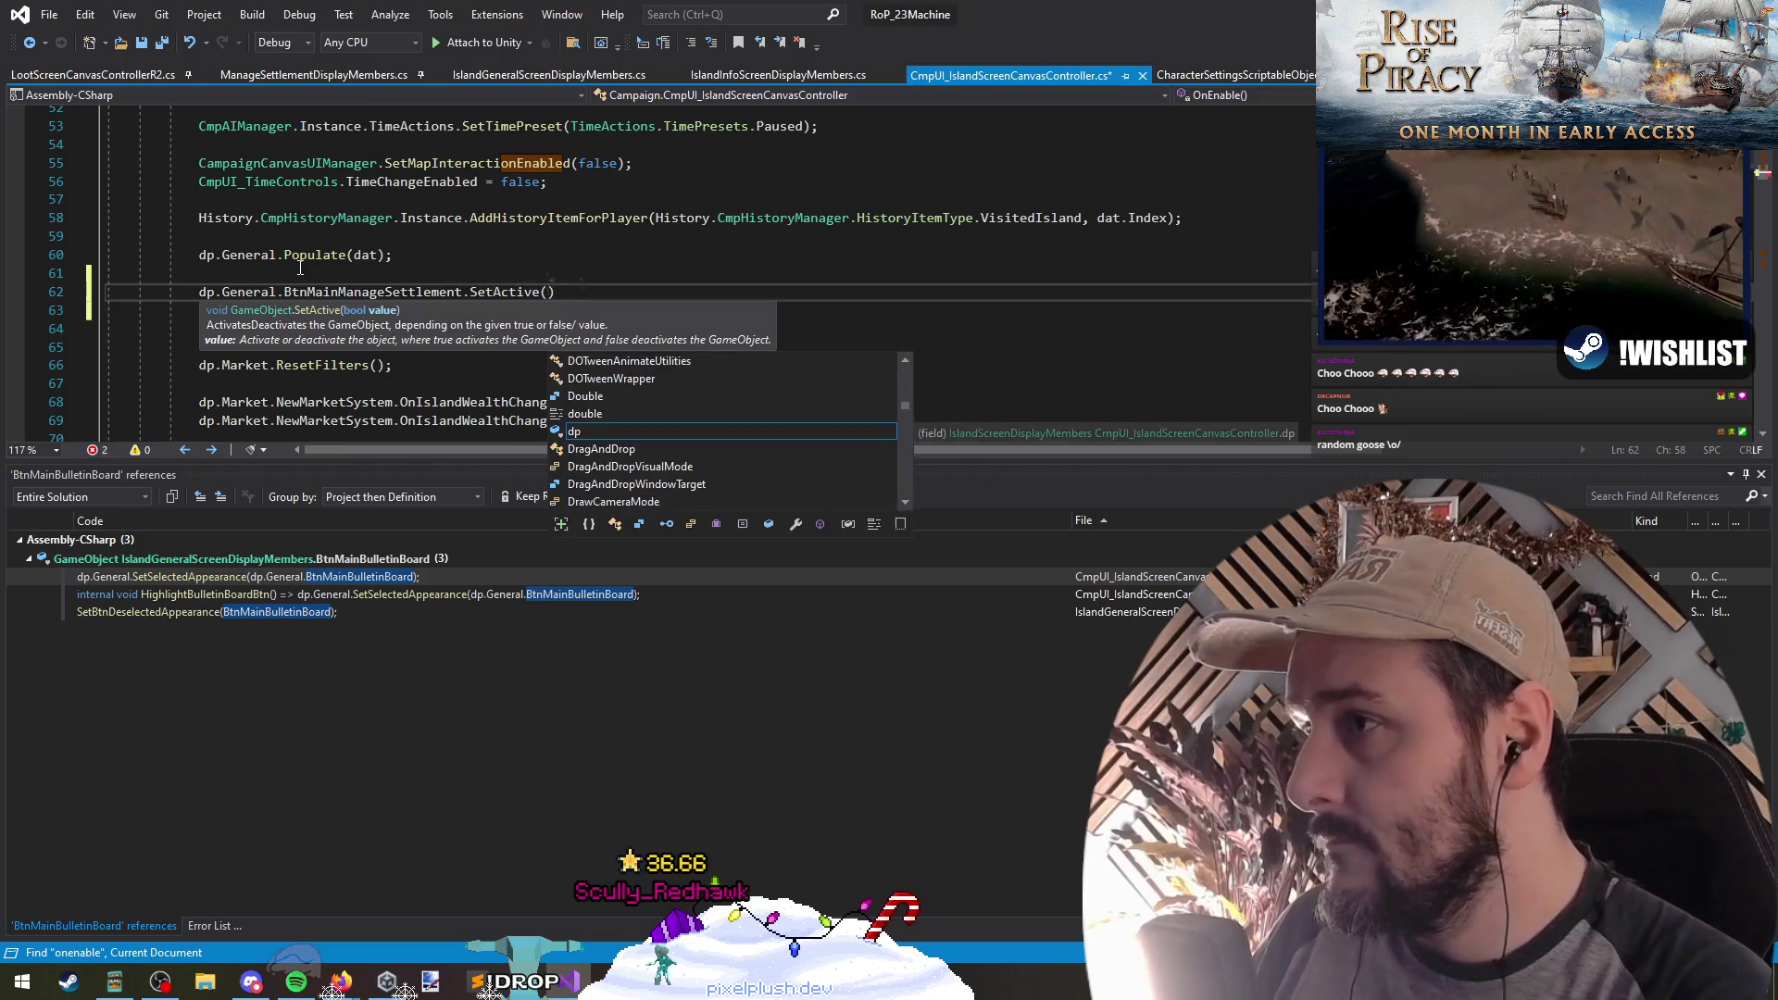
{"action": "key", "text": "BackSpace"}
{"action": "key", "text": "BackSpace"}
{"action": "key", "text": "BackSpace"}
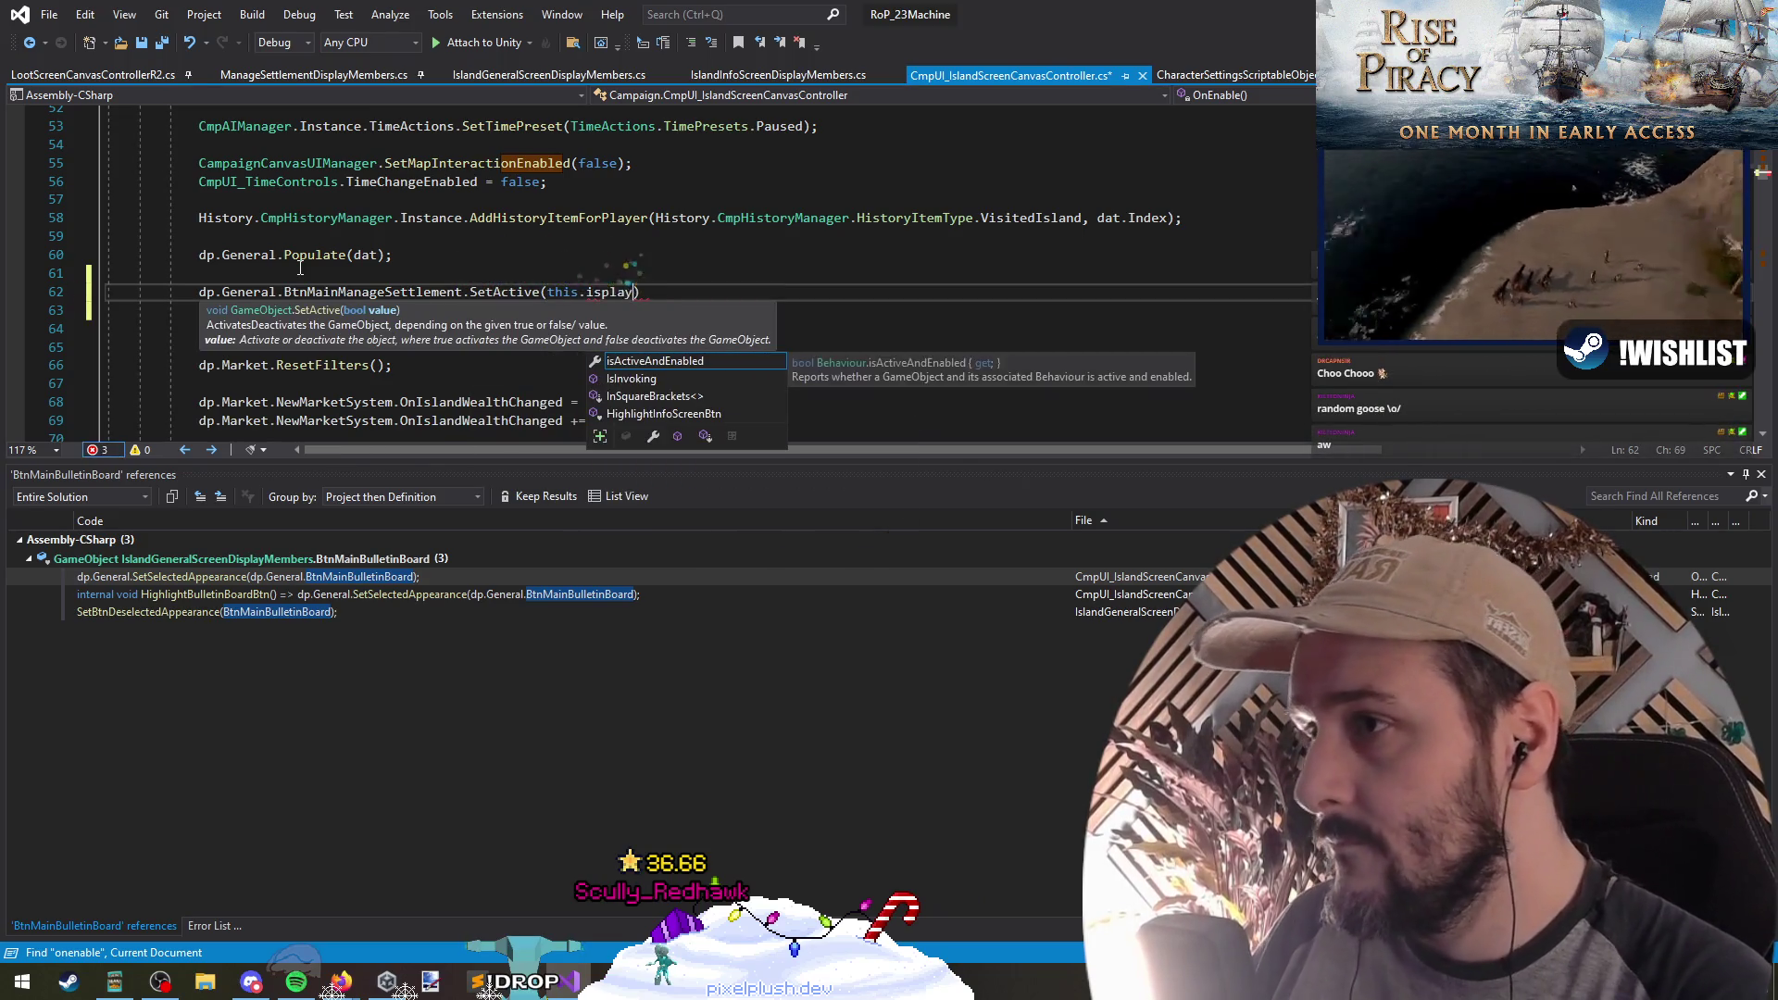
{"action": "type", "text": "dat.player"}
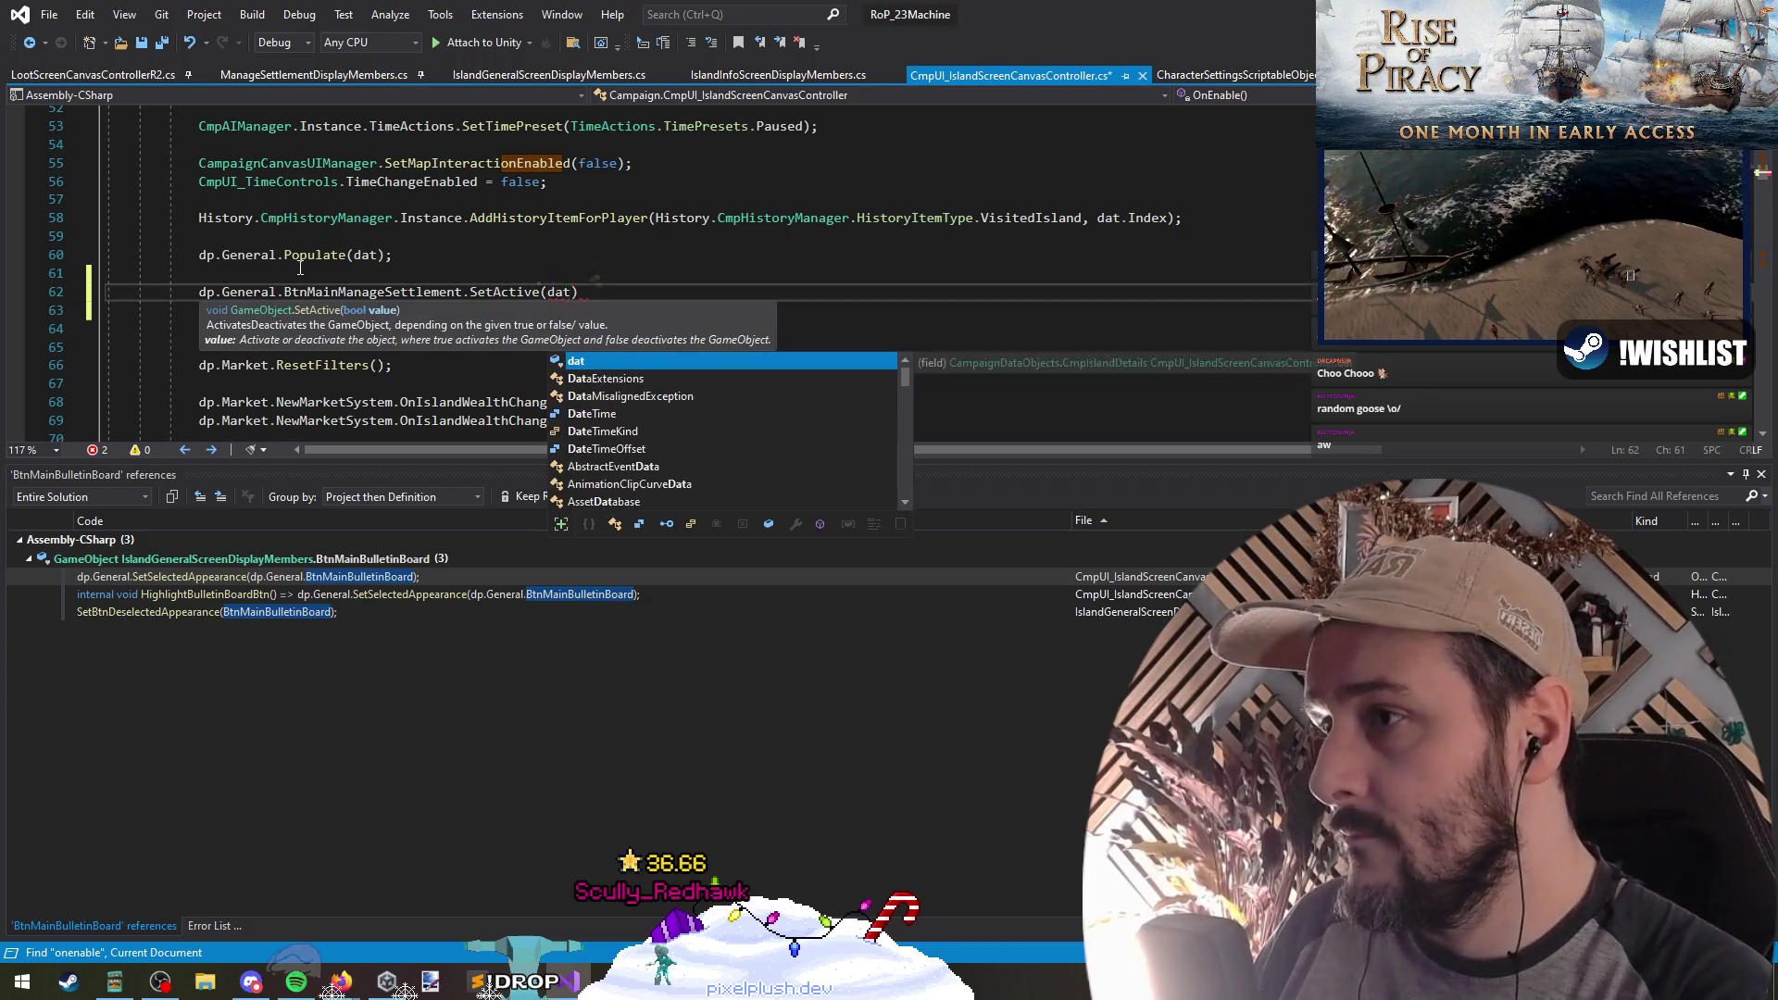
{"action": "key", "text": "ctrl+shift+Left"}
{"action": "type", "text": "Faction"}
{"action": "key", "text": "space"}
{"action": "type", "text": "Id =="}
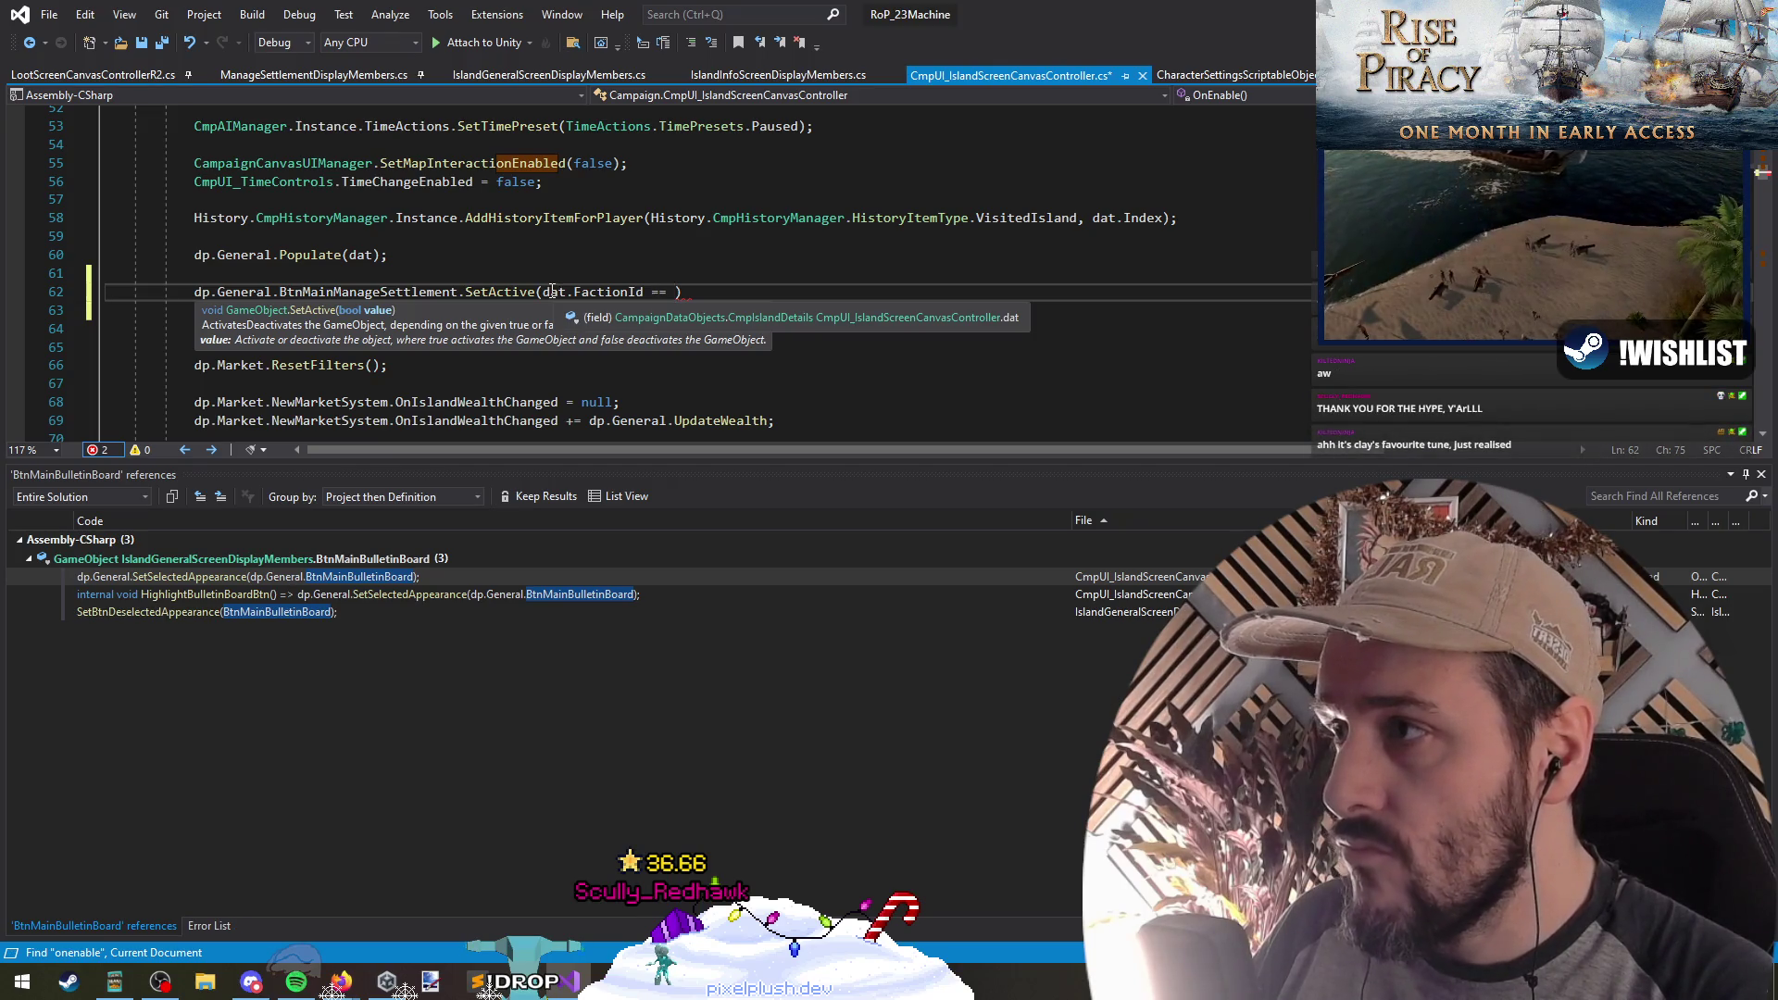
Step: Complete the comparison with CampaignMapManager.PlayerFactionId and remove the stray quote characters
{"action": "scroll", "coordinate": [553, 292], "scroll_direction": "up", "scroll_amount": 5}
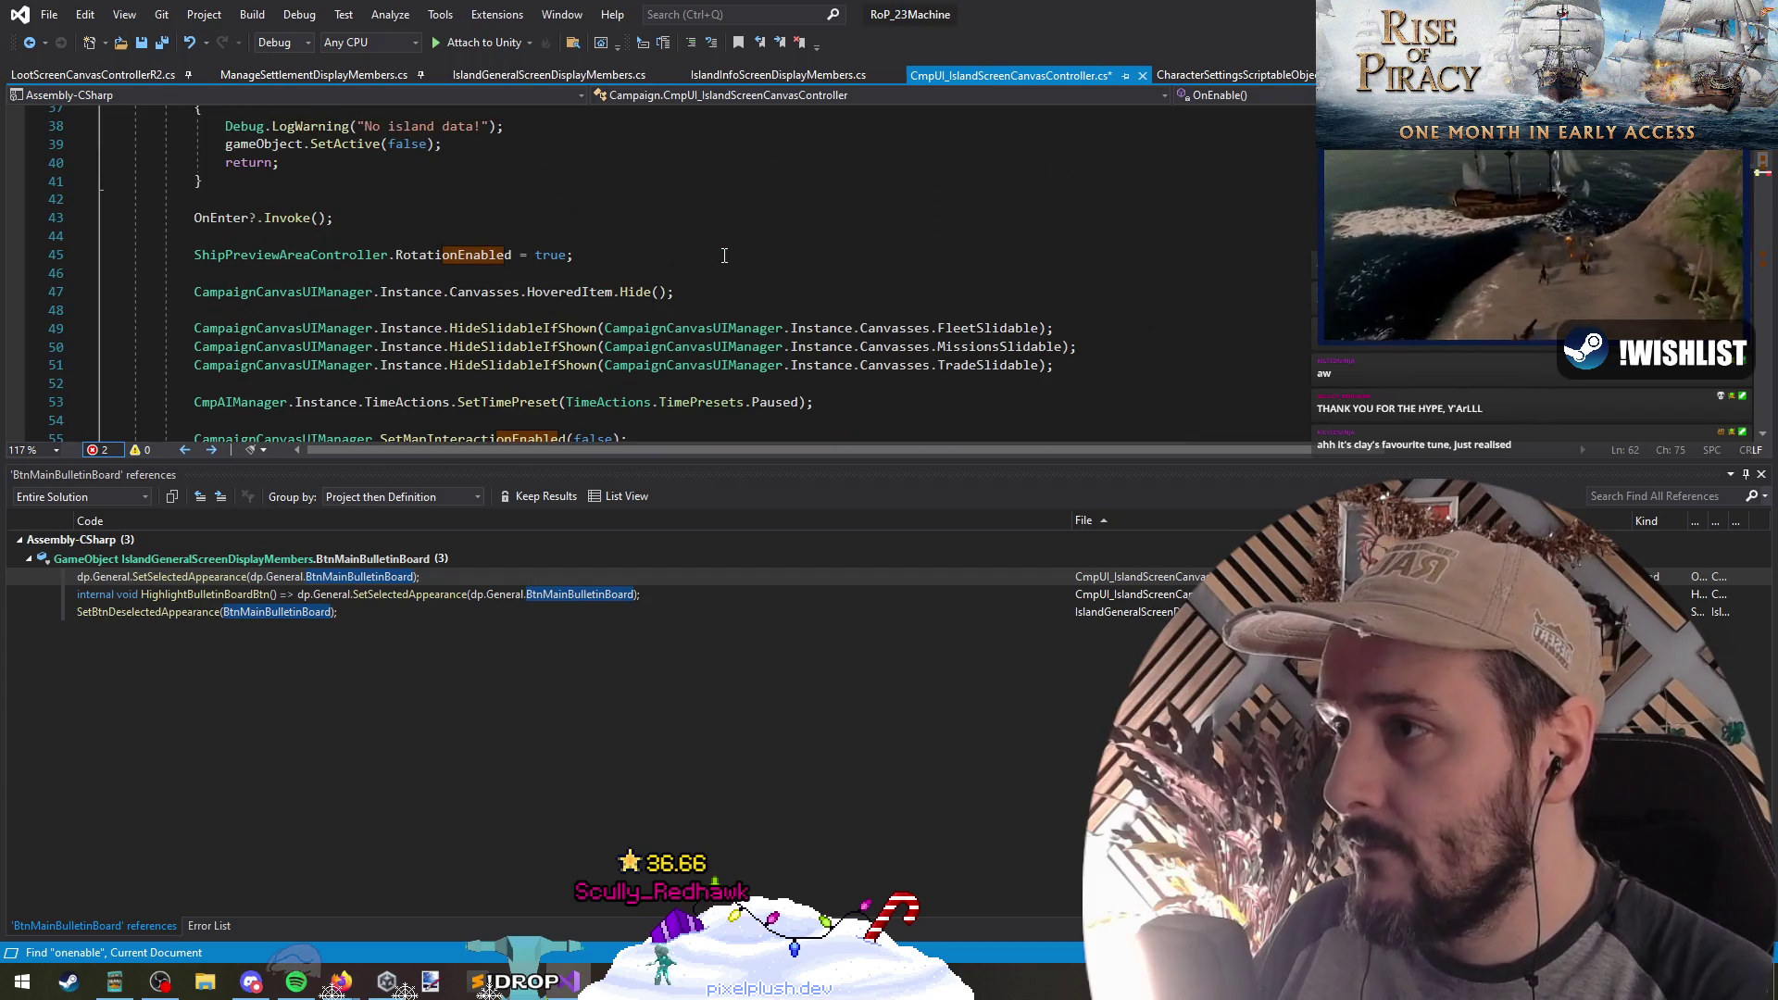
{"action": "scroll", "coordinate": [724, 255], "scroll_direction": "down", "scroll_amount": 6}
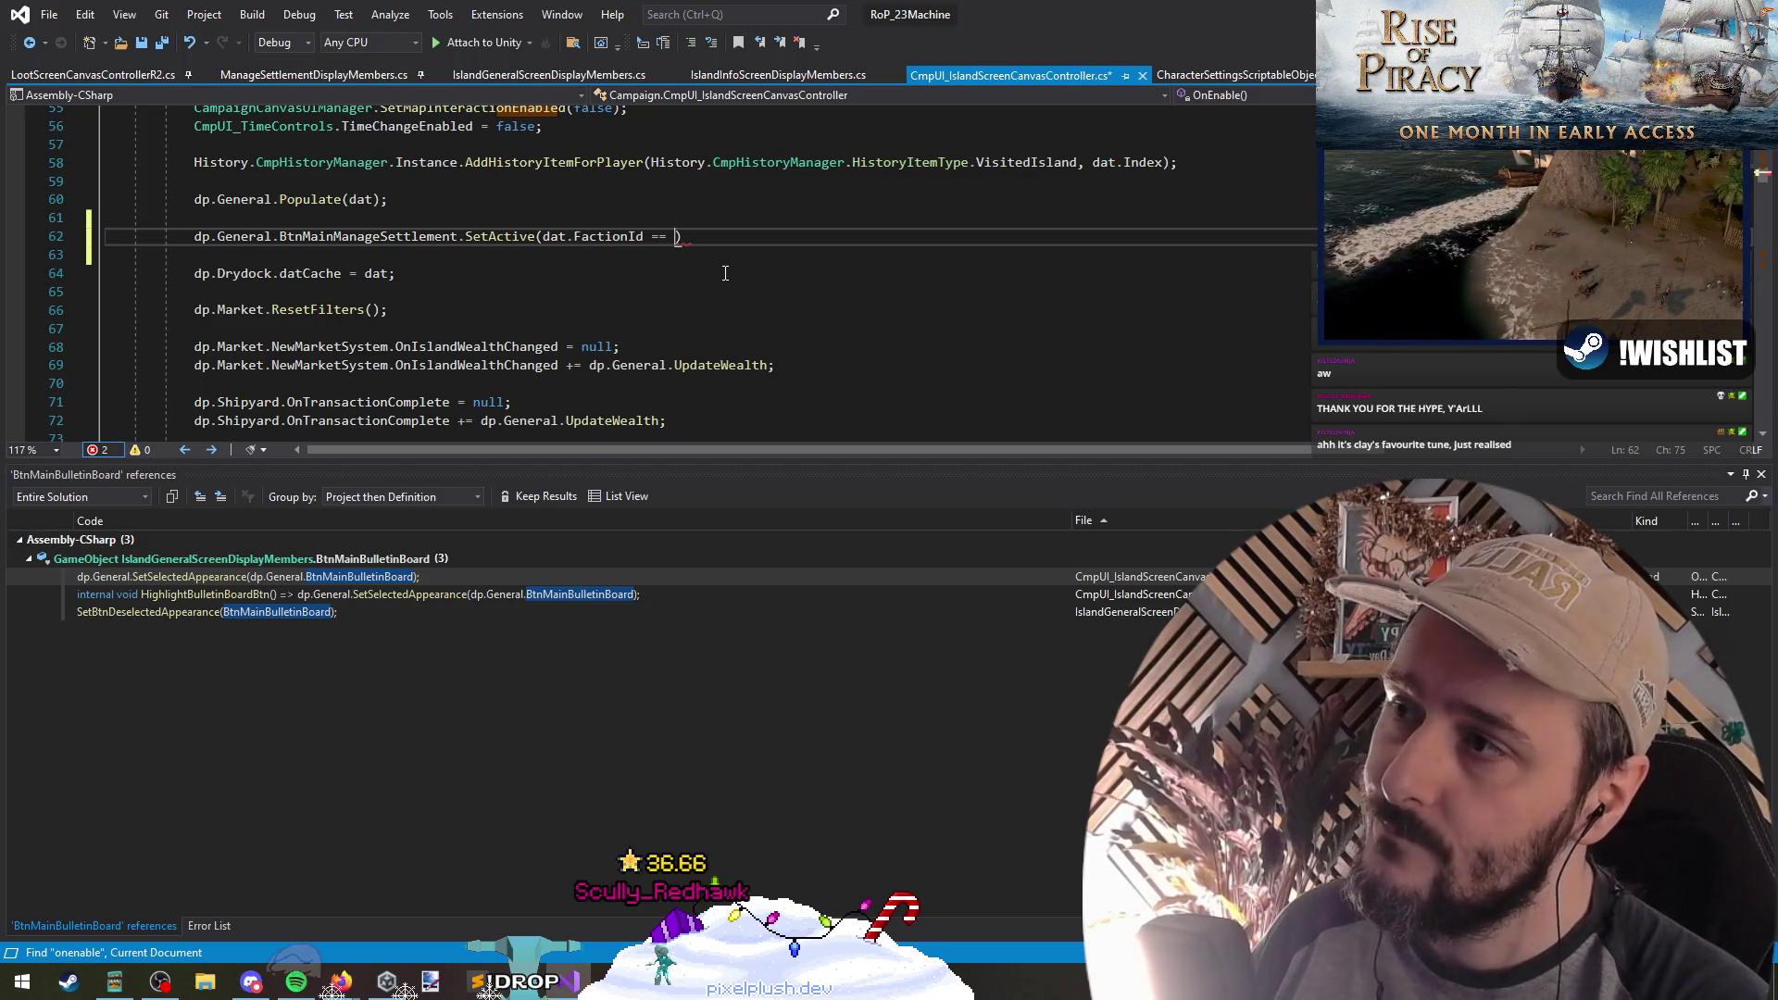
{"action": "type", "text": "Campaign"}
{"action": "type", "text": "MapManager."}
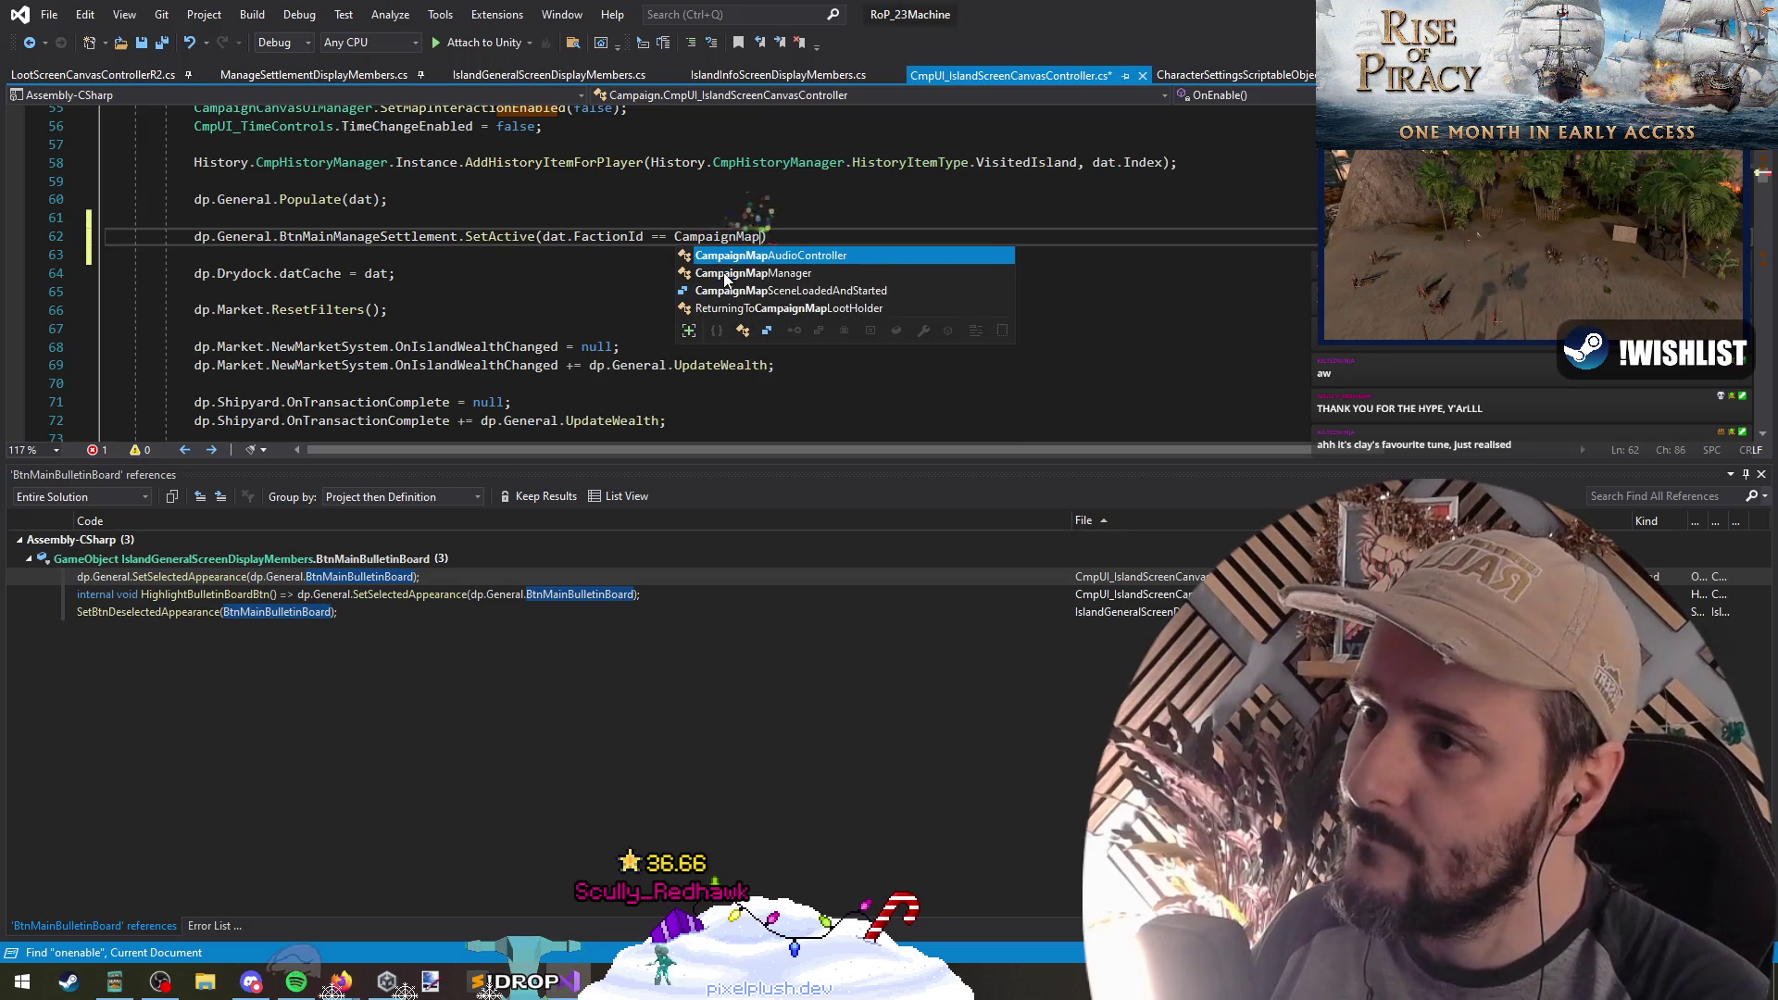
{"action": "key", "text": "Tab"}
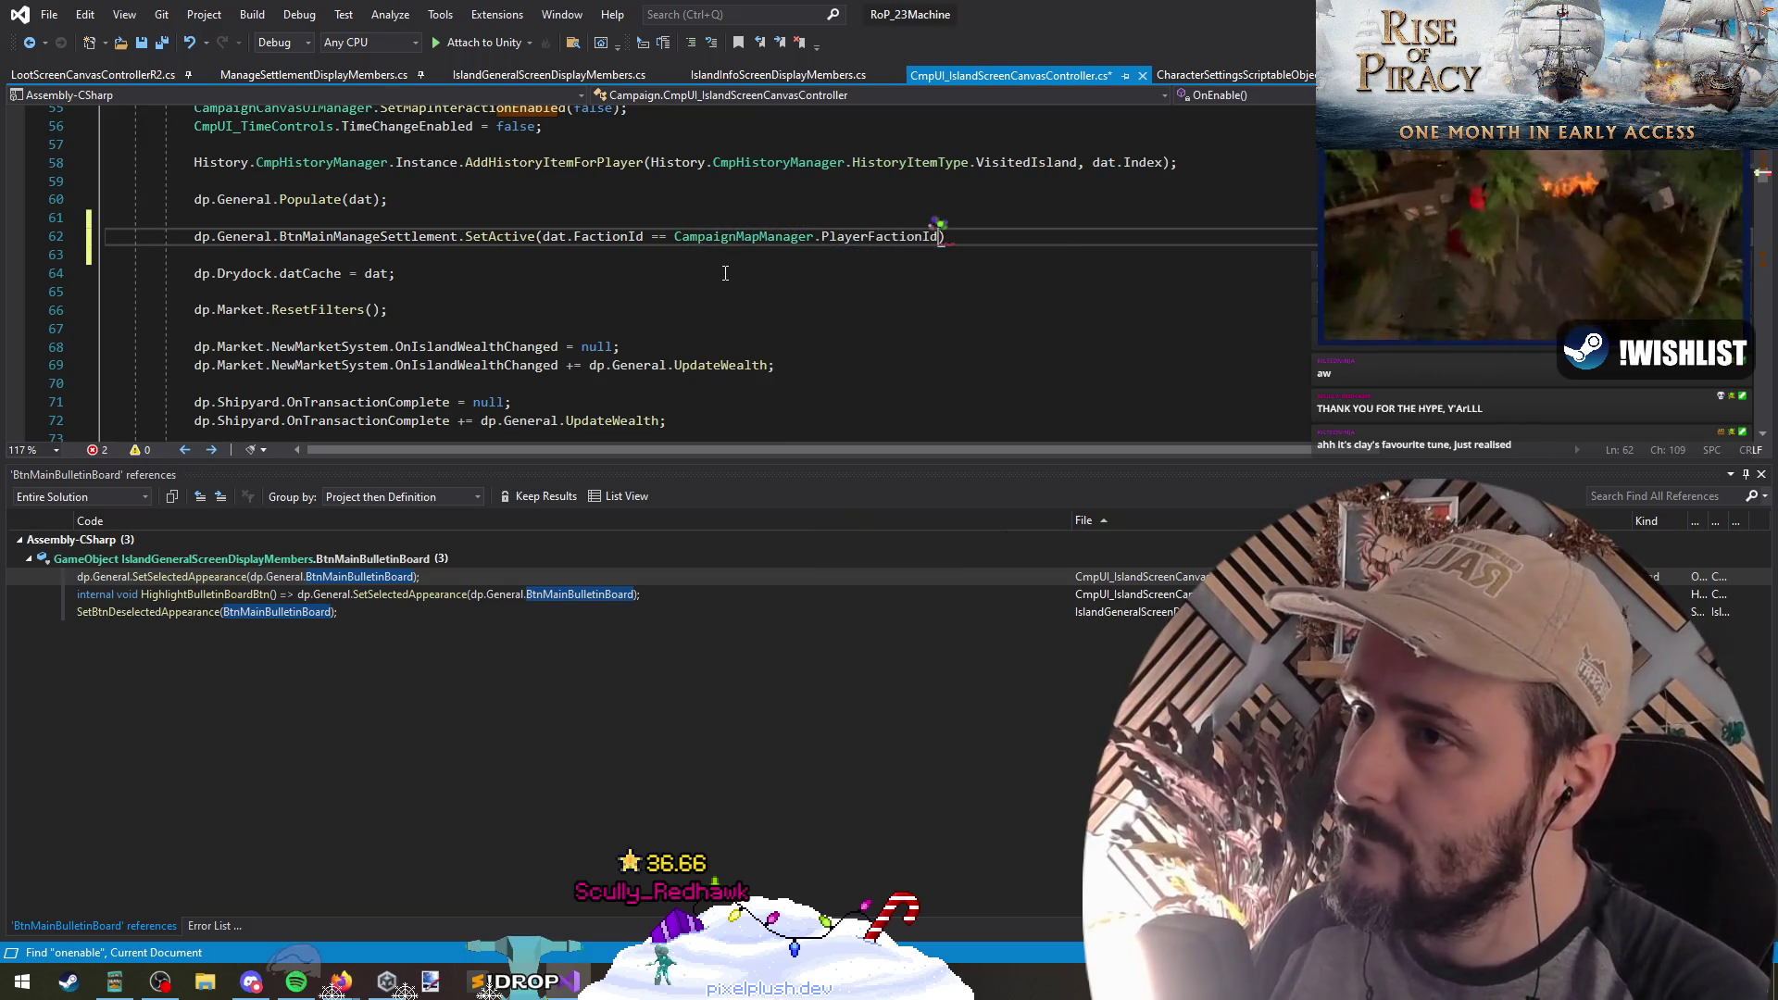
{"action": "type", "text": ");''"}
{"action": "key", "text": "BackSpace"}
{"action": "key", "text": "BackSpace"}
{"action": "key", "text": "Down"}
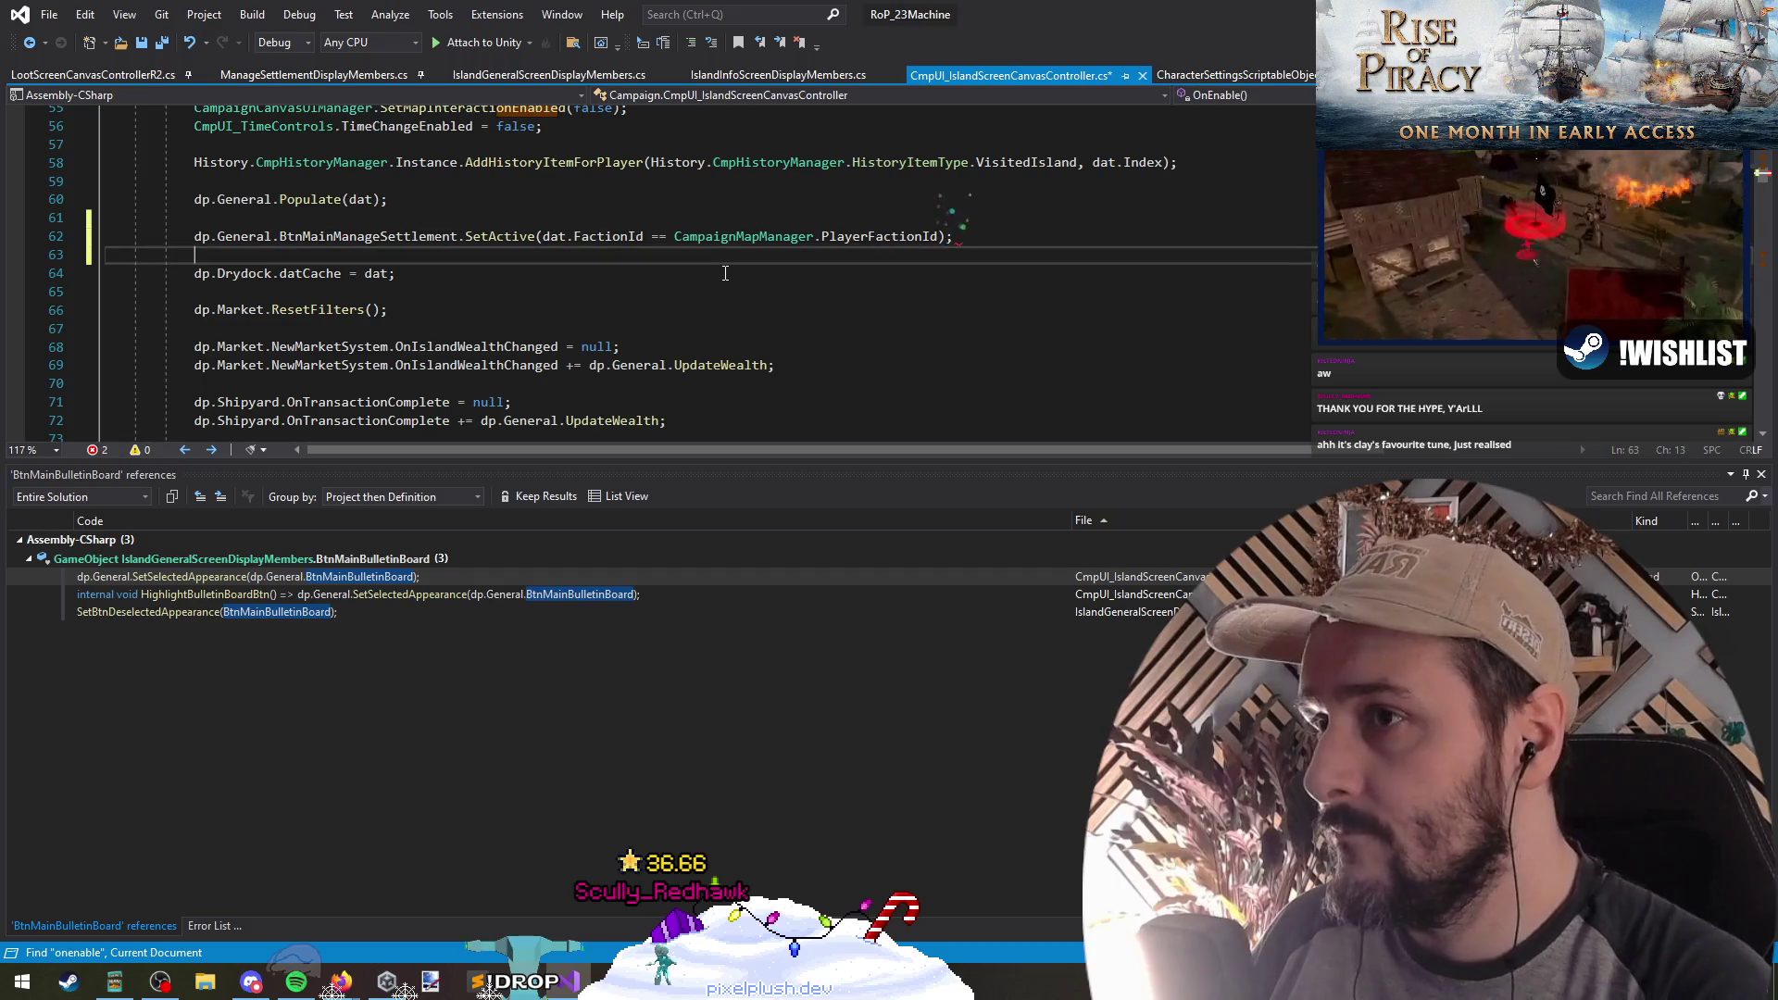
Step: Save the island screen script and return to Unity to recompile
{"action": "key", "text": "ctrl+s"}
{"action": "left_click", "coordinate": [500, 237]}
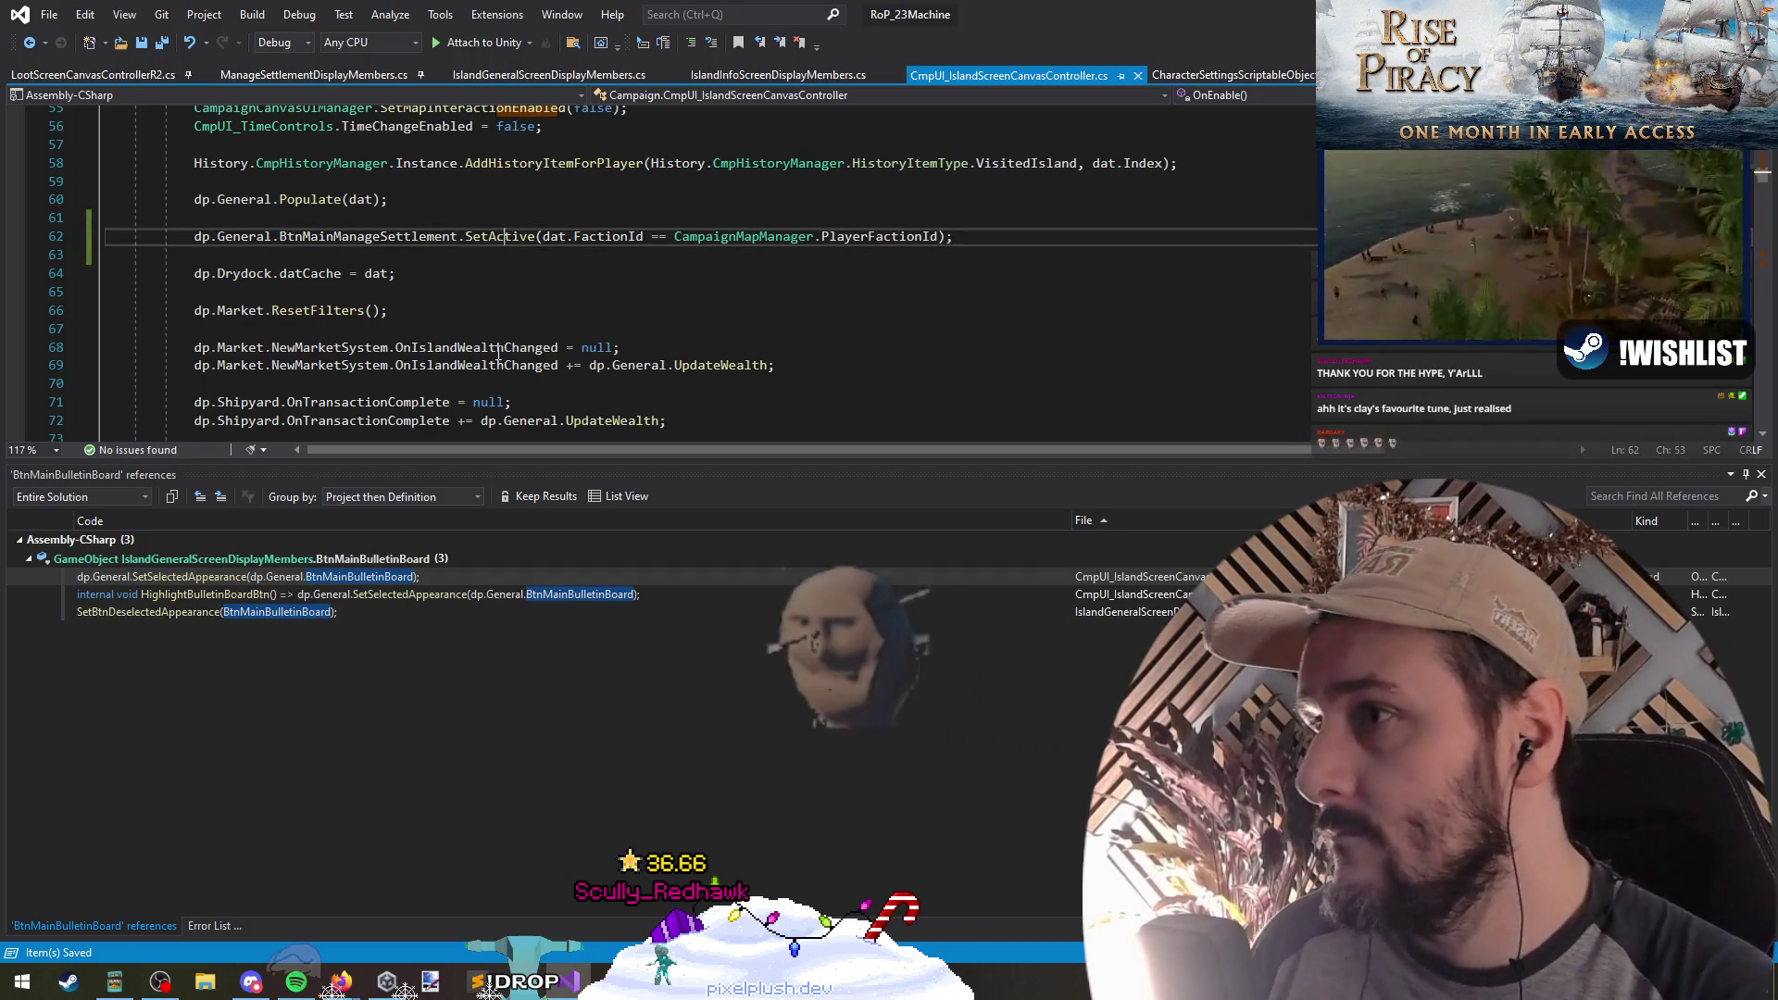
{"action": "key", "text": "Up"}
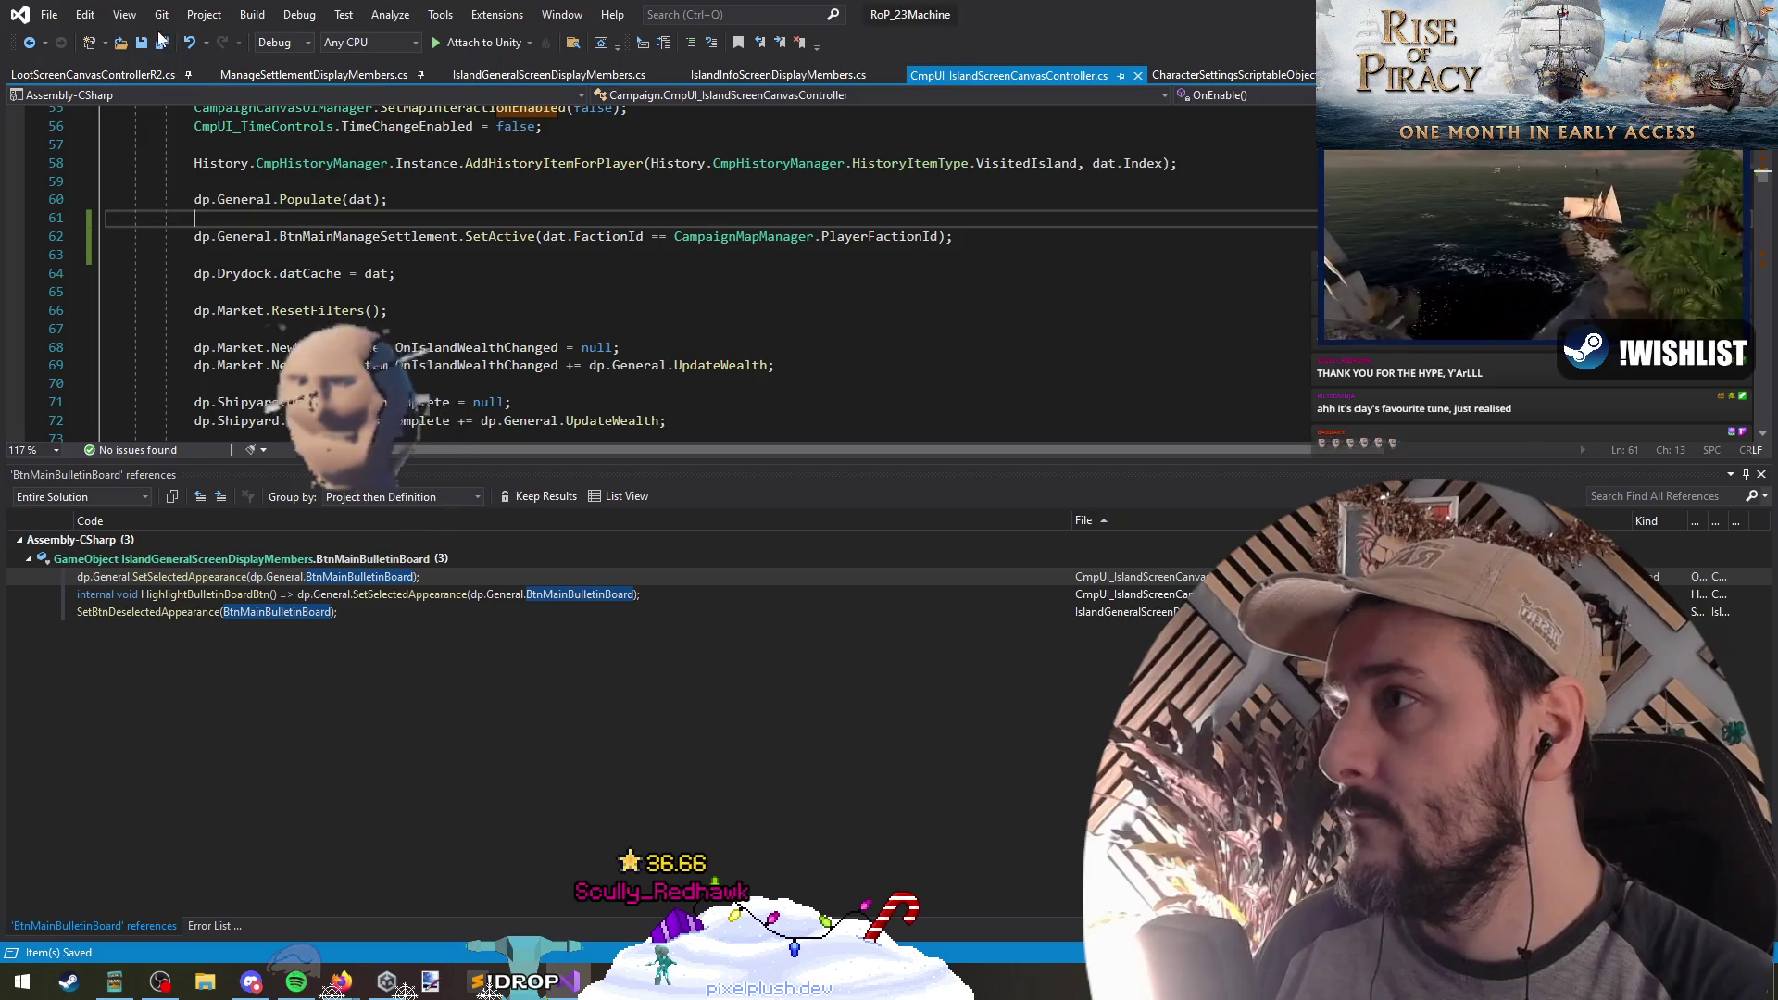
{"action": "key", "text": "alt+Tab"}
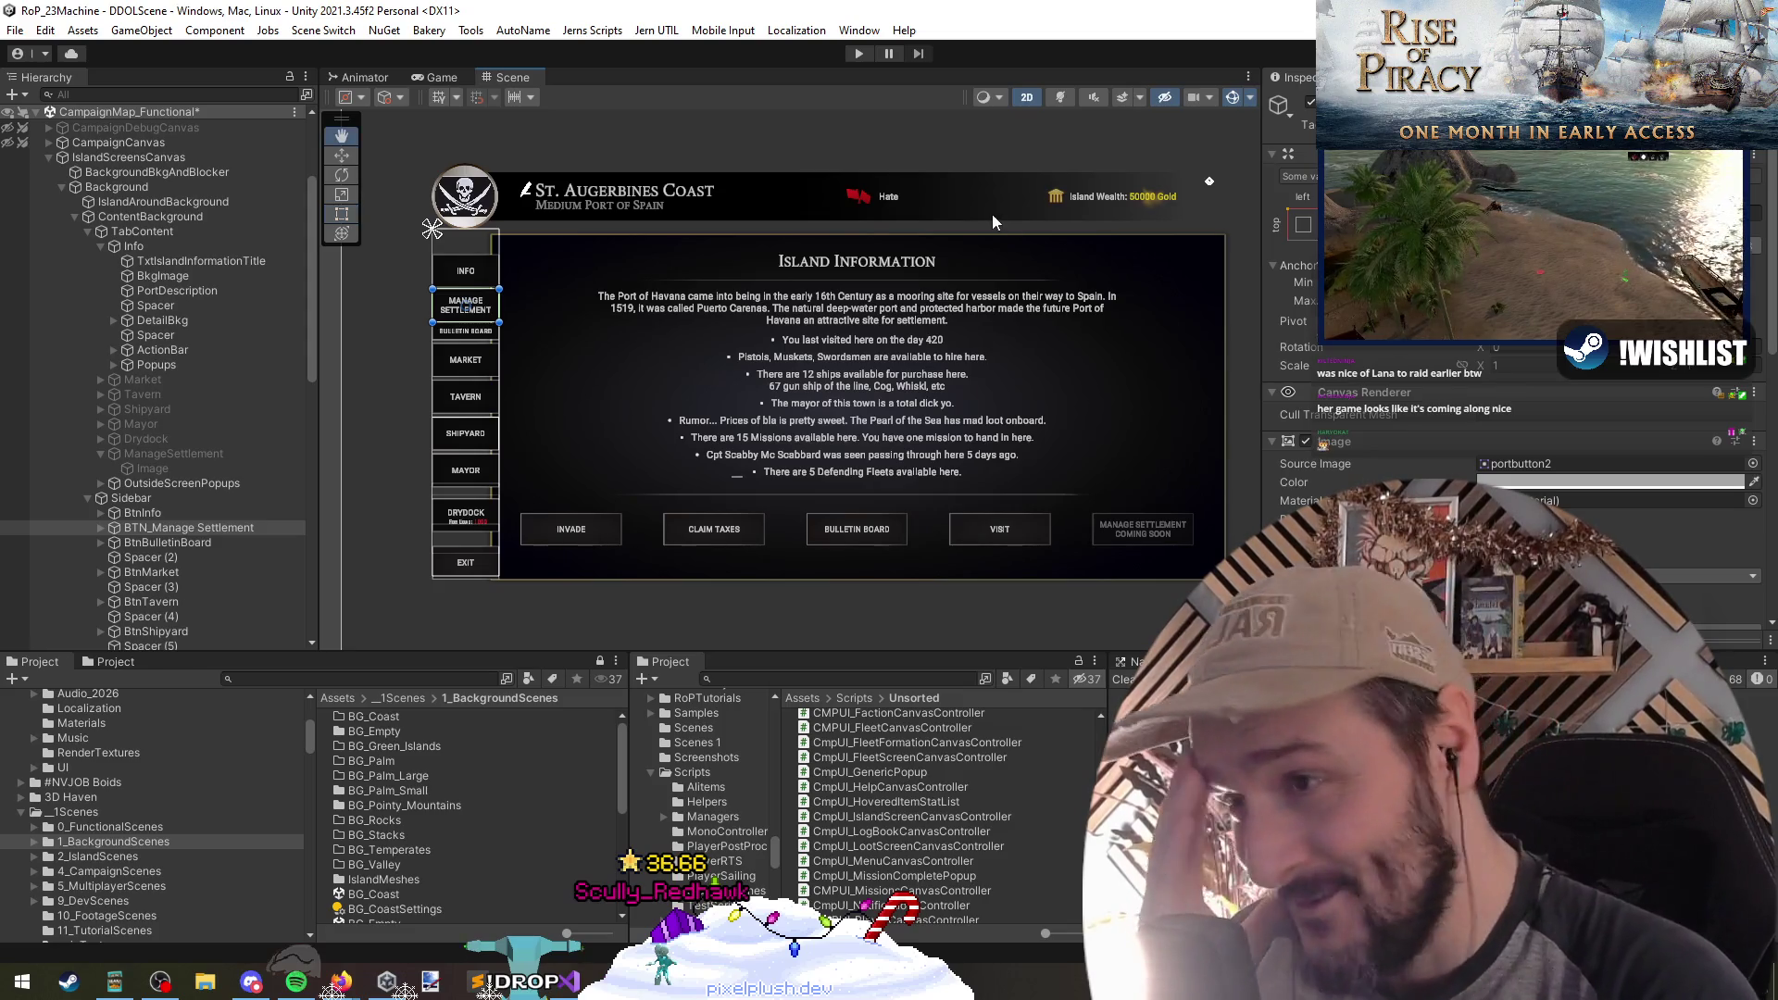
Step: Inspect BTN_Manage Settlement, Info, IslandScreensCanvas and TabContent in the Hierarchy
{"action": "left_click", "coordinate": [167, 528]}
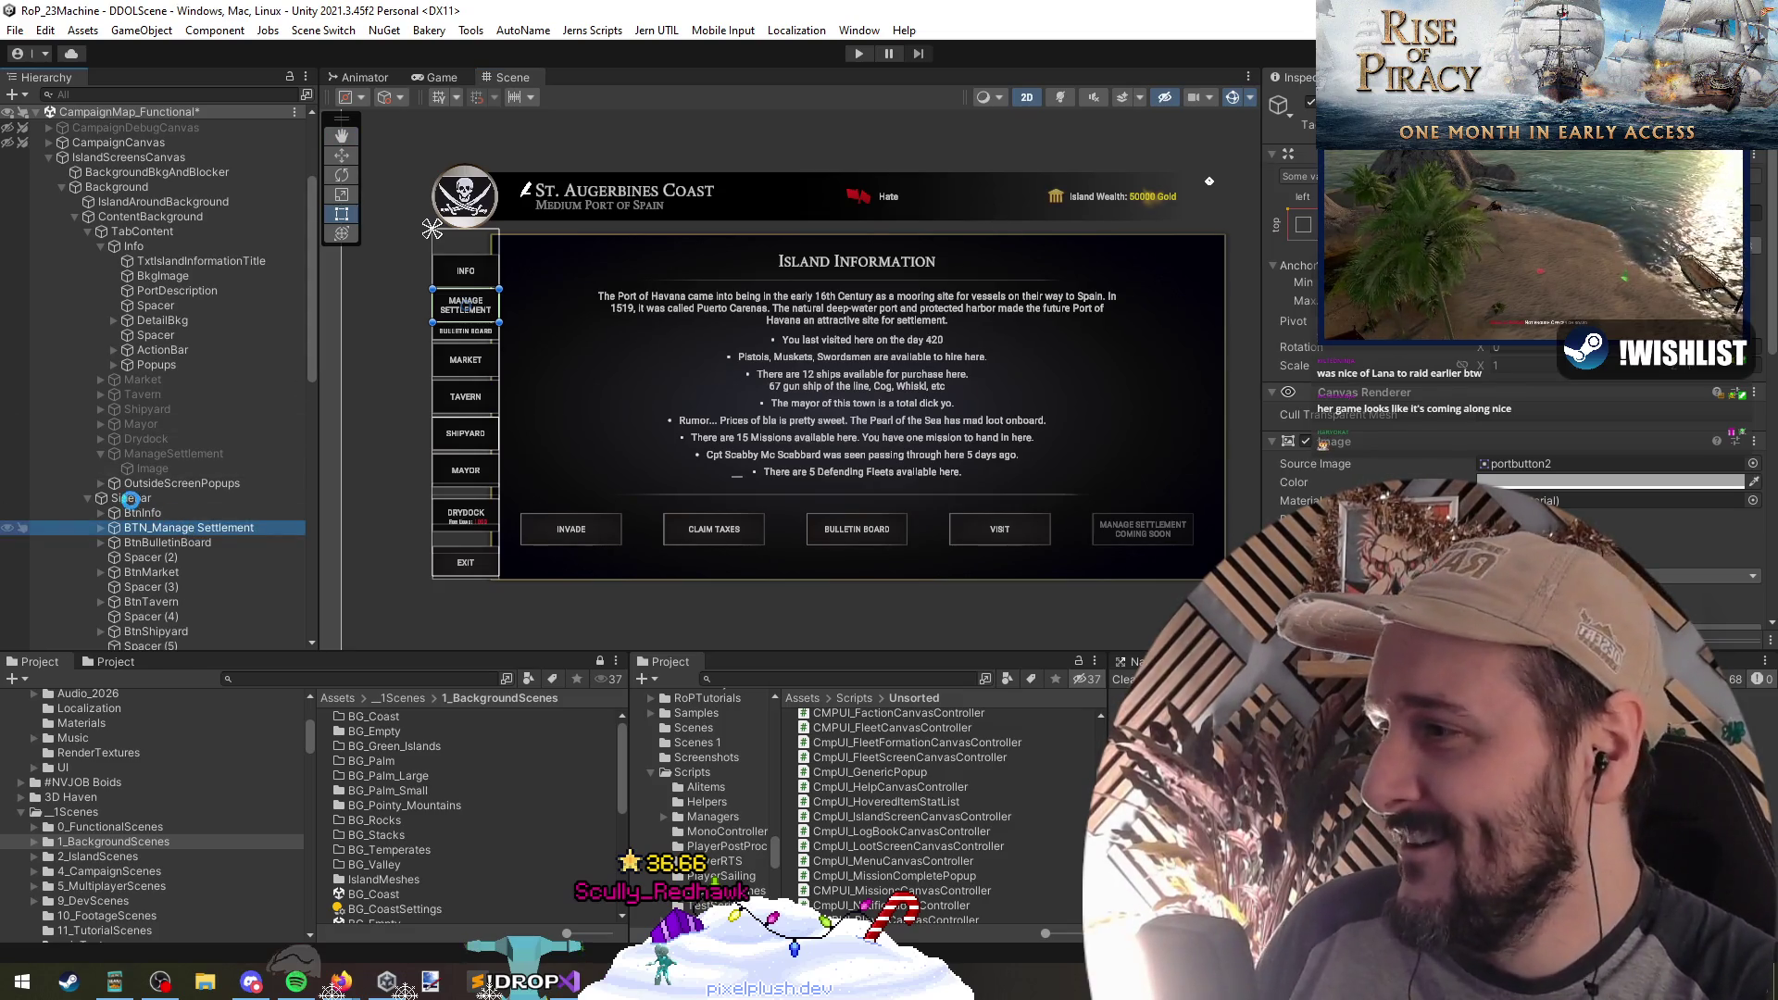
{"action": "left_click", "coordinate": [134, 246]}
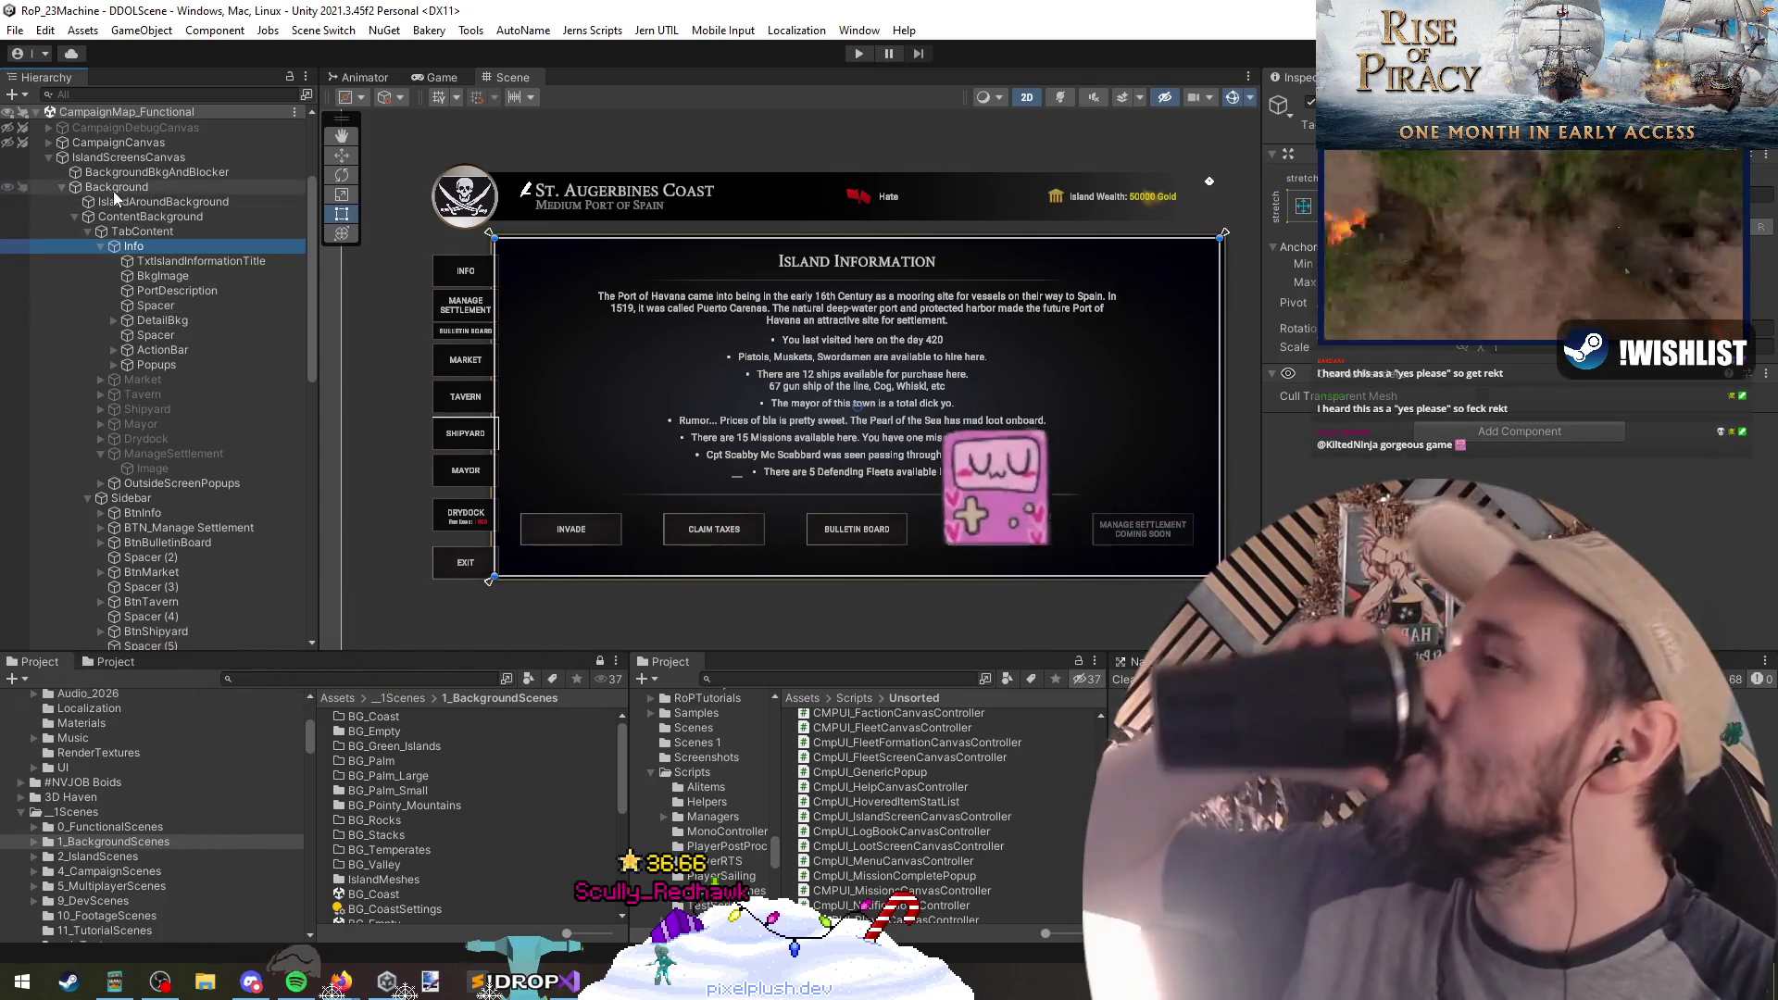
{"action": "left_click", "coordinate": [44, 156]}
{"action": "left_click", "coordinate": [44, 154]}
{"action": "left_click", "coordinate": [46, 153]}
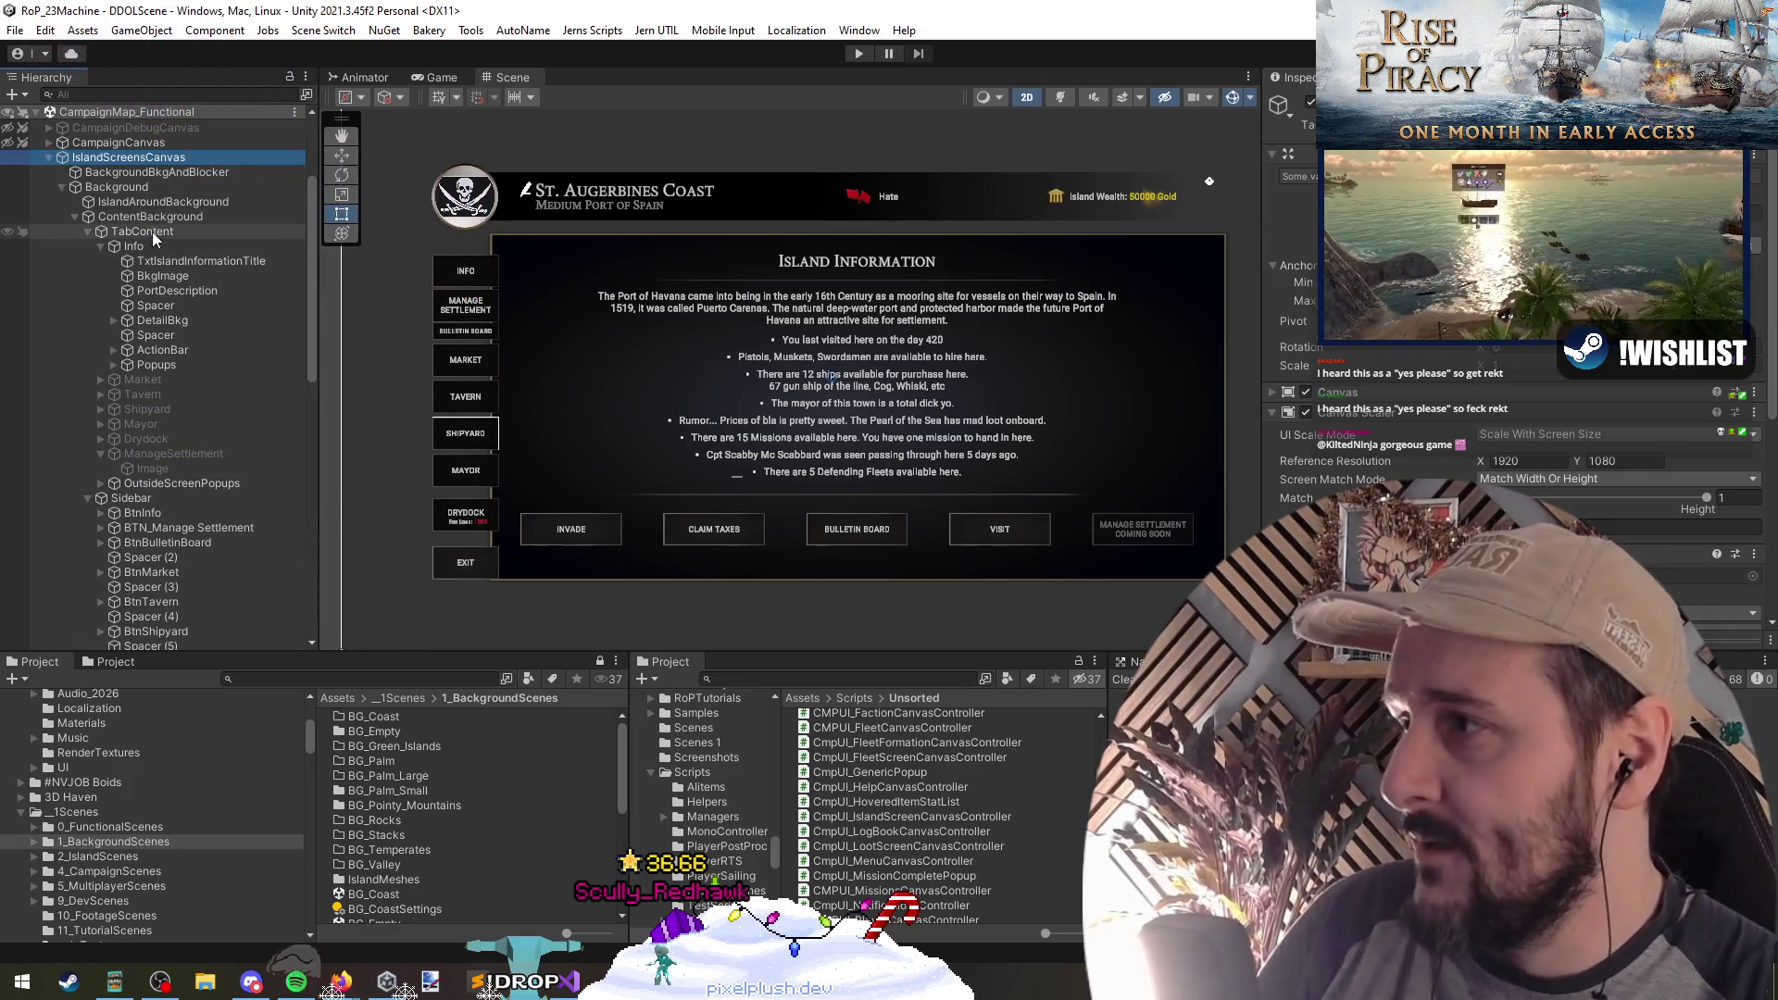
{"action": "left_click", "coordinate": [152, 231]}
Step: Collapse TabContent and ContentBackground, then bring up the CampaignMap_Functional scene options
{"action": "key", "text": "Left"}
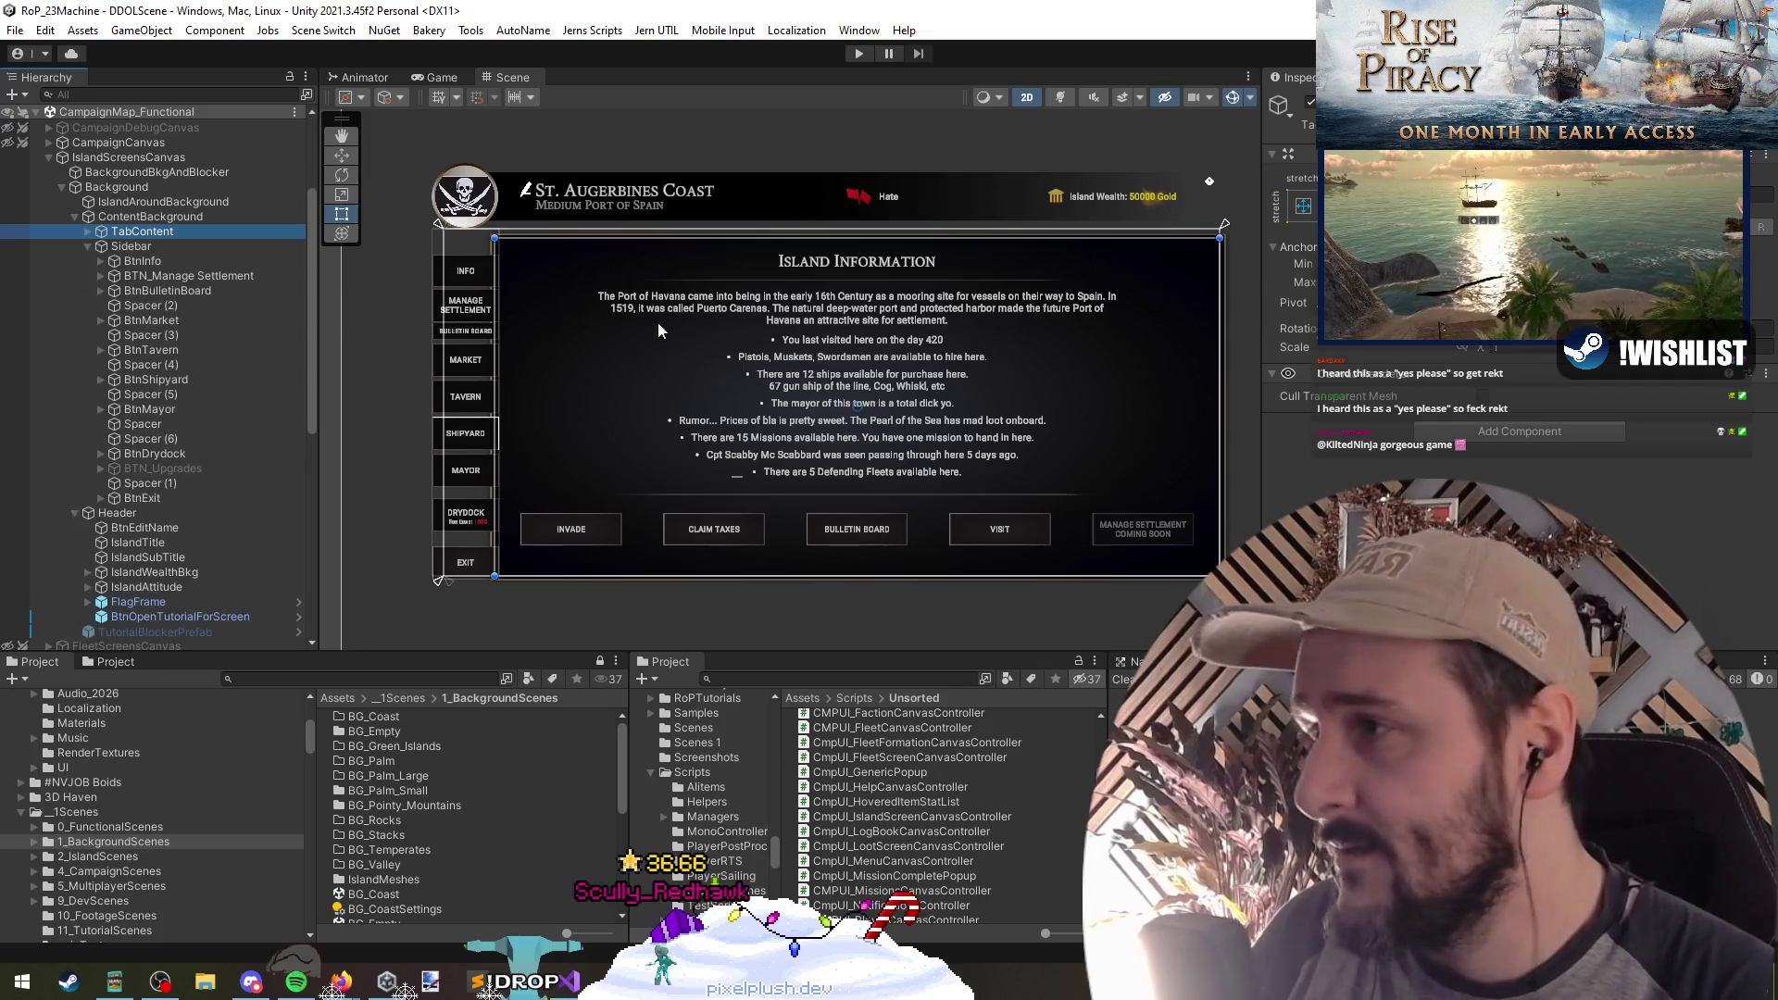
{"action": "key", "text": "Left"}
{"action": "key", "text": "Left"}
{"action": "key", "text": "Left"}
{"action": "left_click", "coordinate": [96, 156]}
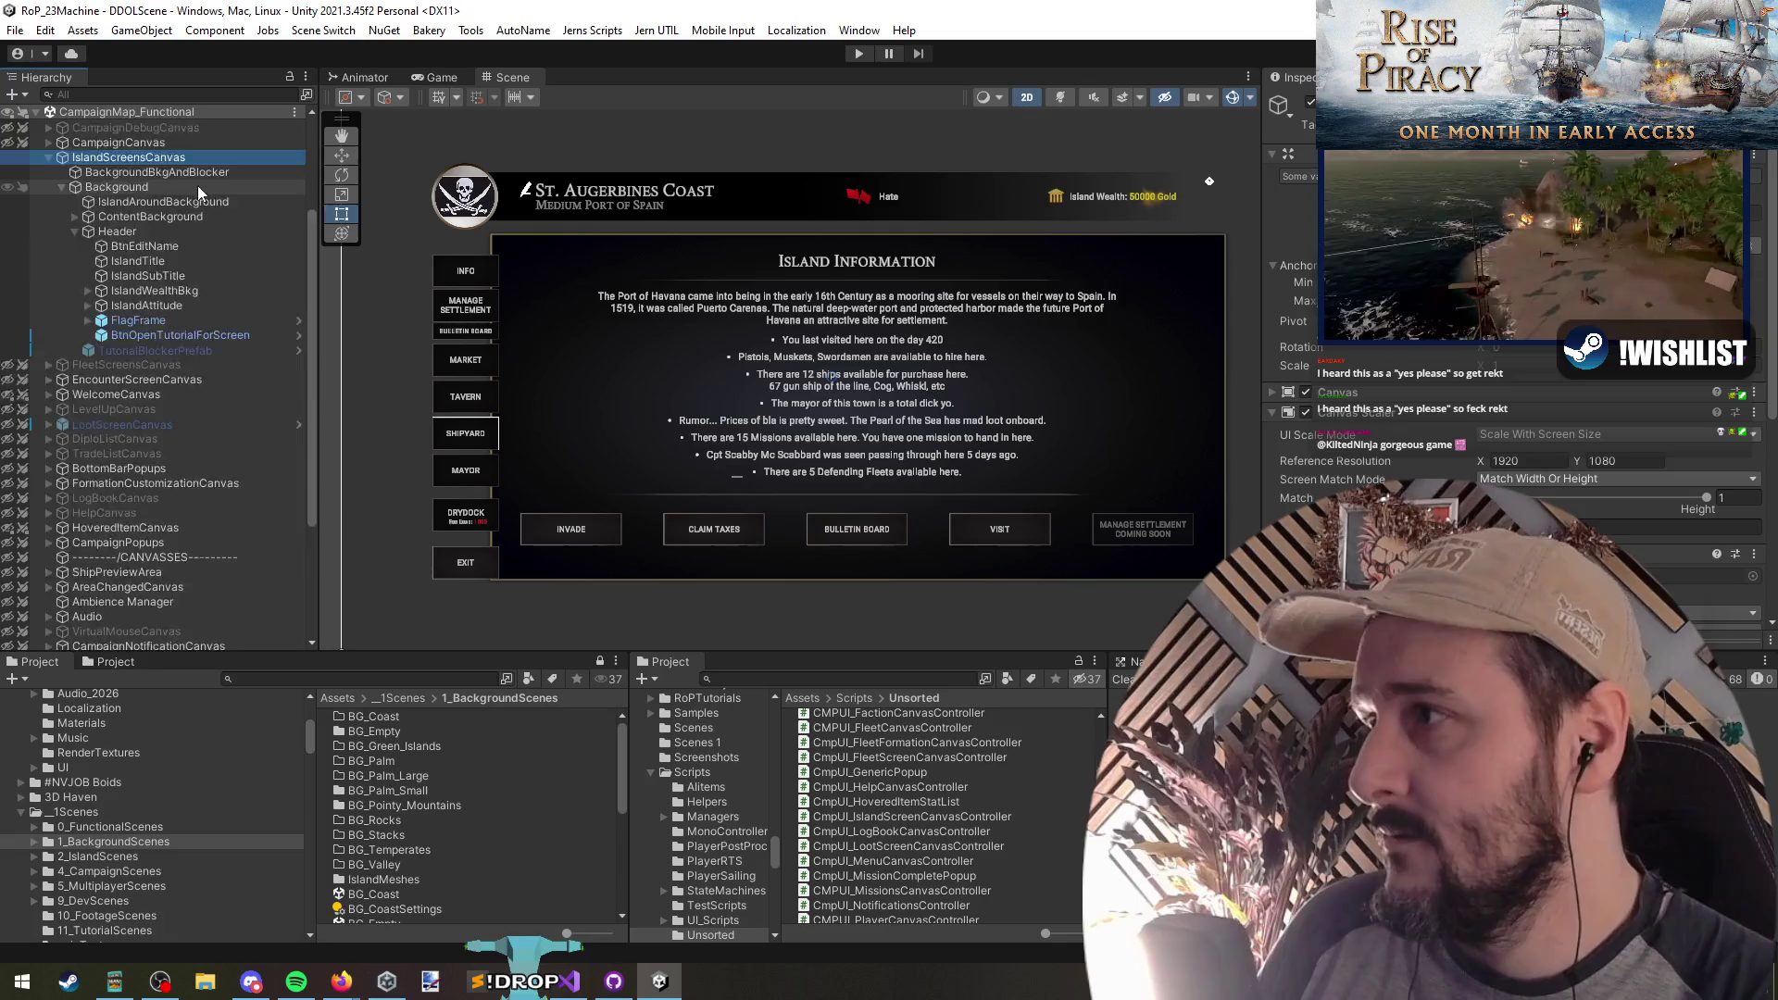
{"action": "scroll", "coordinate": [210, 187], "scroll_direction": "up", "scroll_amount": 5}
{"action": "right_click", "coordinate": [128, 141]}
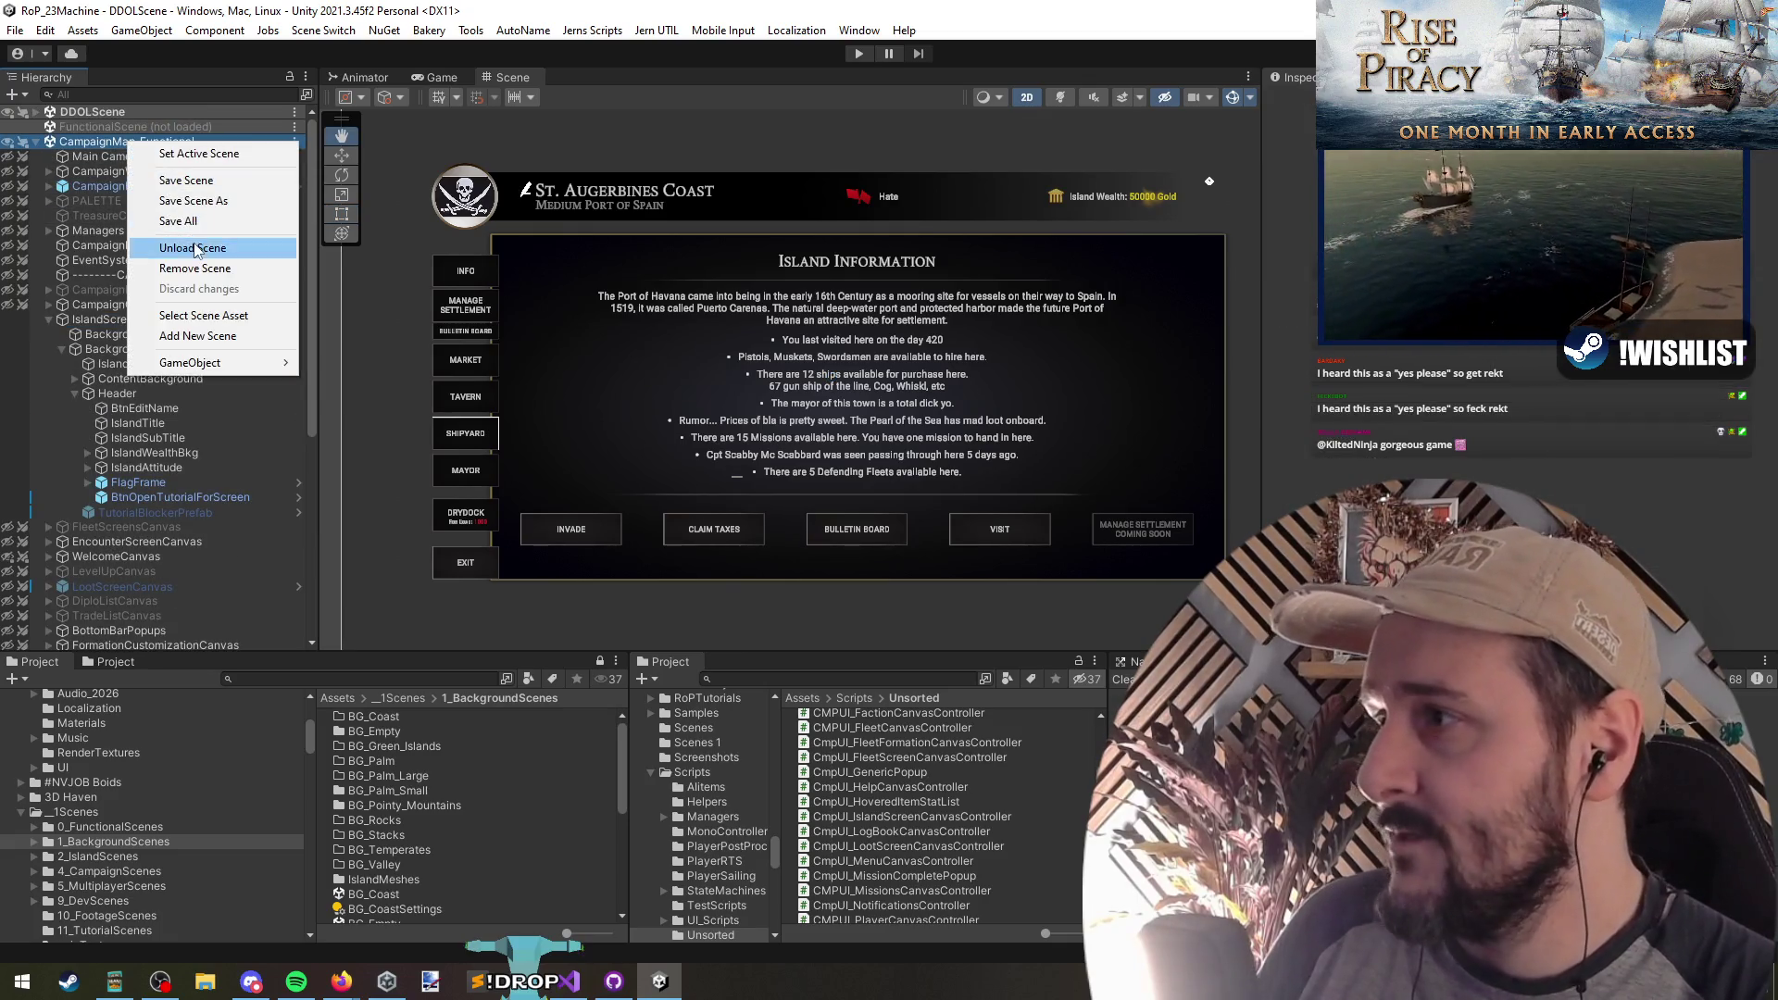
Step: Unload the CampaignMap_Functional scene and do a test run of the game, then stop
{"action": "left_click", "coordinate": [192, 248]}
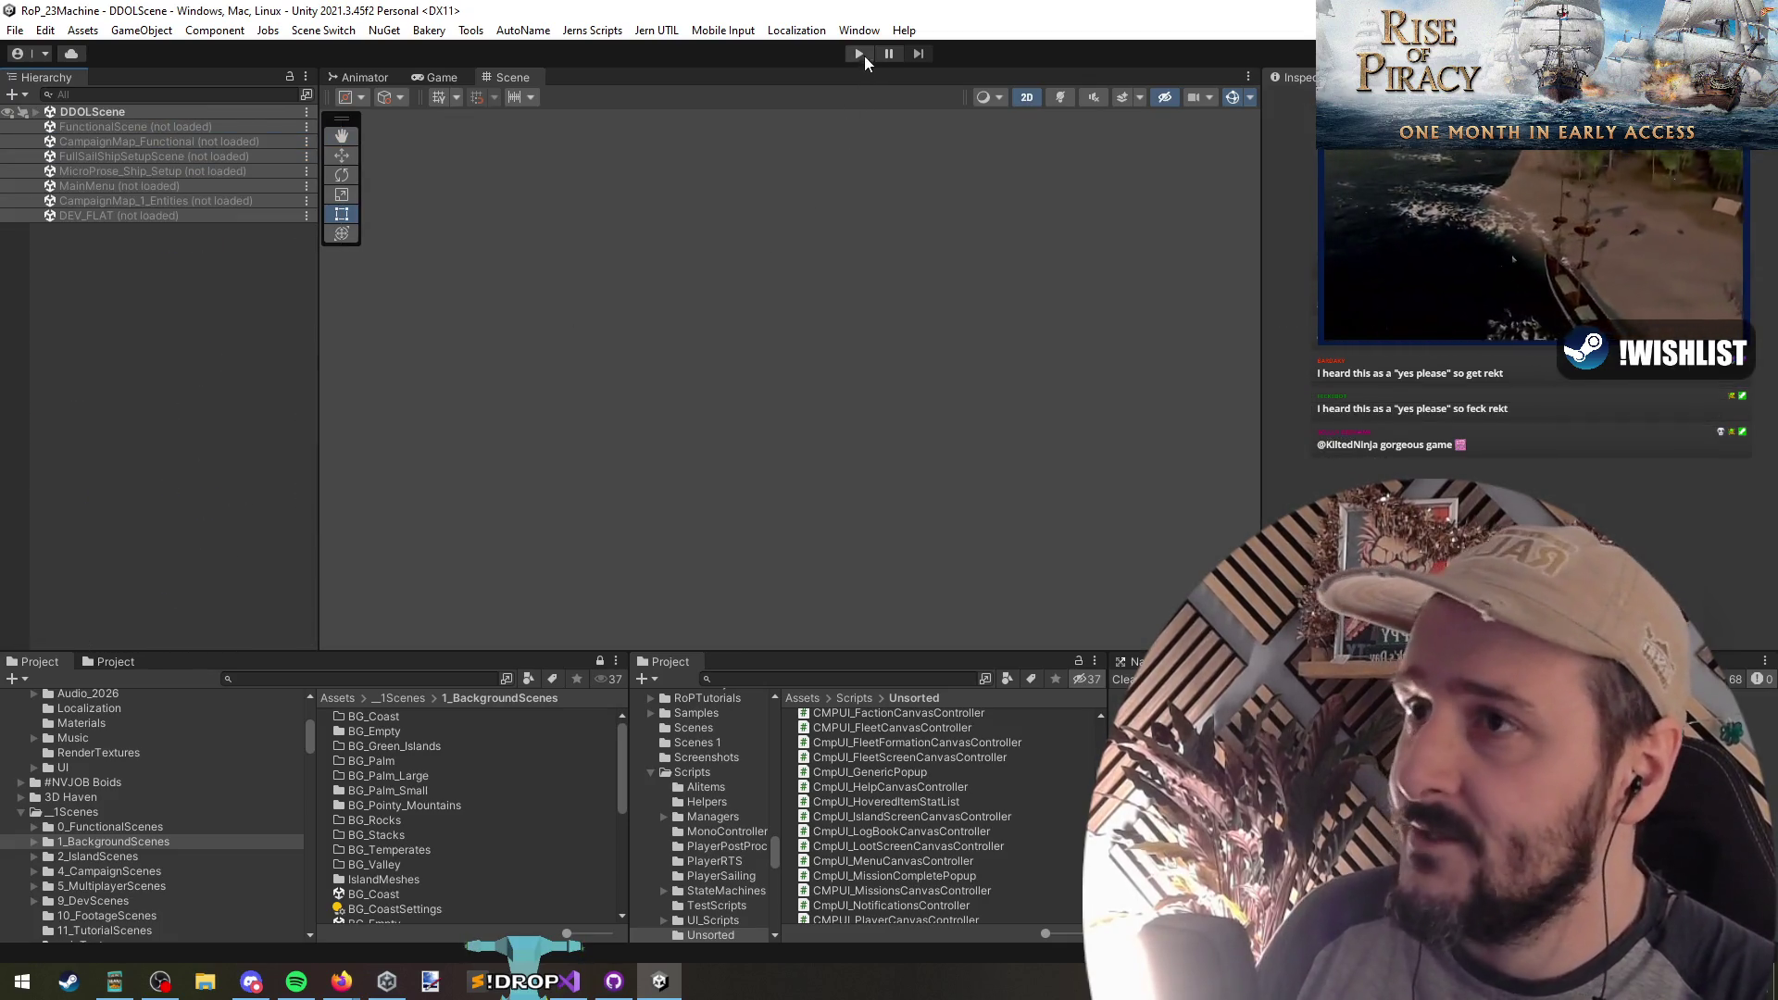
{"action": "left_click", "coordinate": [858, 53]}
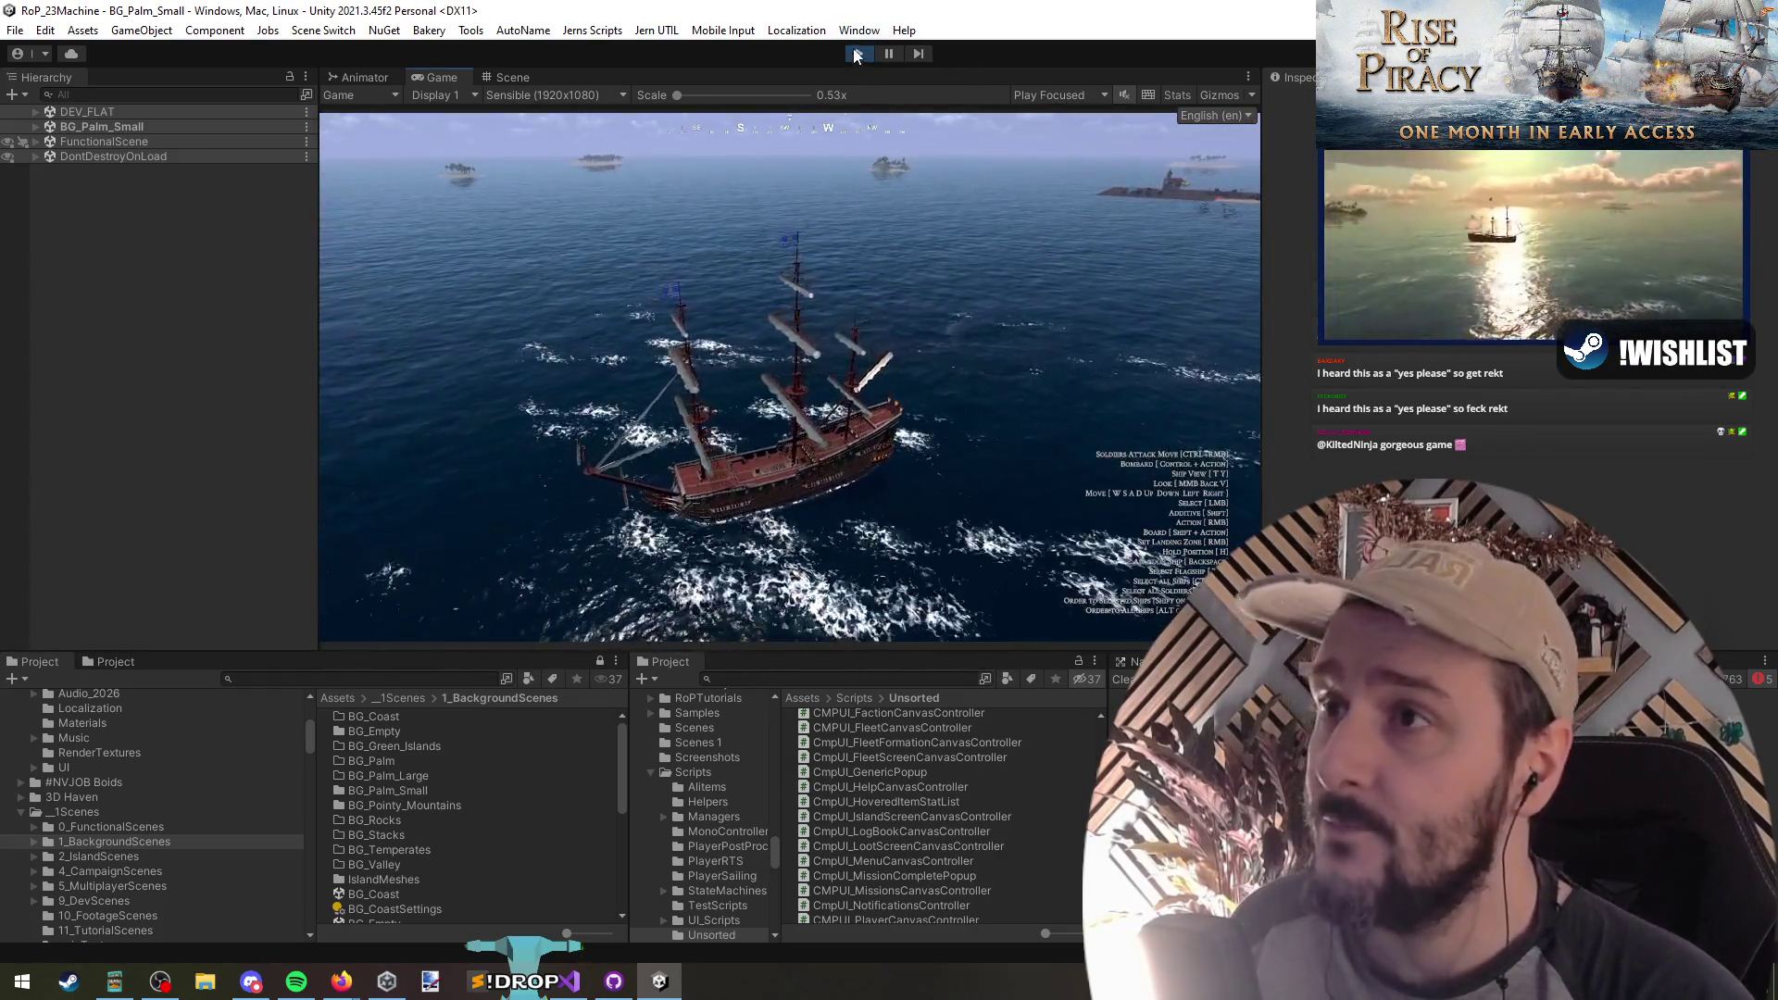
{"action": "left_click", "coordinate": [859, 53]}
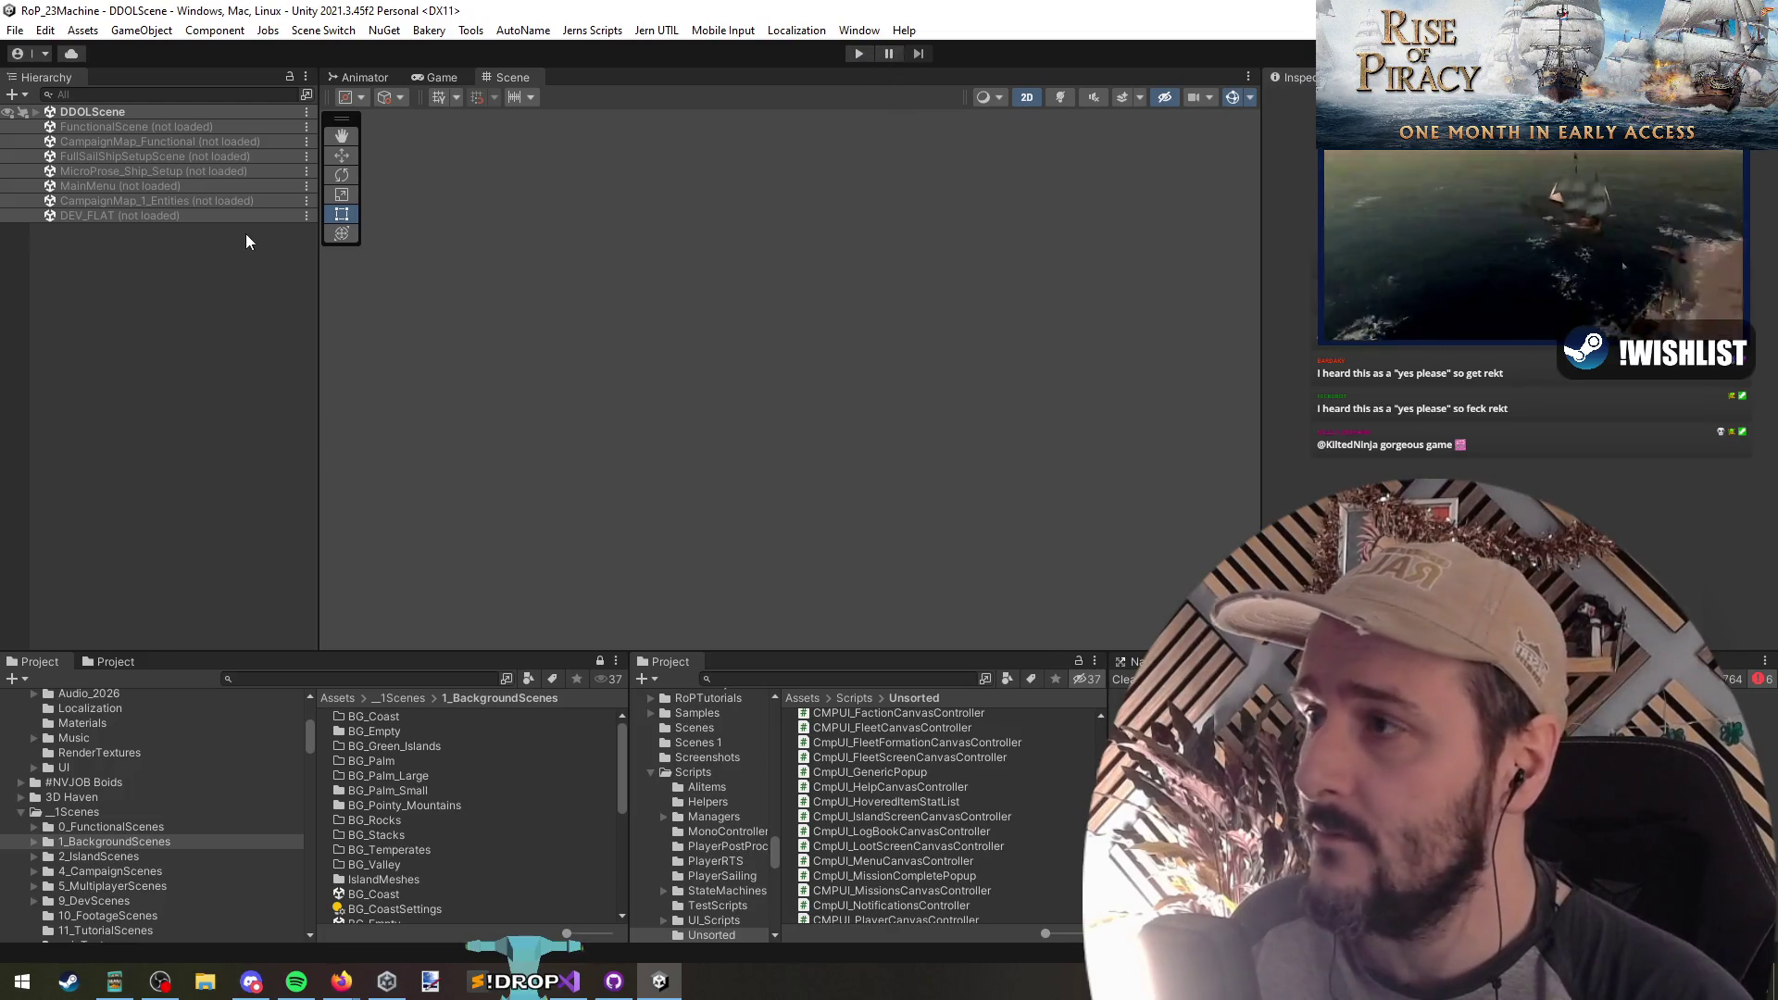
Step: Inspect the DDOLScene managers in the Hierarchy and run the game again
{"action": "left_click", "coordinate": [115, 115]}
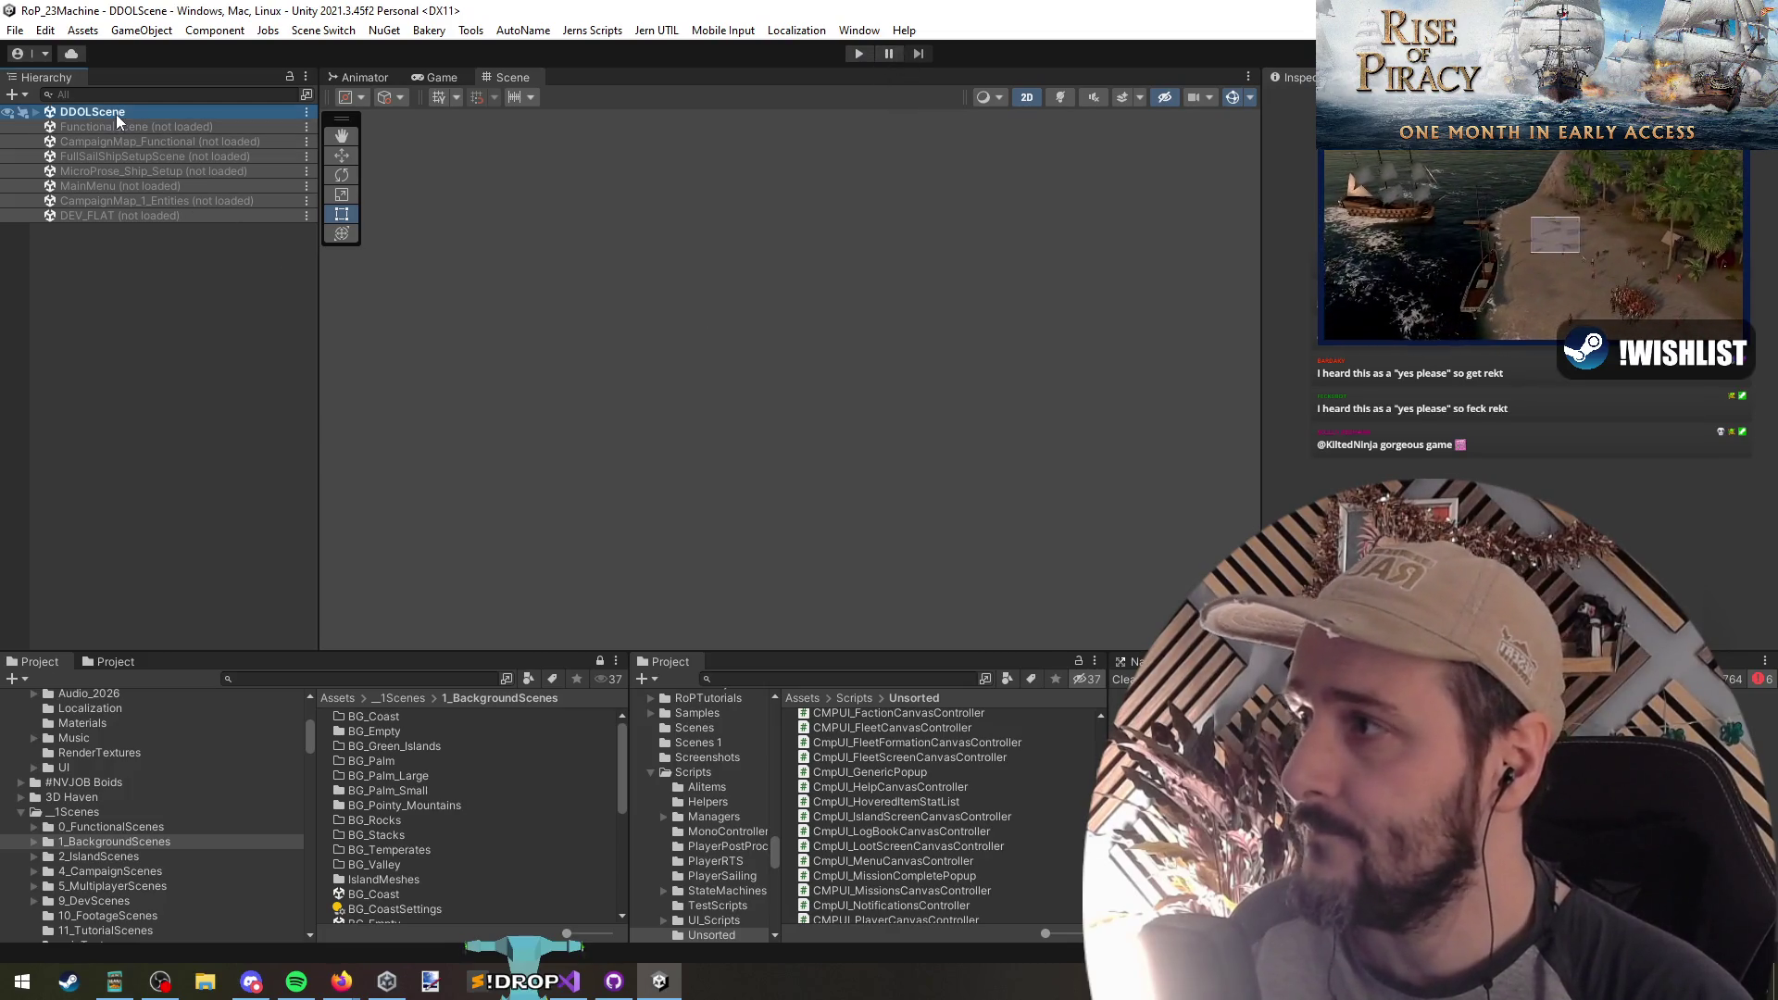
{"action": "left_click", "coordinate": [36, 112]}
{"action": "left_click", "coordinate": [49, 141]}
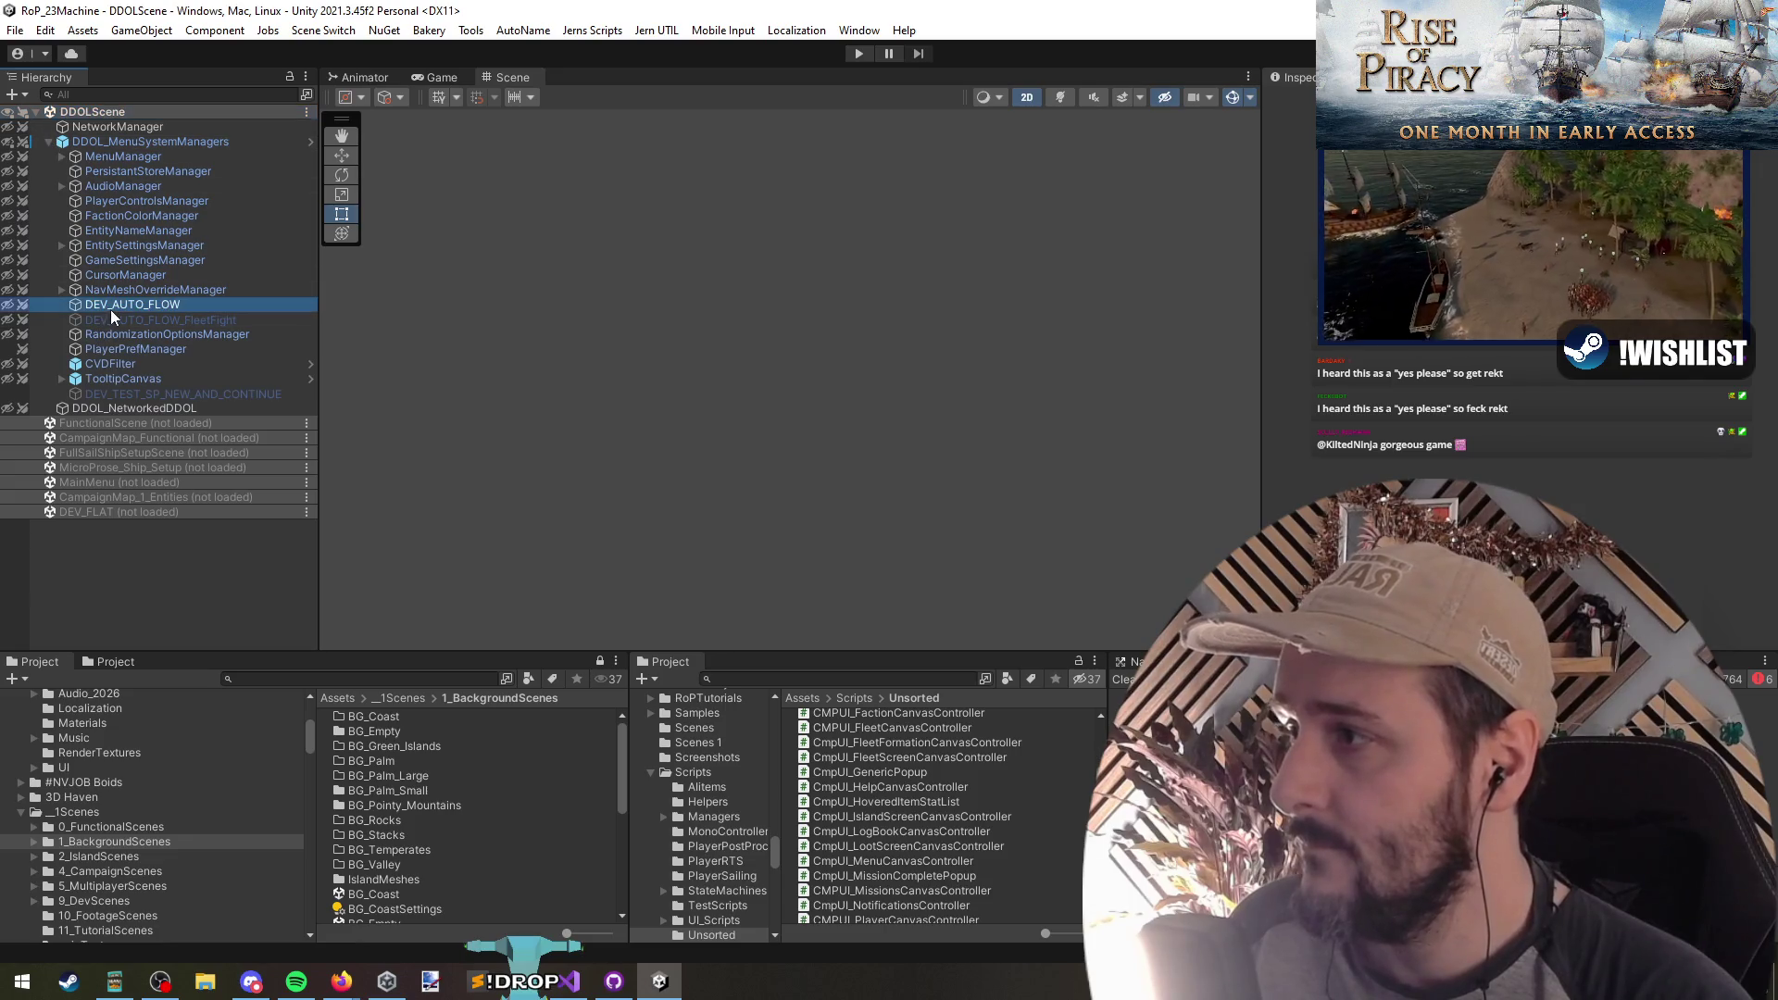
{"action": "left_click", "coordinate": [49, 142]}
{"action": "right_click", "coordinate": [65, 130]}
{"action": "left_click", "coordinate": [89, 391]}
{"action": "left_click", "coordinate": [858, 53]}
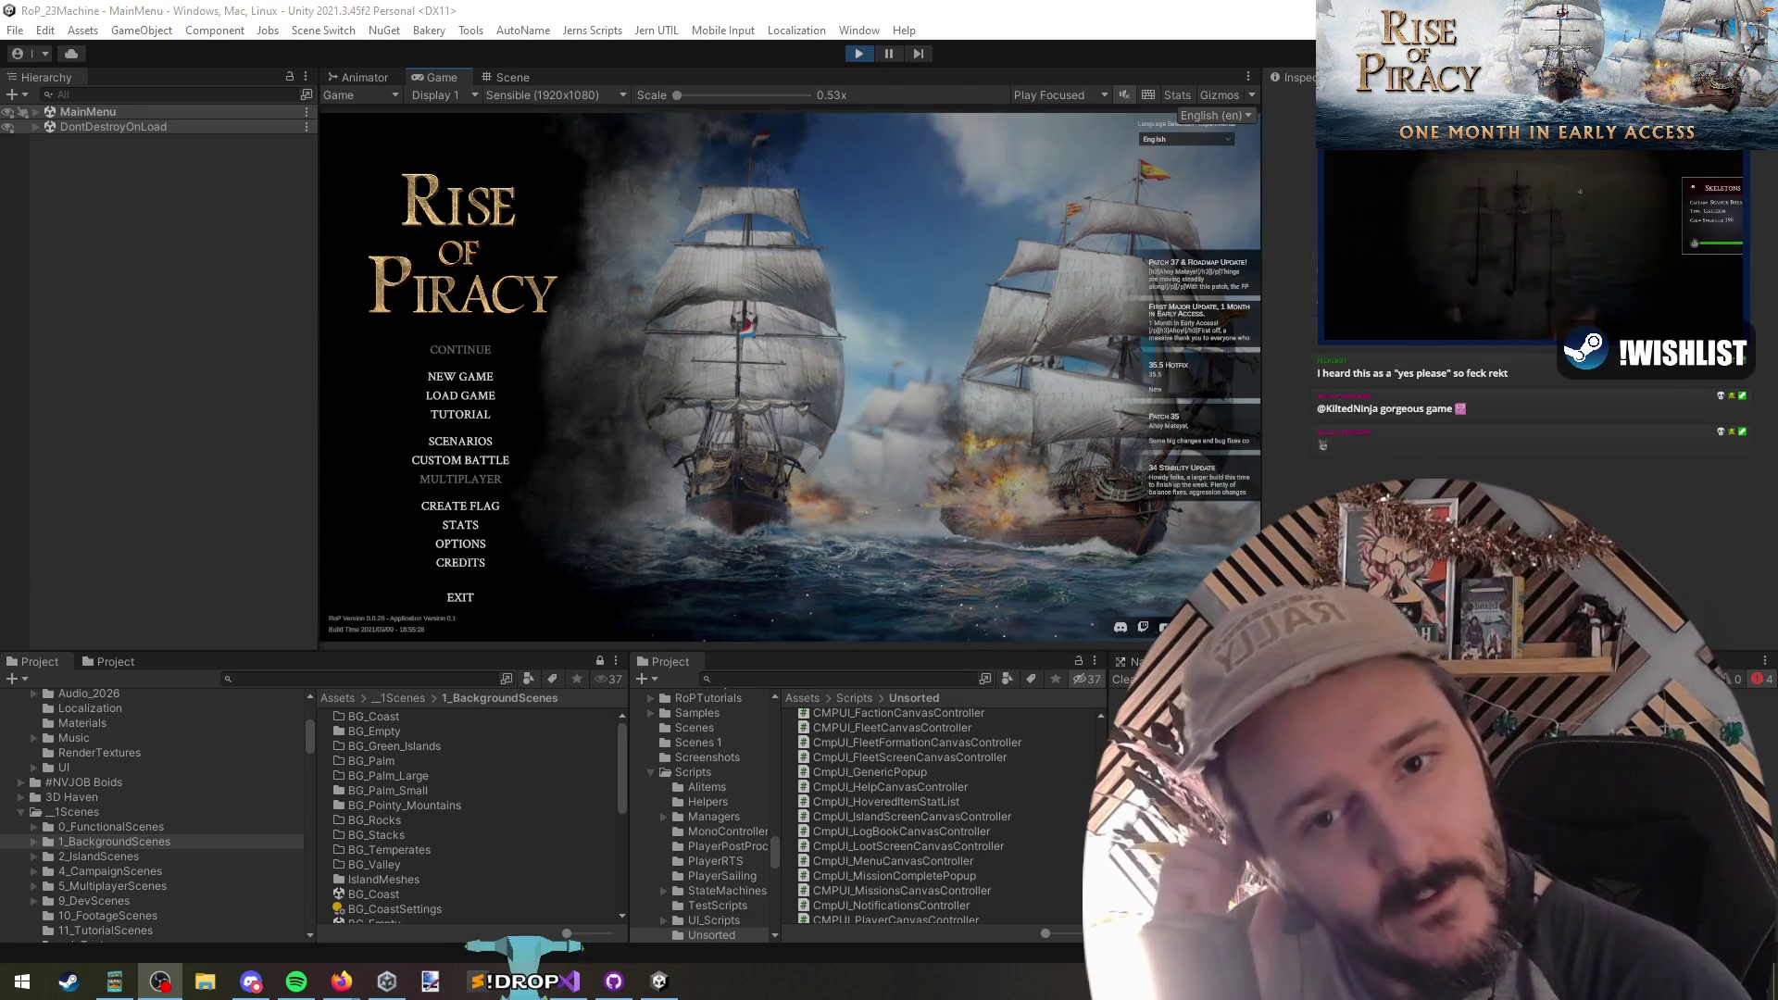
Step: Back out of New Game and load the AutoSave - AS_3 save from Load Game
{"action": "left_click", "coordinate": [473, 380]}
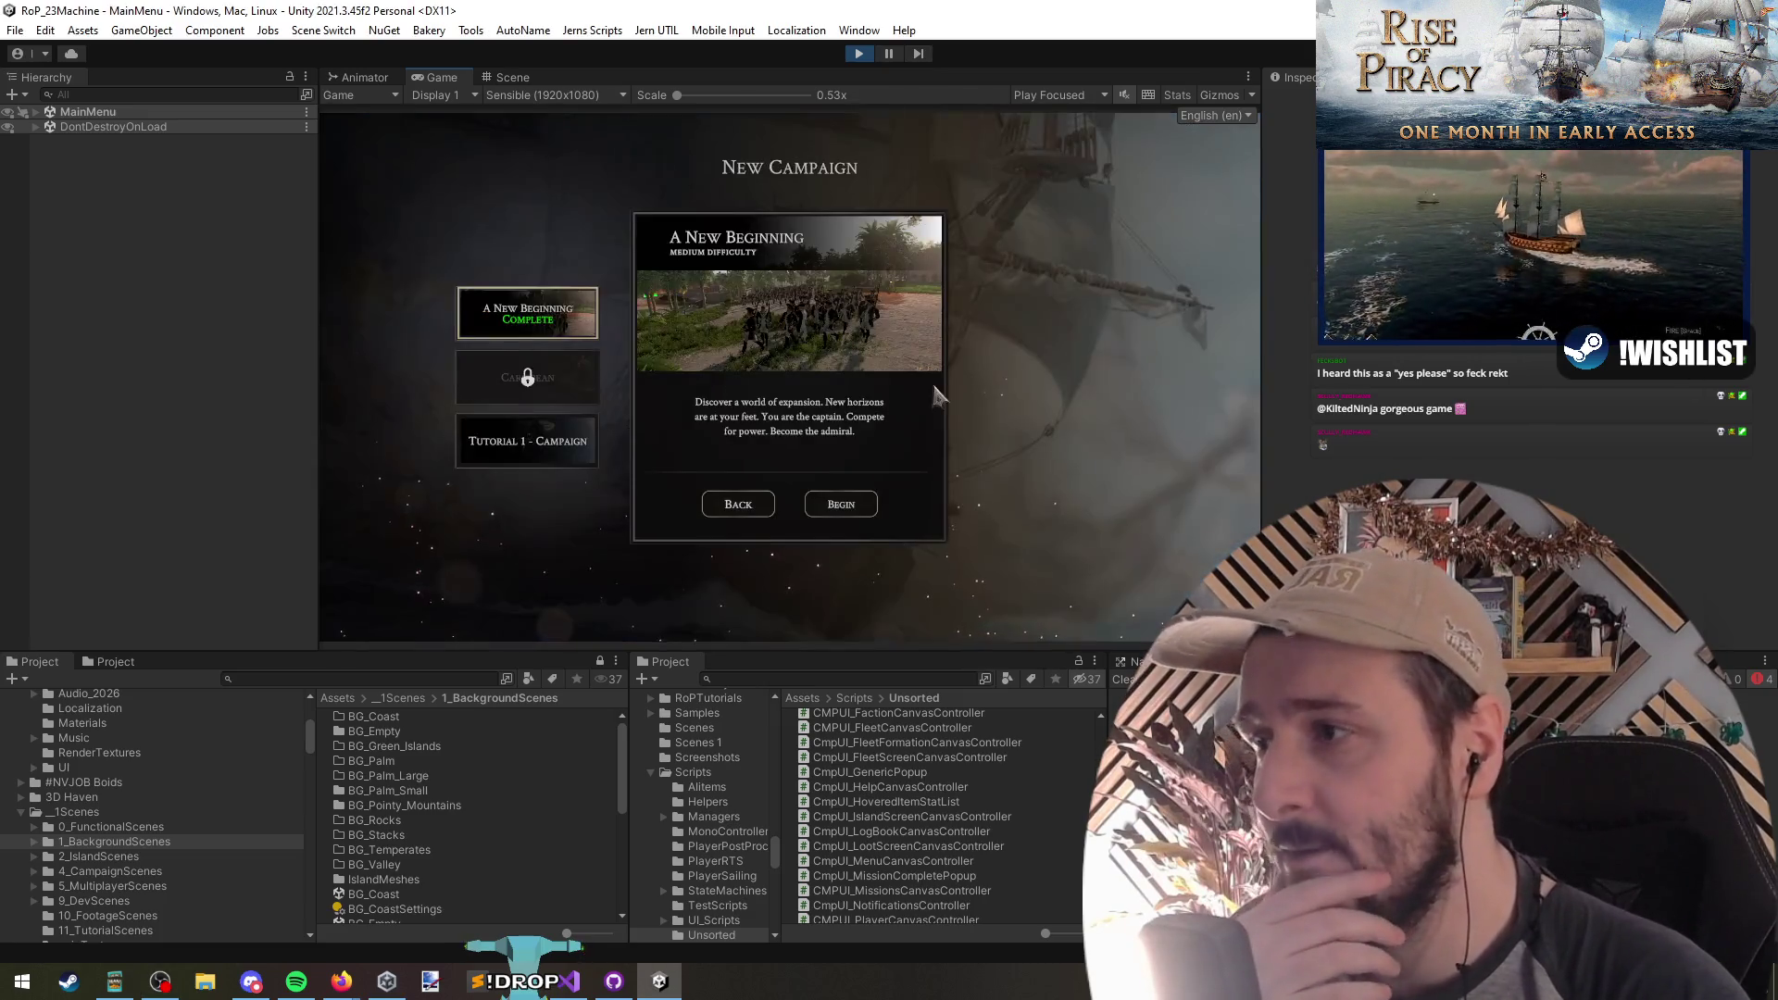
{"action": "left_click", "coordinate": [847, 506]}
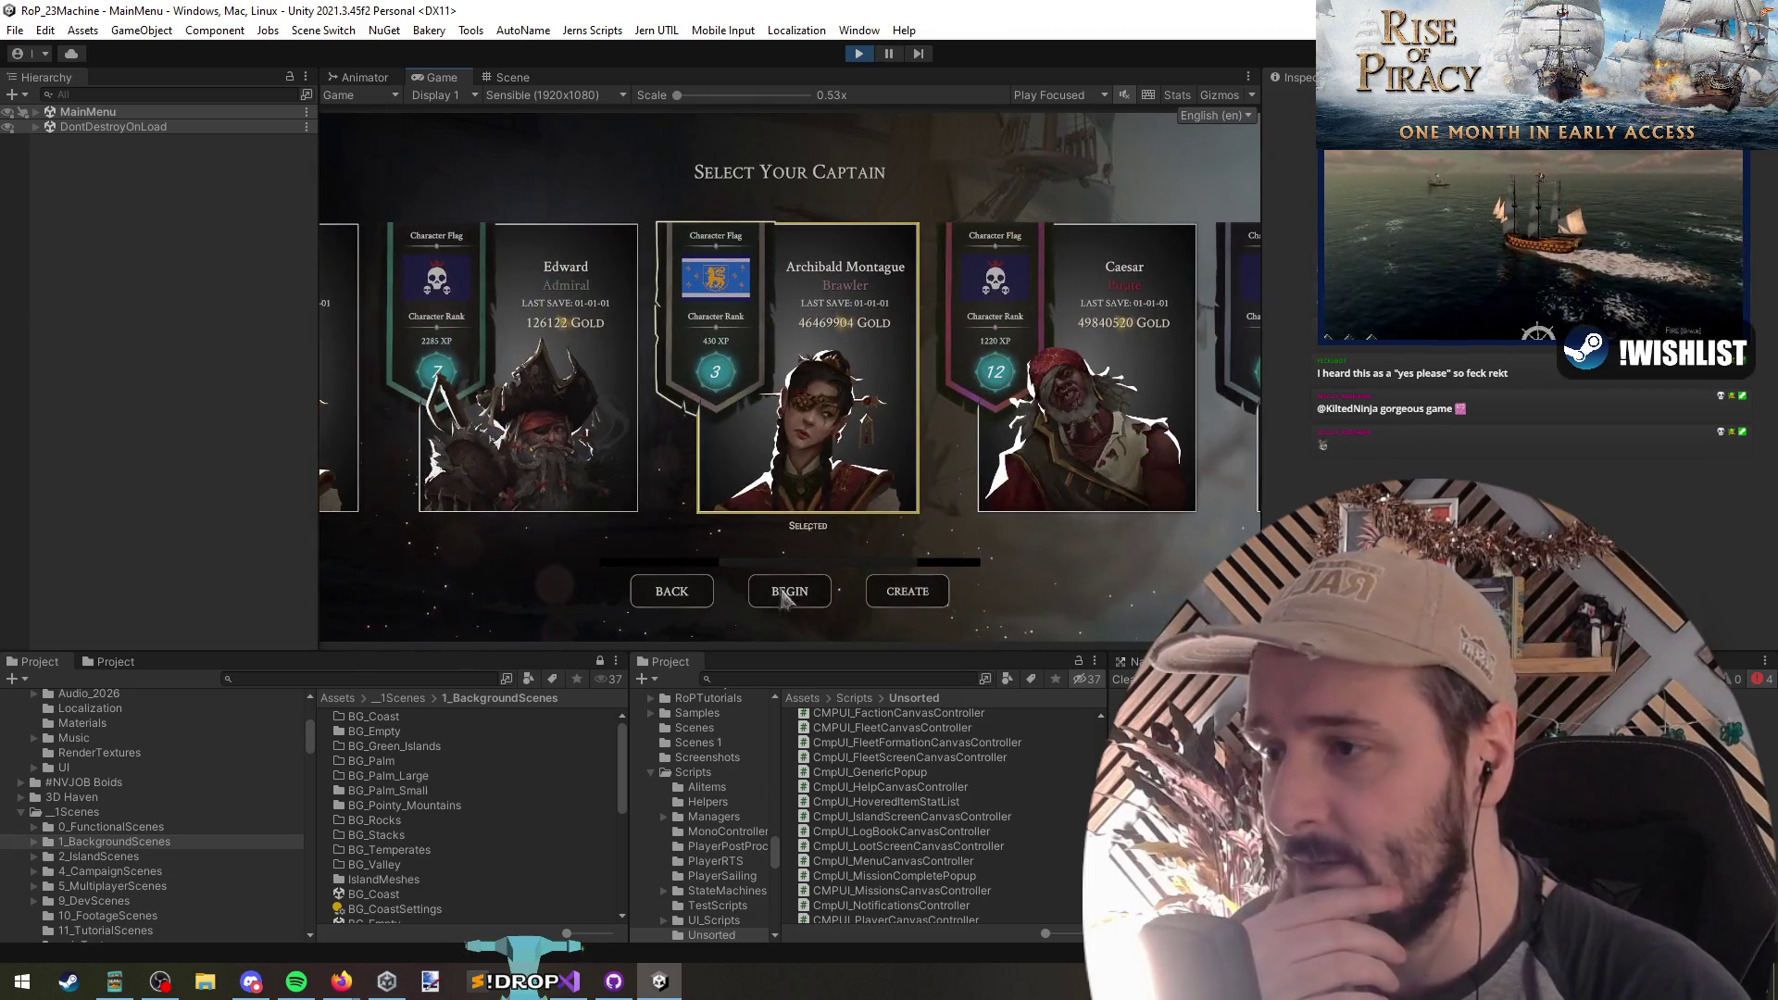
{"action": "left_click", "coordinate": [648, 597]}
{"action": "left_click", "coordinate": [726, 504]}
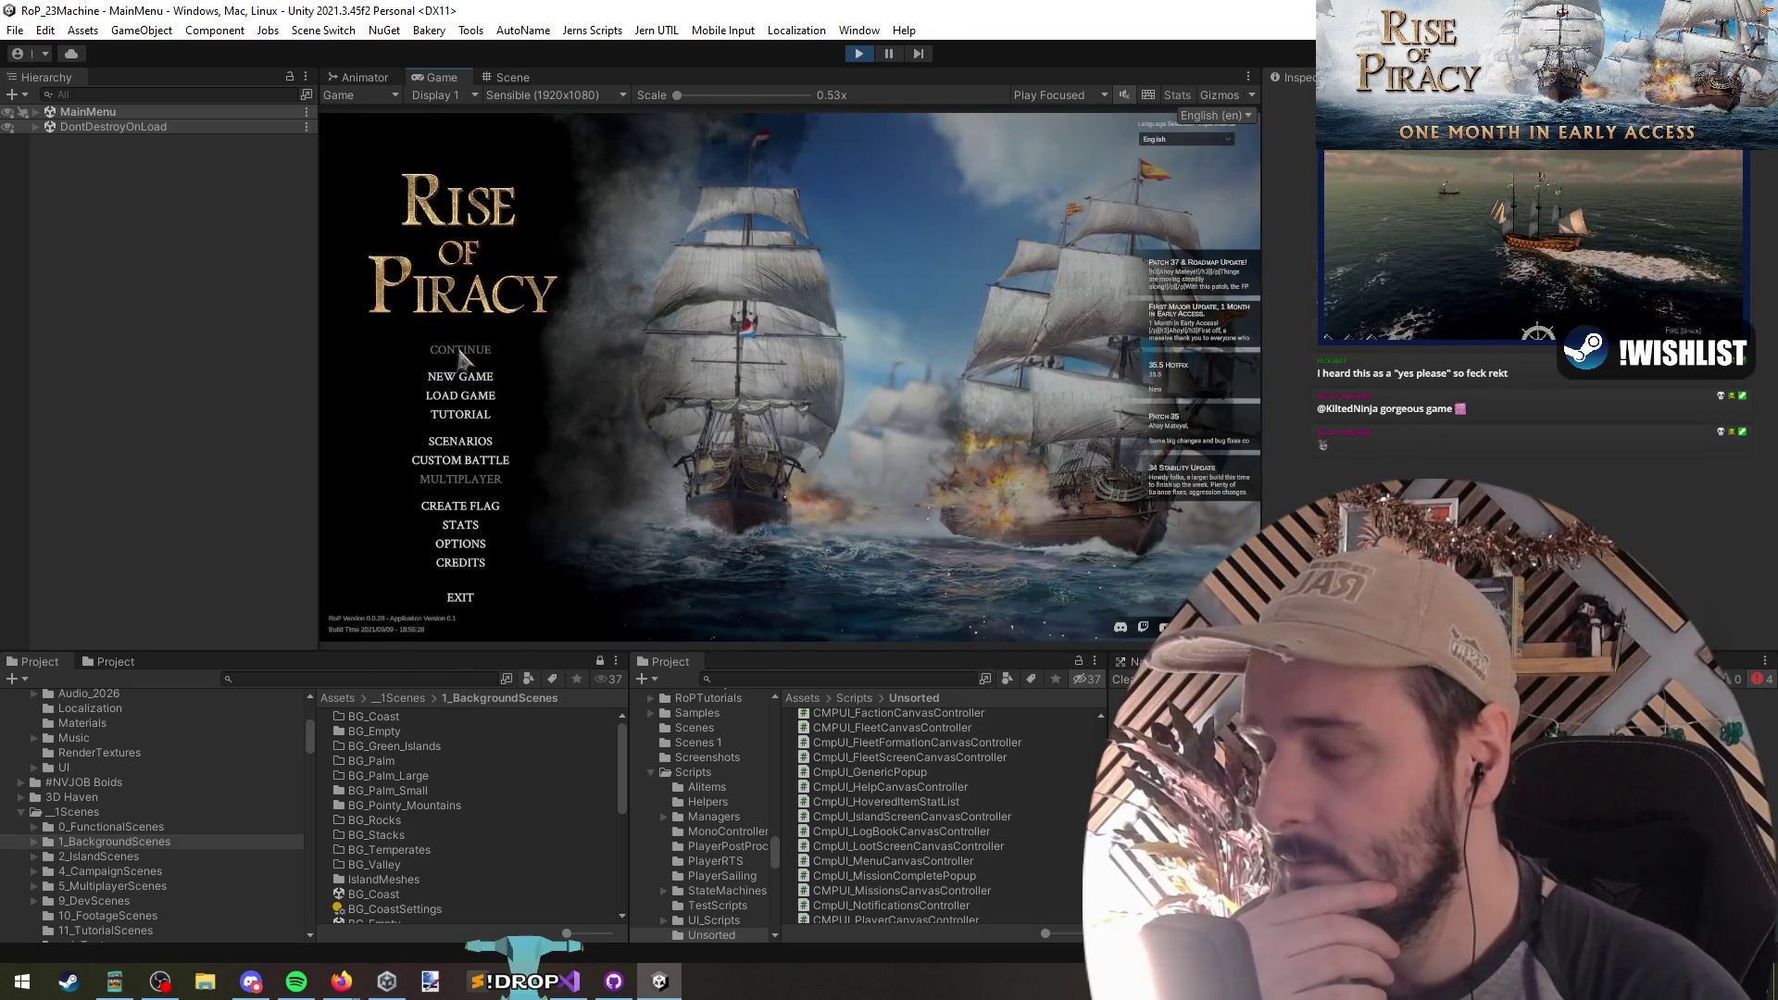
{"action": "left_click", "coordinate": [467, 397]}
{"action": "left_click", "coordinate": [651, 292]}
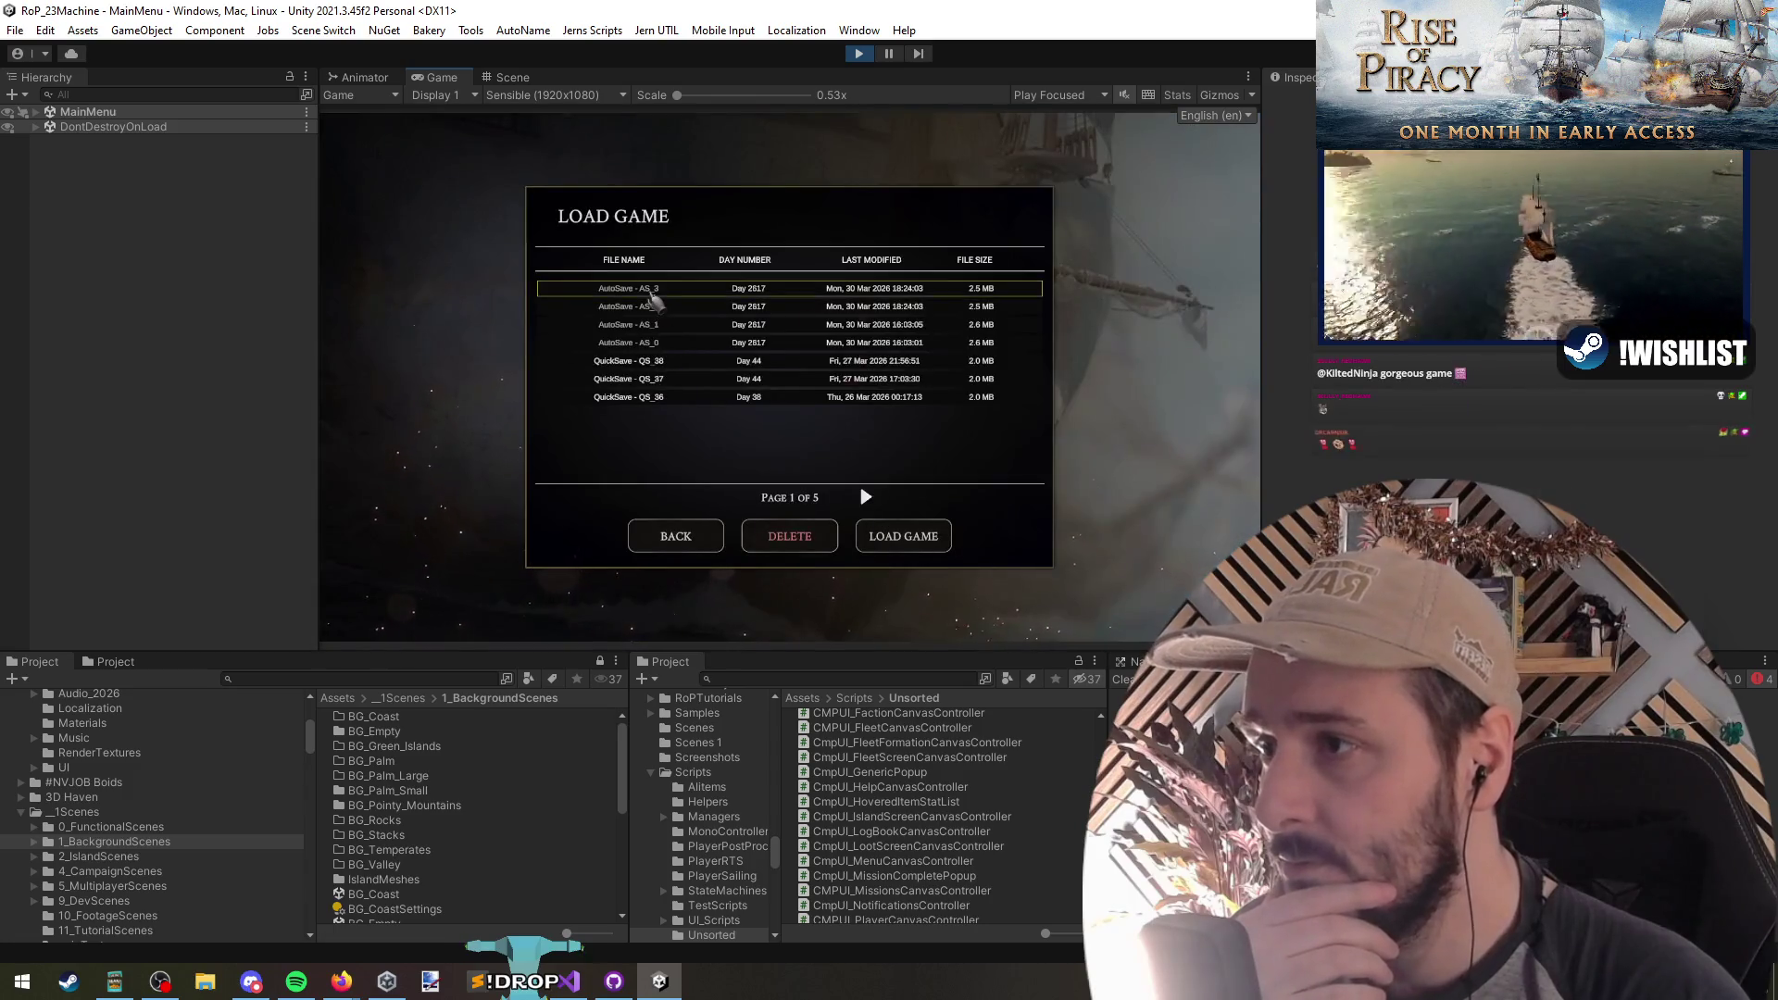
{"action": "left_click", "coordinate": [919, 542]}
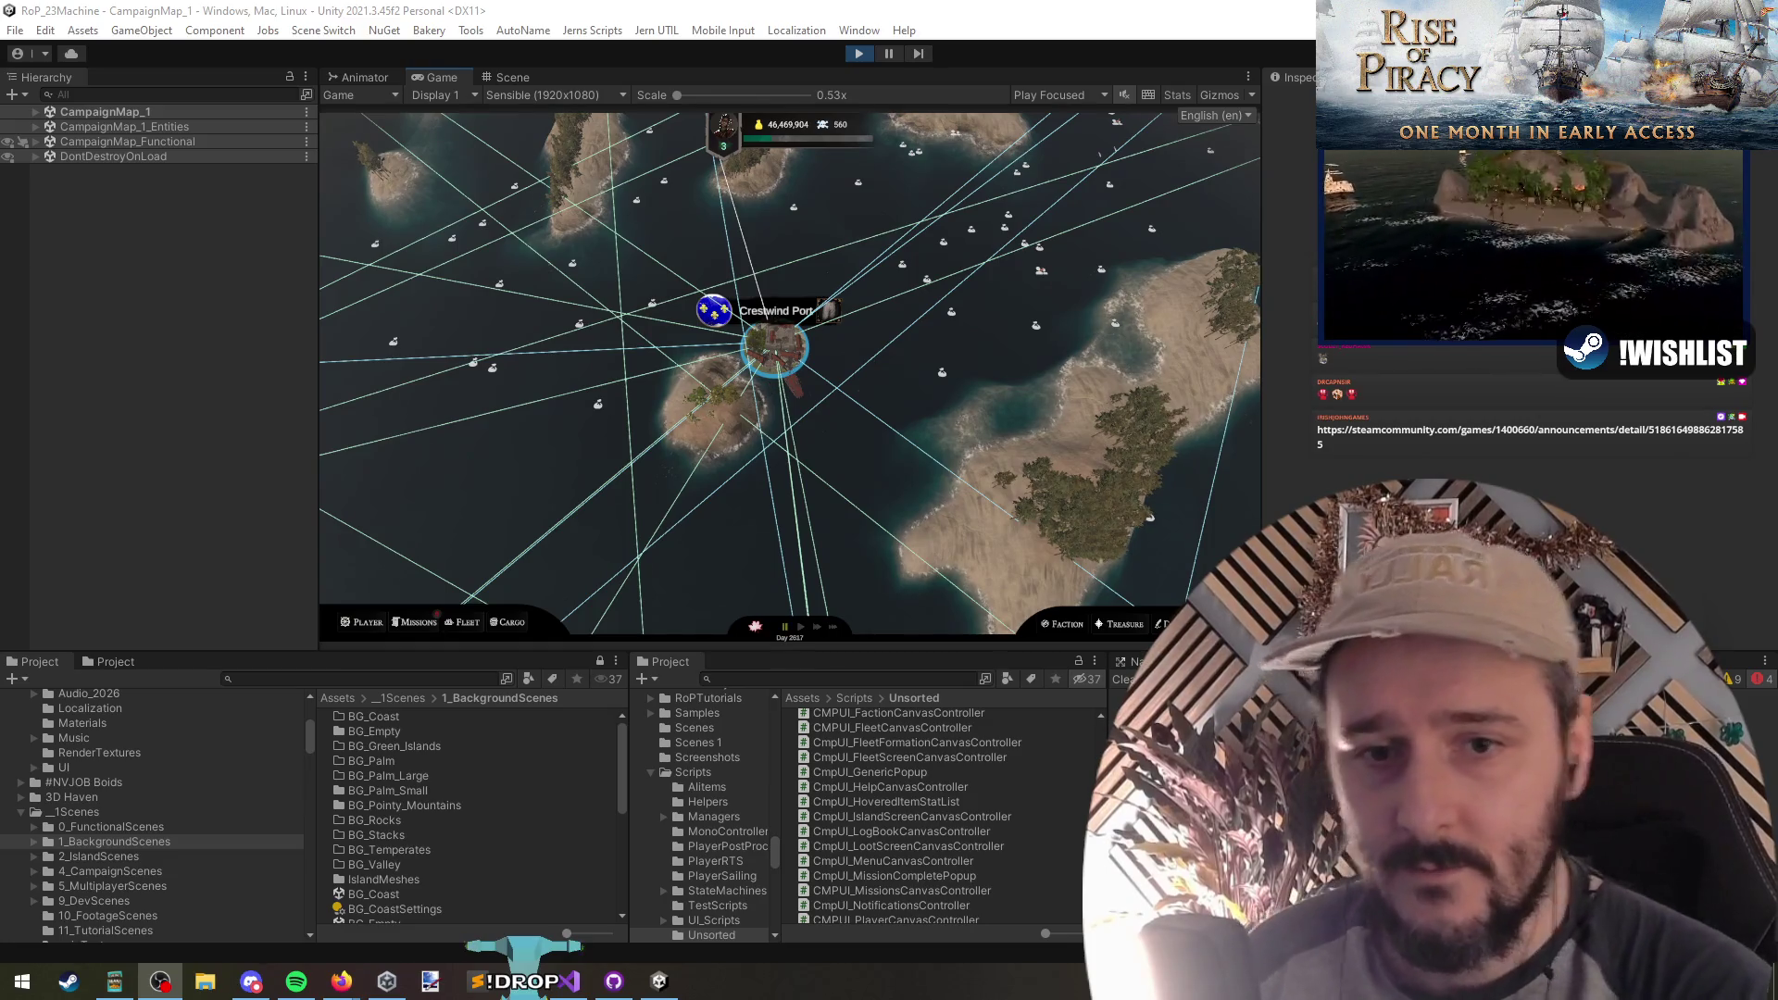
Step: Open Crestwind Port and flip through its Bulletin Board, Info, Market and Tavern tabs
{"action": "left_click", "coordinate": [777, 387]}
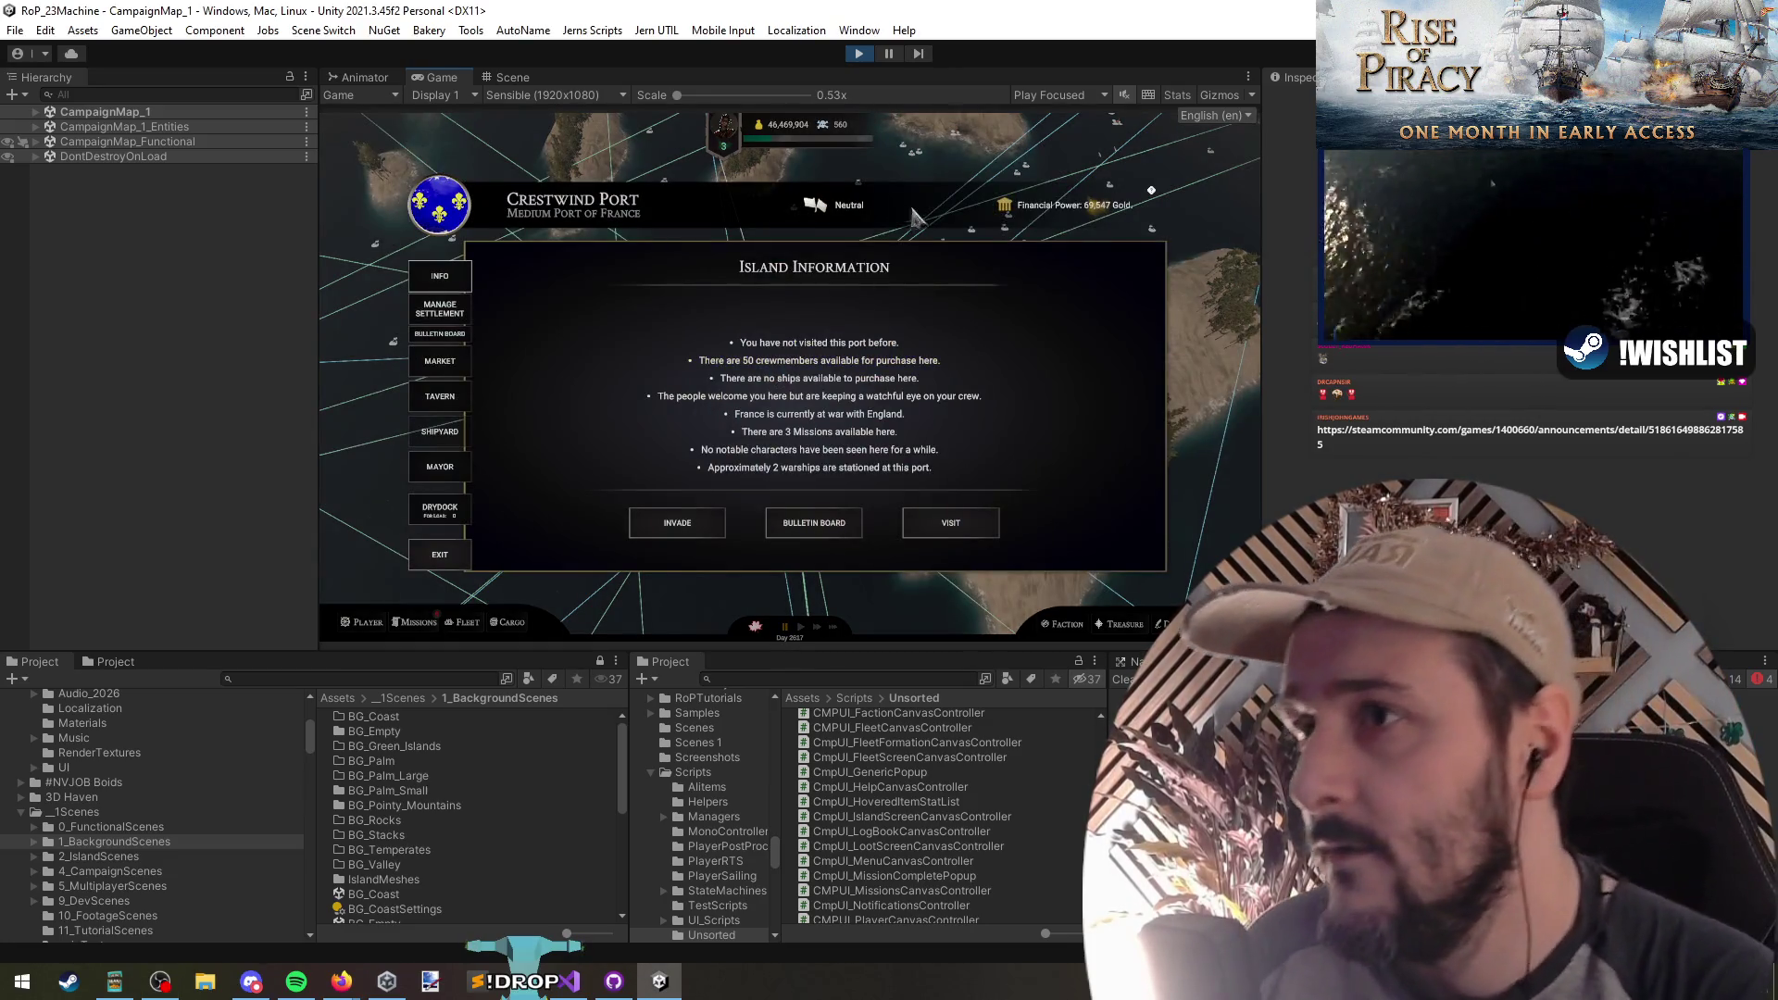
{"action": "left_click", "coordinate": [447, 336]}
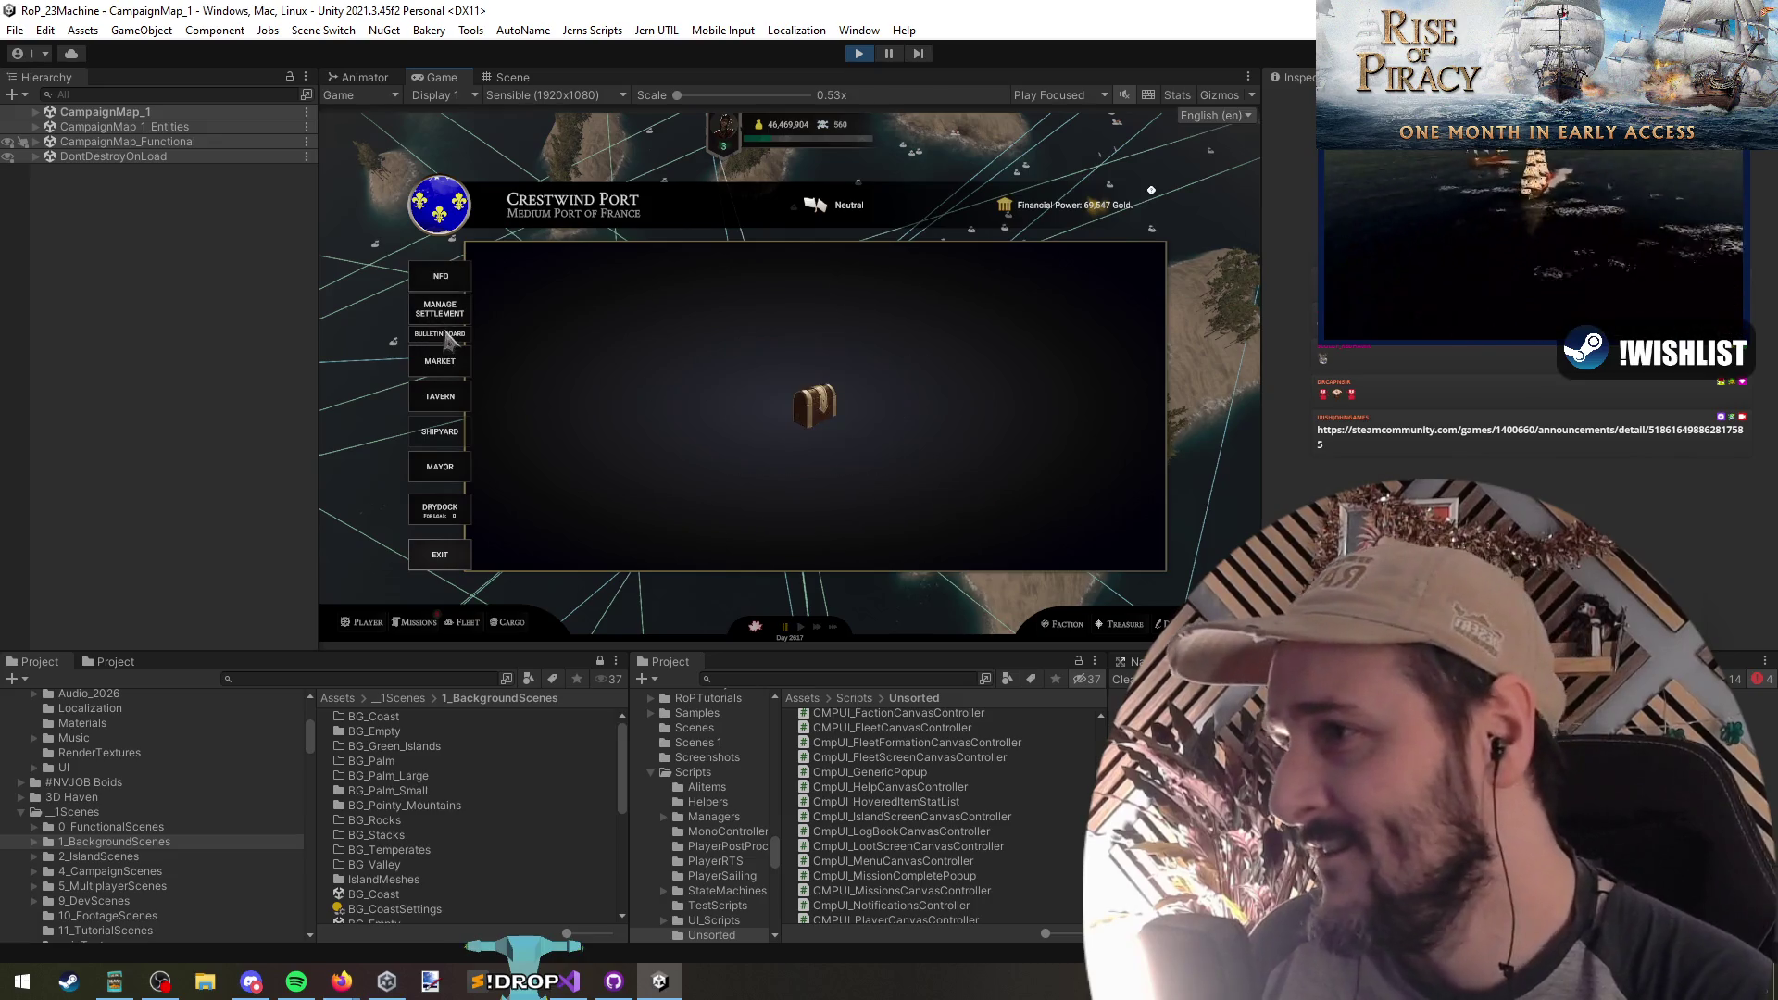
{"action": "left_click", "coordinate": [442, 278]}
{"action": "left_click", "coordinate": [448, 332]}
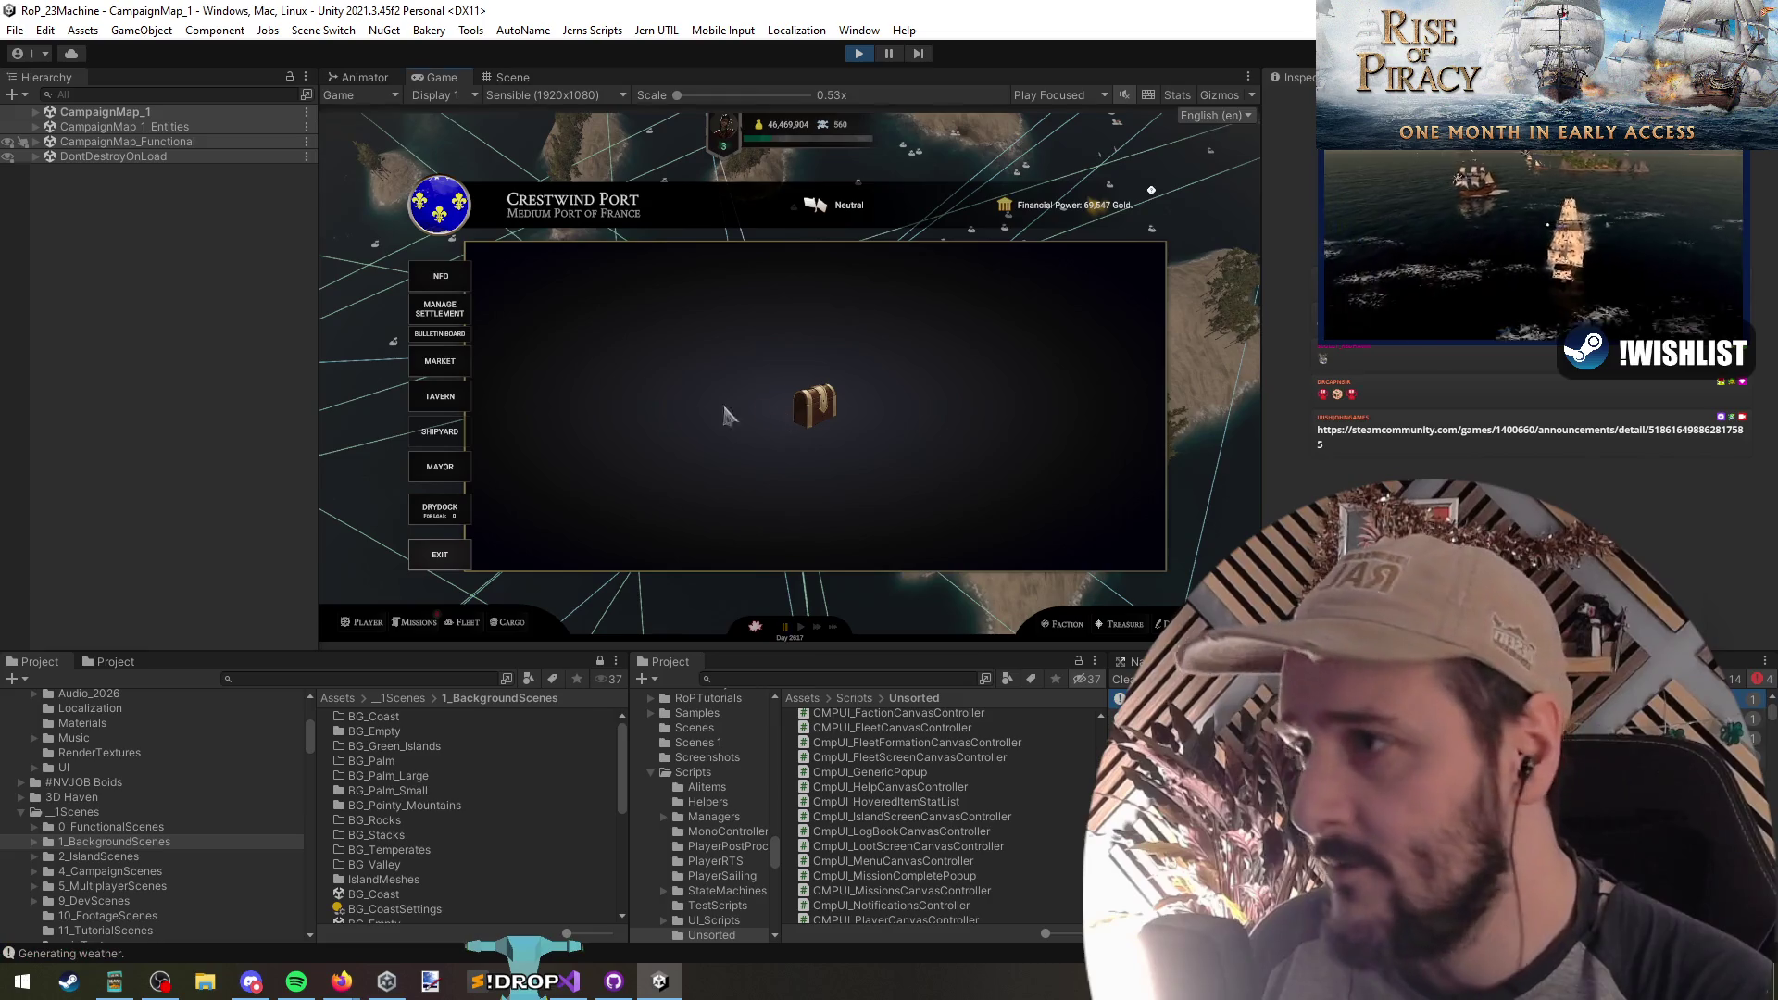
{"action": "left_click", "coordinate": [441, 277]}
{"action": "left_click", "coordinate": [443, 332]}
{"action": "left_click", "coordinate": [445, 363]}
{"action": "left_click", "coordinate": [445, 397]}
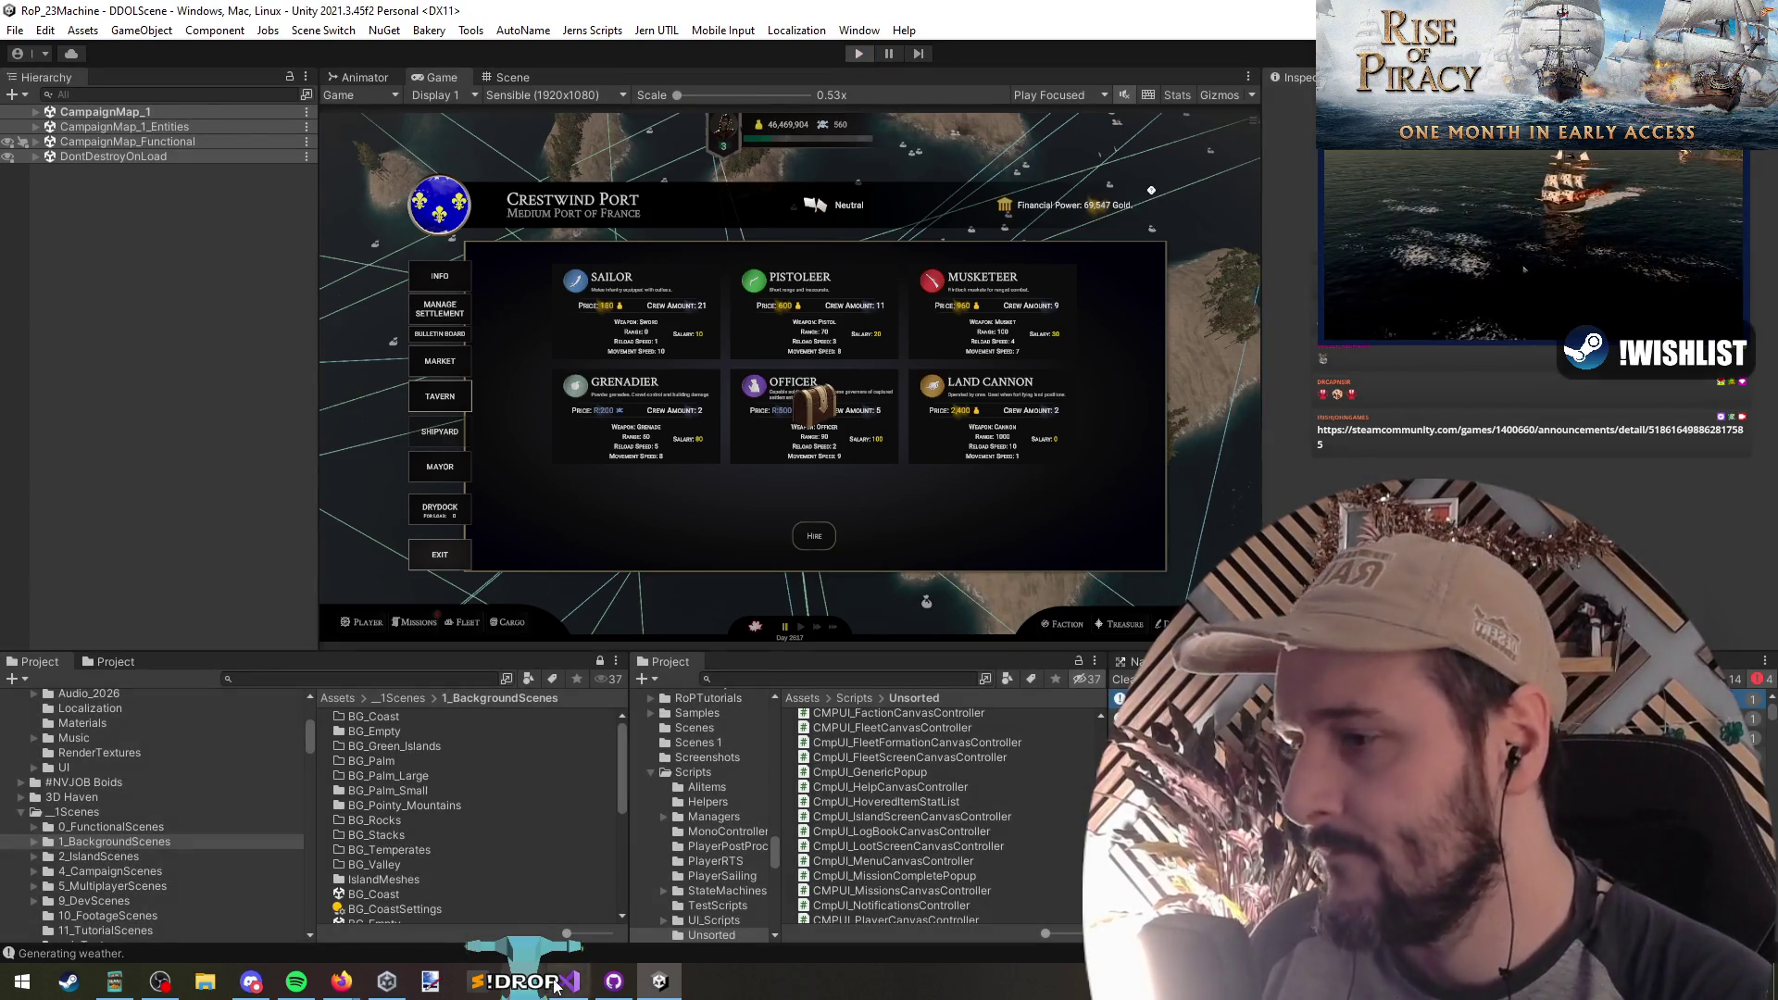
Step: Return to Visual Studio and position the caret in the island screen controller script
{"action": "left_click", "coordinate": [567, 981]}
{"action": "left_click", "coordinate": [483, 281]}
{"action": "scroll", "coordinate": [518, 324], "scroll_direction": "up", "scroll_amount": 3}
{"action": "scroll", "coordinate": [547, 314], "scroll_direction": "down", "scroll_amount": 4}
{"action": "scroll", "coordinate": [573, 305], "scroll_direction": "up", "scroll_amount": 4}
{"action": "left_click", "coordinate": [454, 311]}
Step: Find all references to tr in IslandInfoScreenDisplayMembers.cs and select its tr.gameObject.SetActive(false) line
{"action": "left_click", "coordinate": [319, 368]}
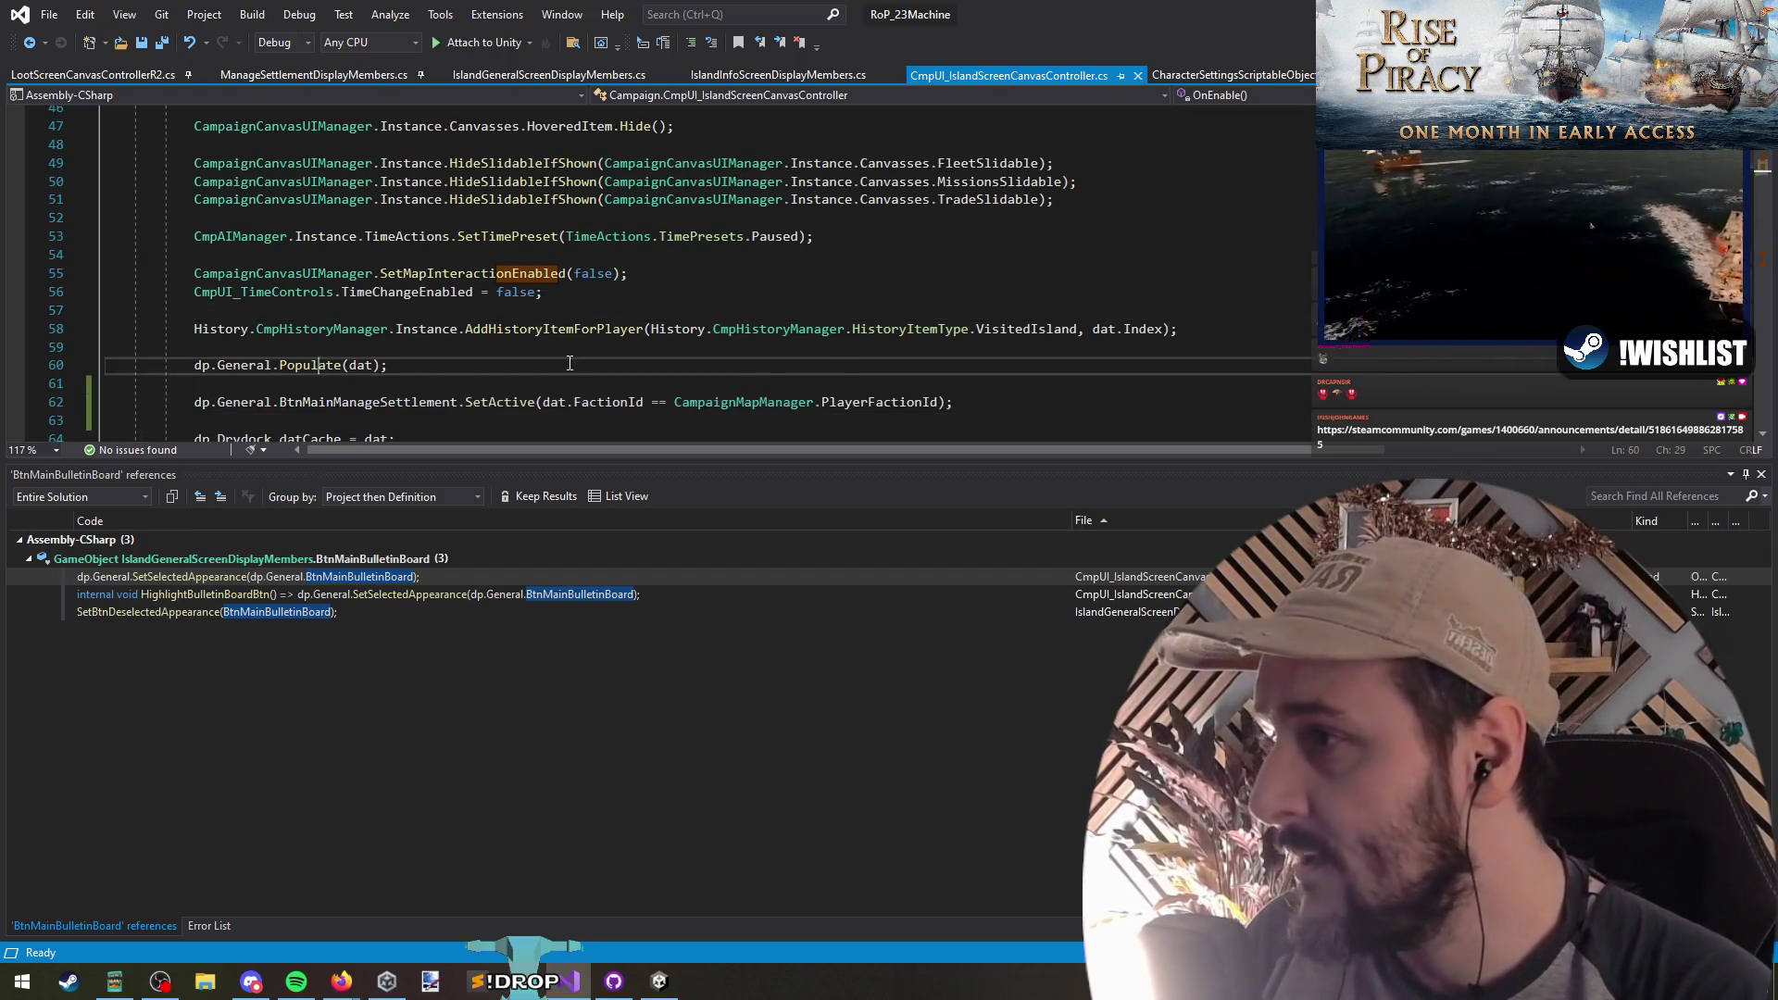
{"action": "scroll", "coordinate": [681, 371], "scroll_direction": "down", "scroll_amount": 4}
{"action": "left_click", "coordinate": [430, 274]}
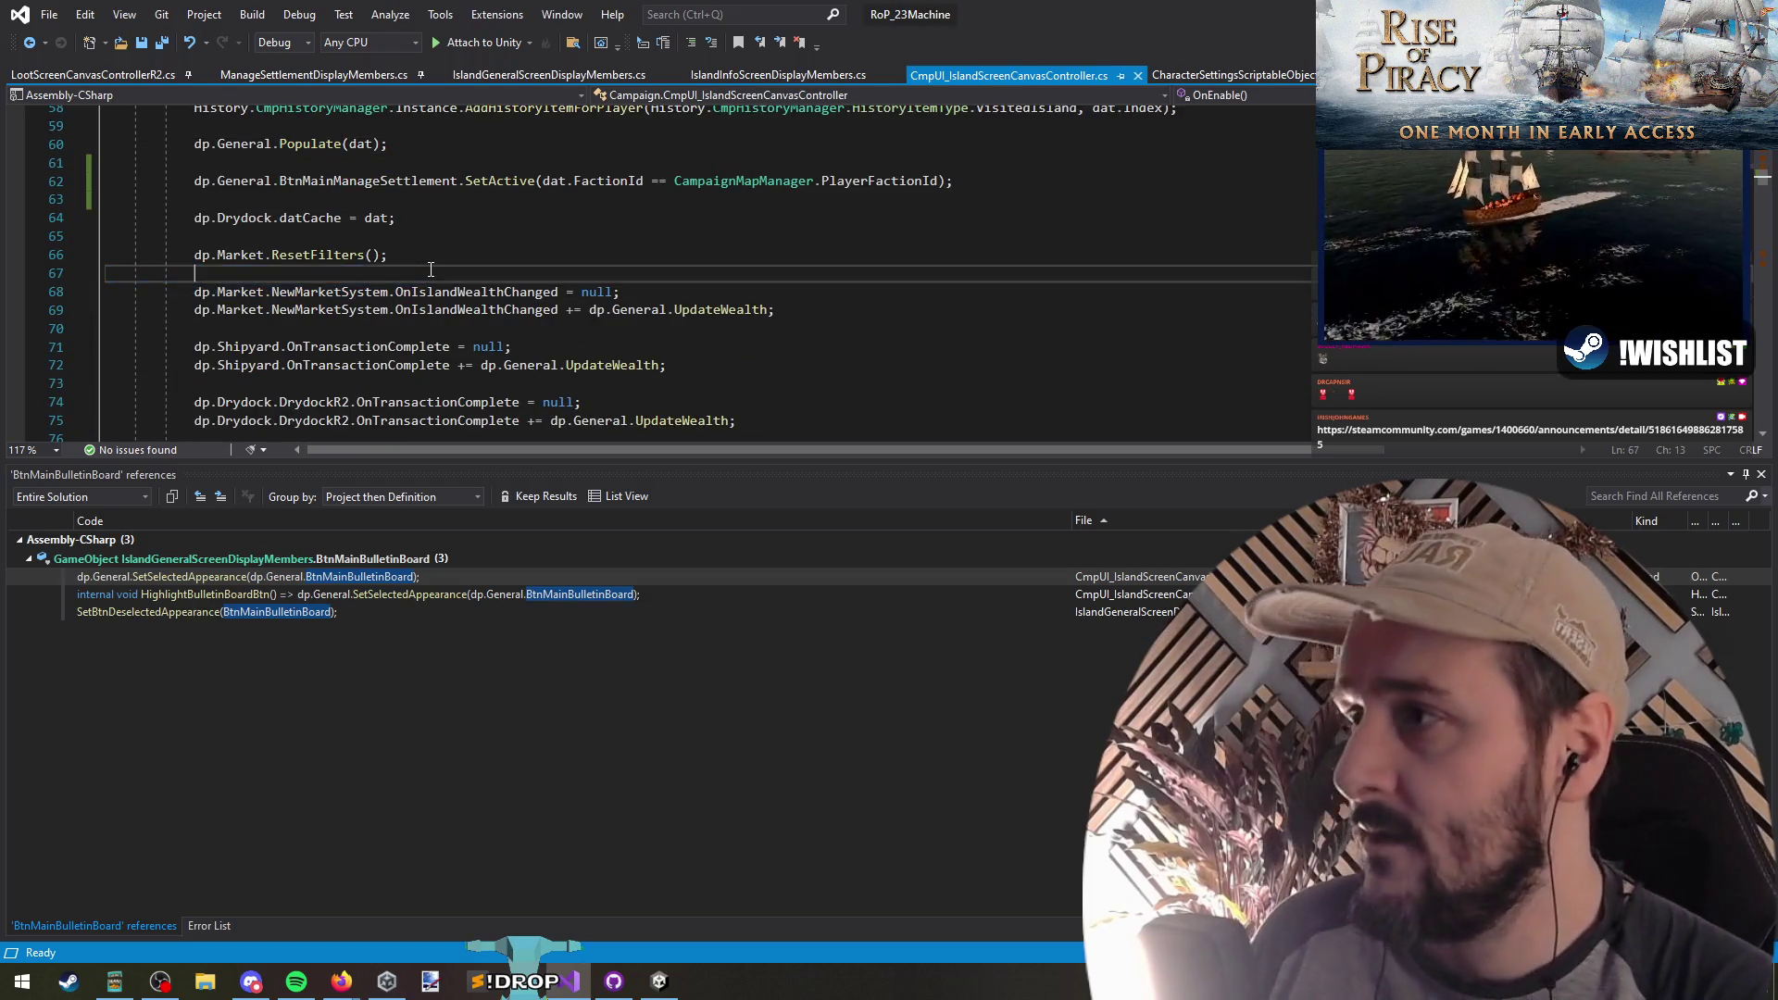
{"action": "left_click", "coordinate": [747, 76]}
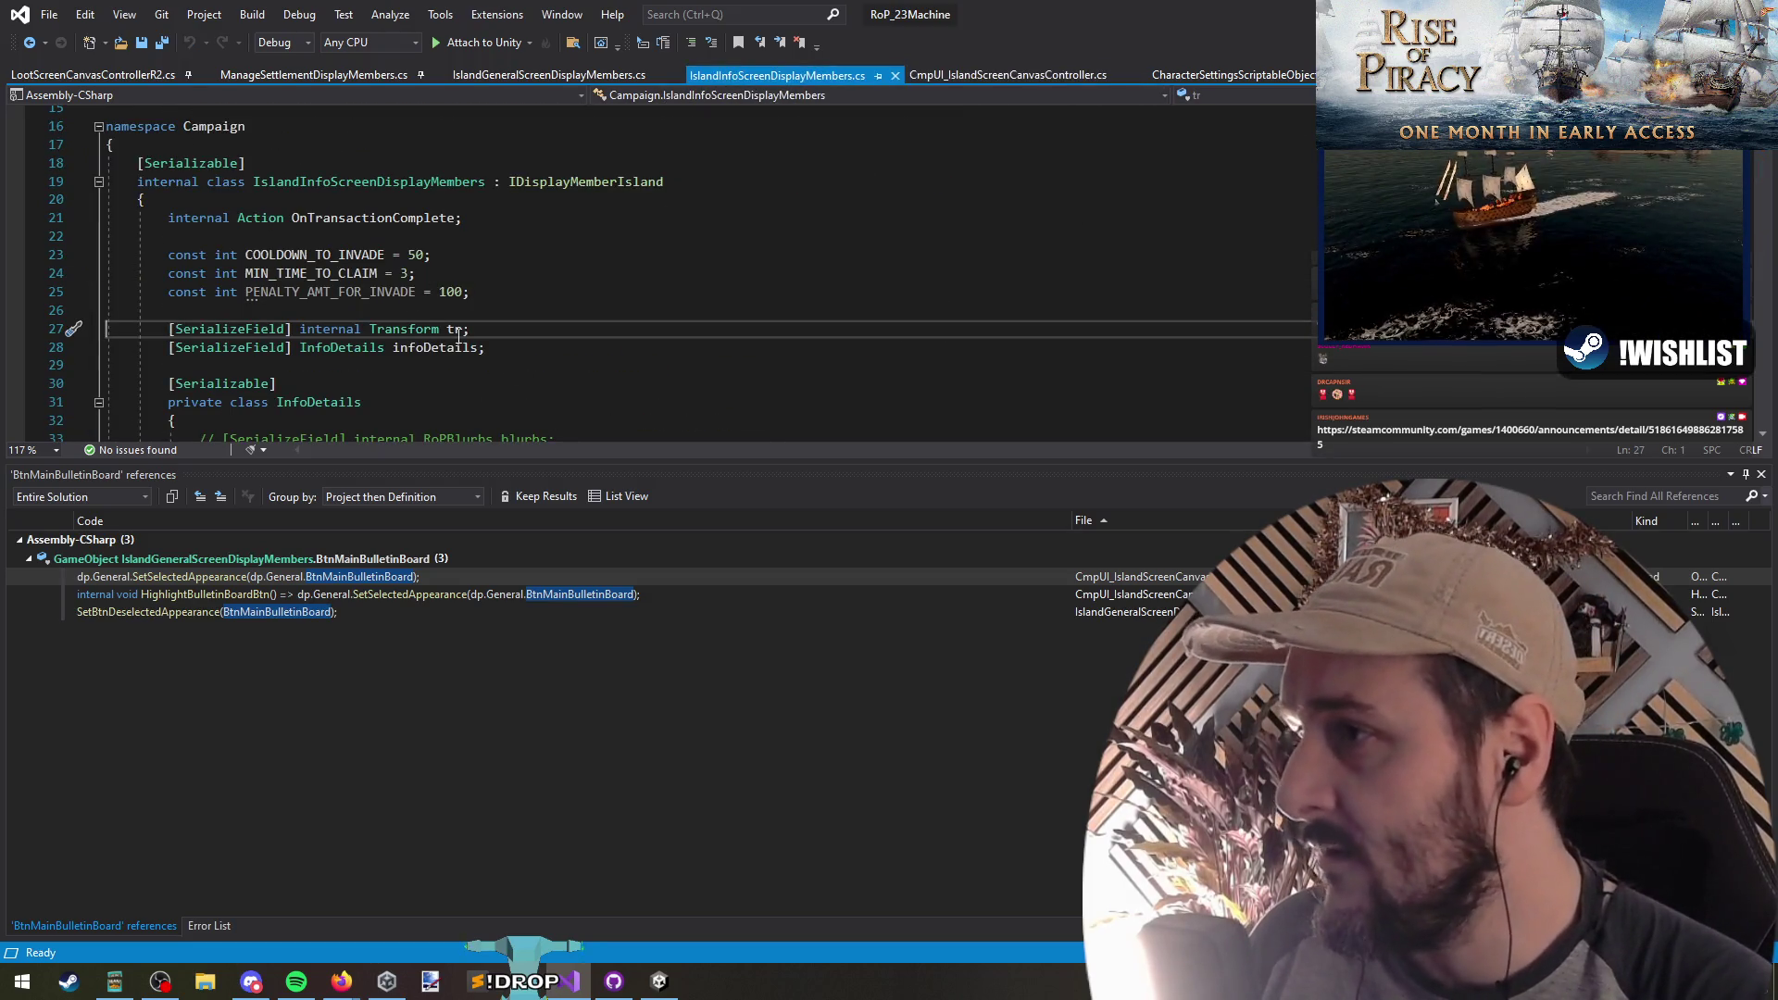
{"action": "right_click", "coordinate": [458, 335]}
{"action": "left_click", "coordinate": [554, 524]}
{"action": "double_click", "coordinate": [187, 594]}
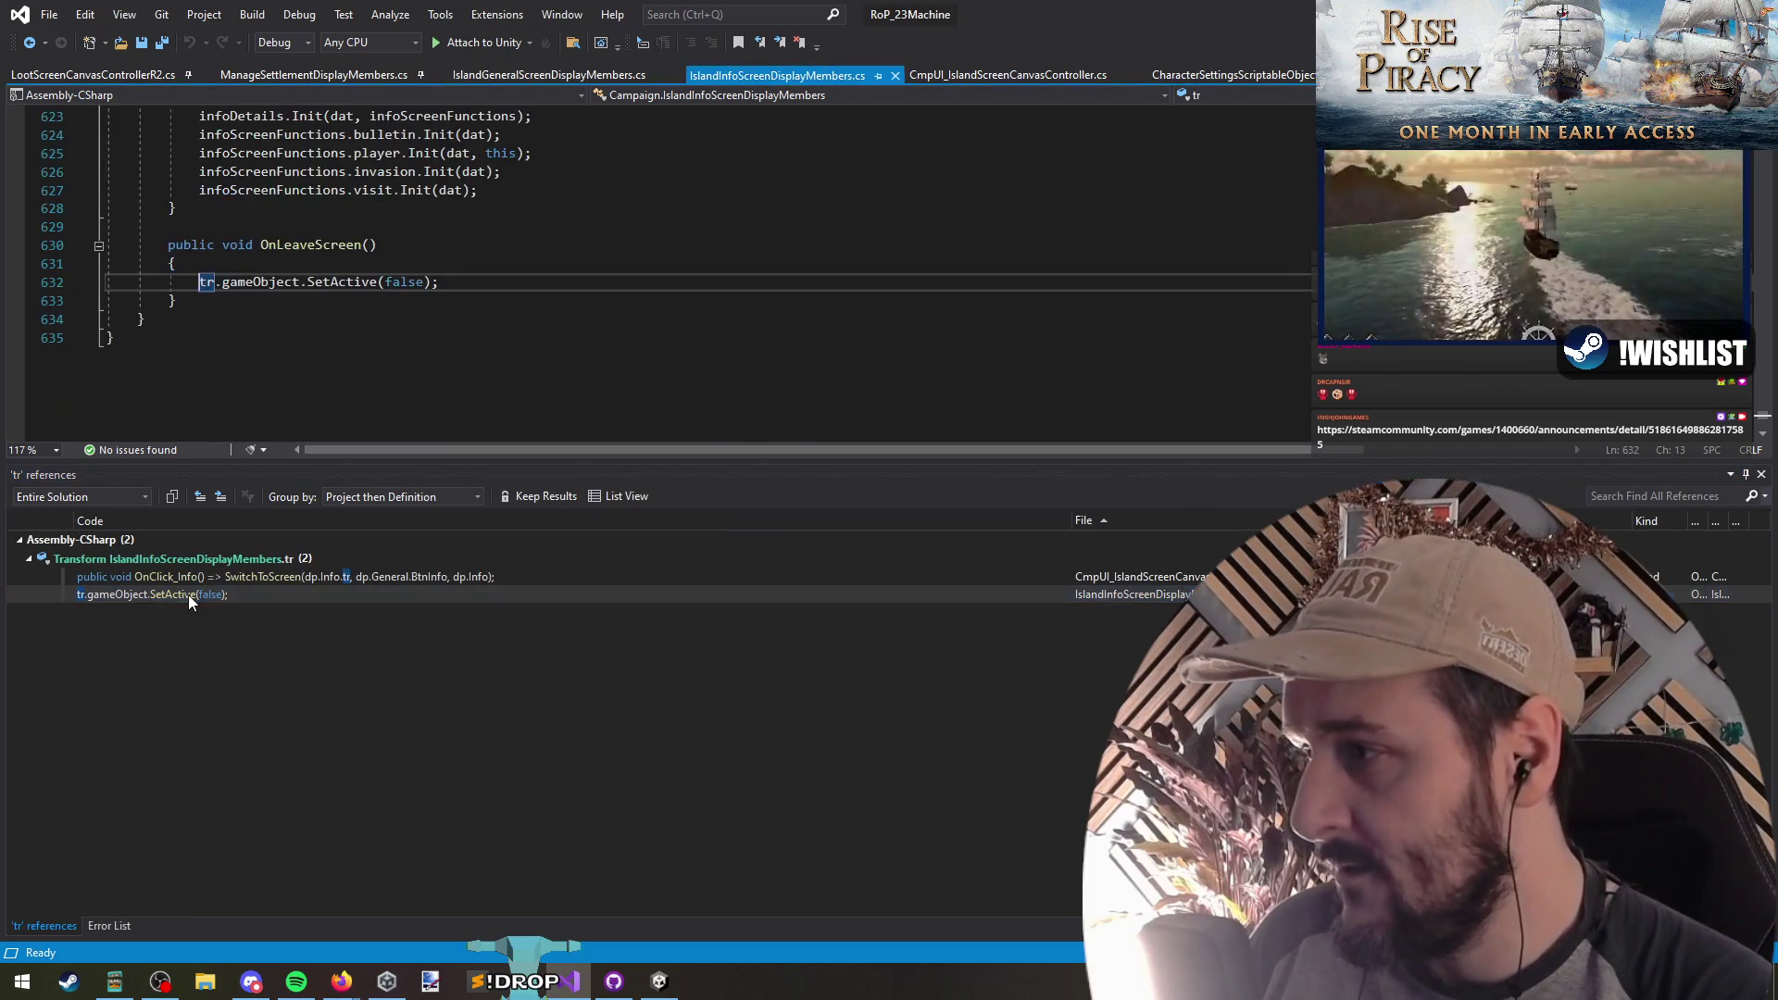
{"action": "left_click", "coordinate": [267, 581]}
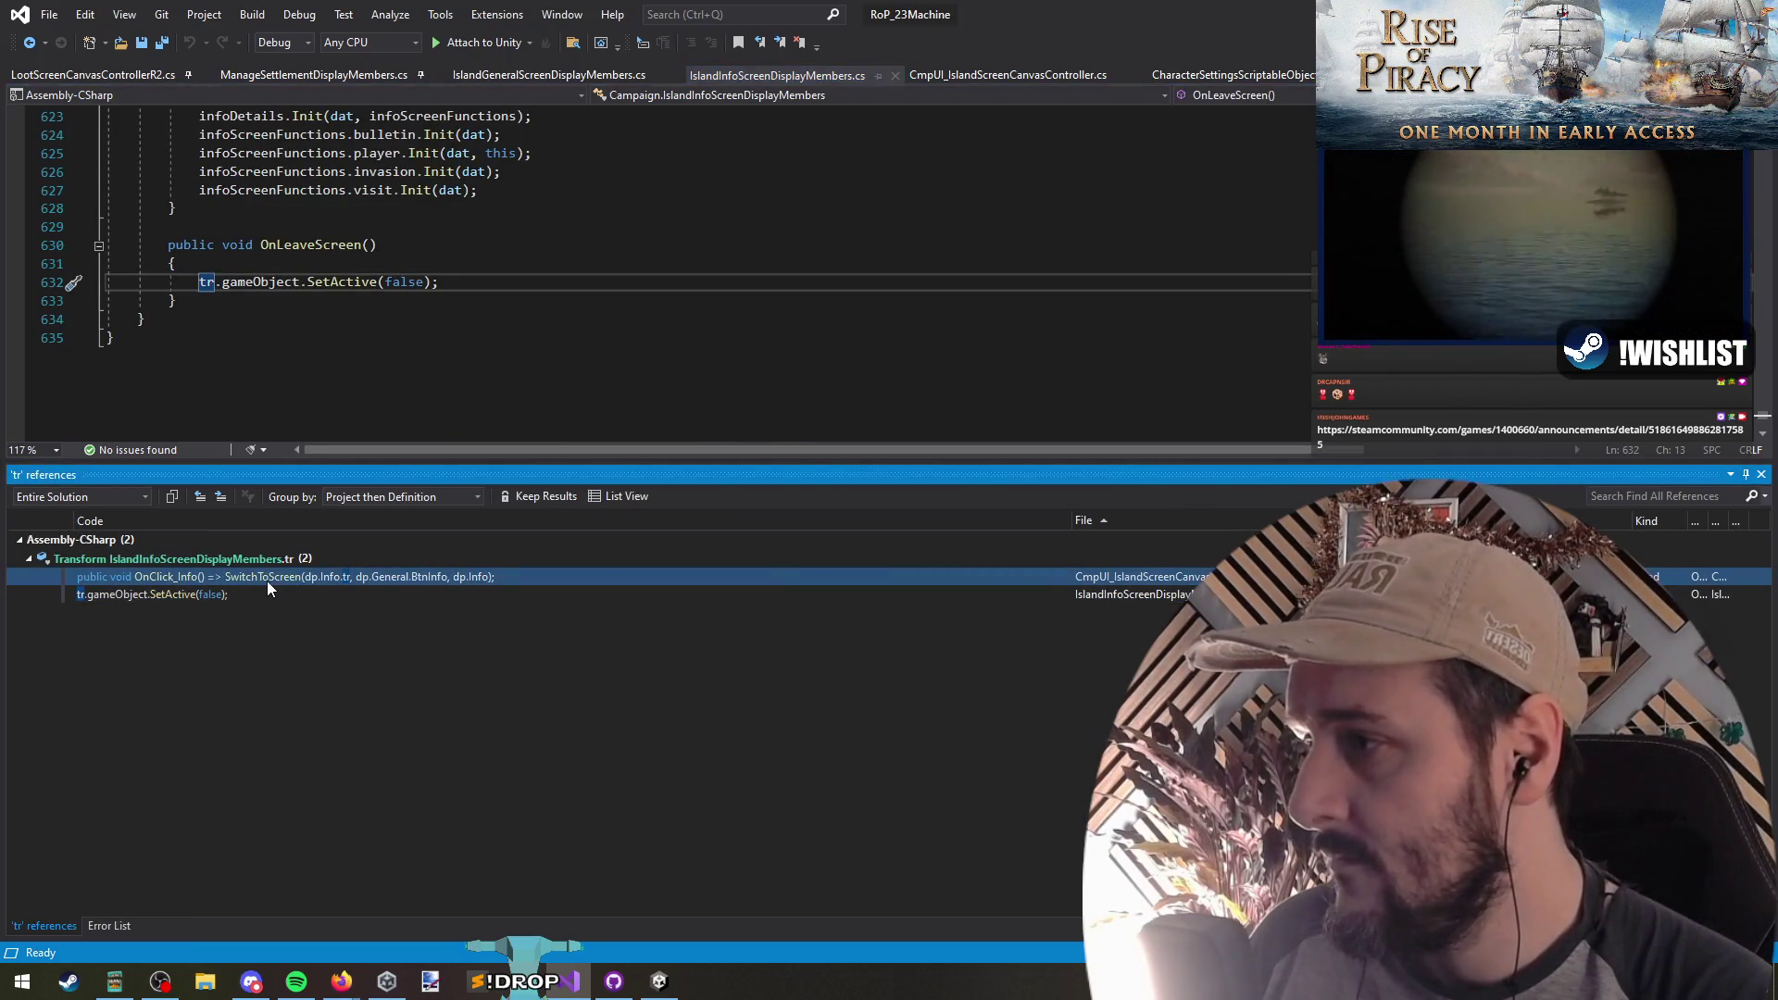
{"action": "left_click_drag", "start_coordinate": [444, 281], "coordinate": [107, 282]}
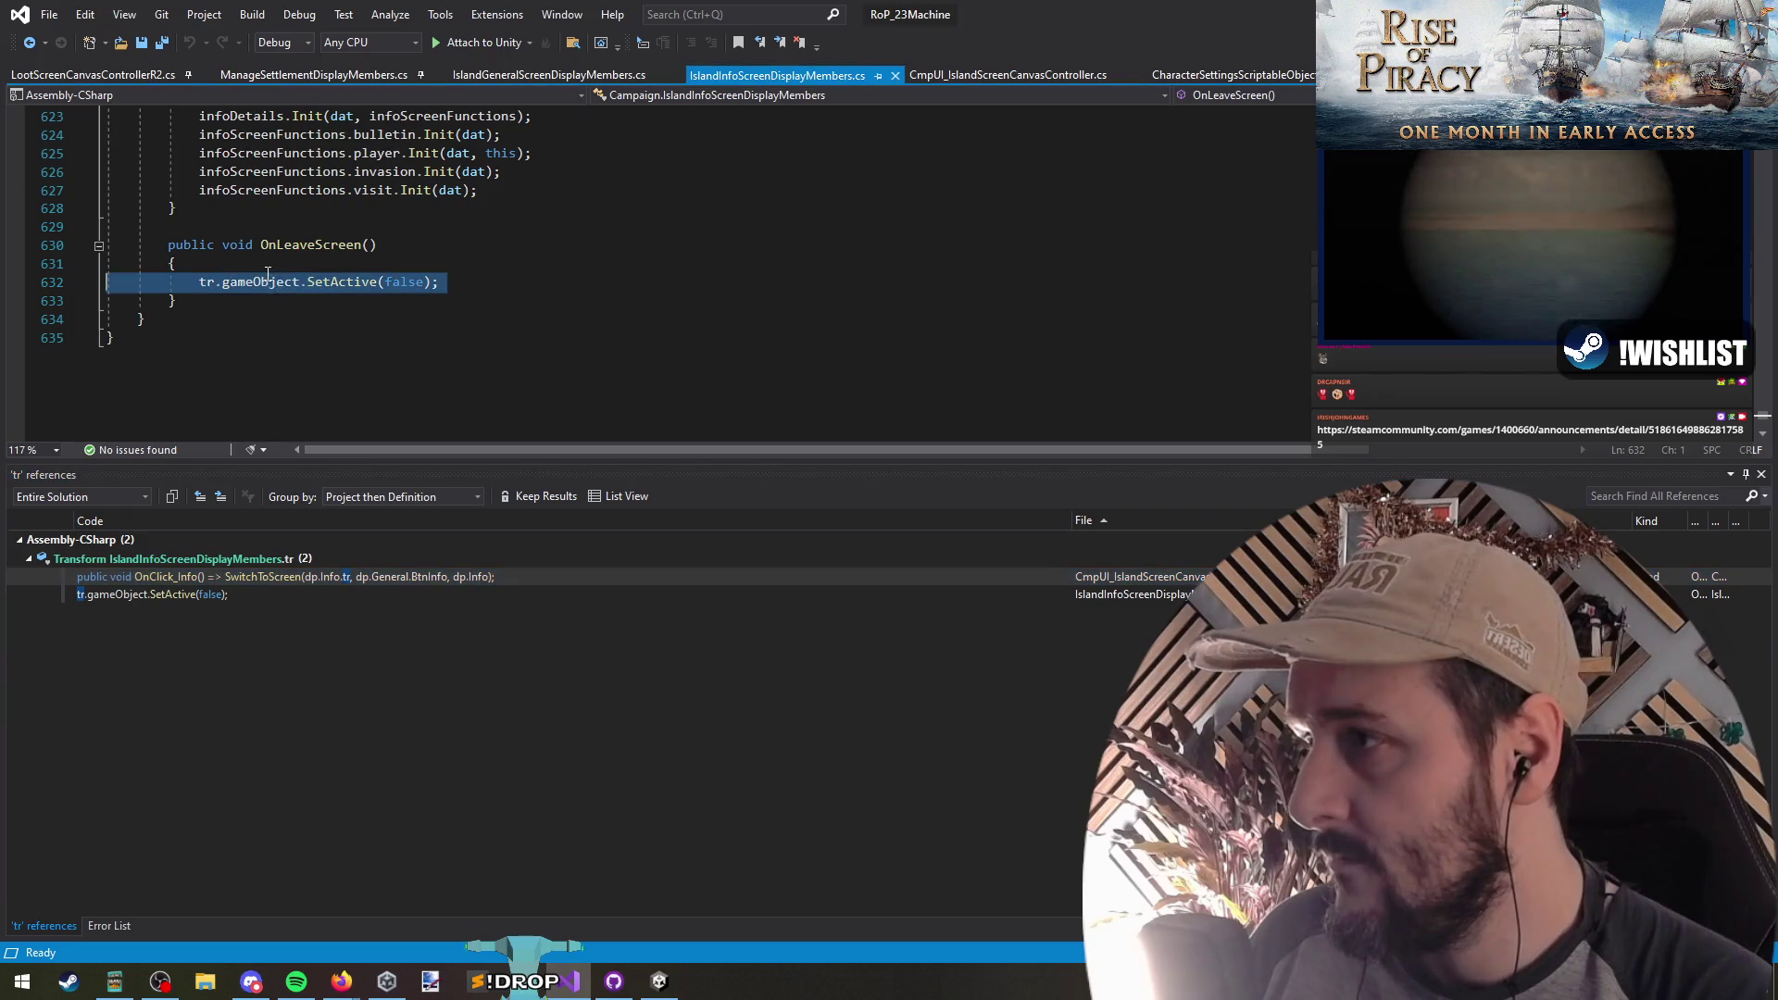
Step: Follow the OnClick_Info reference to the SwitchToScreen definition and select the dp.Mayor OnLeaveScreen line
{"action": "double_click", "coordinate": [280, 580]}
{"action": "left_click", "coordinate": [359, 337]}
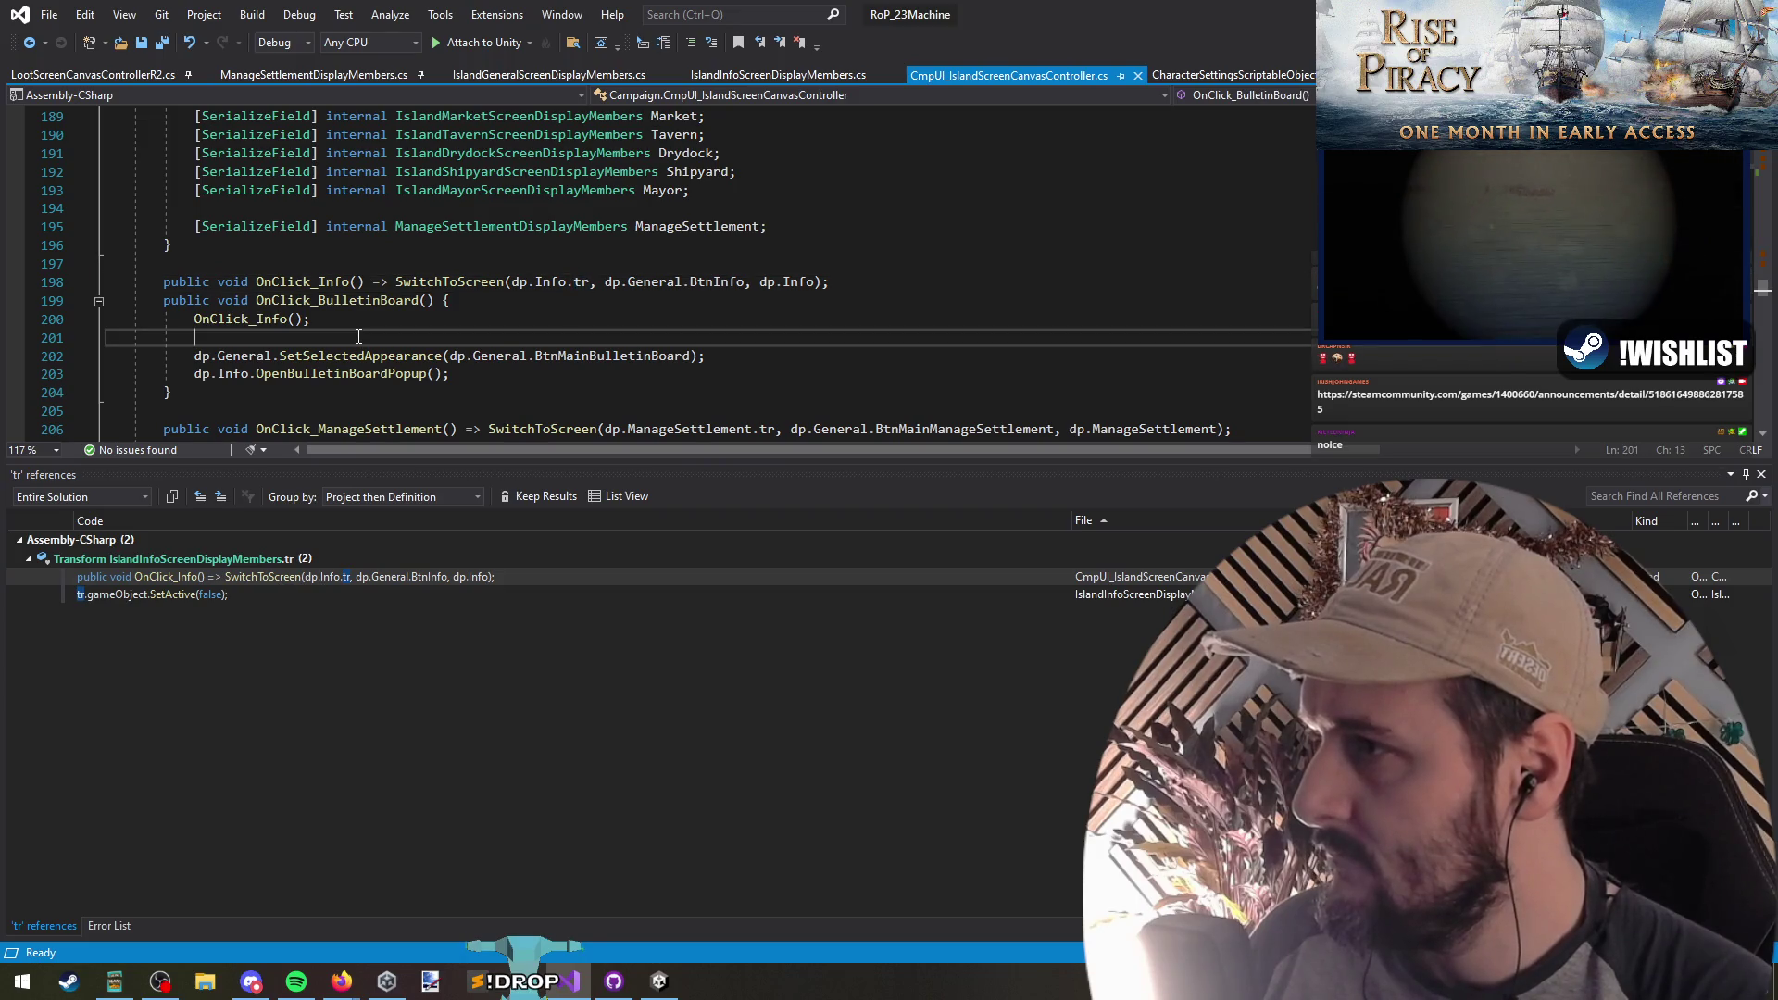
{"action": "left_click", "coordinate": [411, 287]}
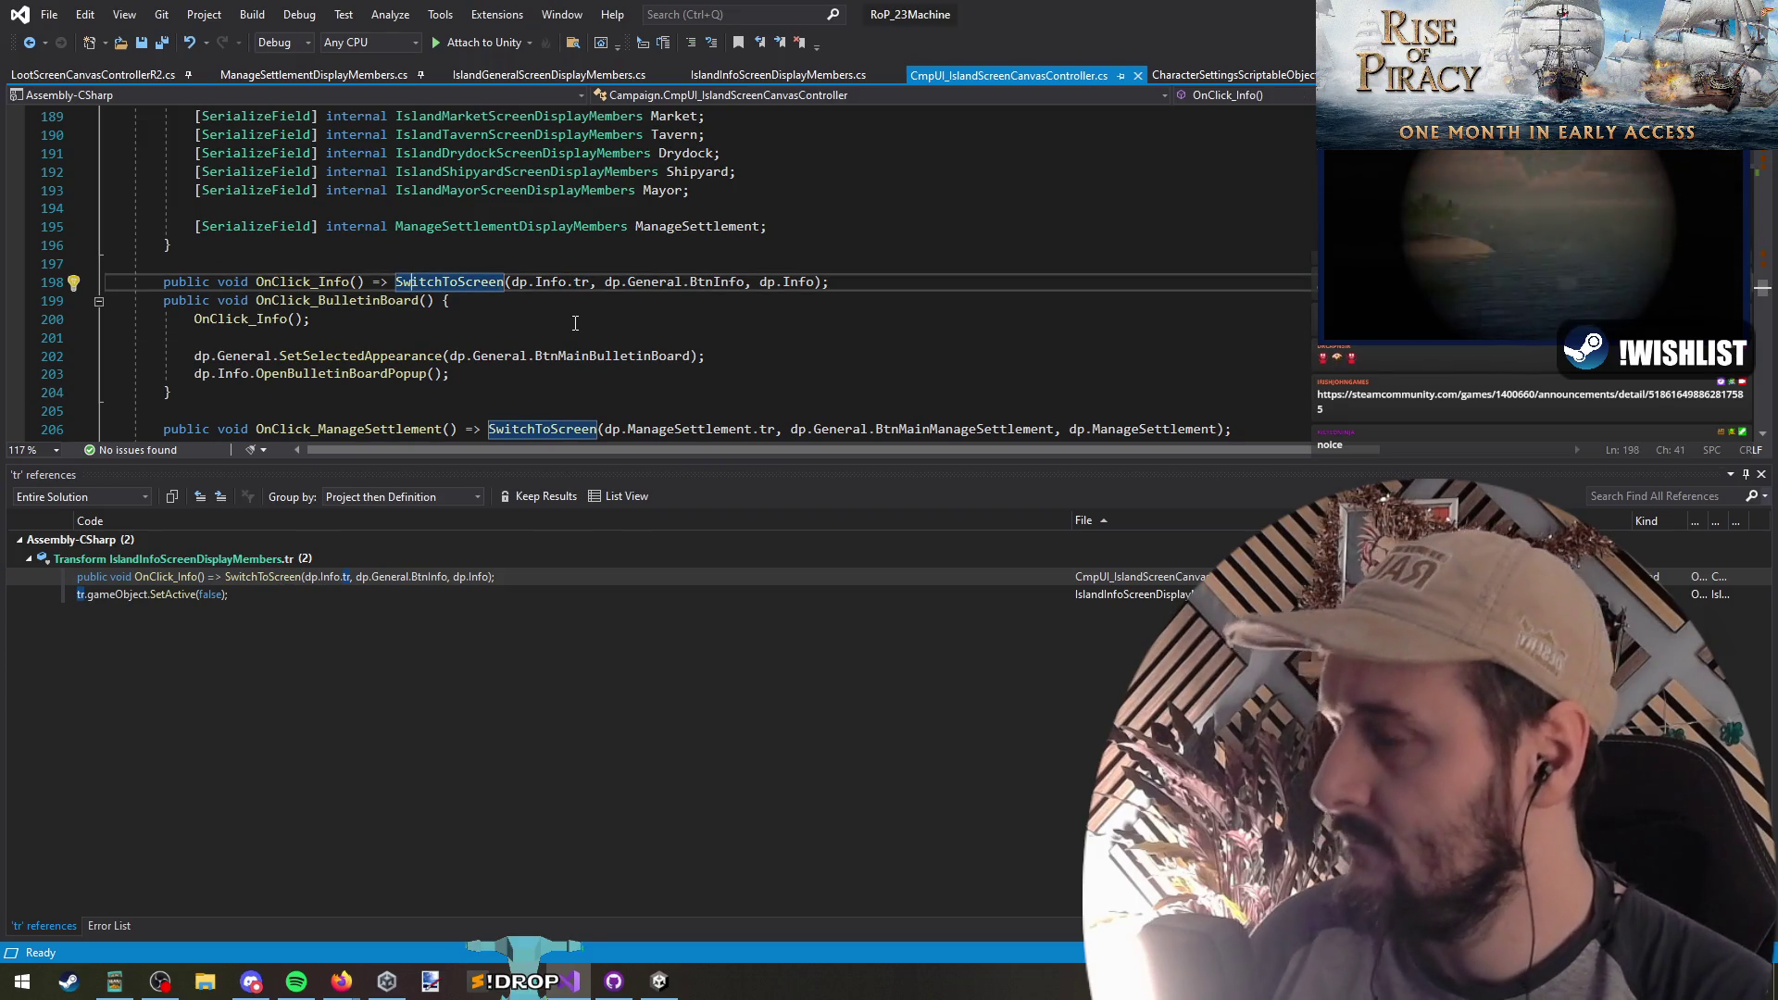
{"action": "key", "text": "F12"}
{"action": "left_click_drag", "start_coordinate": [194, 329], "coordinate": [523, 328]}
{"action": "left_click_drag", "start_coordinate": [412, 329], "coordinate": [527, 330]}
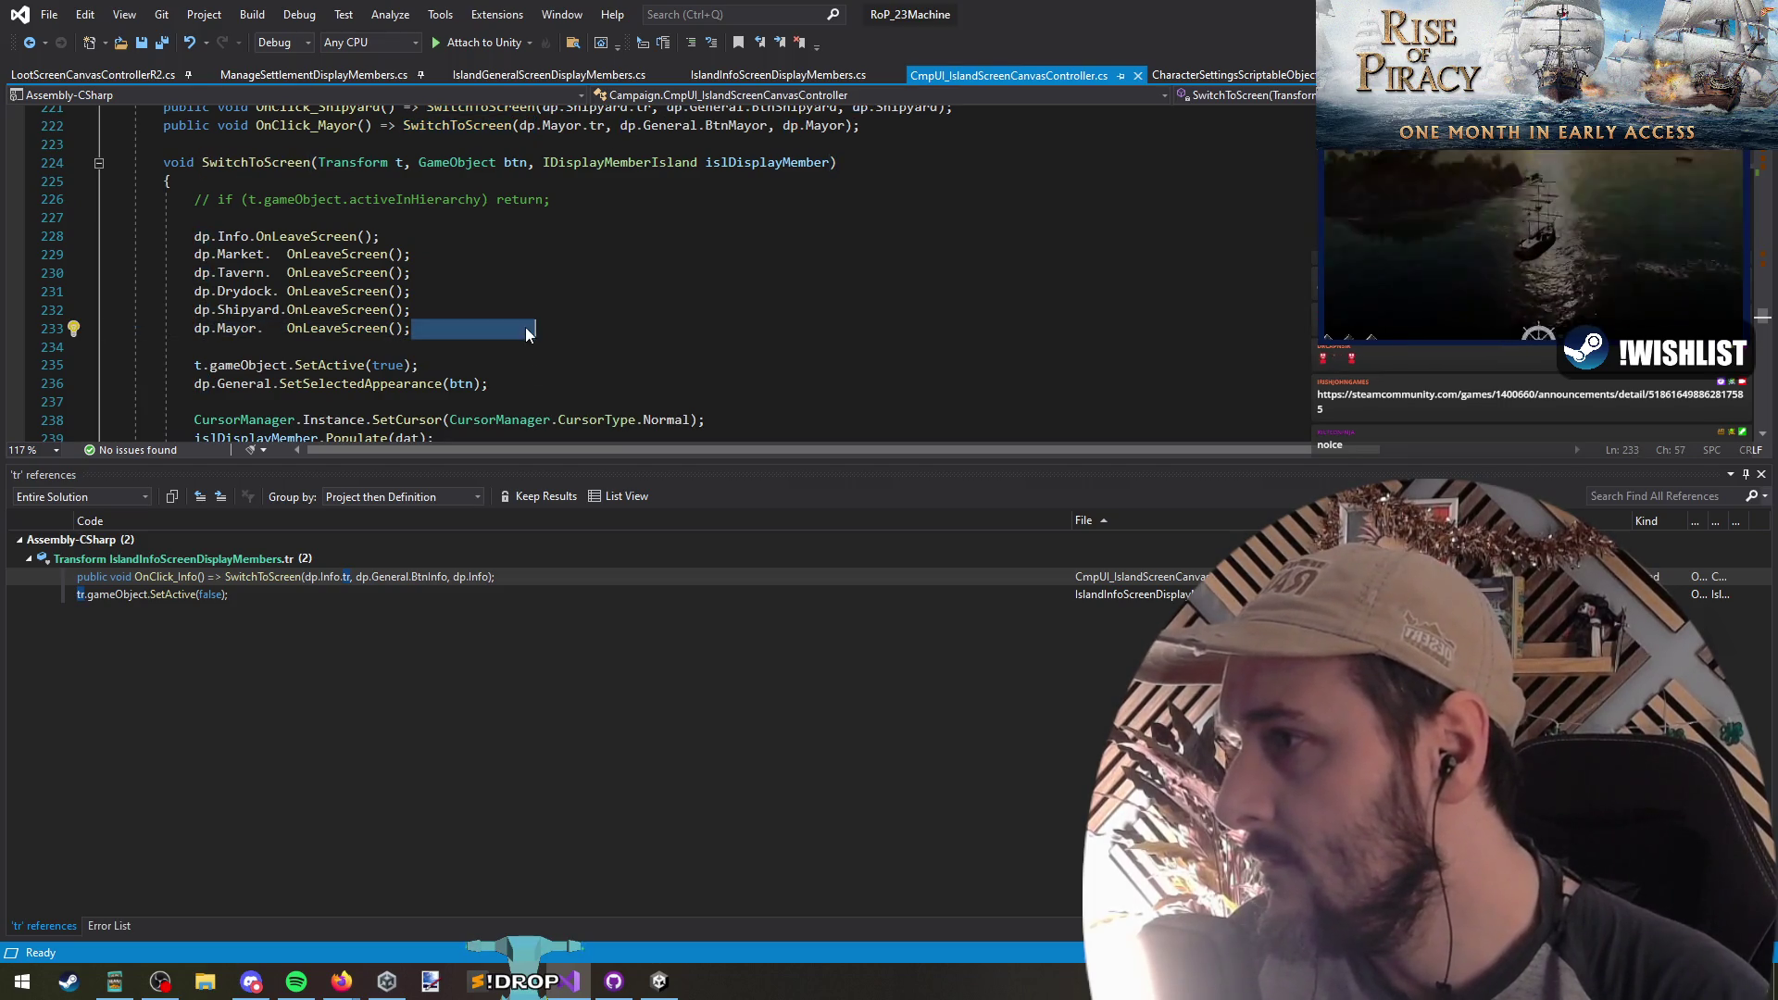
{"action": "scroll", "coordinate": [480, 342], "scroll_direction": "down", "scroll_amount": 2}
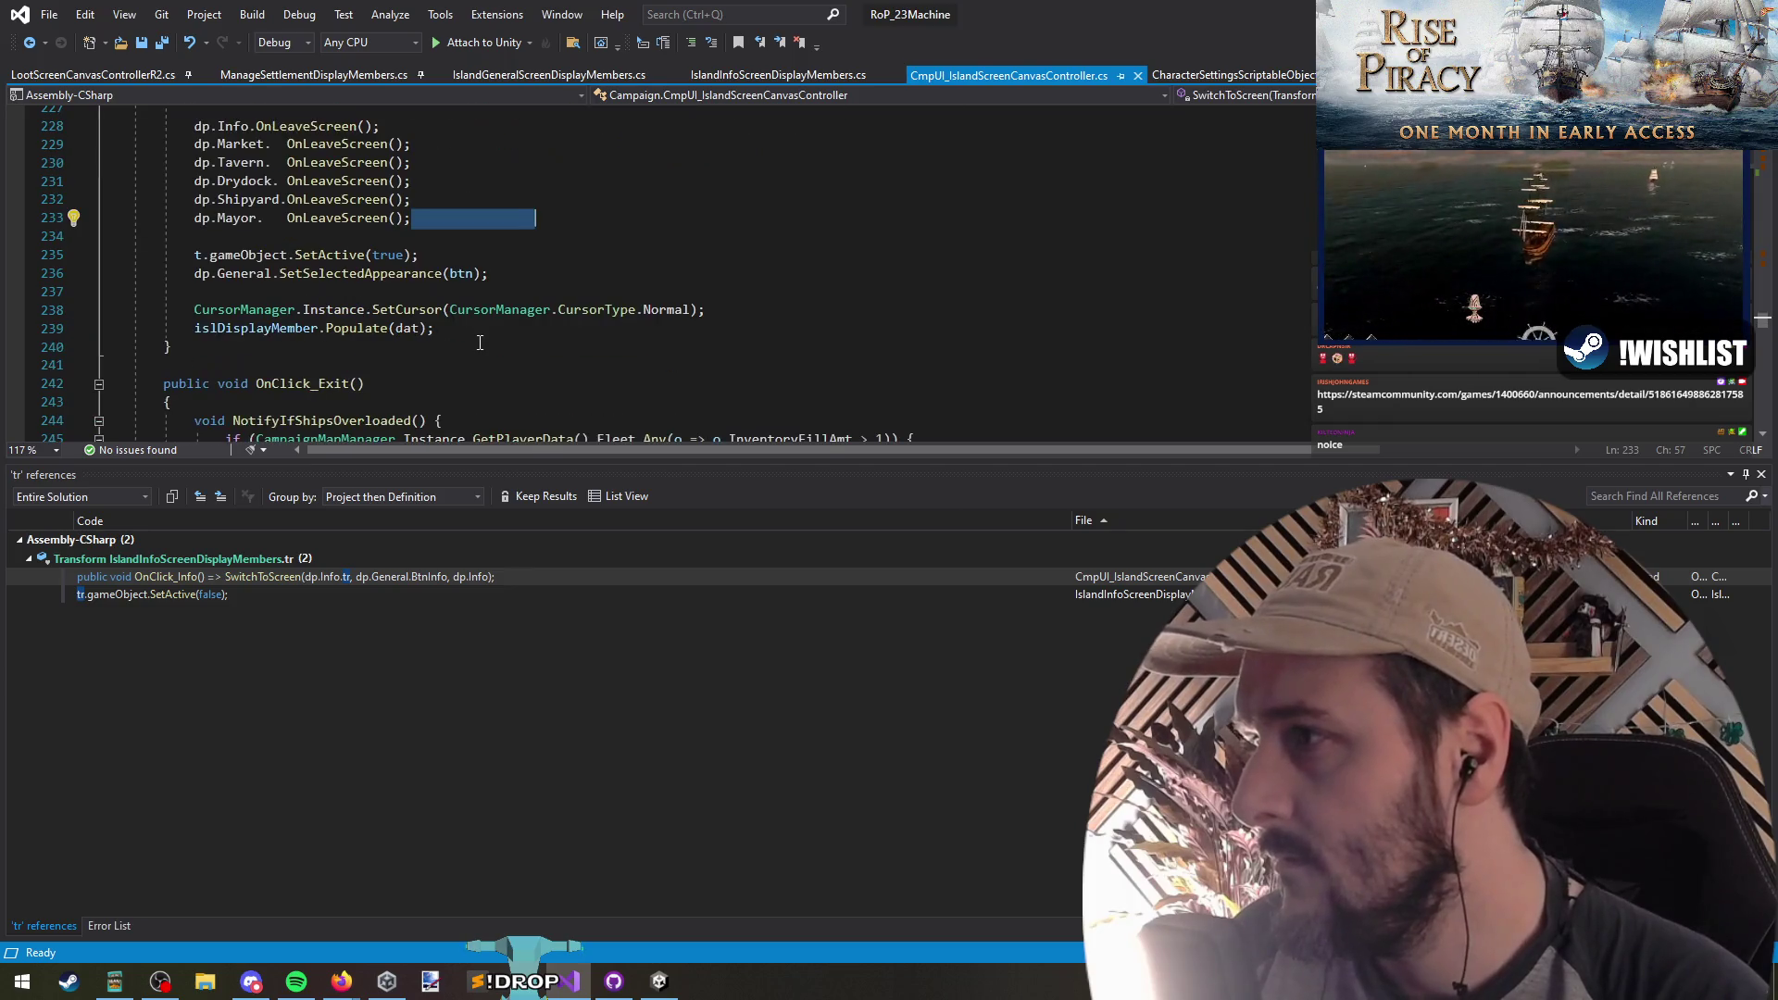
{"action": "scroll", "coordinate": [489, 343], "scroll_direction": "up", "scroll_amount": 2}
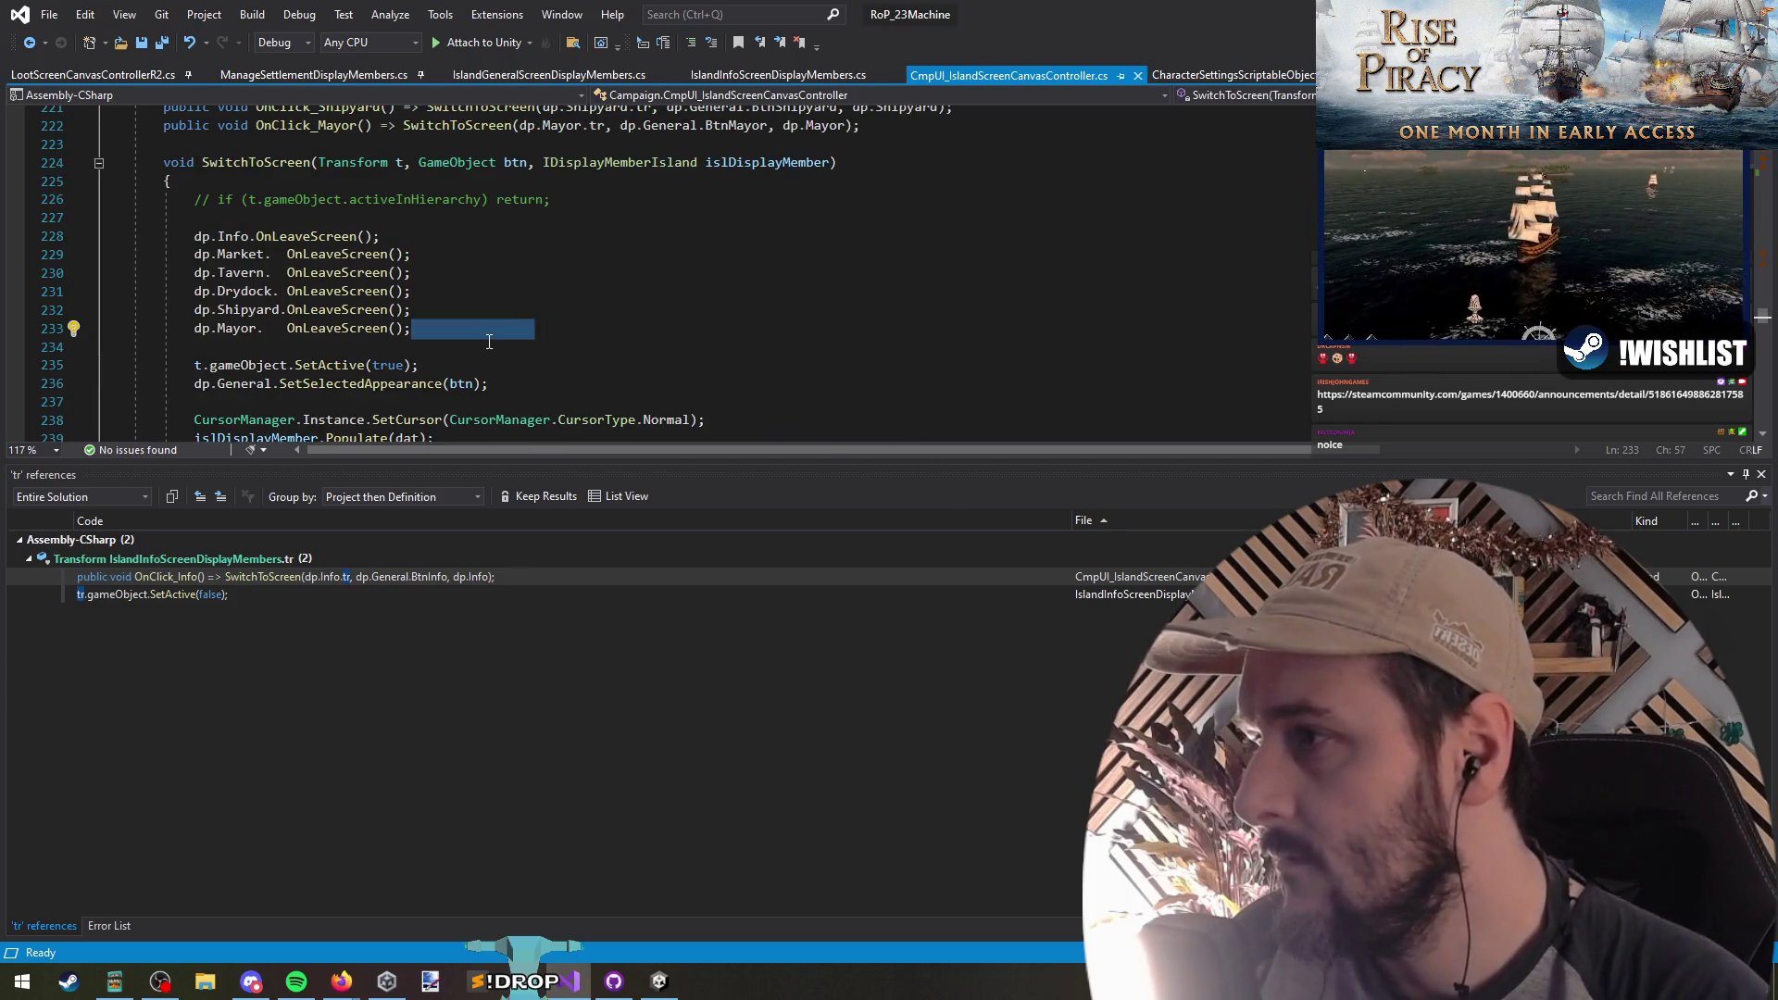
{"action": "left_click", "coordinate": [490, 342]}
Step: Paste tr.gameObject.SetActive(false) into ManageSettlementDisplayMembers' OnLeaveScreen and make it expression-bodied
{"action": "key", "text": "ctrl+Tab"}
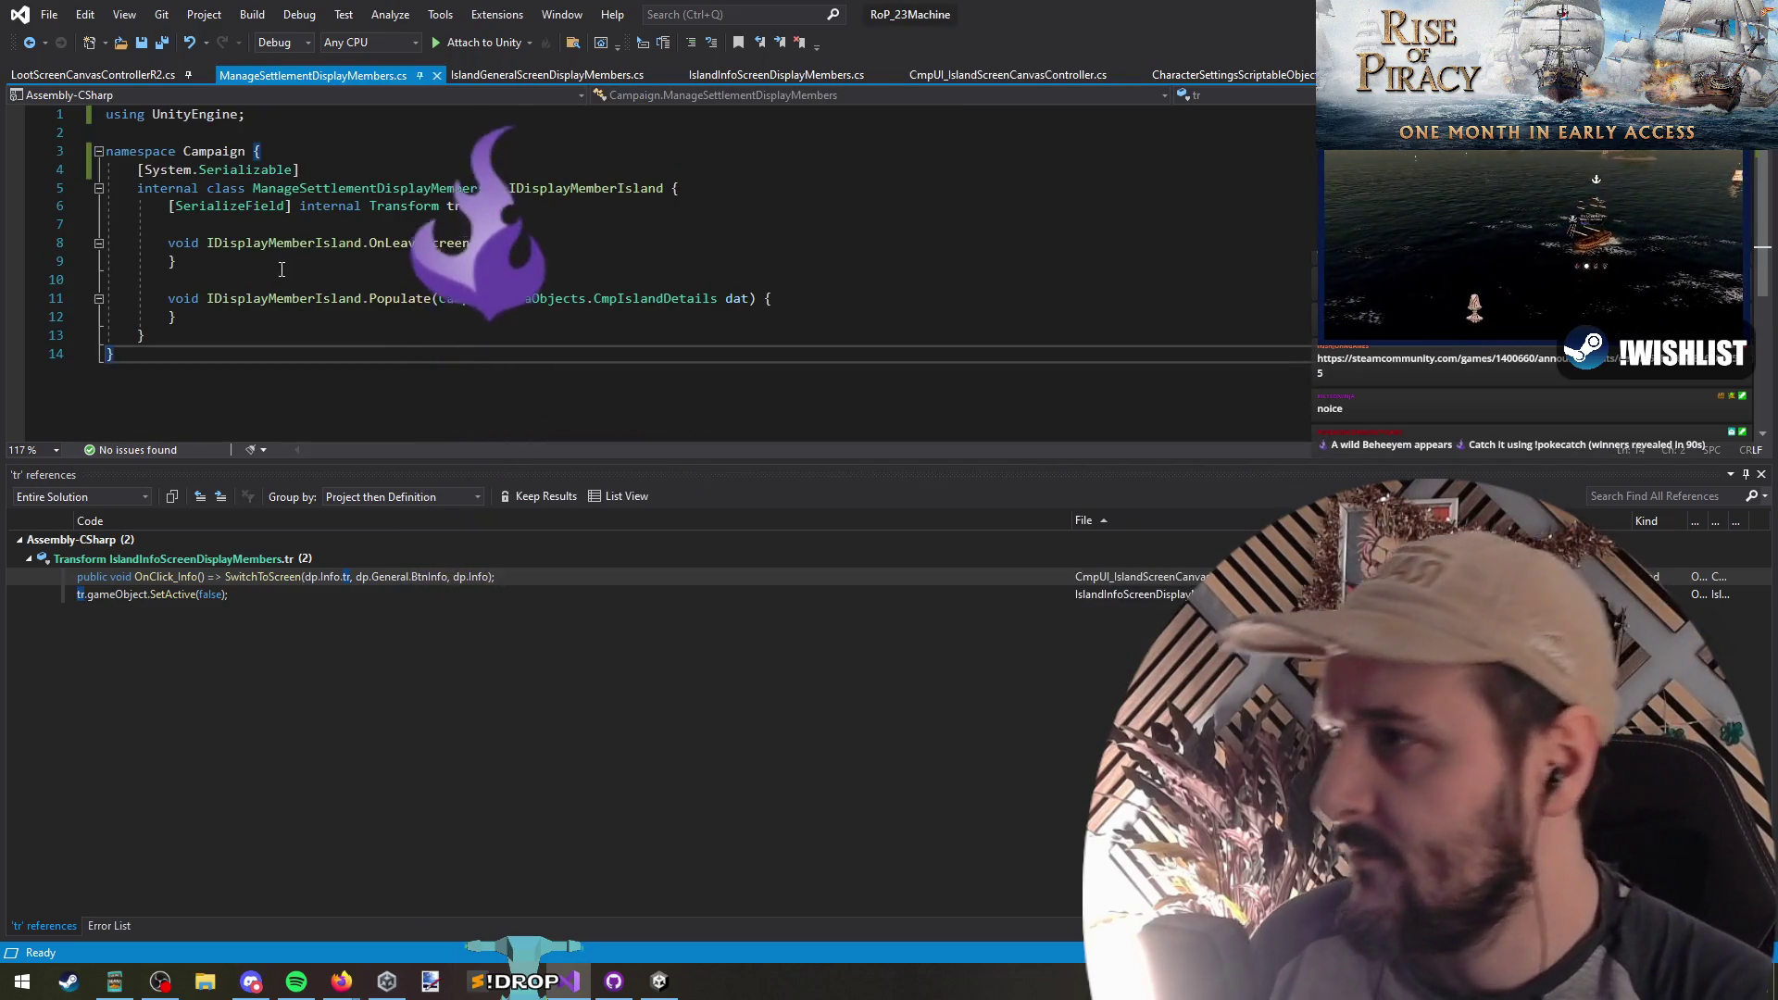
{"action": "left_click", "coordinate": [378, 246]}
{"action": "key", "text": "End"}
{"action": "key", "text": "Return"}
{"action": "type", "text": "tr.gameObject.SetActive(false);"}
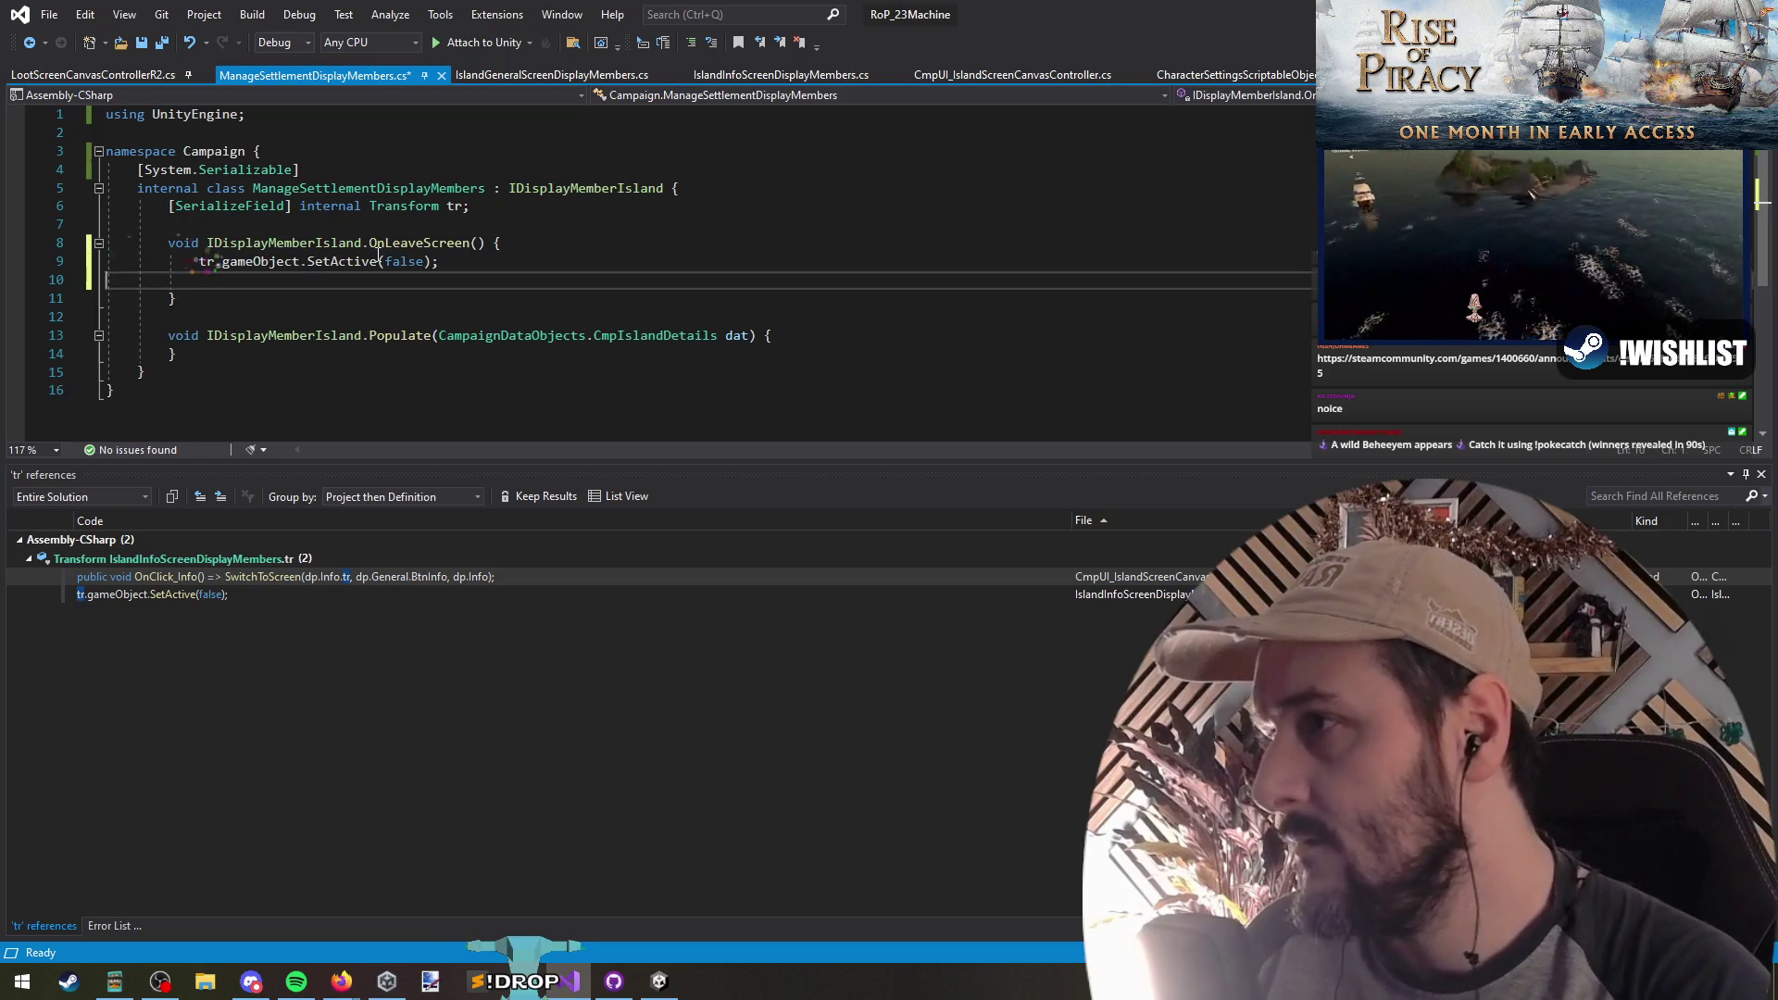
{"action": "key", "text": "ctrl+period"}
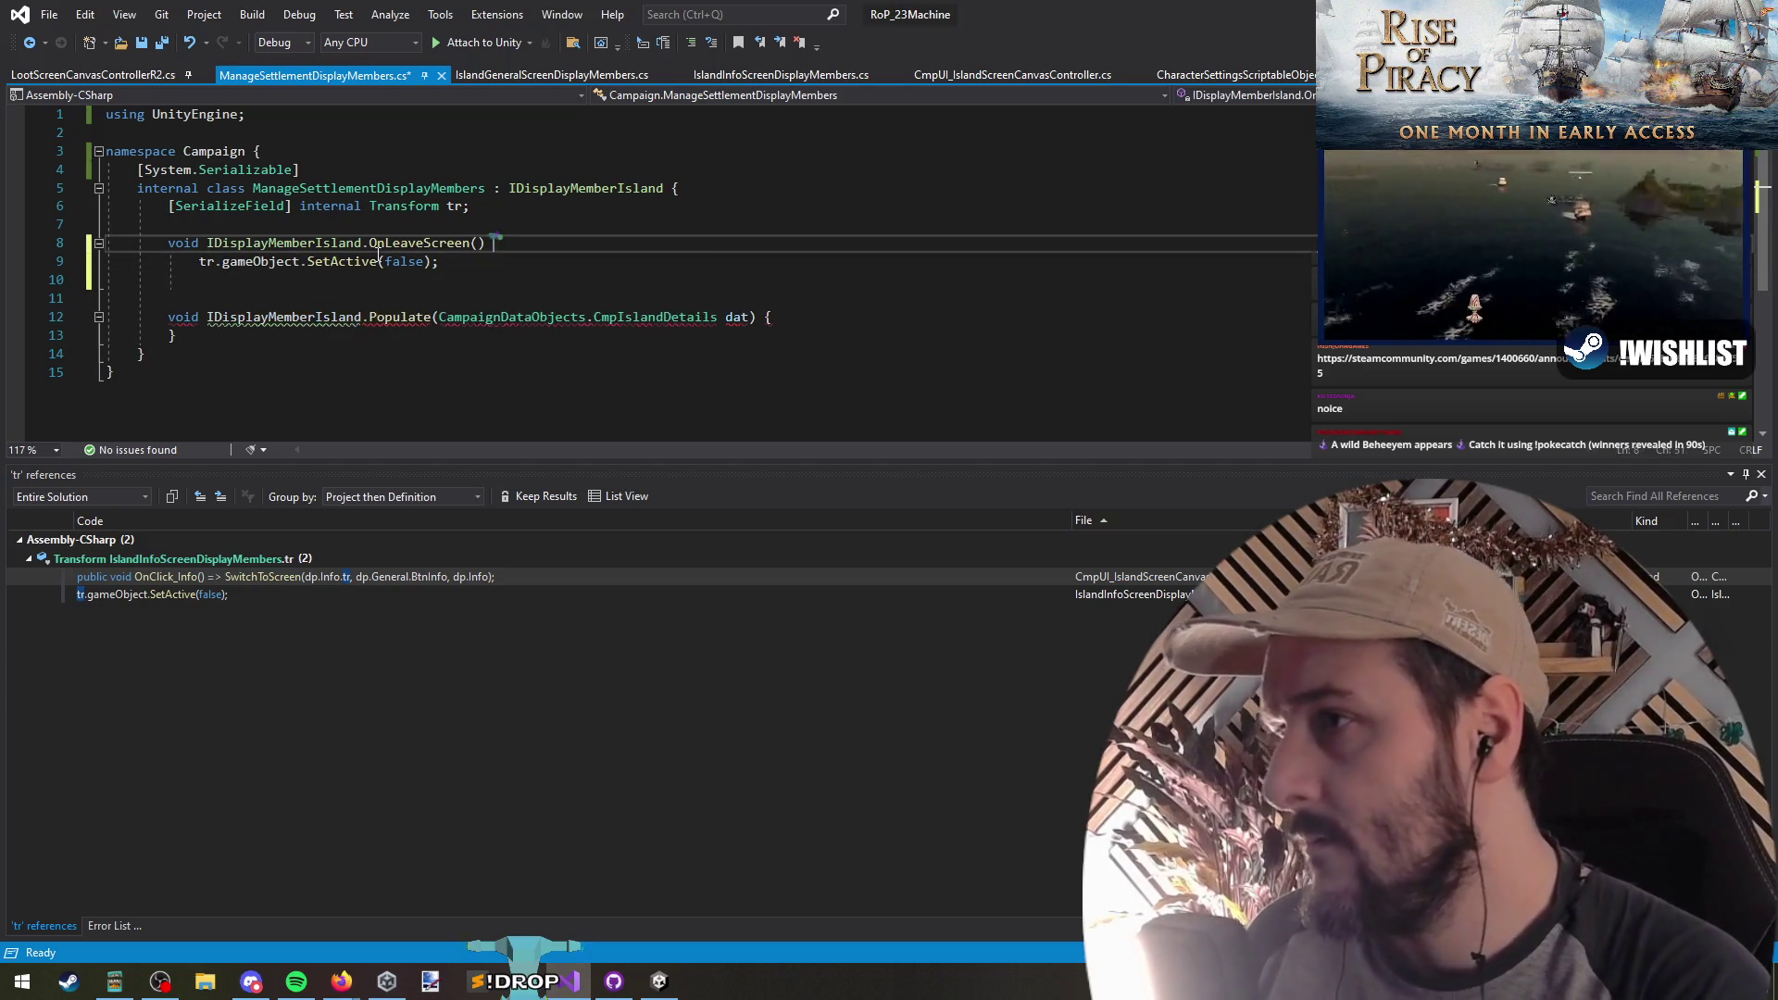
{"action": "key", "text": "Return"}
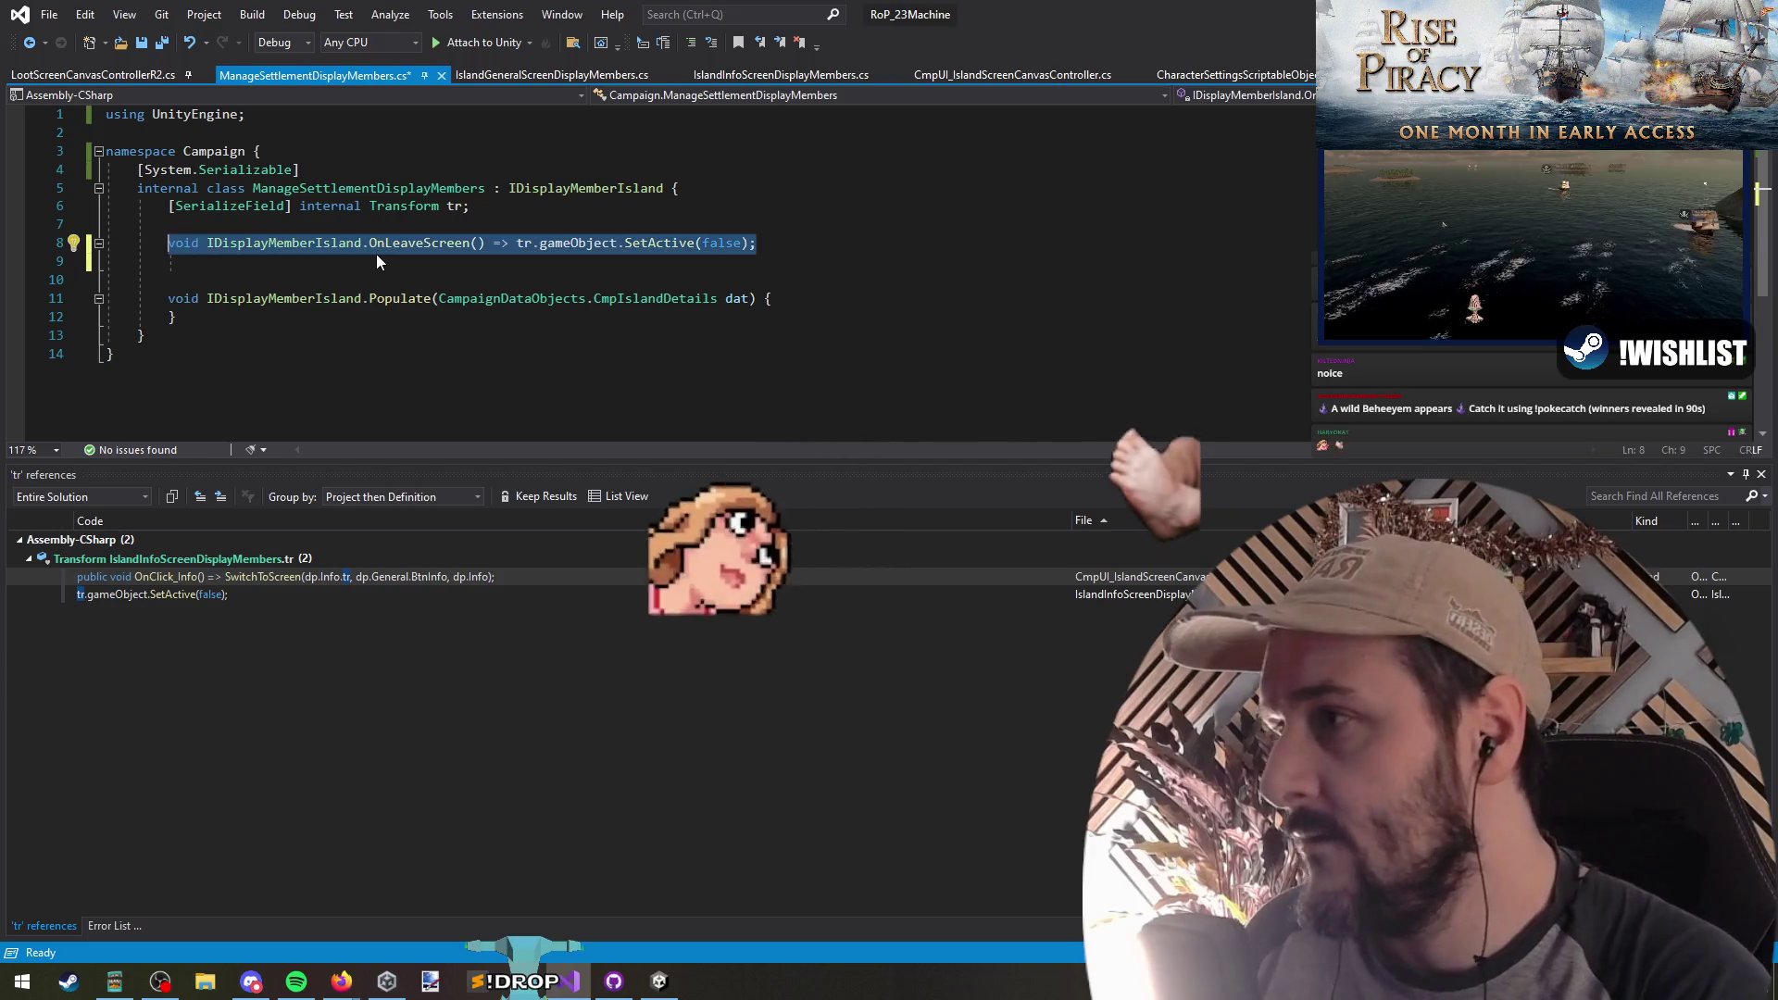
{"action": "key", "text": "Delete"}
{"action": "key", "text": "Delete"}
{"action": "key", "text": "Home"}
Step: Move OnLeaveScreen below Populate, save the file and return to SwitchToScreen
{"action": "key", "text": "alt+Down"}
{"action": "key", "text": "alt+Down"}
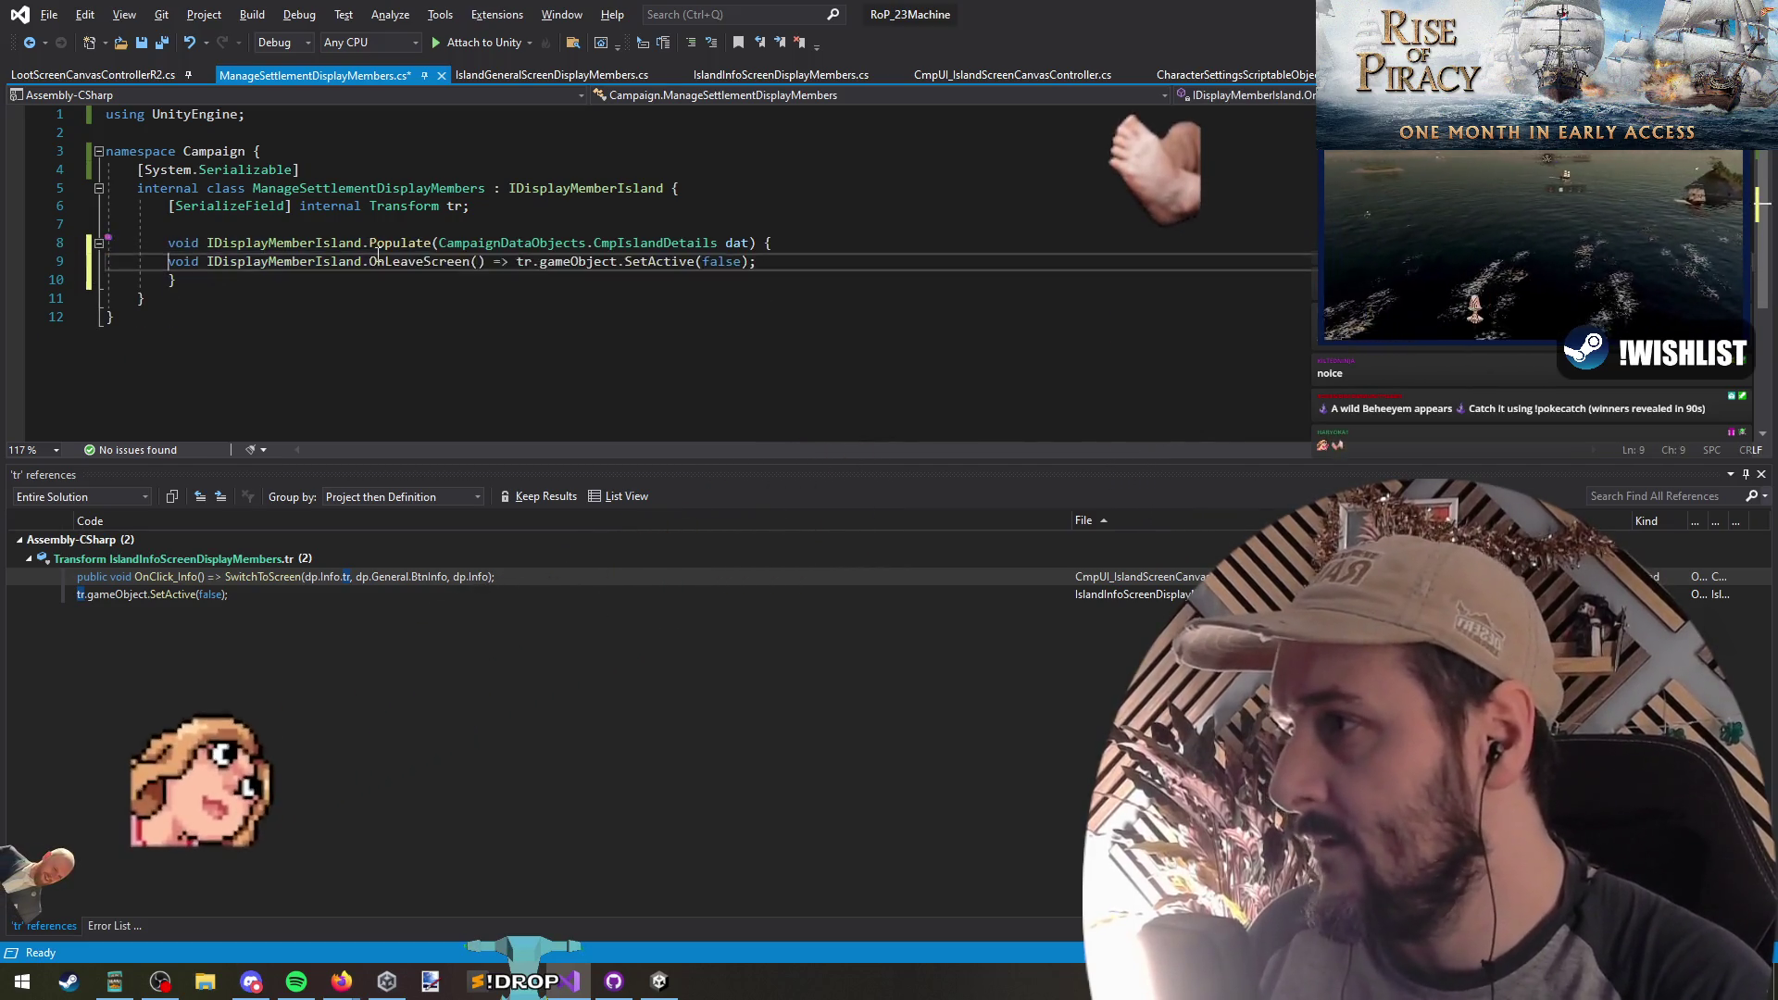
{"action": "key", "text": "ctrl+Return"}
{"action": "key", "text": "Up"}
{"action": "key", "text": "Up"}
{"action": "key", "text": "Up"}
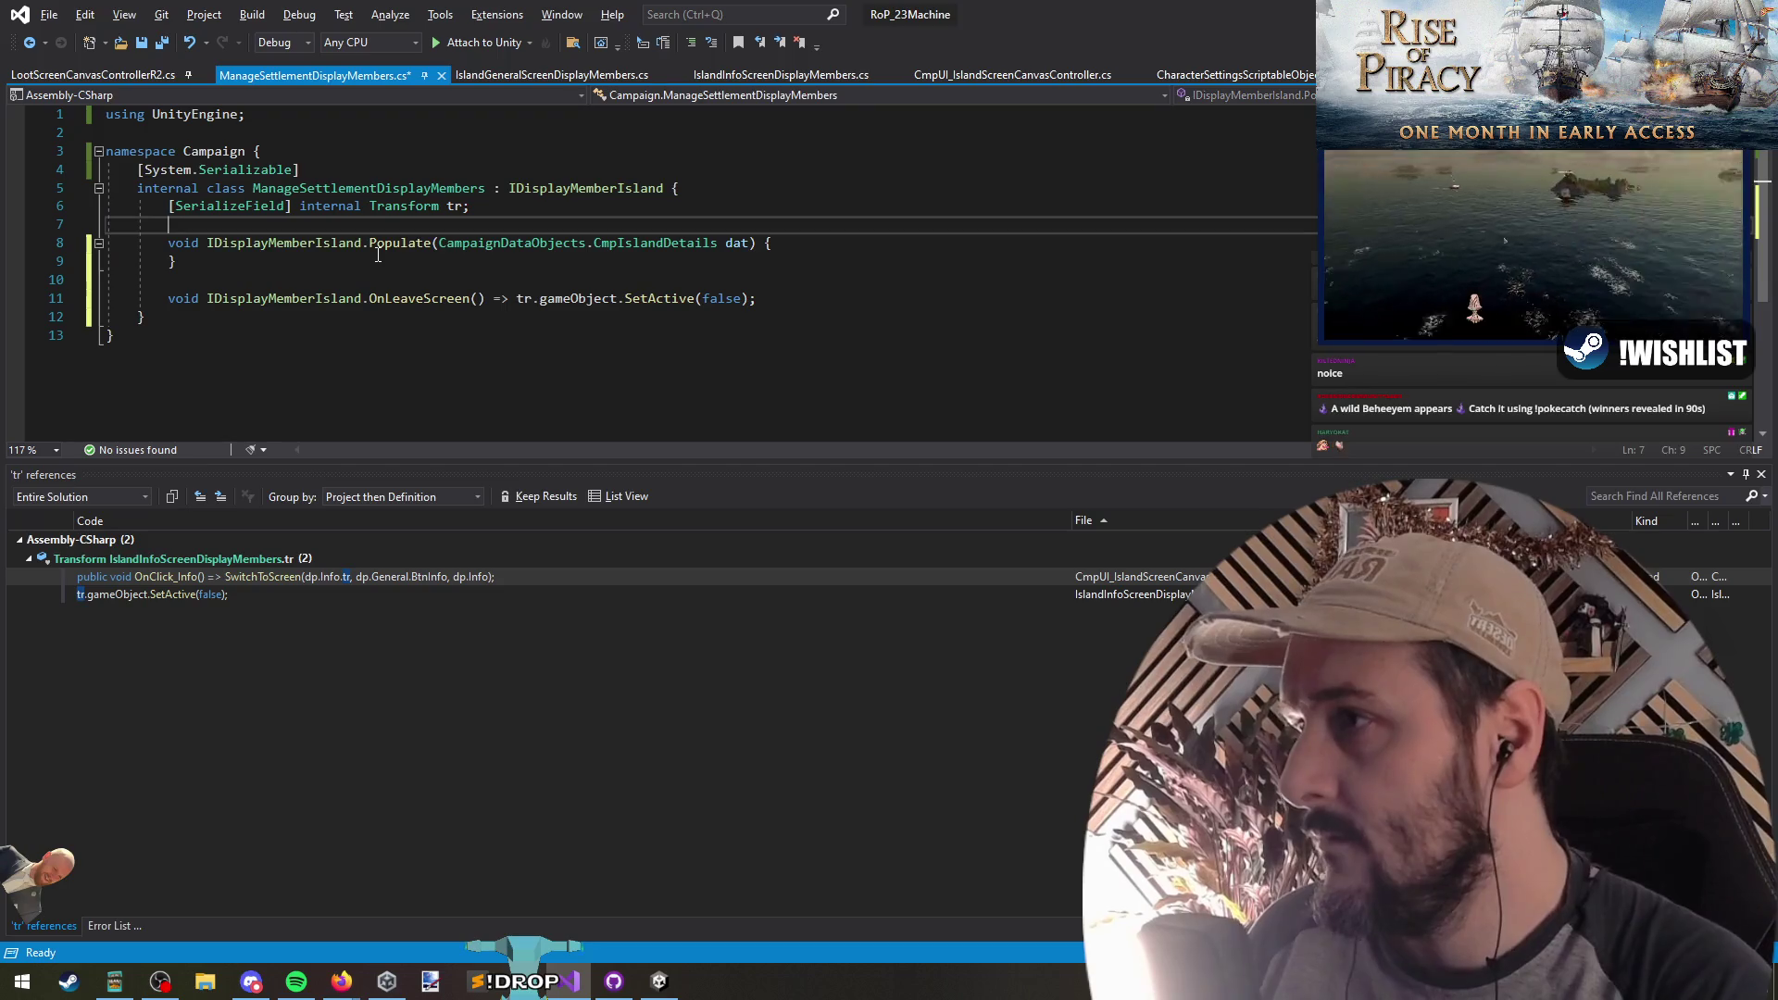
{"action": "key", "text": "ctrl+s"}
{"action": "key", "text": "alt+Tab"}
{"action": "key", "text": "alt+Tab"}
{"action": "key", "text": "ctrl+Tab"}
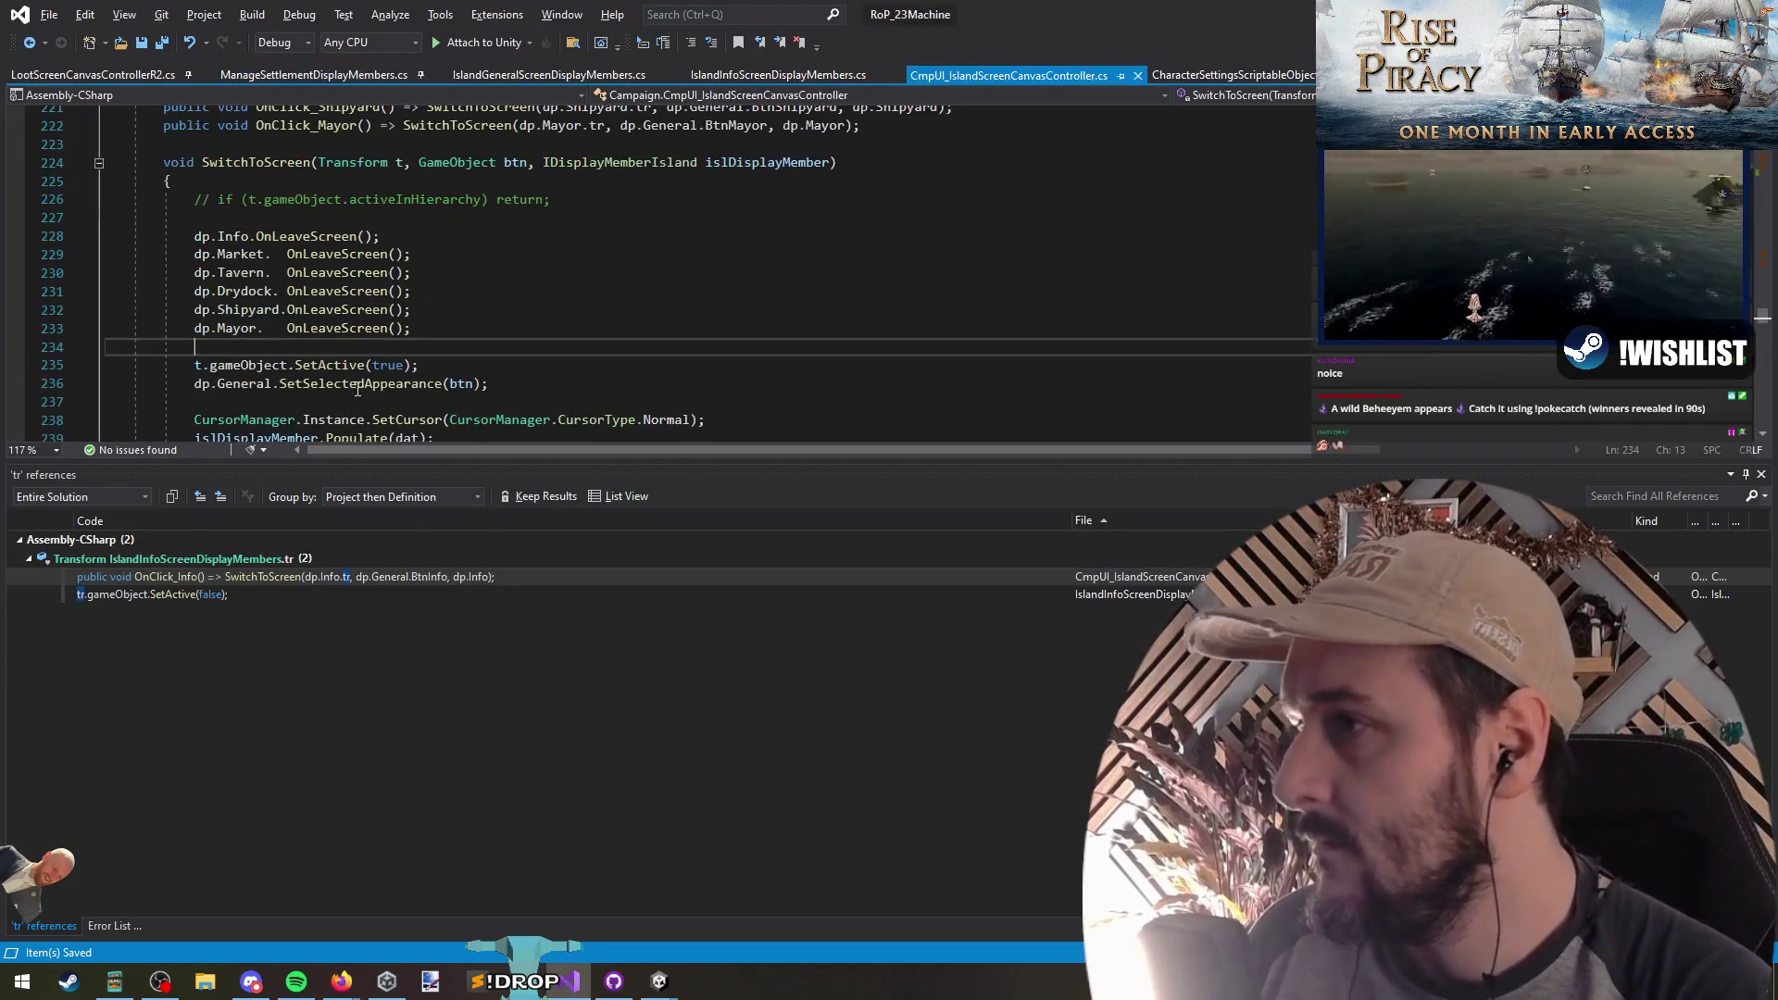
{"action": "left_click", "coordinate": [305, 357]}
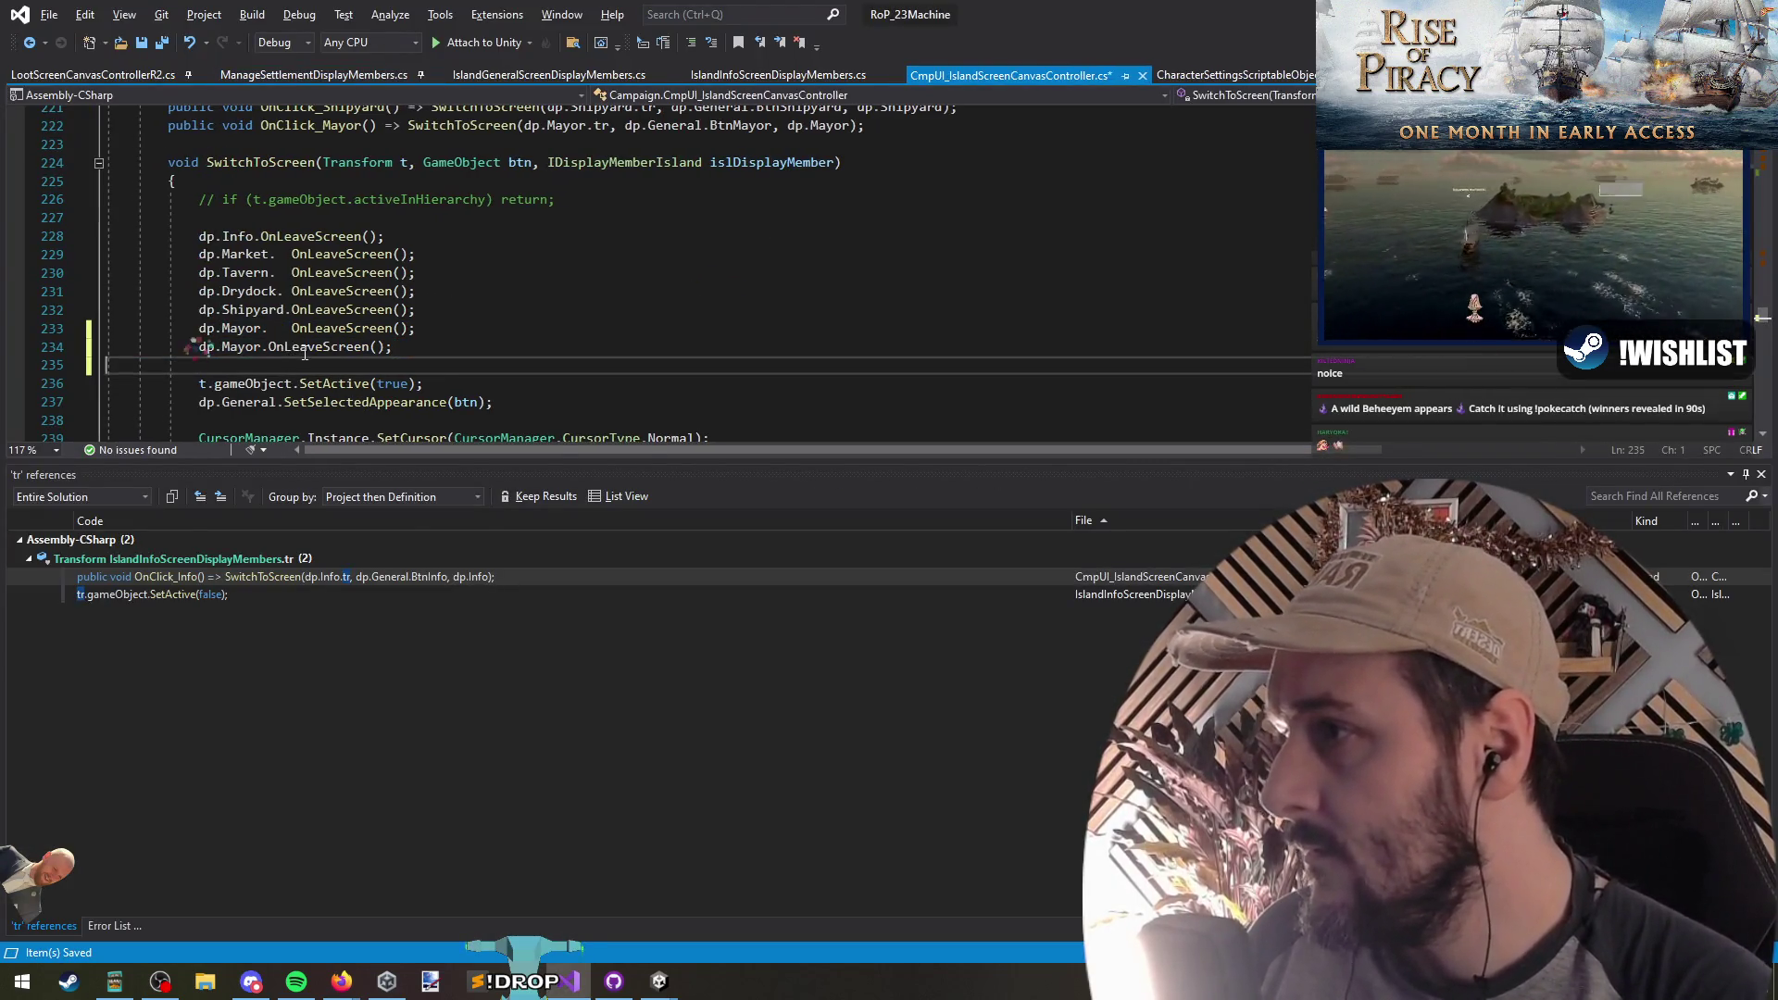
Step: Change the copied Mayor line to dp.ManageSettlement.OnLeaveScreen(); and save the canvas controller file
{"action": "double_click", "coordinate": [240, 348]}
{"action": "type", "text": "b"}
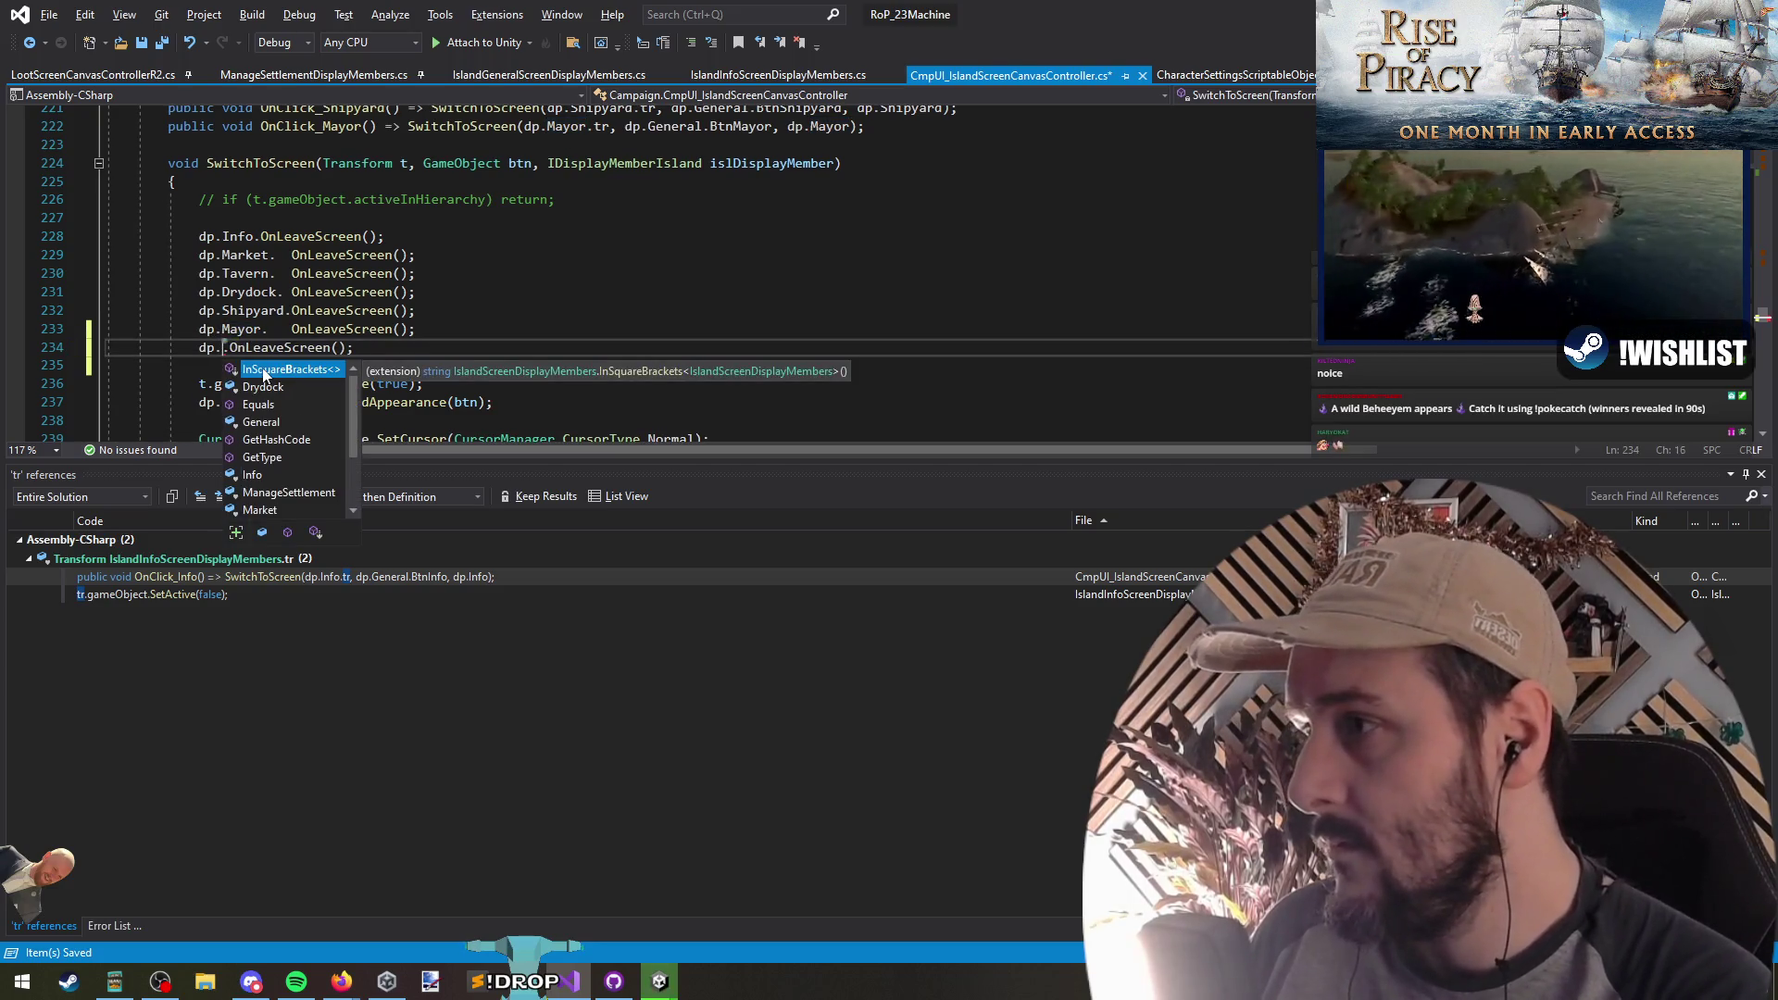
{"action": "type", "text": "man"}
{"action": "key", "text": "Tab"}
{"action": "key", "text": "Down"}
{"action": "key", "text": "ctrl+s"}
Step: Investigate the OnLeaveScreen access error and open ManageSettlementDisplayMembers.cs
{"action": "left_click", "coordinate": [374, 350]}
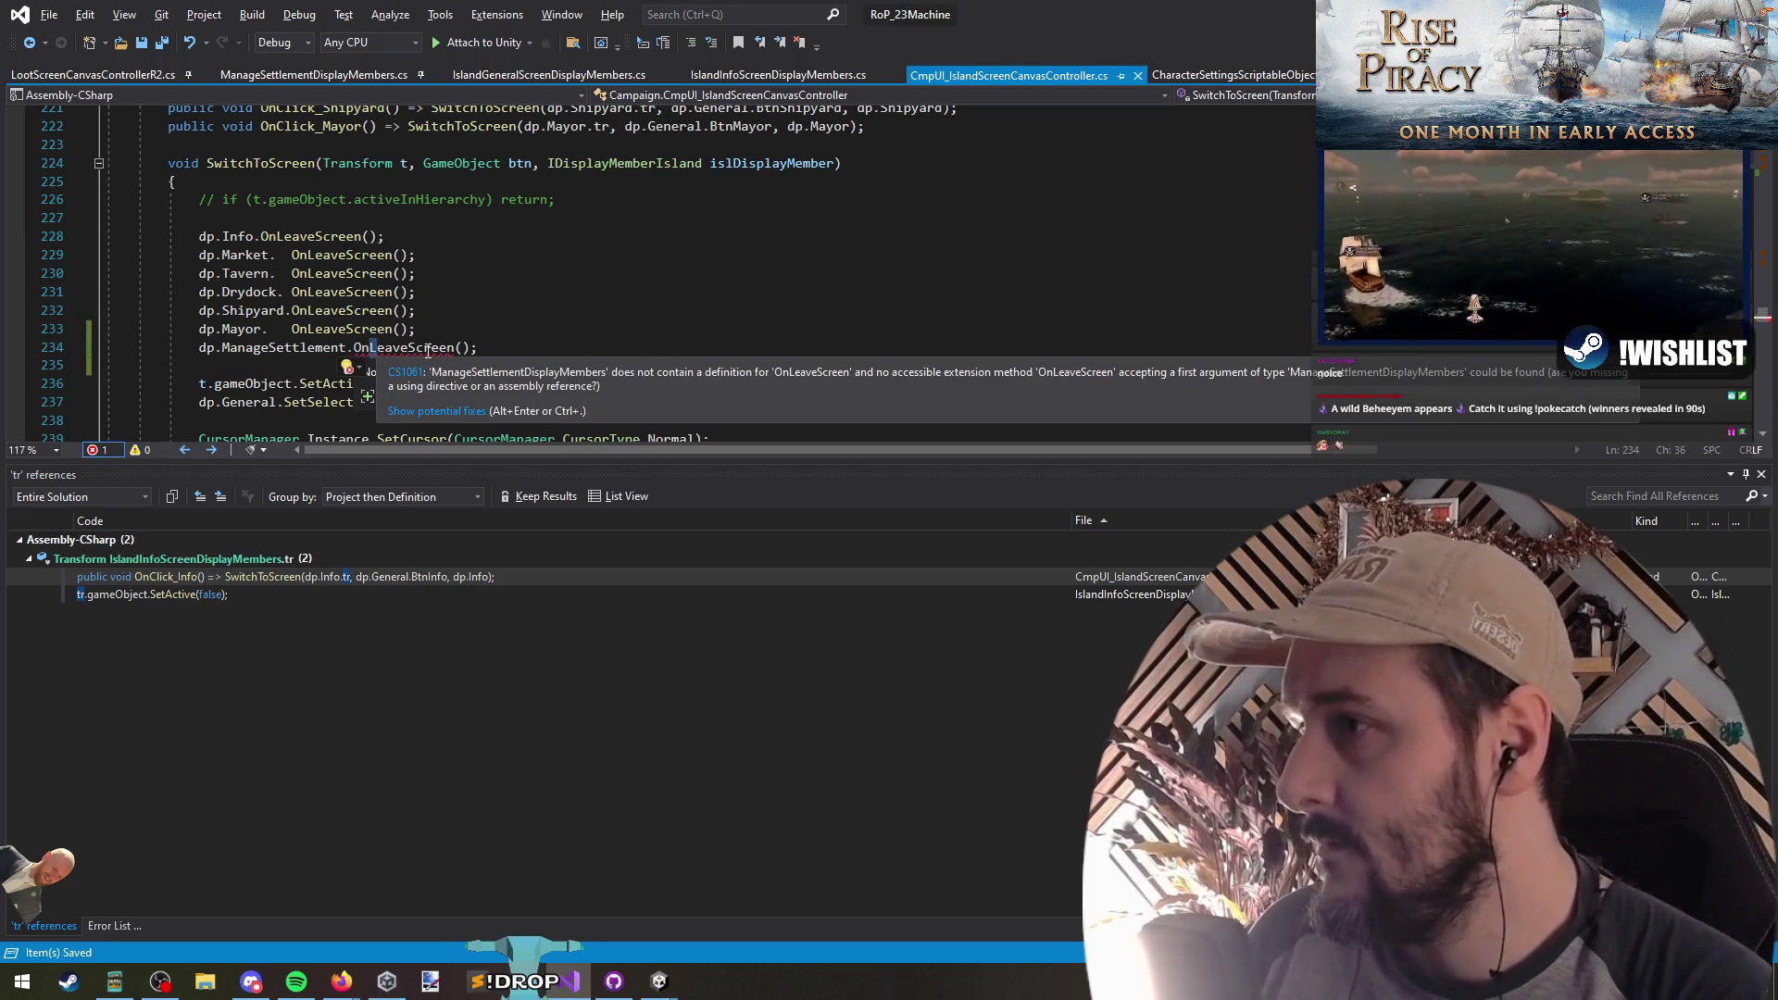
{"action": "left_click", "coordinate": [428, 350]}
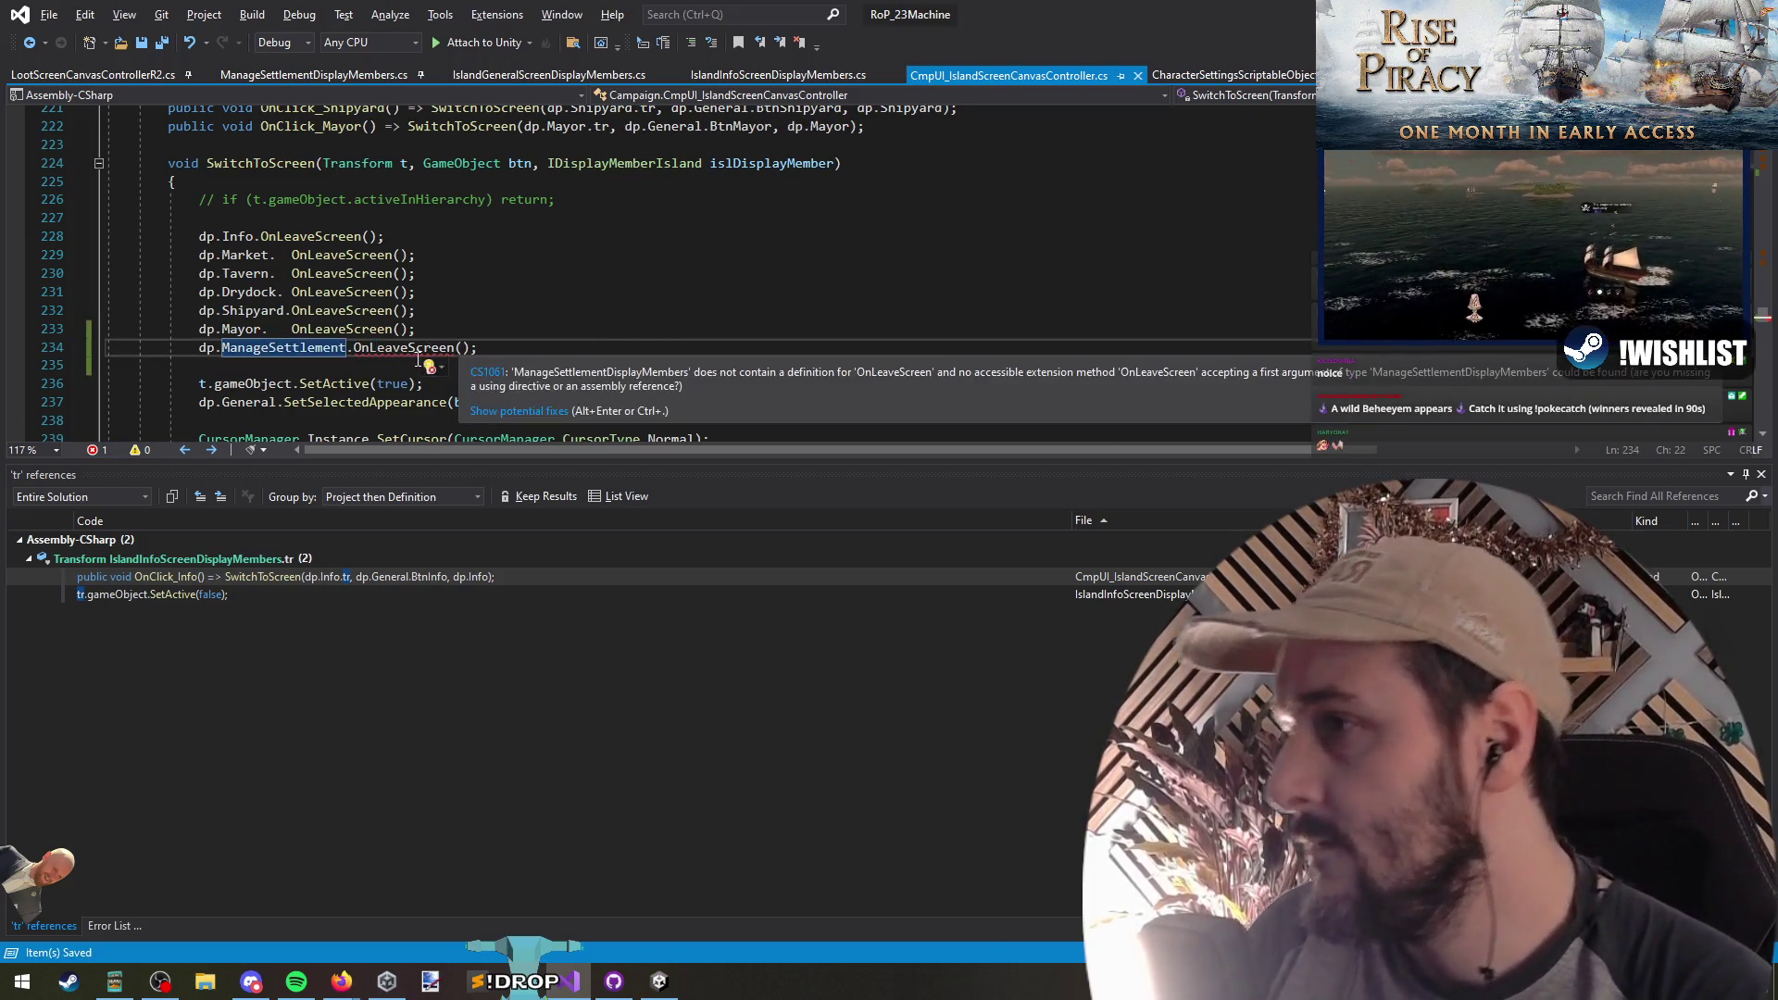
{"action": "left_click", "coordinate": [406, 350], "text": "ctrl"}
{"action": "key", "text": "Return"}
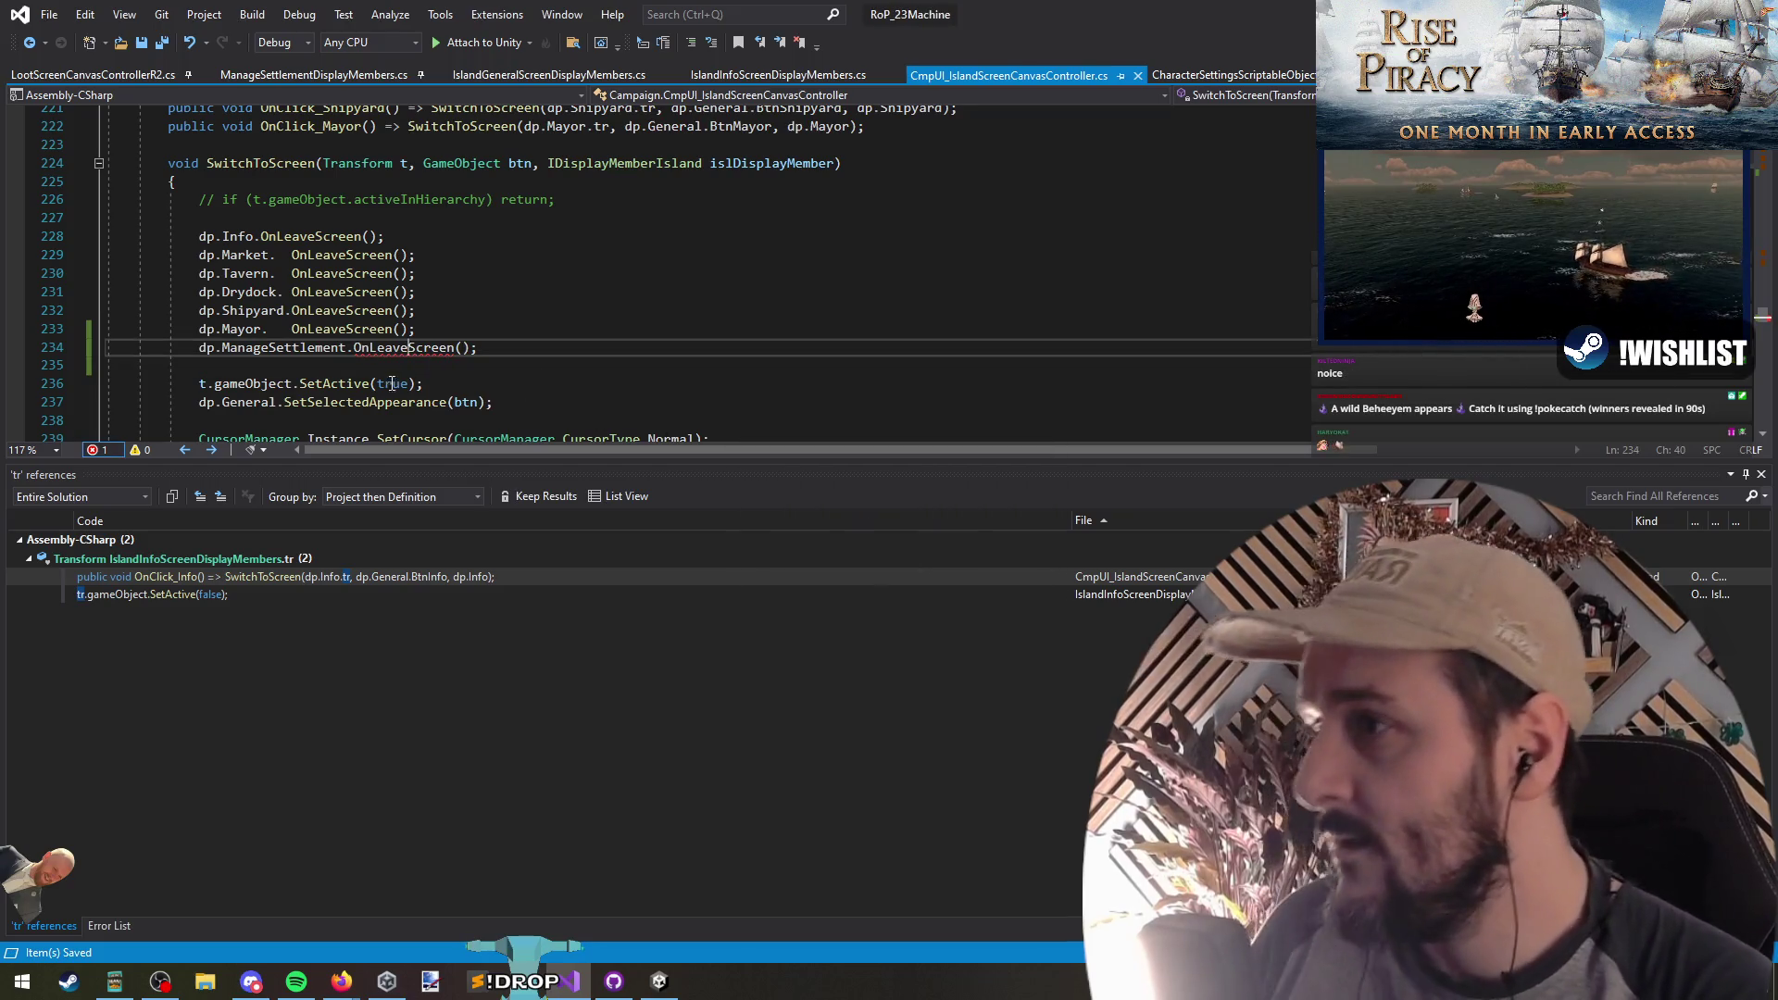
{"action": "left_click", "coordinate": [278, 348], "text": "ctrl"}
Step: Replace 'void IDisplayMemberIsland.' with 'public void' on OnLeaveScreen and Populate, then save
{"action": "left_click_drag", "start_coordinate": [209, 299], "coordinate": [401, 295]}
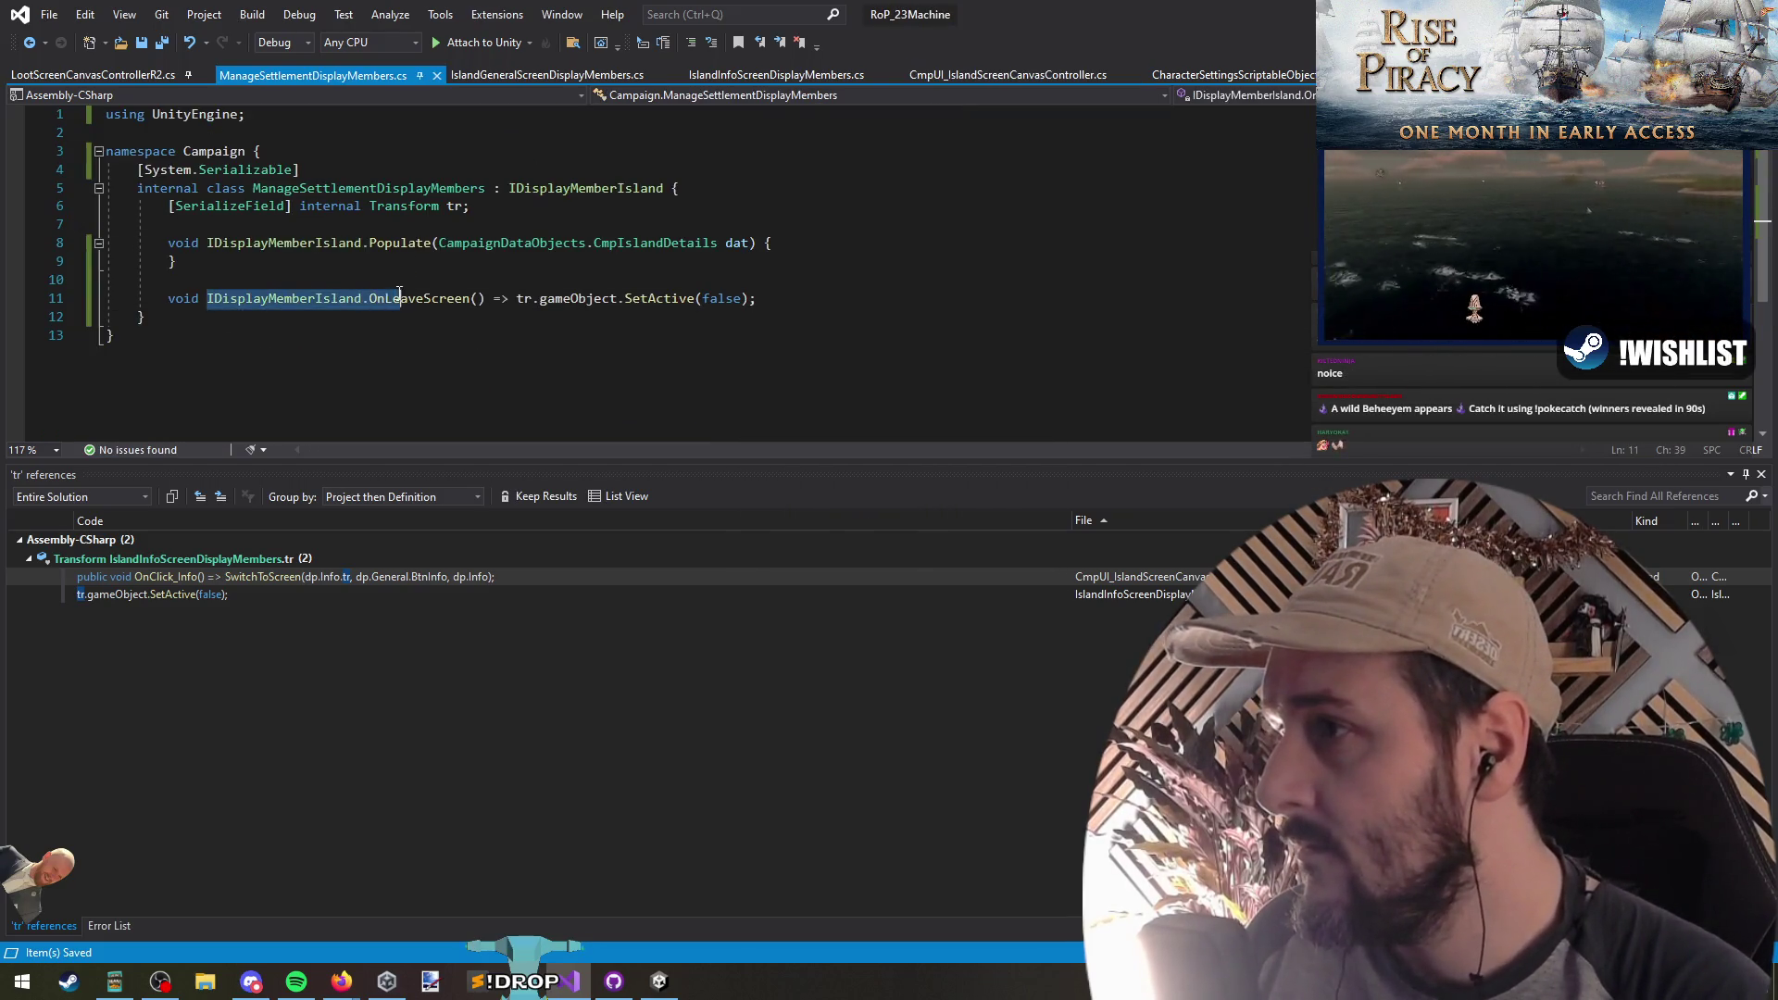
{"action": "key", "text": "Home"}
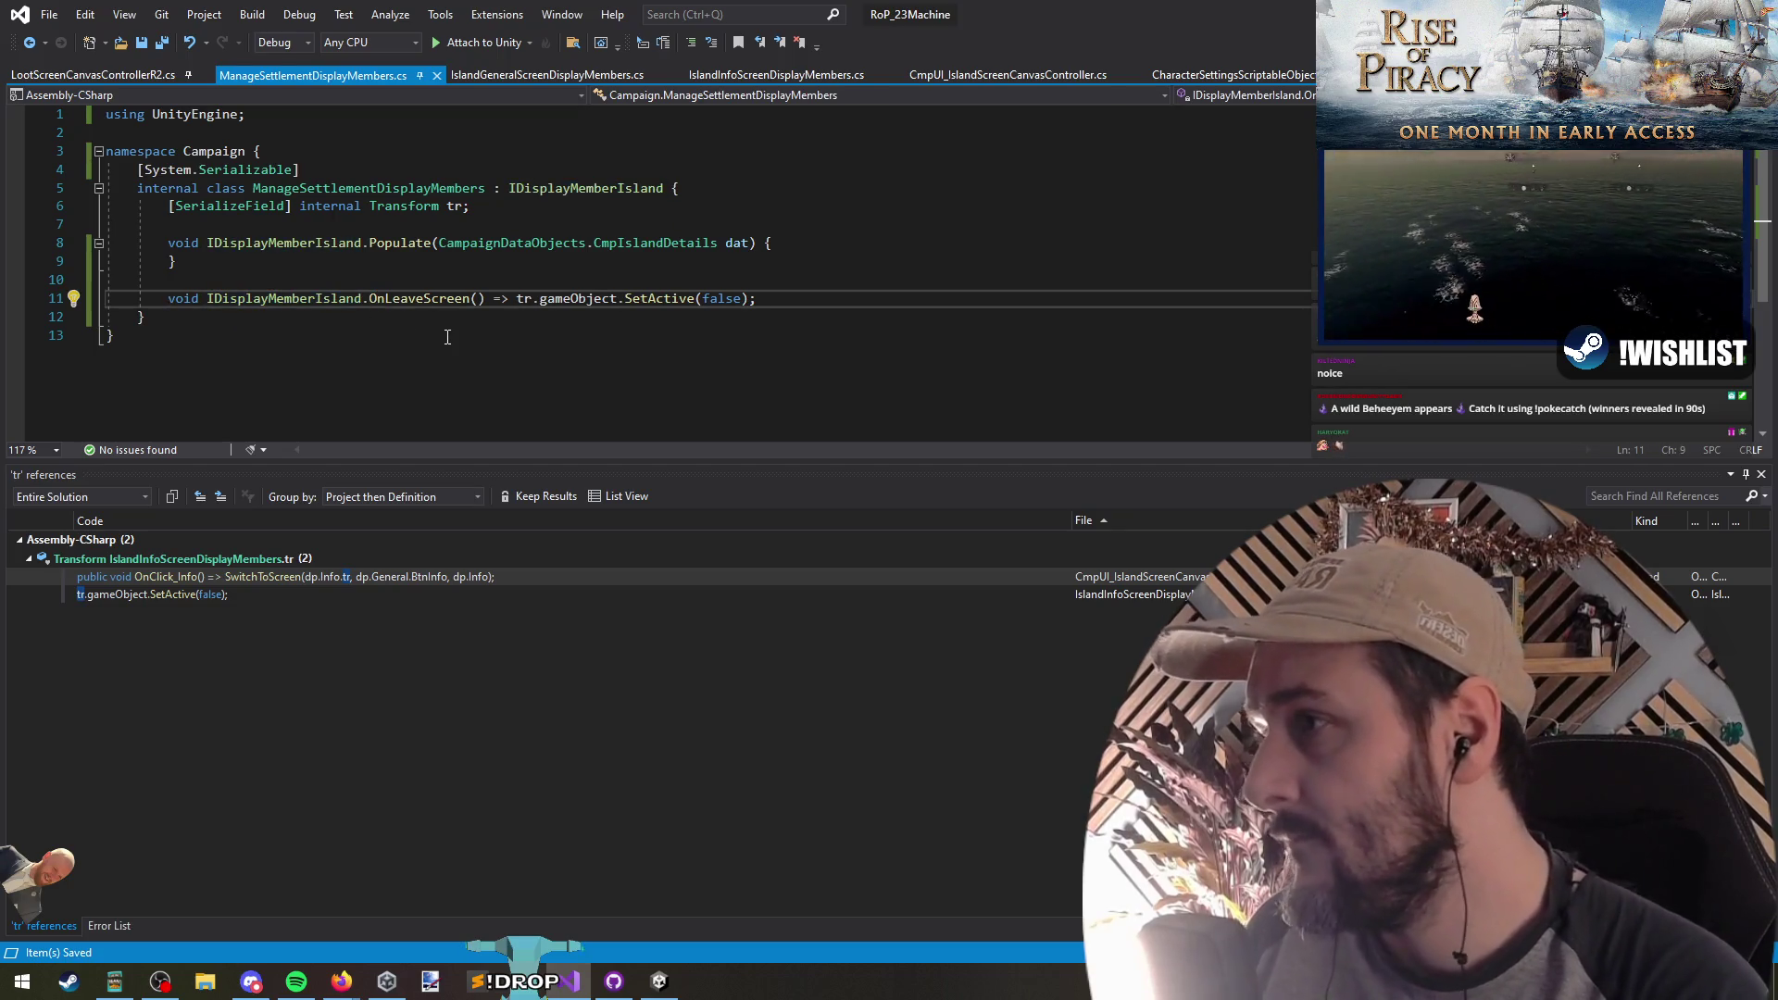
{"action": "key", "text": "ctrl+shift+Right"}
{"action": "key", "text": "ctrl+shift+Right"}
{"action": "type", "text": "public void"}
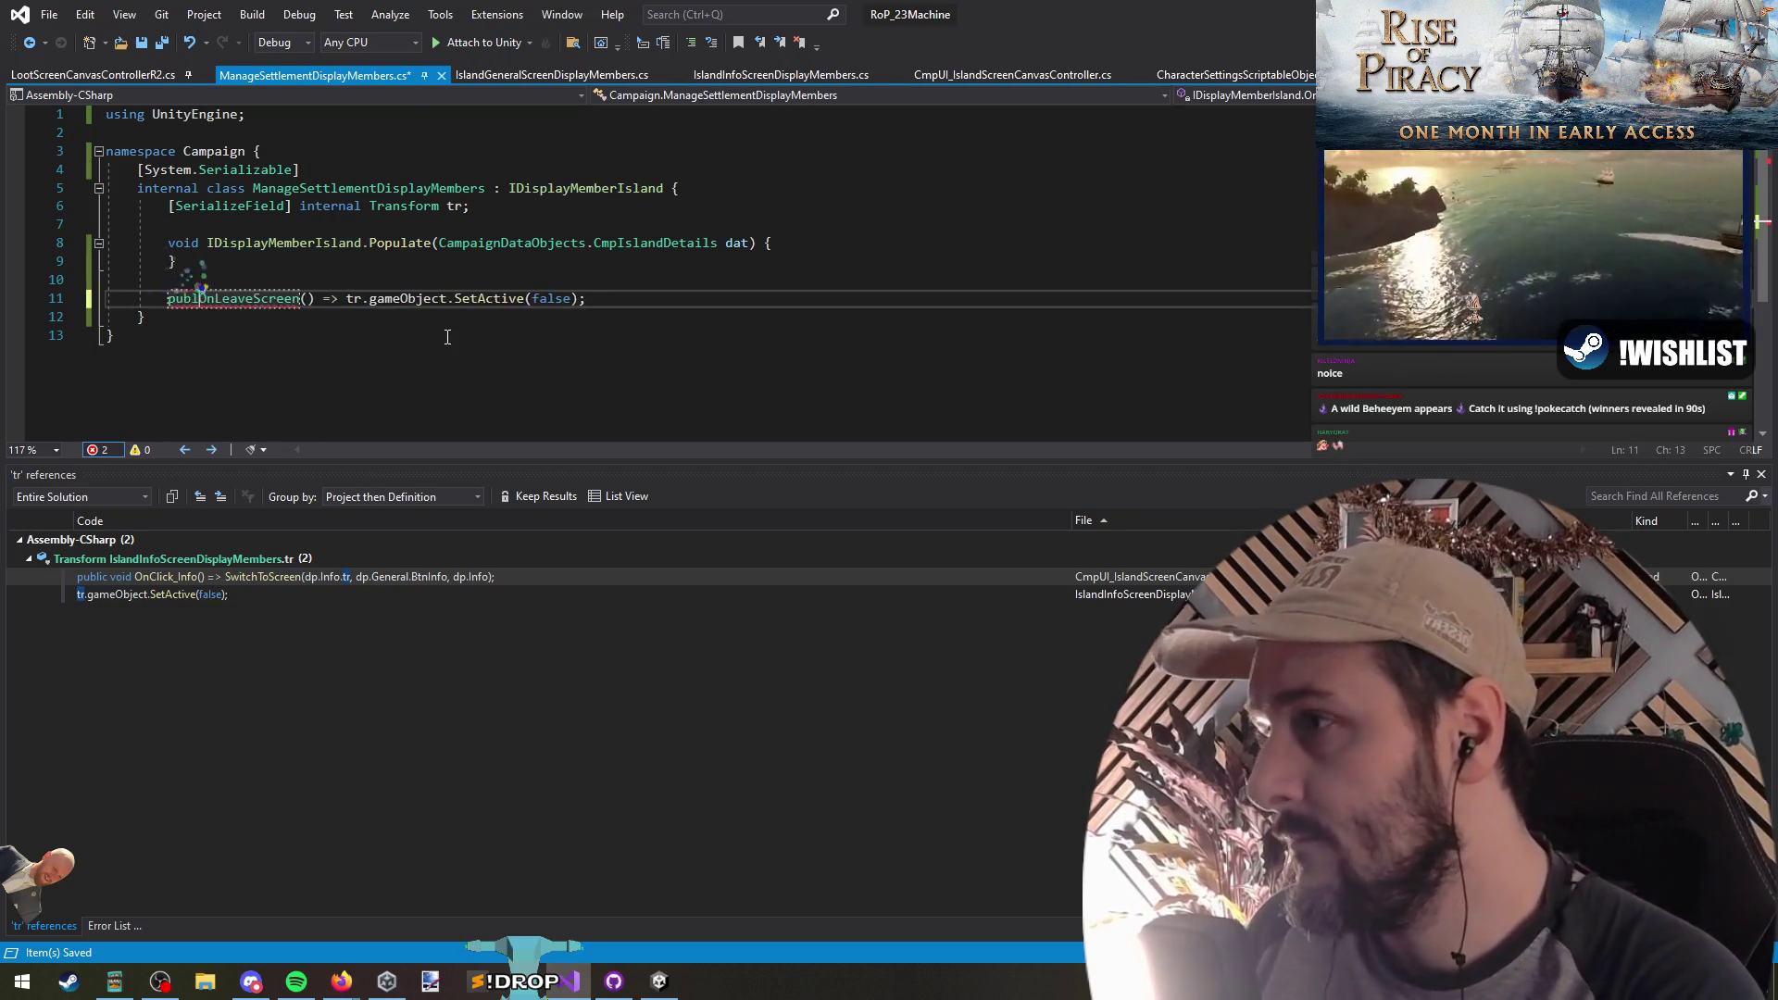
{"action": "key", "text": "Up"}
{"action": "key", "text": "Up"}
{"action": "key", "text": "Up"}
{"action": "key", "text": "Home"}
{"action": "key", "text": "ctrl+shift+Right"}
{"action": "key", "text": "ctrl+shift+Right"}
{"action": "key", "text": "shift+Right"}
{"action": "type", "text": "public void"}
{"action": "key", "text": "Down"}
{"action": "key", "text": "ctrl+s"}
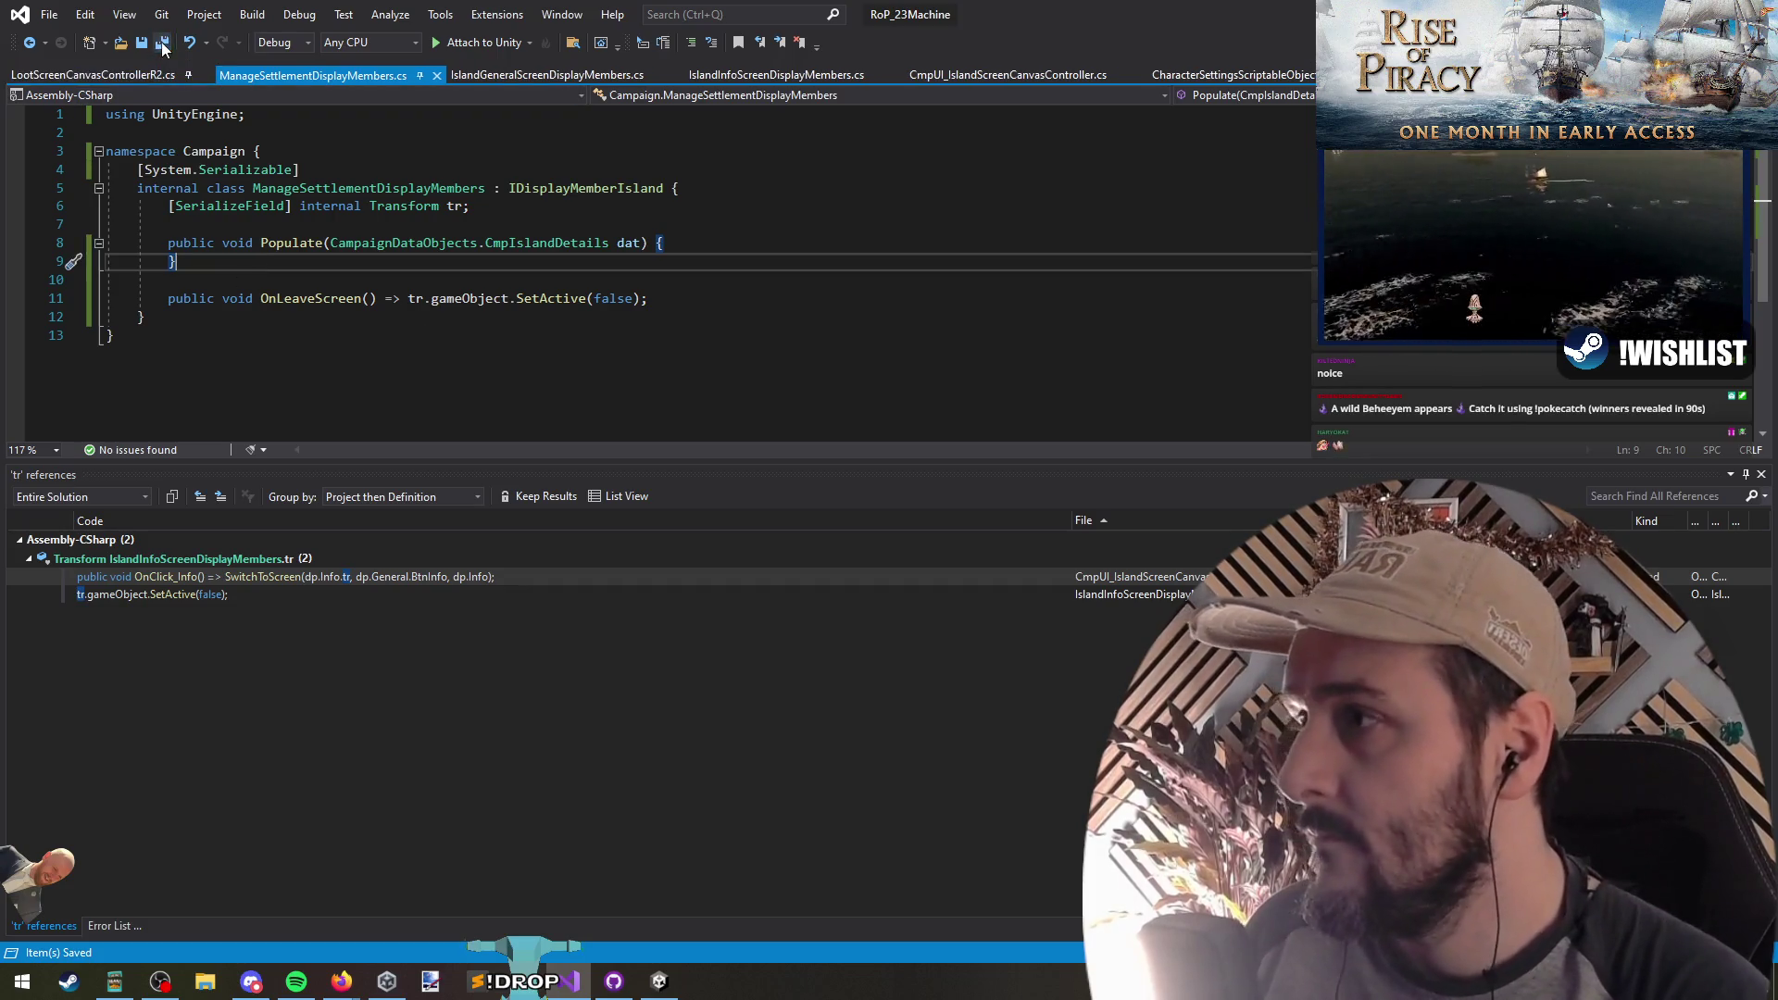
Step: Return to the SwitchToScreen code and switch over to Unity to compile
{"action": "key", "text": "ctrl+Tab"}
{"action": "left_click", "coordinate": [685, 326]}
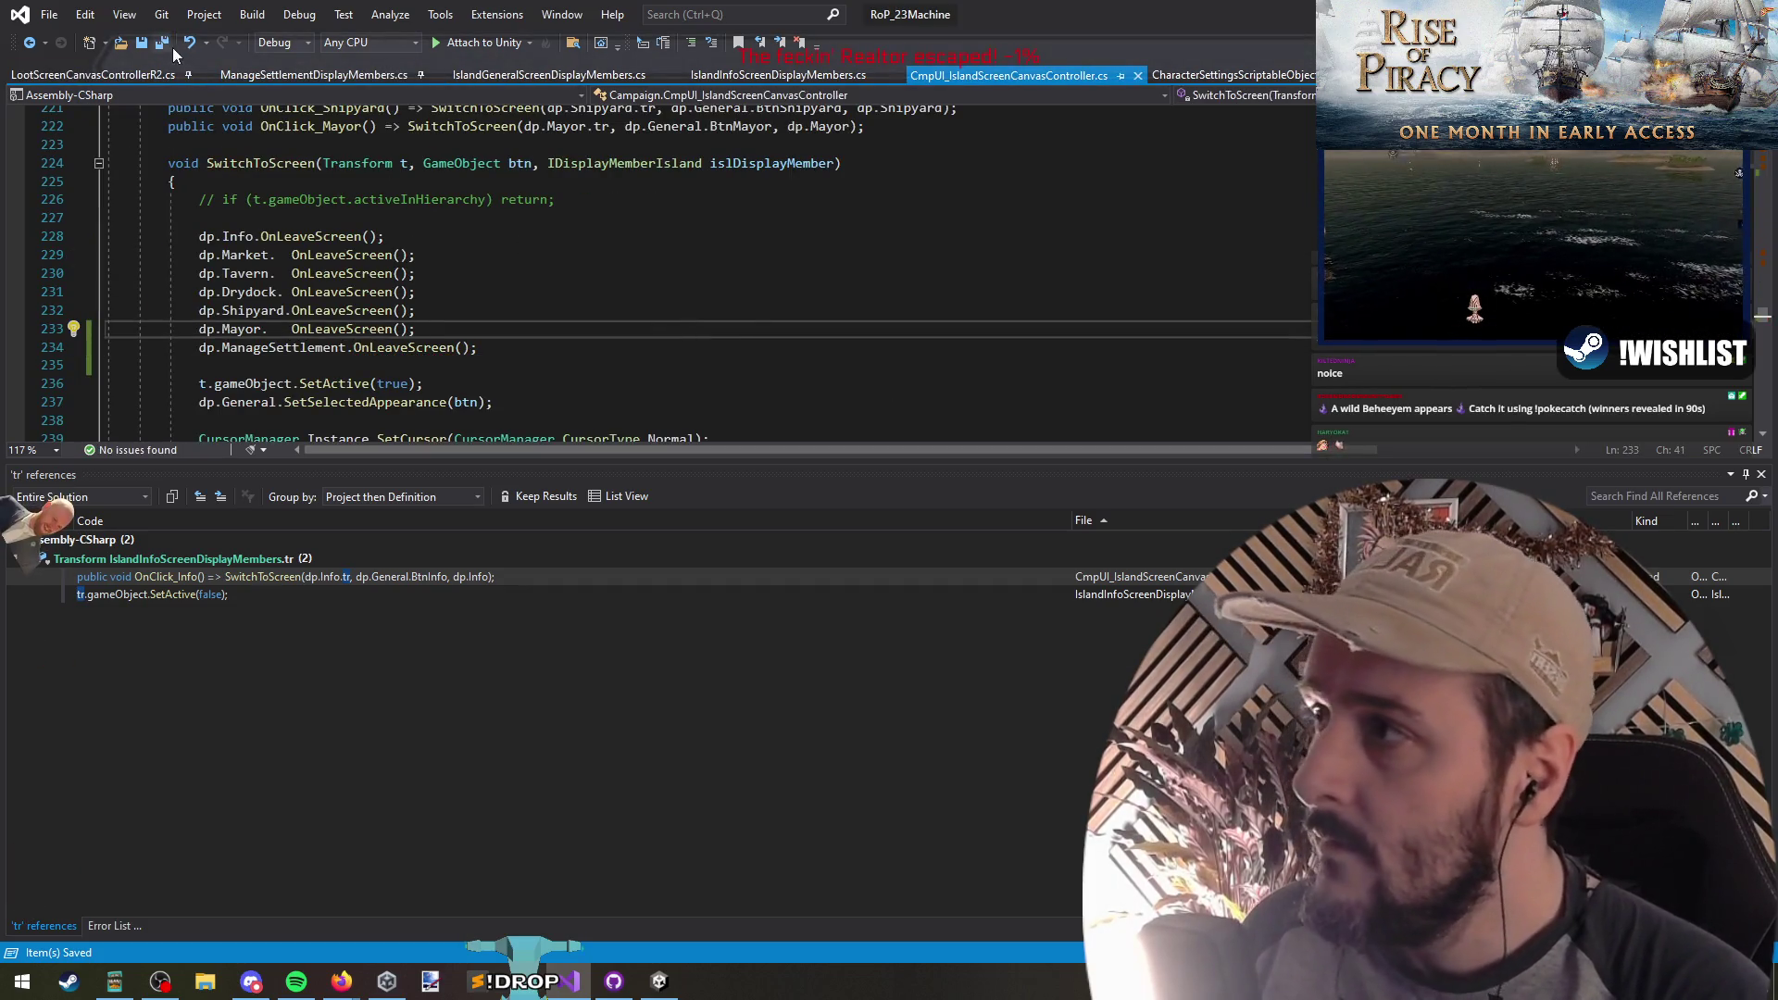
{"action": "key", "text": "alt+Tab"}
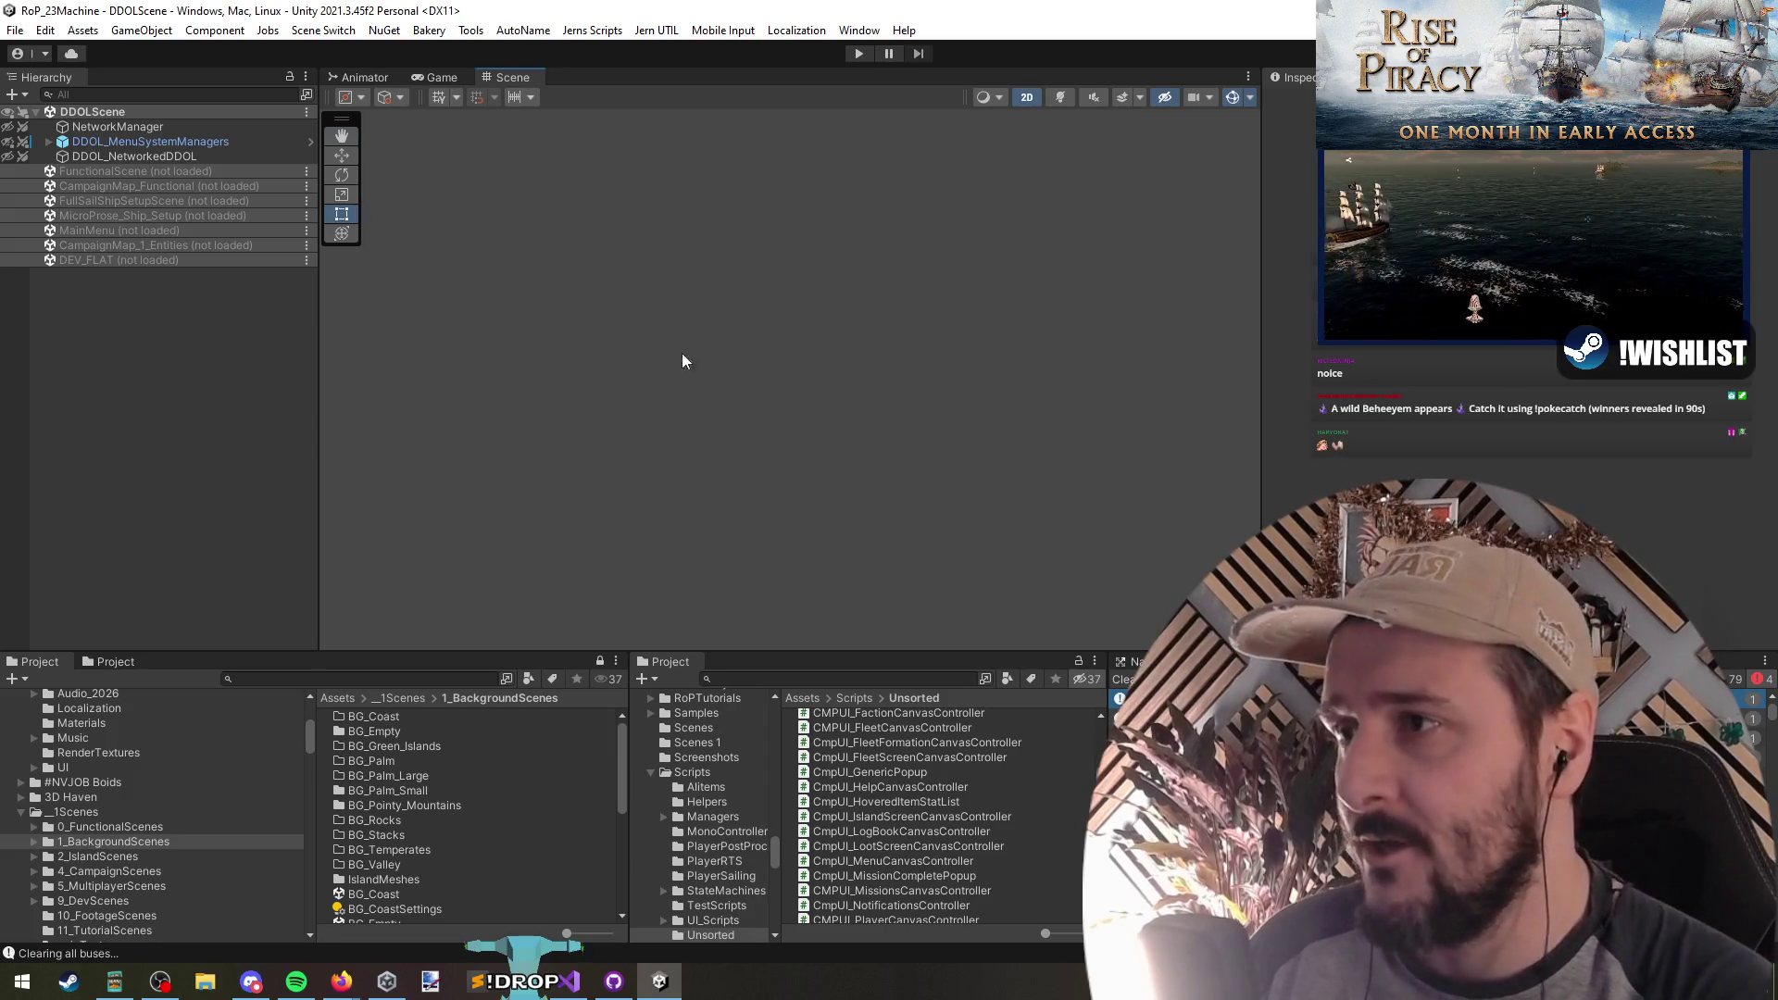
Step: After Unity recompiles, start play mode from DDOLScene to test the island screens
{"action": "left_click", "coordinate": [859, 53]}
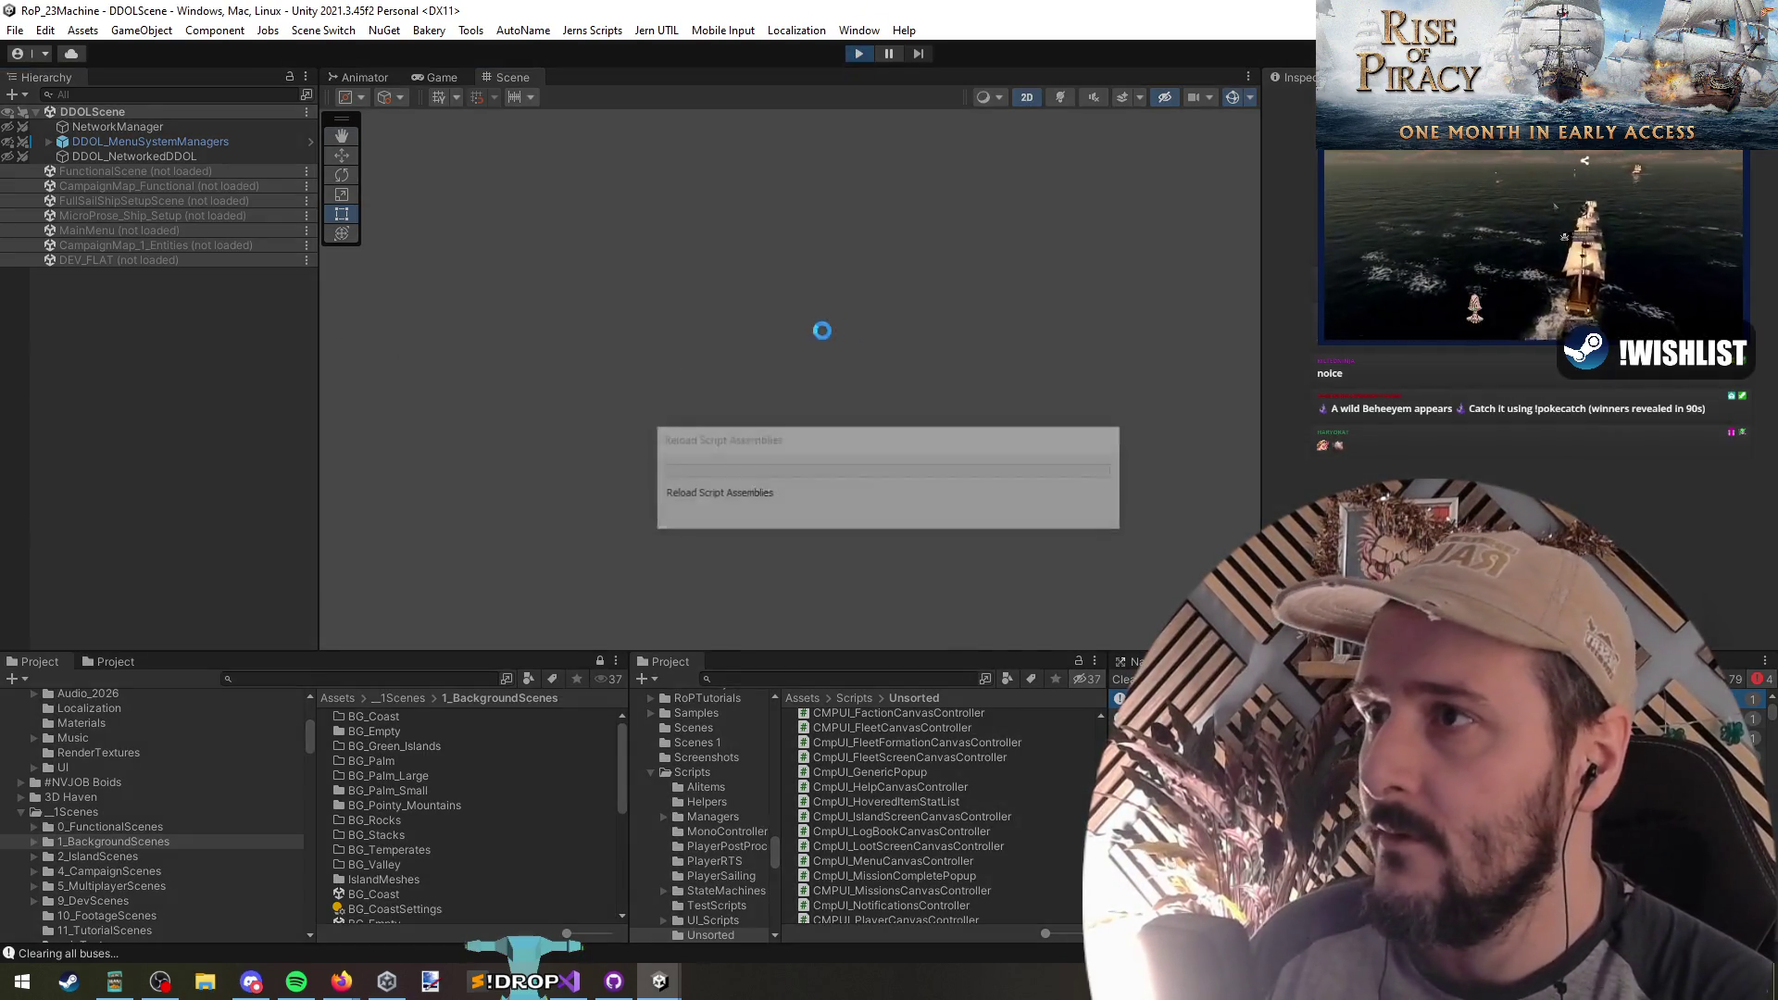
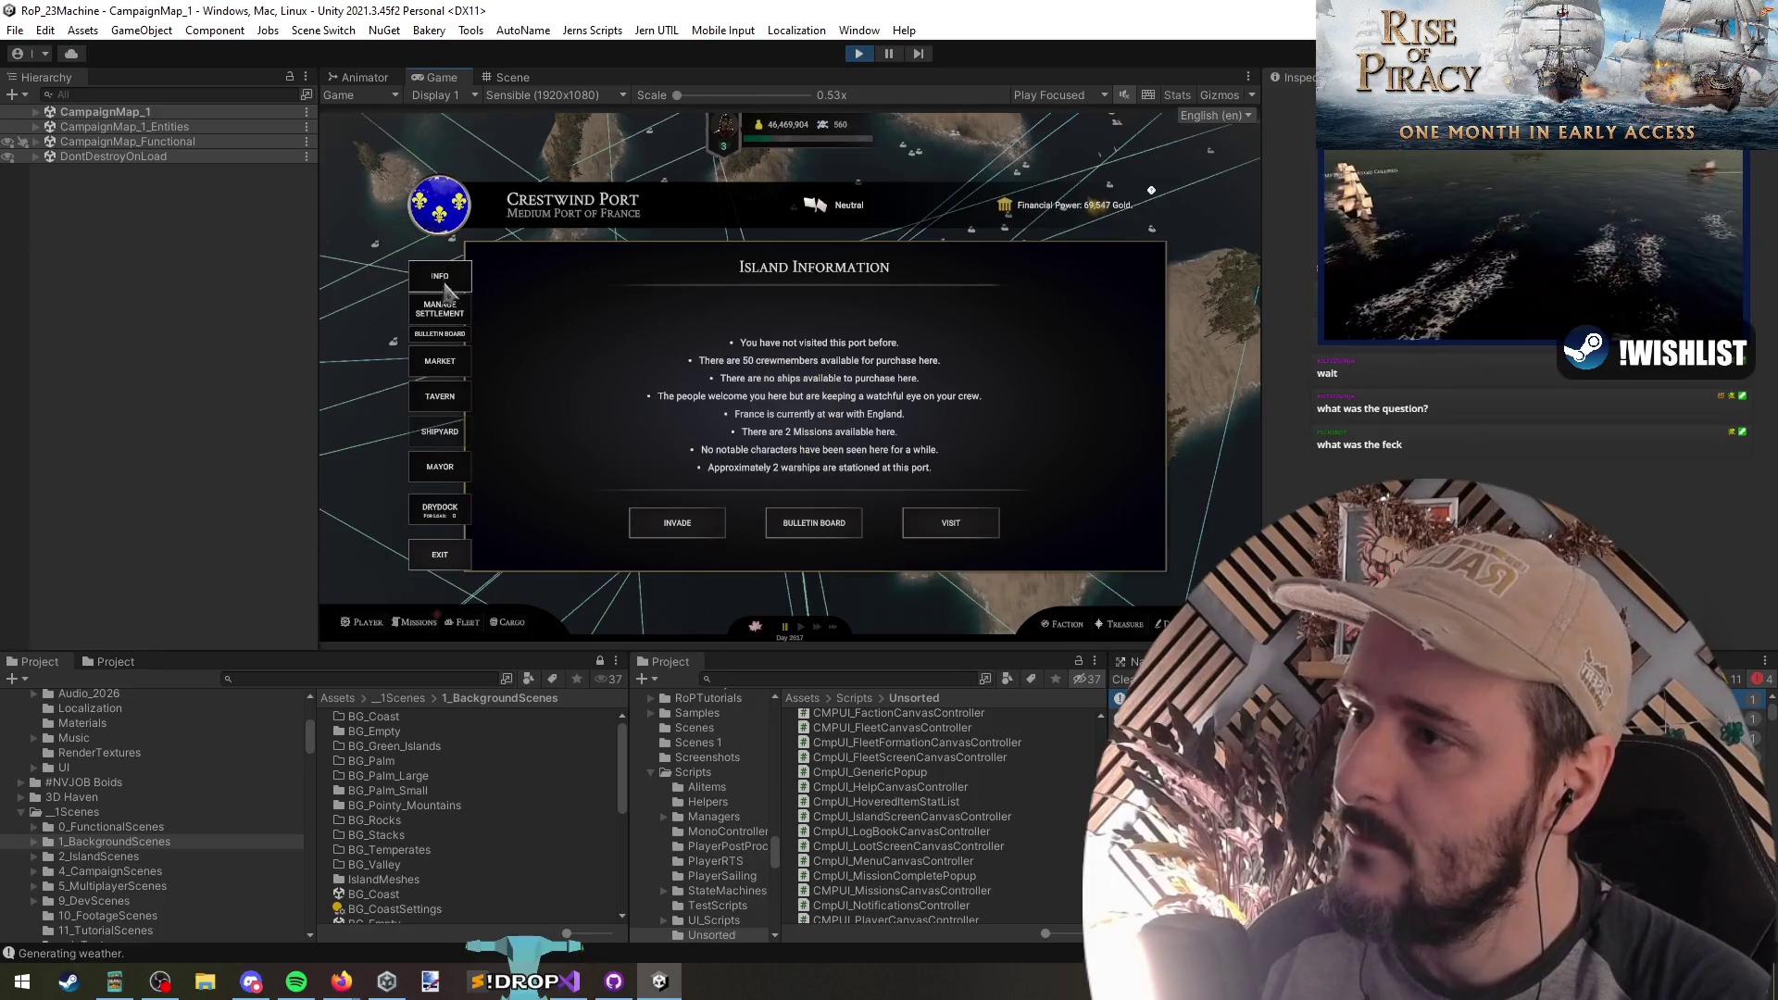
Step: Try the Manage Settlement tab on Crestwind Port in Play mode, then switch to Visual Studio
{"action": "left_click", "coordinate": [441, 309]}
{"action": "left_click", "coordinate": [445, 283]}
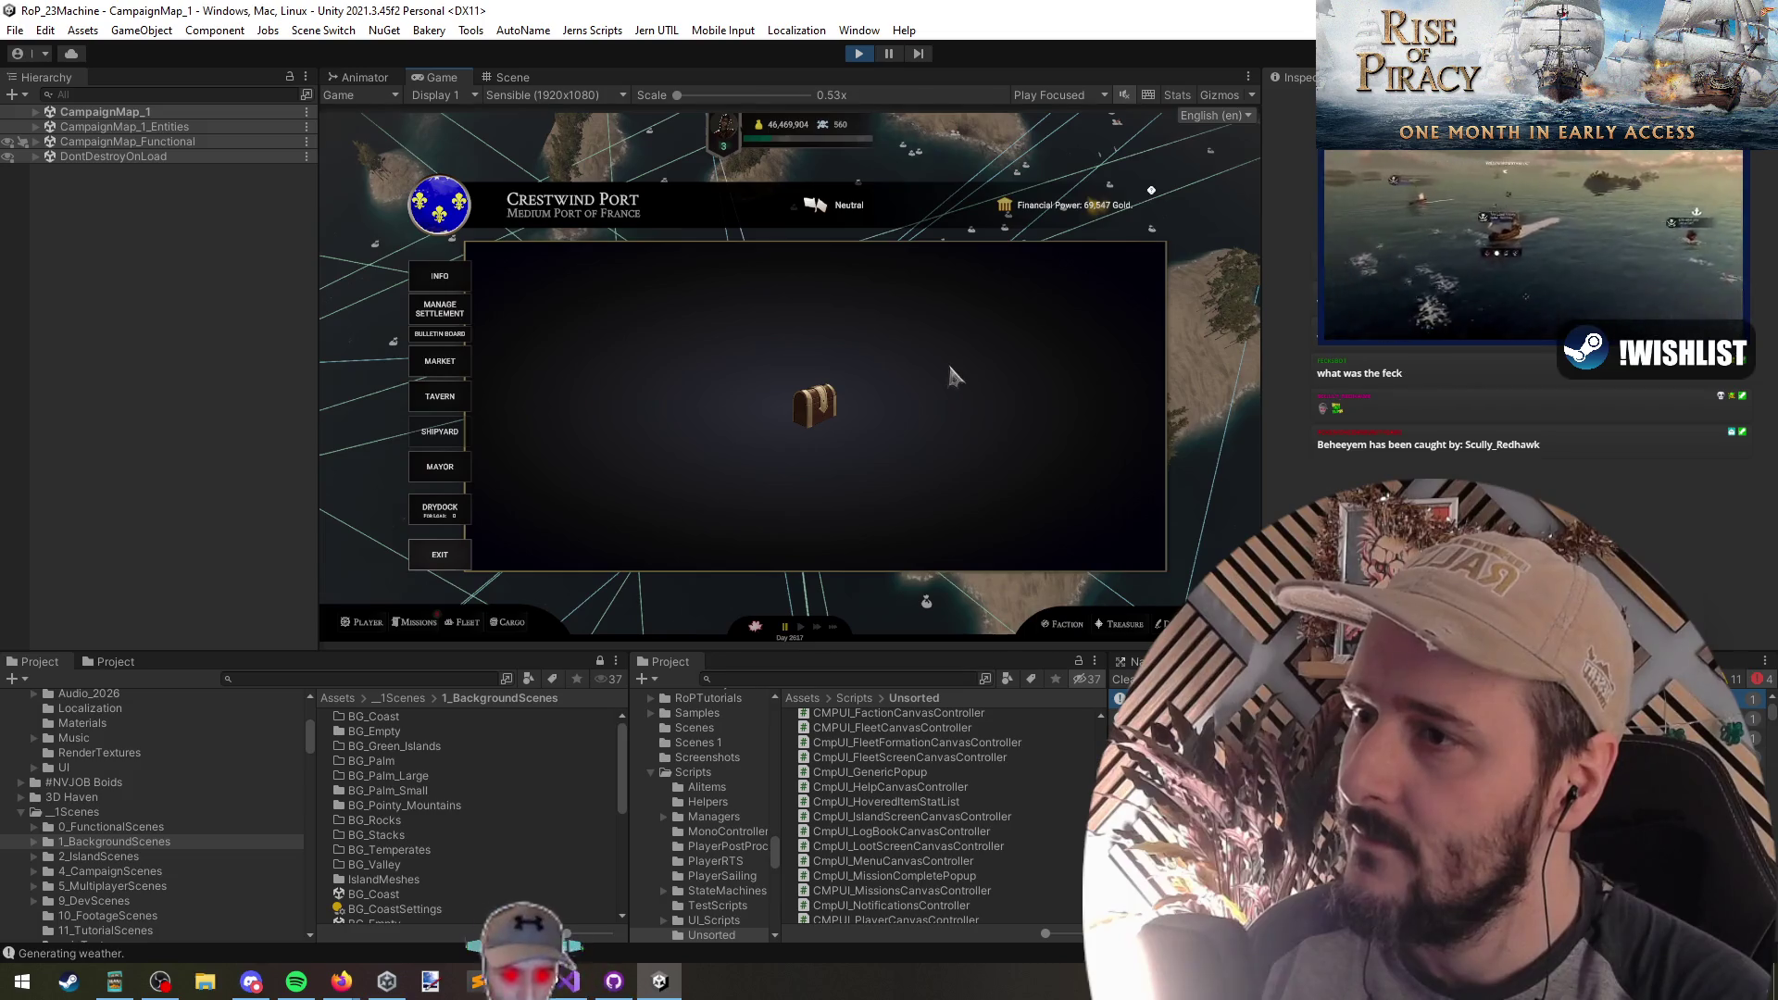
{"action": "key", "text": "alt+Tab"}
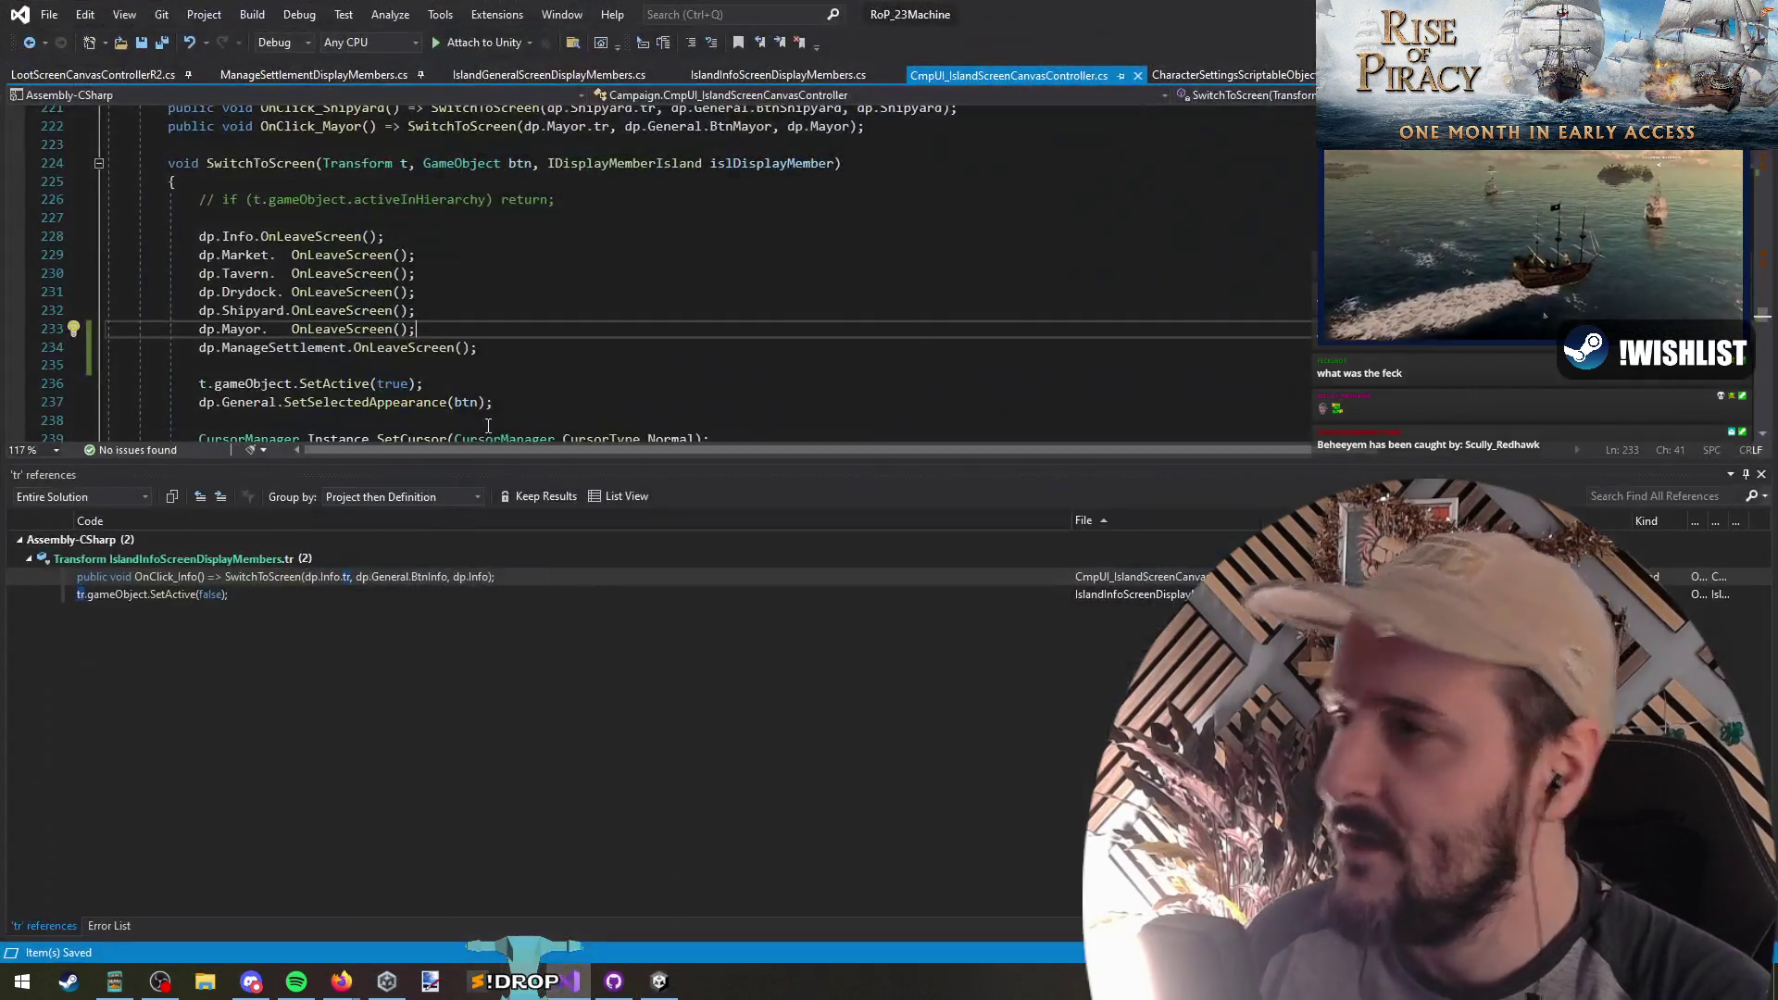
Step: Inspect the code around the btn argument on line 237 of the controller
{"action": "key", "text": "Down"}
{"action": "key", "text": "Down"}
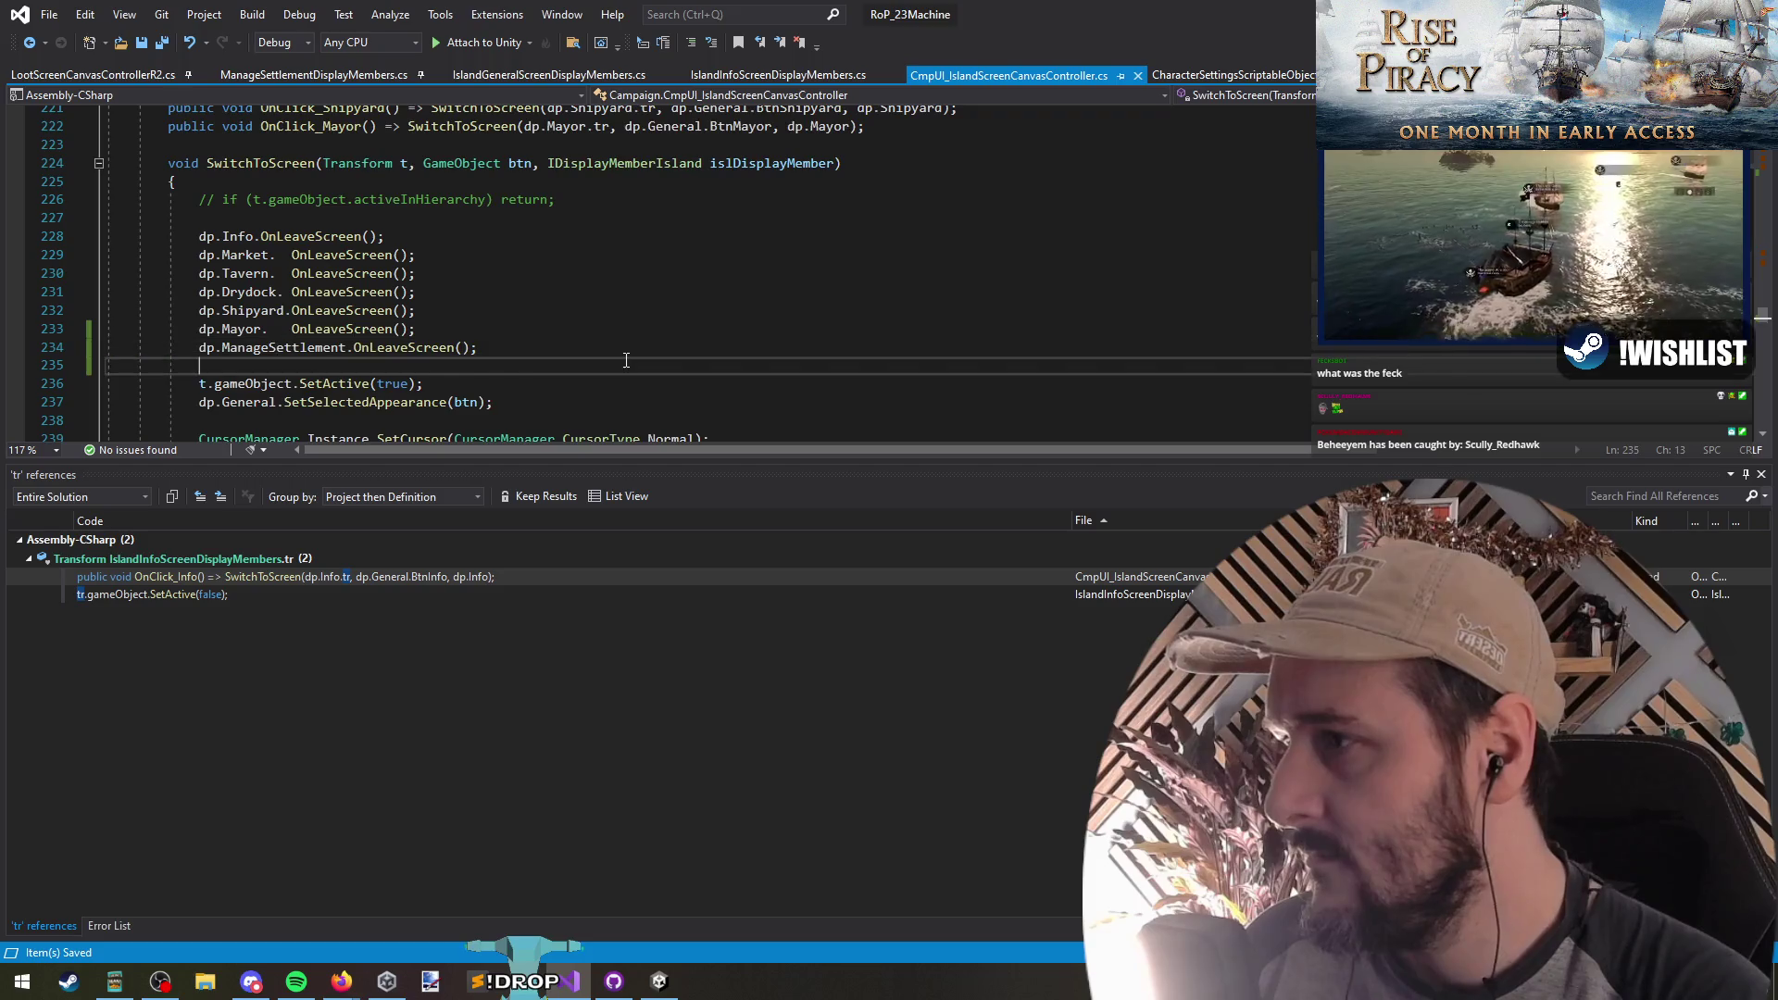
{"action": "scroll", "coordinate": [377, 357], "scroll_direction": "down", "scroll_amount": 1}
{"action": "left_click", "coordinate": [461, 348]}
{"action": "scroll", "coordinate": [690, 352], "scroll_direction": "up", "scroll_amount": 2}
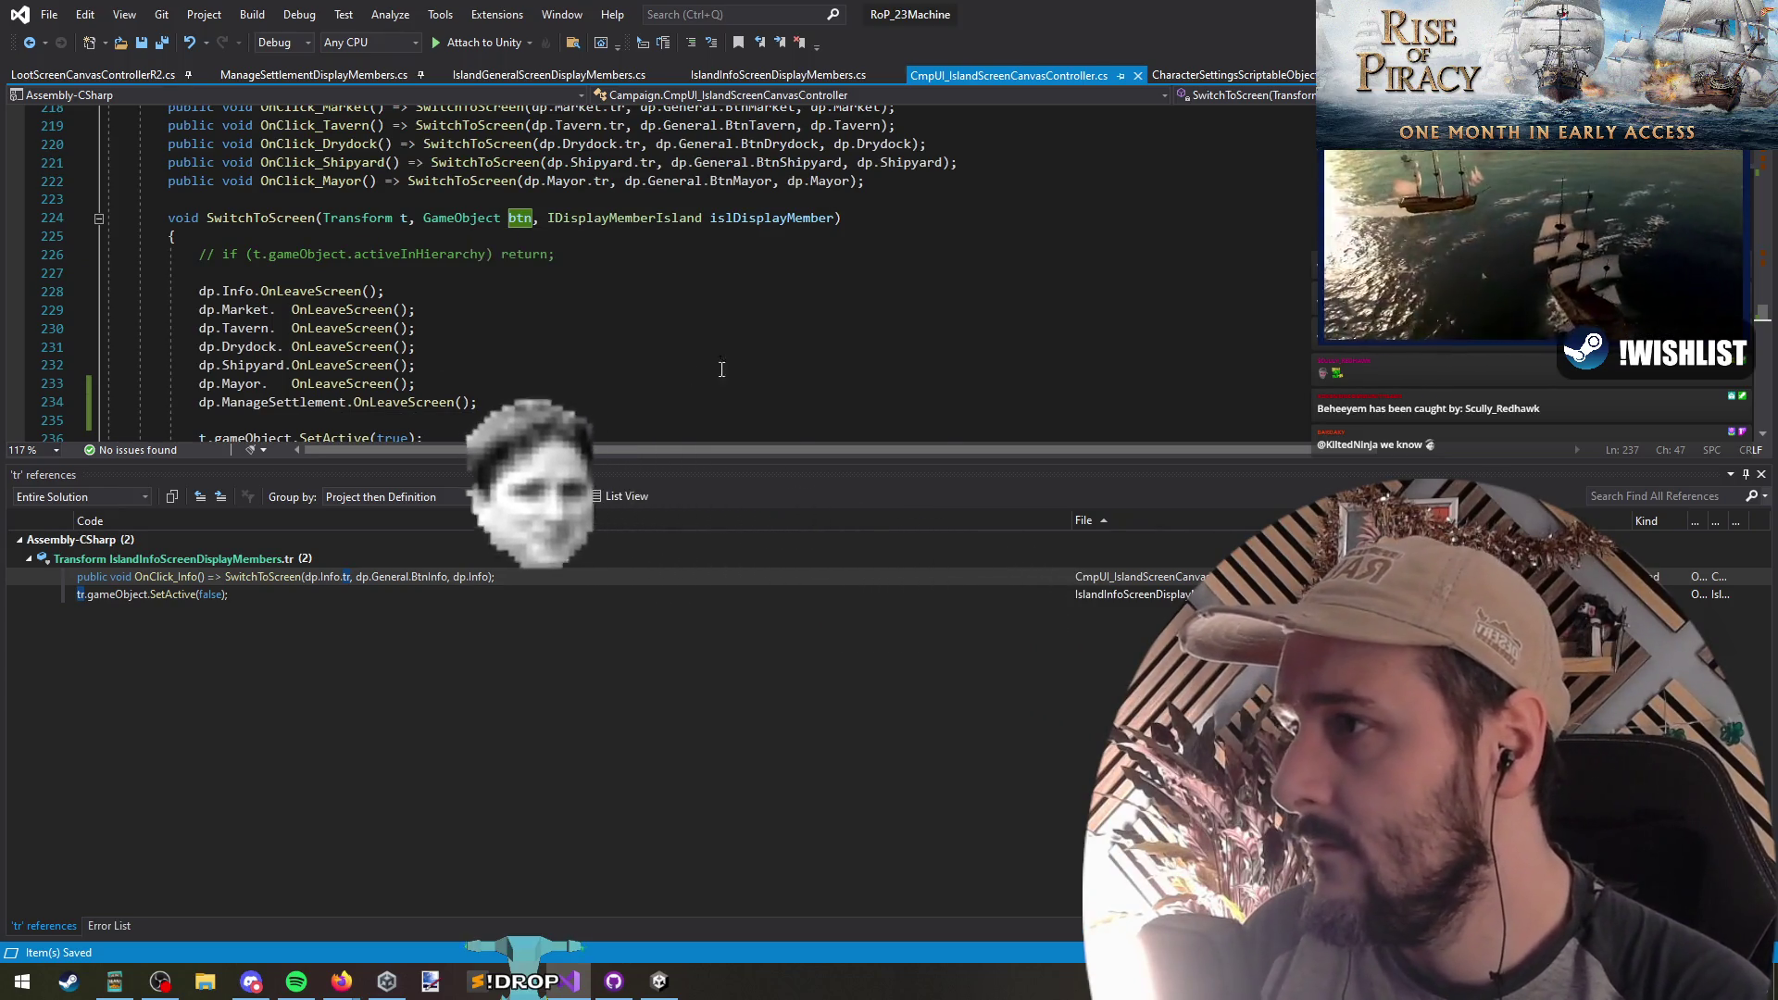
{"action": "scroll", "coordinate": [505, 244], "scroll_direction": "up", "scroll_amount": 5}
{"action": "scroll", "coordinate": [530, 352], "scroll_direction": "down", "scroll_amount": 3}
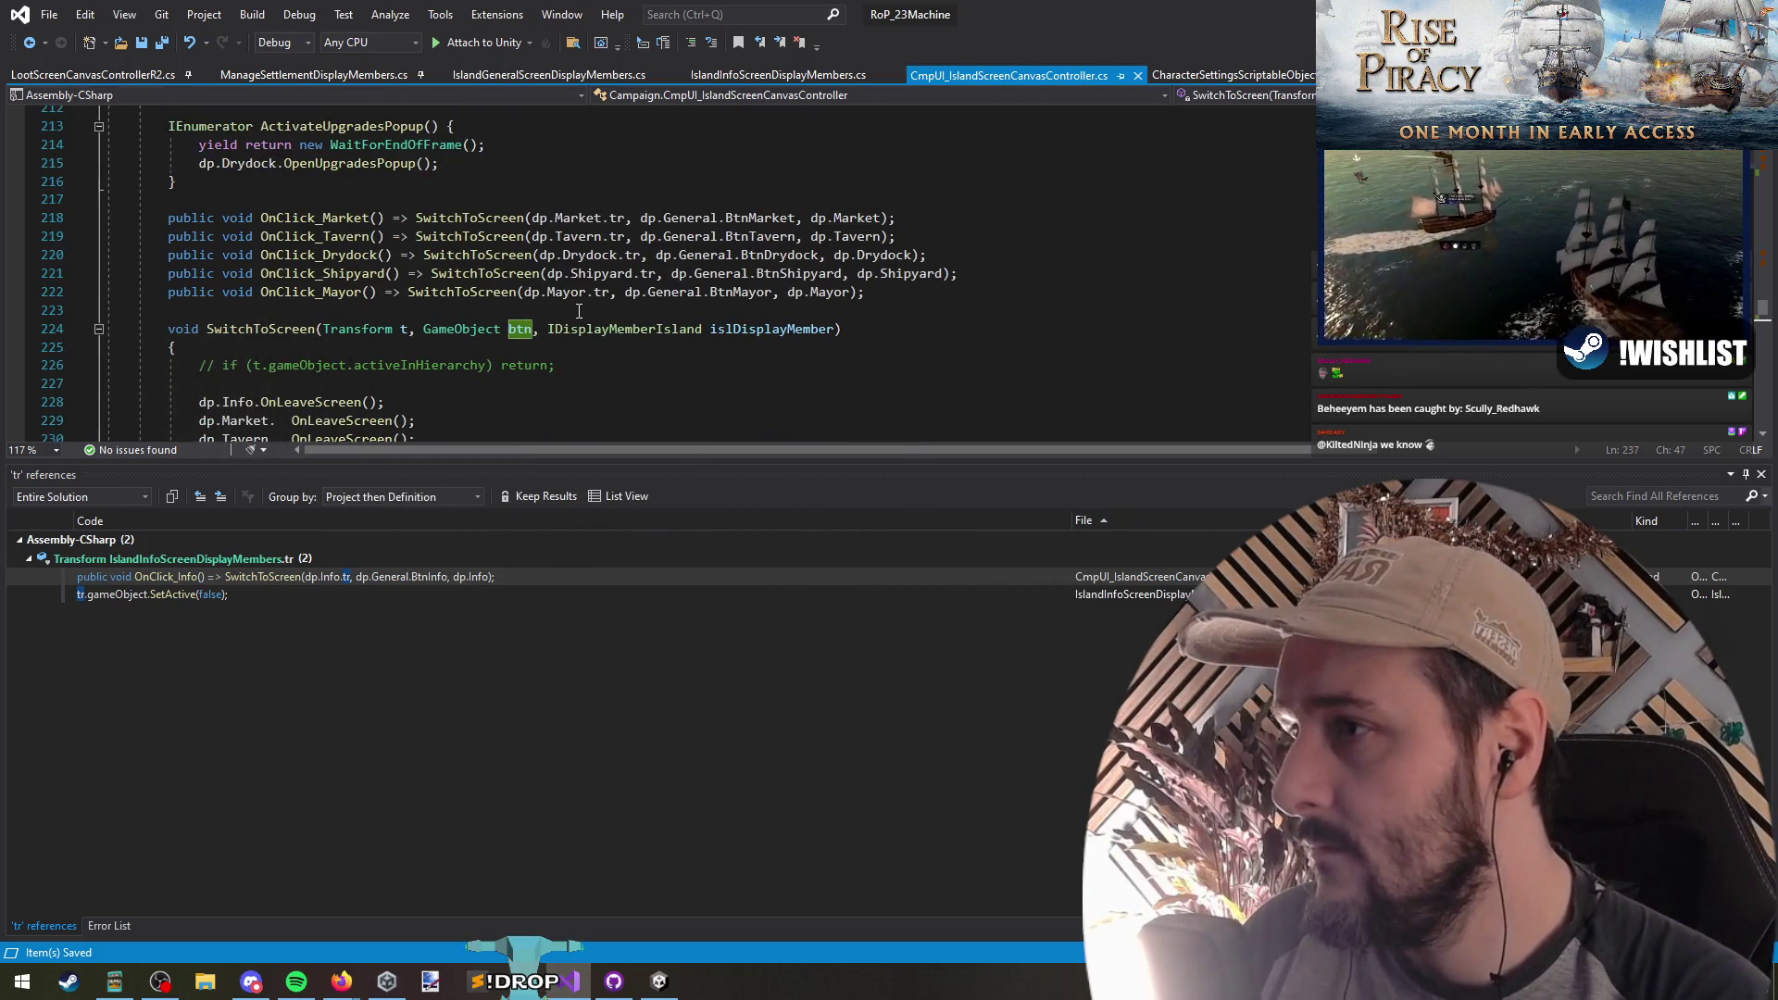
{"action": "mouse_move", "coordinate": [715, 293]}
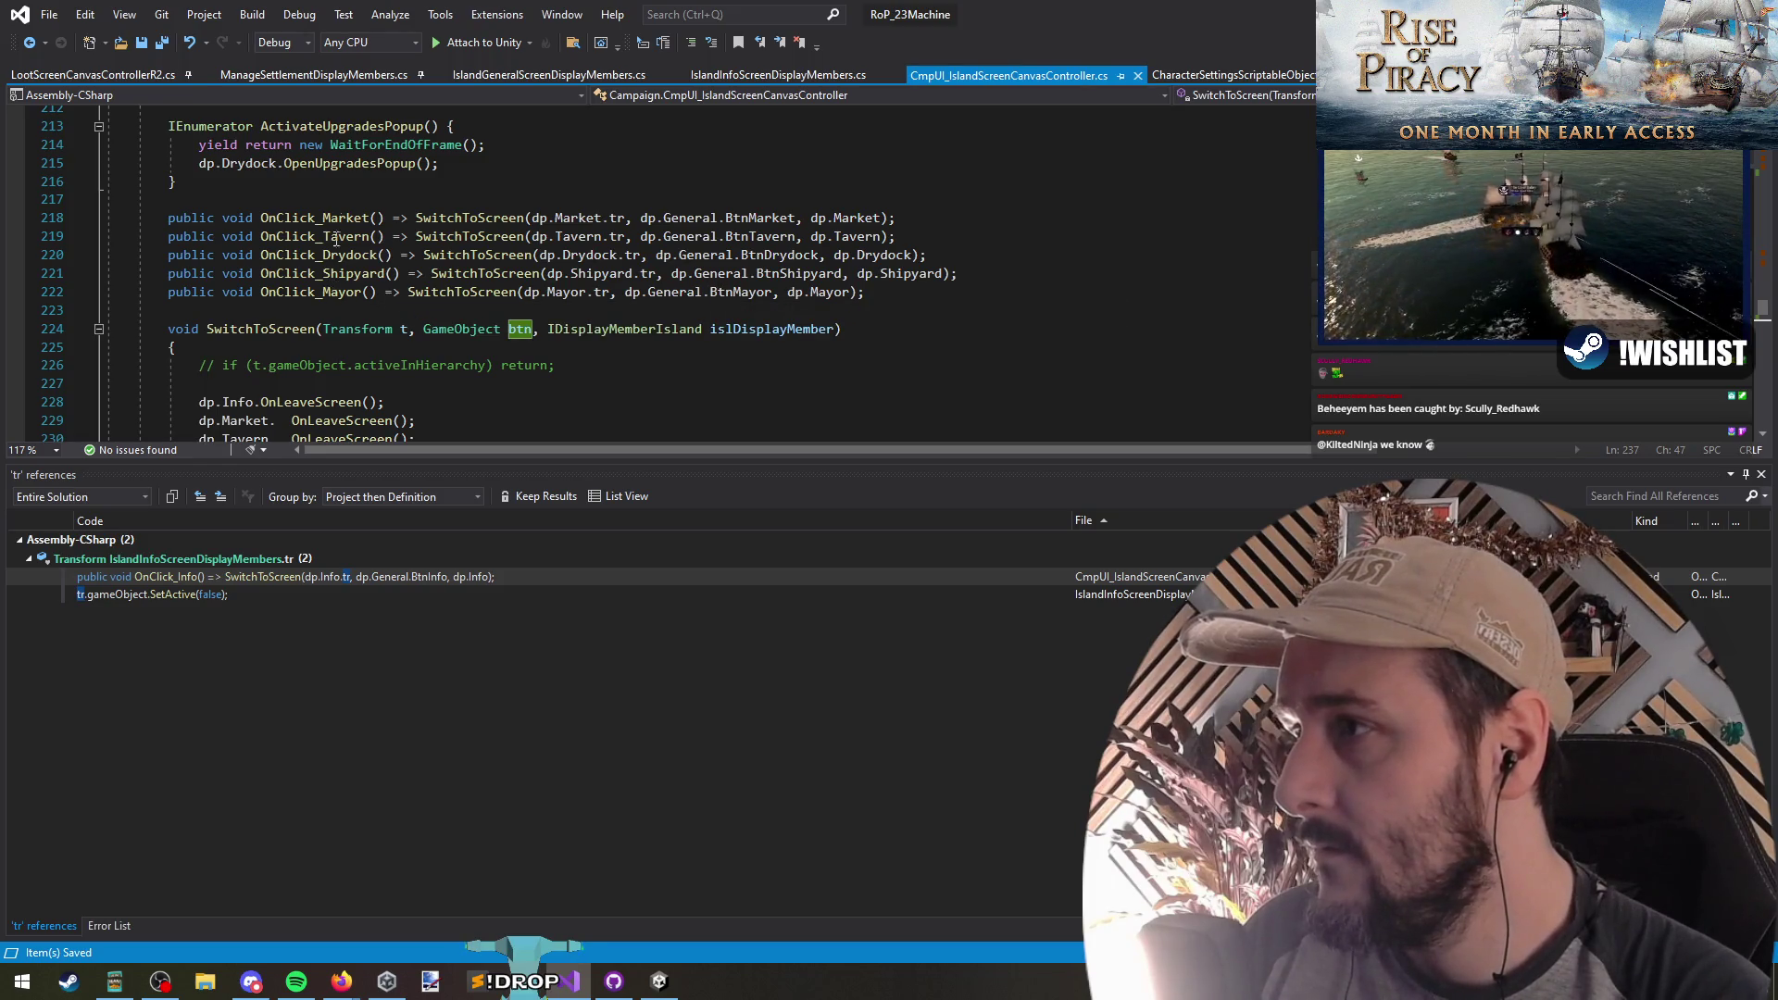
Step: Move the OnClick_ManageSettlement line from 206 to just below OnClick_Mayor
{"action": "left_click", "coordinate": [339, 199]}
{"action": "scroll", "coordinate": [352, 278], "scroll_direction": "up", "scroll_amount": 5}
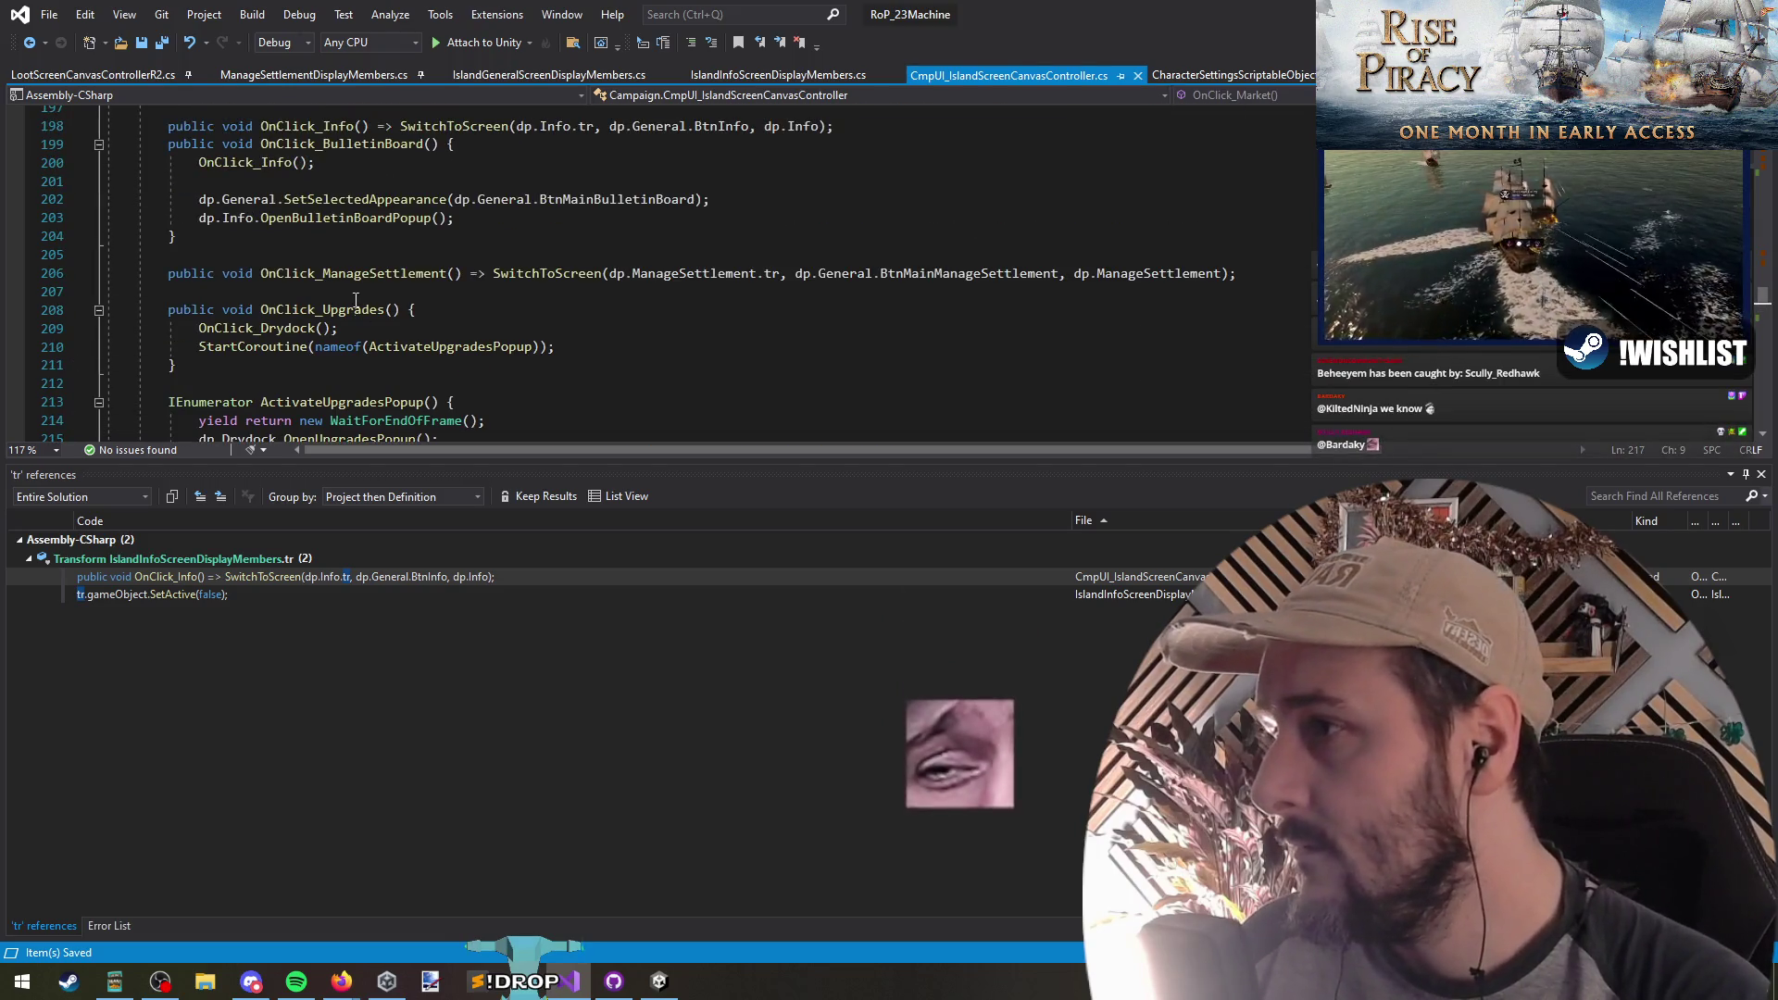
{"action": "triple_click", "coordinate": [386, 273]}
{"action": "key", "text": "ctrl+c"}
{"action": "key", "text": "Delete"}
{"action": "scroll", "coordinate": [360, 343], "scroll_direction": "down", "scroll_amount": 4}
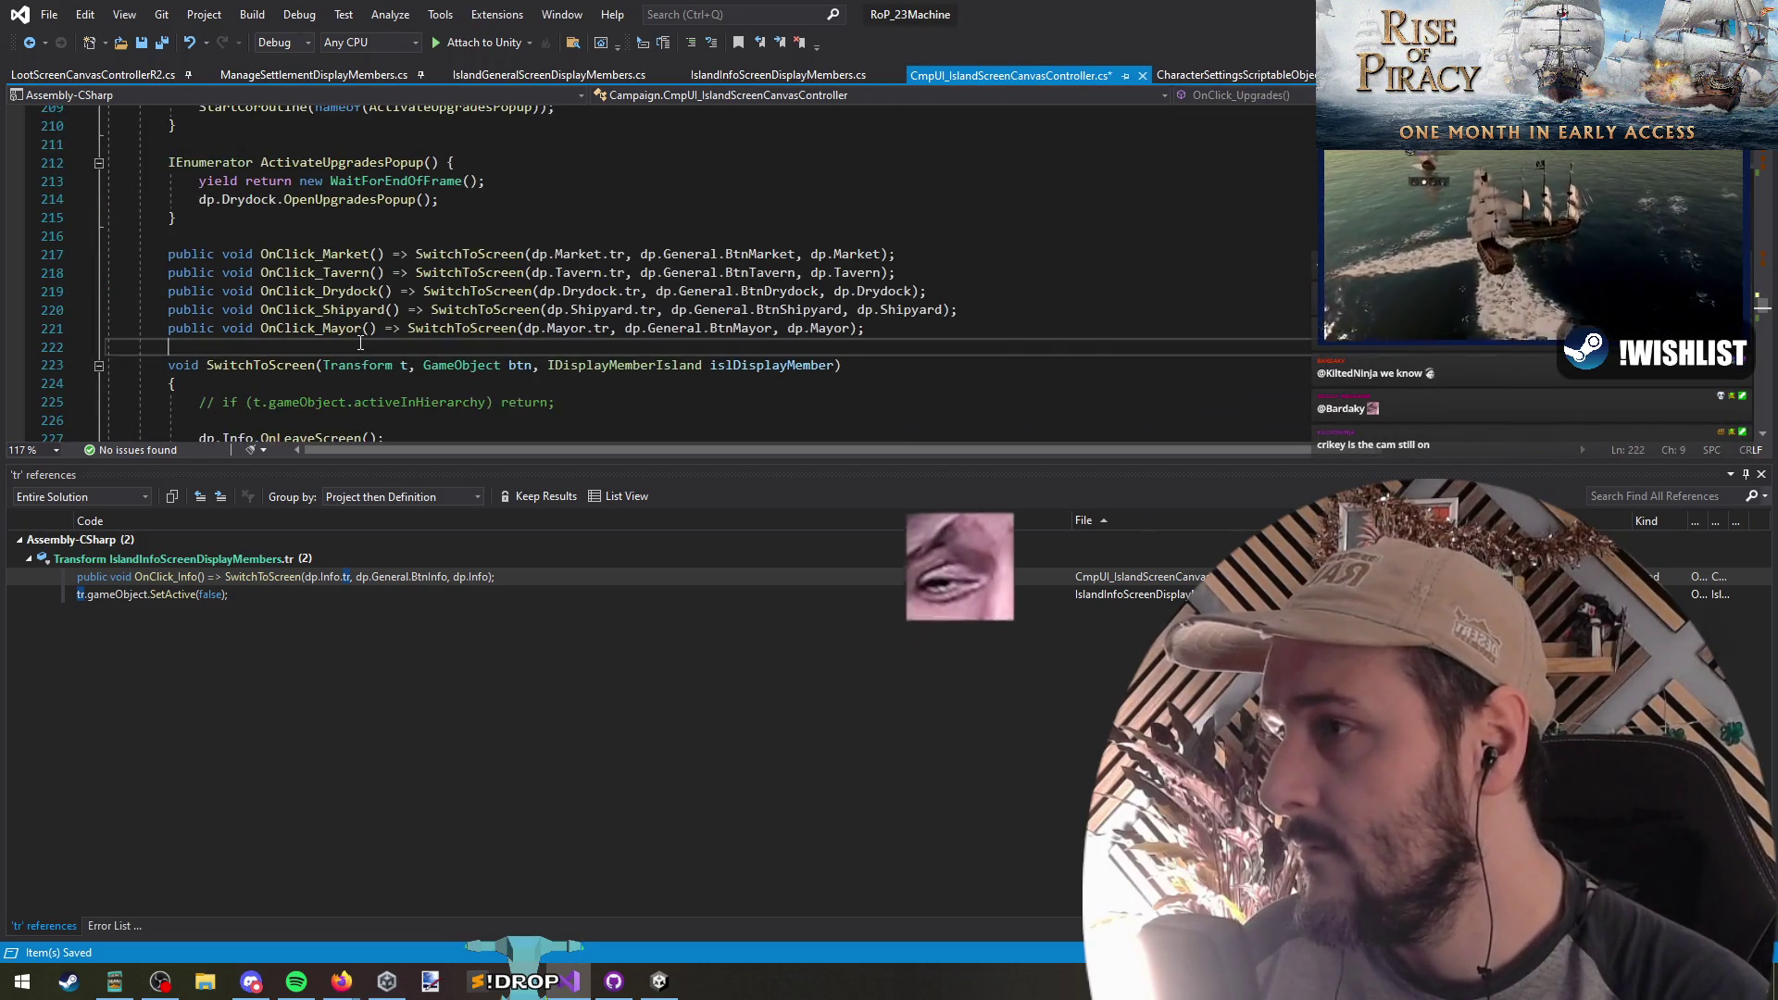
{"action": "left_click", "coordinate": [361, 343]}
{"action": "key", "text": "ctrl+v"}
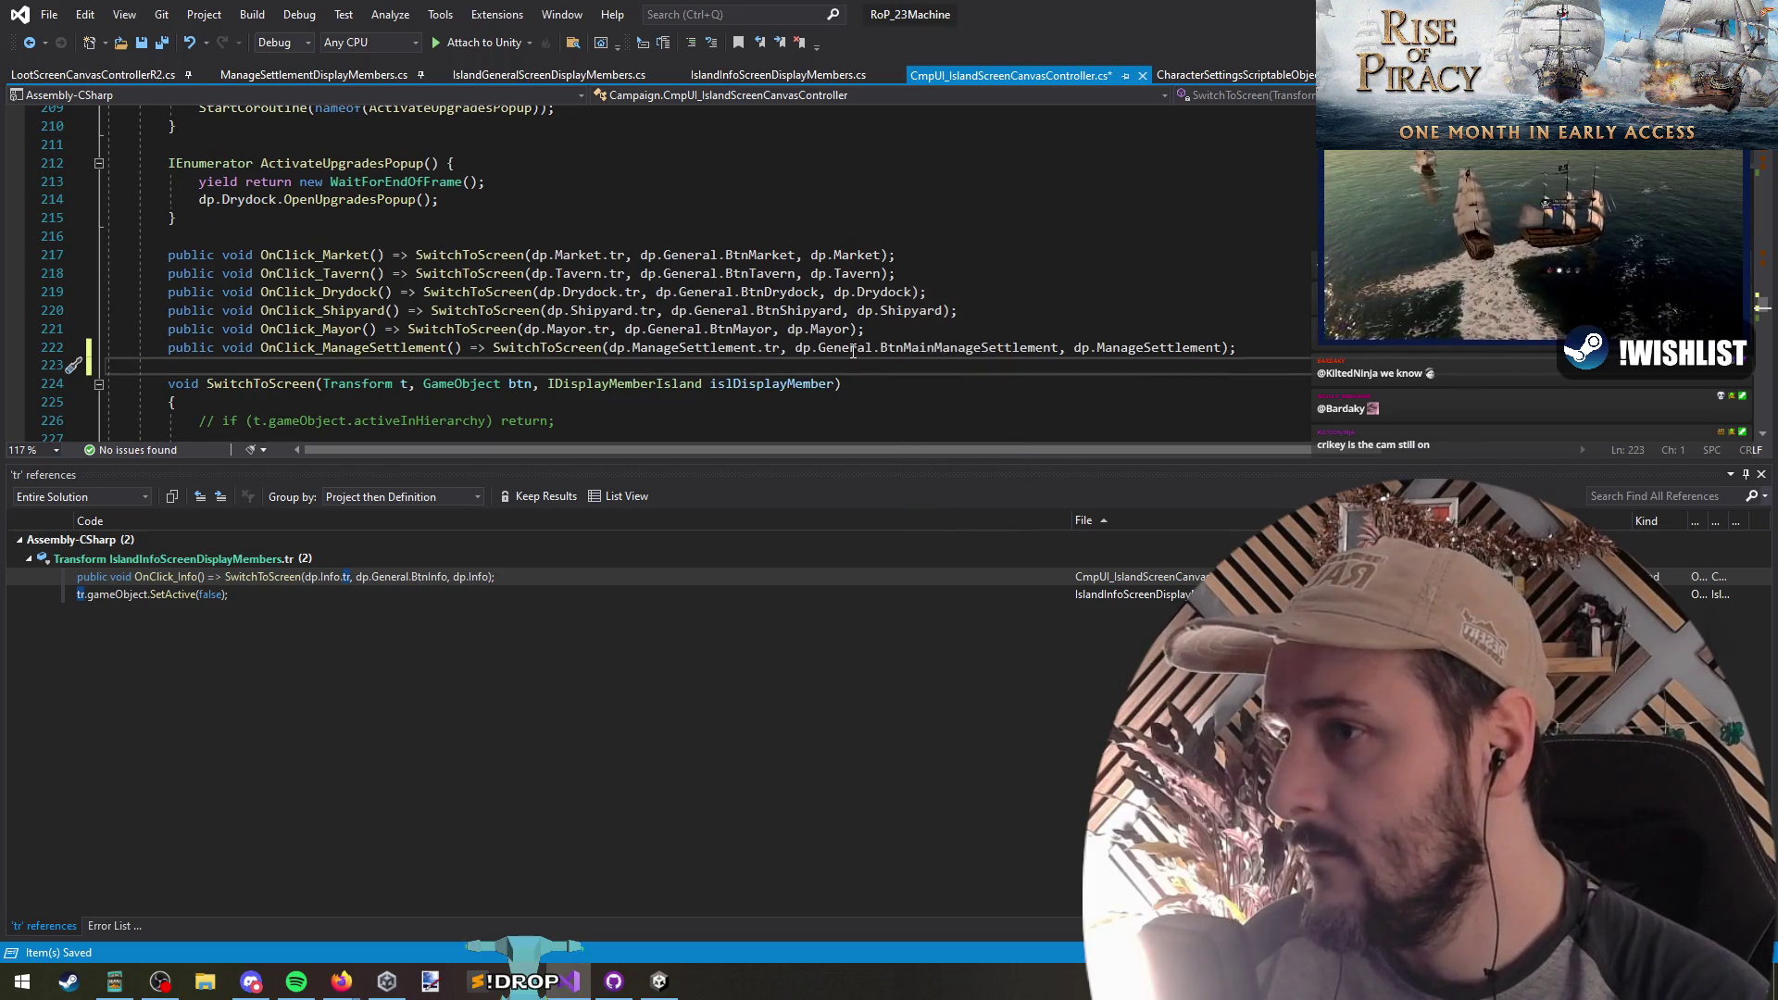
Step: Follow SwitchToScreen to its SetSelectedAppearance call and open that method's definition
{"action": "double_click", "coordinate": [926, 348]}
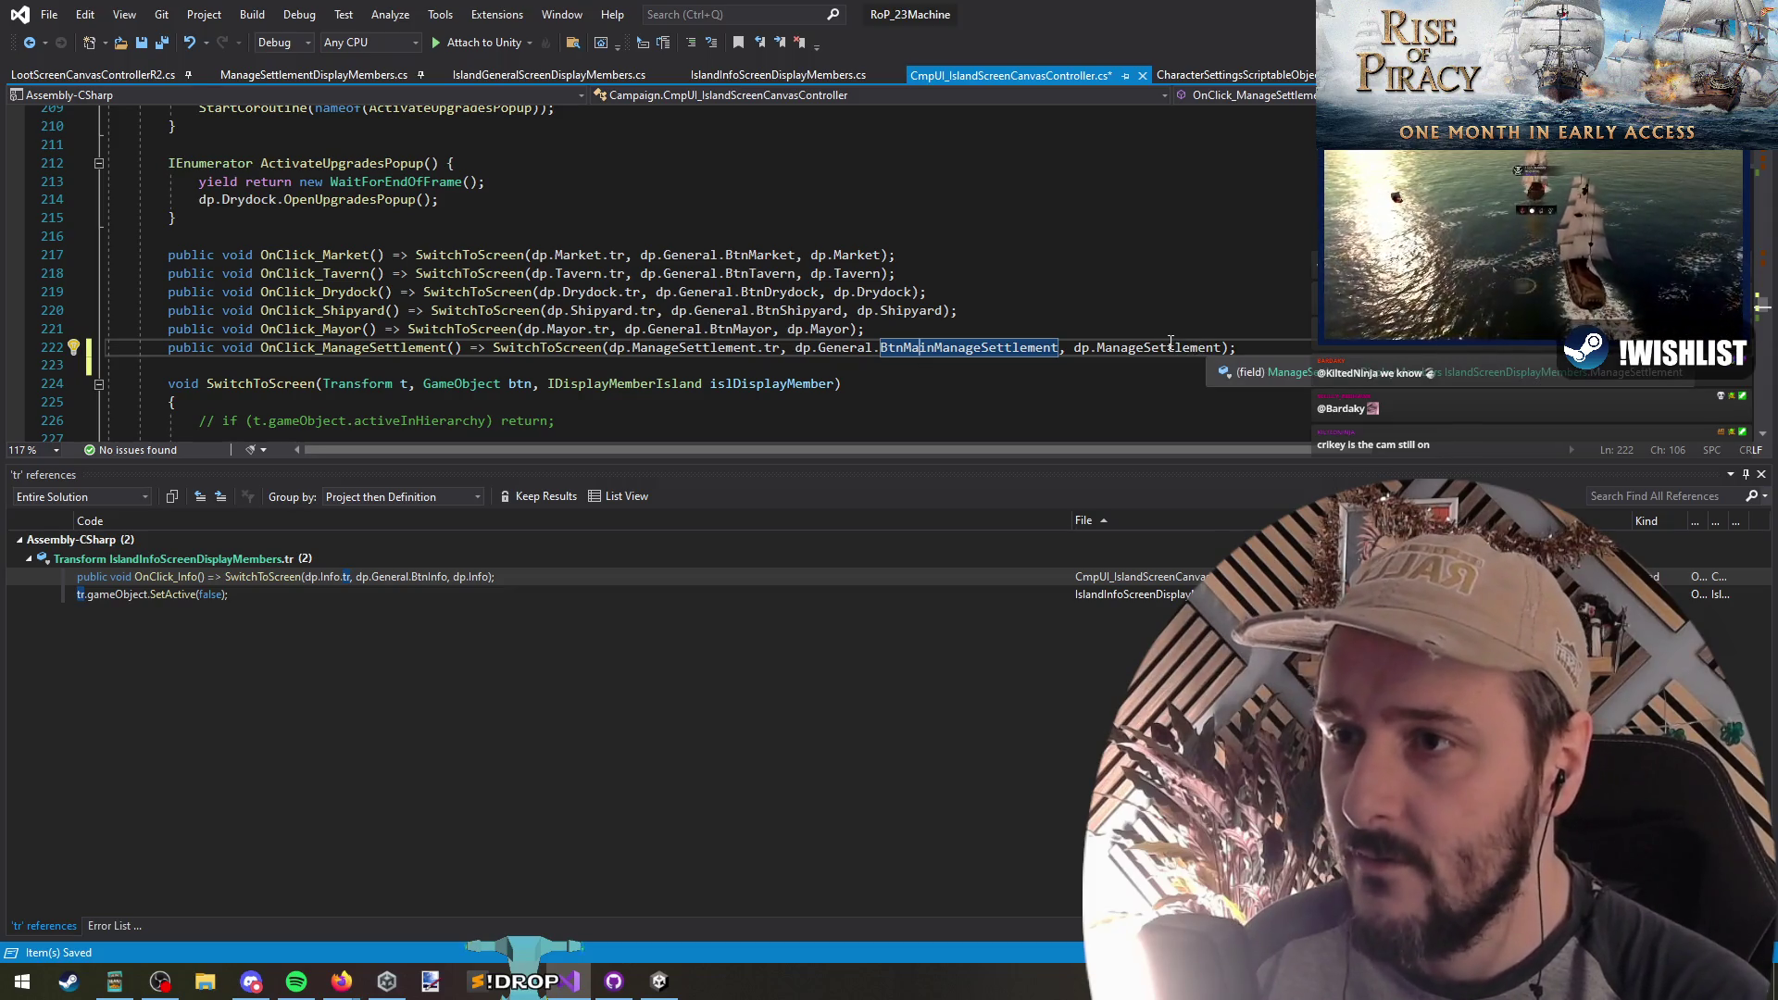
{"action": "left_click", "coordinate": [547, 347], "text": "ctrl"}
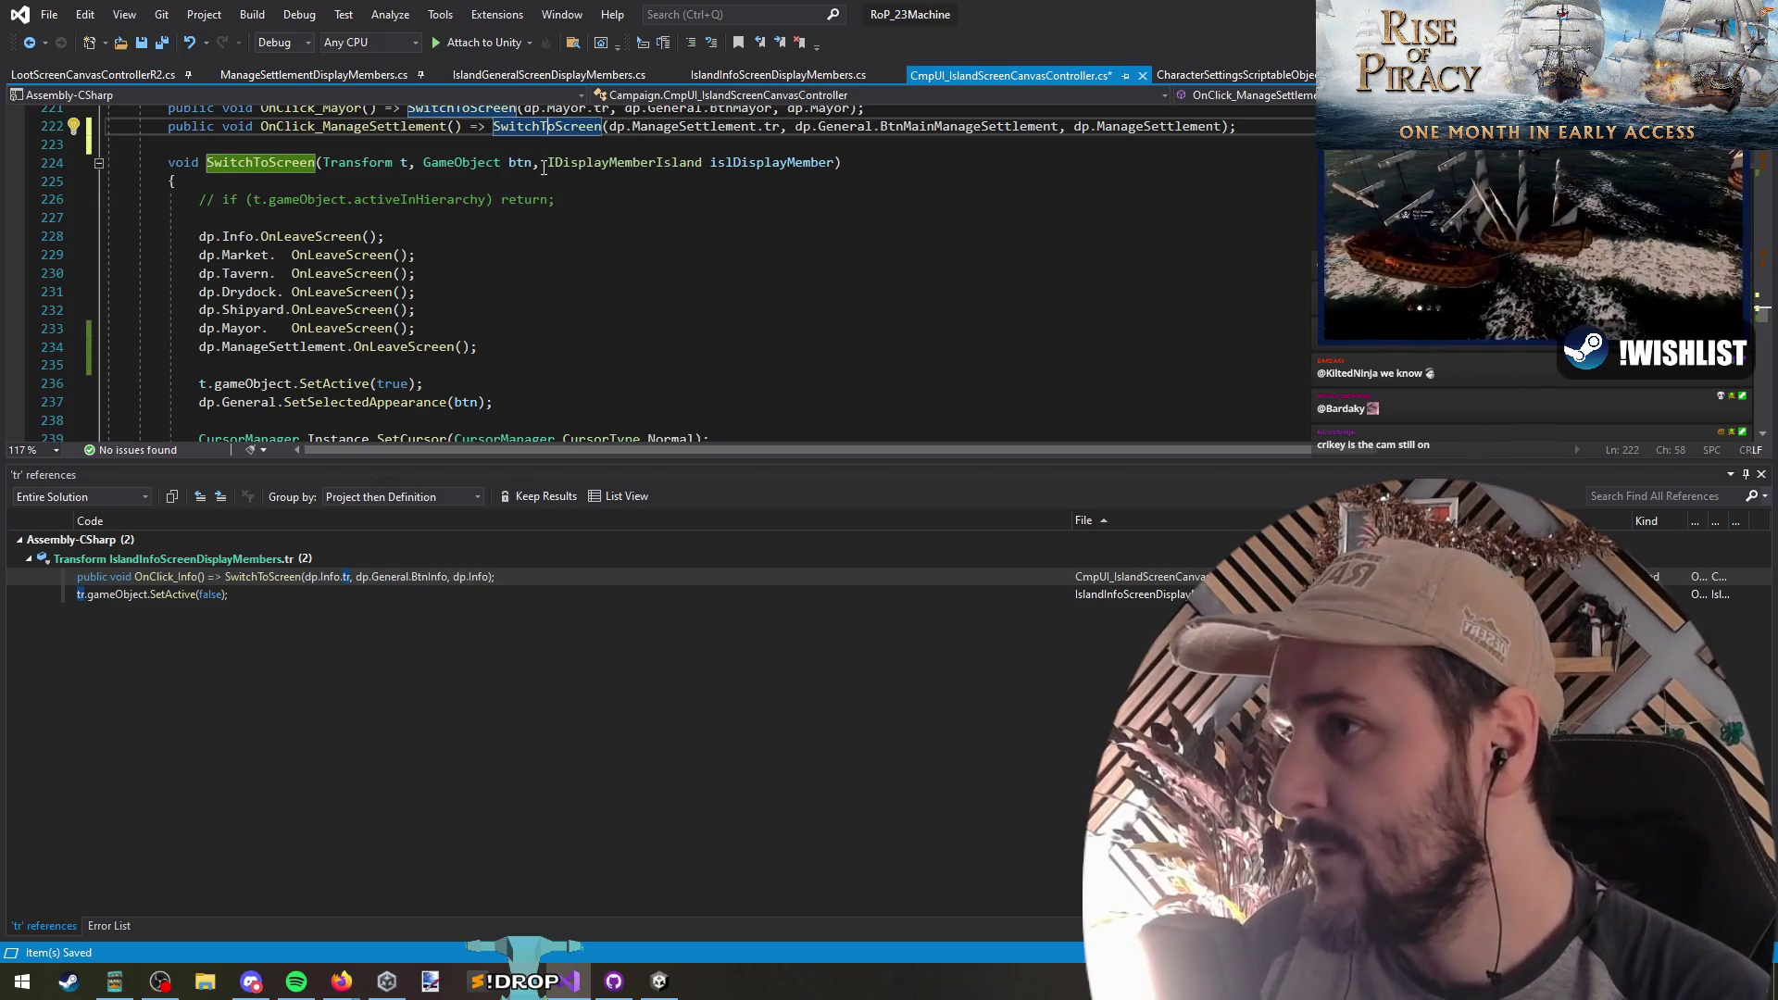
{"action": "scroll", "coordinate": [591, 278], "scroll_direction": "down", "scroll_amount": 1}
{"action": "left_click", "coordinate": [357, 348]}
{"action": "key", "text": "F12"}
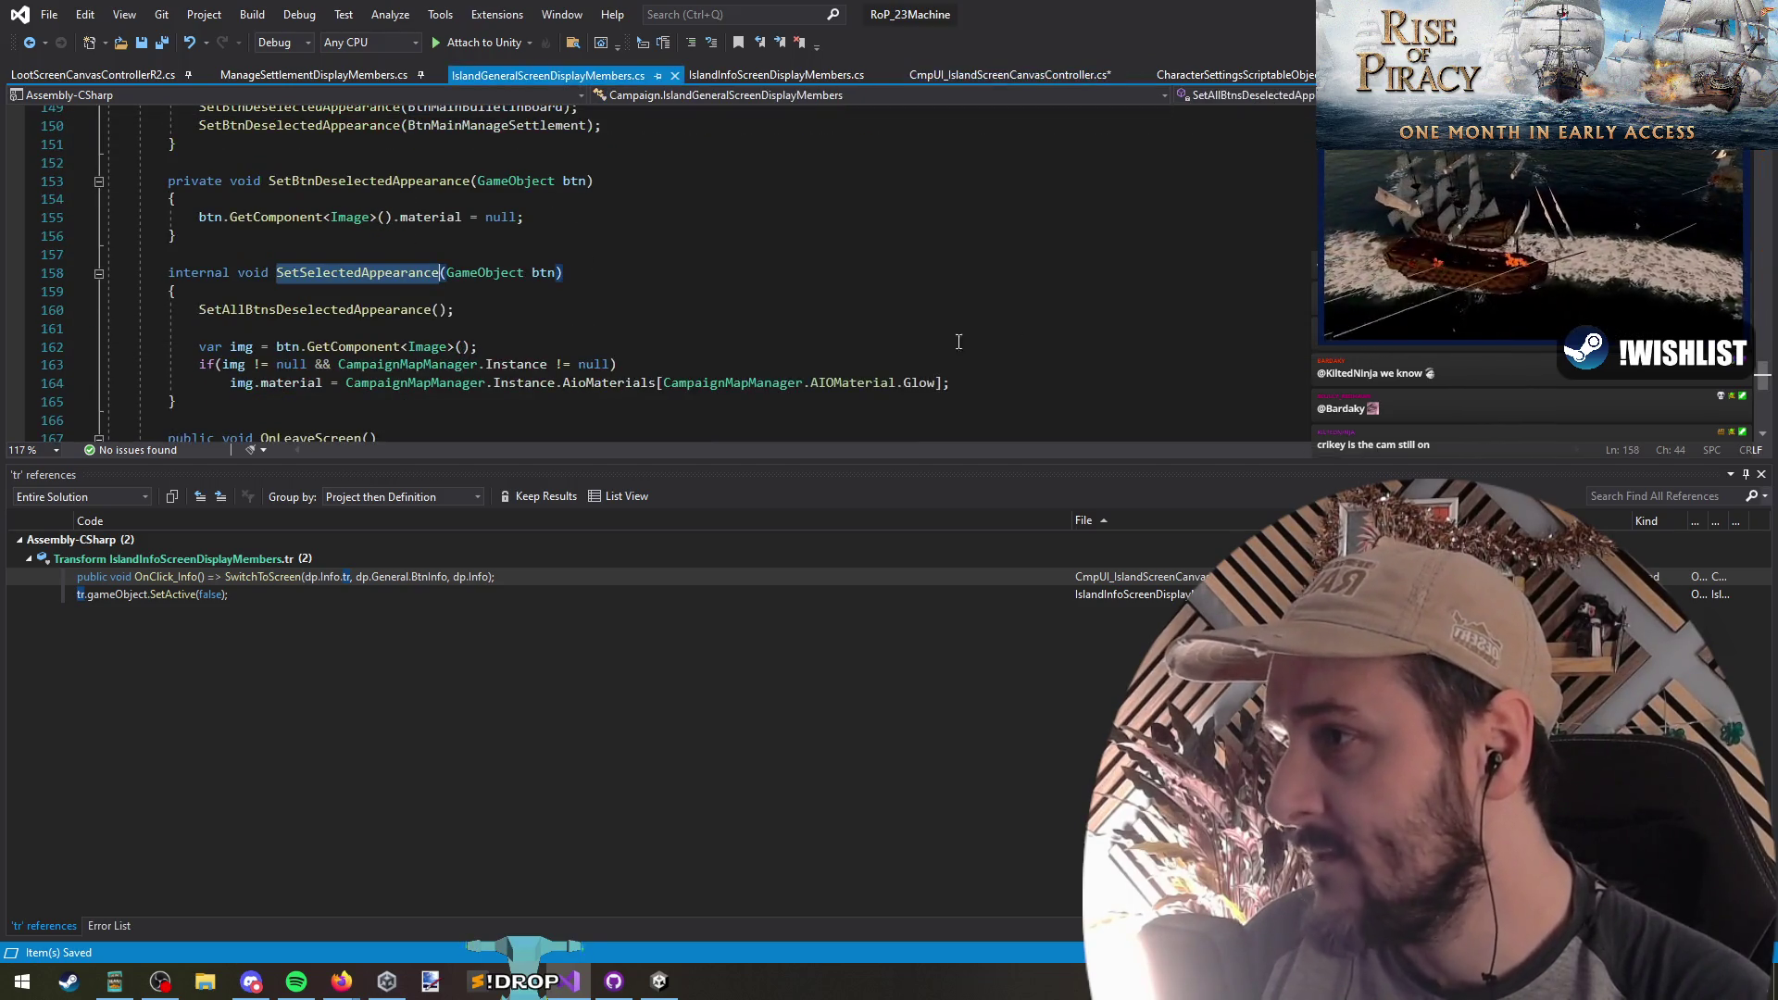
Step: Open SetAllBtnsDeselectedAppearance and check it resets BtnMainManageSettlement too
{"action": "left_click", "coordinate": [324, 309]}
{"action": "key", "text": "F12"}
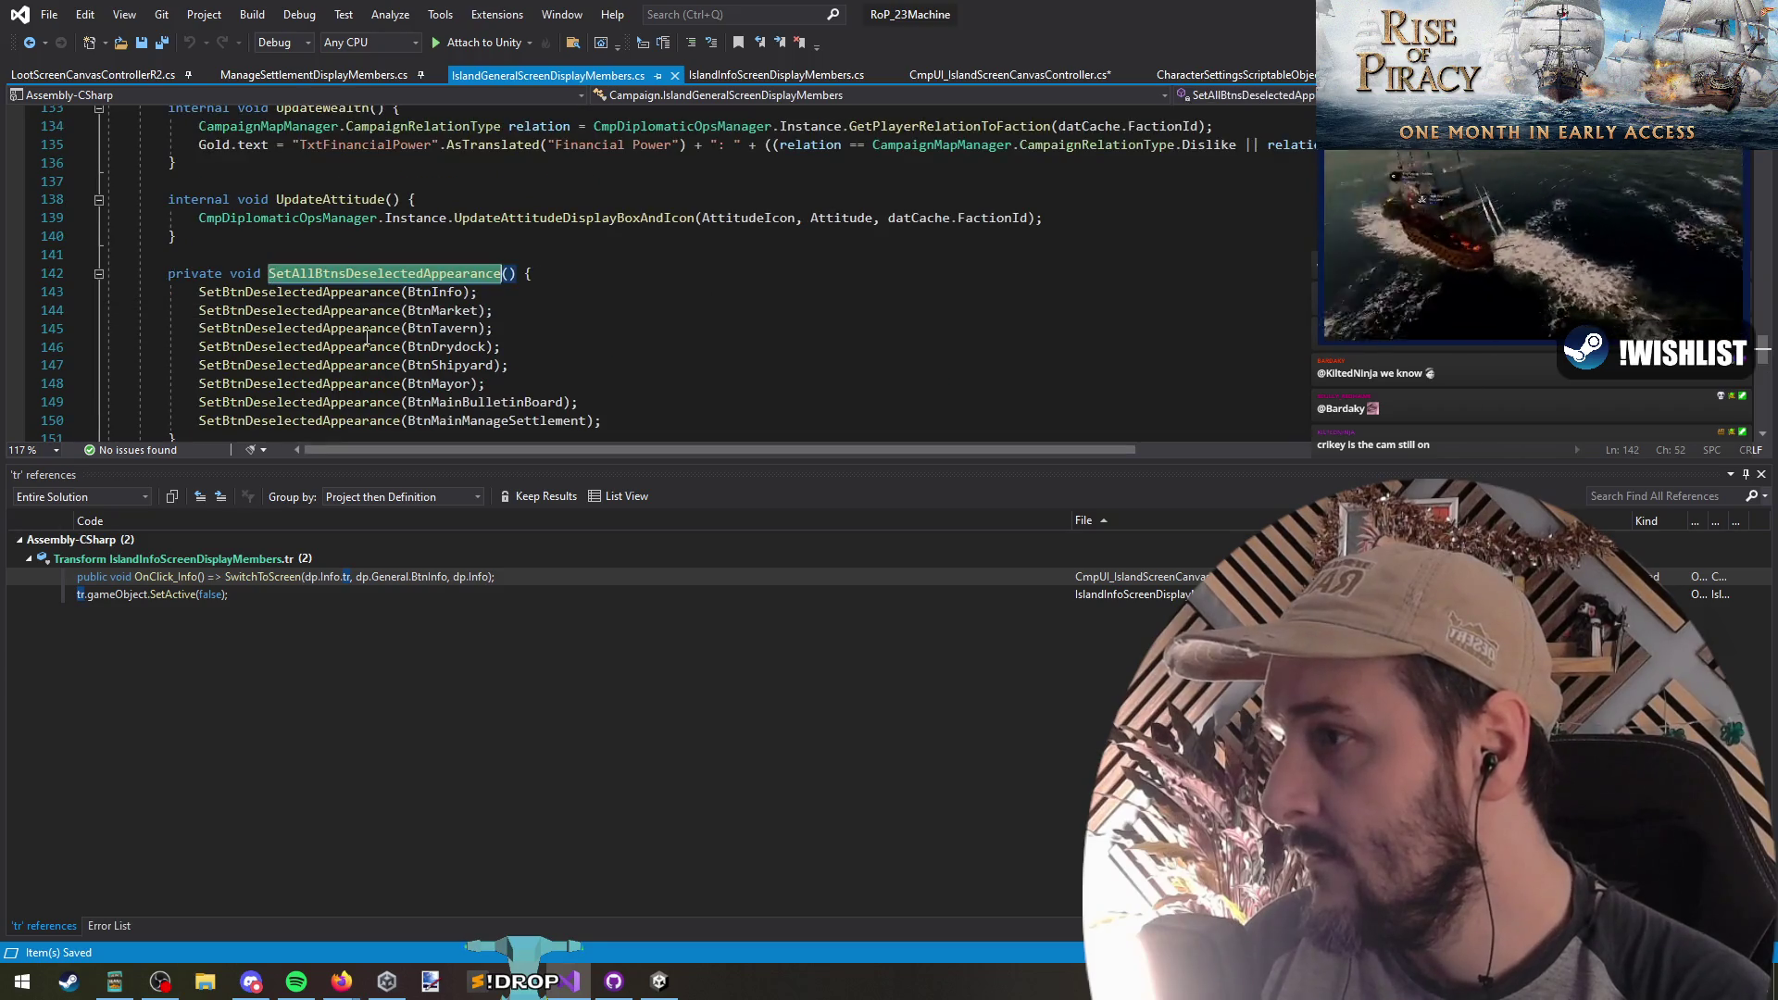
{"action": "scroll", "coordinate": [365, 330], "scroll_direction": "down", "scroll_amount": 1}
{"action": "left_click_drag", "start_coordinate": [185, 345], "coordinate": [607, 366]}
Step: Review SetSelectedAppearance's Glow material line, then navigate back to the island screen controller
{"action": "left_click", "coordinate": [30, 42]}
{"action": "mouse_move", "coordinate": [423, 276]}
{"action": "left_mouse_down"}
{"action": "mouse_move", "coordinate": [277, 306]}
{"action": "mouse_move", "coordinate": [1060, 347]}
{"action": "left_mouse_up"}
{"action": "left_click", "coordinate": [1060, 346]}
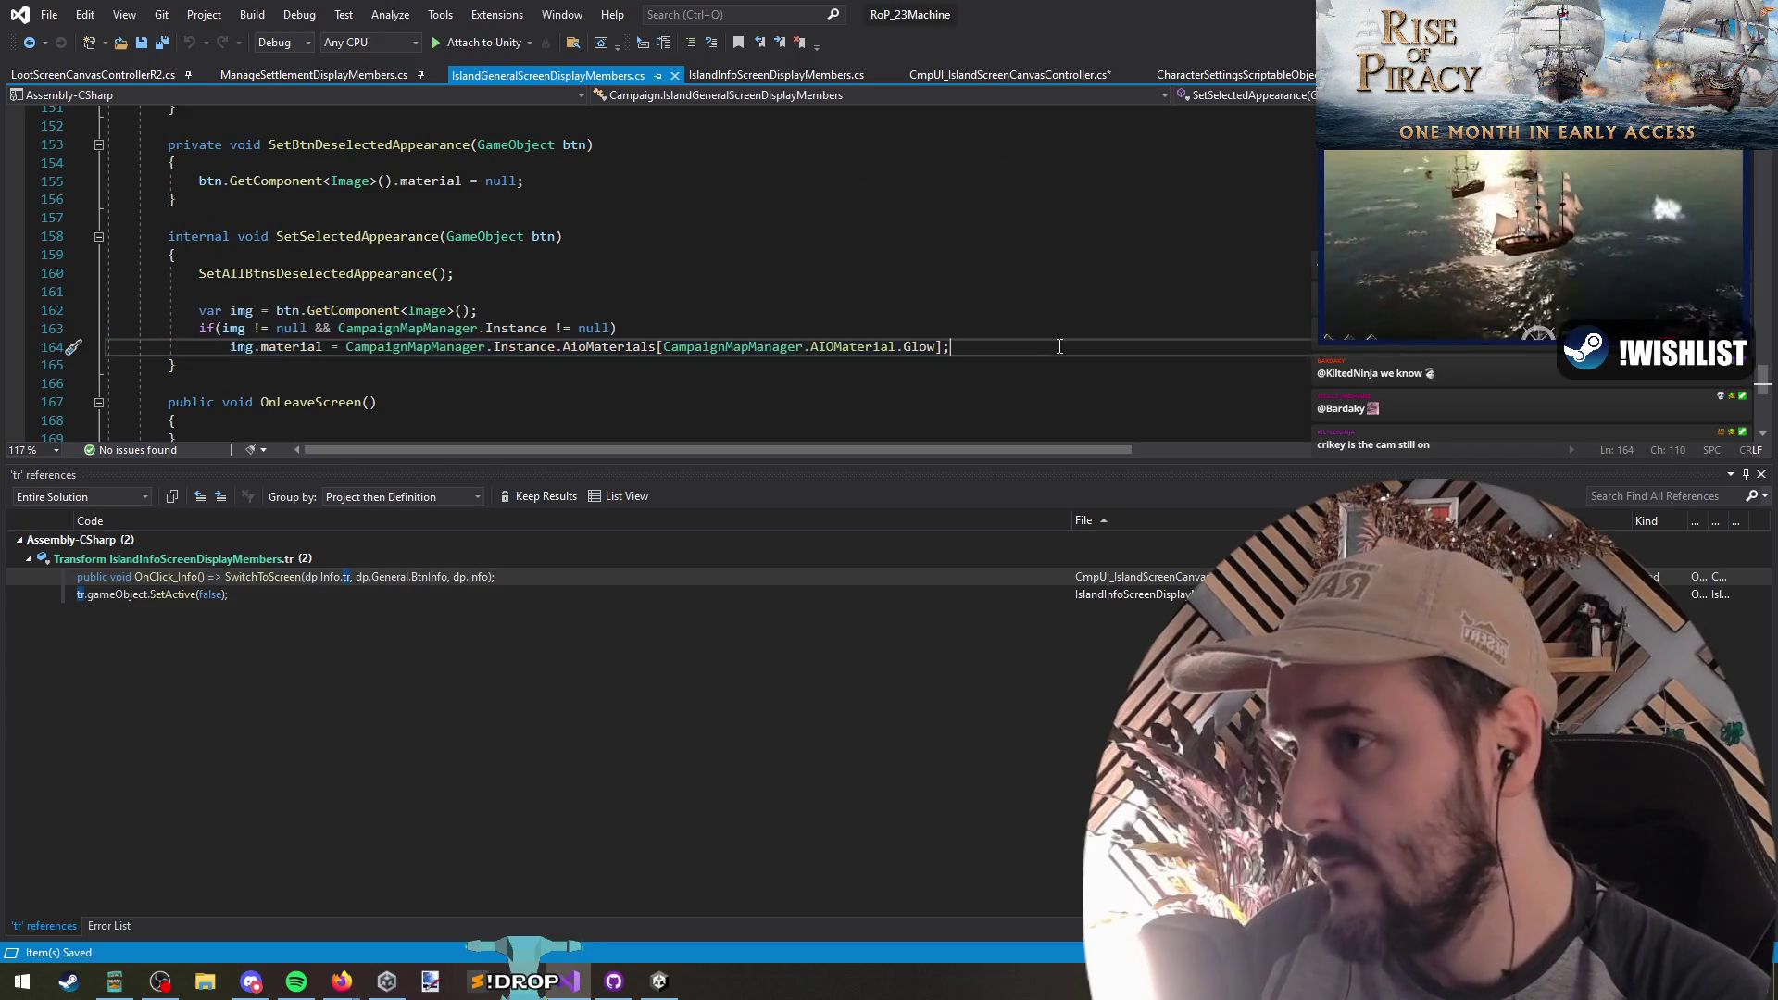
{"action": "left_click", "coordinate": [547, 294]}
{"action": "scroll", "coordinate": [548, 295], "scroll_direction": "down", "scroll_amount": 2}
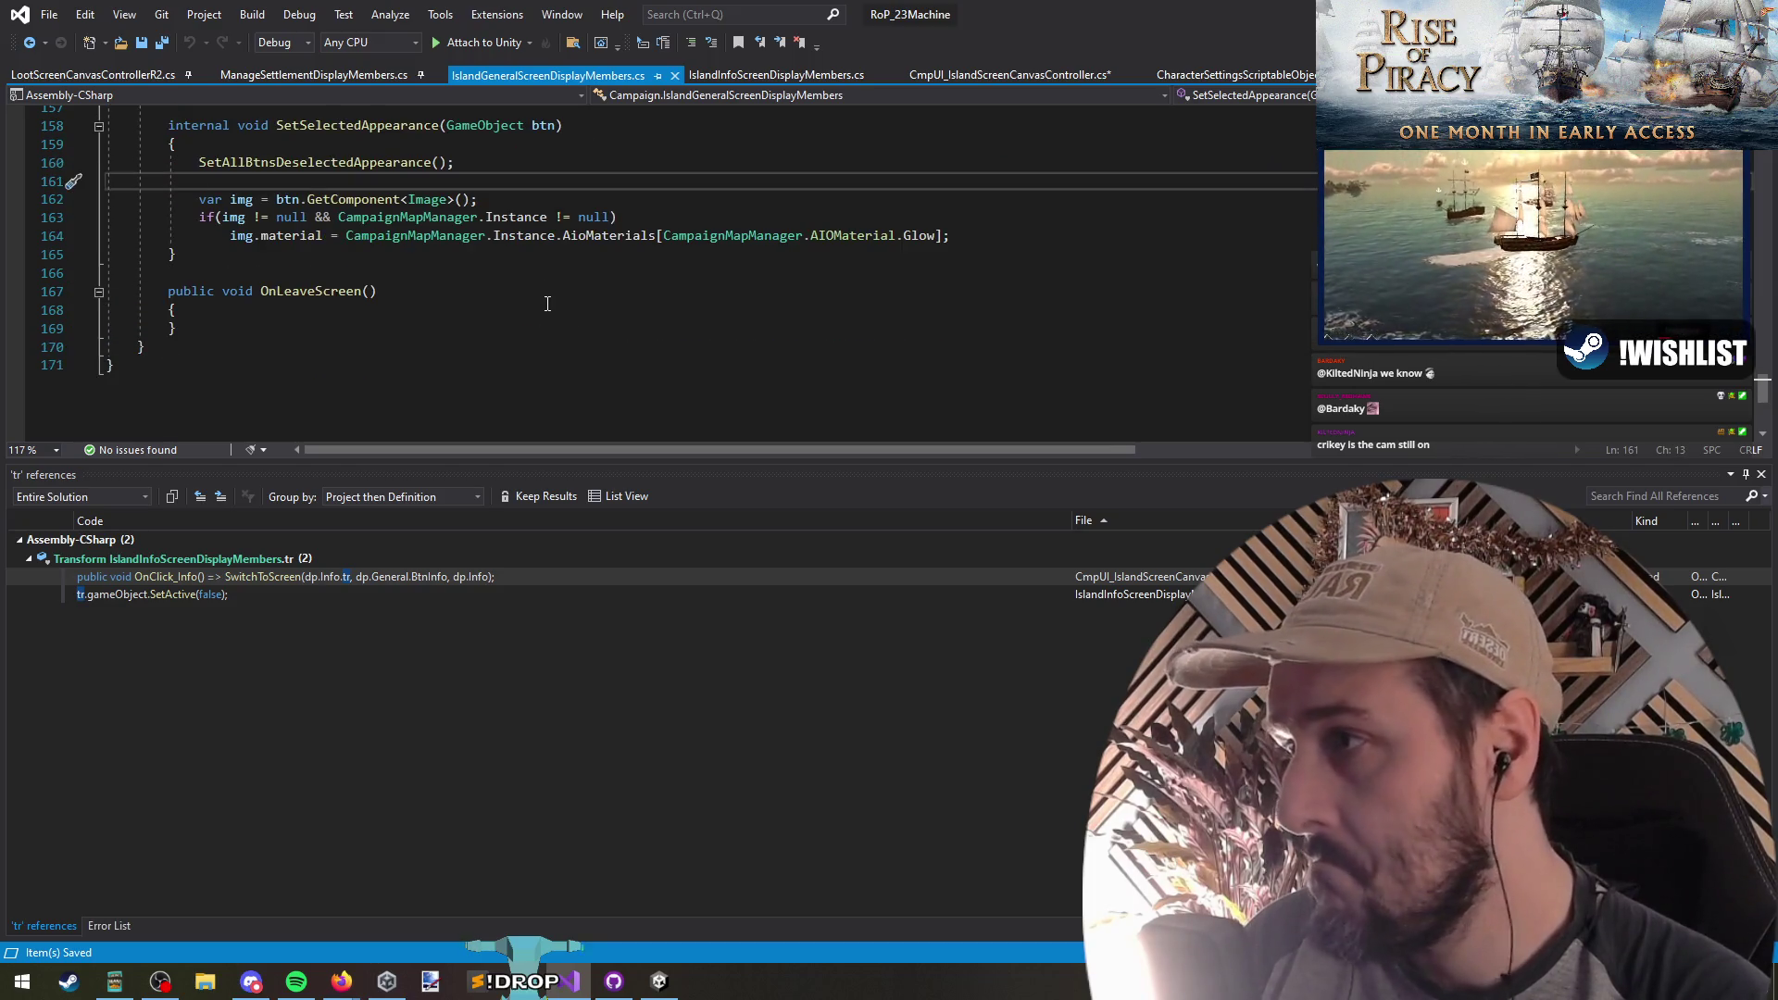
{"action": "scroll", "coordinate": [549, 306], "scroll_direction": "up", "scroll_amount": 3}
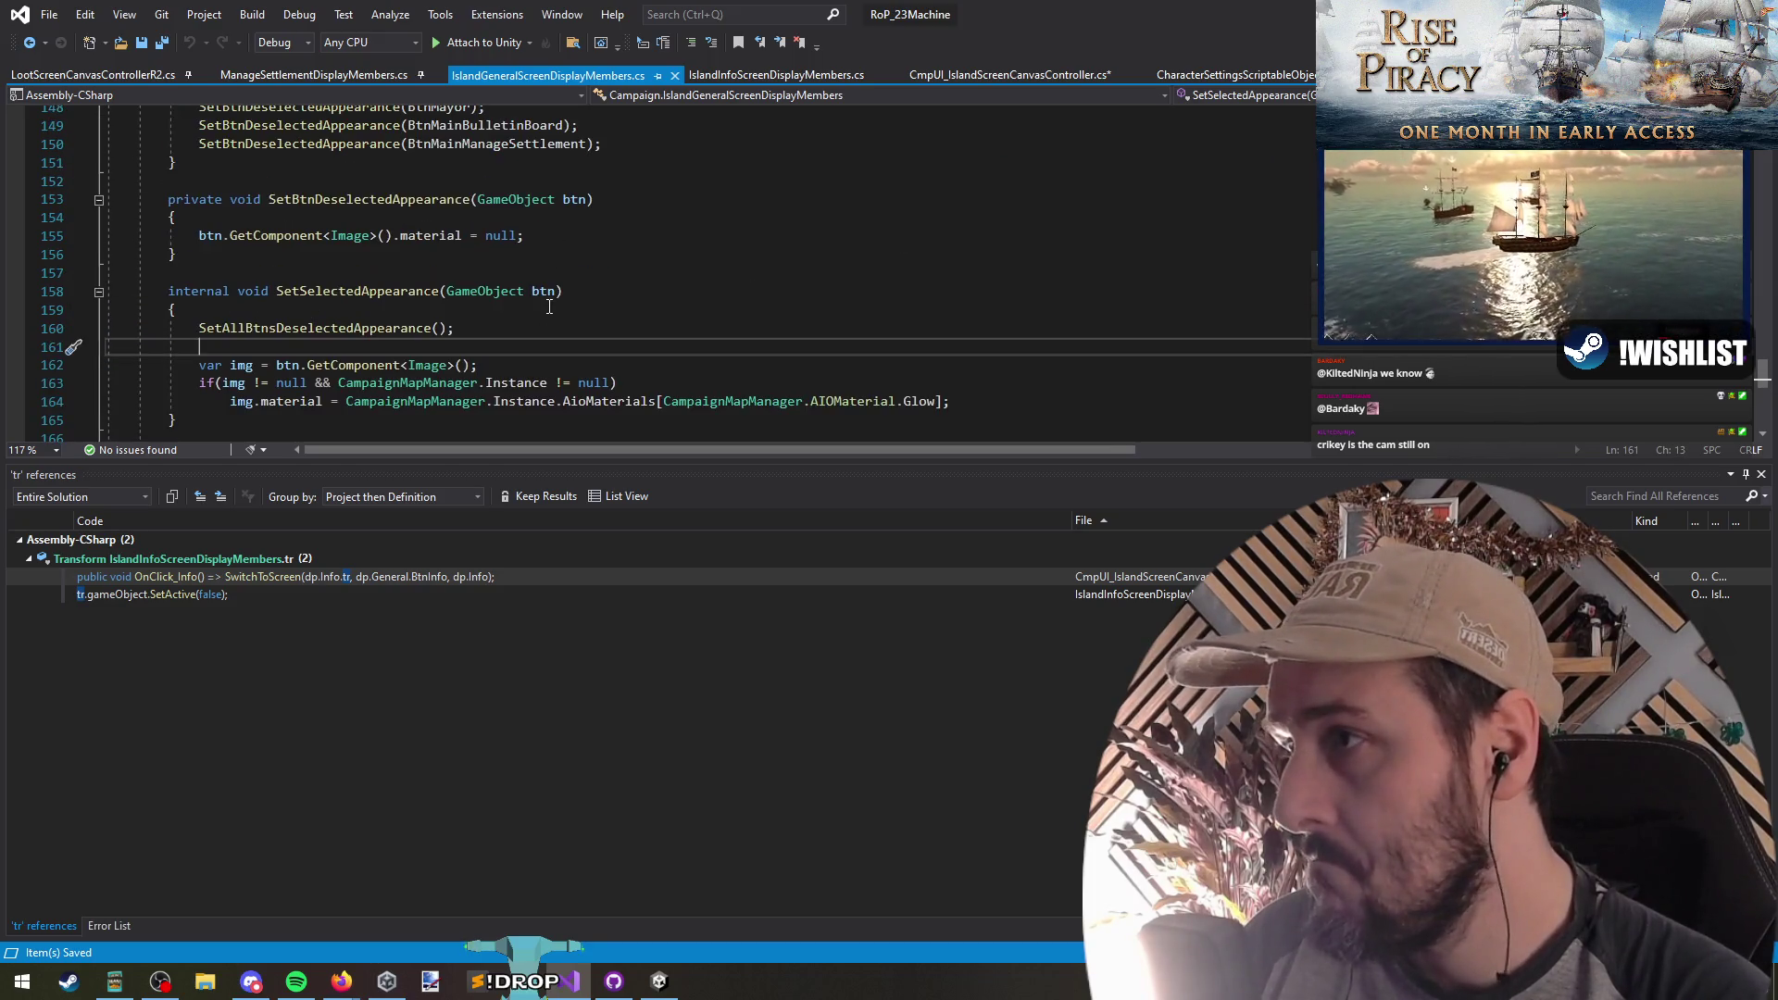
{"action": "left_click", "coordinate": [30, 43]}
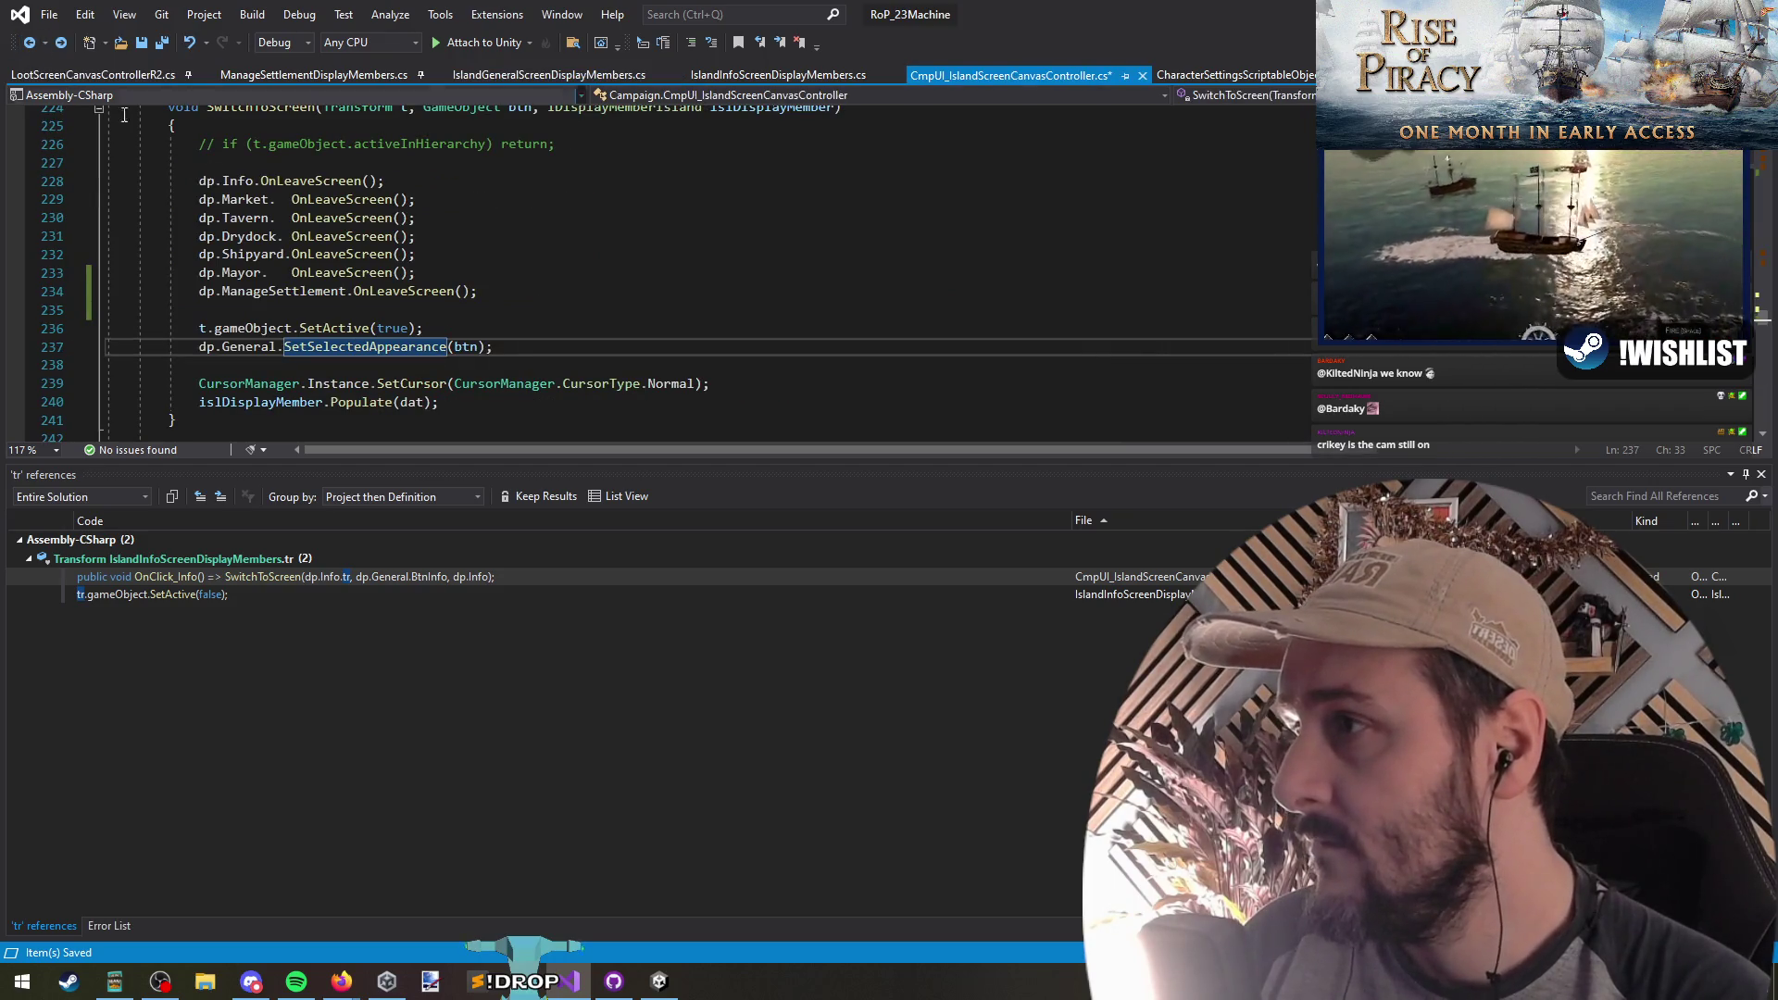
Step: Fix the dp.Info spacing and Tab-align the OnLeaveScreen calls on lines 228–233, then return to Unity
{"action": "left_click", "coordinate": [480, 269]}
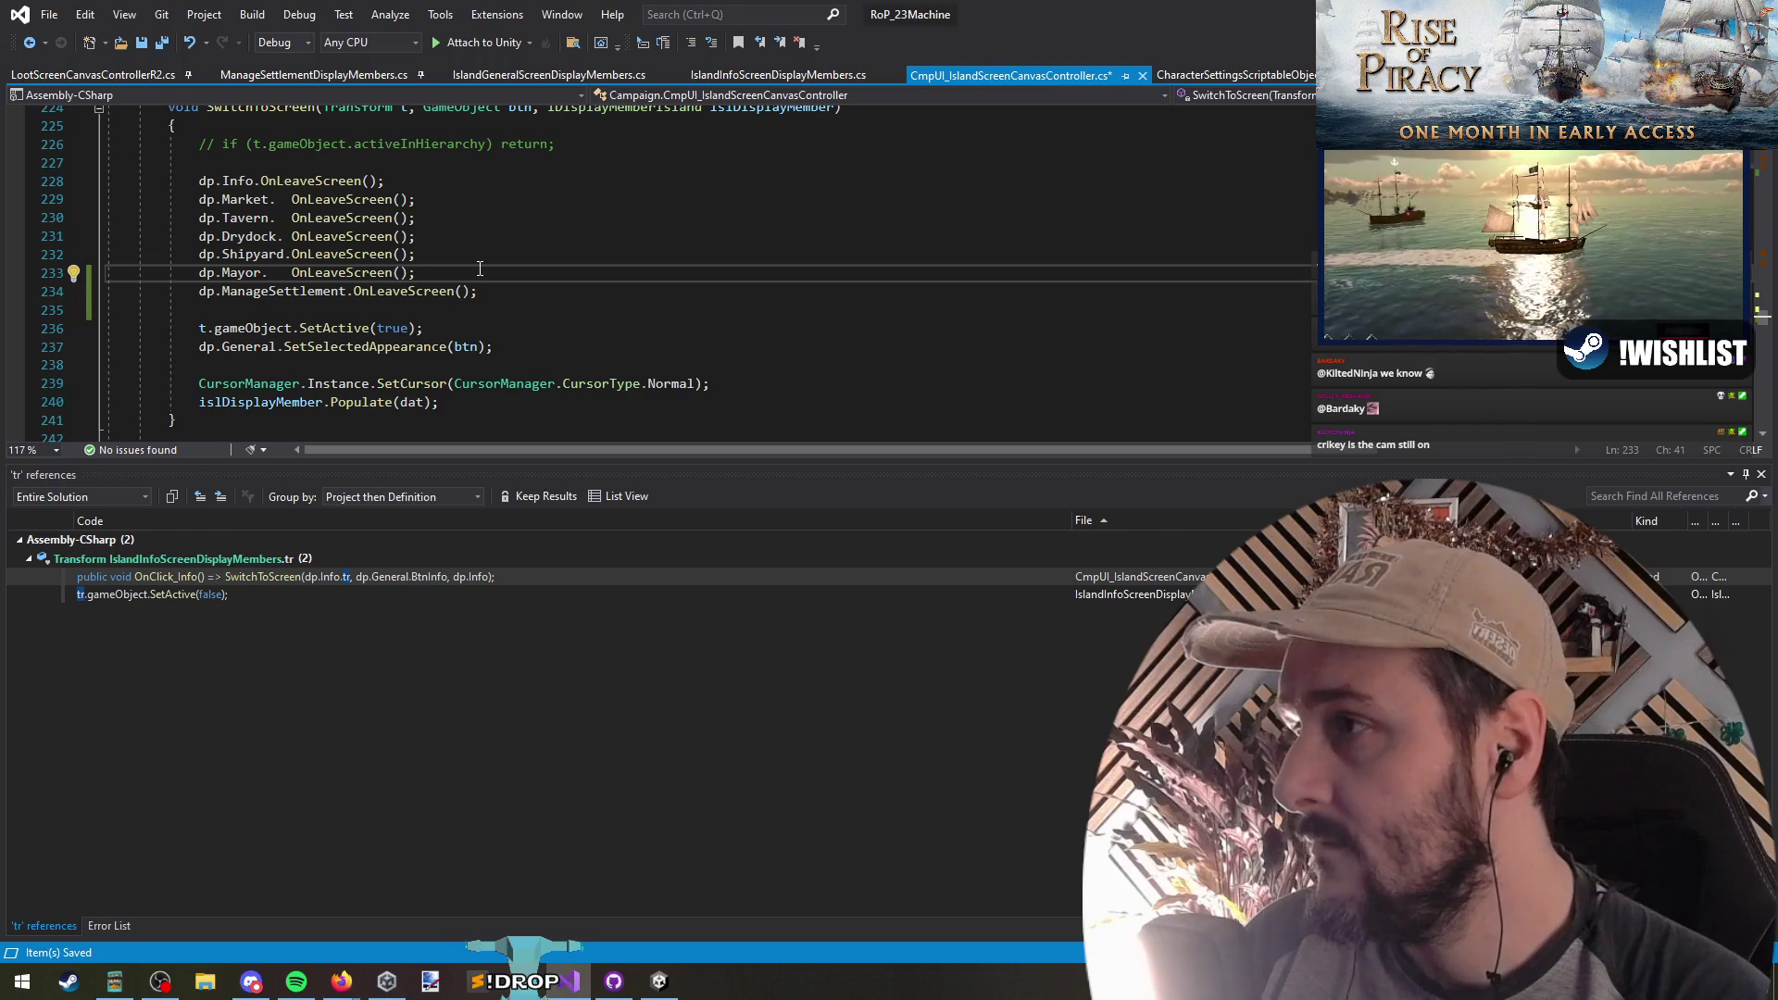
{"action": "left_click", "coordinate": [254, 180]}
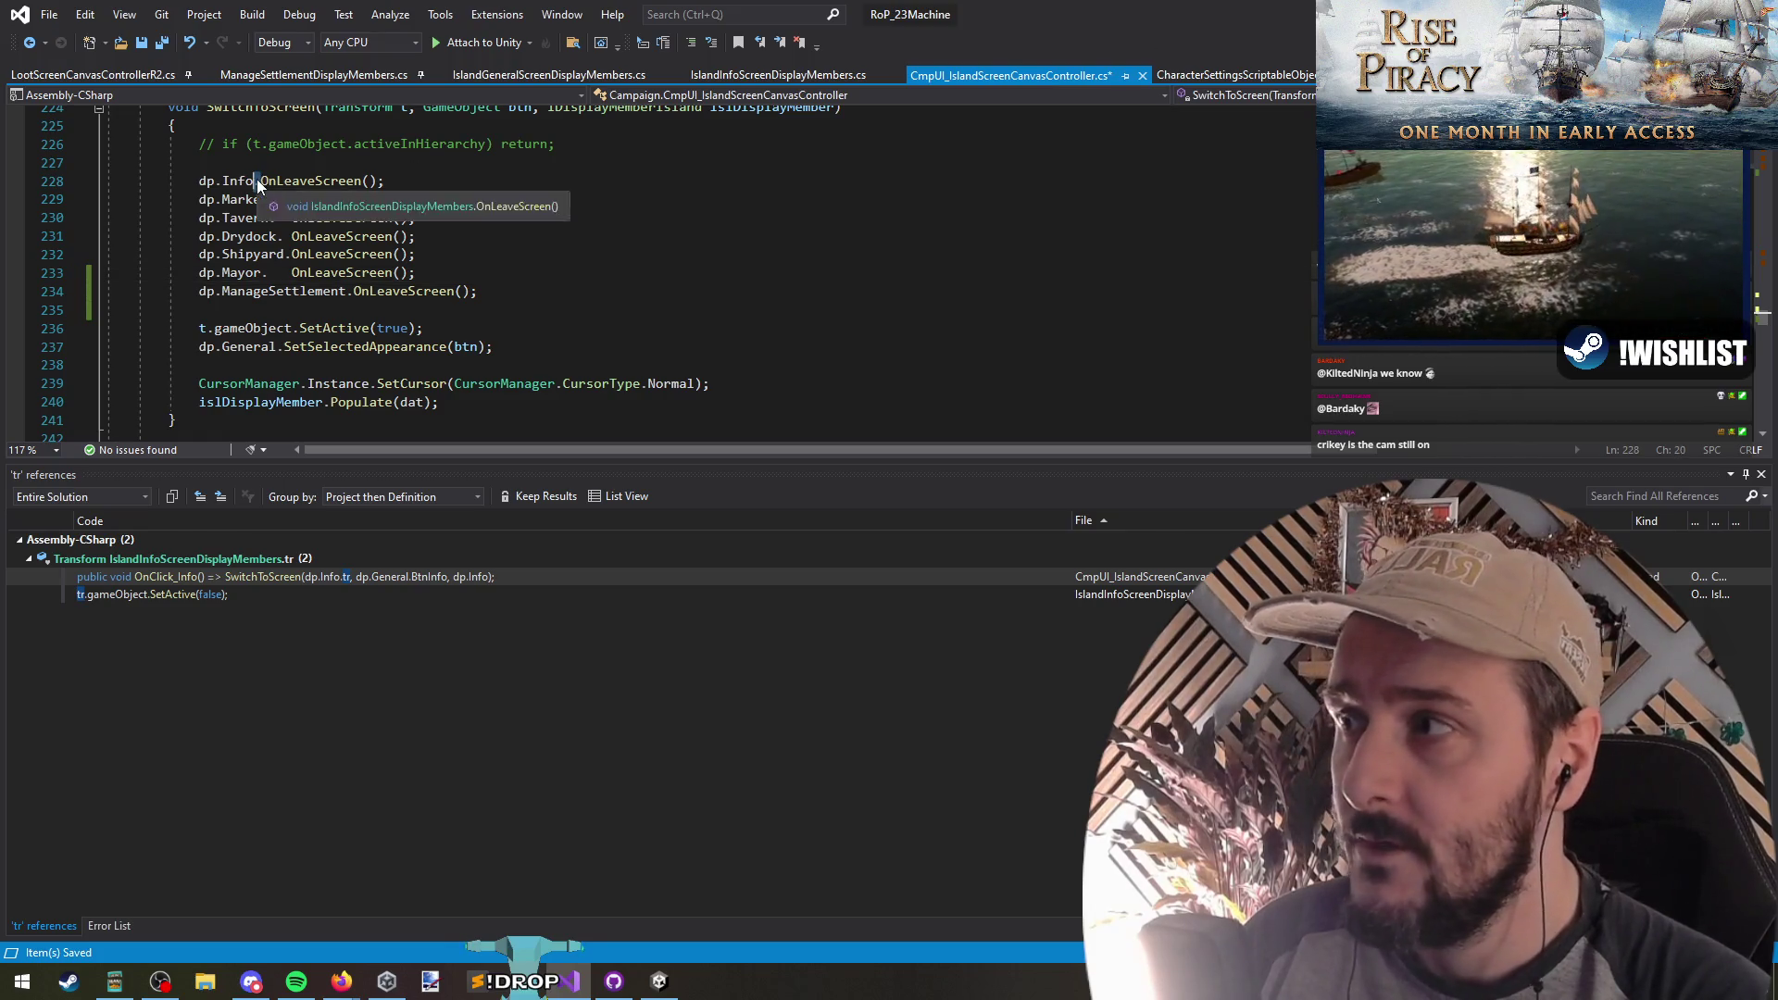
{"action": "type", "text": "."}
{"action": "left_click", "coordinate": [540, 255]}
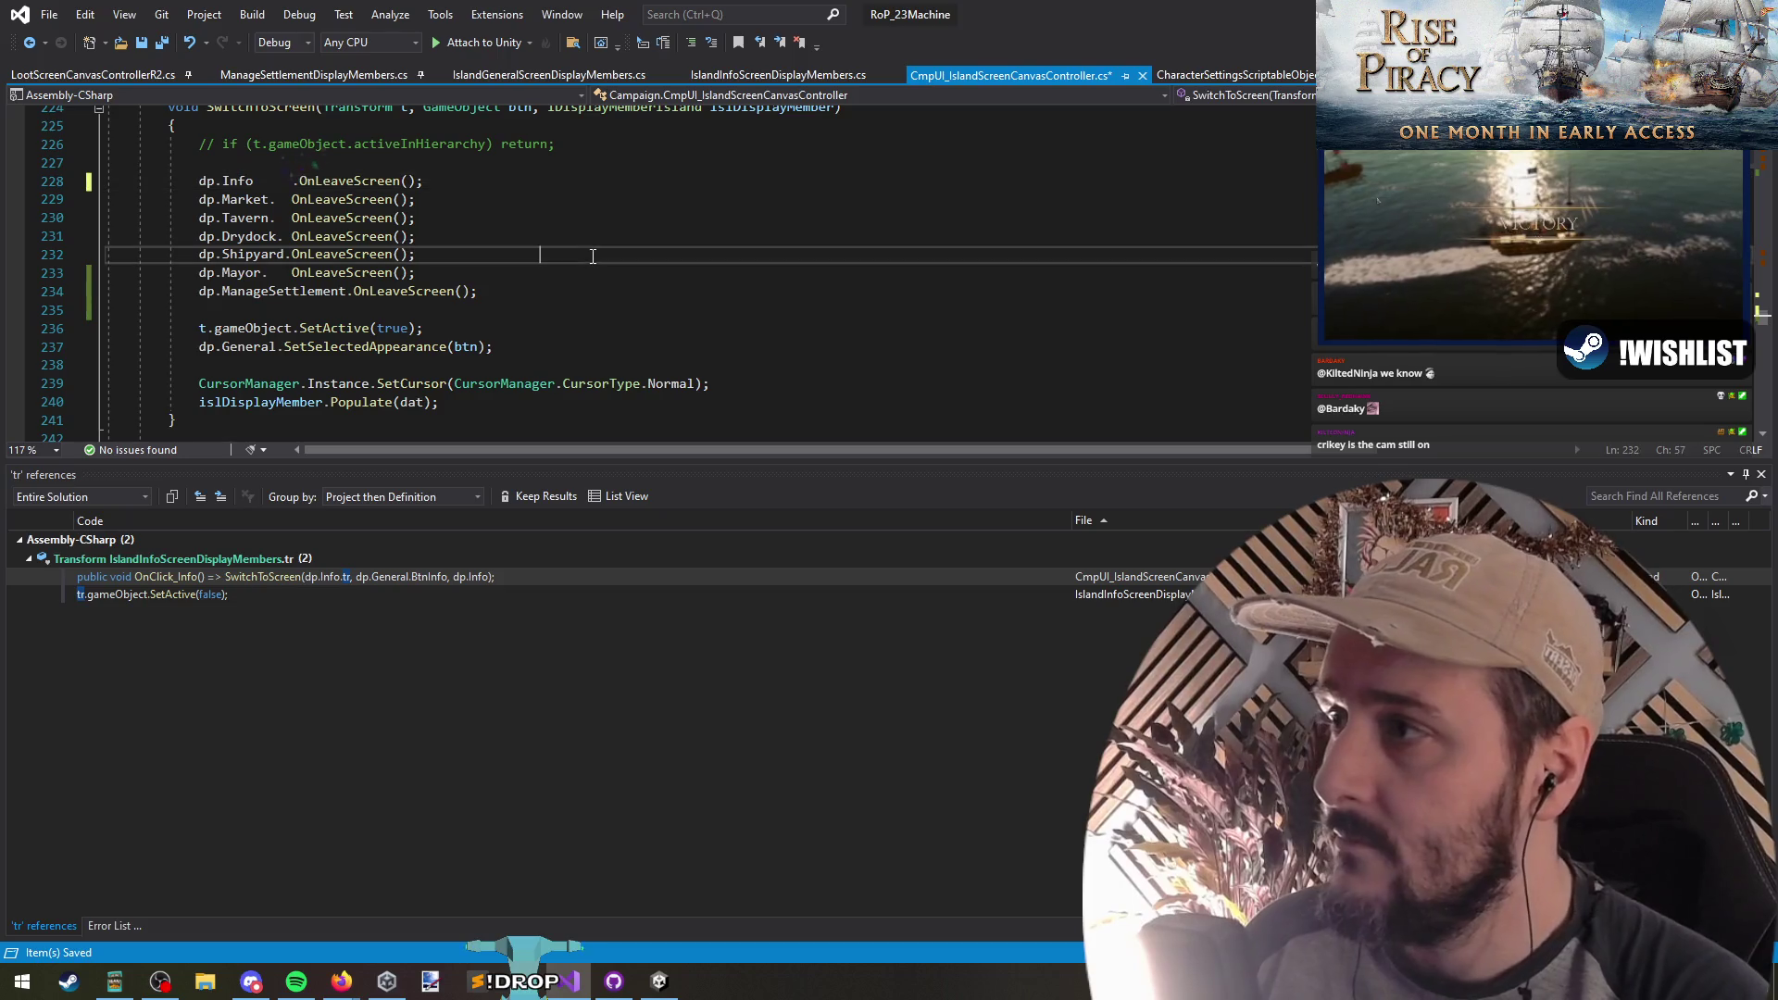
{"action": "left_click", "coordinate": [292, 180]}
{"action": "key", "text": "BackSpace"}
{"action": "key", "text": "BackSpace"}
{"action": "key", "text": "BackSpace"}
{"action": "key", "text": "Right"}
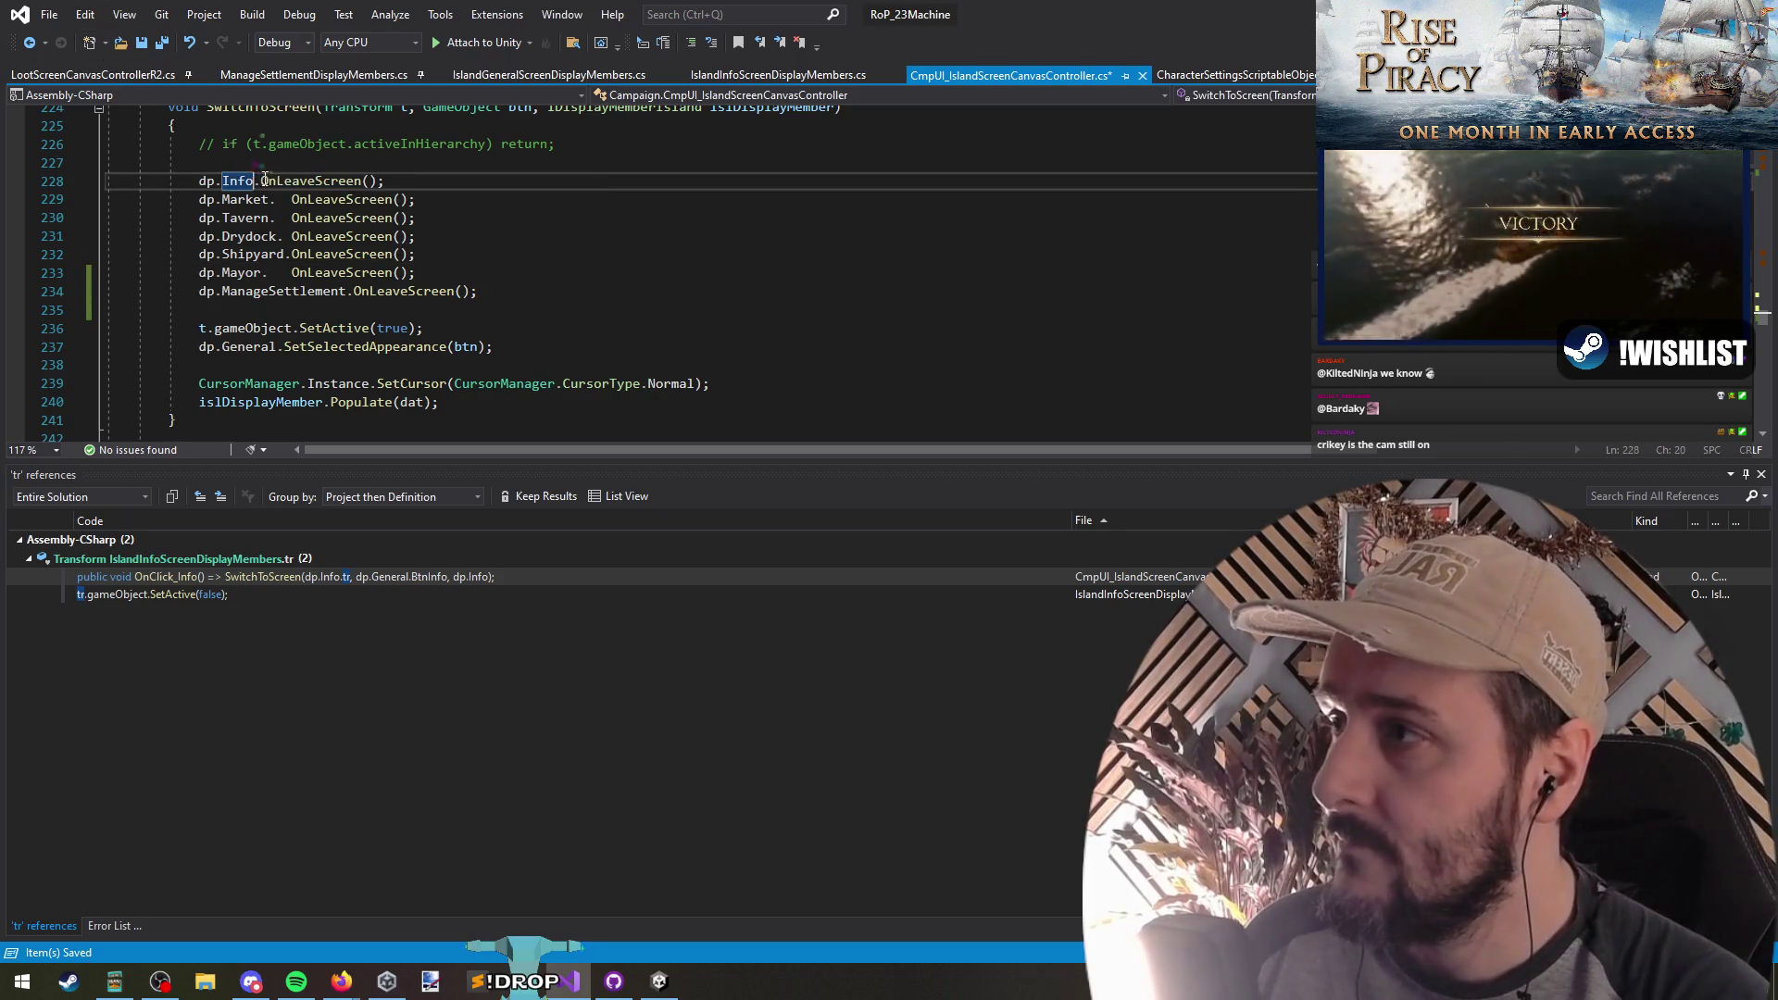
{"action": "left_click_drag", "start_coordinate": [289, 181], "coordinate": [288, 275], "text": "alt"}
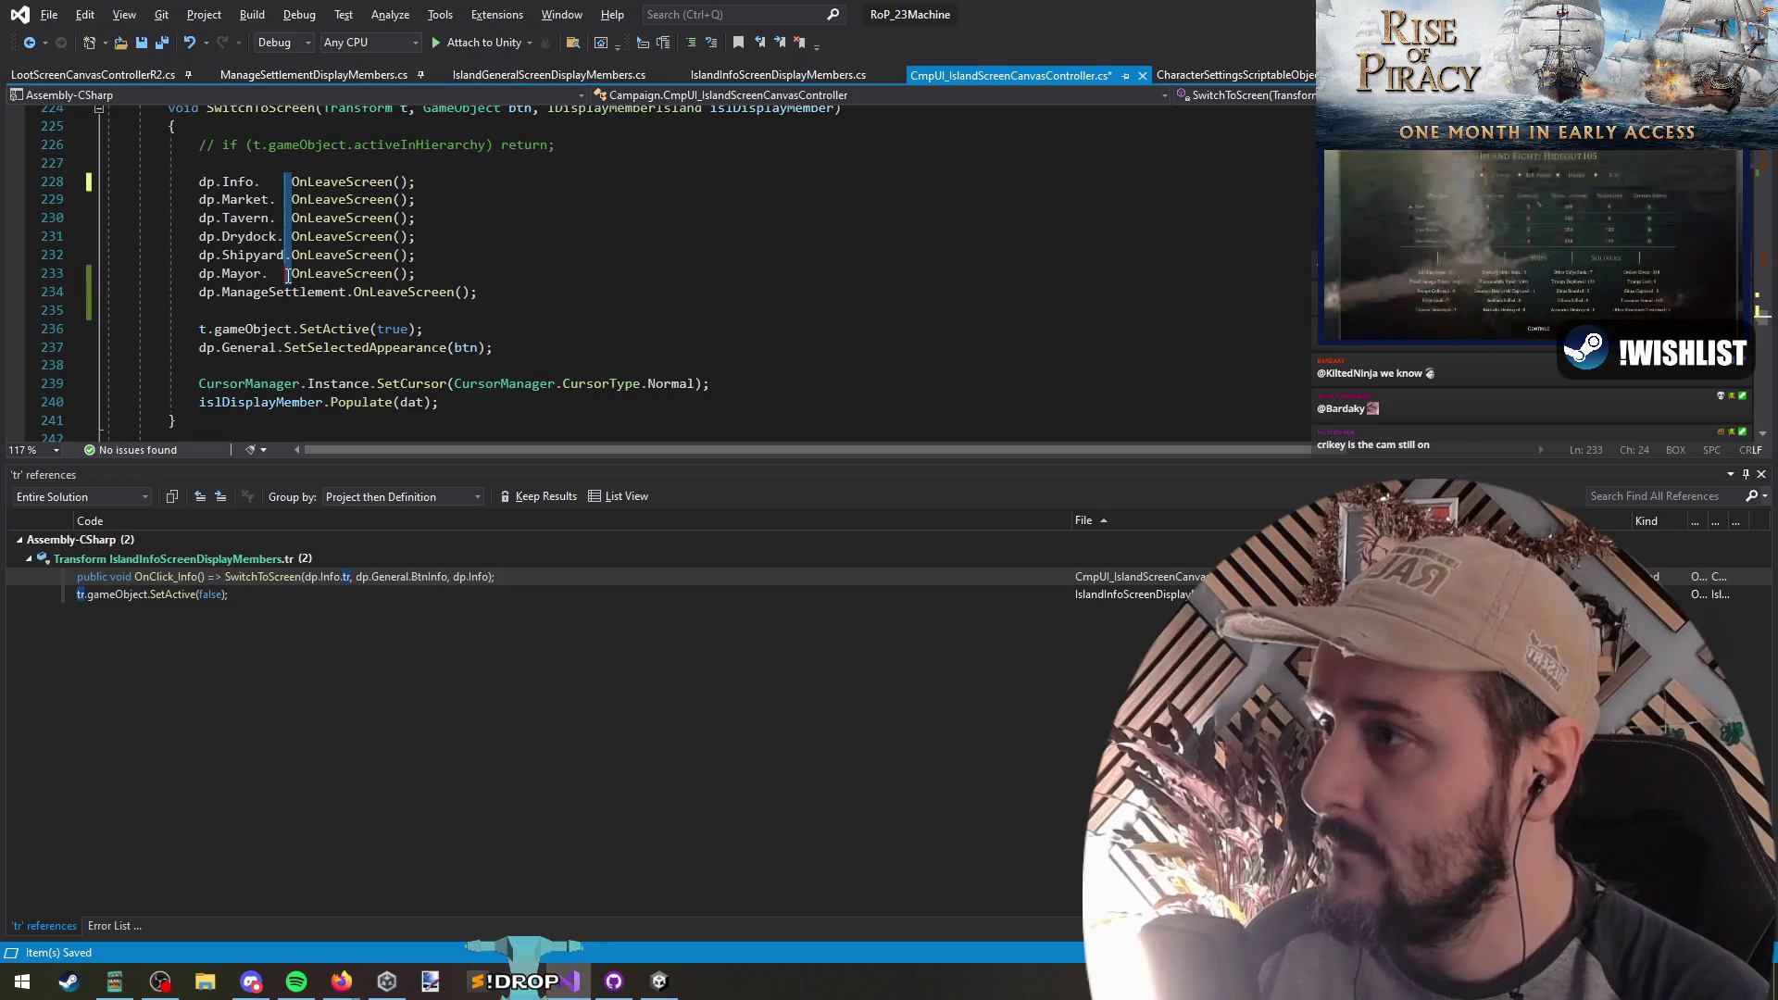
{"action": "key", "text": "Tab"}
{"action": "key", "text": "Tab"}
{"action": "left_click", "coordinate": [665, 292]}
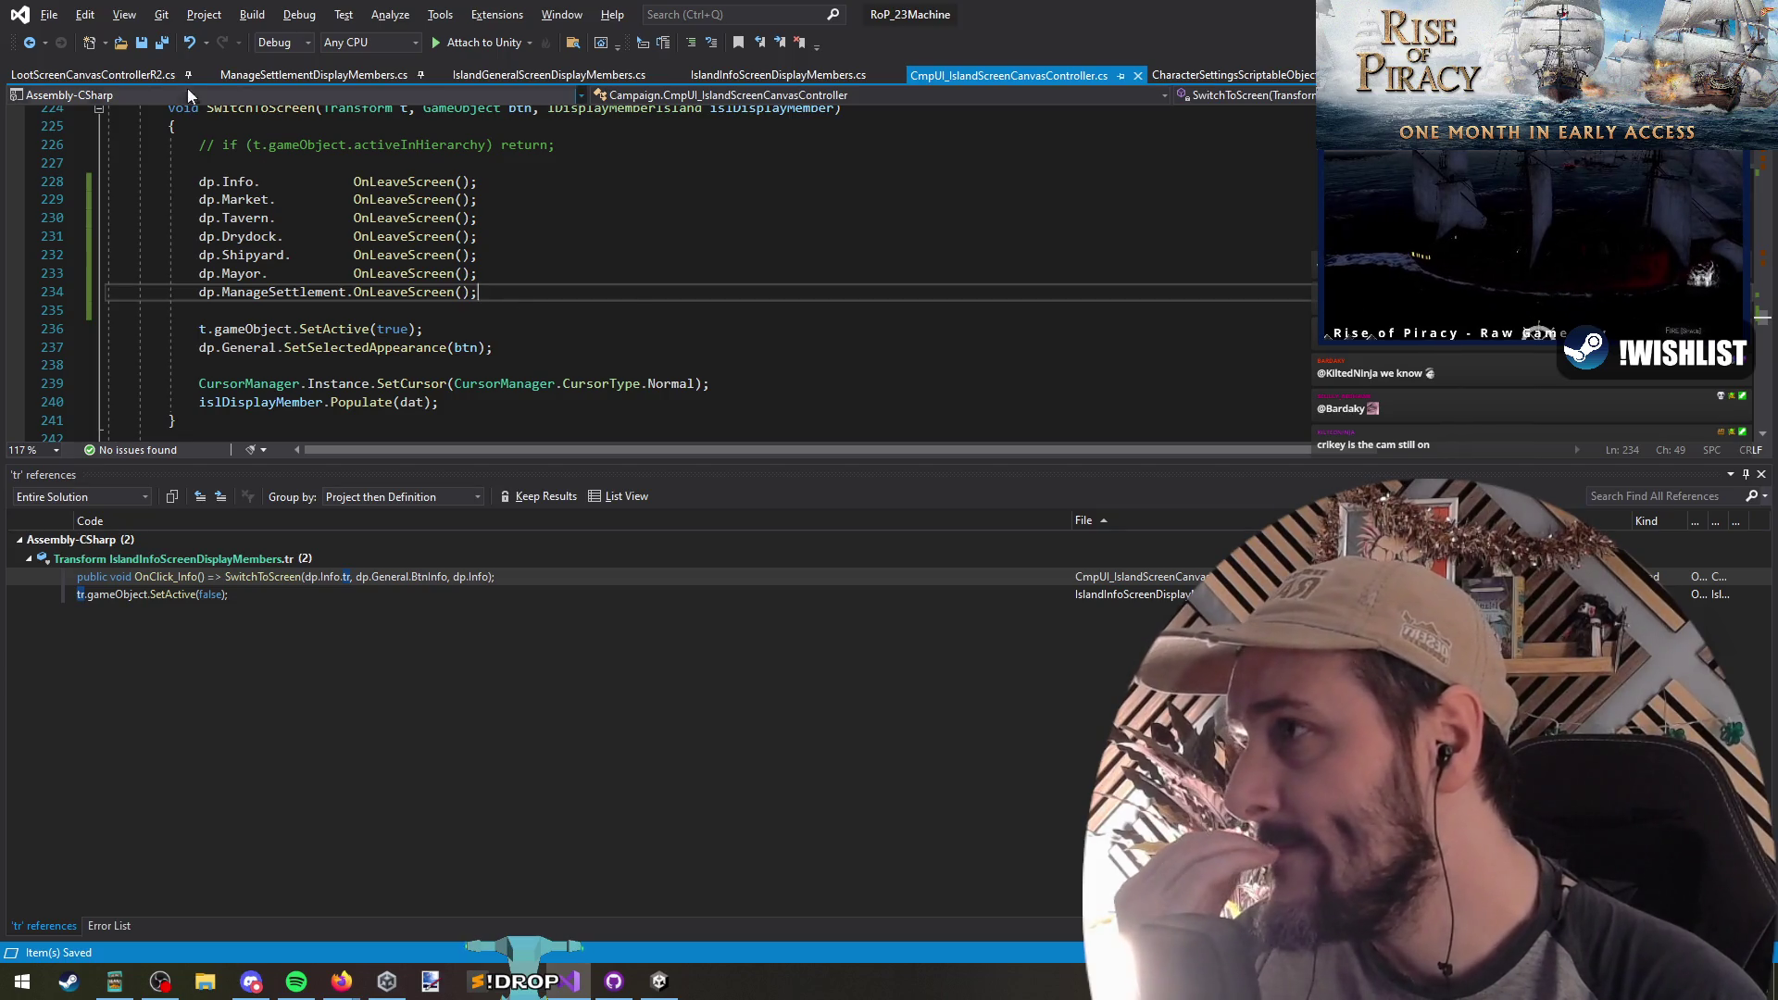
{"action": "key", "text": "alt+Tab"}
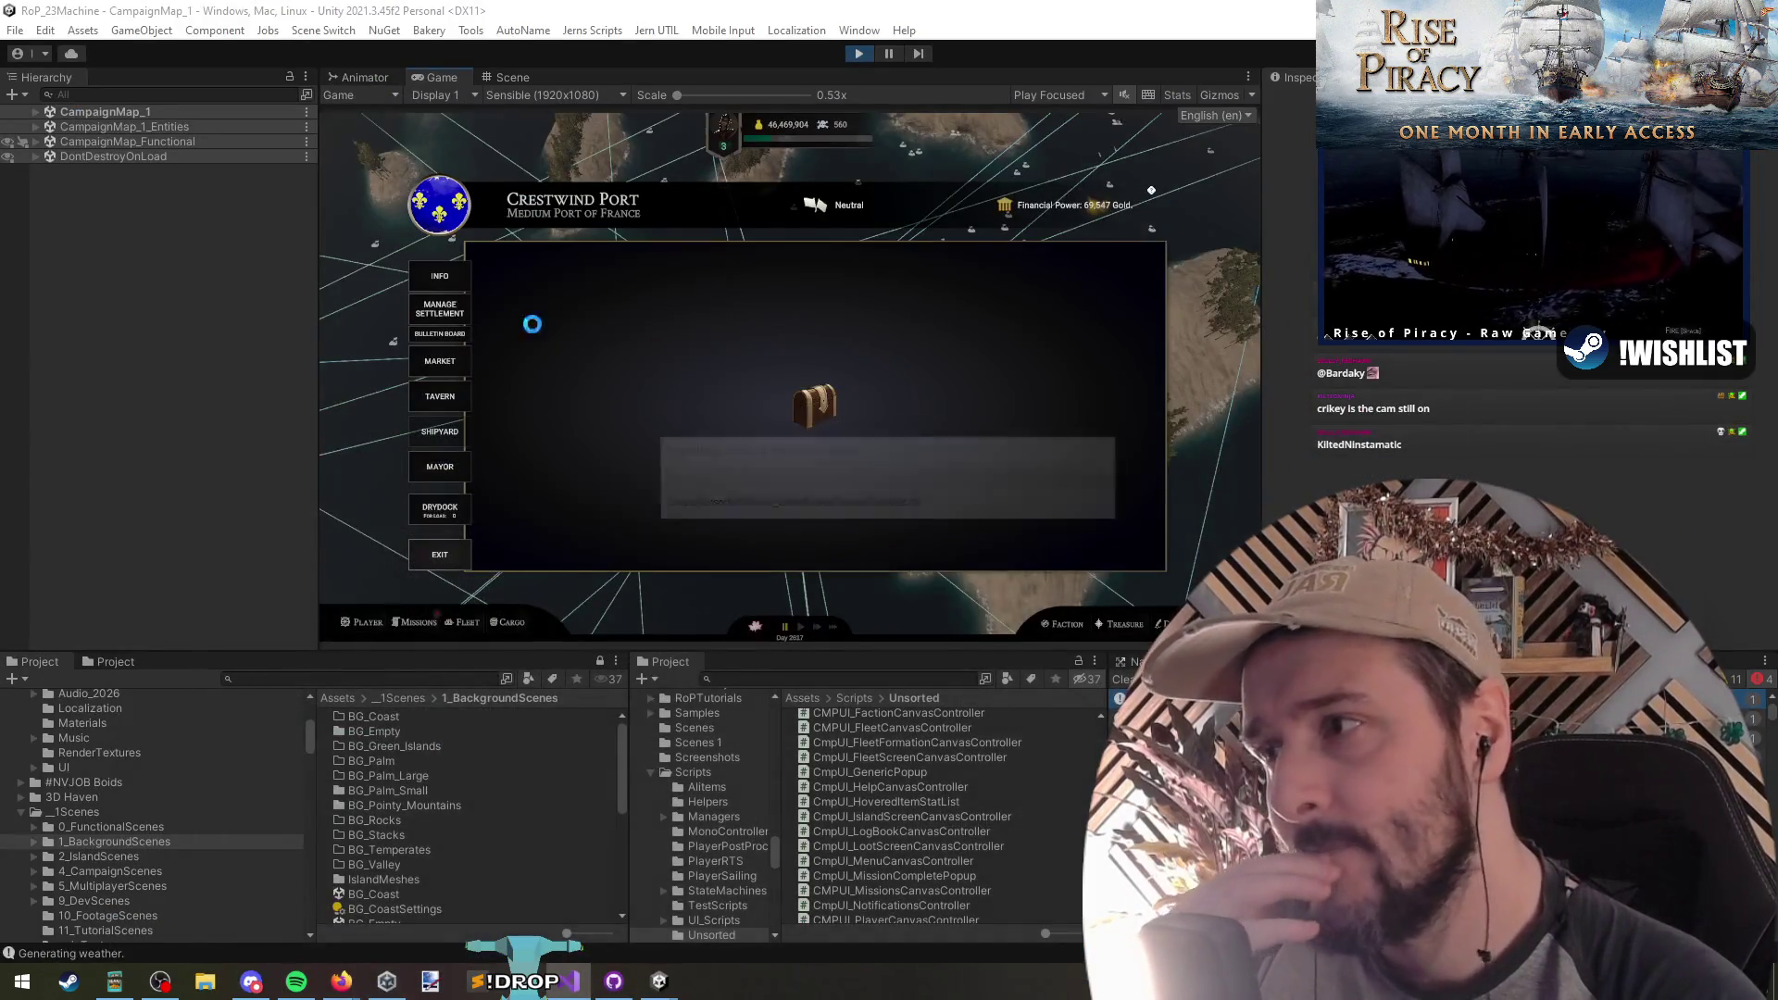
Step: Click Manage Settlement again, dismiss the Available Missions list, and switch back to Visual Studio
{"action": "left_click", "coordinate": [443, 335]}
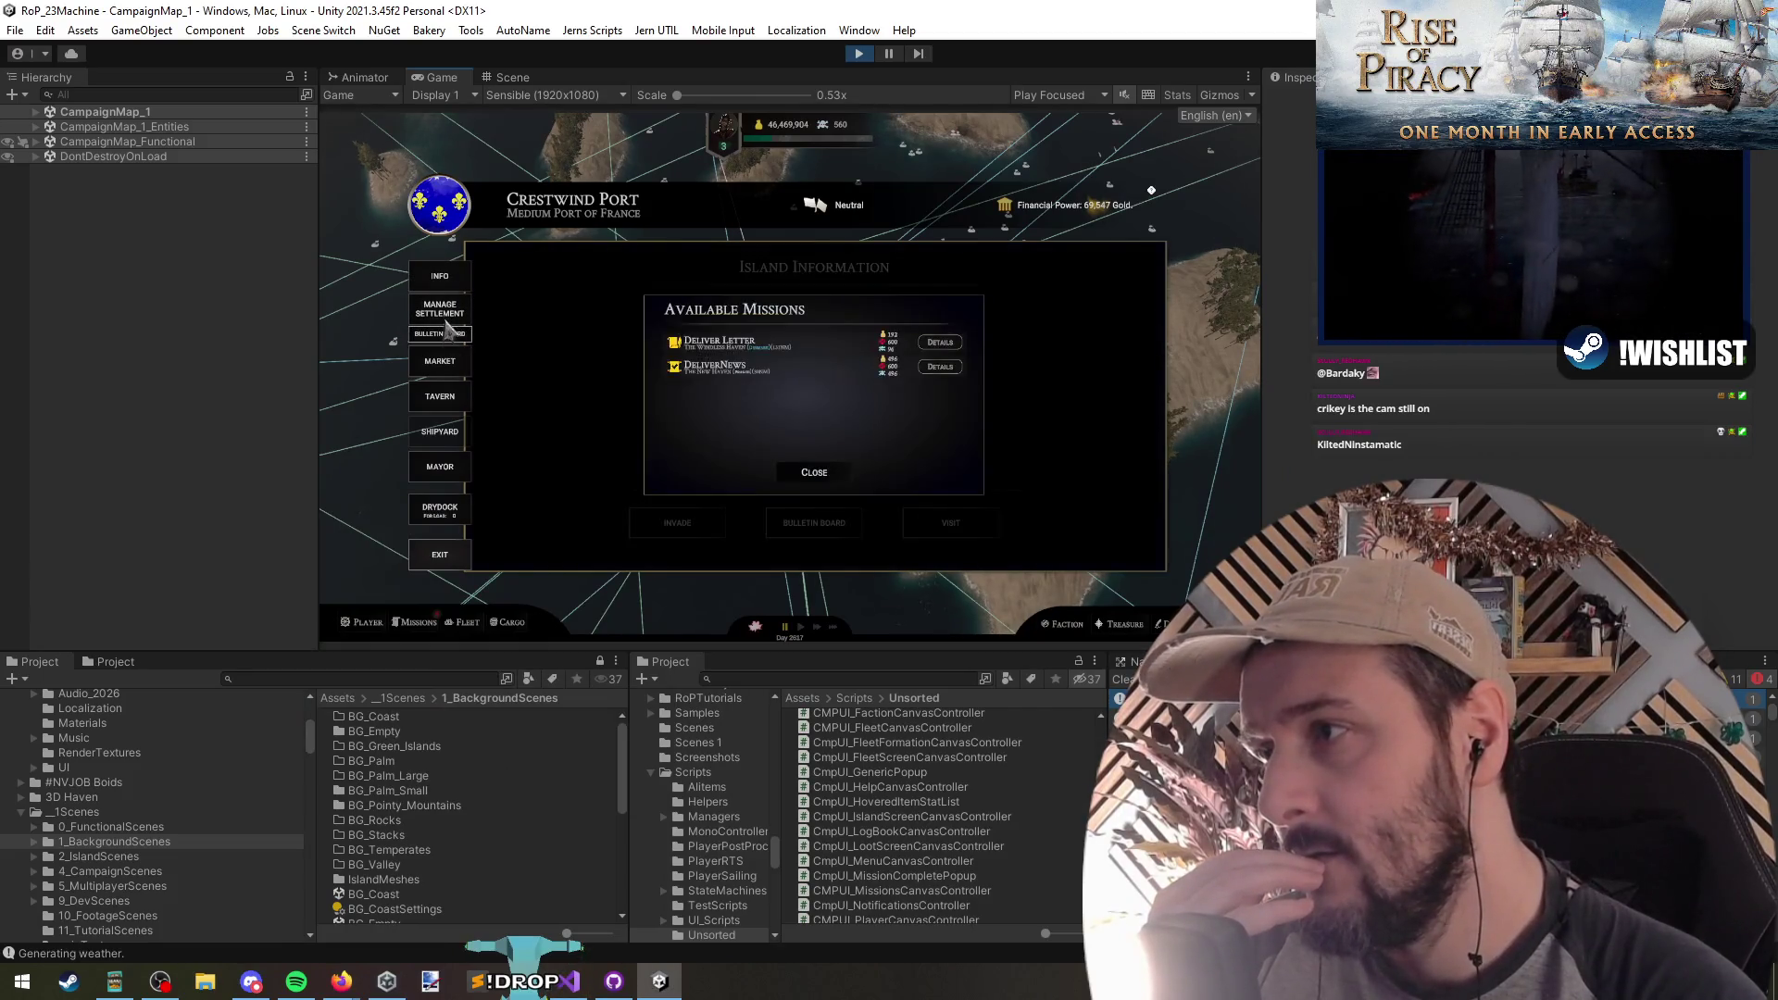
{"action": "left_click", "coordinate": [448, 315]}
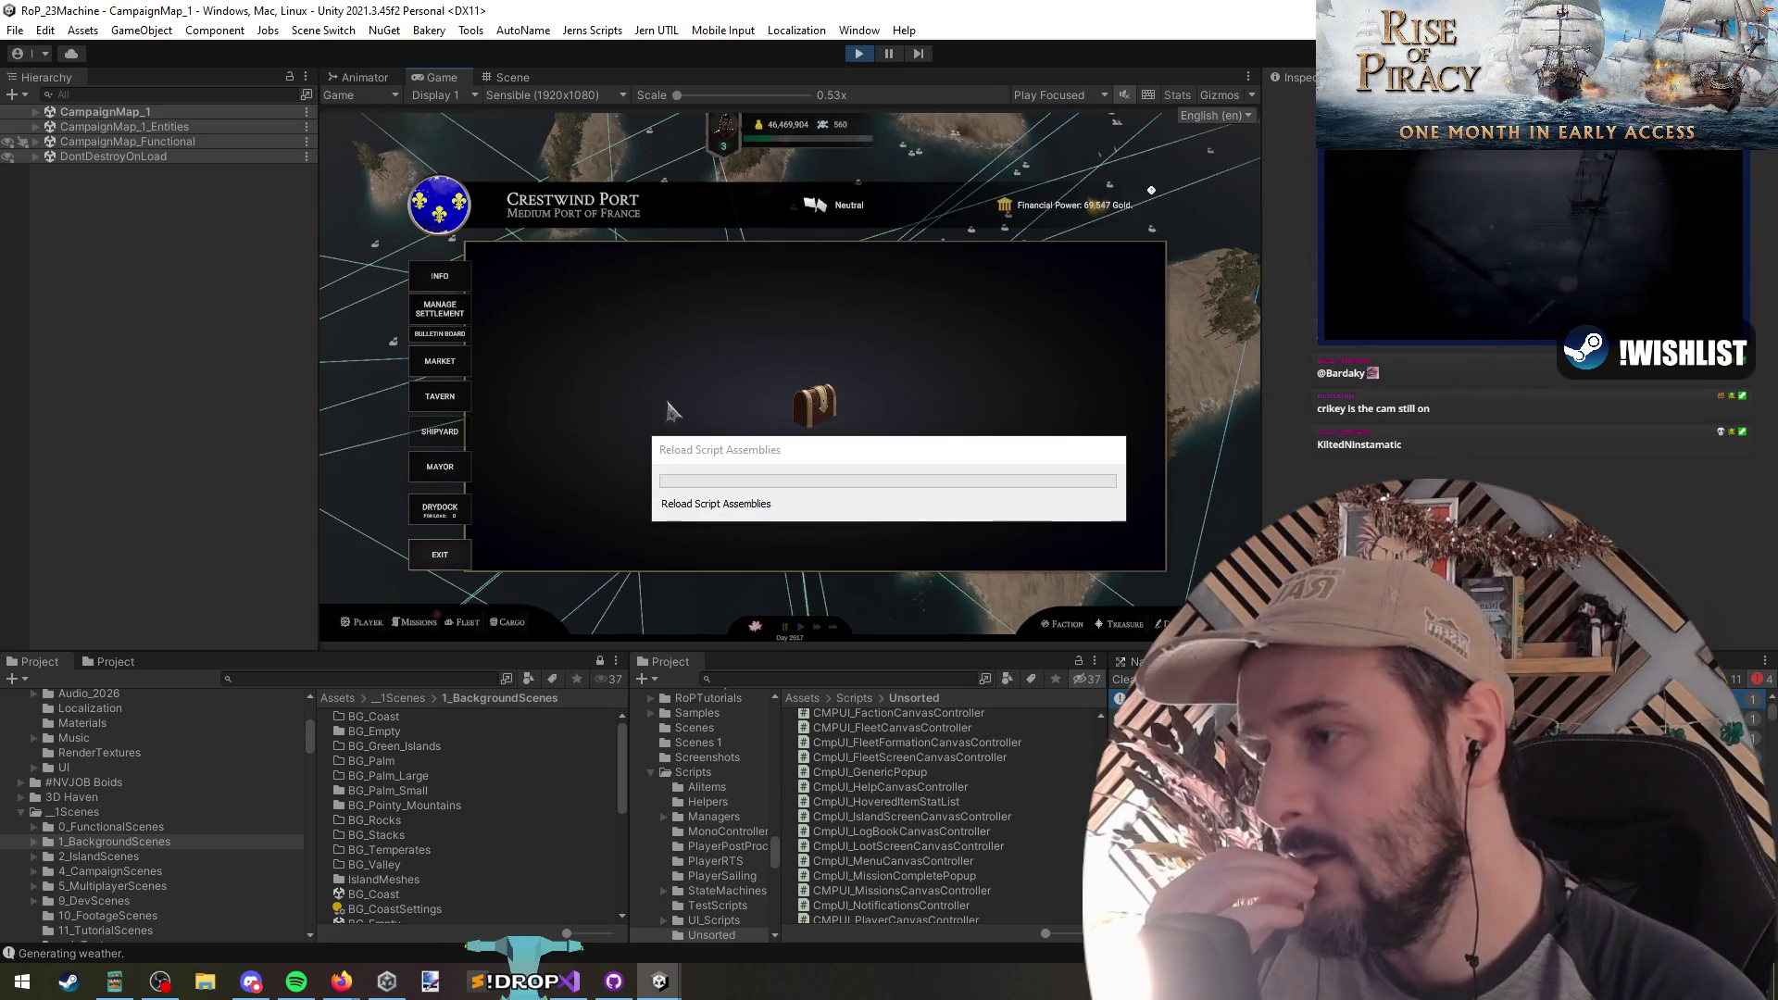
{"action": "key", "text": "alt+Tab"}
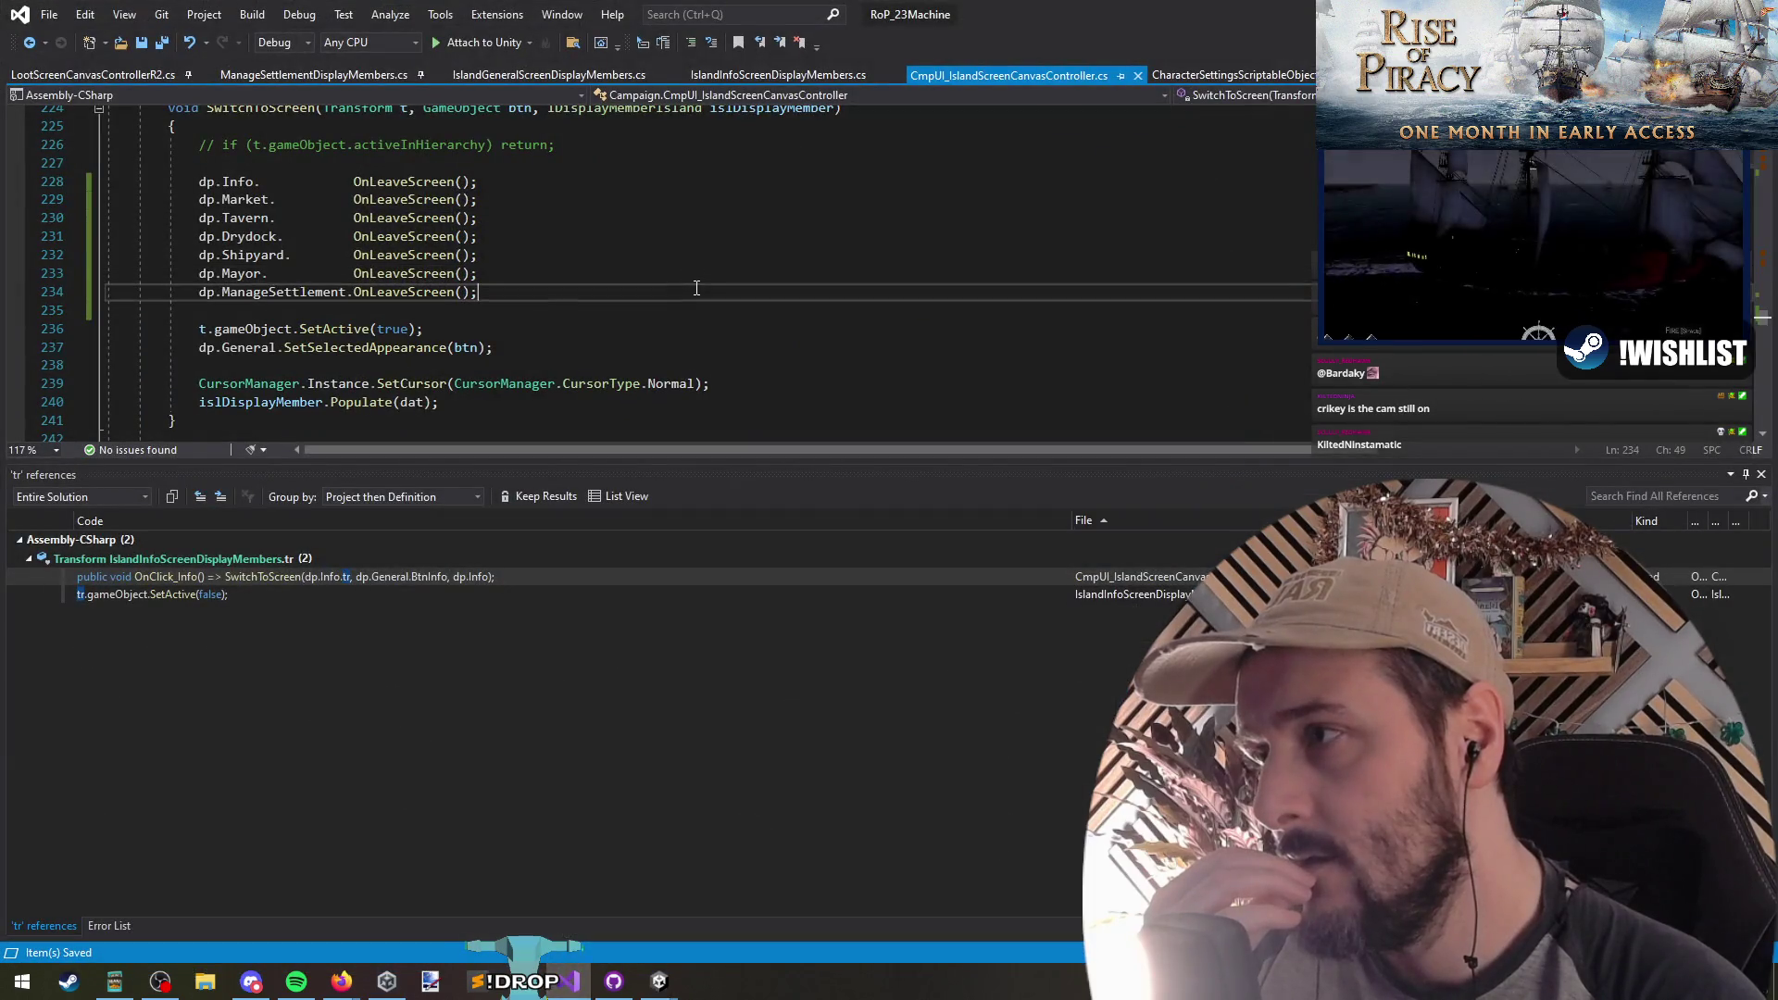
Step: Open the Populate definition, inspect IDisplayMemberIsland, then navigate back to the Populate(dat) call
{"action": "left_click", "coordinate": [330, 347]}
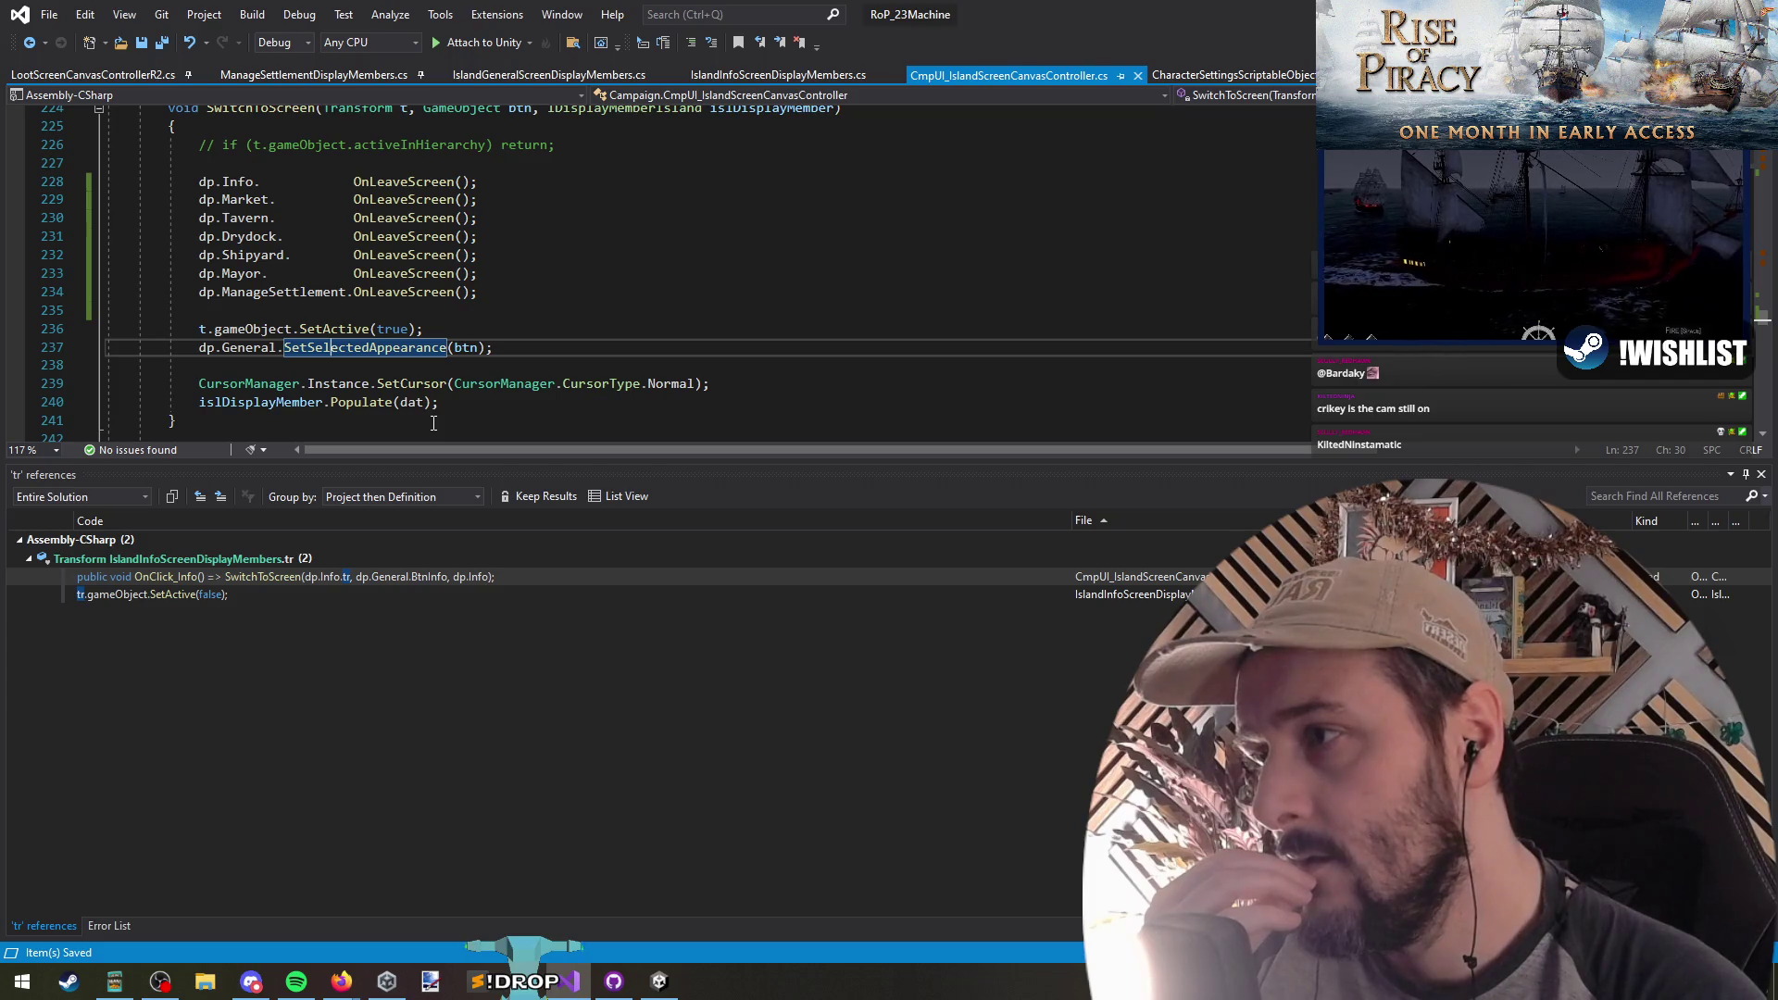
{"action": "left_click", "coordinate": [376, 402]}
{"action": "key", "text": "F12"}
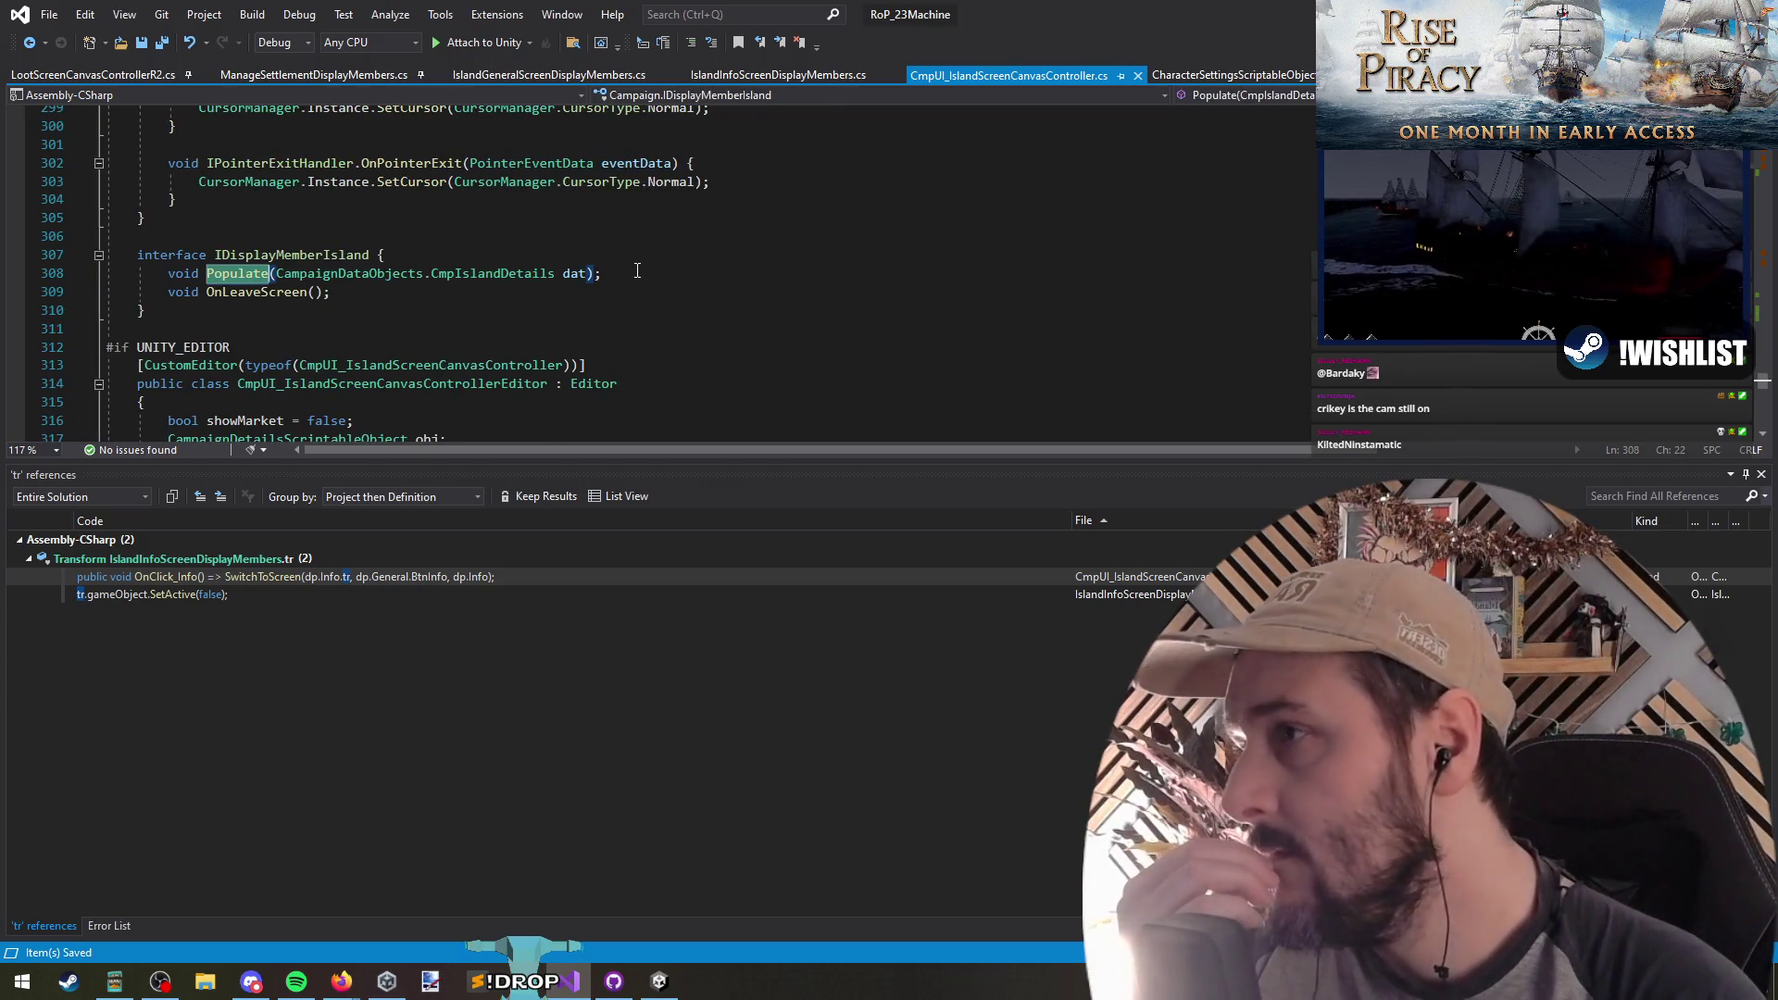
{"action": "scroll", "coordinate": [263, 346], "scroll_direction": "up", "scroll_amount": 1}
{"action": "left_click_drag", "start_coordinate": [137, 291], "coordinate": [273, 366]}
{"action": "left_click", "coordinate": [28, 42]}
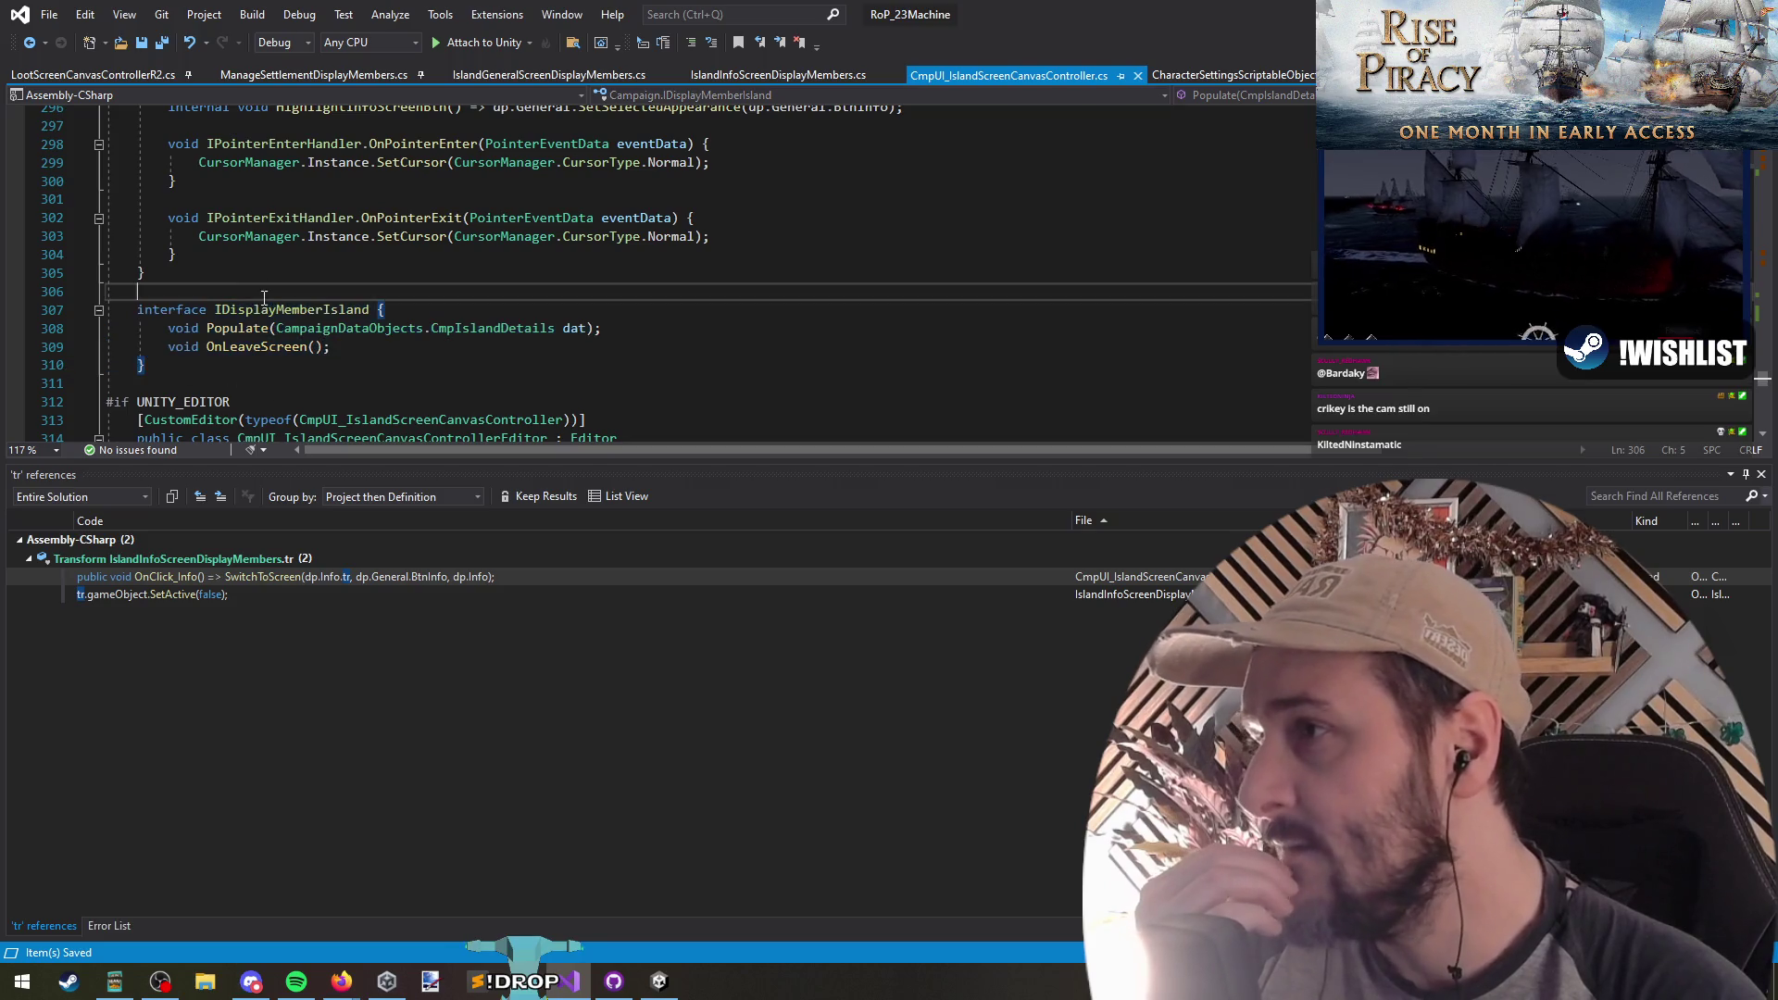
{"action": "left_click", "coordinate": [44, 41]}
{"action": "left_click", "coordinate": [31, 44]}
{"action": "left_click", "coordinate": [29, 42]}
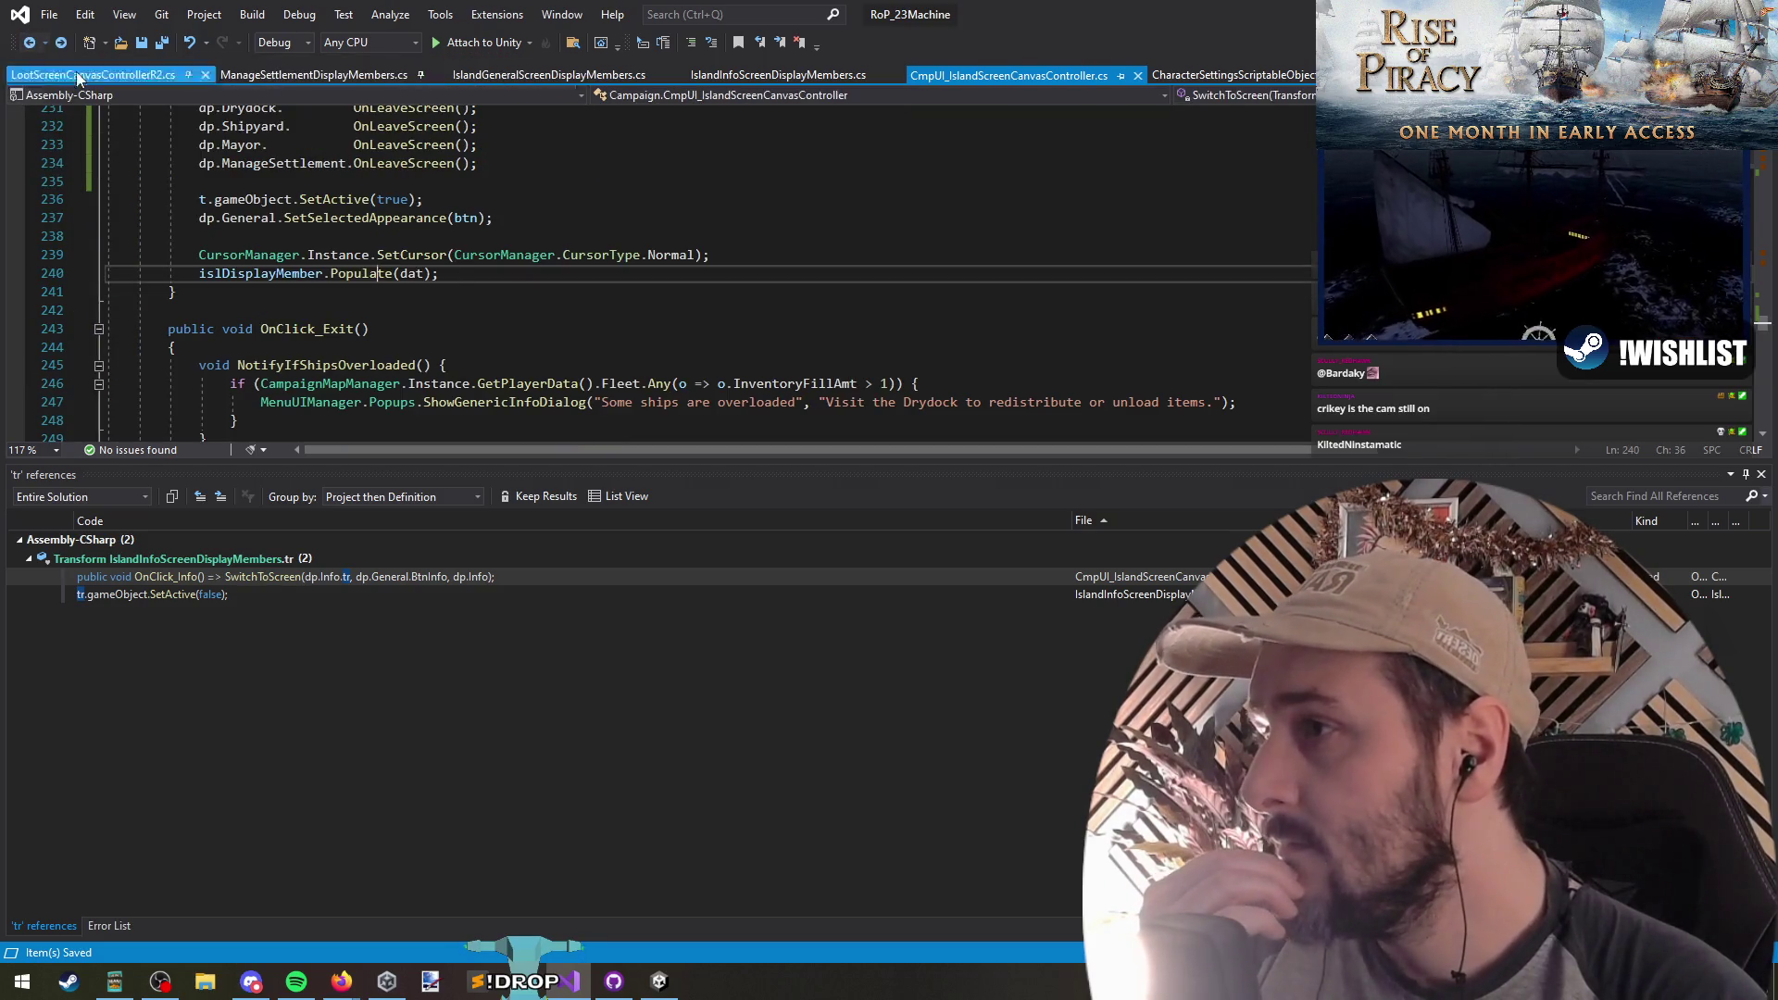
Step: Scroll up through the OnClick handlers to OnClick_ManageSettlement, then switch to Unity
{"action": "scroll", "coordinate": [569, 320], "scroll_direction": "up", "scroll_amount": 2}
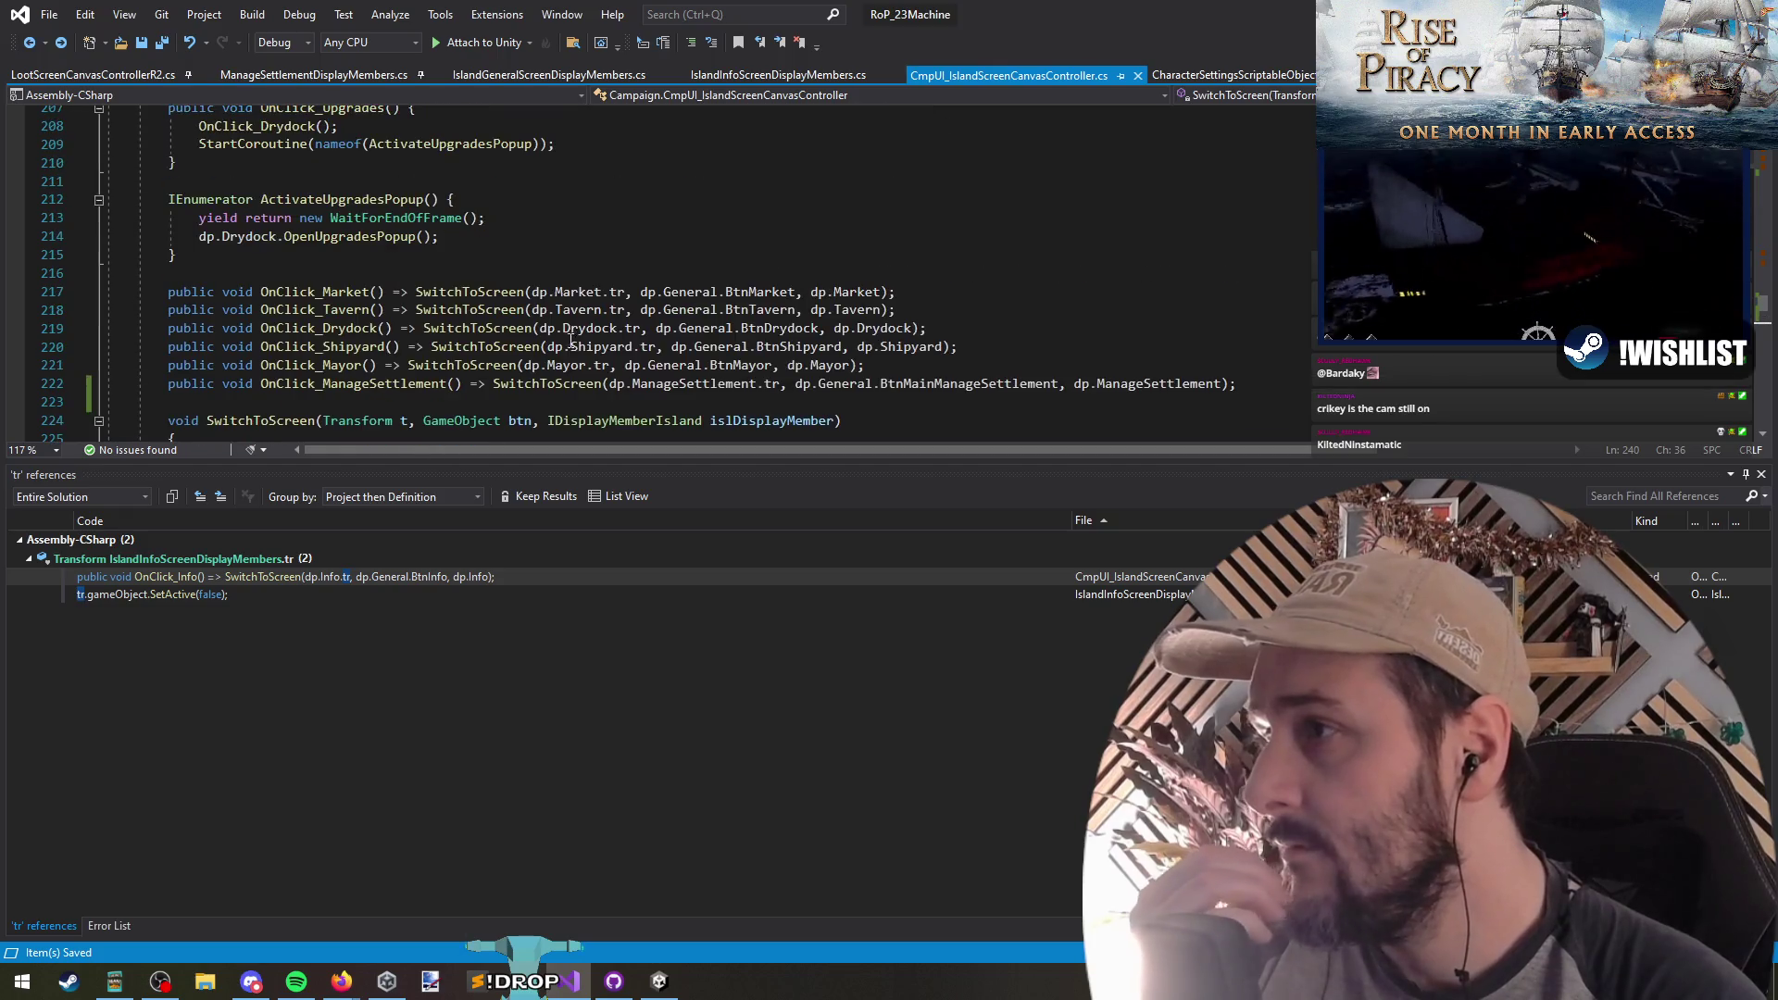
{"action": "left_click", "coordinate": [437, 275]}
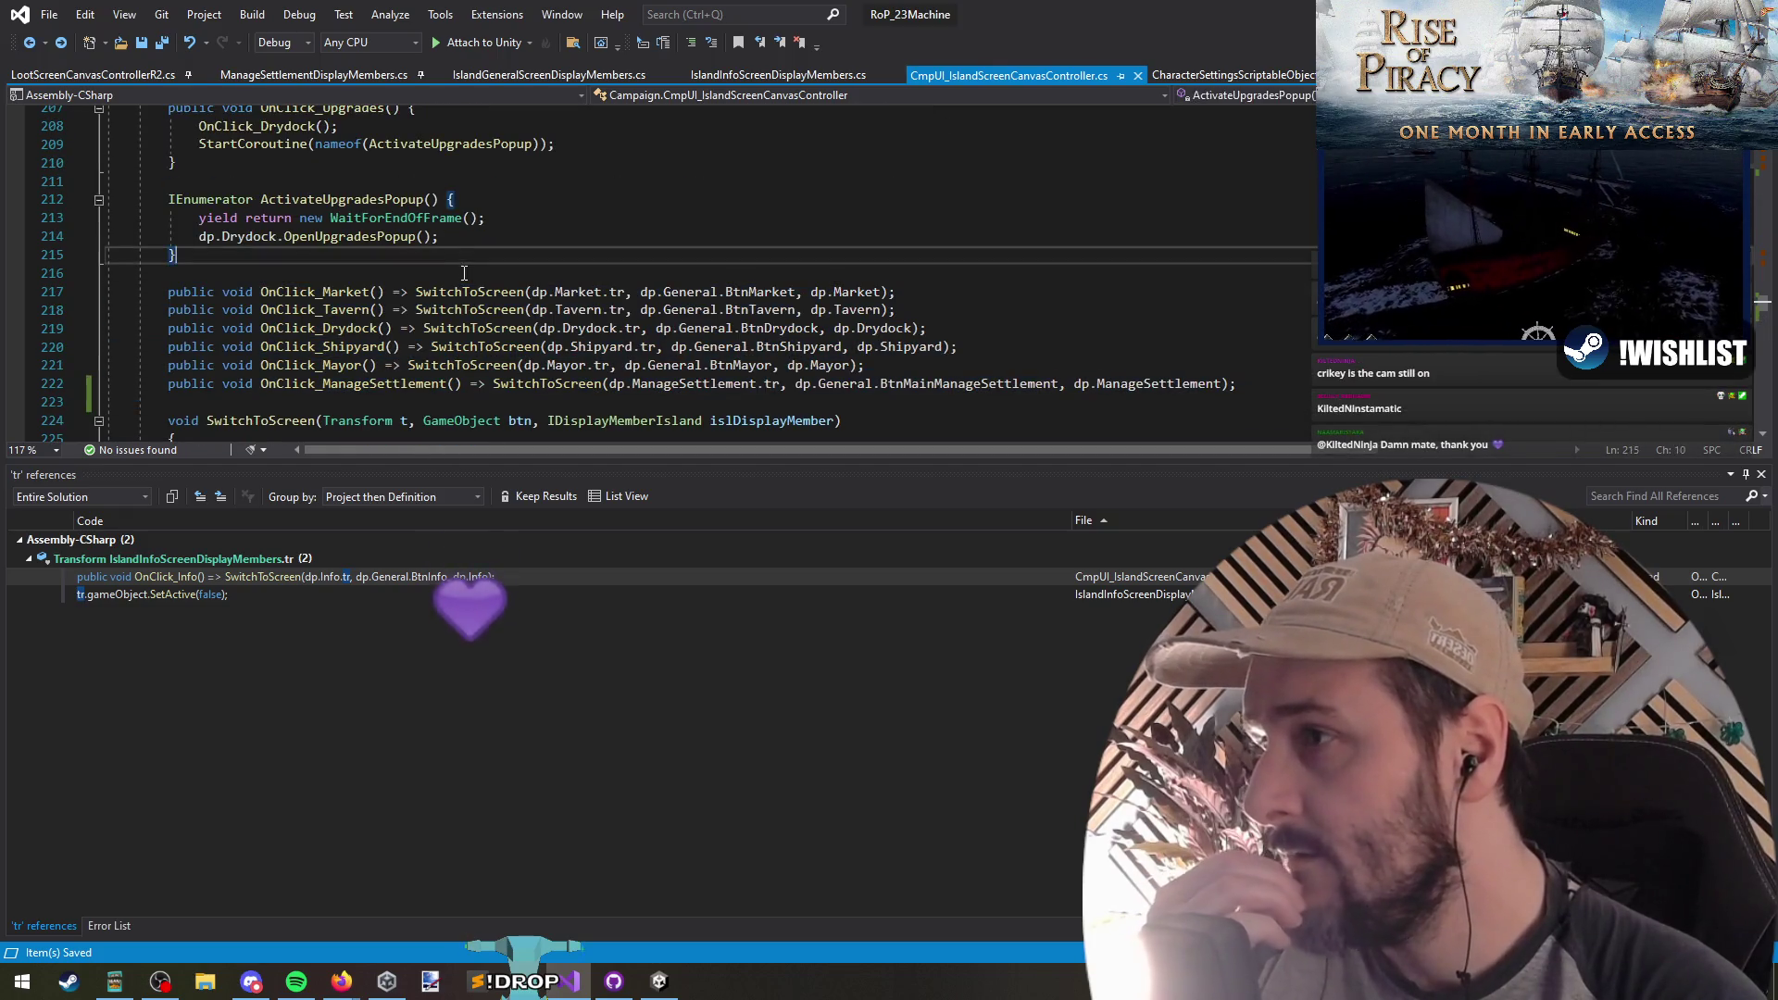
{"action": "scroll", "coordinate": [523, 273], "scroll_direction": "up", "scroll_amount": 1}
{"action": "scroll", "coordinate": [522, 273], "scroll_direction": "up", "scroll_amount": 4}
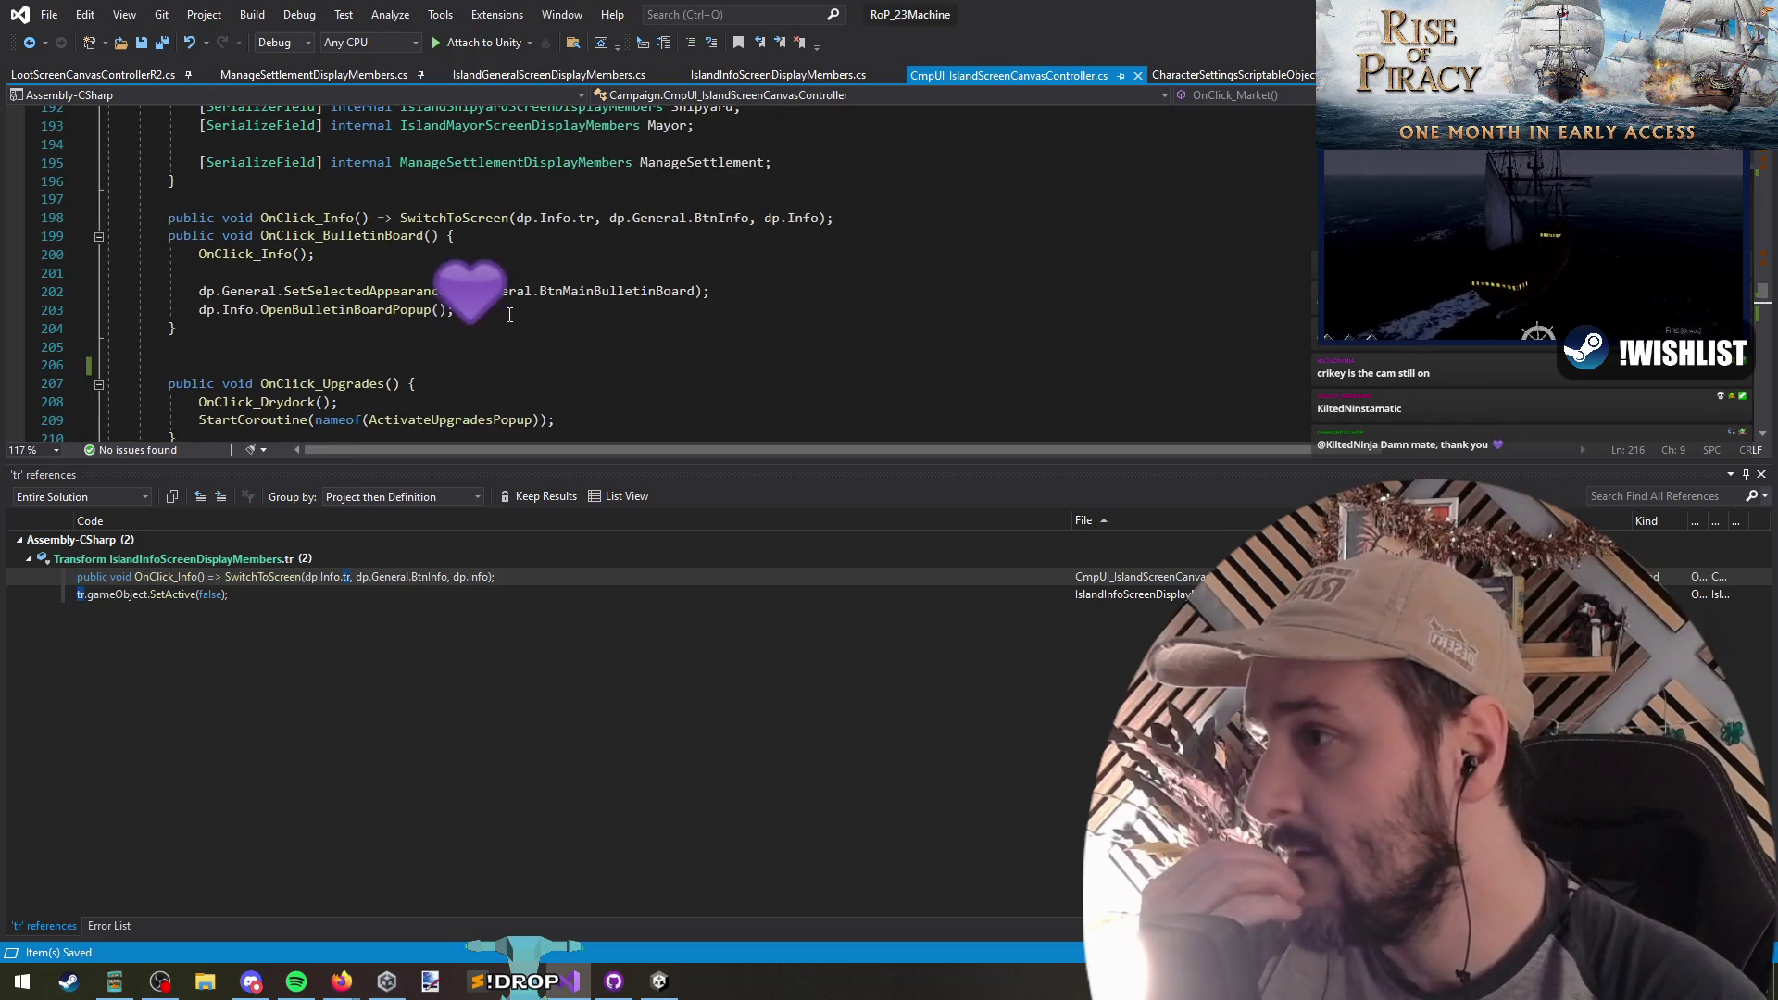
{"action": "left_click", "coordinate": [342, 254]}
{"action": "left_click", "coordinate": [332, 271]}
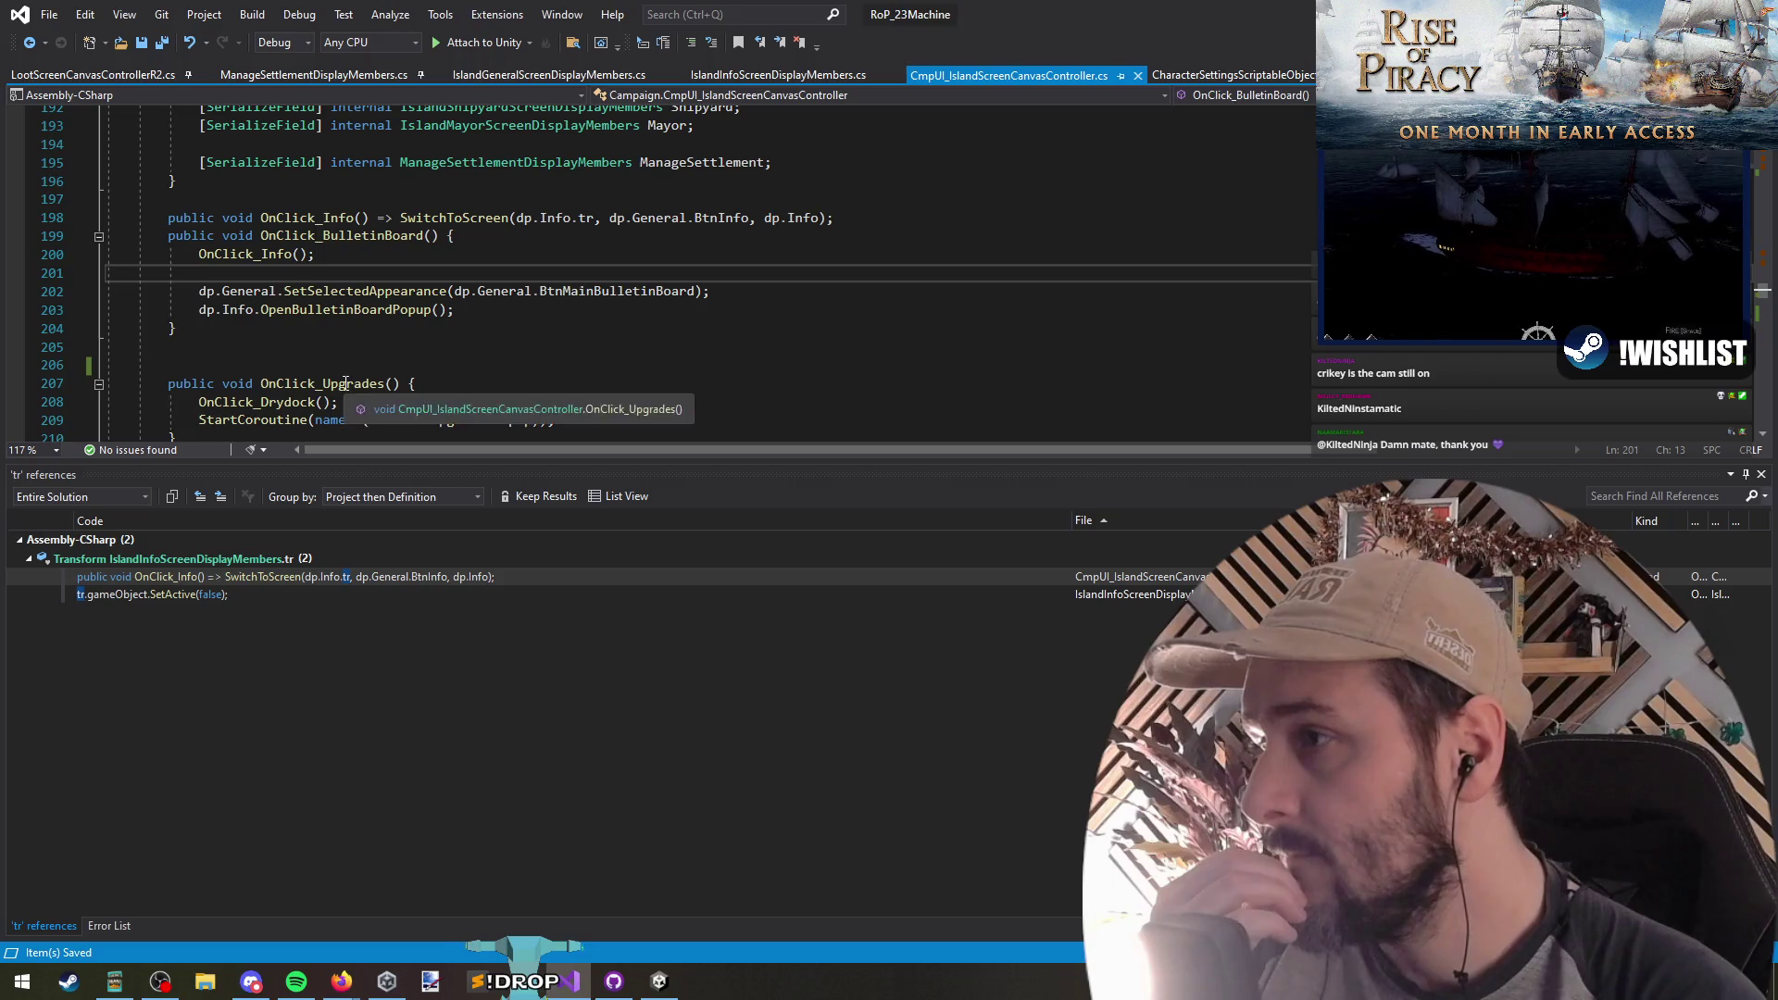
{"action": "left_click", "coordinate": [296, 256]}
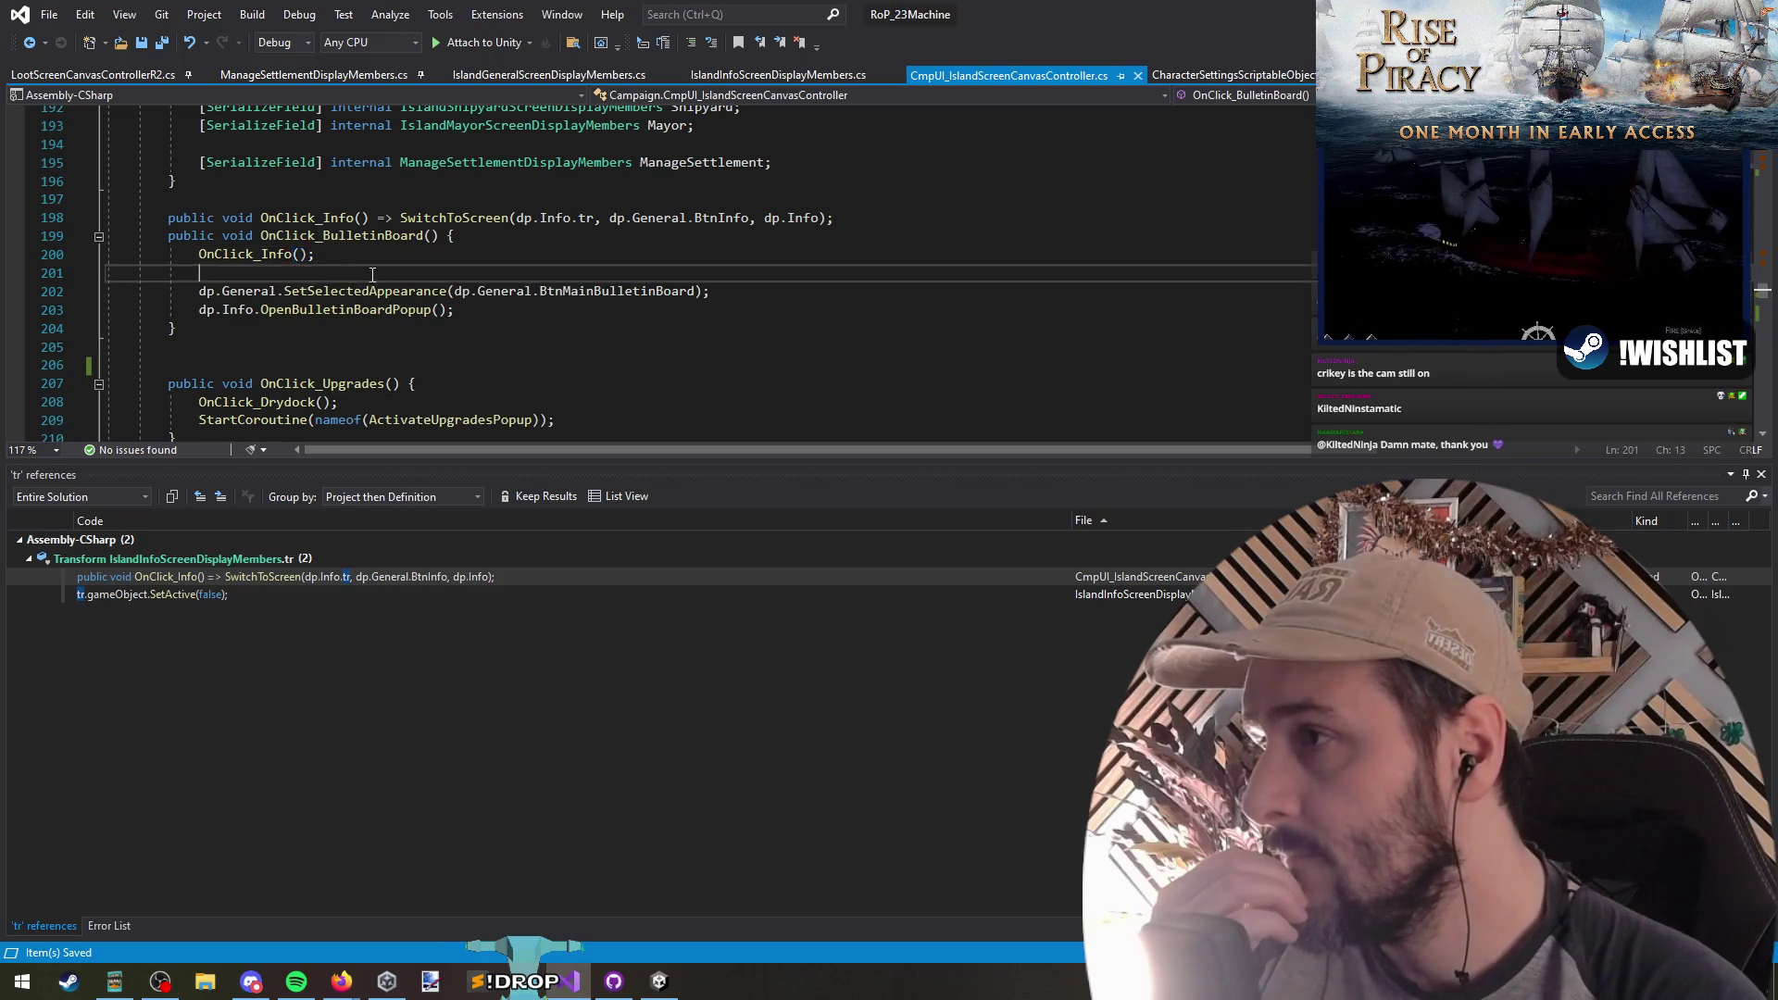
{"action": "scroll", "coordinate": [365, 278], "scroll_direction": "down", "scroll_amount": 7}
{"action": "left_click", "coordinate": [368, 182]}
{"action": "left_click", "coordinate": [365, 277]}
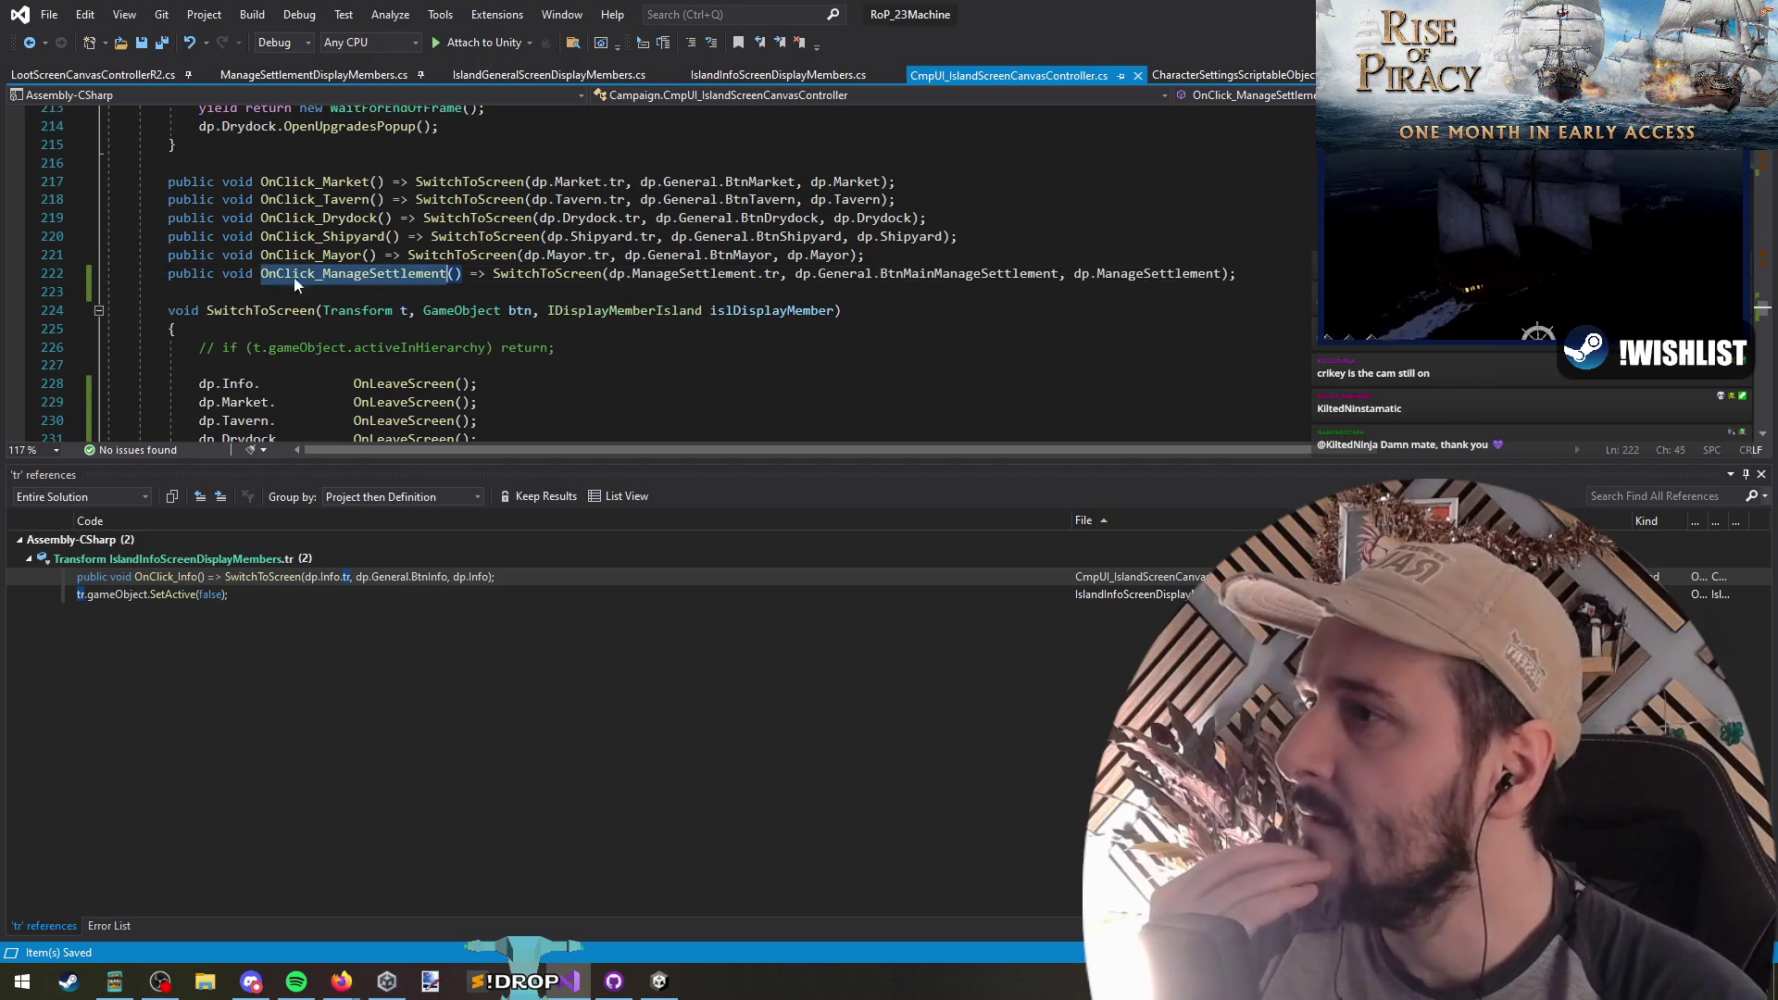
{"action": "key", "text": "alt+Tab"}
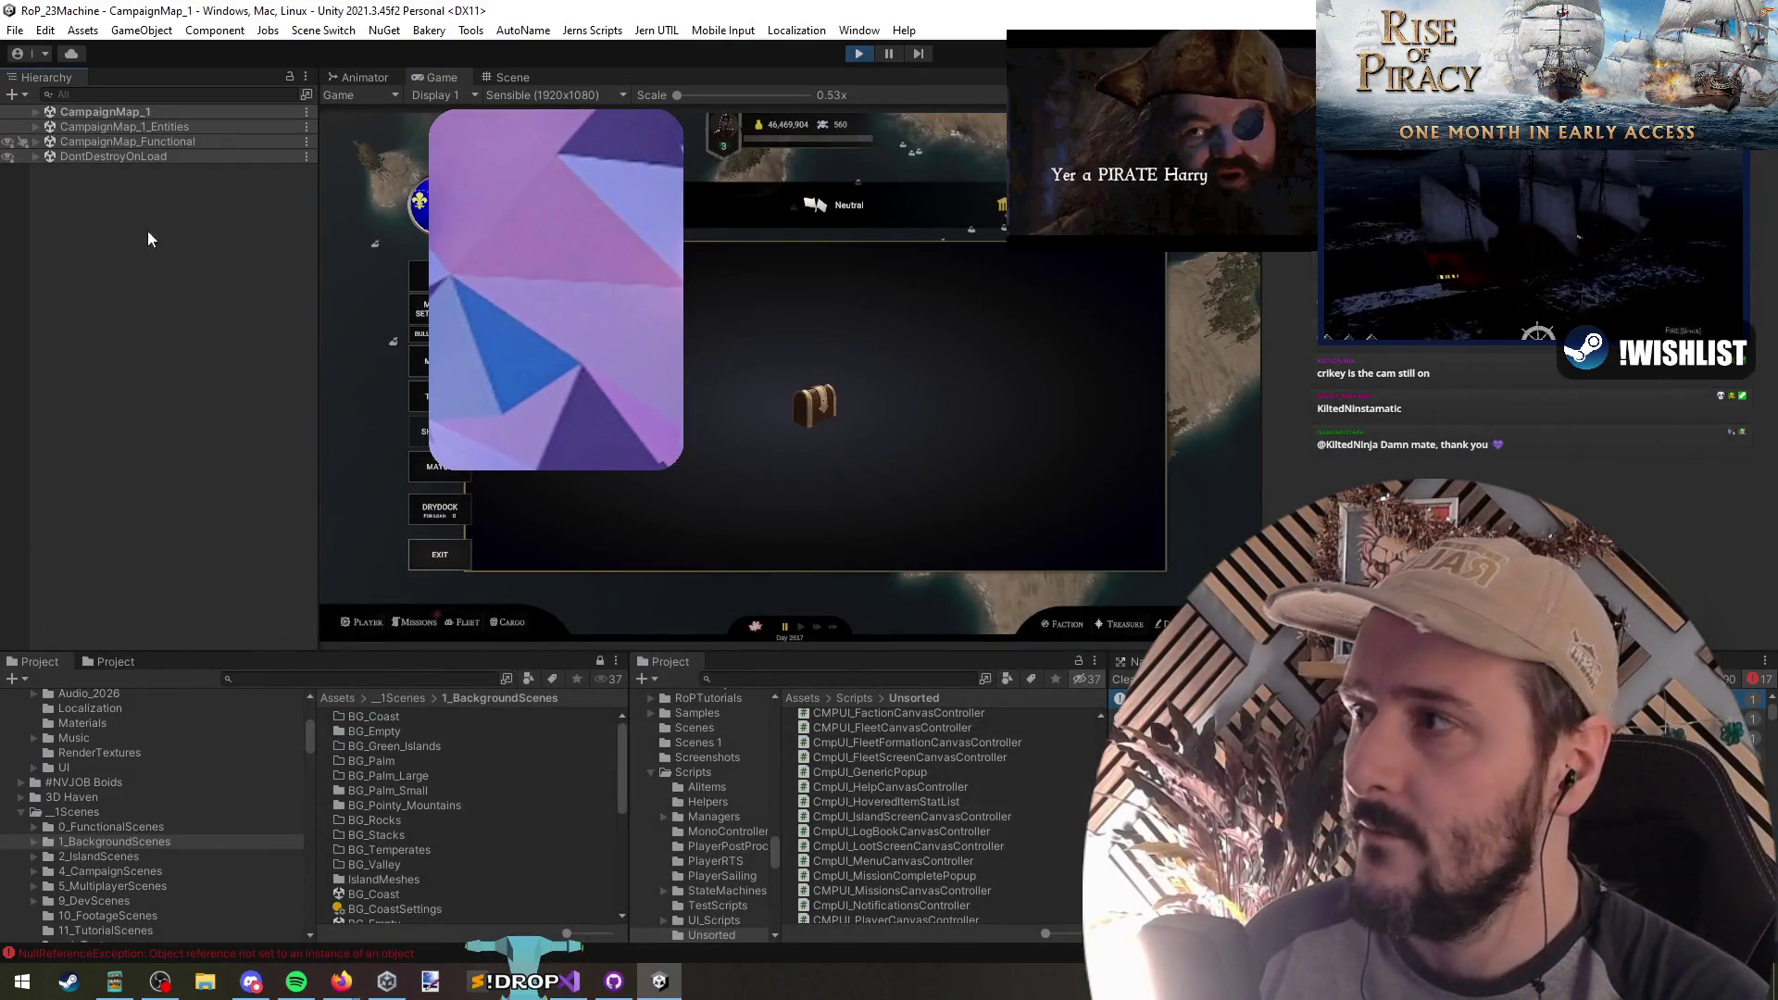
Step: Stop Play mode and load the CampaignMap_Functional scene from the Hierarchy
{"action": "key", "text": "ctrl+p"}
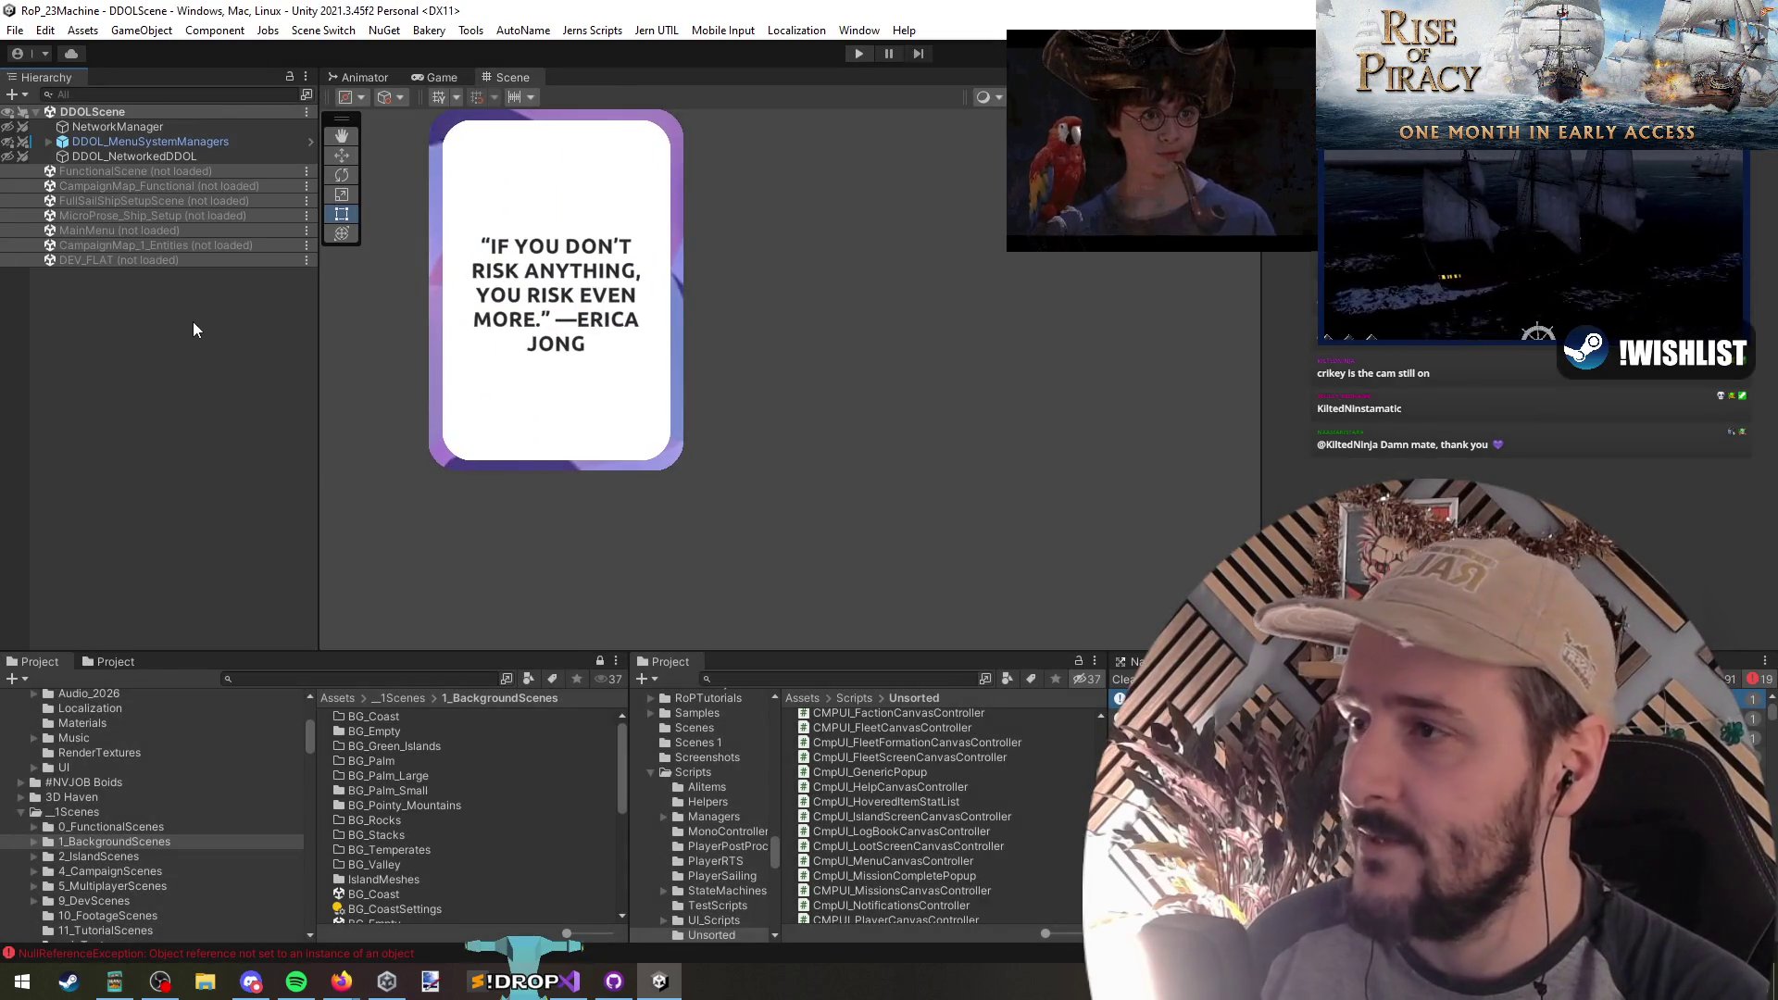
{"action": "left_click", "coordinate": [199, 263]}
{"action": "left_click", "coordinate": [170, 174]}
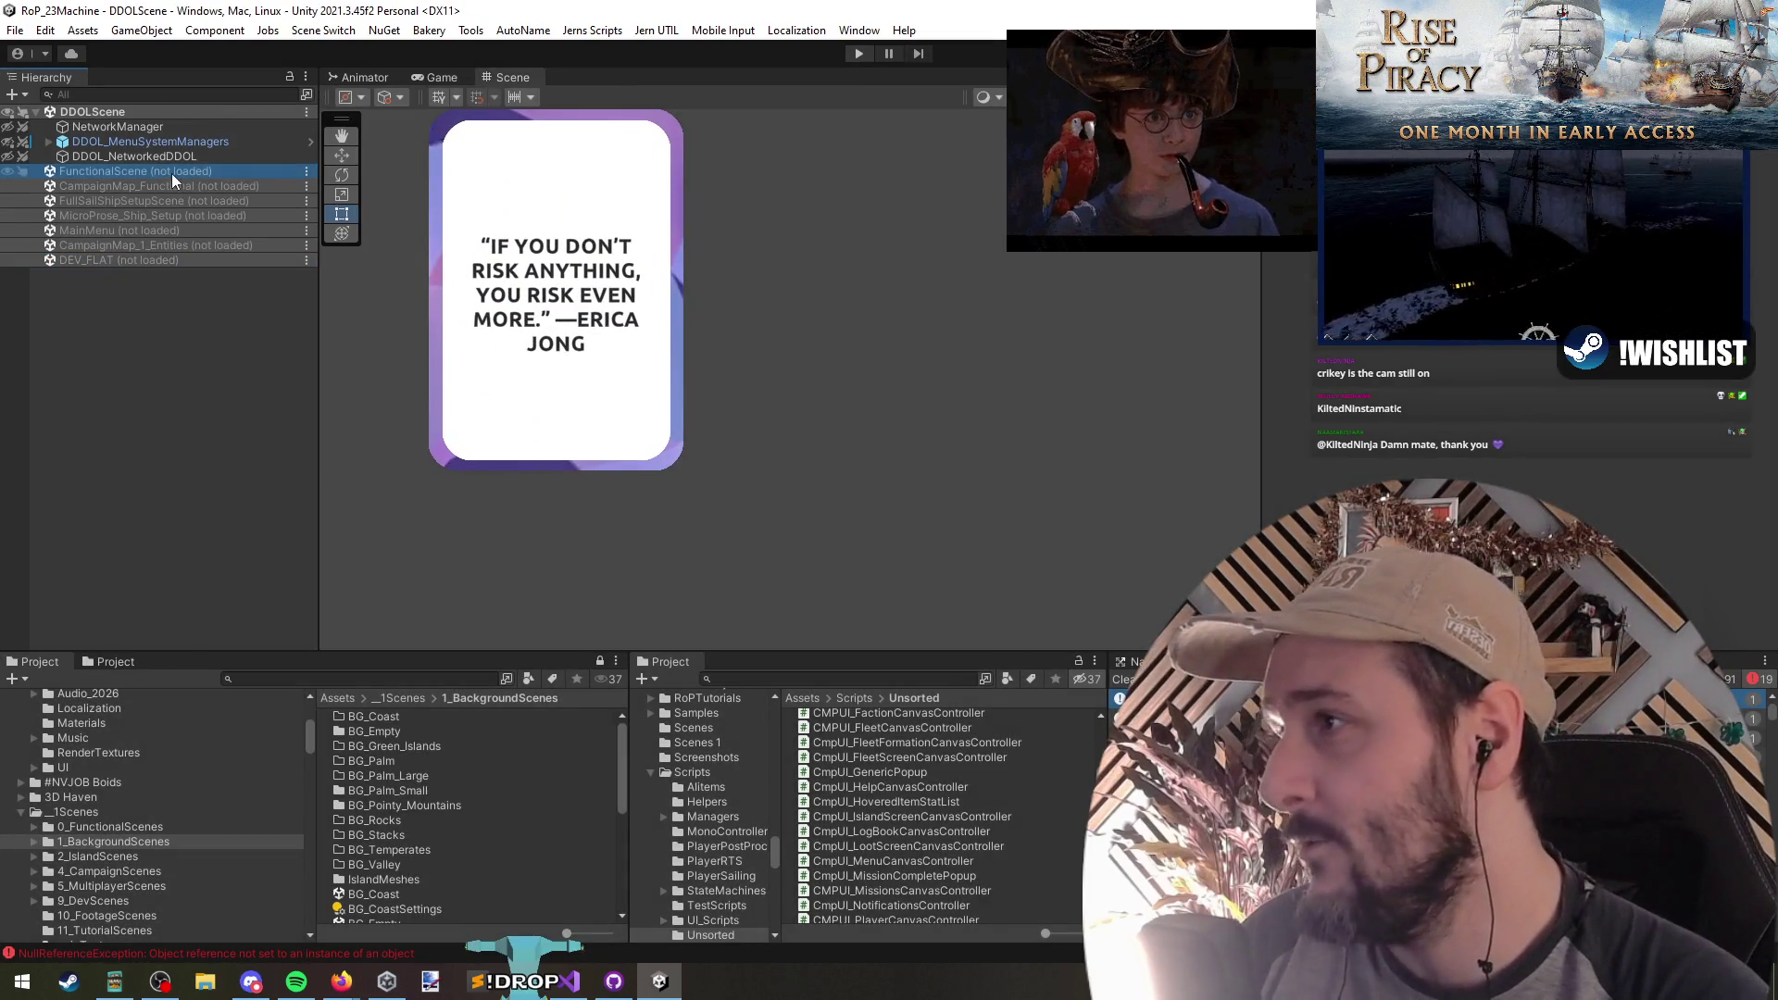
{"action": "left_click", "coordinate": [181, 189]}
{"action": "right_click", "coordinate": [180, 189]}
{"action": "left_click", "coordinate": [214, 200]}
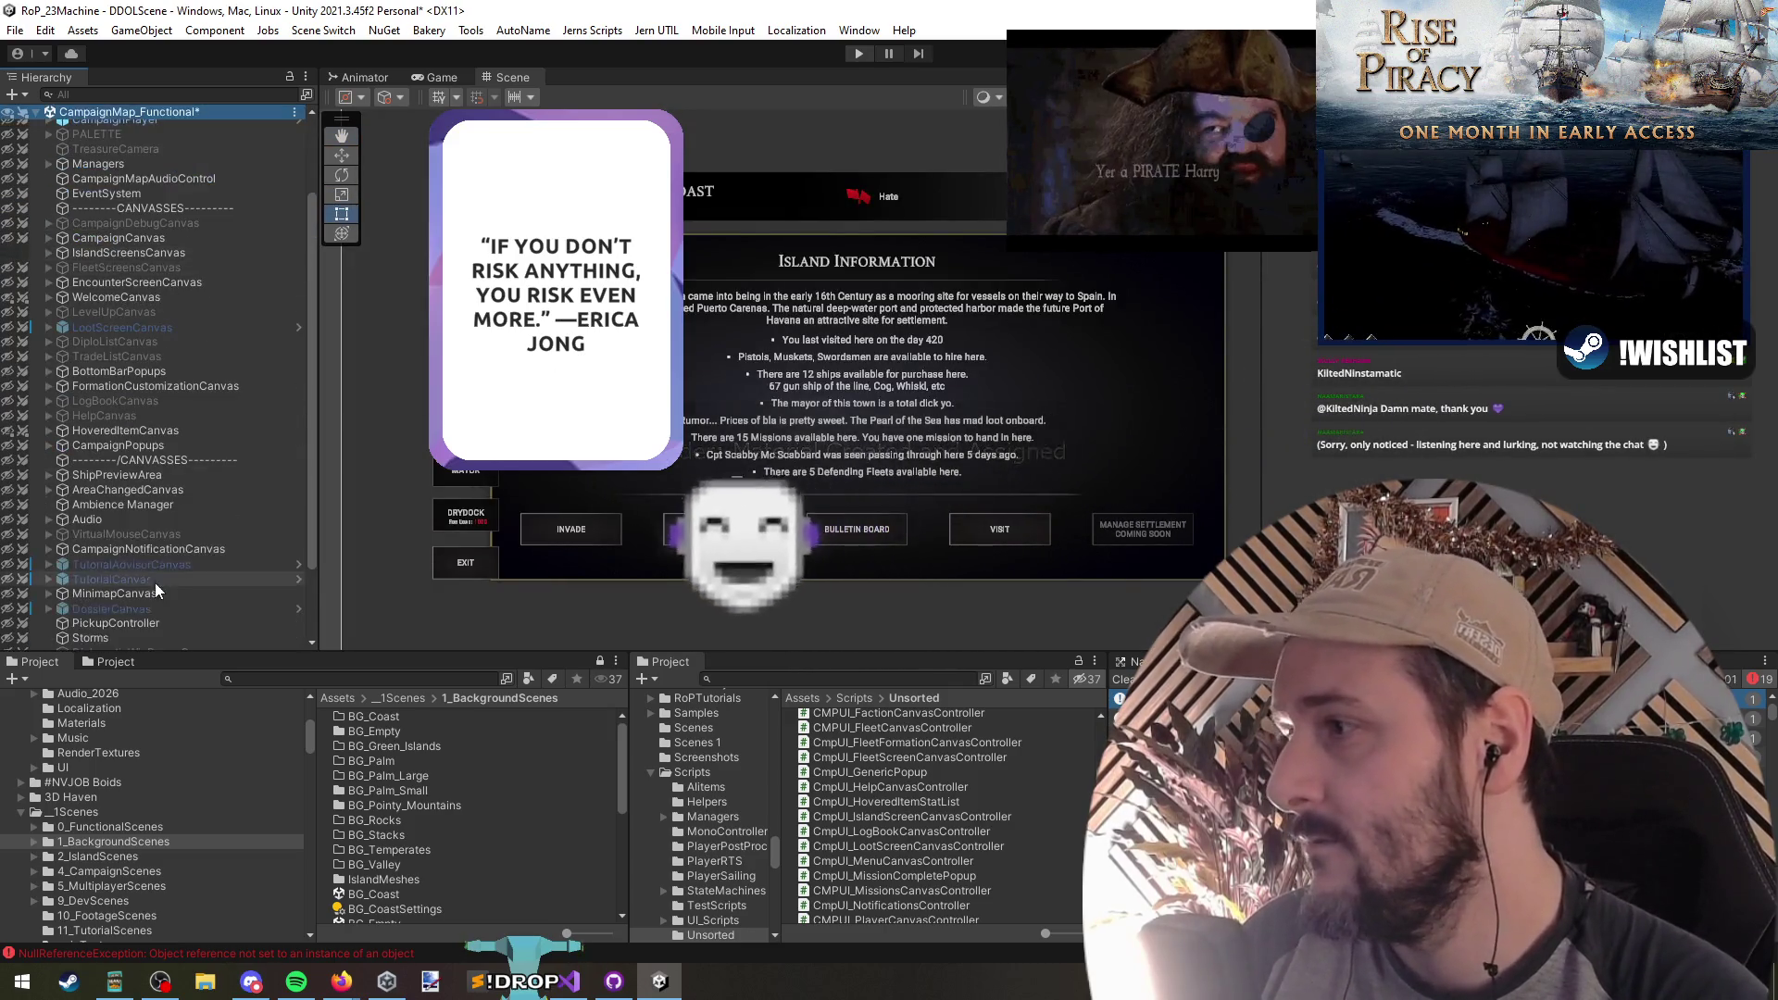
Step: Frame the island screen UI in the Scene view with the Rect tool and select IslandScreensCanvas
{"action": "left_click", "coordinate": [847, 493]}
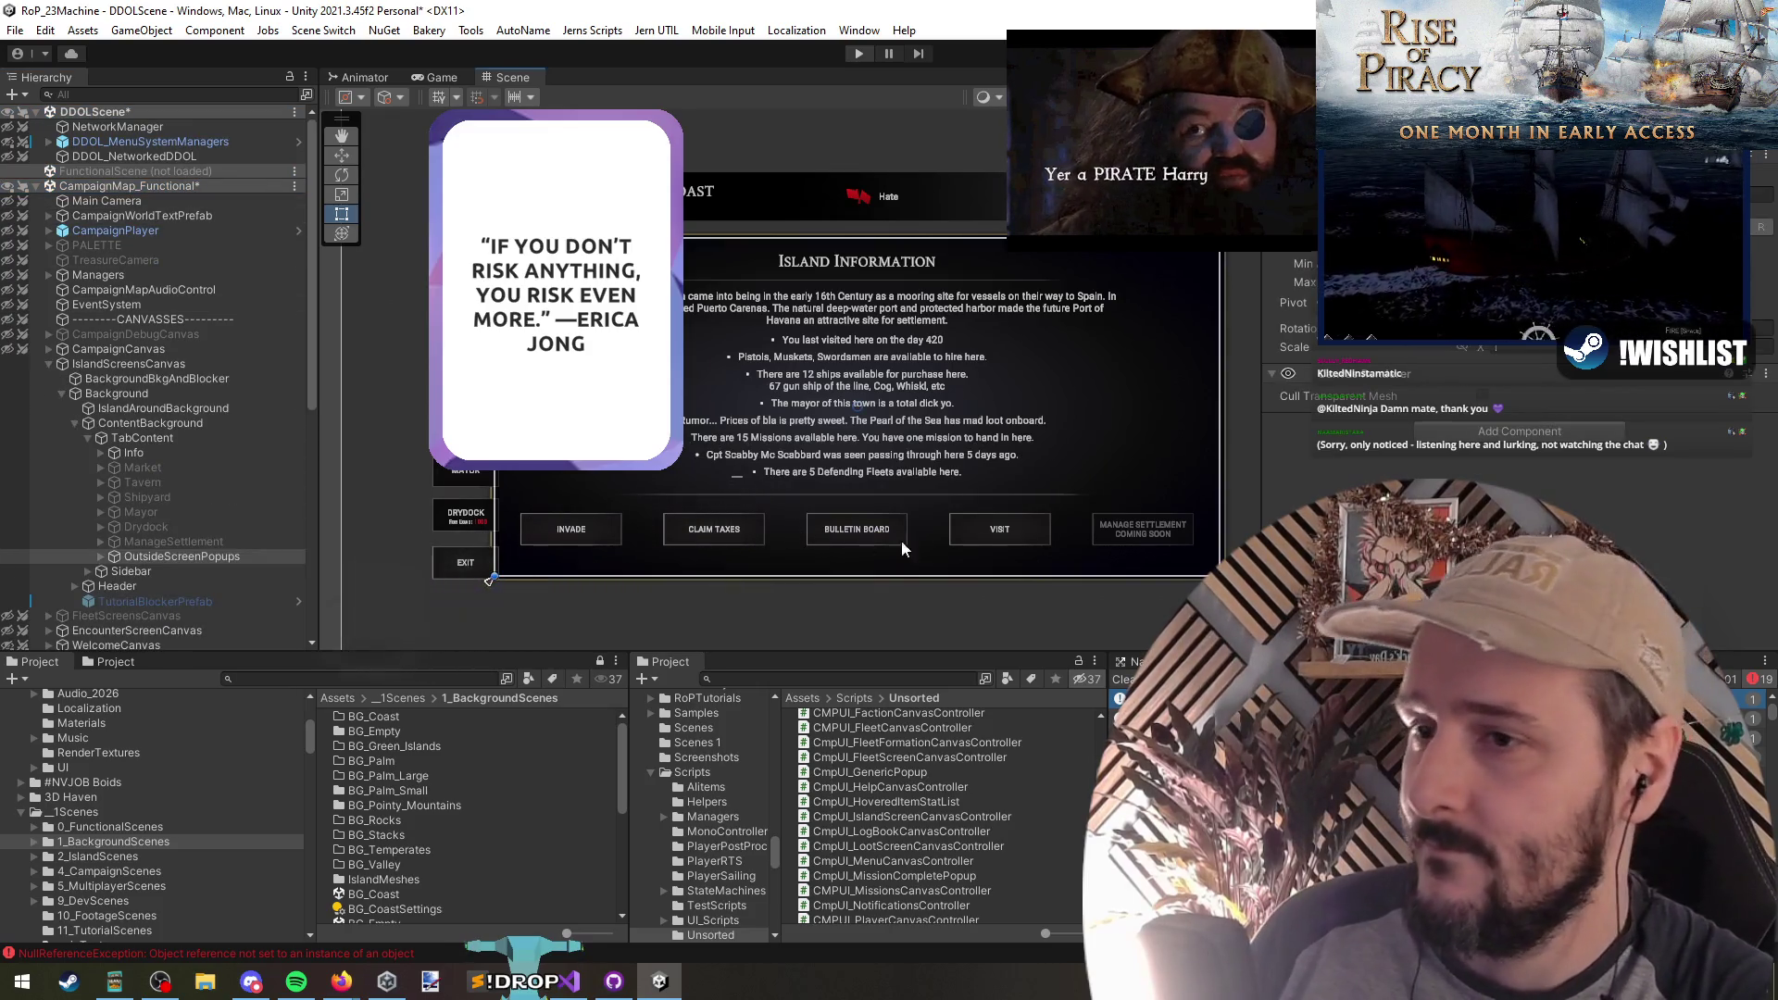
{"action": "key", "text": "f"}
{"action": "key", "text": "t"}
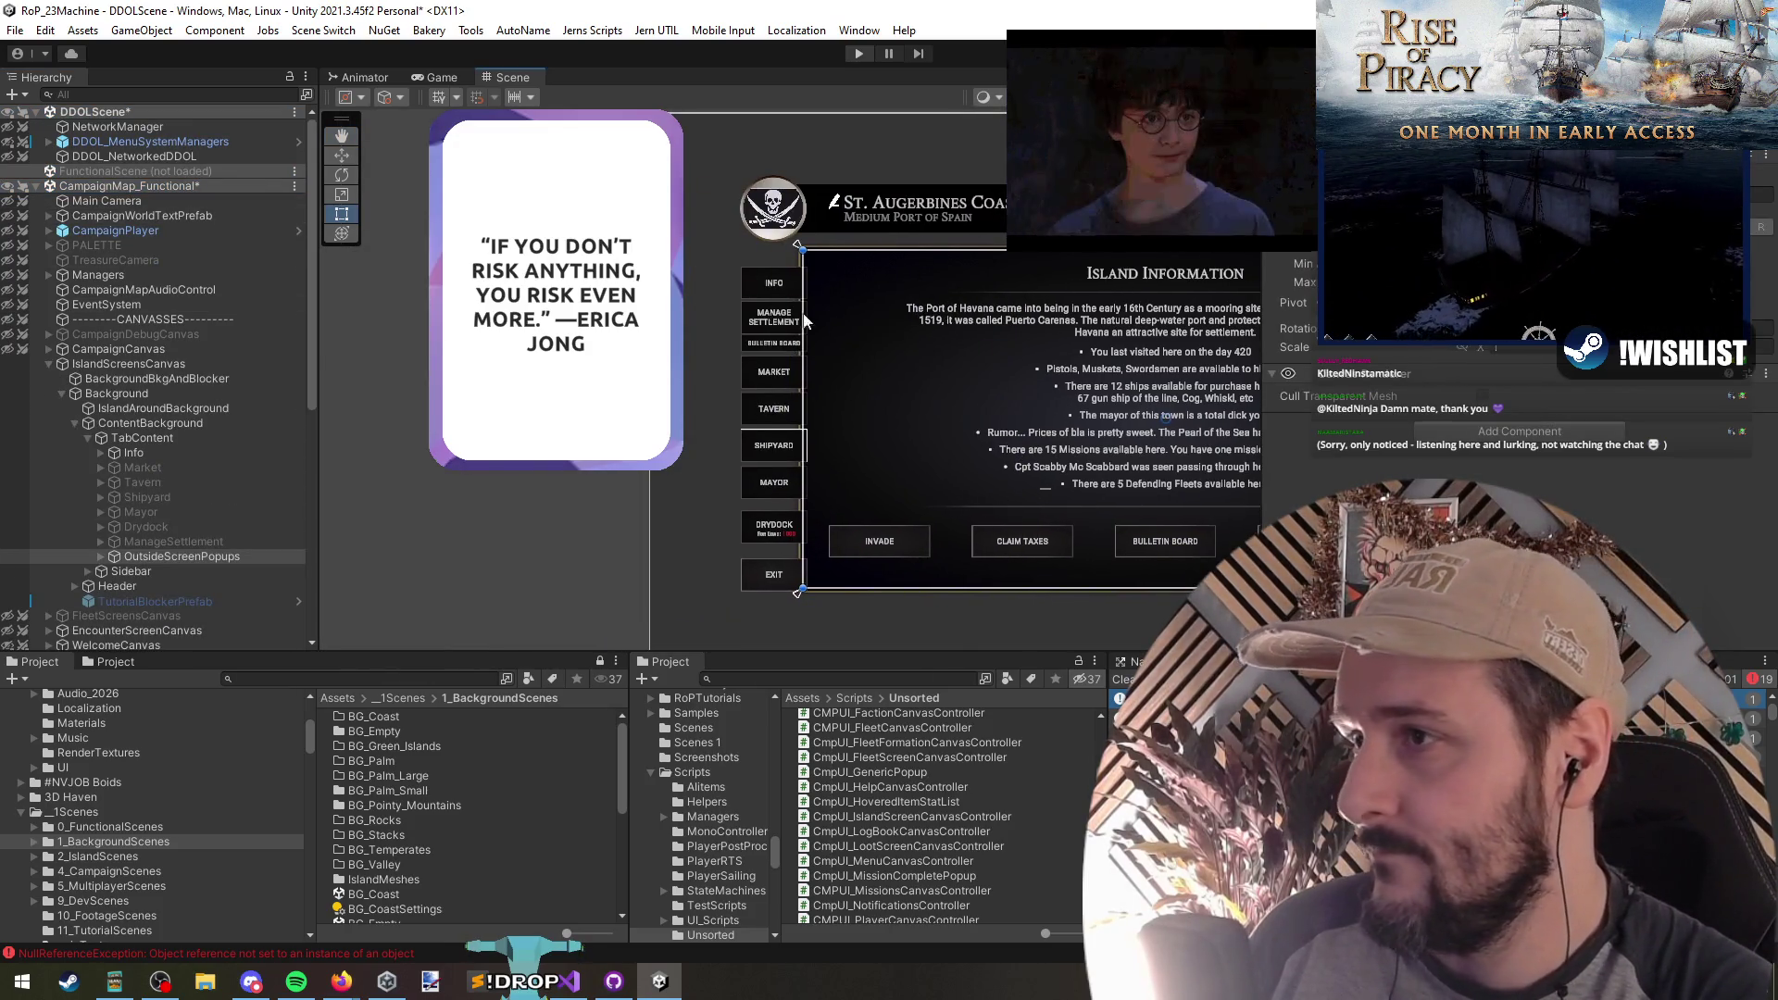
{"action": "left_click", "coordinate": [130, 363]}
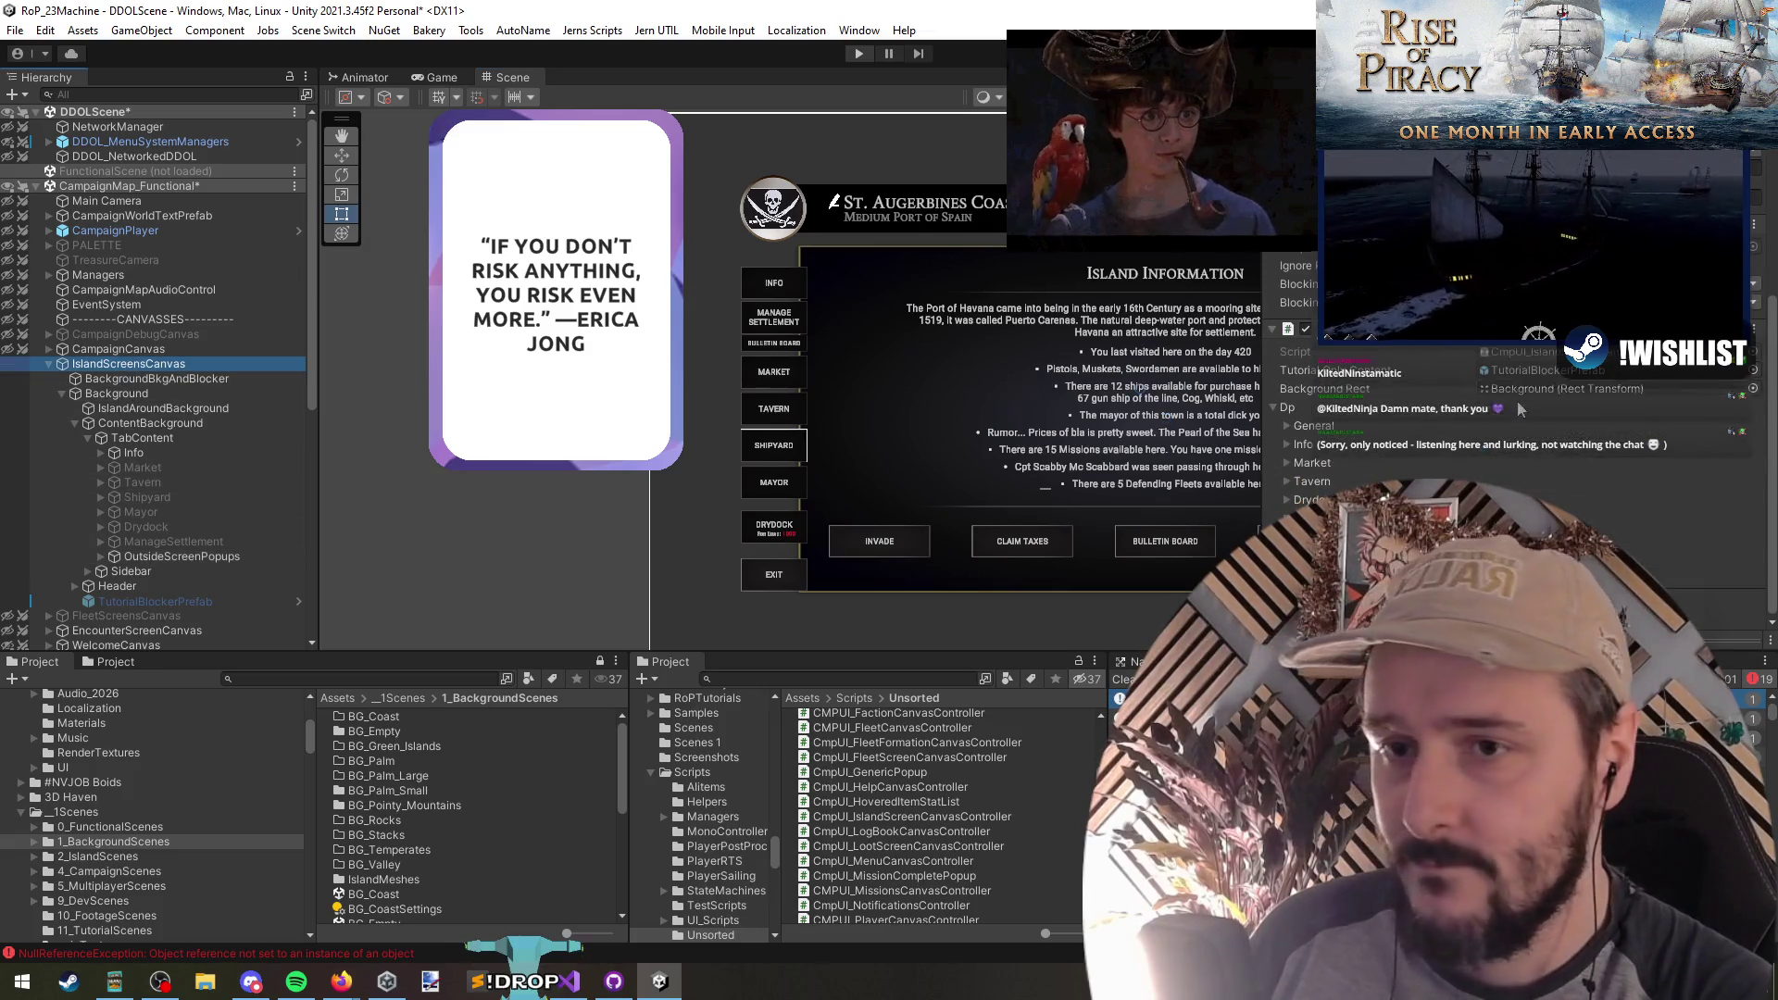
{"action": "scroll", "coordinate": [1519, 417], "scroll_direction": "down", "scroll_amount": 1}
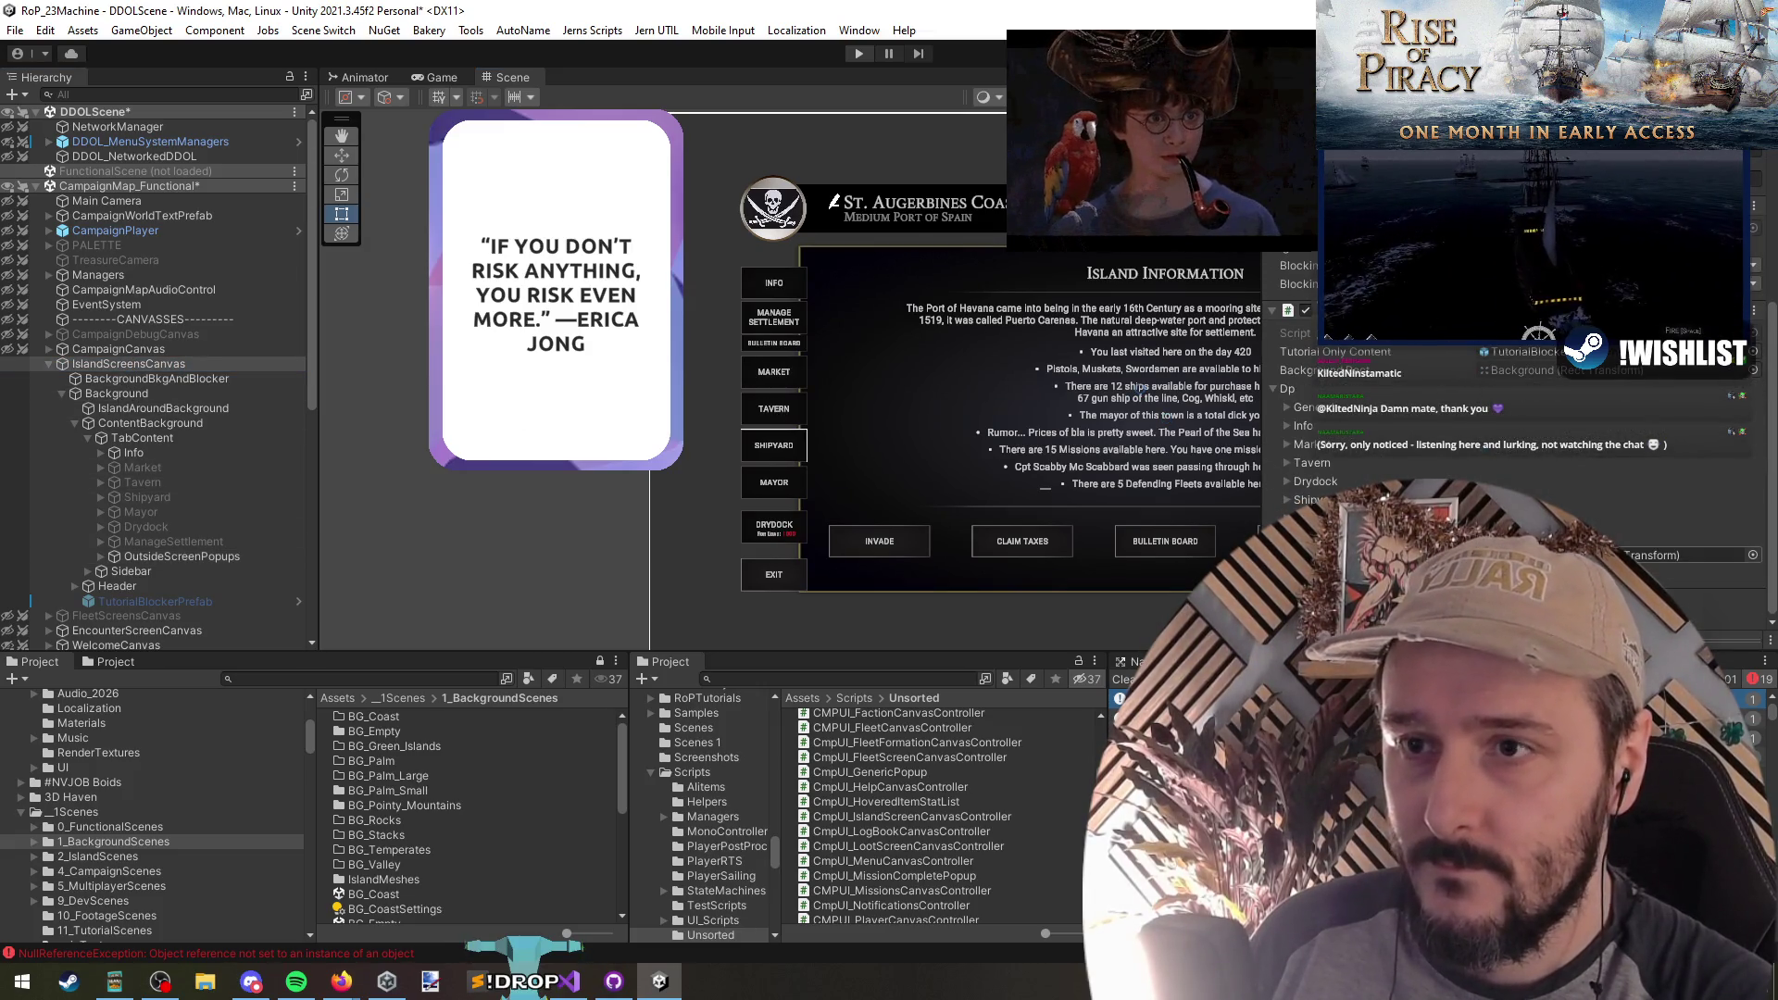
{"action": "scroll", "coordinate": [1436, 460], "scroll_direction": "down", "scroll_amount": 5}
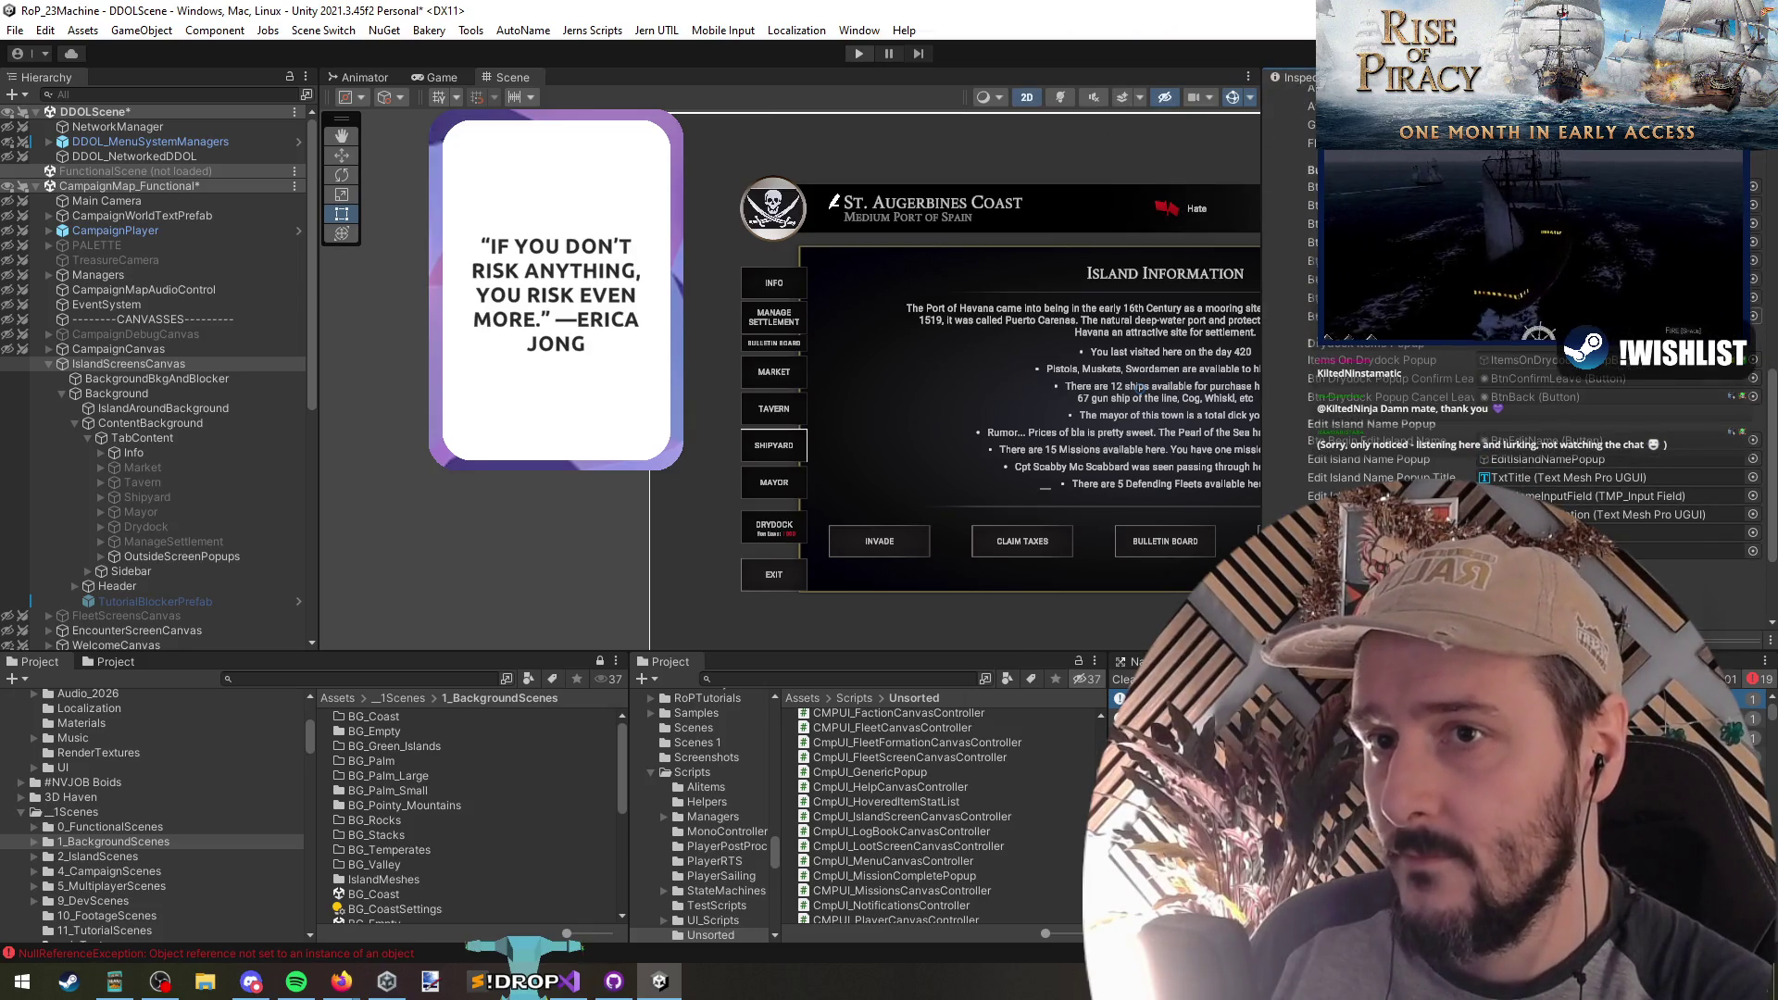
Step: Locate the BtnManageSettlement and BtnBulletinBoard objects, then save the CampaignMap_Functional scene
{"action": "left_click", "coordinate": [1621, 315]}
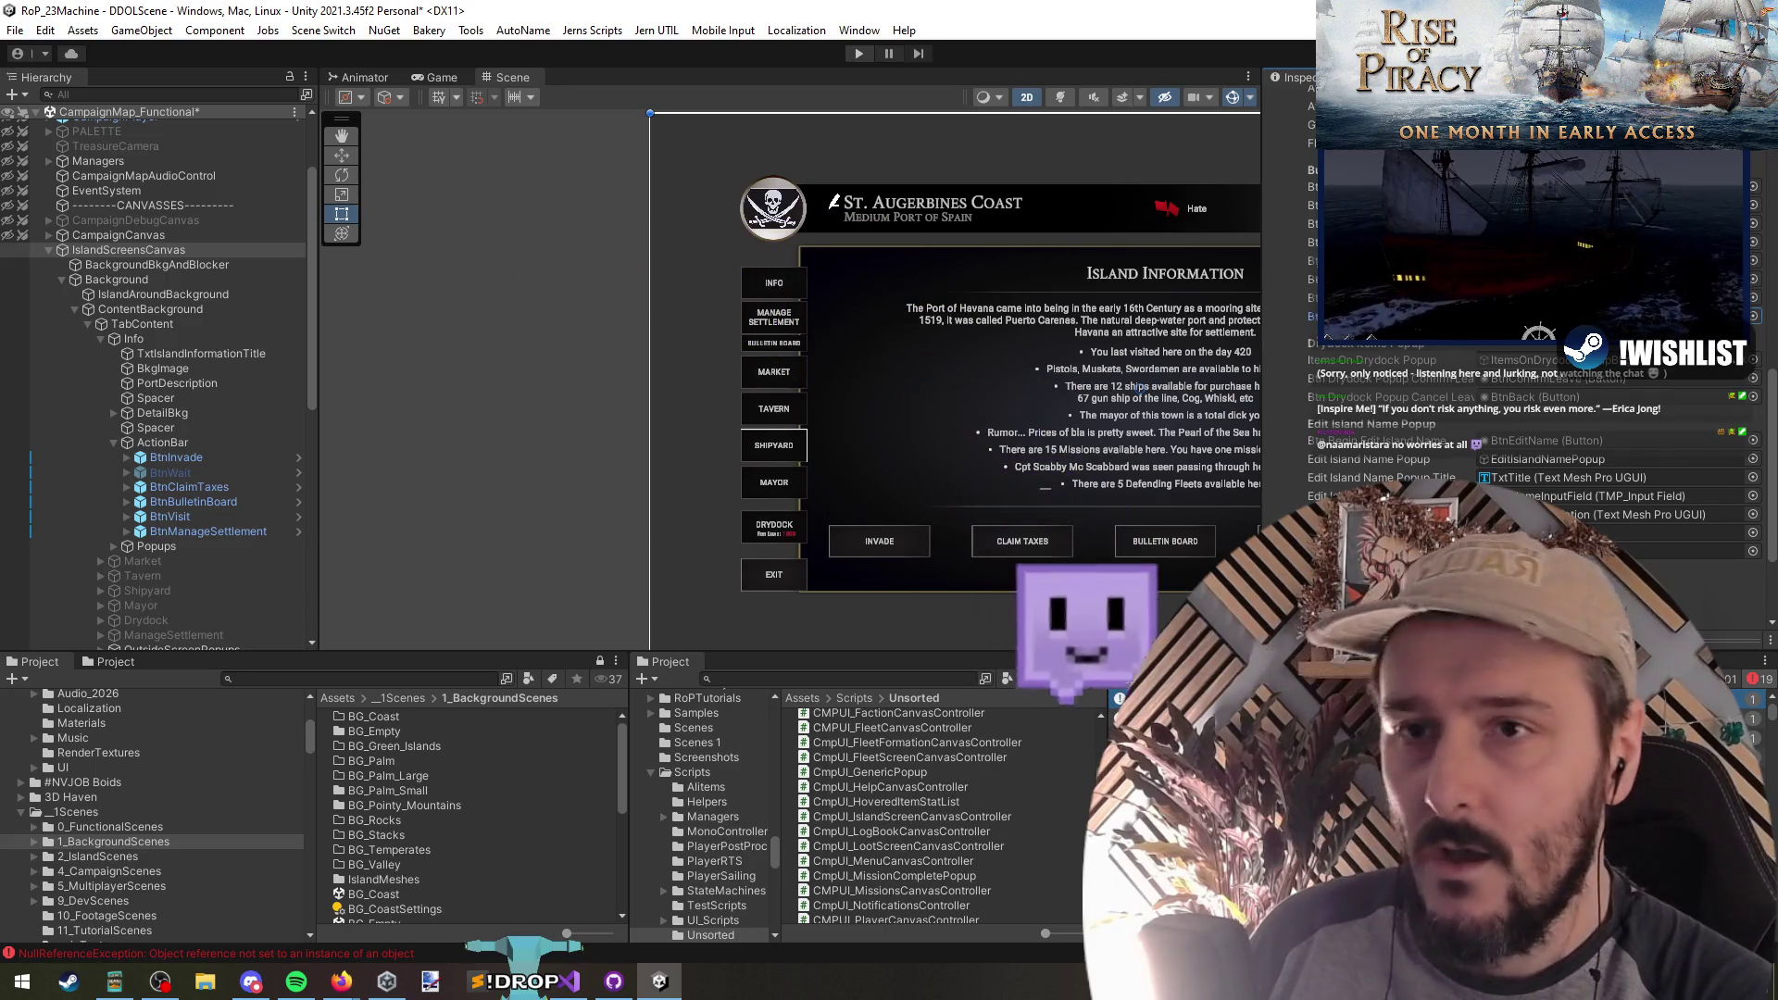
{"action": "left_click", "coordinate": [1621, 297]}
{"action": "scroll", "coordinate": [287, 370], "scroll_direction": "down", "scroll_amount": 3}
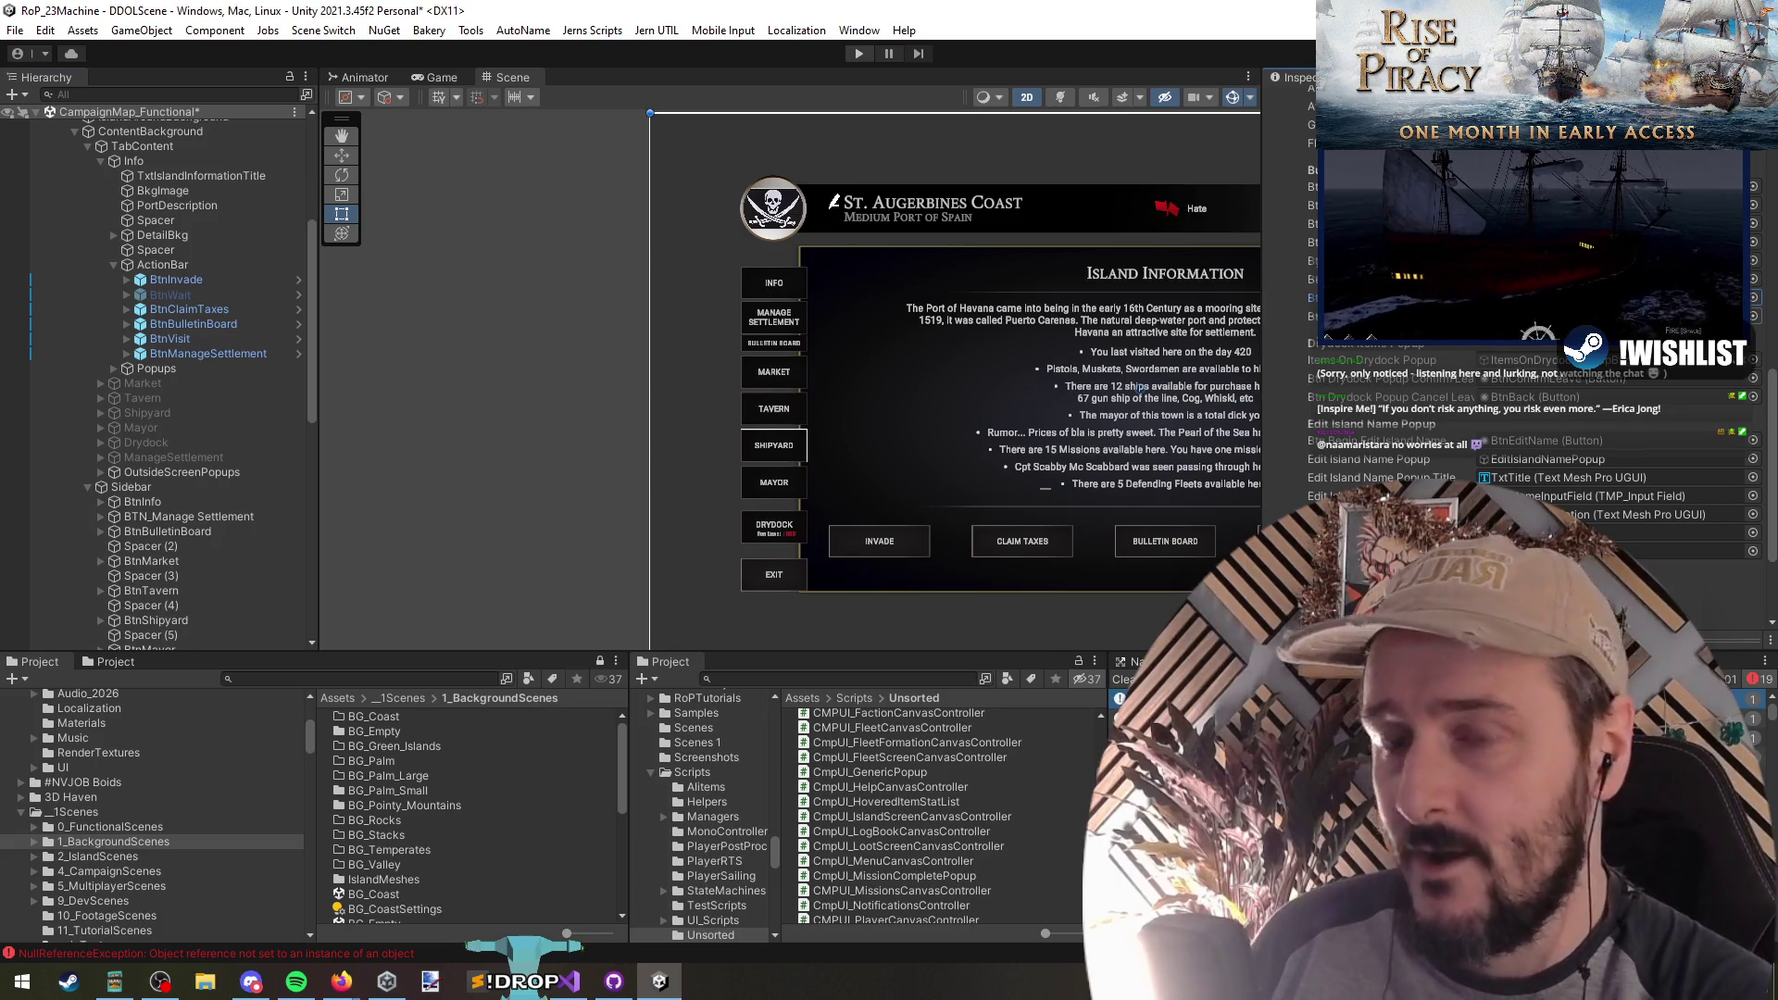
{"action": "key", "text": "ctrl+s"}
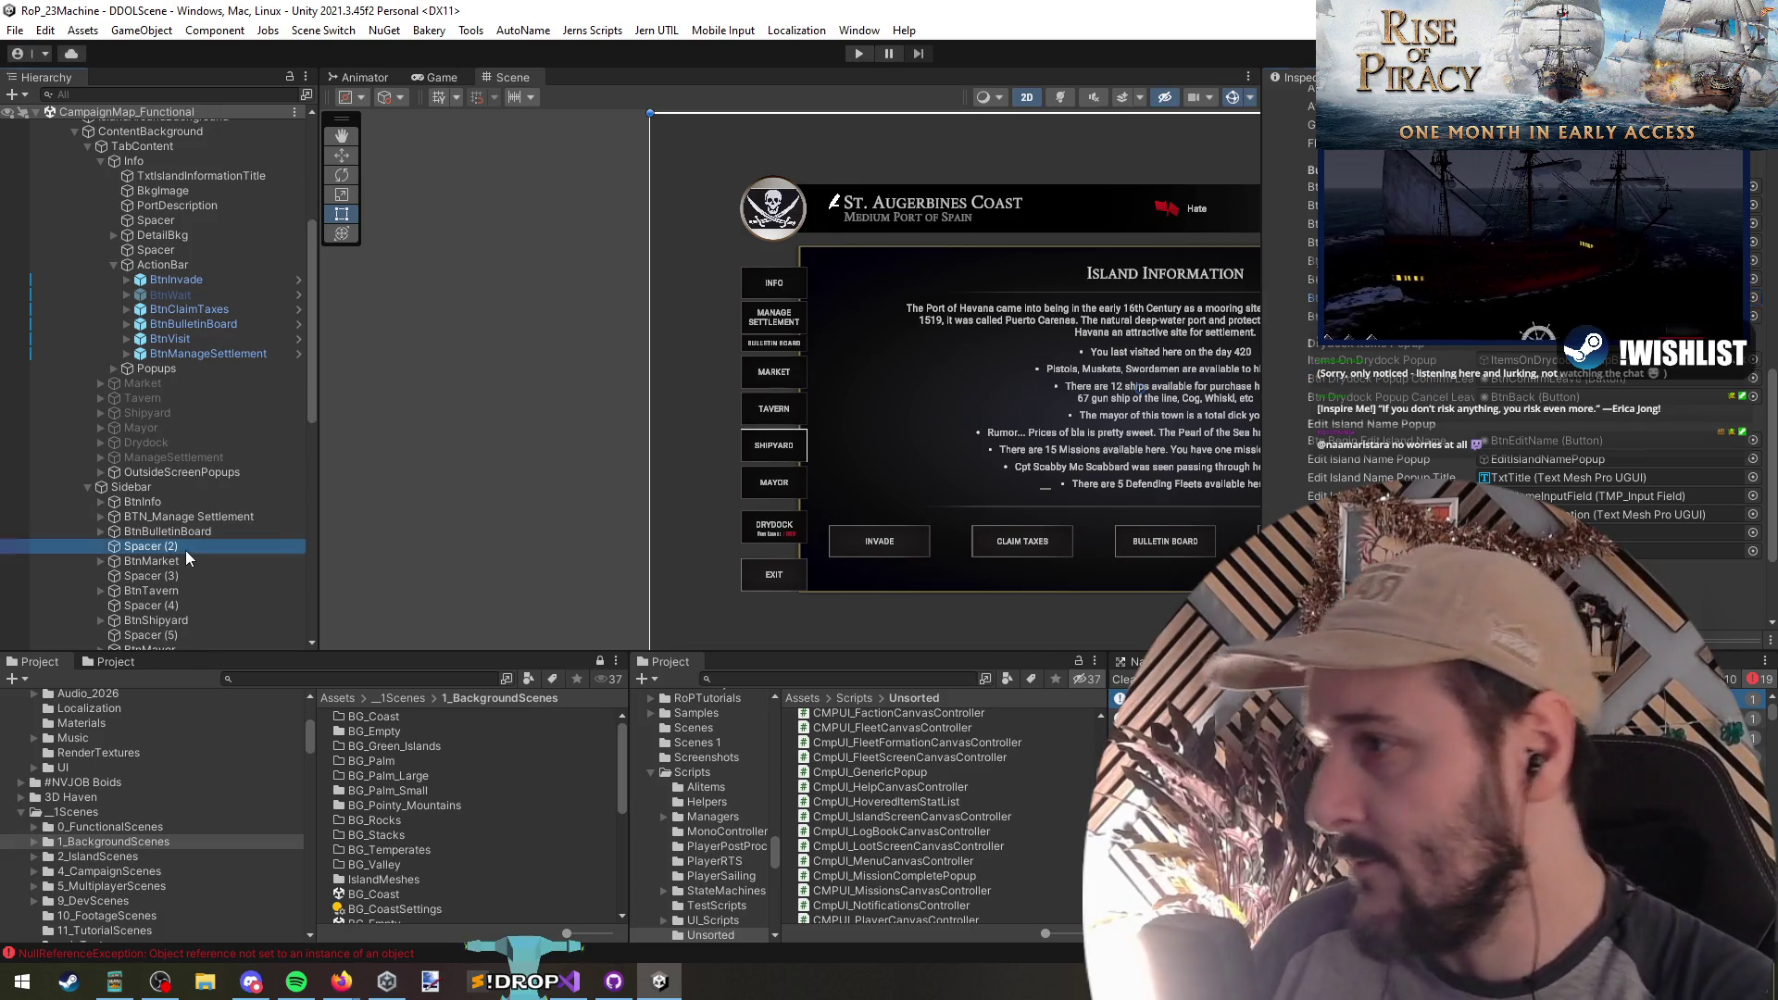
{"action": "scroll", "coordinate": [202, 558], "scroll_direction": "down", "scroll_amount": 10}
{"action": "left_click_drag", "start_coordinate": [1159, 427], "coordinate": [798, 365]}
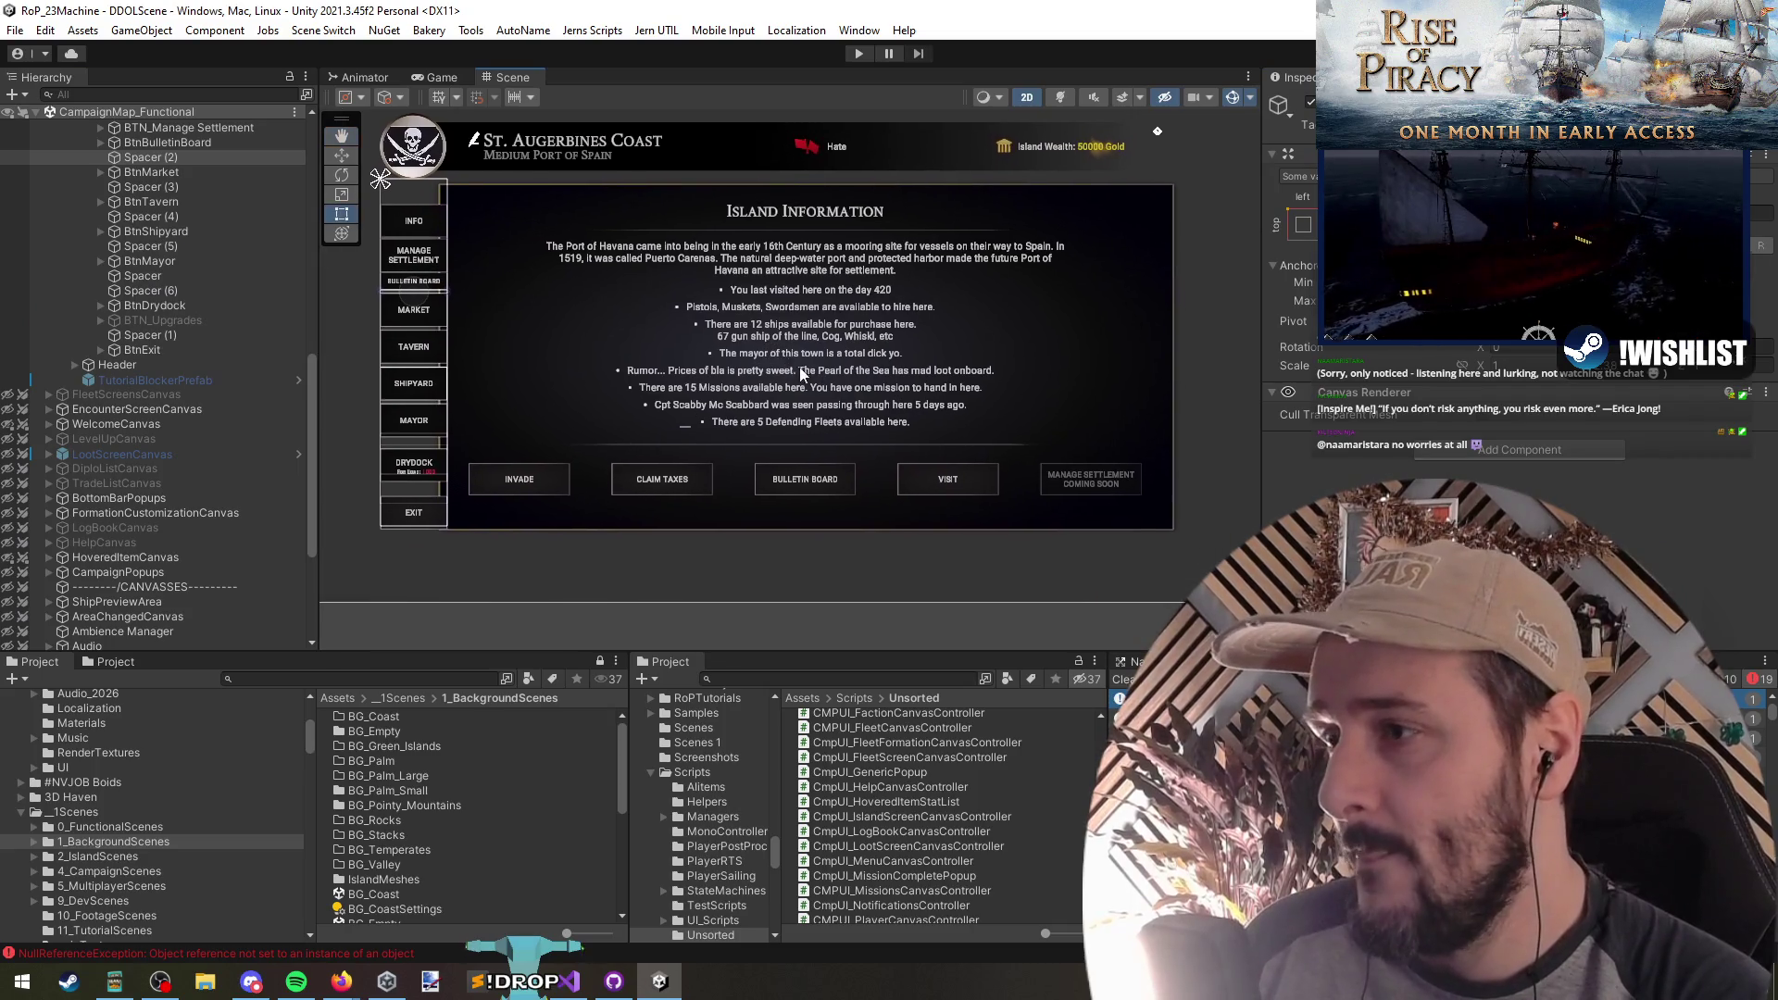
Step: Compare the ActionBar's BtnManageSettlement with the sidebar BTN_Manage Settlement in the Hierarchy
{"action": "left_click", "coordinate": [207, 382]}
{"action": "key", "text": "Left"}
{"action": "key", "text": "Left"}
{"action": "key", "text": "Left"}
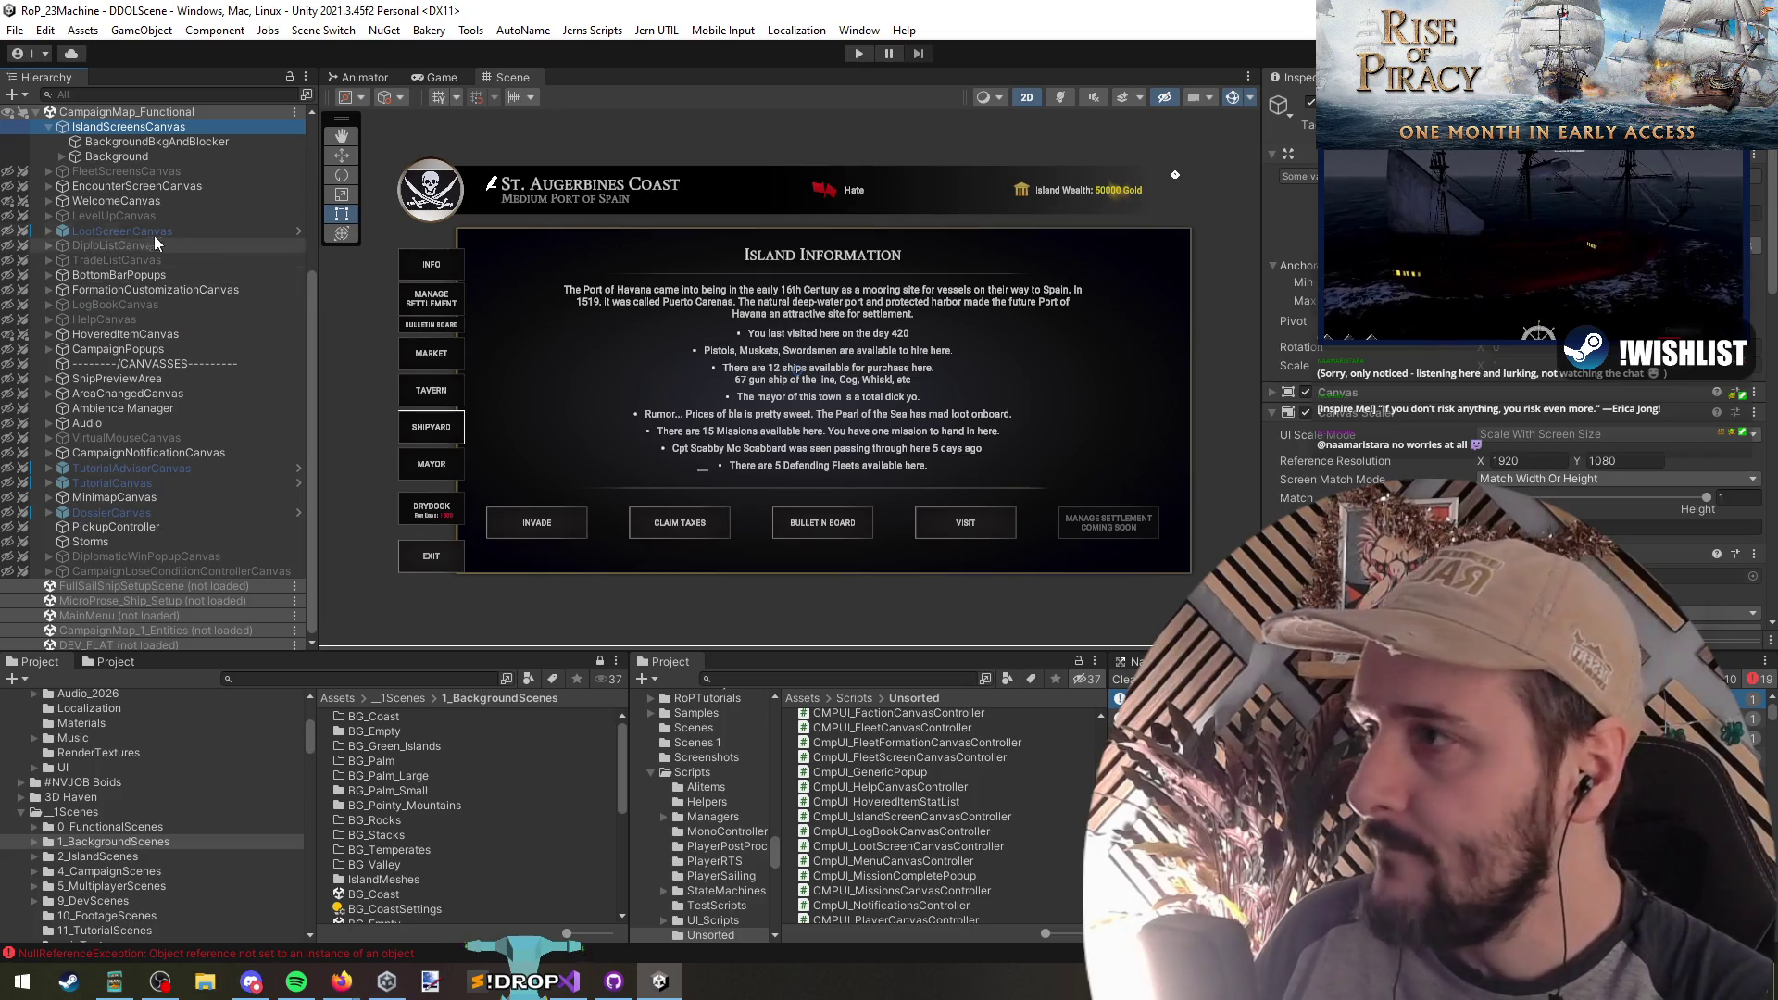
{"action": "scroll", "coordinate": [165, 242], "scroll_direction": "up", "scroll_amount": 4}
{"action": "left_click", "coordinate": [426, 308]}
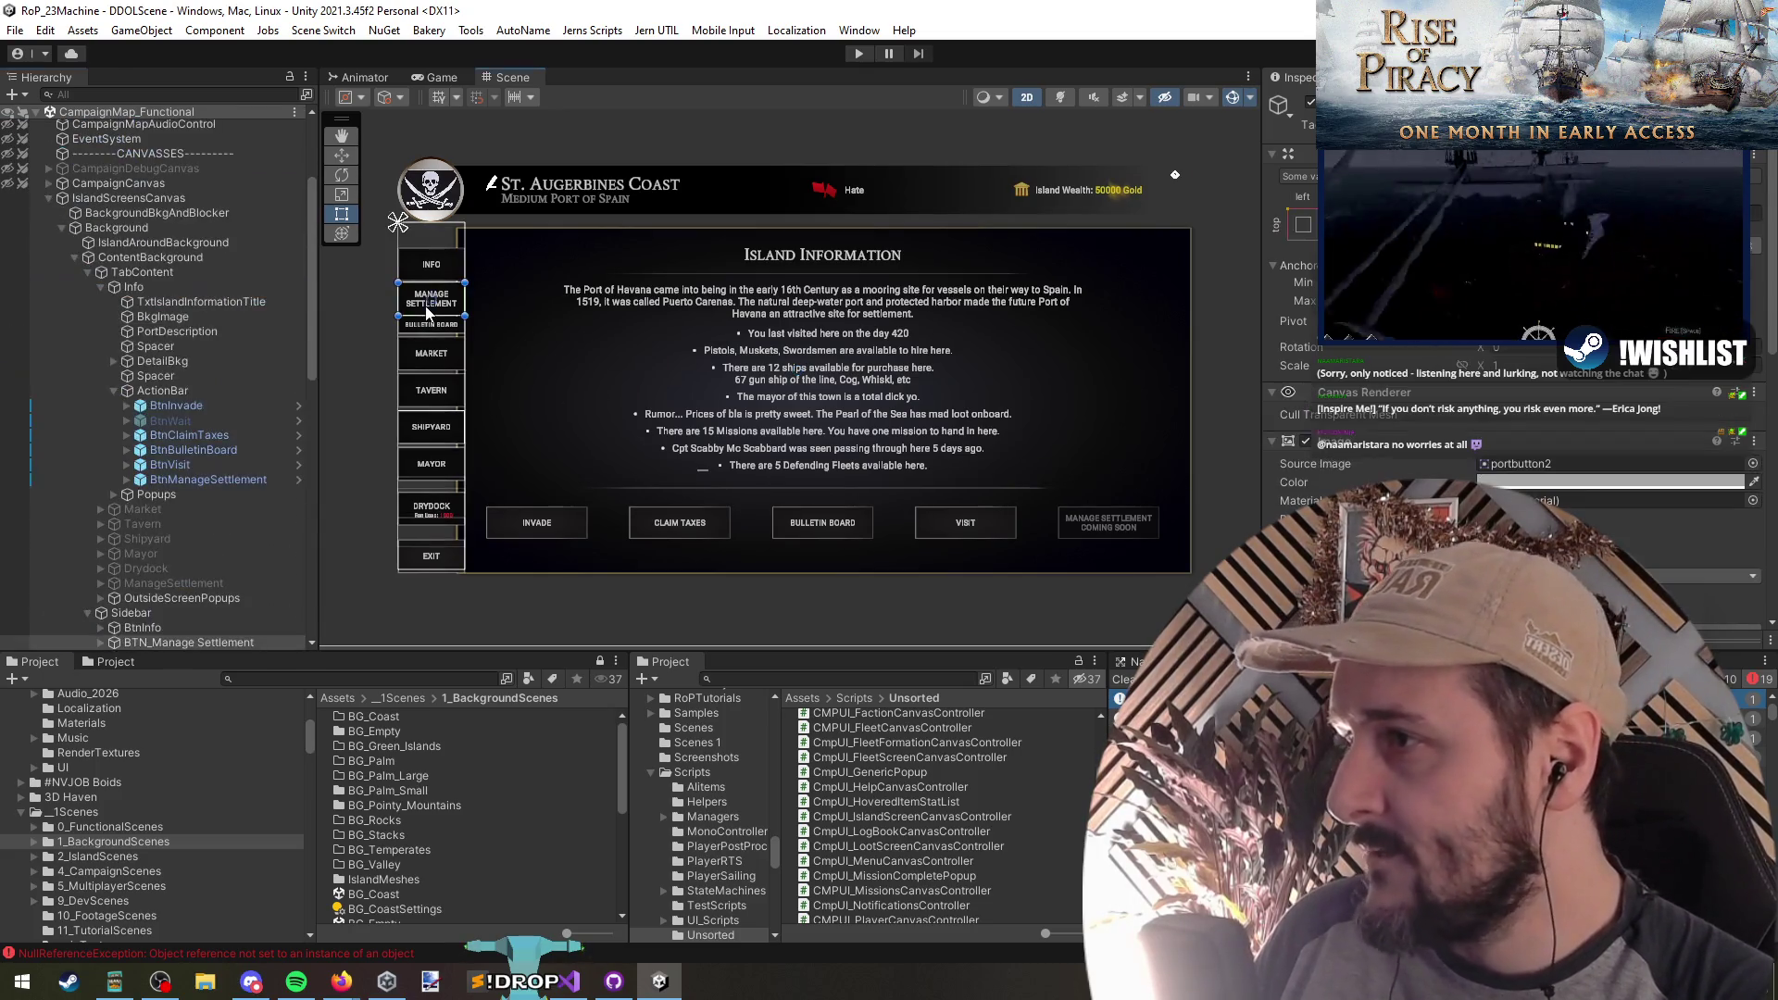
{"action": "scroll", "coordinate": [169, 475], "scroll_direction": "down", "scroll_amount": 4}
{"action": "left_click", "coordinate": [209, 313]}
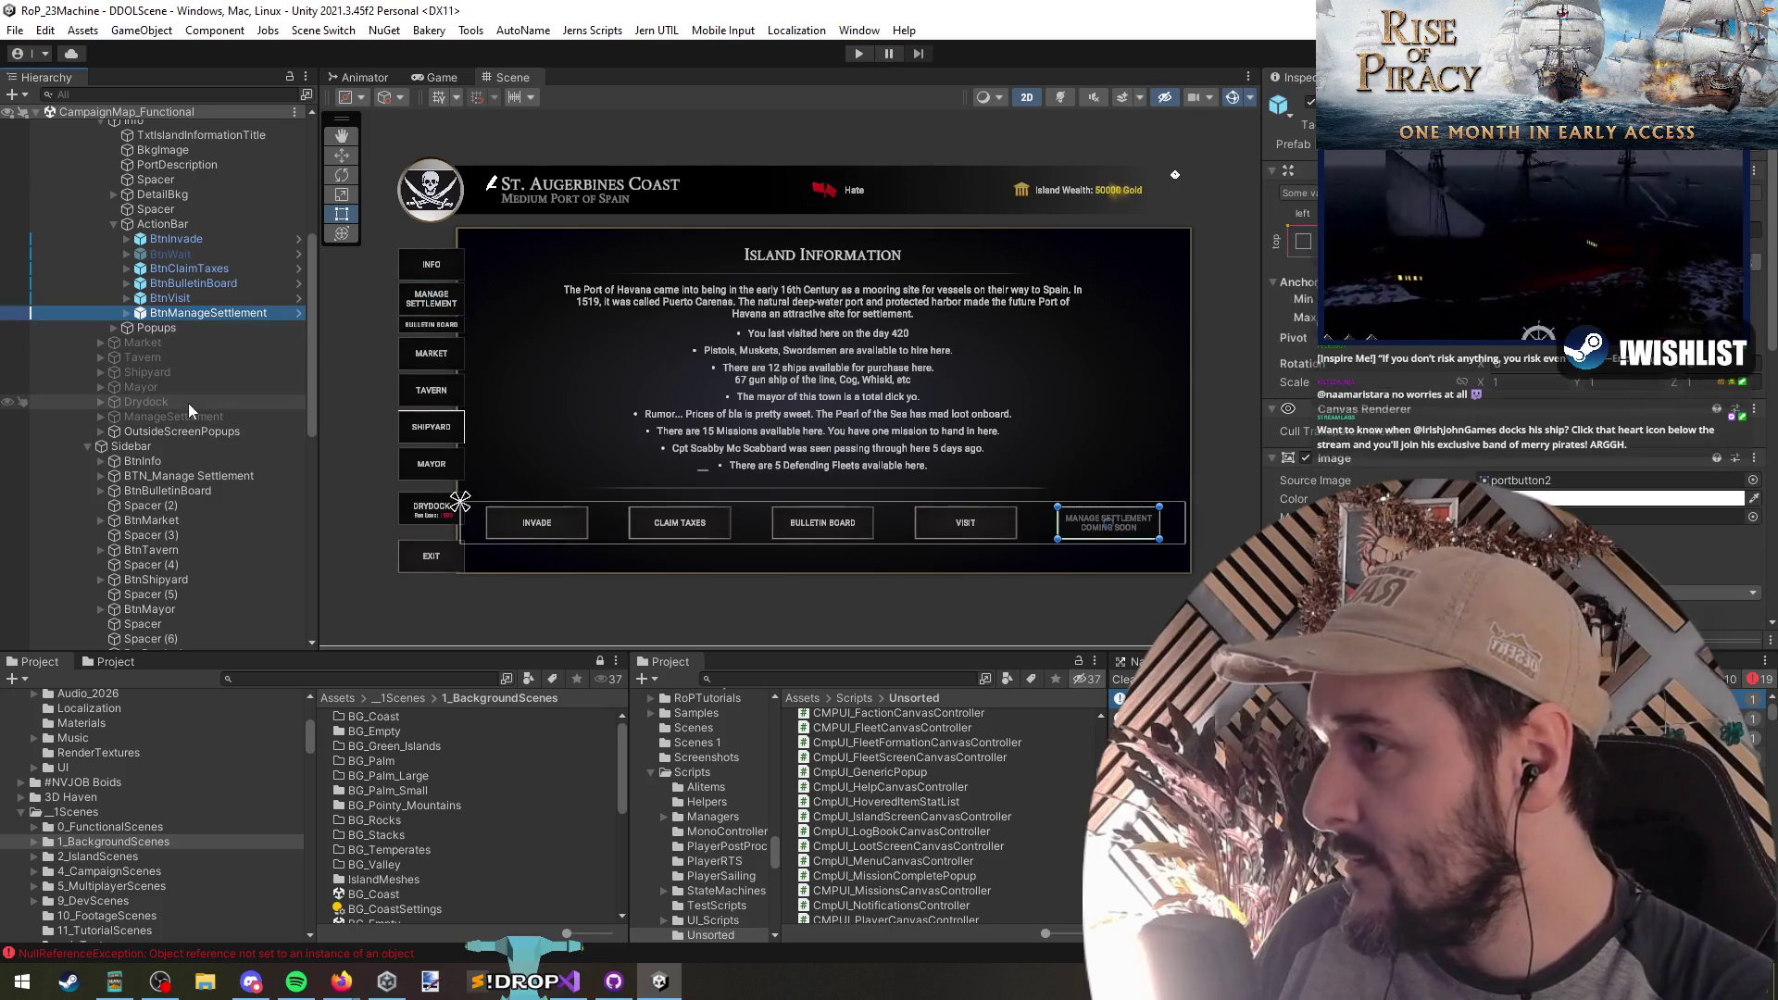
{"action": "scroll", "coordinate": [195, 463], "scroll_direction": "down", "scroll_amount": 4}
{"action": "left_click", "coordinate": [182, 309]}
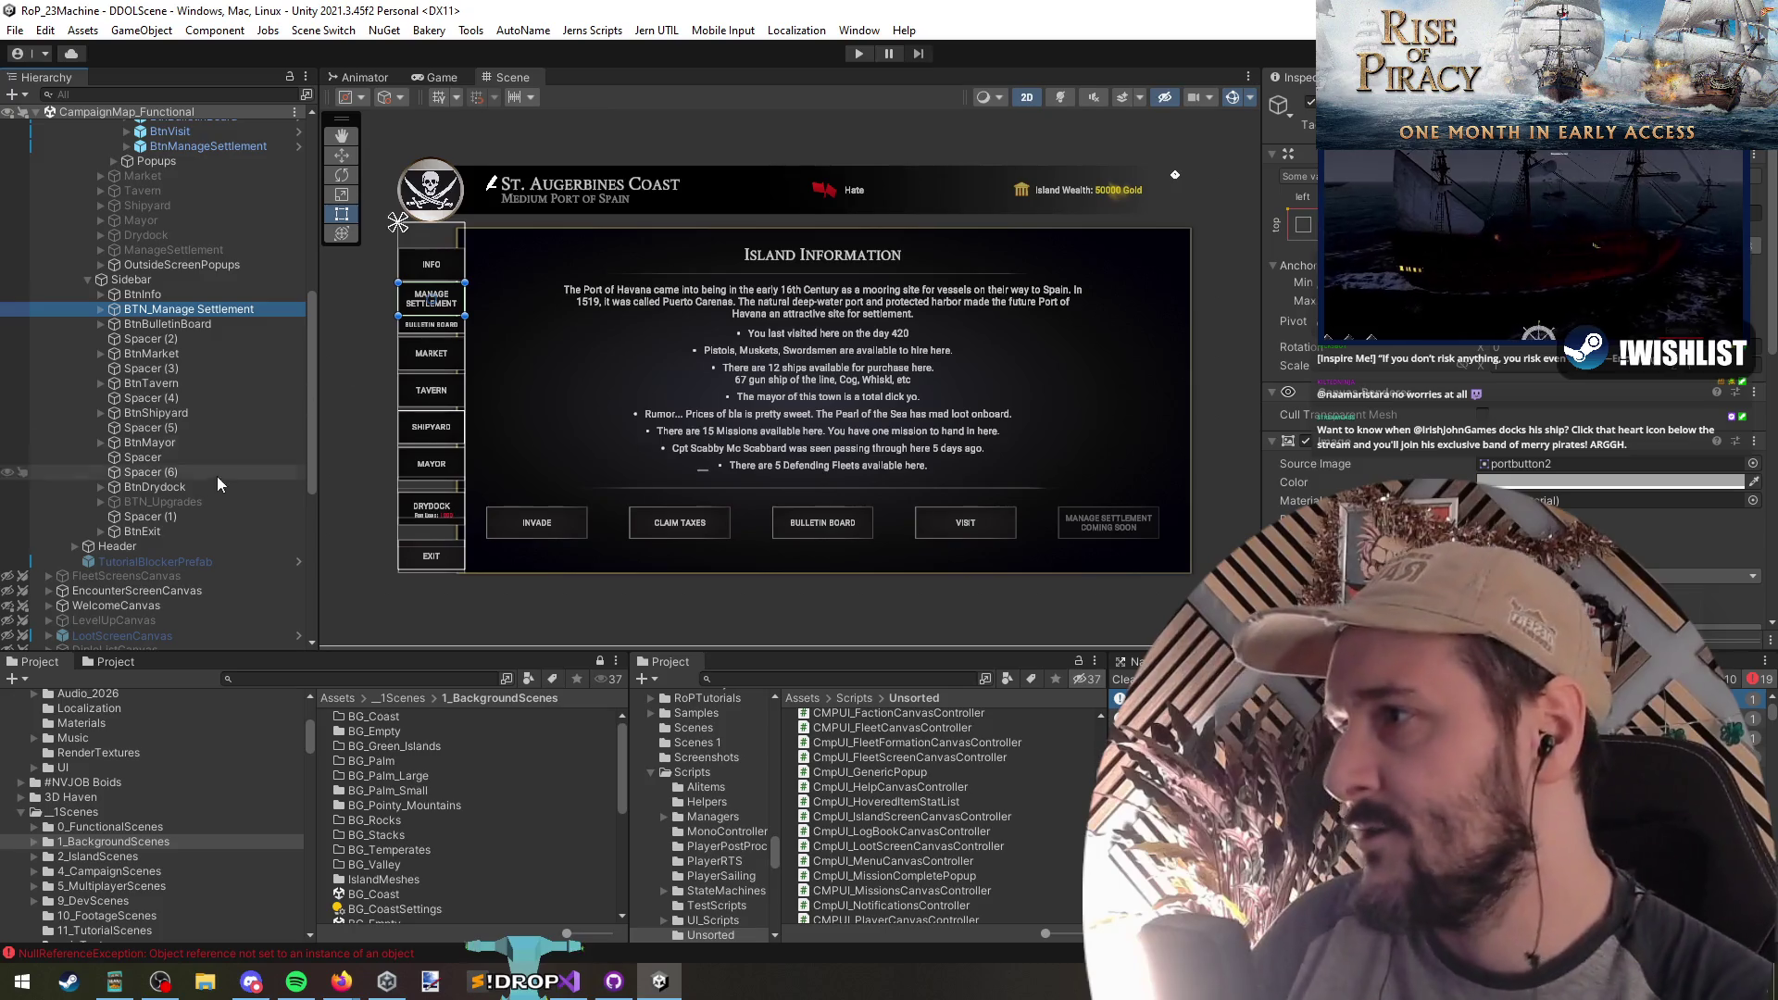
{"action": "scroll", "coordinate": [222, 410], "scroll_direction": "up", "scroll_amount": 4}
{"action": "left_click", "coordinate": [186, 314]}
{"action": "scroll", "coordinate": [215, 354], "scroll_direction": "up", "scroll_amount": 1}
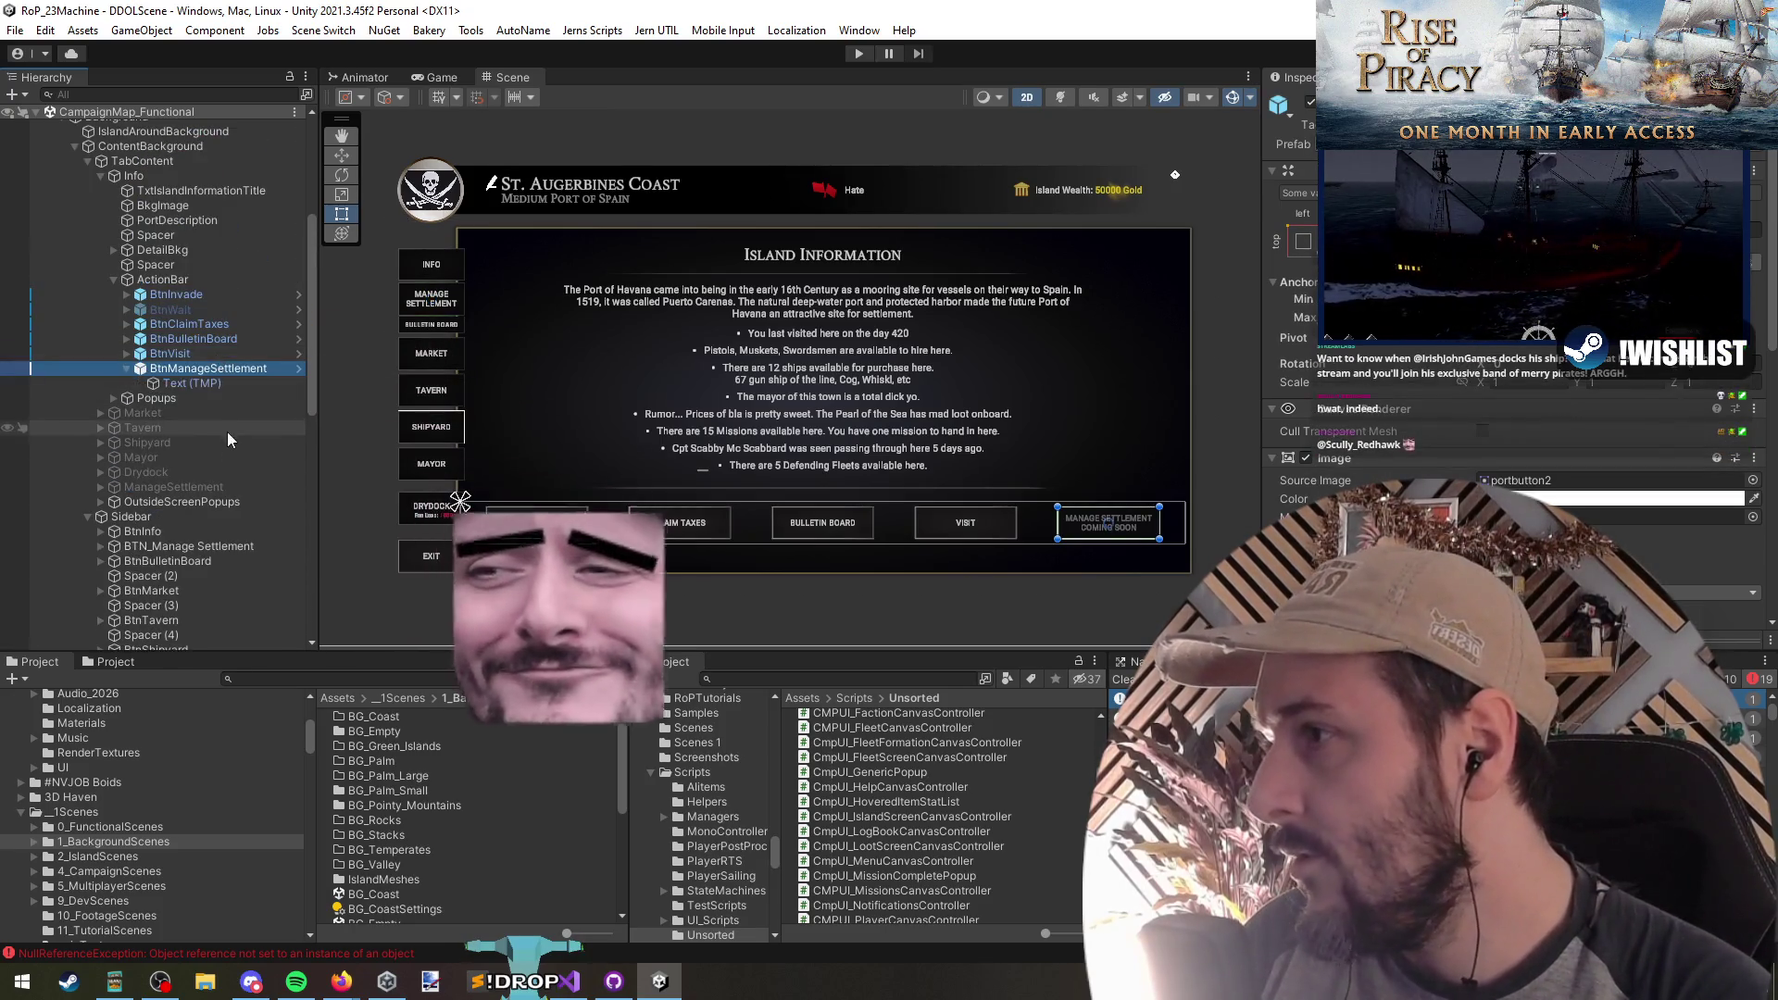
{"action": "key", "text": "Right"}
{"action": "key", "text": "Up"}
Step: Expand DetailBkg to check NumDefenders, then collapse DetailBkg and the Info panel
{"action": "left_click", "coordinate": [182, 246]}
{"action": "key", "text": "Right"}
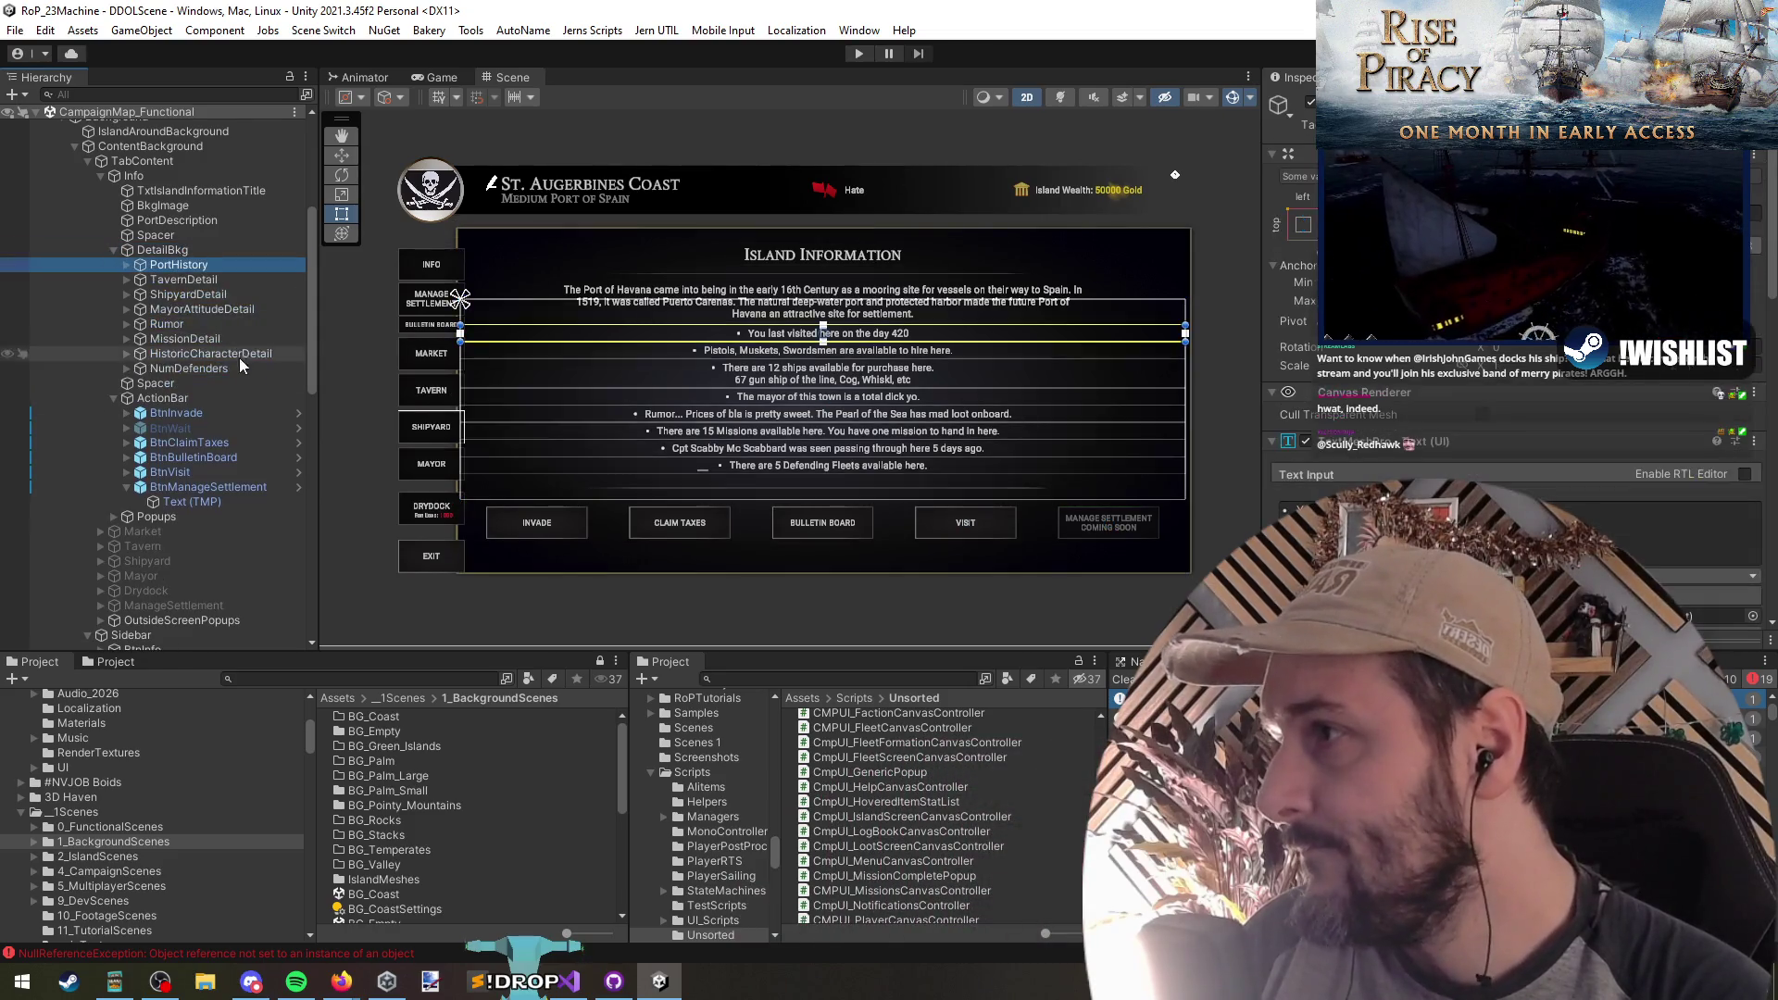
{"action": "left_click", "coordinate": [202, 367]}
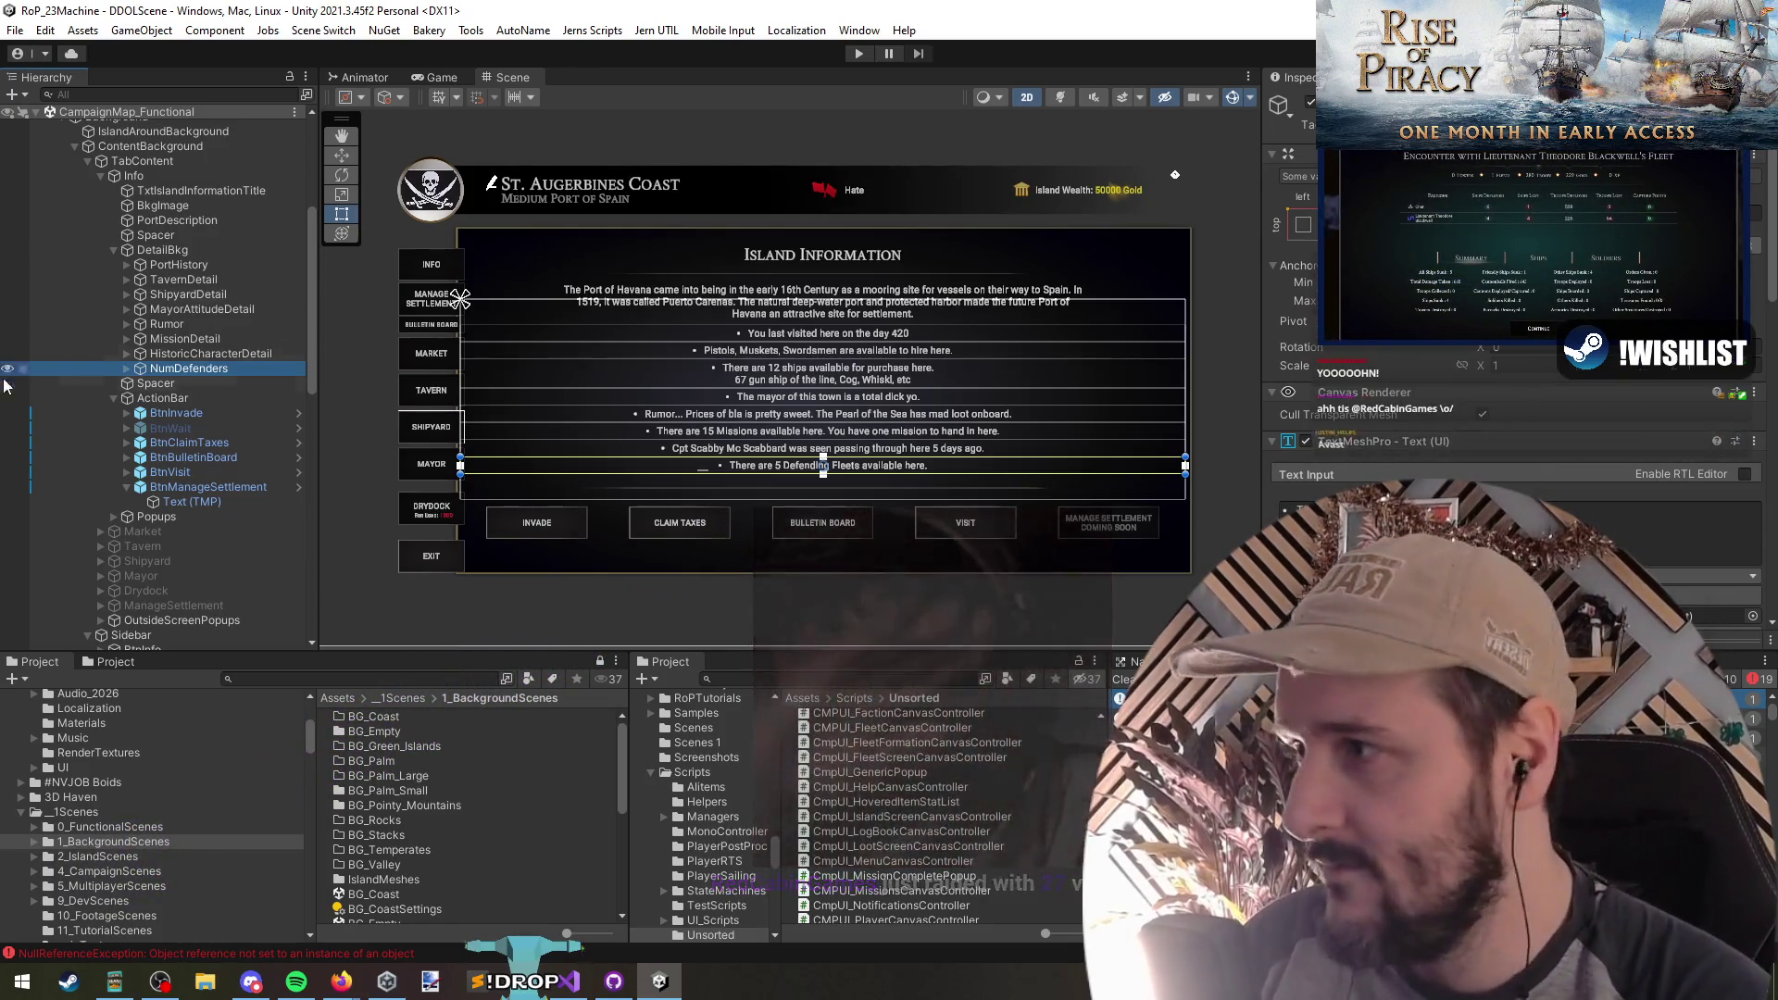
{"action": "left_click", "coordinate": [174, 248]}
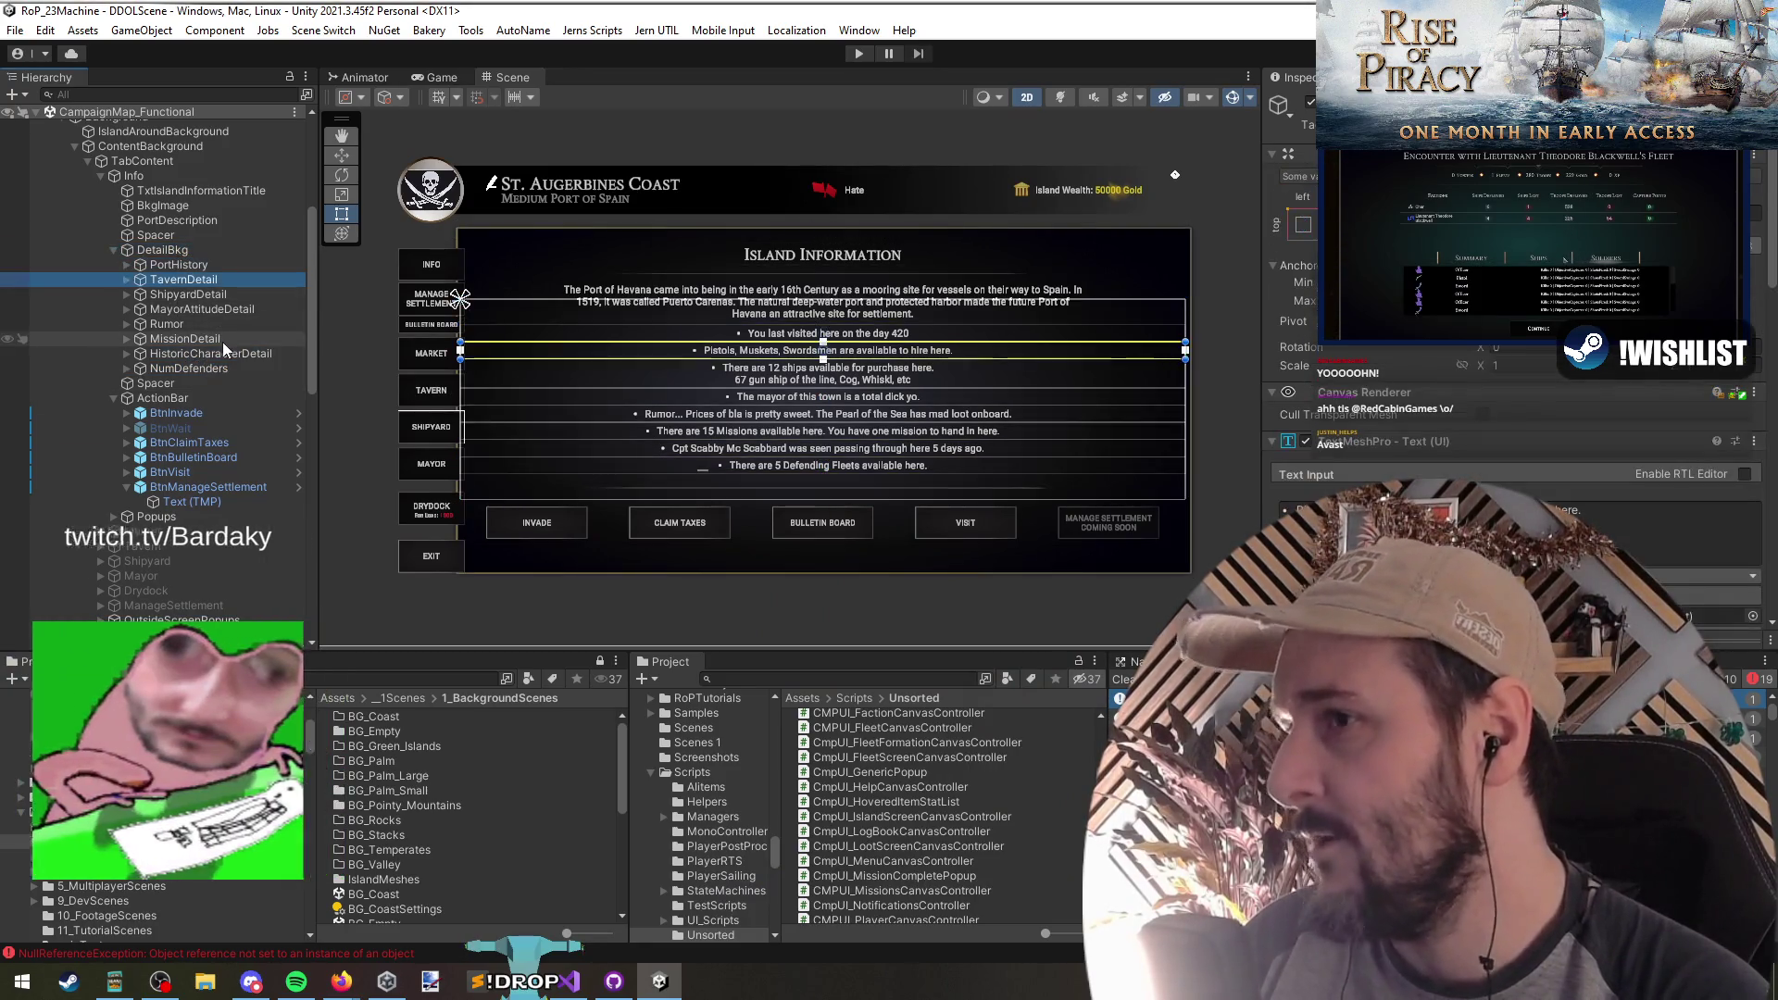
{"action": "key", "text": "Left"}
{"action": "key", "text": "Up"}
{"action": "key", "text": "Up"}
{"action": "key", "text": "Left"}
{"action": "key", "text": "Left"}
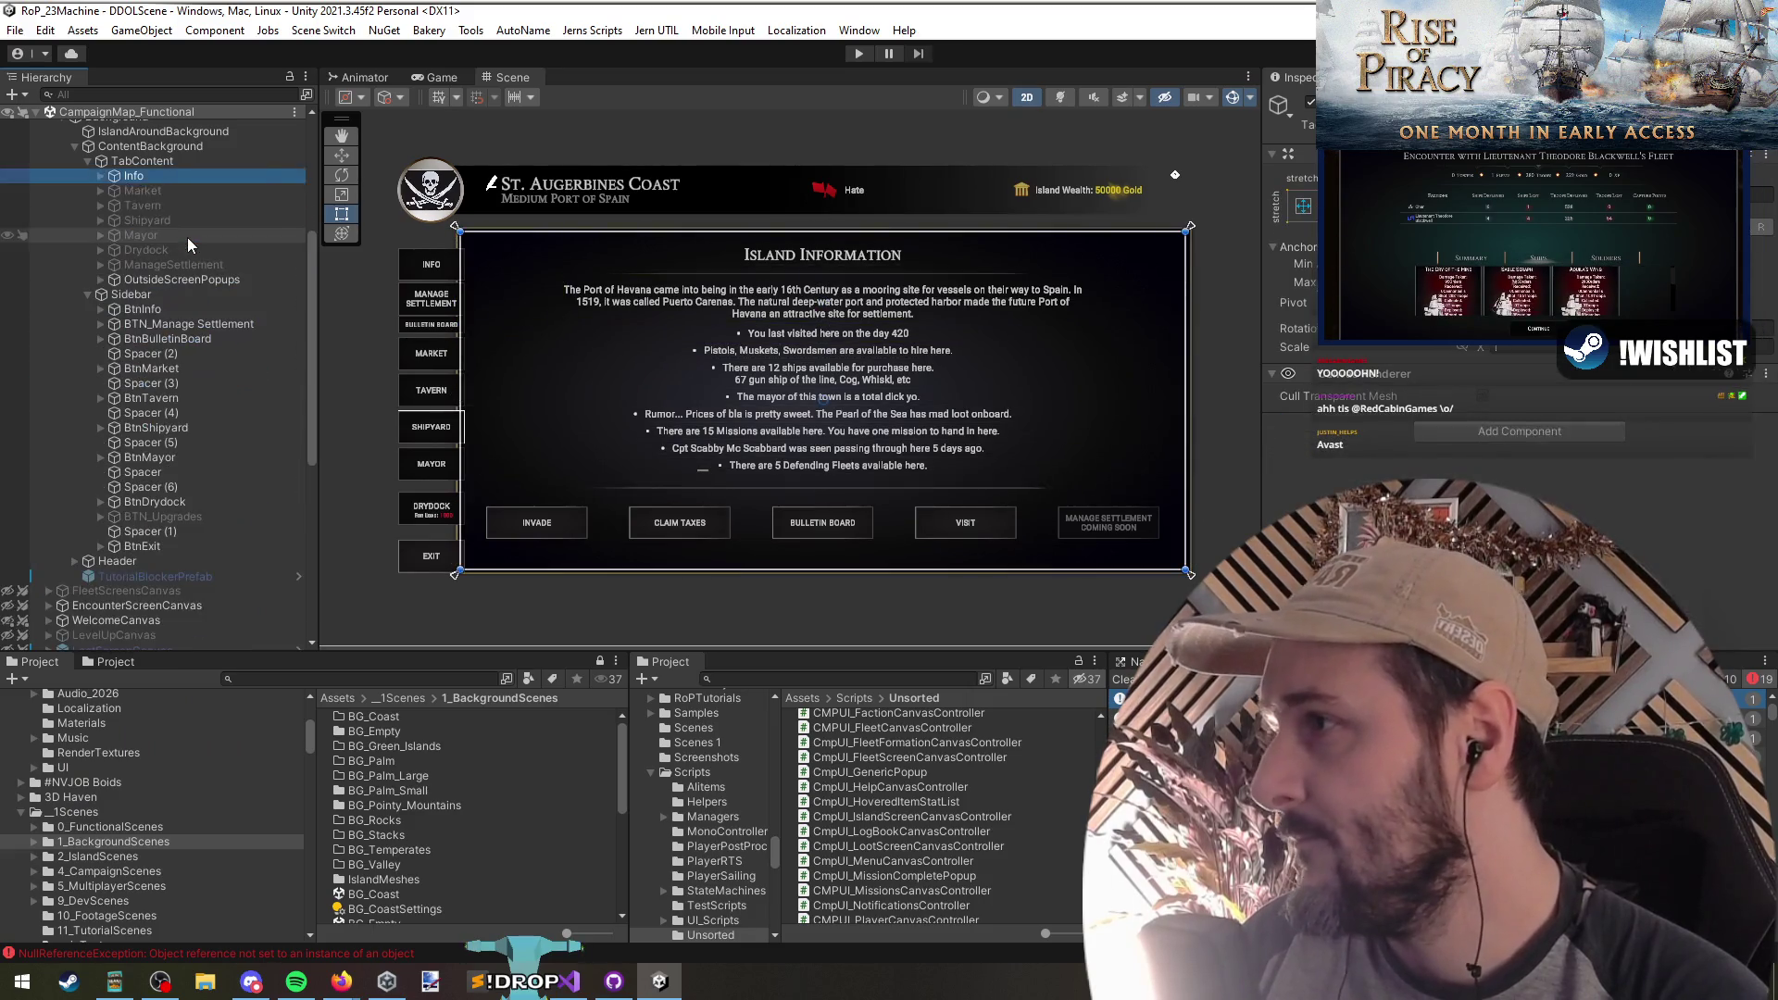
Step: Add a new UI Image child under the ManageSettlement panel
{"action": "left_click", "coordinate": [176, 265]}
{"action": "key", "text": "Right"}
{"action": "key", "text": "Down"}
{"action": "key", "text": "t"}
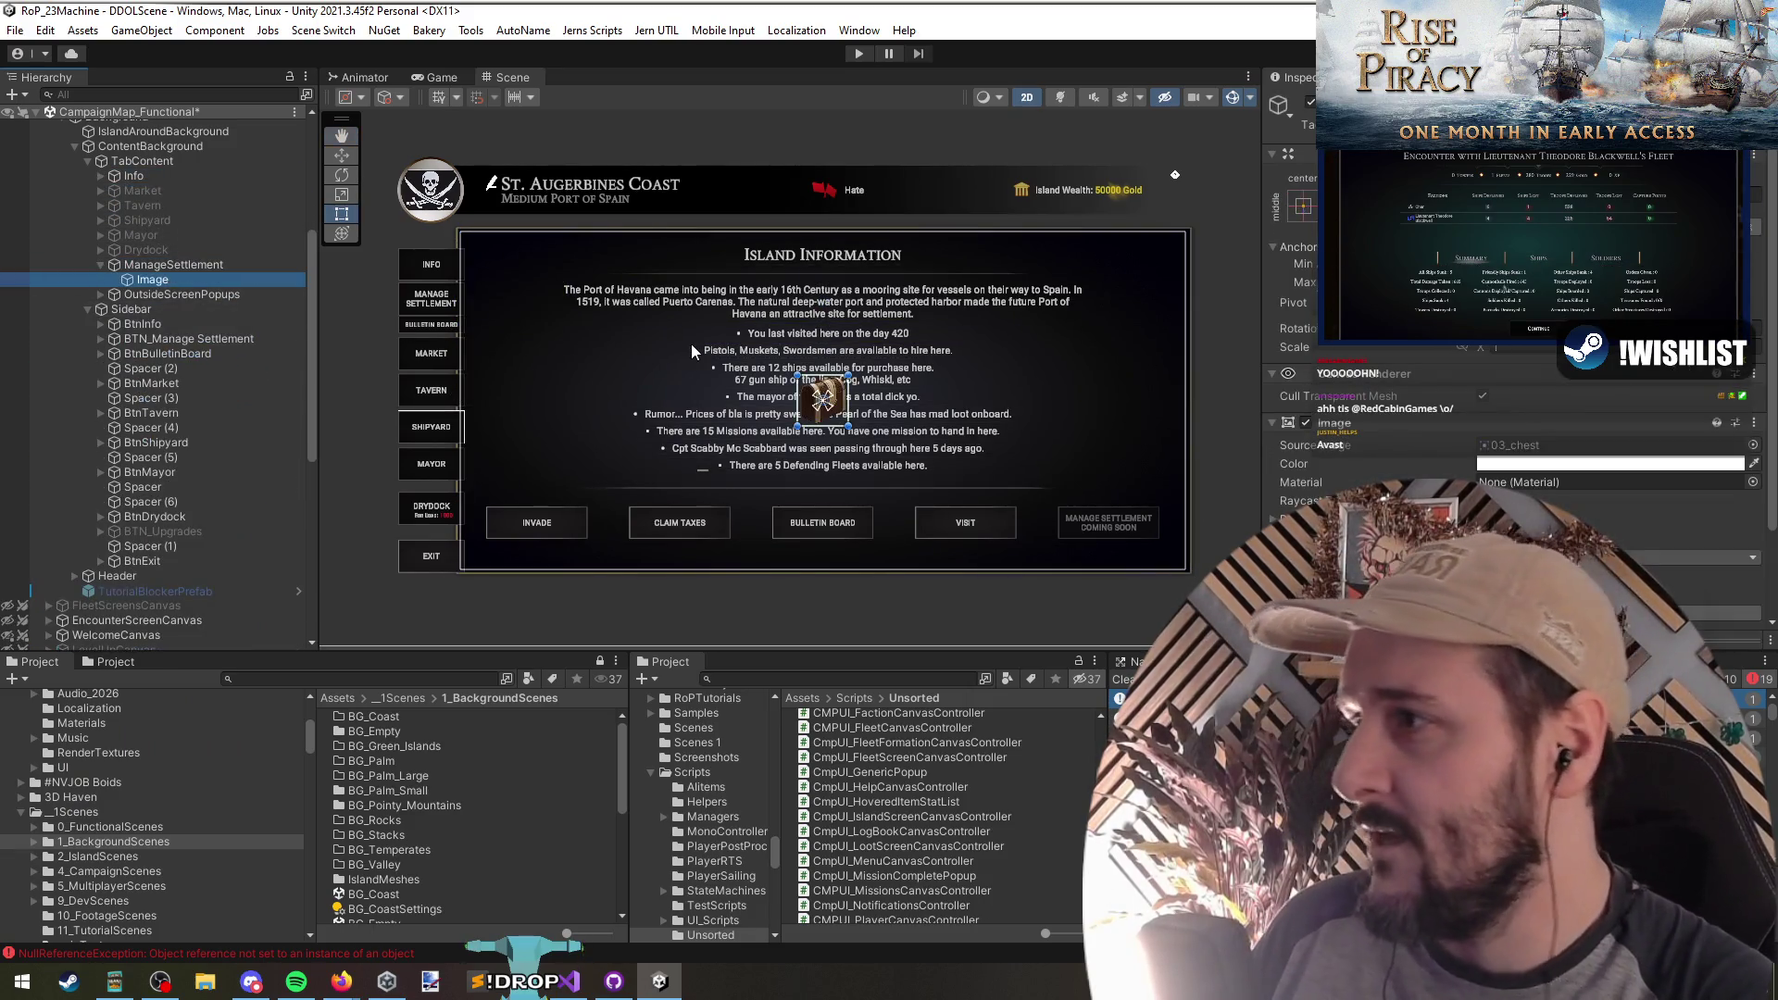
{"action": "right_click", "coordinate": [217, 267]}
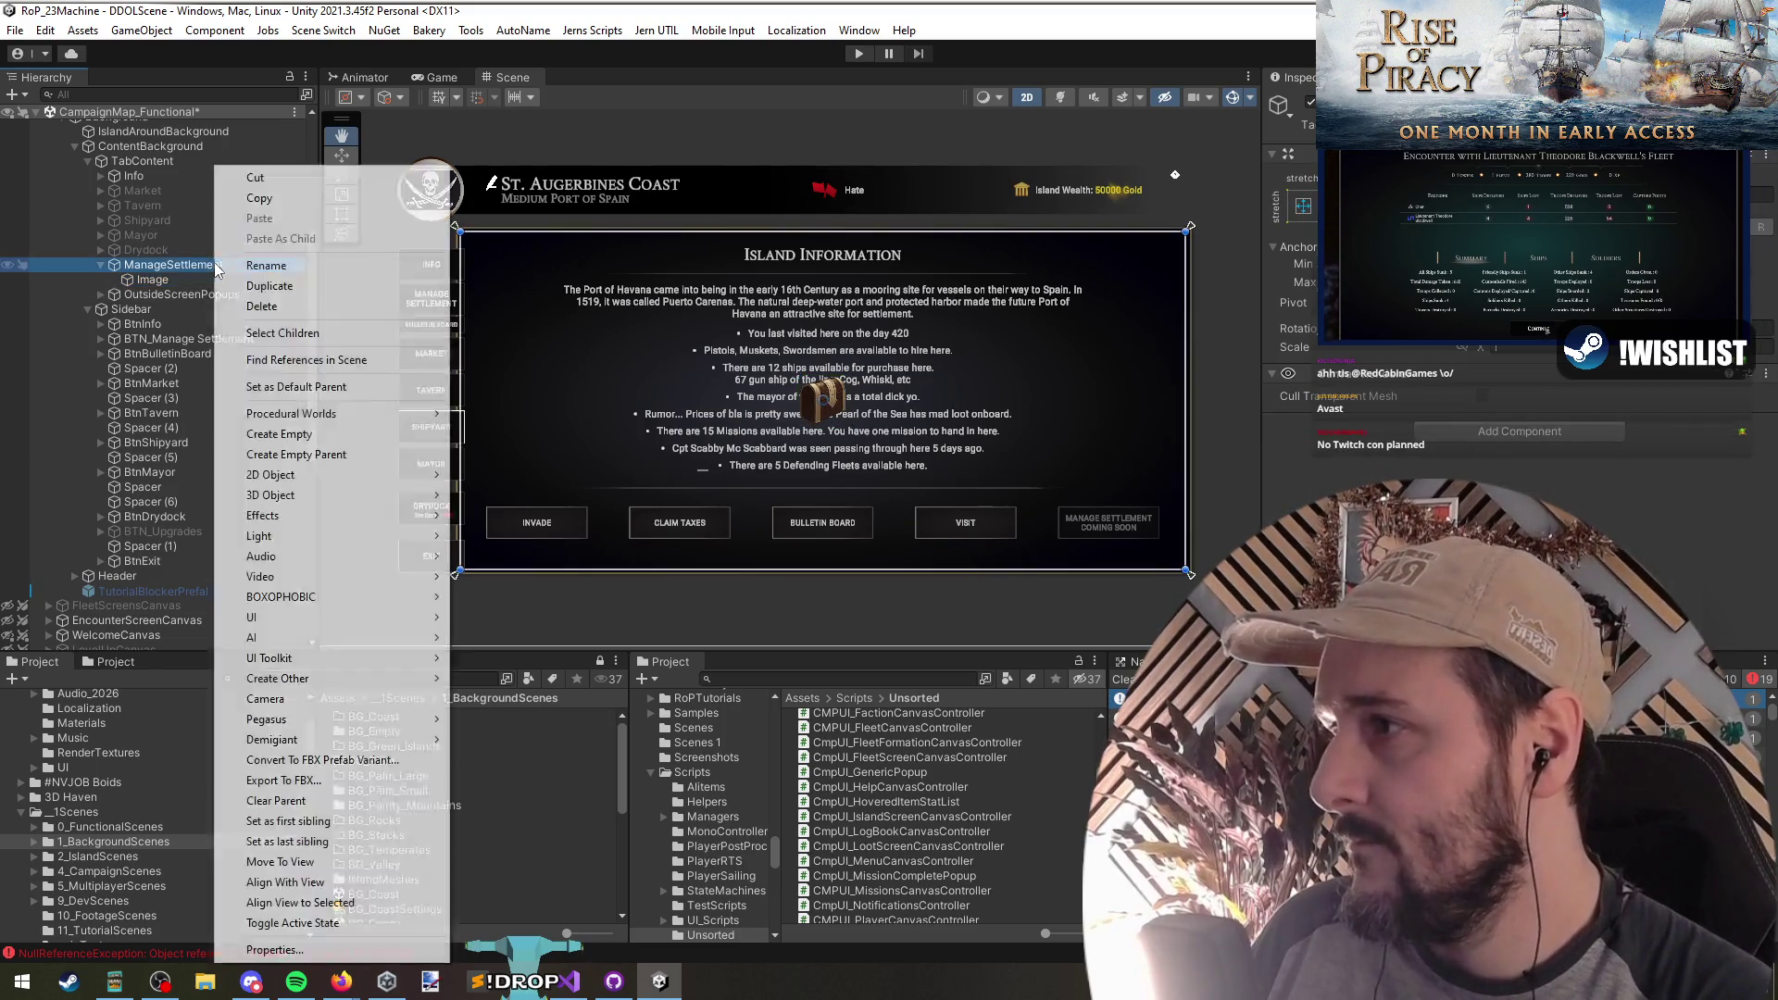
{"action": "mouse_move", "coordinate": [320, 619]}
{"action": "left_click", "coordinate": [558, 666]}
{"action": "type", "text": "DefendingFleets"}
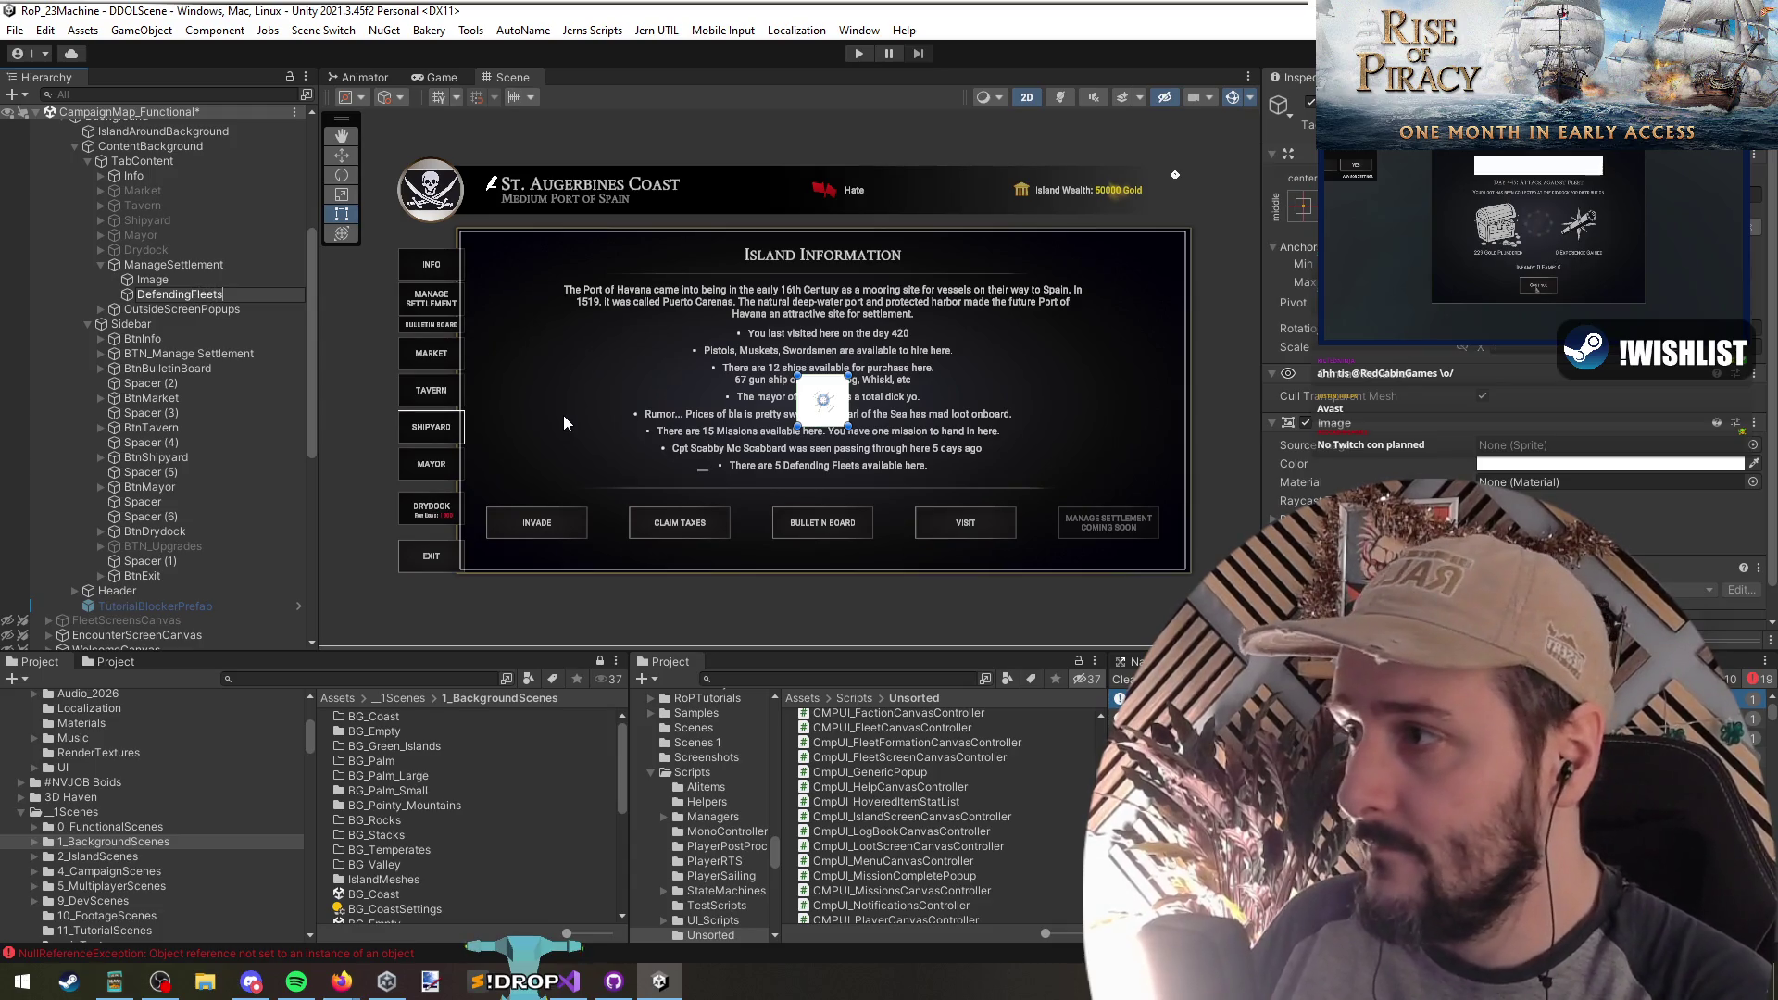
Step: Anchor DefendingFleets top-left, enlarge it to about 267 by 267, and shift it down-right
{"action": "left_click_drag", "start_coordinate": [871, 320], "coordinate": [880, 323]}
{"action": "left_click", "coordinate": [224, 294]}
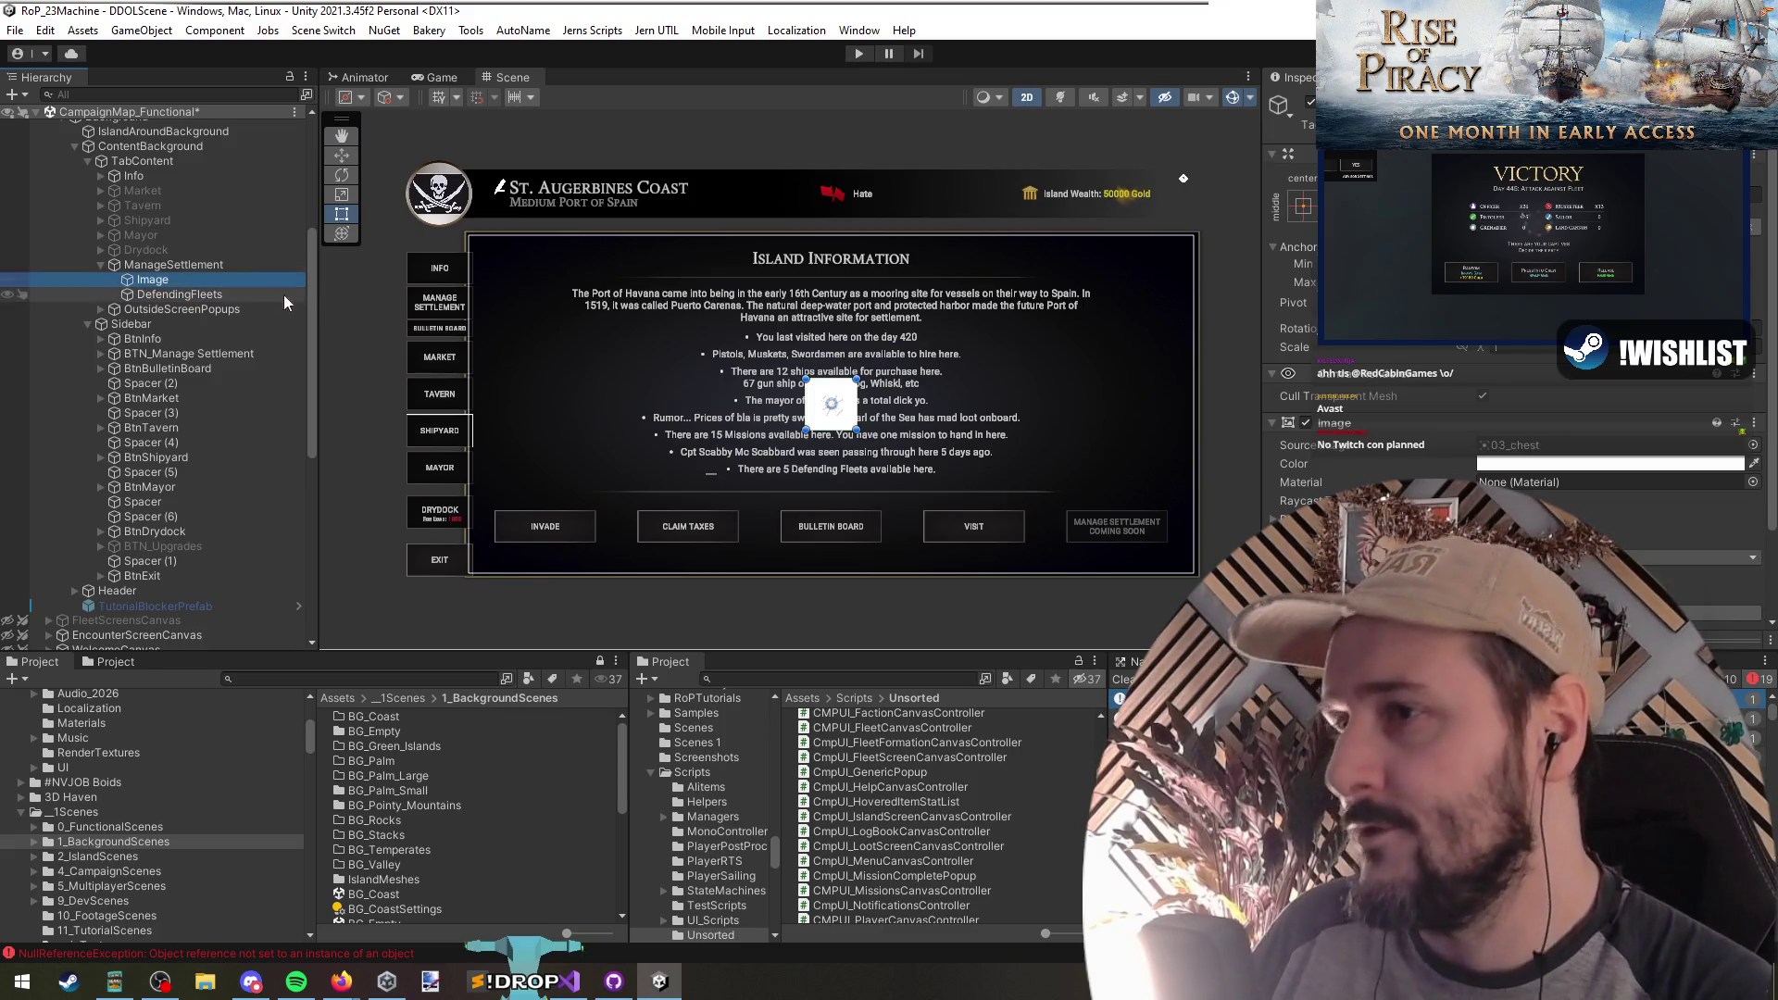
{"action": "left_click", "coordinate": [1288, 211]}
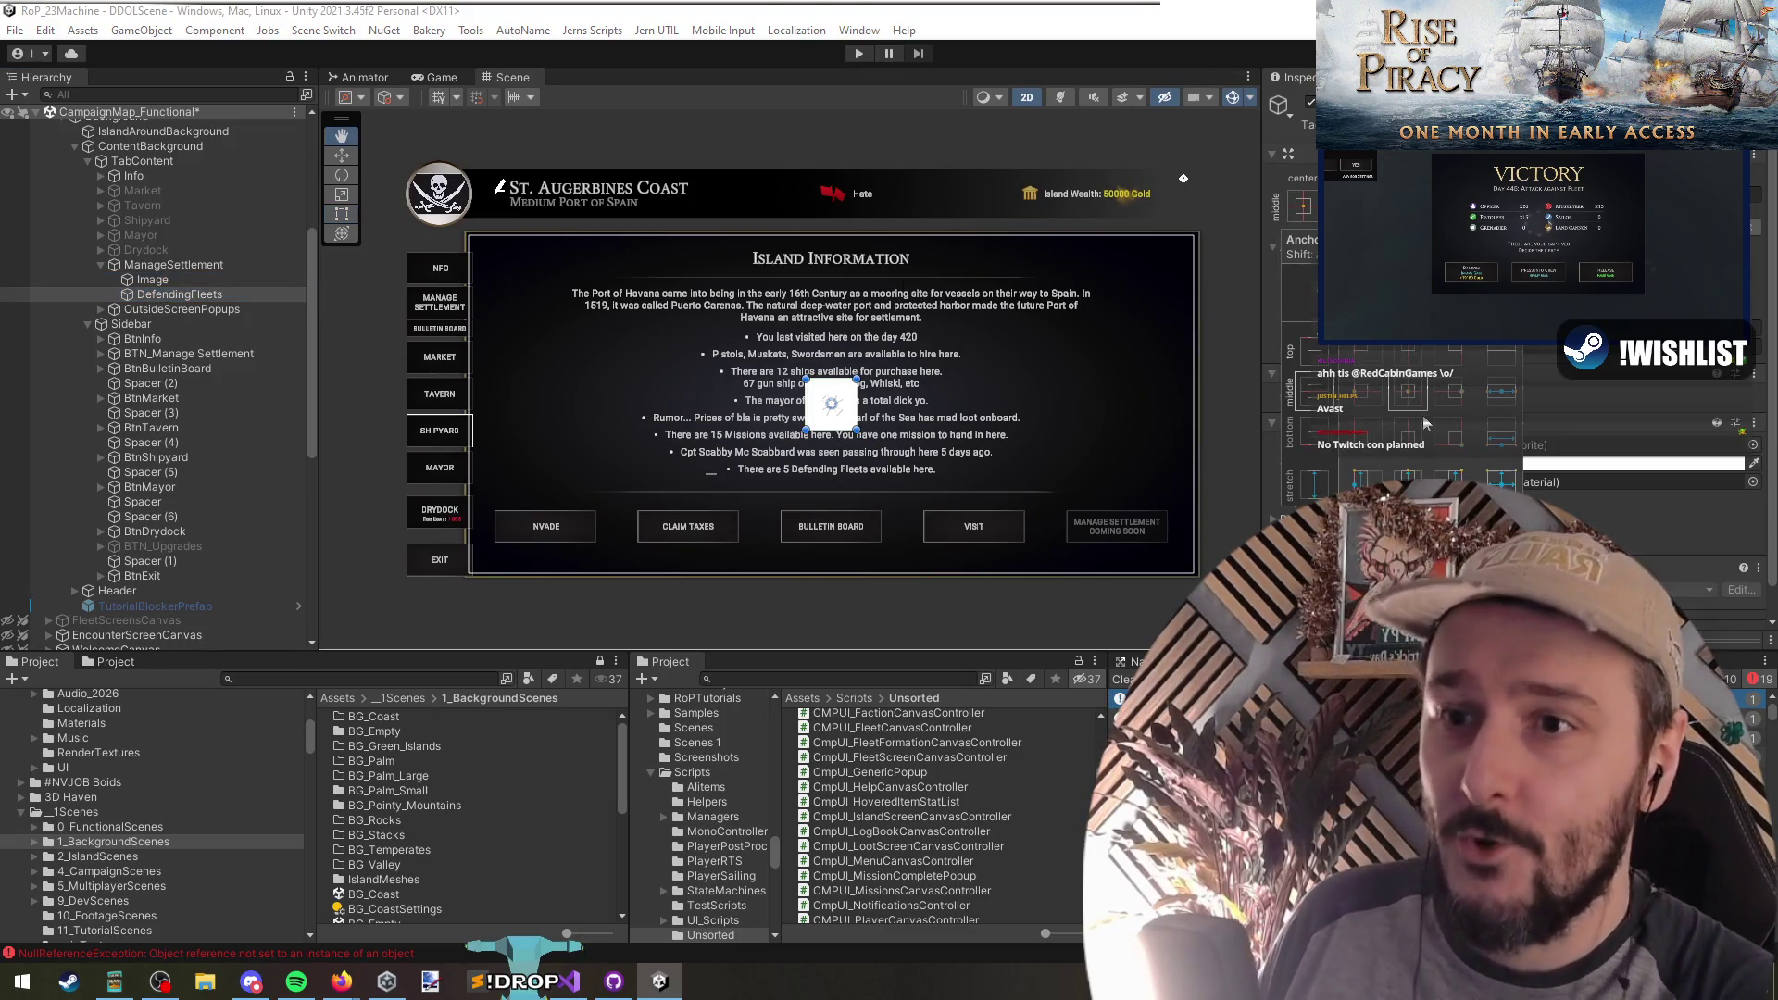
{"action": "left_click", "coordinate": [1343, 339], "text": "alt+shift"}
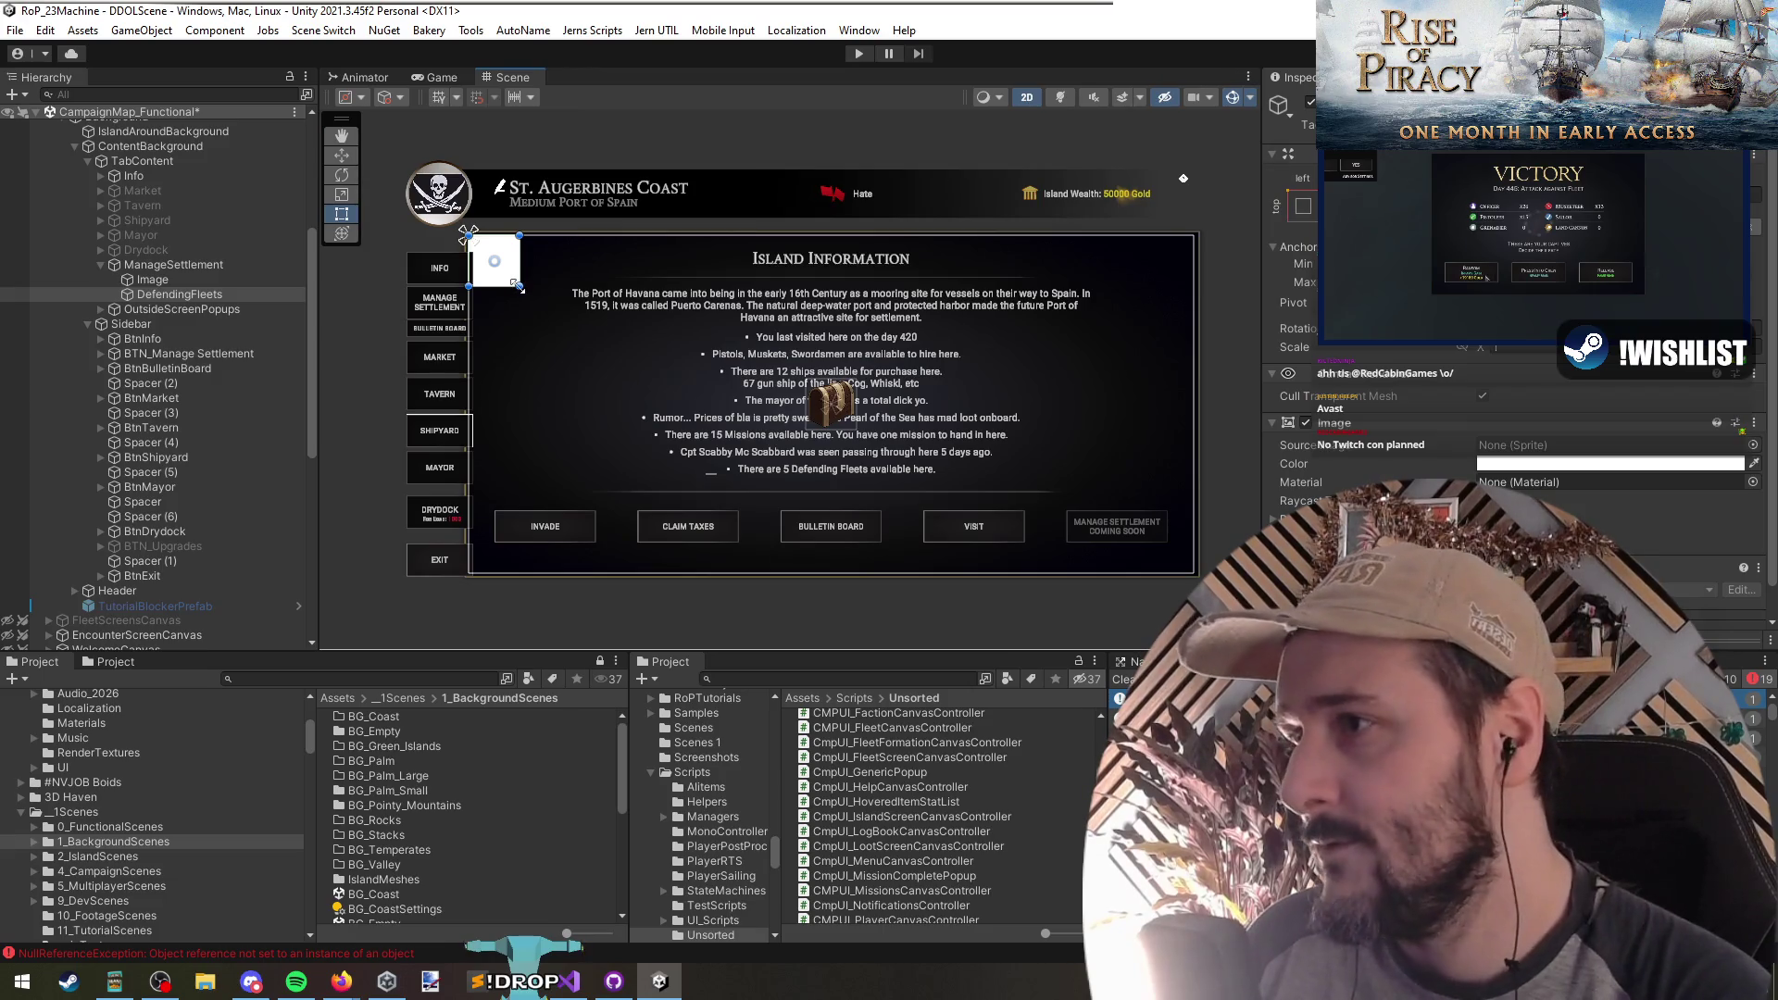
{"action": "mouse_move", "coordinate": [542, 339]}
{"action": "left_mouse_down"}
{"action": "mouse_move", "coordinate": [636, 419]}
{"action": "mouse_move", "coordinate": [695, 413]}
{"action": "mouse_move", "coordinate": [655, 420]}
{"action": "mouse_move", "coordinate": [716, 483]}
{"action": "mouse_move", "coordinate": [678, 446]}
{"action": "left_mouse_up"}
{"action": "key", "text": "w"}
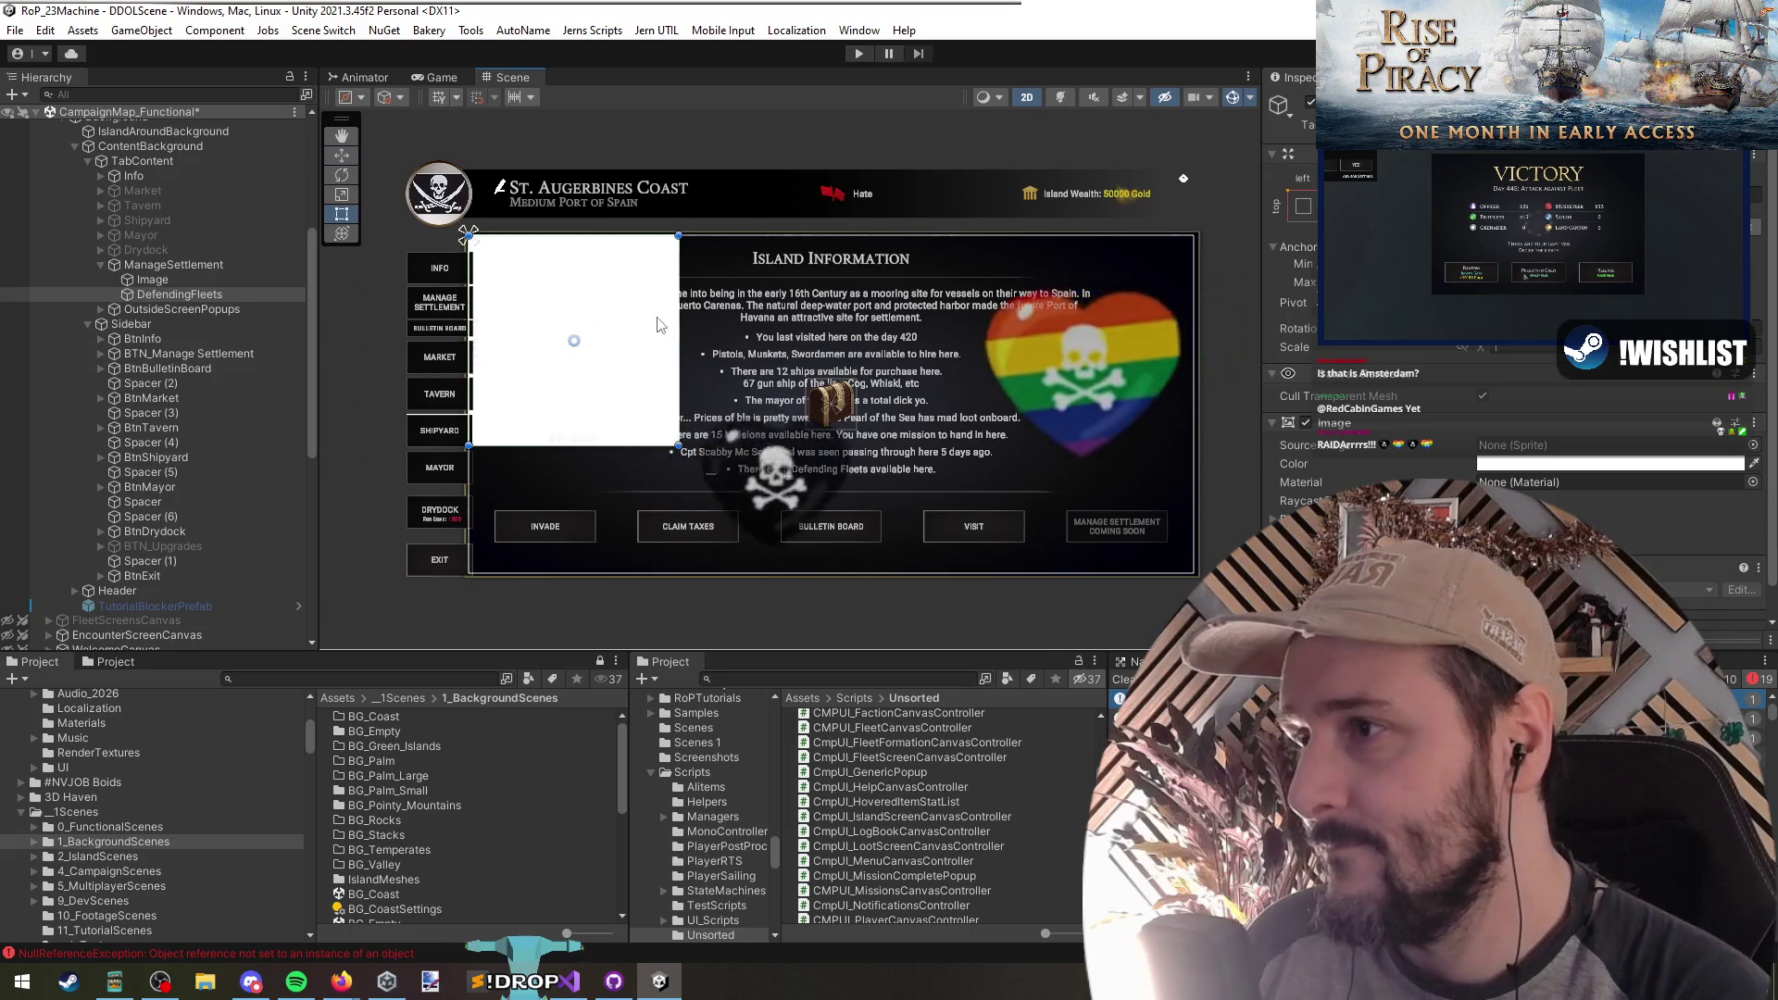
{"action": "left_click_drag", "start_coordinate": [590, 335], "coordinate": [620, 375]}
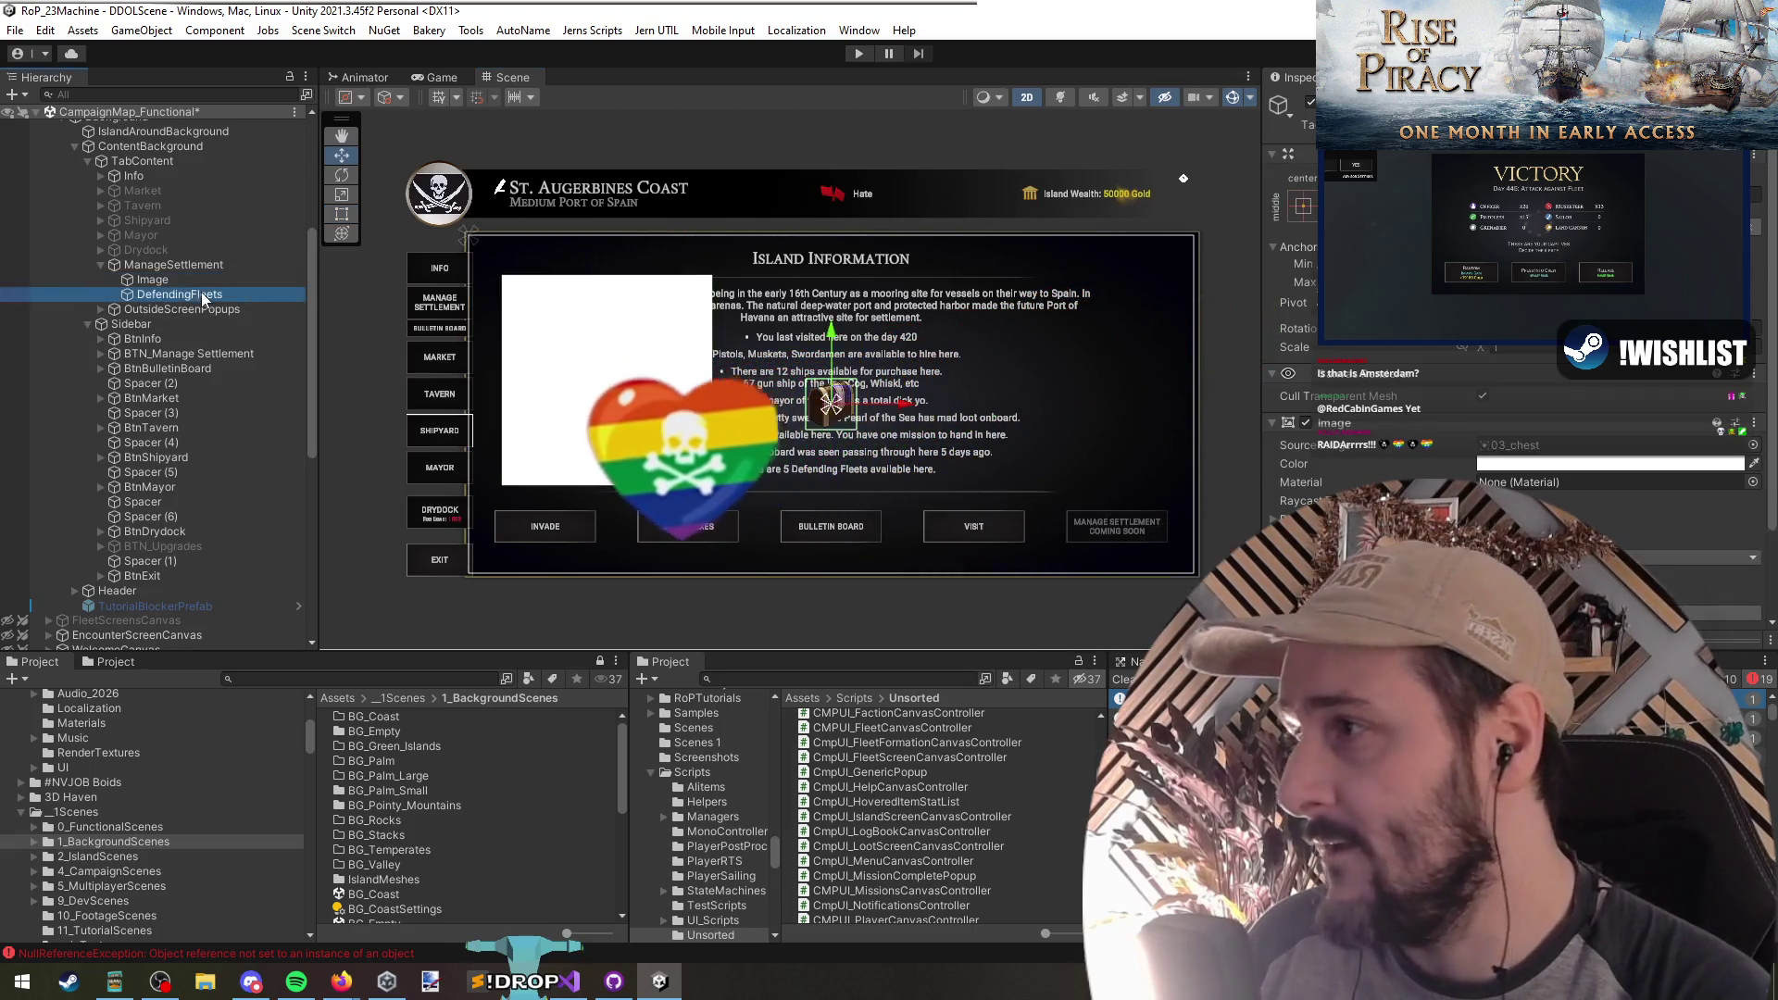
Step: Reselect DefendingFleets, close its context menu unused, and switch to the controller script
{"action": "left_click", "coordinate": [203, 269]}
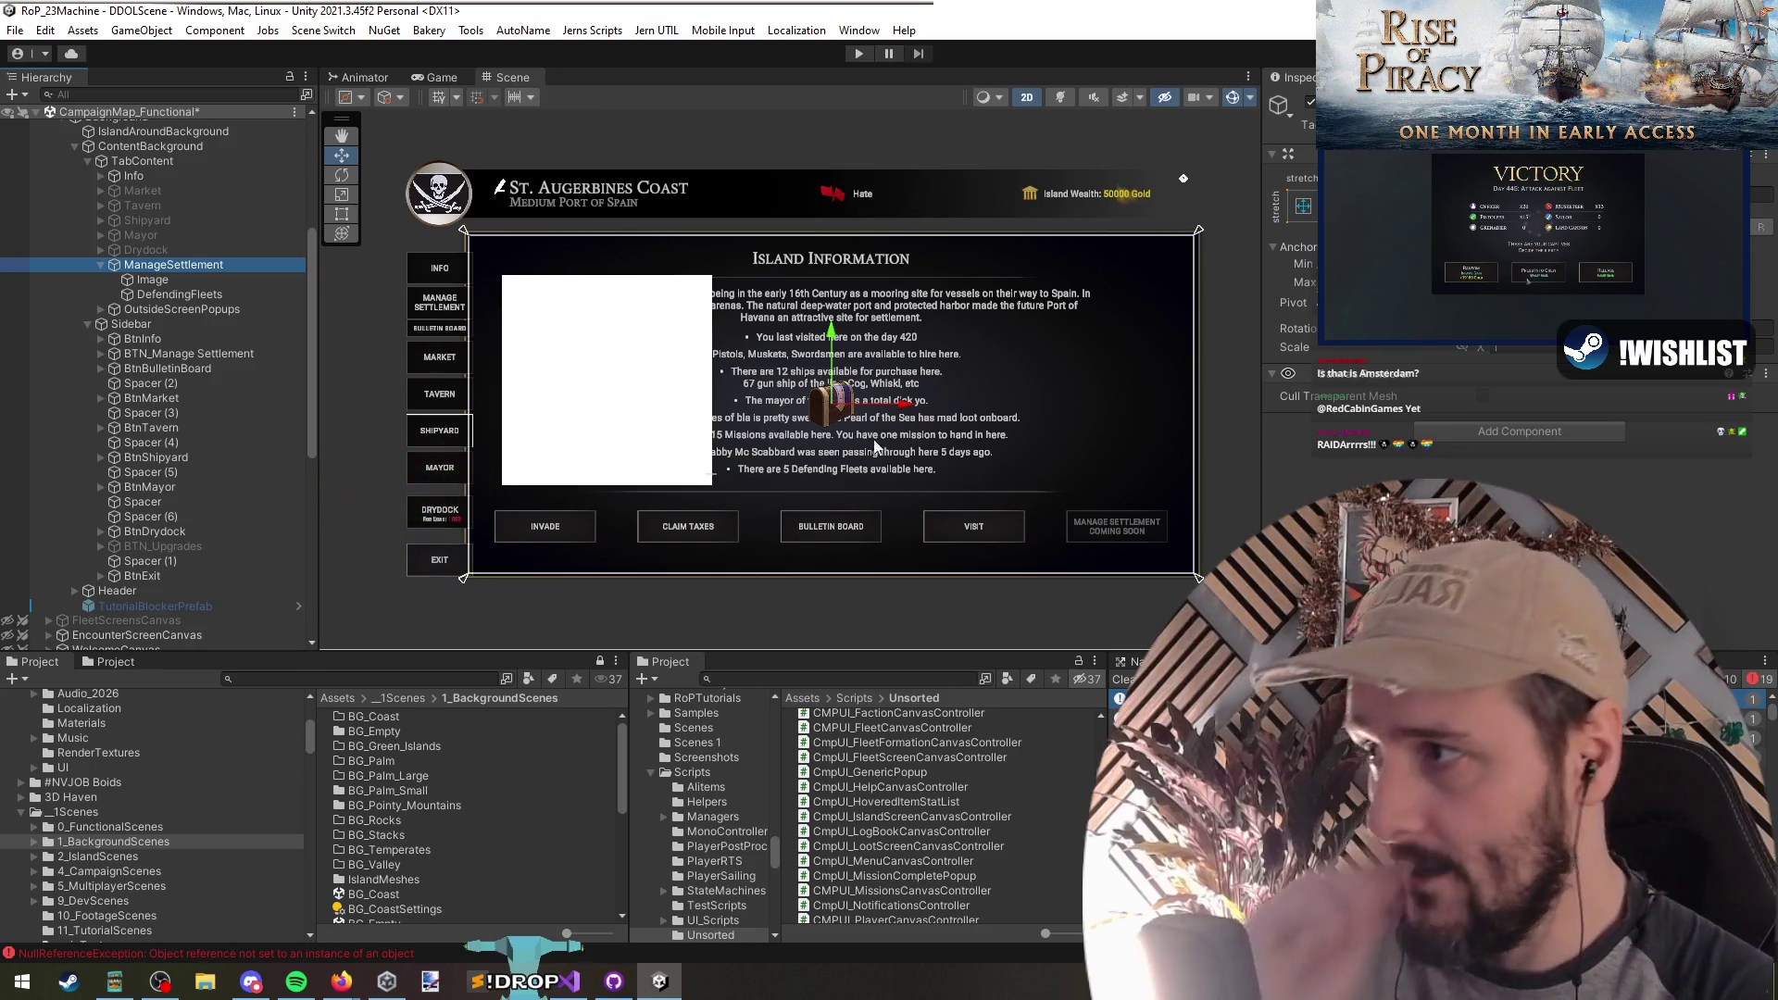
{"action": "left_click", "coordinate": [202, 295]}
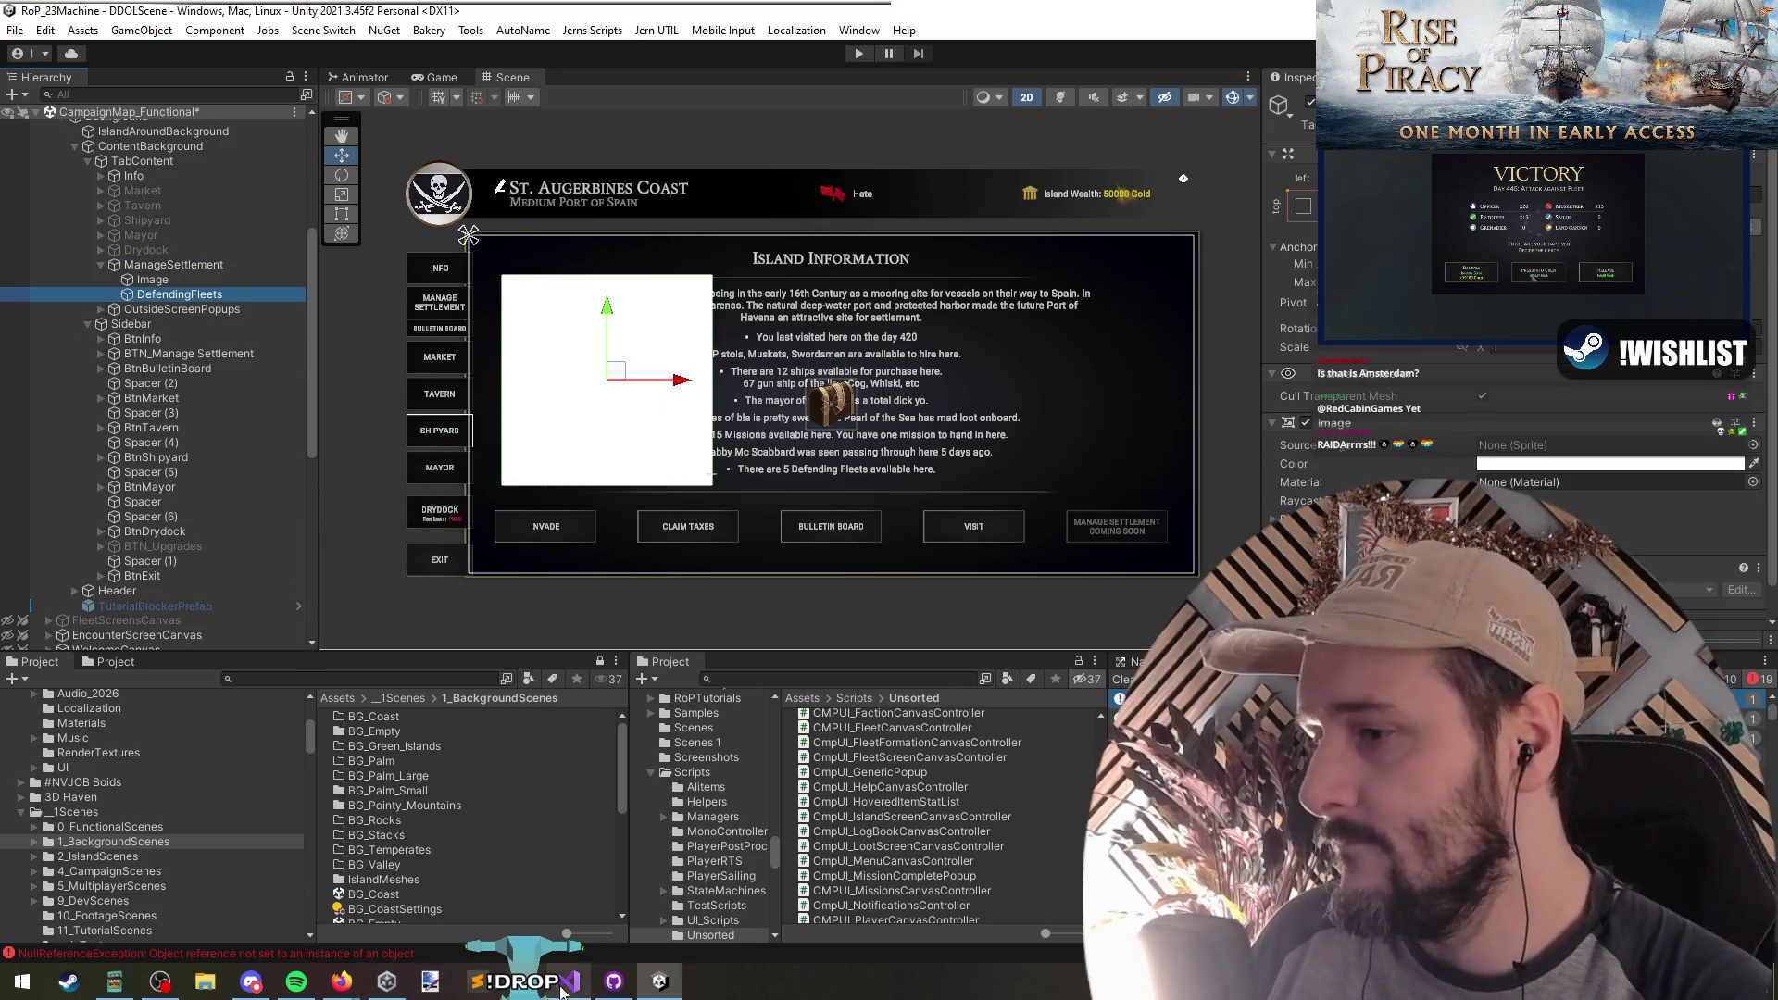
{"action": "right_click", "coordinate": [182, 295]}
{"action": "mouse_move", "coordinate": [352, 638]}
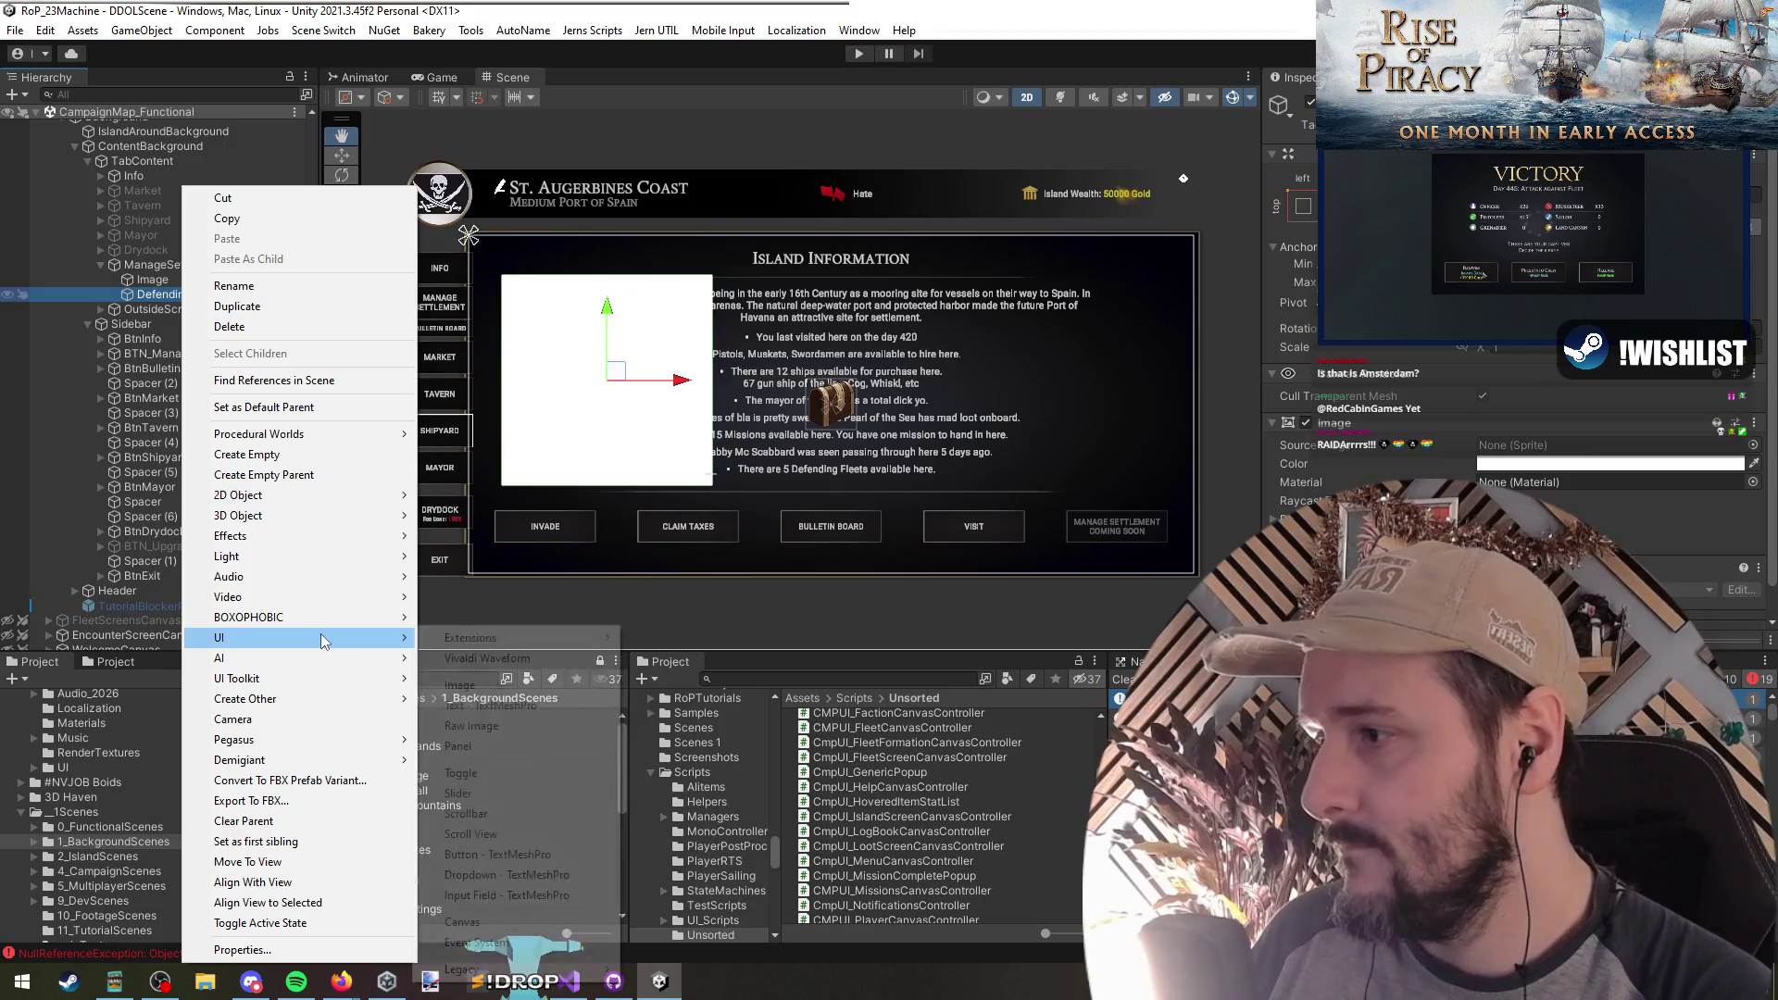
{"action": "left_click", "coordinate": [504, 693]}
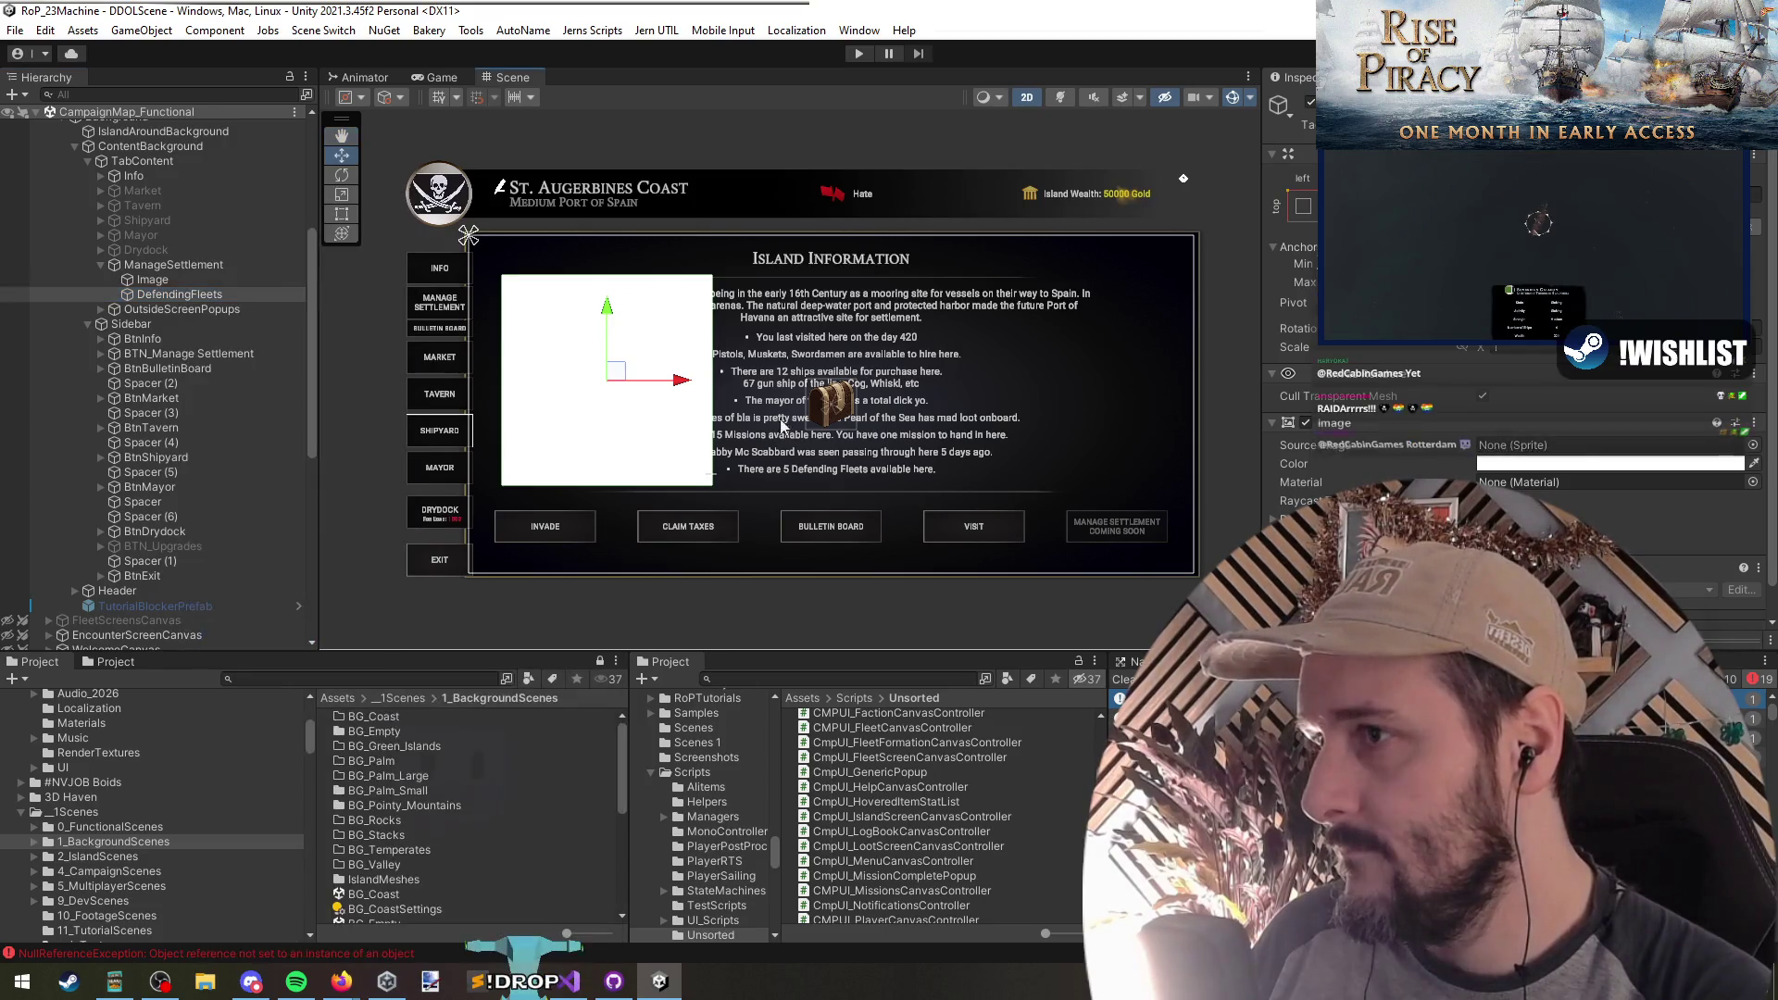
{"action": "key", "text": "alt+Tab"}
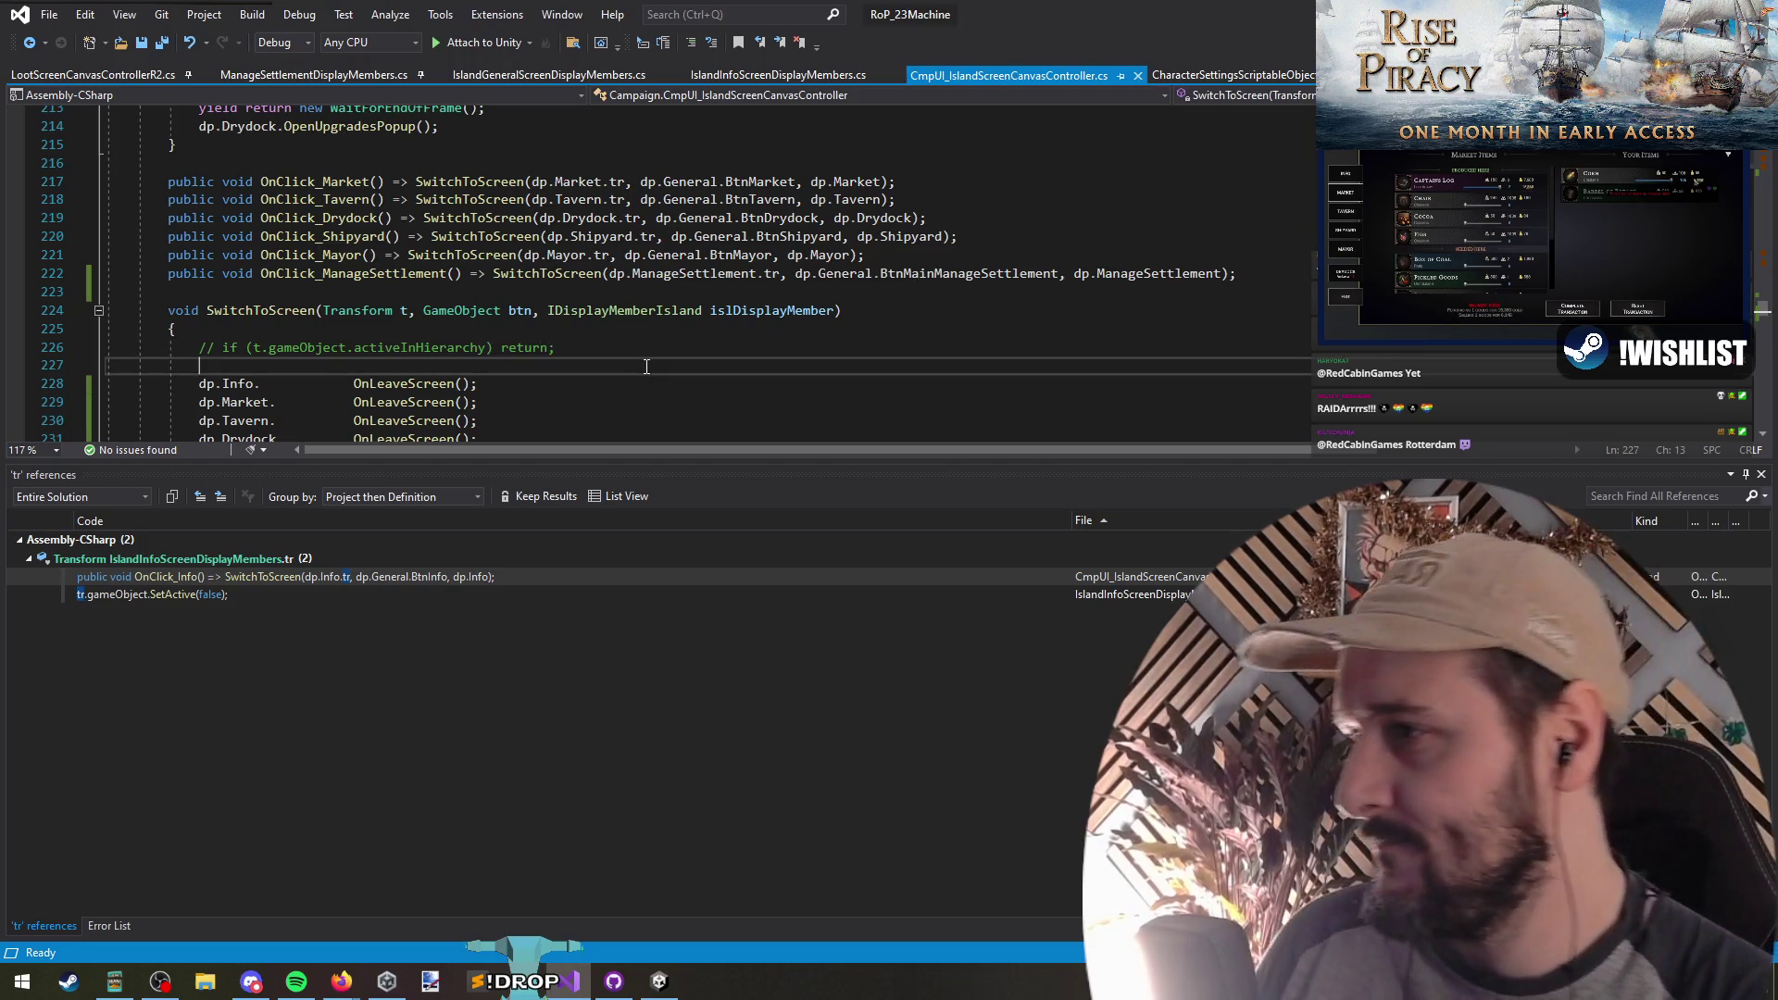
Step: Save CmpUI_IslandScreenCanvasController.cs, check SwitchToScreen's SetActive(true) line, then switch to the browser
{"action": "scroll", "coordinate": [616, 348], "scroll_direction": "down", "scroll_amount": 1}
{"action": "left_click", "coordinate": [140, 43]}
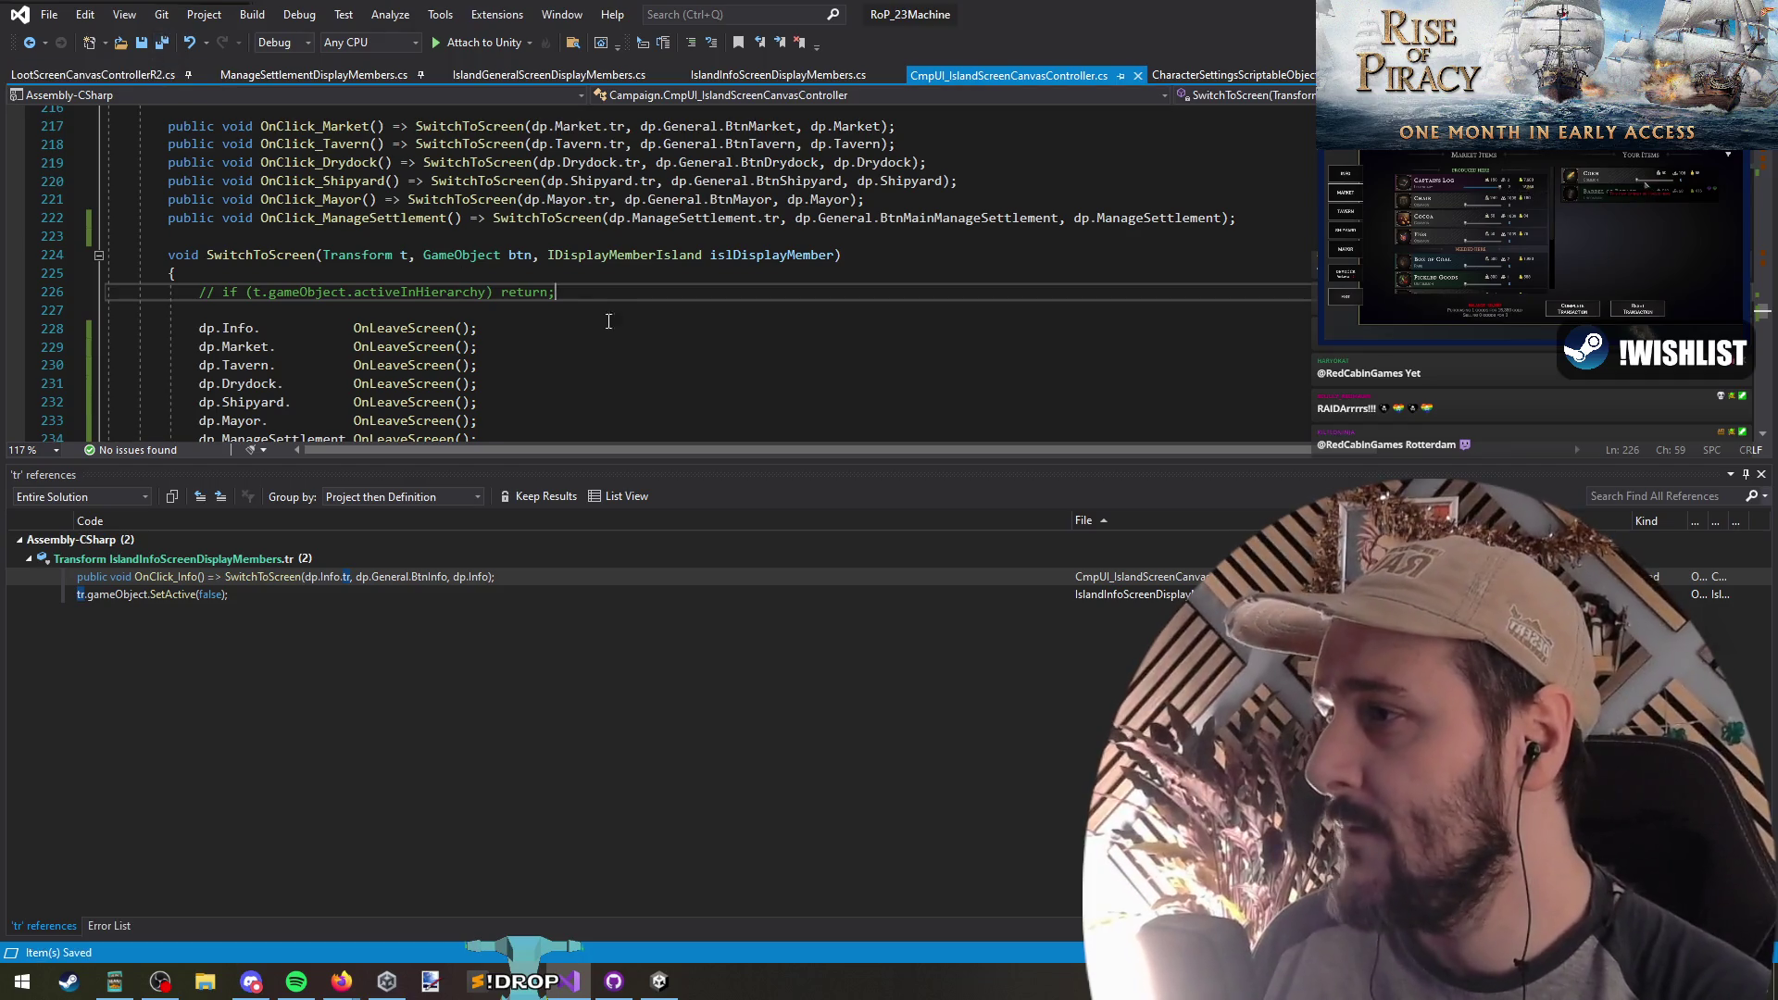
{"action": "scroll", "coordinate": [573, 352], "scroll_direction": "down", "scroll_amount": 3}
{"action": "left_click", "coordinate": [573, 293]}
{"action": "scroll", "coordinate": [573, 358], "scroll_direction": "down", "scroll_amount": 1}
{"action": "scroll", "coordinate": [547, 350], "scroll_direction": "up", "scroll_amount": 1}
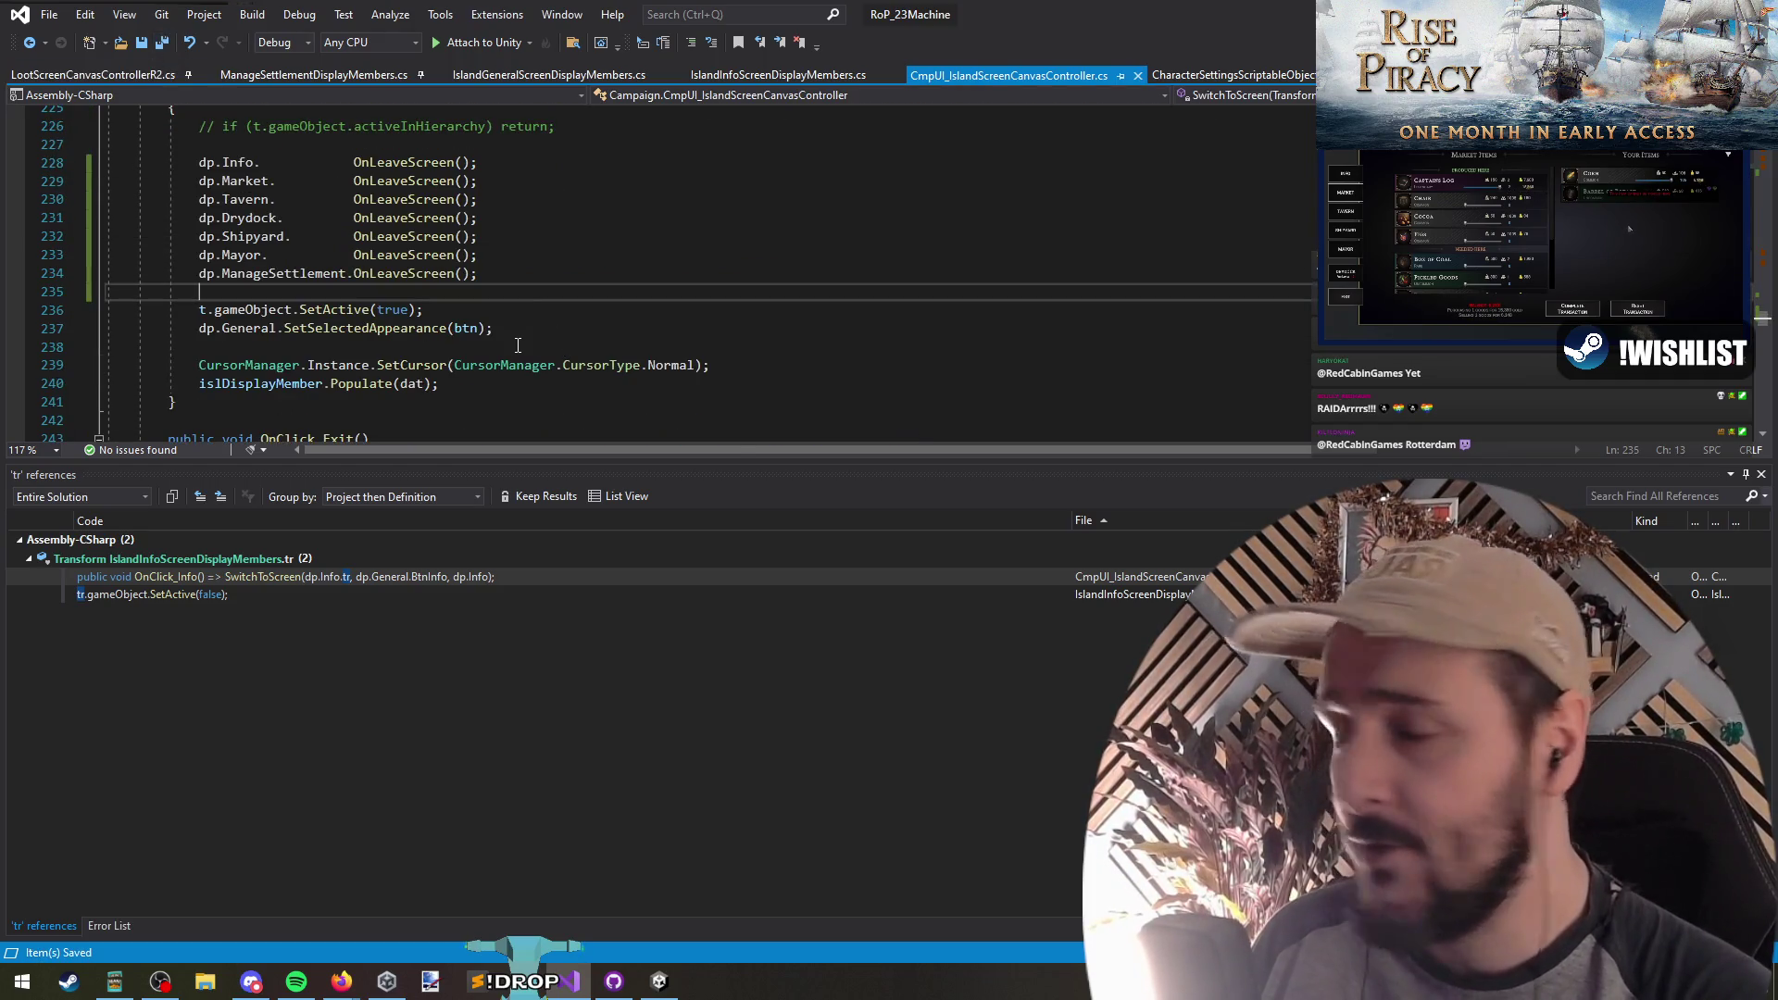
{"action": "scroll", "coordinate": [396, 328], "scroll_direction": "up", "scroll_amount": 1}
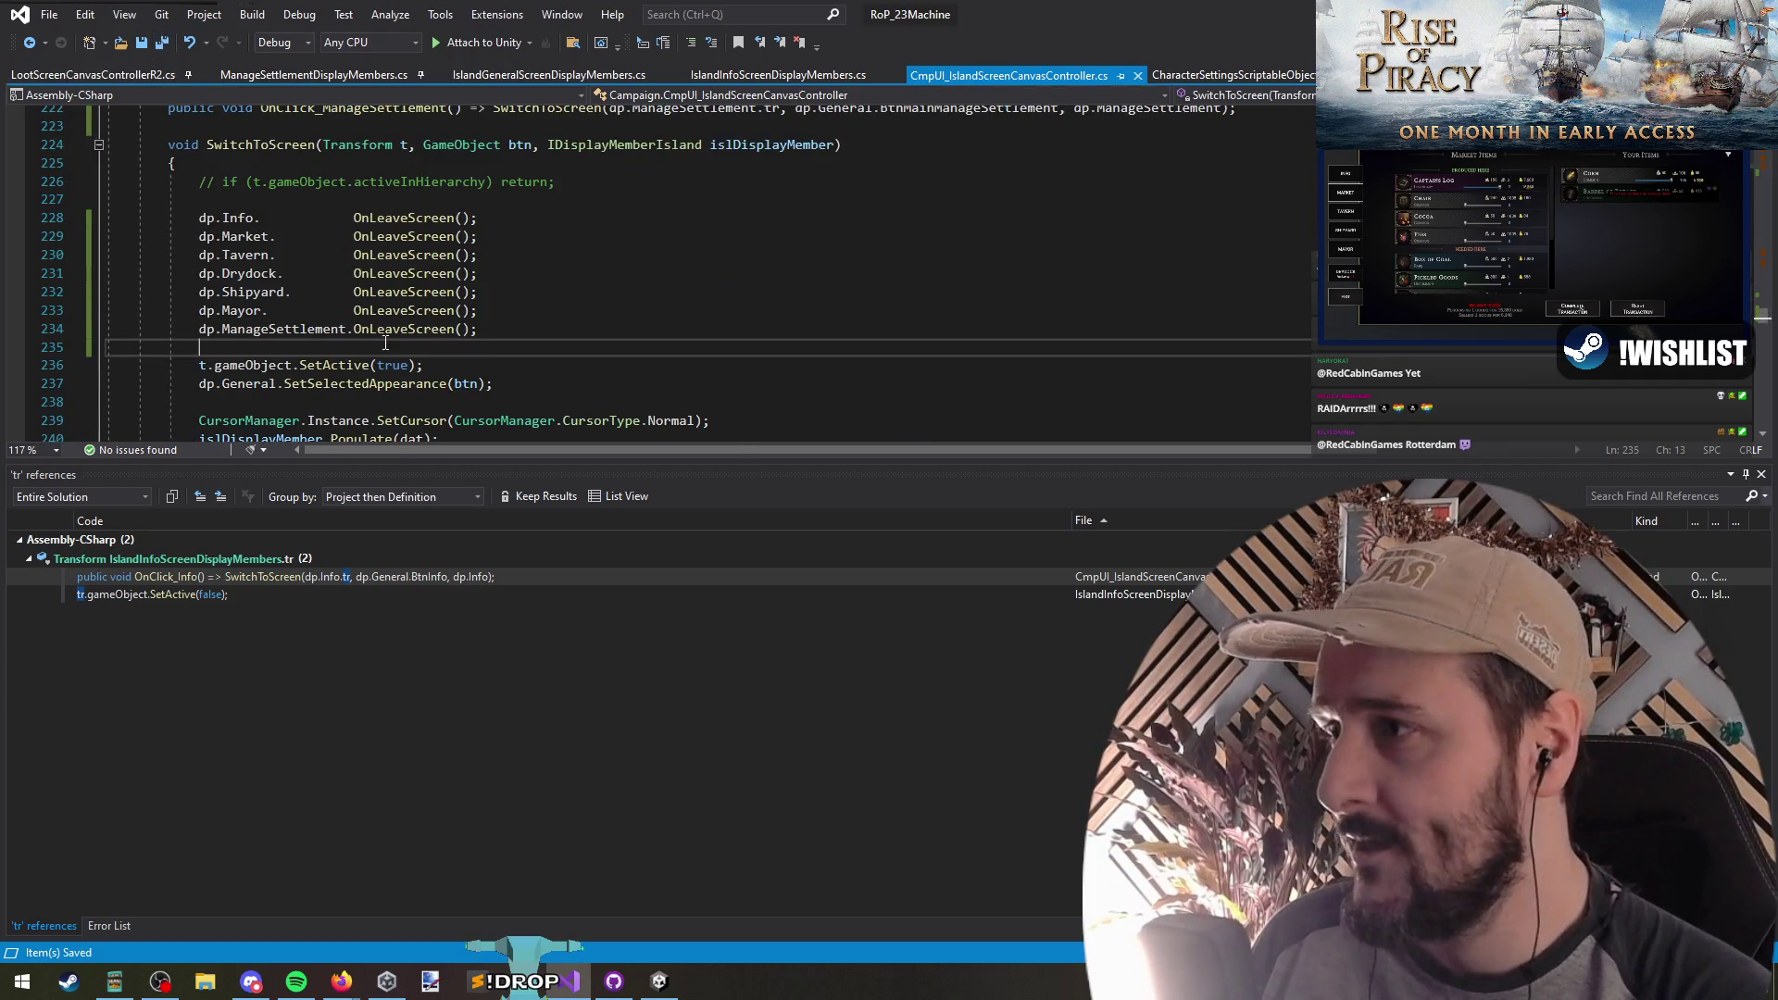
{"action": "left_click", "coordinate": [564, 369]}
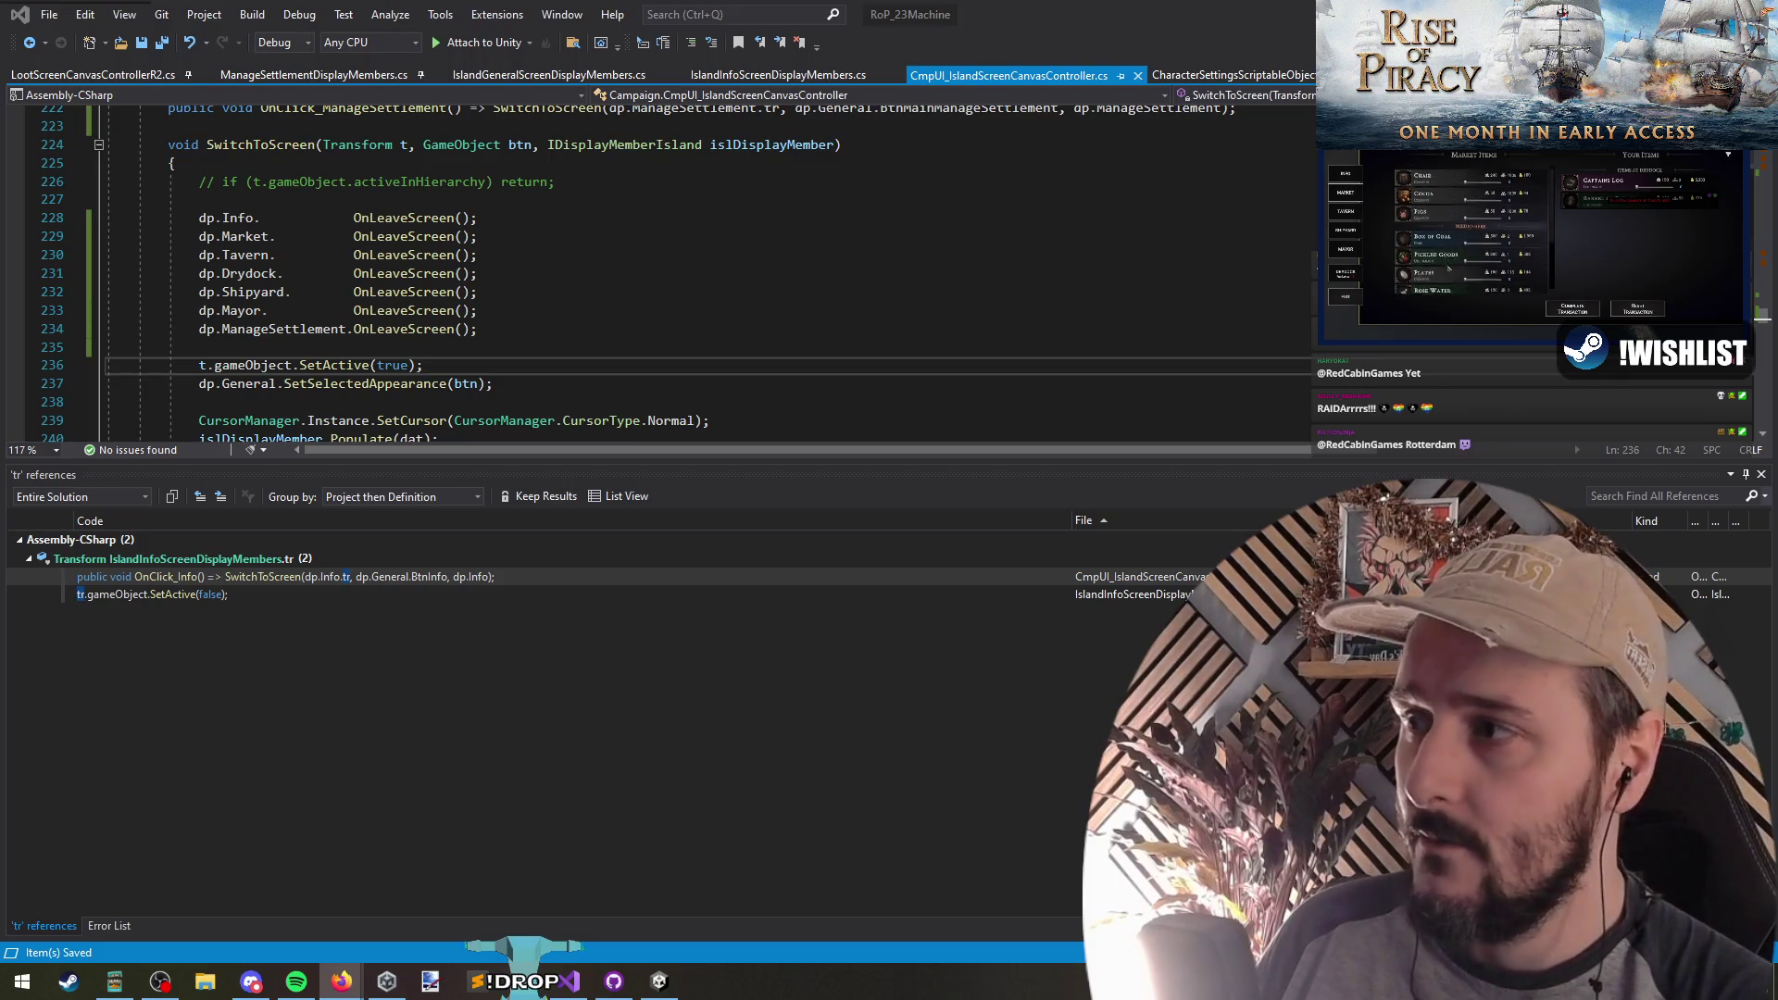
{"action": "key", "text": "alt+Tab"}
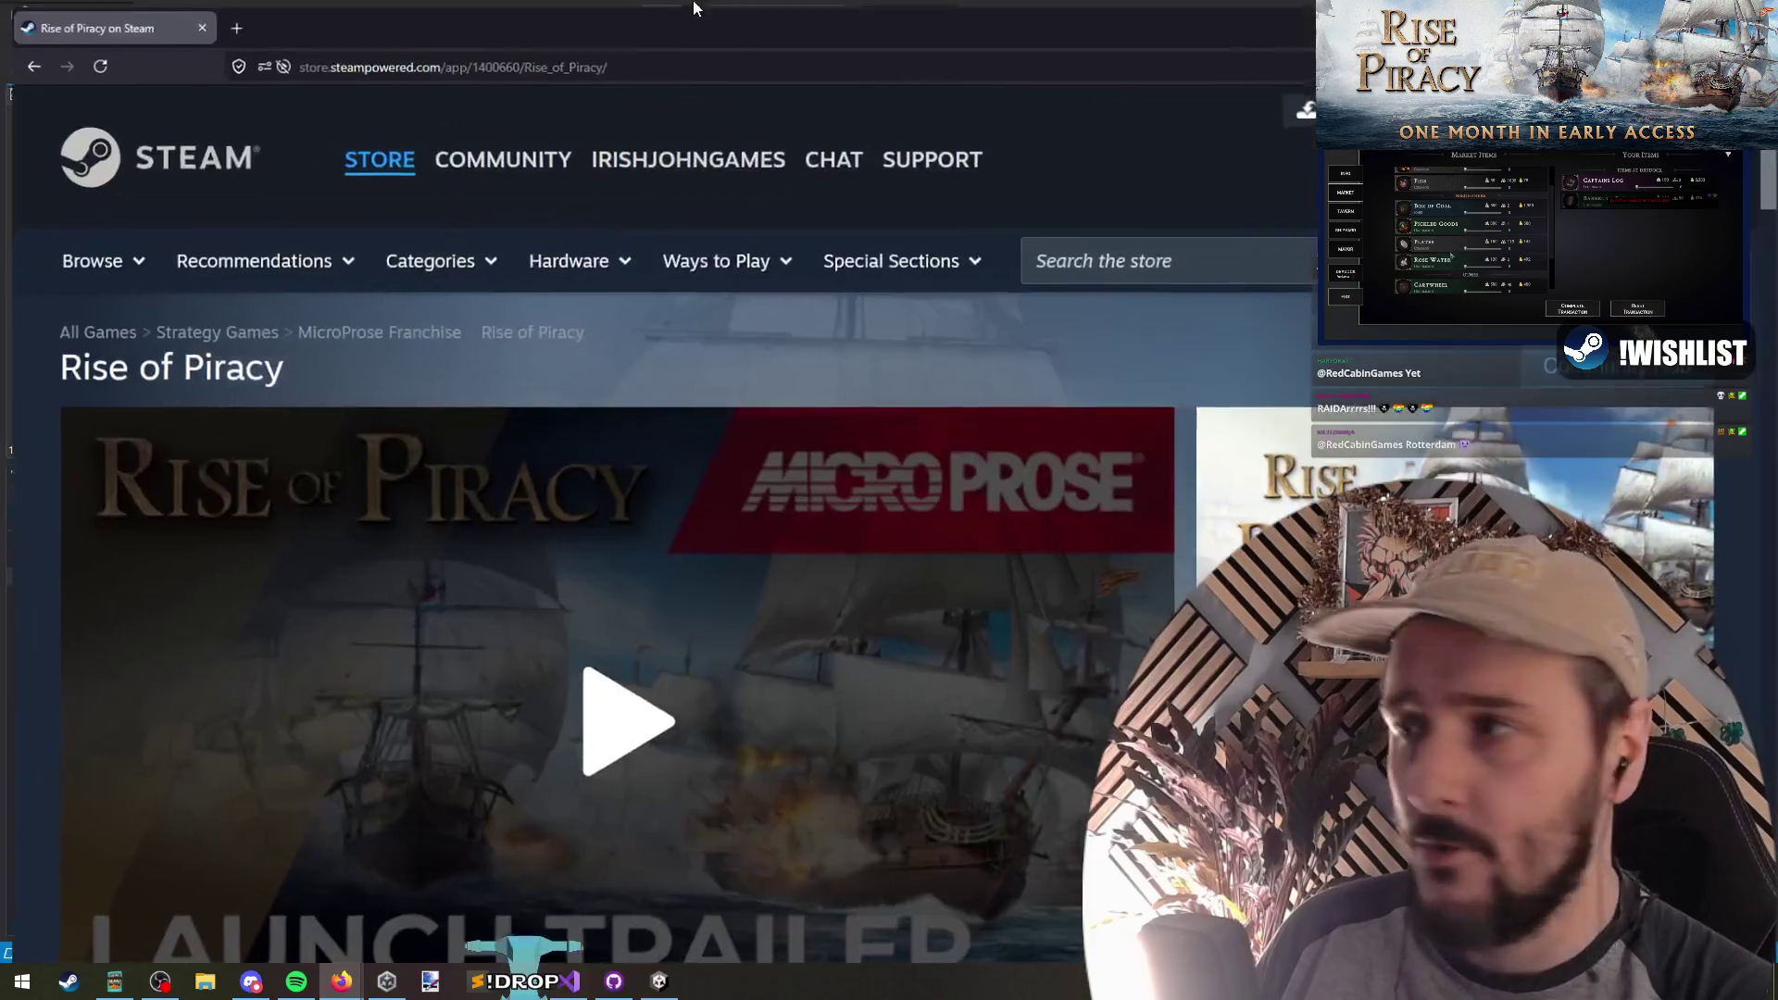
Step: Scroll down the Rise of Piracy Steam page and play its launch trailer
{"action": "scroll", "coordinate": [397, 584], "scroll_direction": "down", "scroll_amount": 3}
{"action": "left_click", "coordinate": [615, 603]}
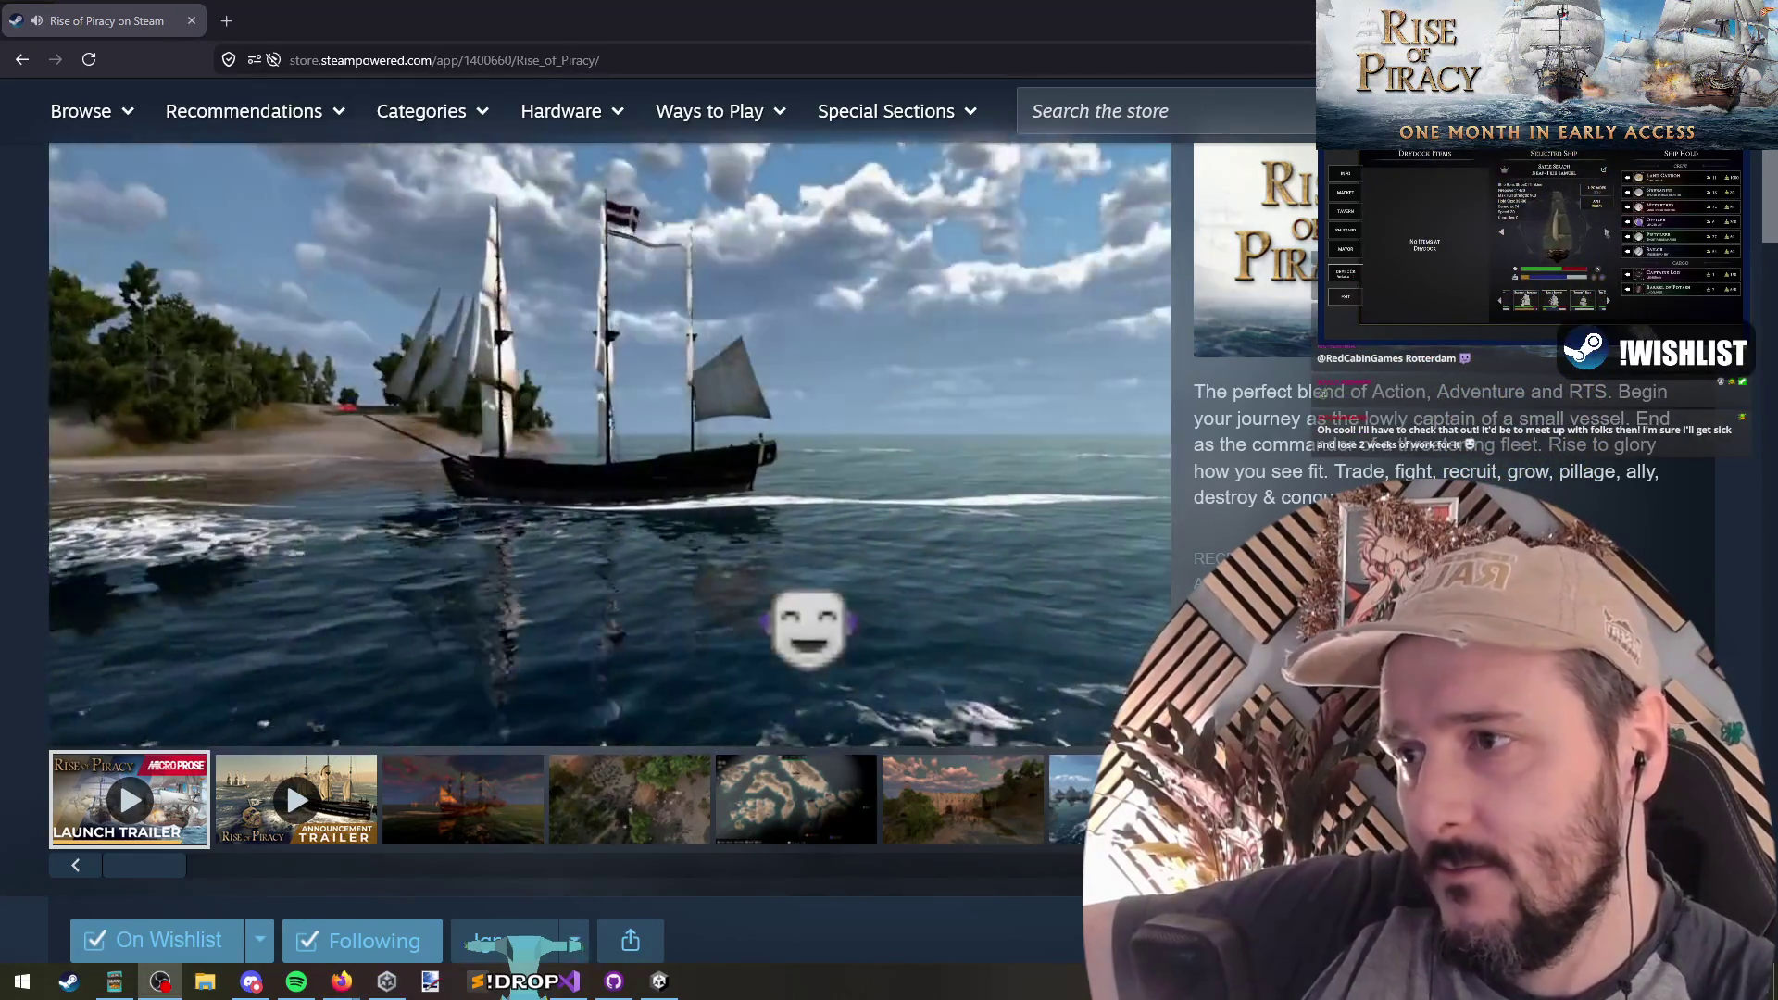
{"action": "scroll", "coordinate": [1263, 491], "scroll_direction": "up", "scroll_amount": 1}
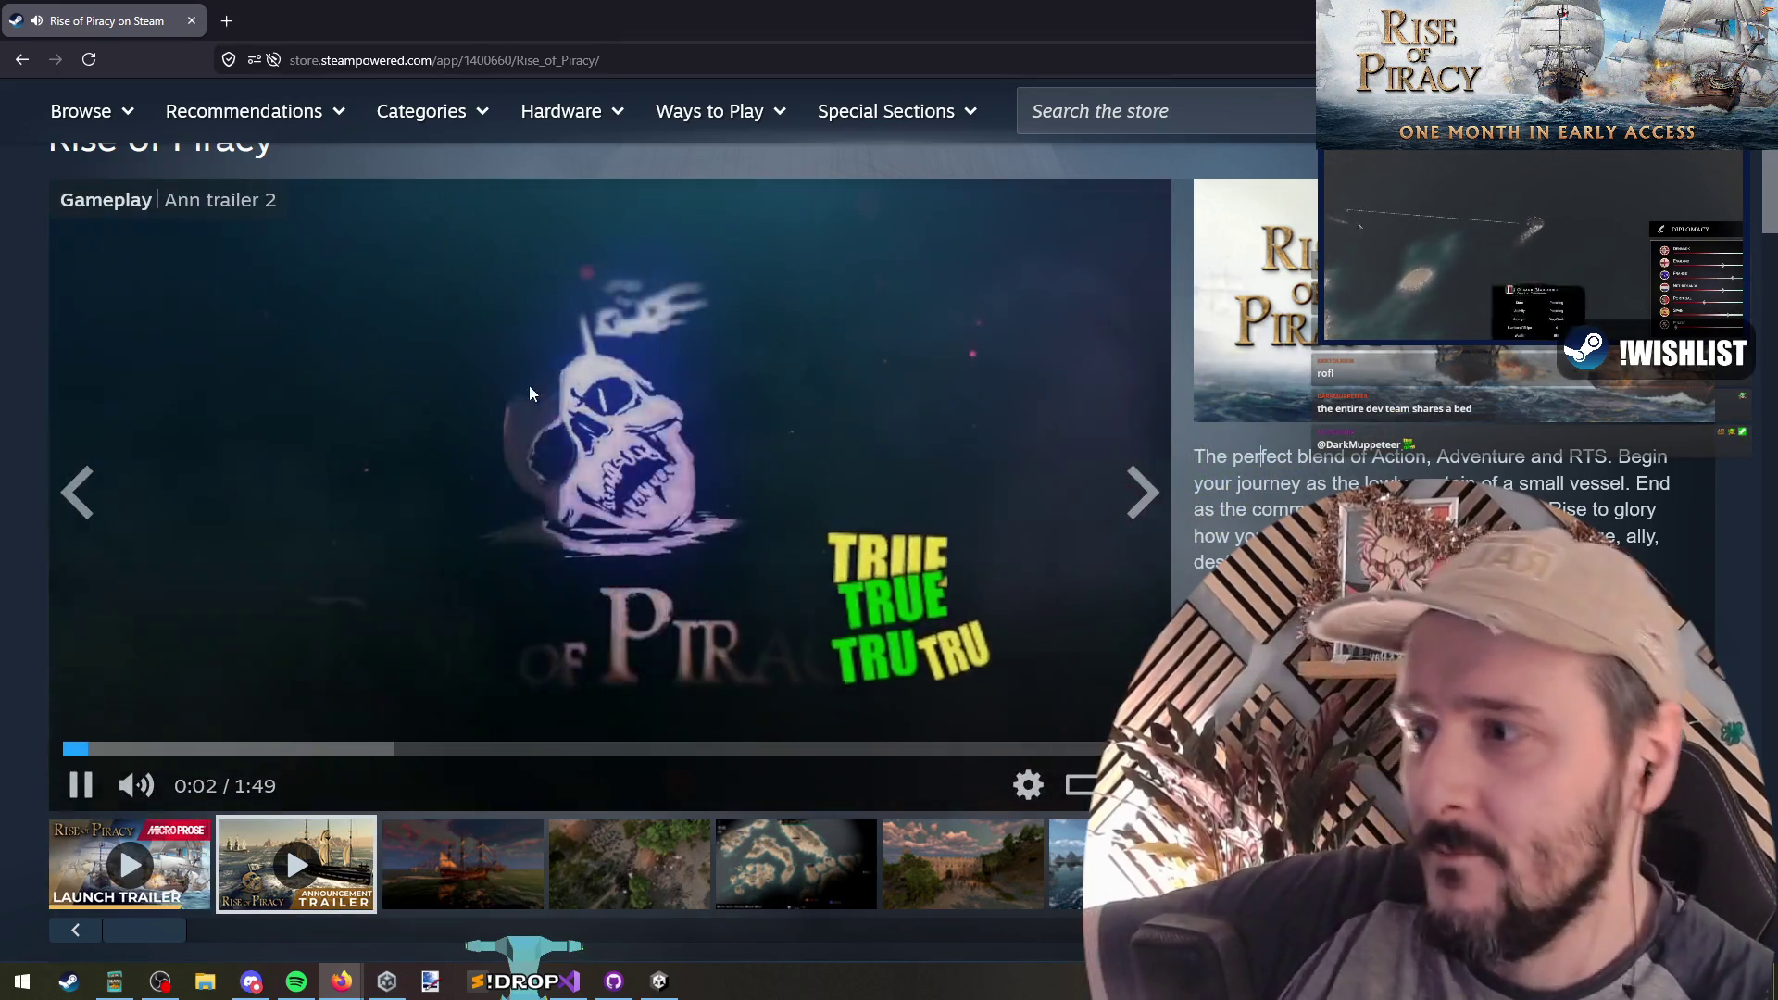
Step: Pause the trailer and open the ship screenshot full-size, paging to the island map (5 of 20)
{"action": "left_click", "coordinate": [519, 433]}
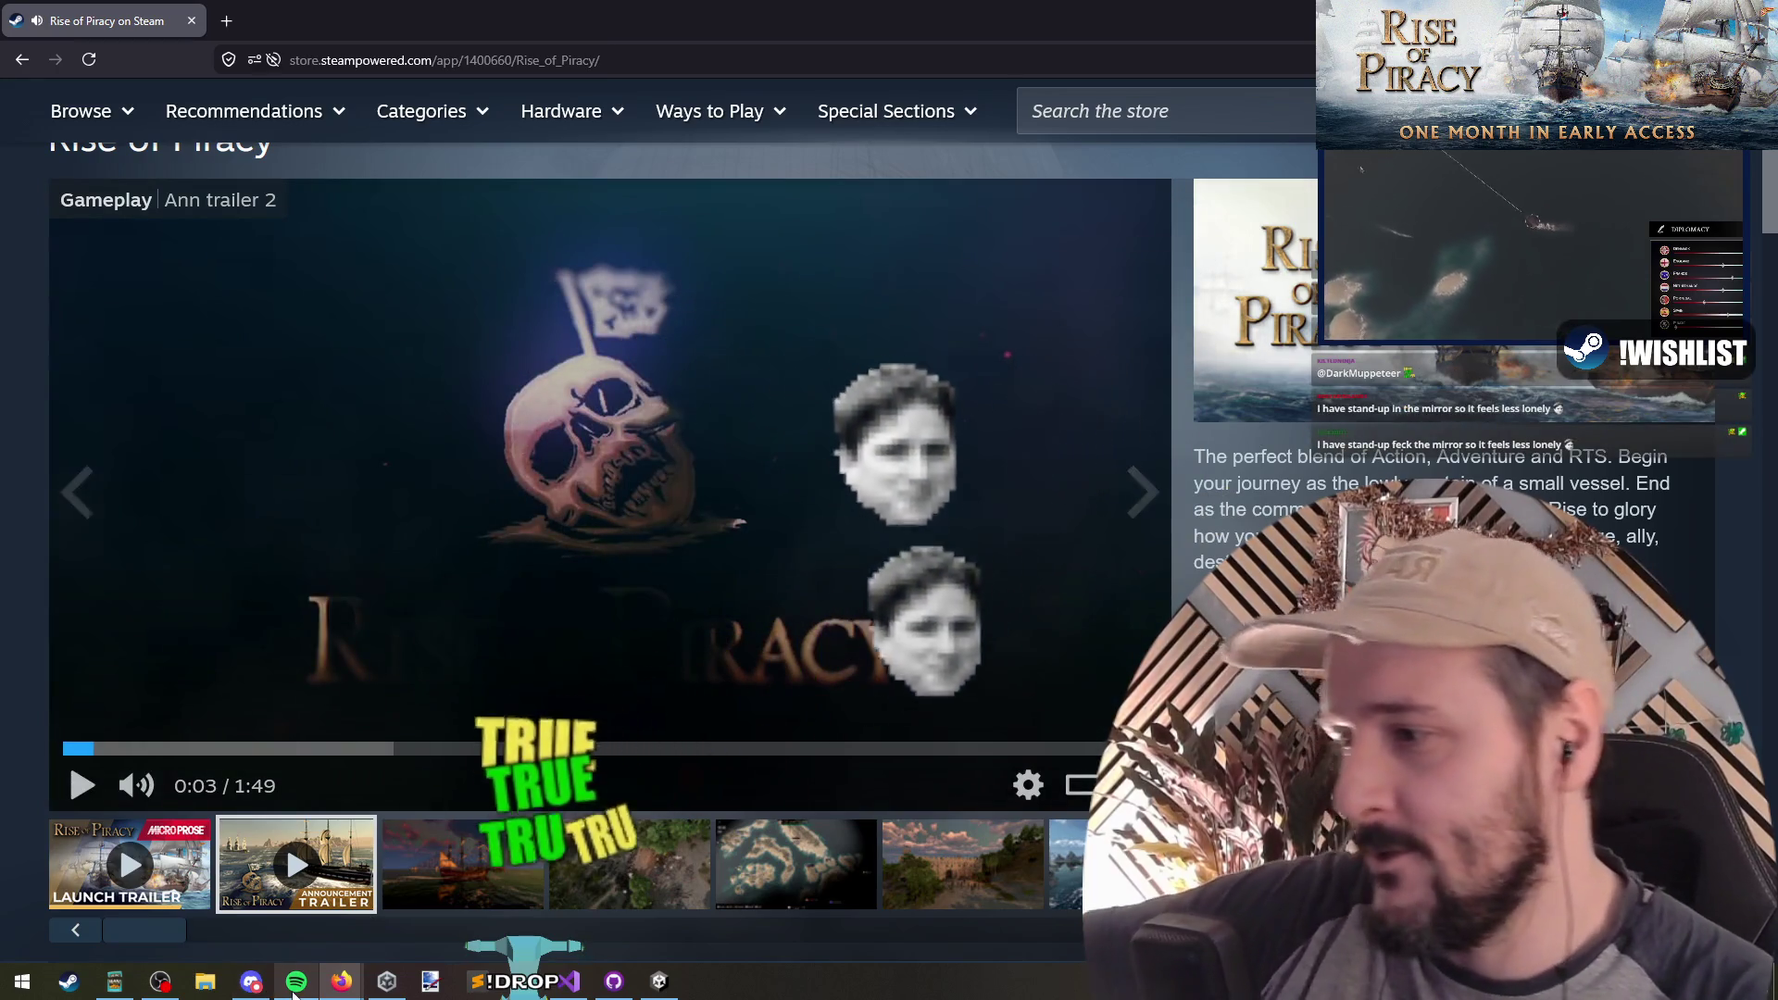
{"action": "mouse_move", "coordinate": [296, 980]}
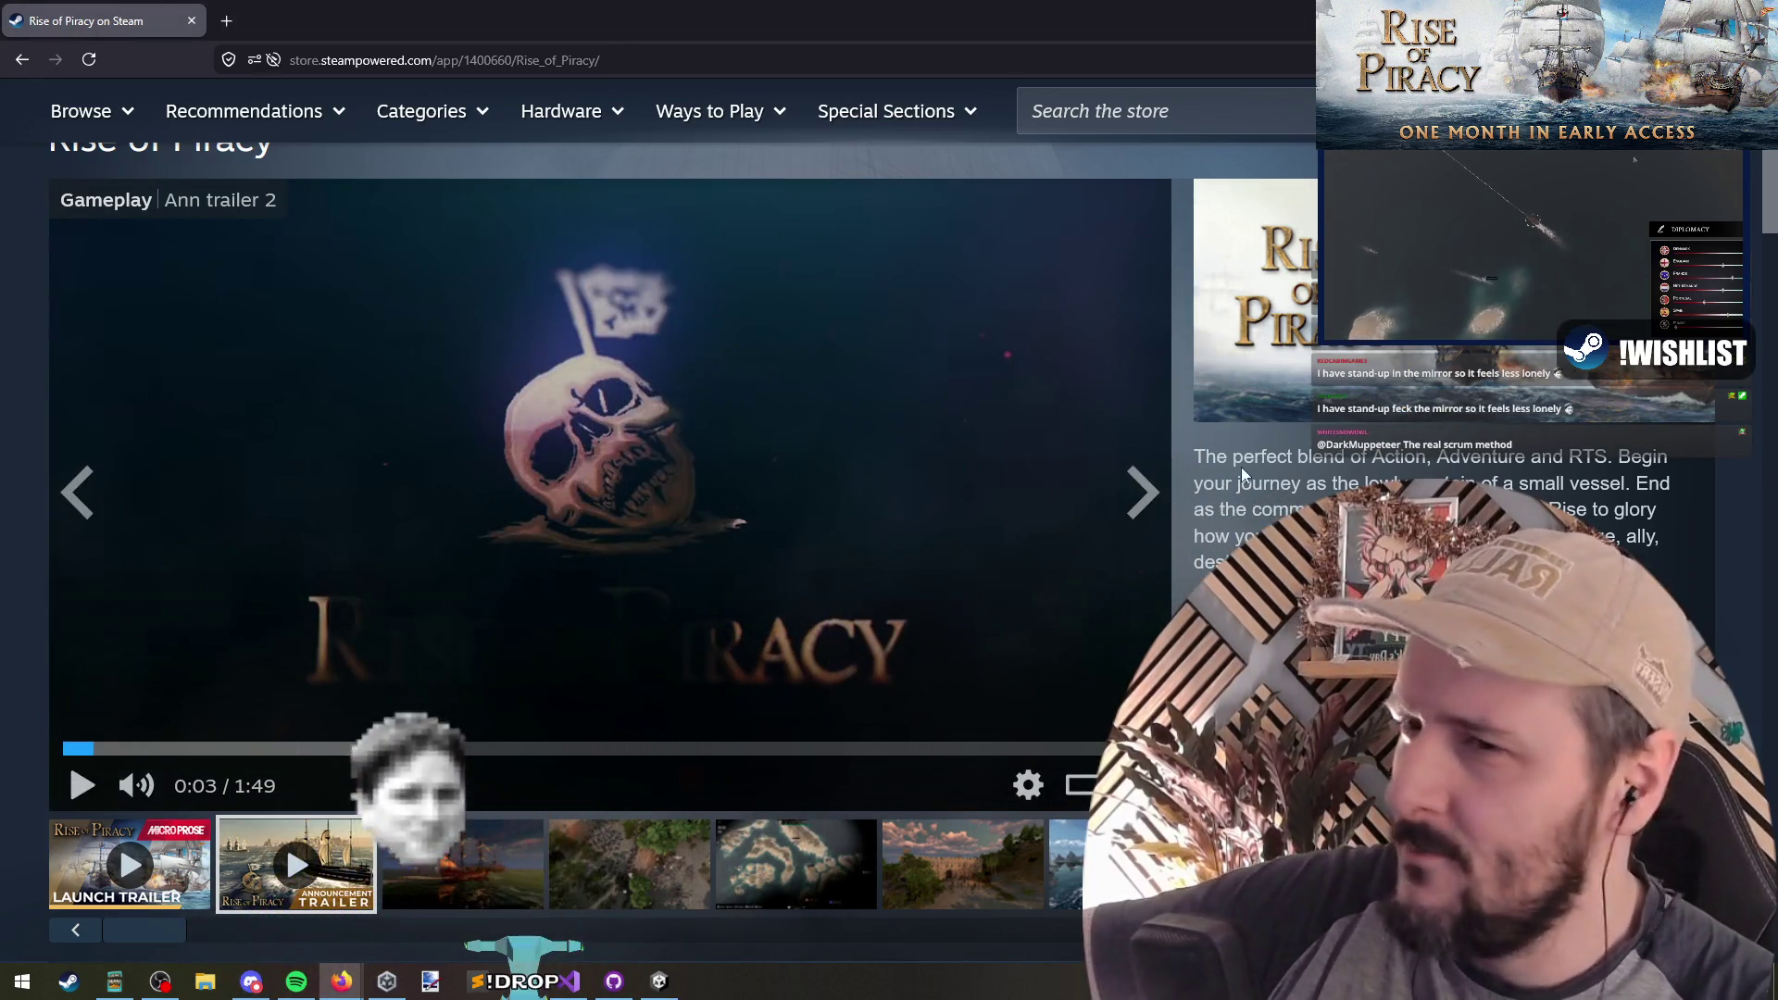
{"action": "scroll", "coordinate": [1269, 352], "scroll_direction": "down", "scroll_amount": 1}
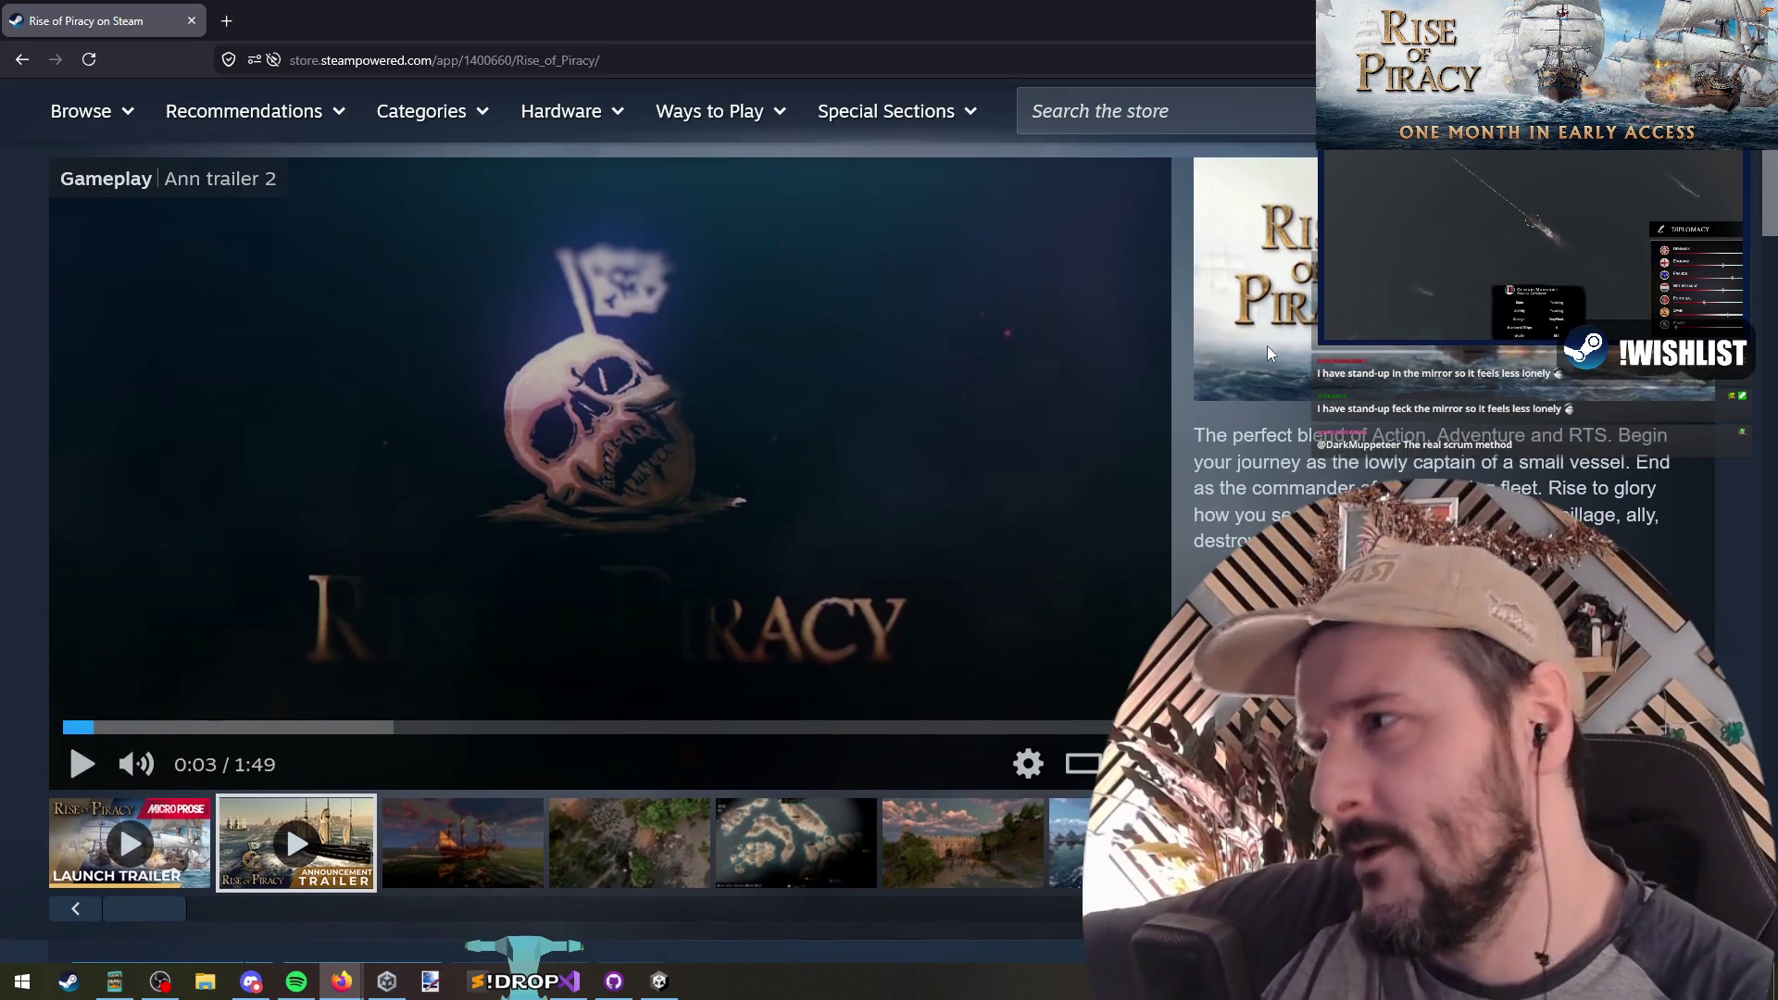
{"action": "scroll", "coordinate": [1271, 335], "scroll_direction": "down", "scroll_amount": 1}
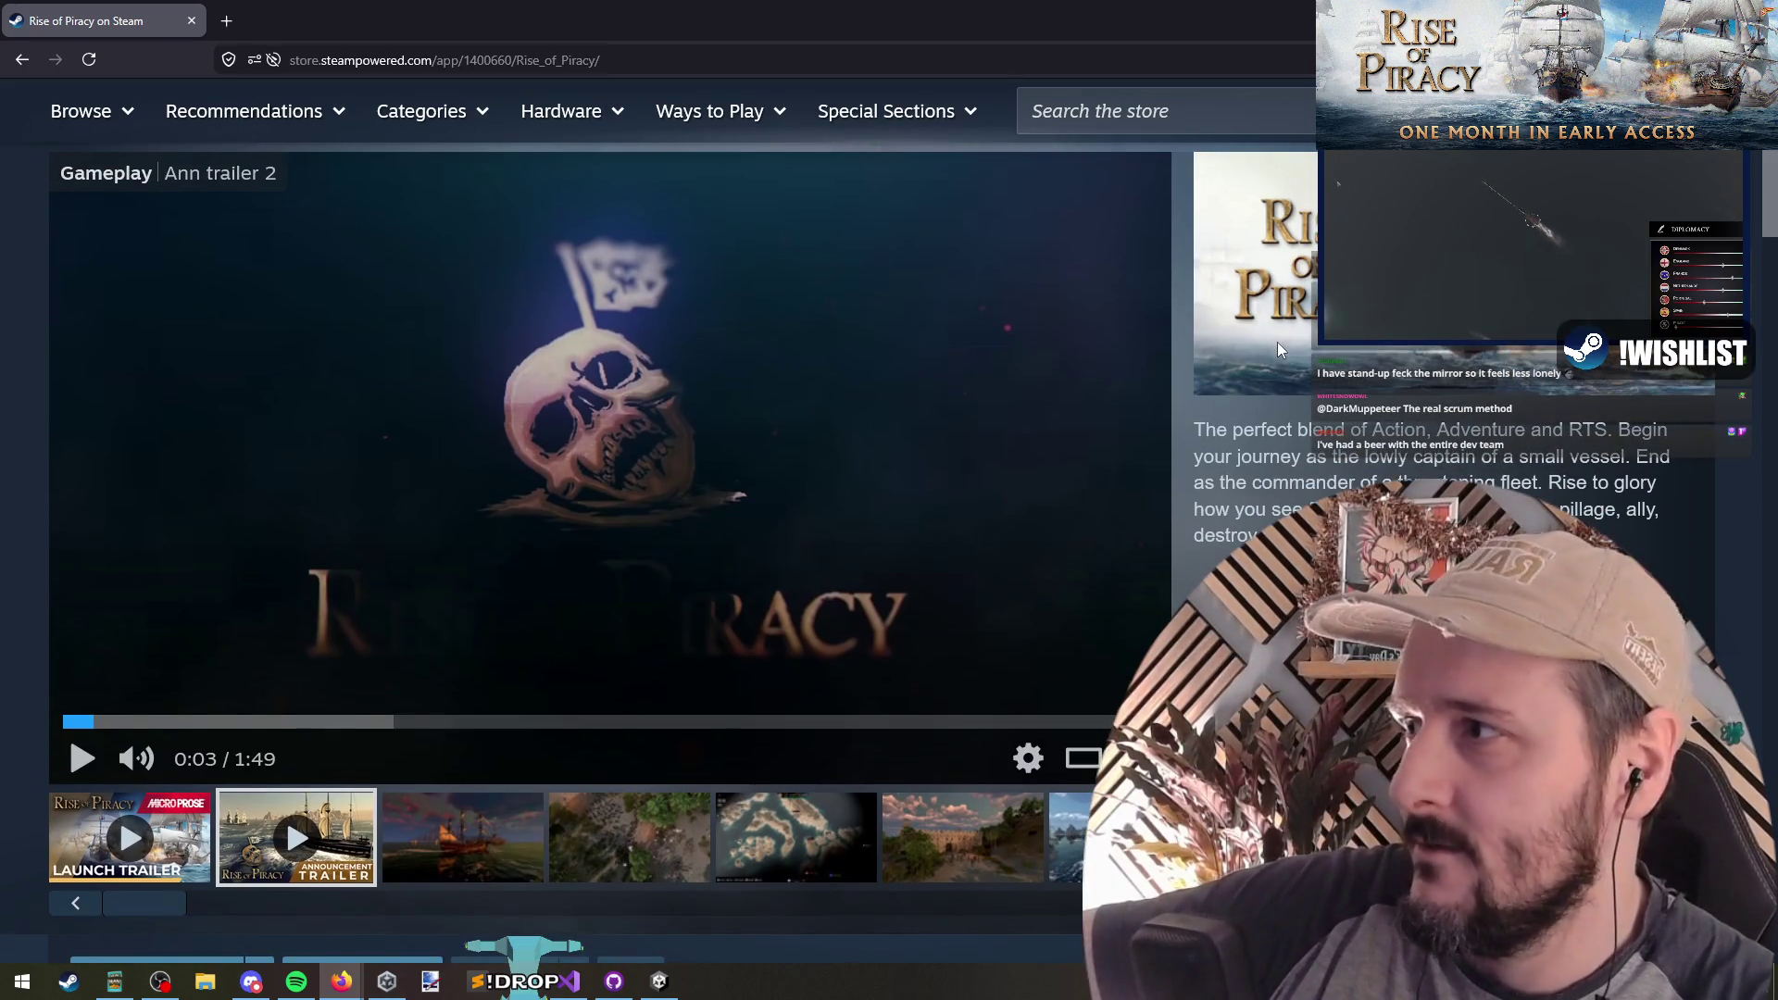
{"action": "left_click", "coordinate": [463, 834]}
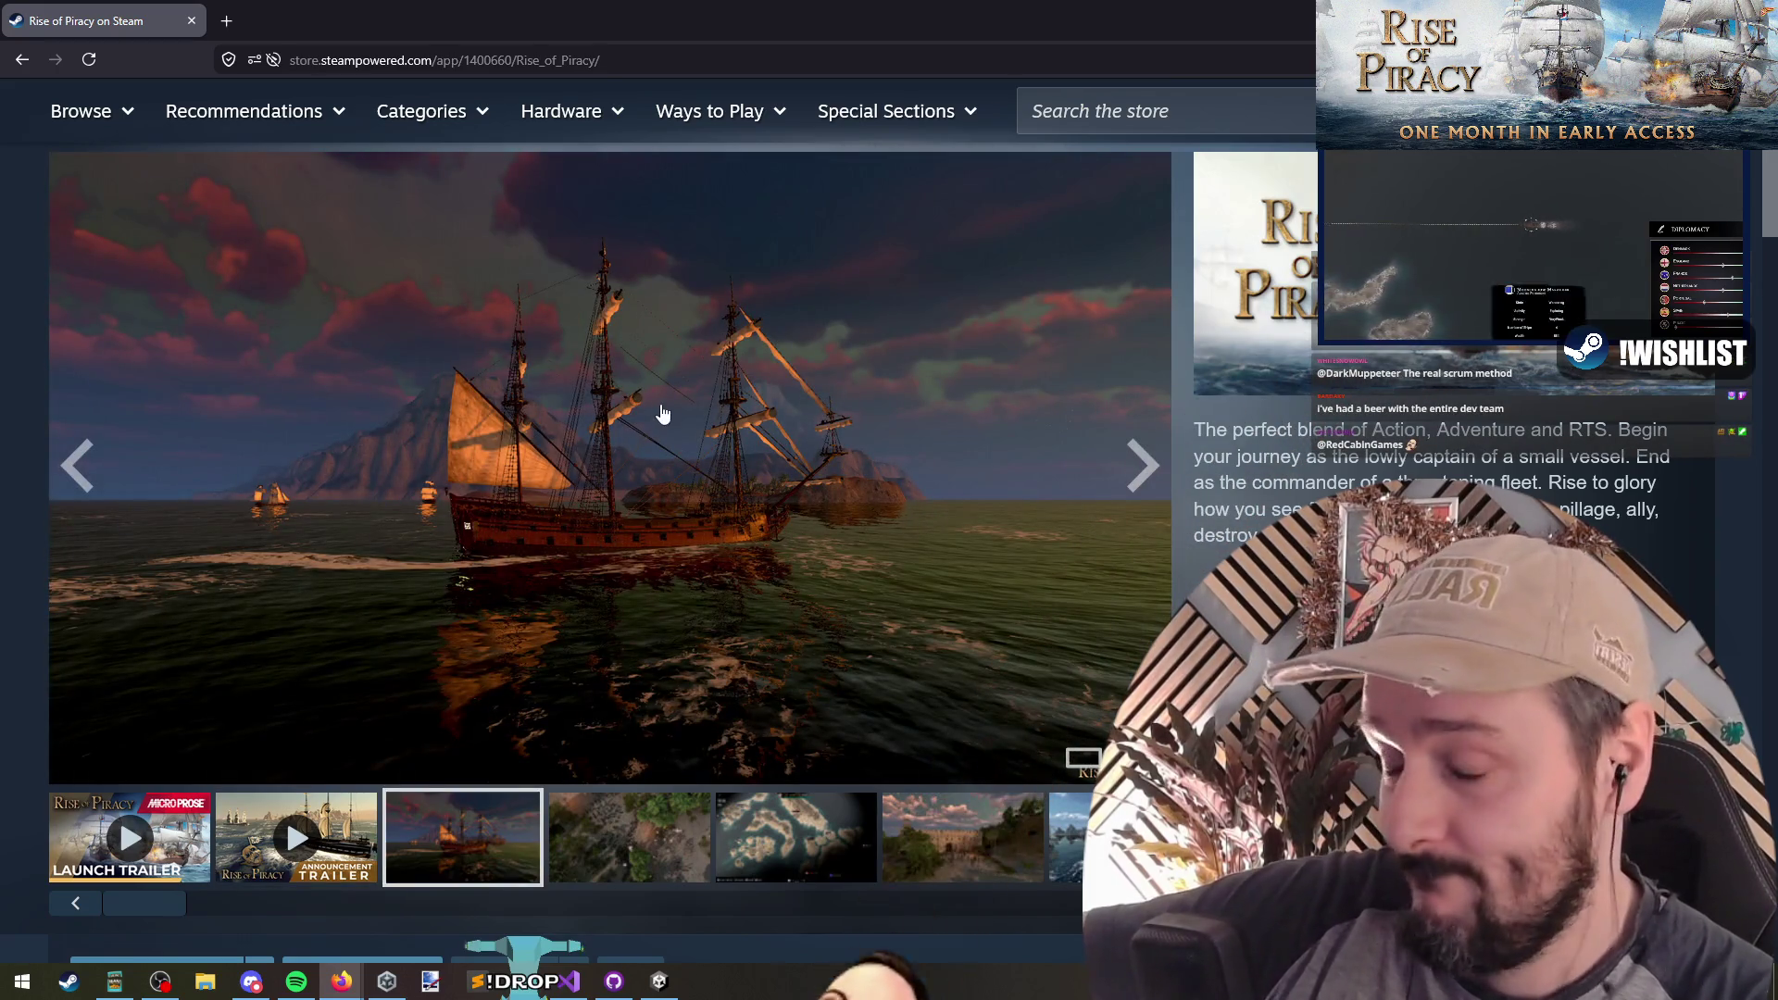
{"action": "left_click", "coordinate": [659, 409]}
{"action": "left_click", "coordinate": [1492, 483]}
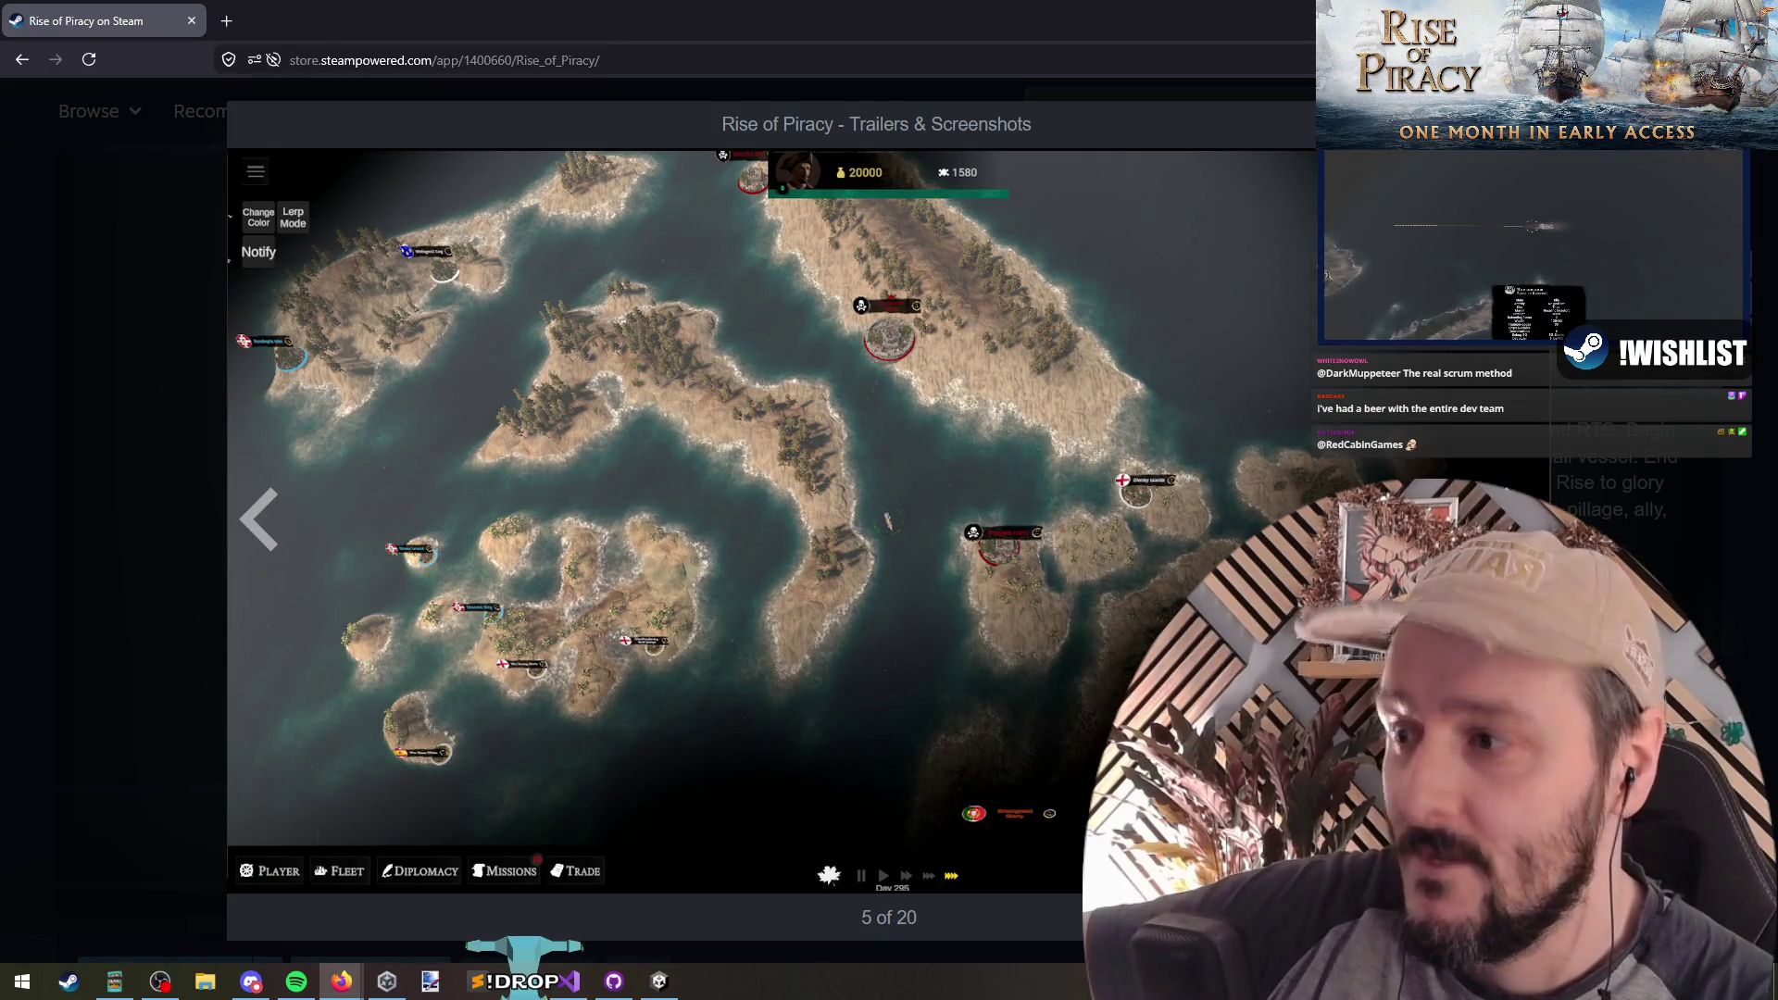
Step: Flip back and forth through the enlarged screenshots around the island map
{"action": "left_click", "coordinate": [957, 507]}
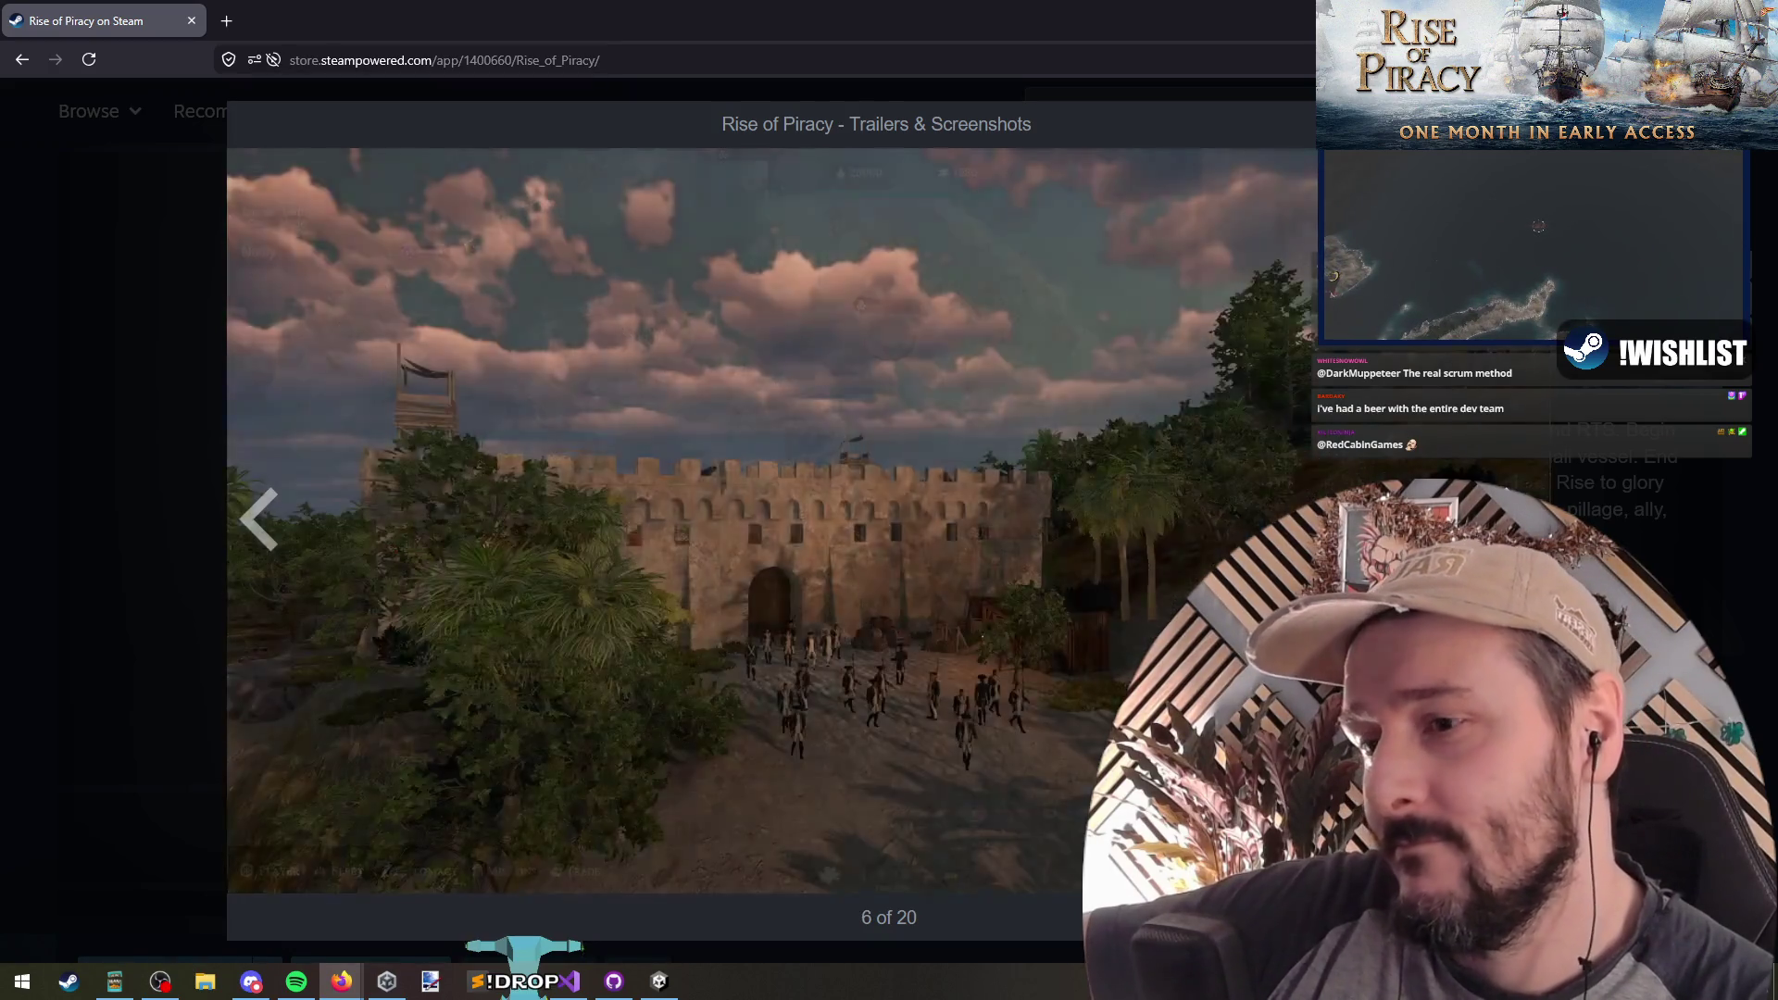
{"action": "key", "text": "Left"}
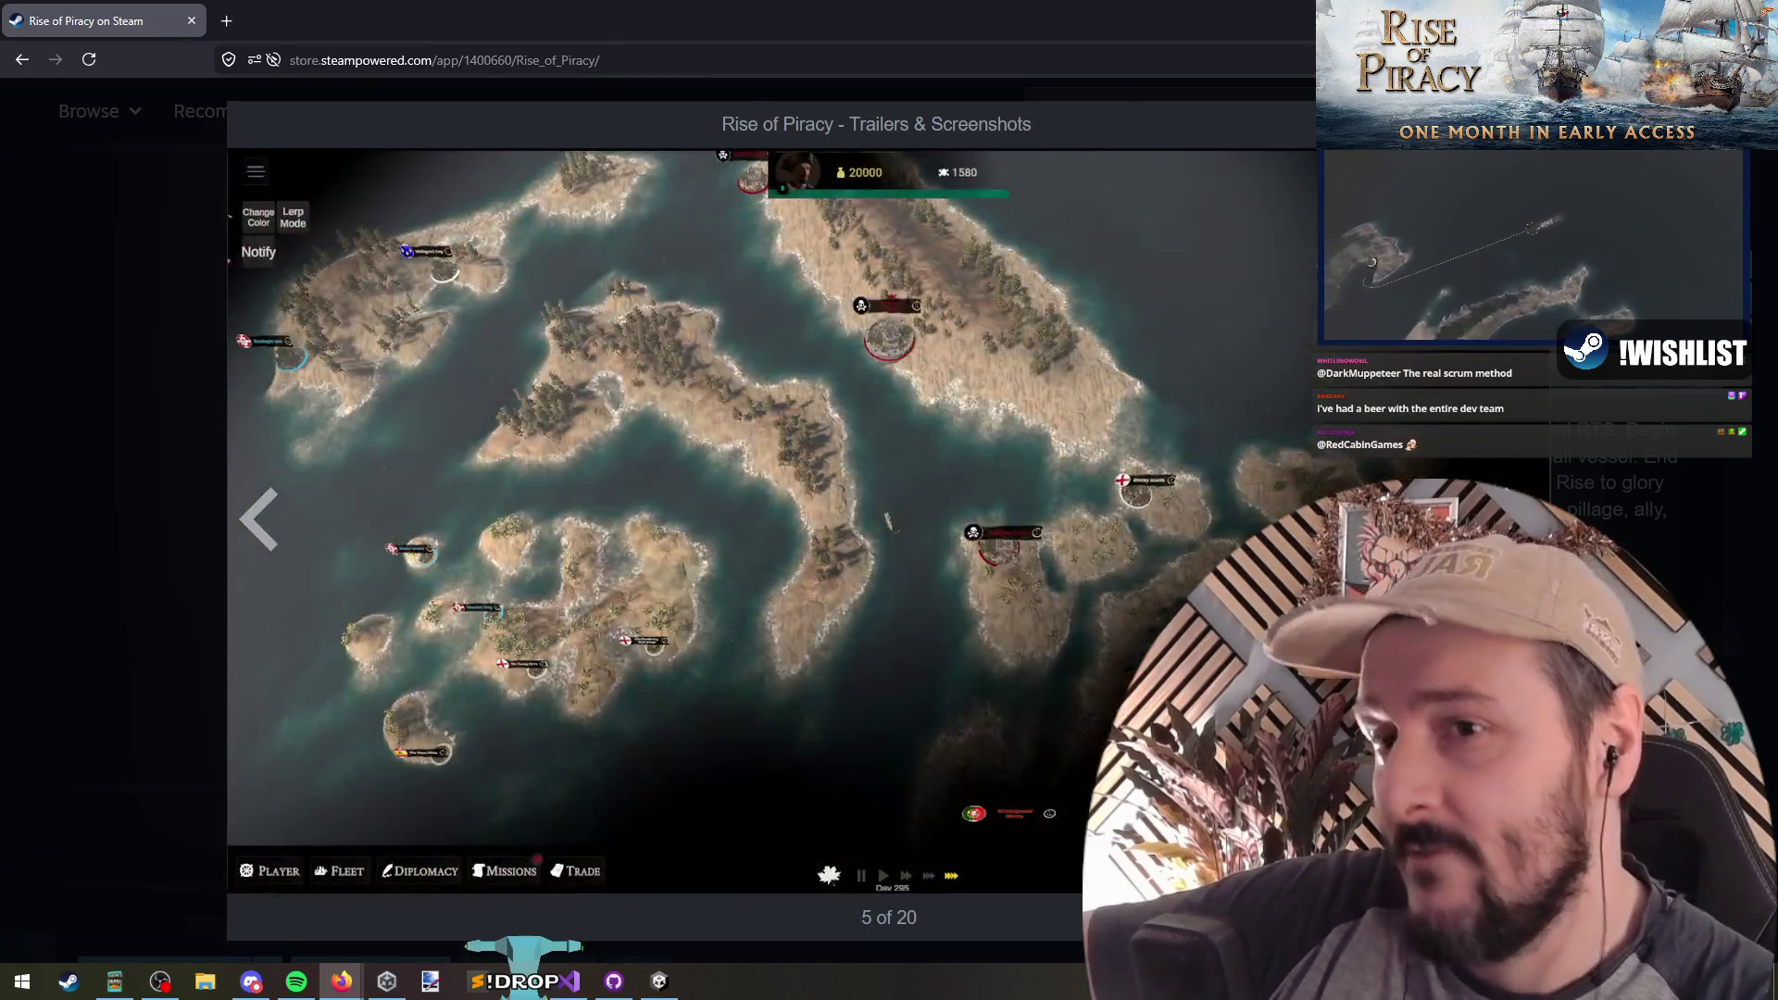
{"action": "key", "text": "Right"}
{"action": "key", "text": "Right"}
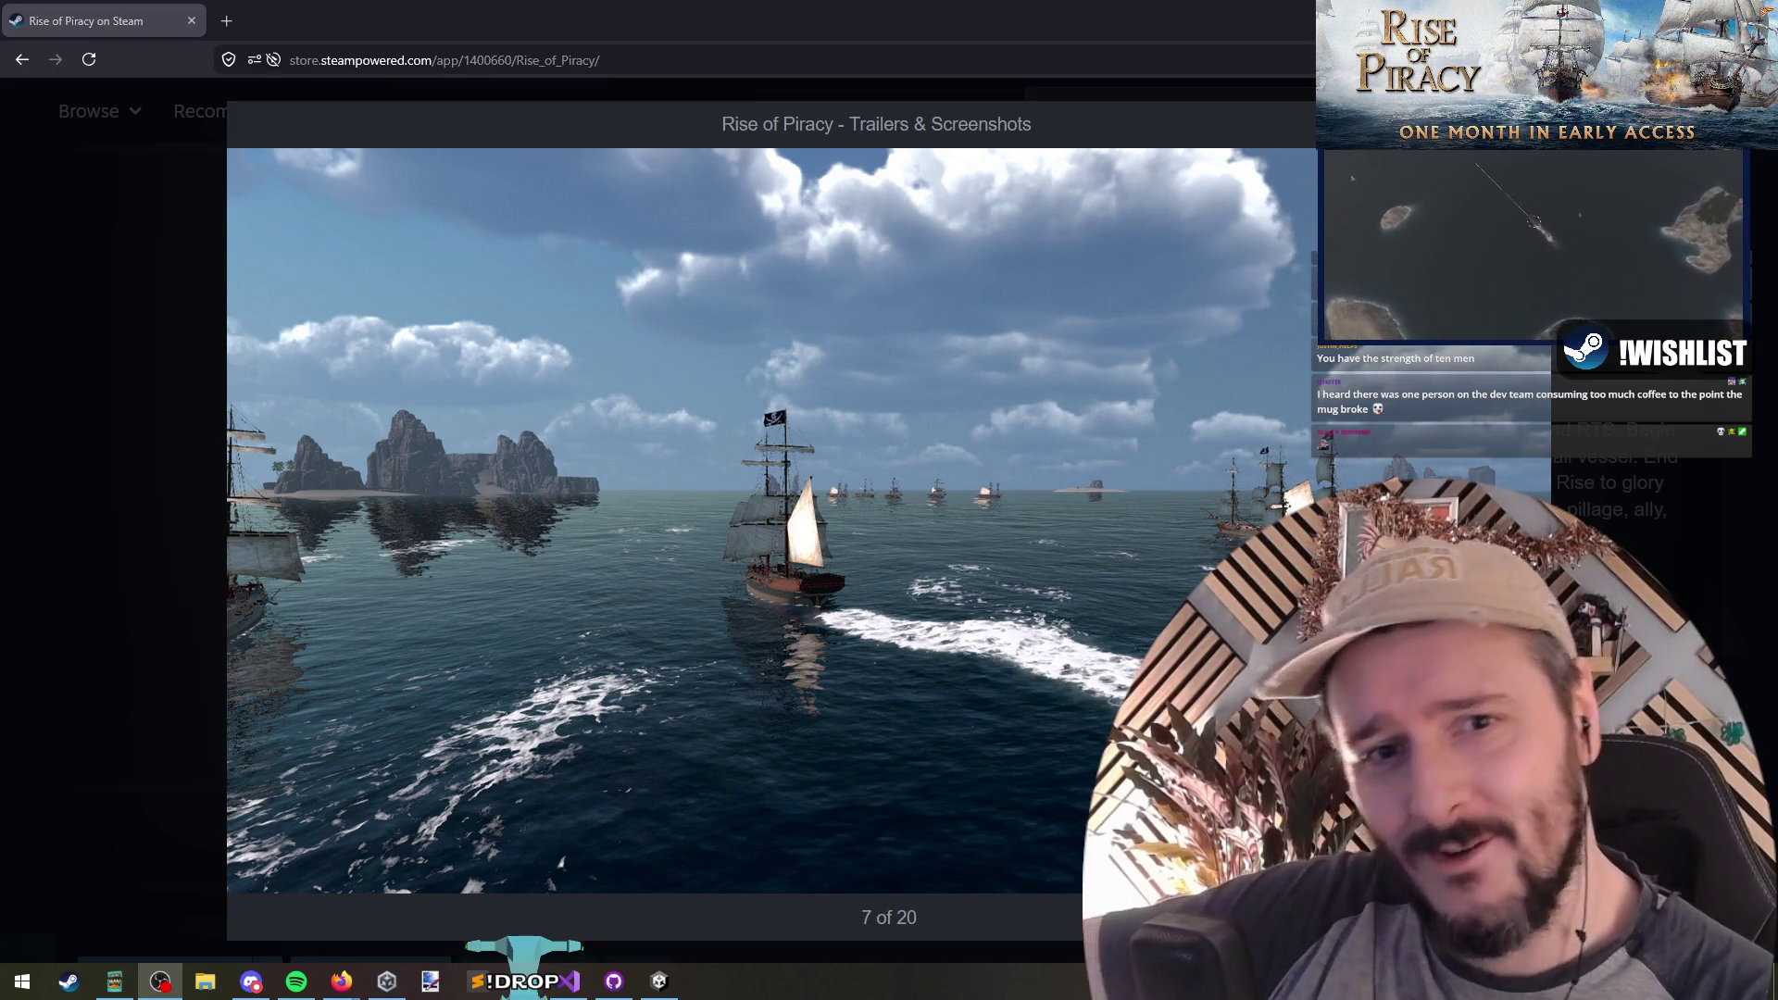
Step: Close the screenshot viewer and start a Steam store search
{"action": "left_click", "coordinate": [3, 384]}
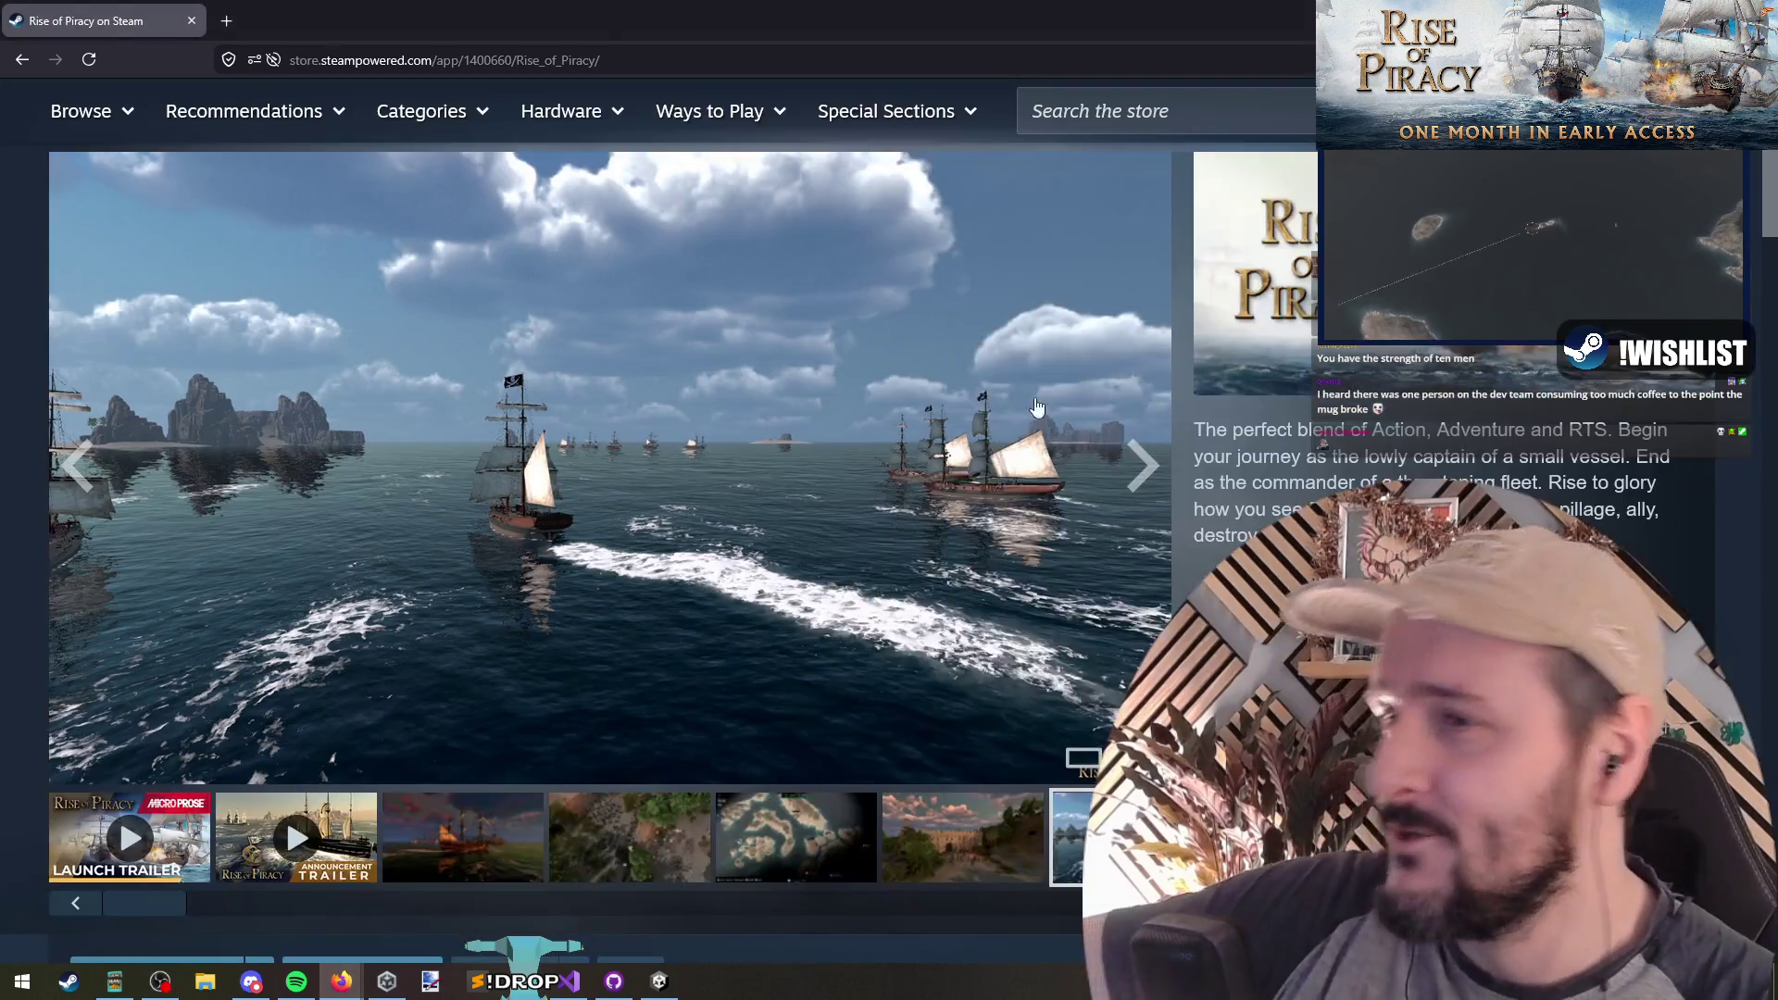
{"action": "scroll", "coordinate": [593, 371], "scroll_direction": "up", "scroll_amount": 2}
{"action": "left_click", "coordinate": [1165, 250]}
{"action": "type", "text": "sca"}
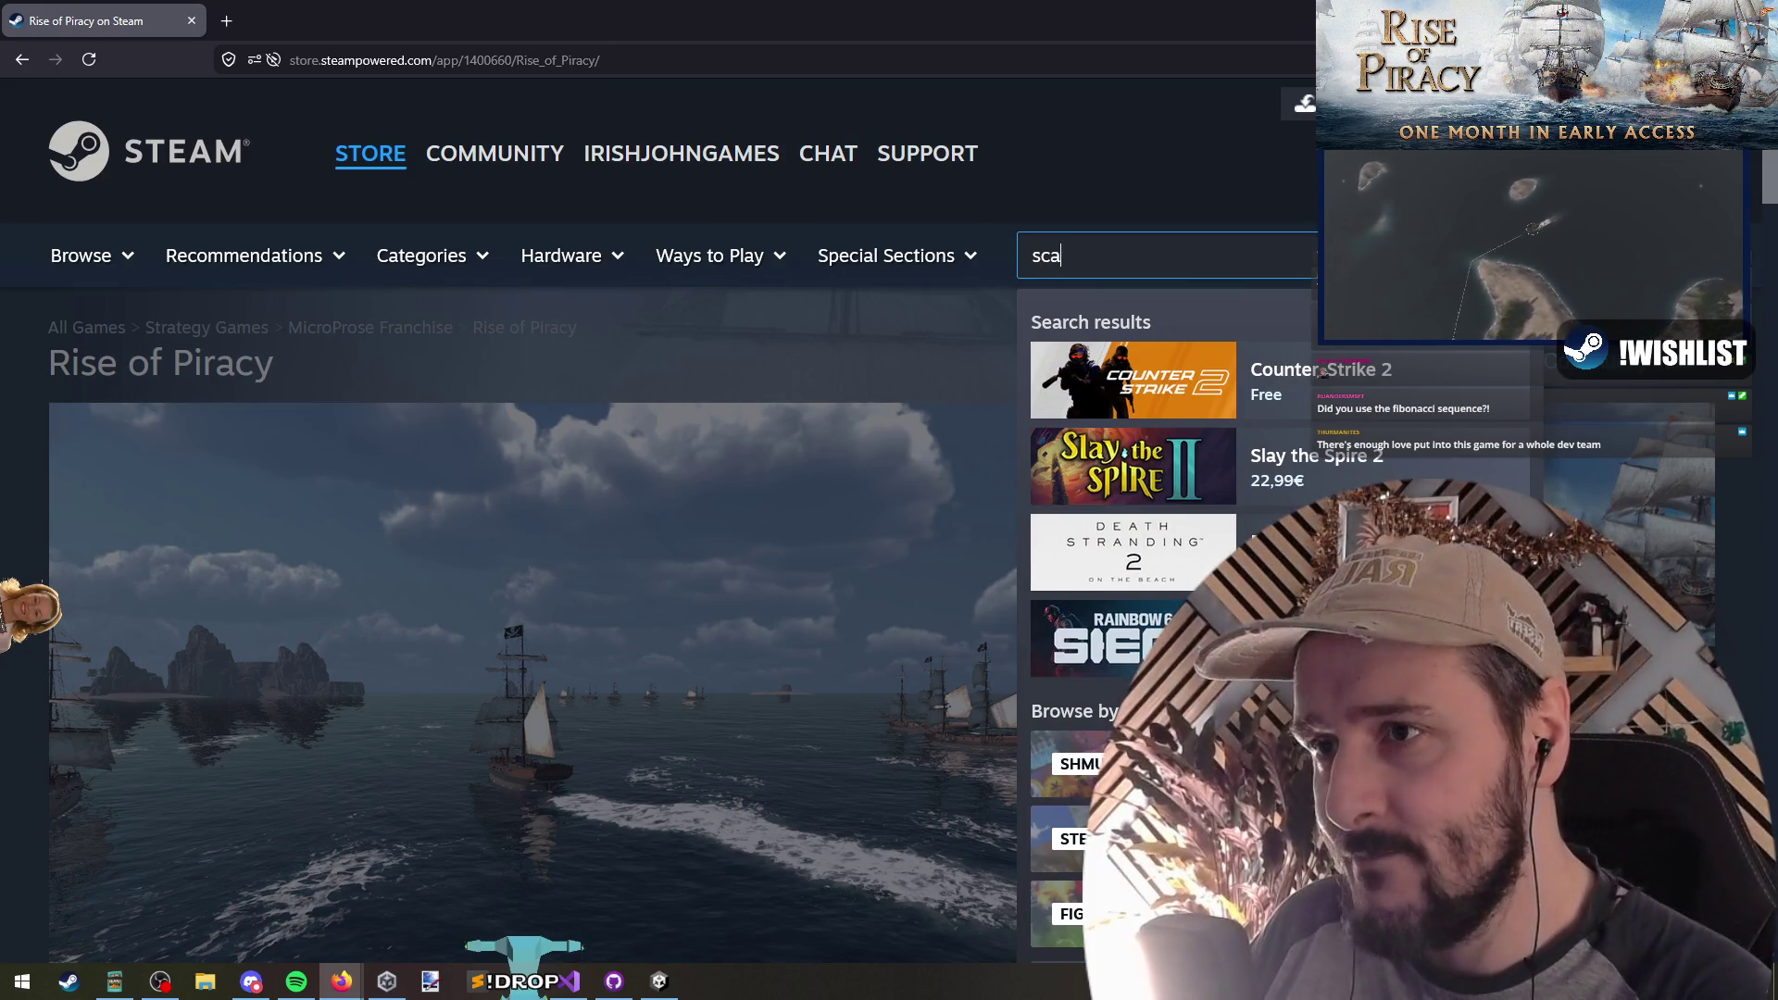
Step: Clear the mistyped 'vengers rei' search text and dismiss the suggestions
{"action": "type", "text": "ve"}
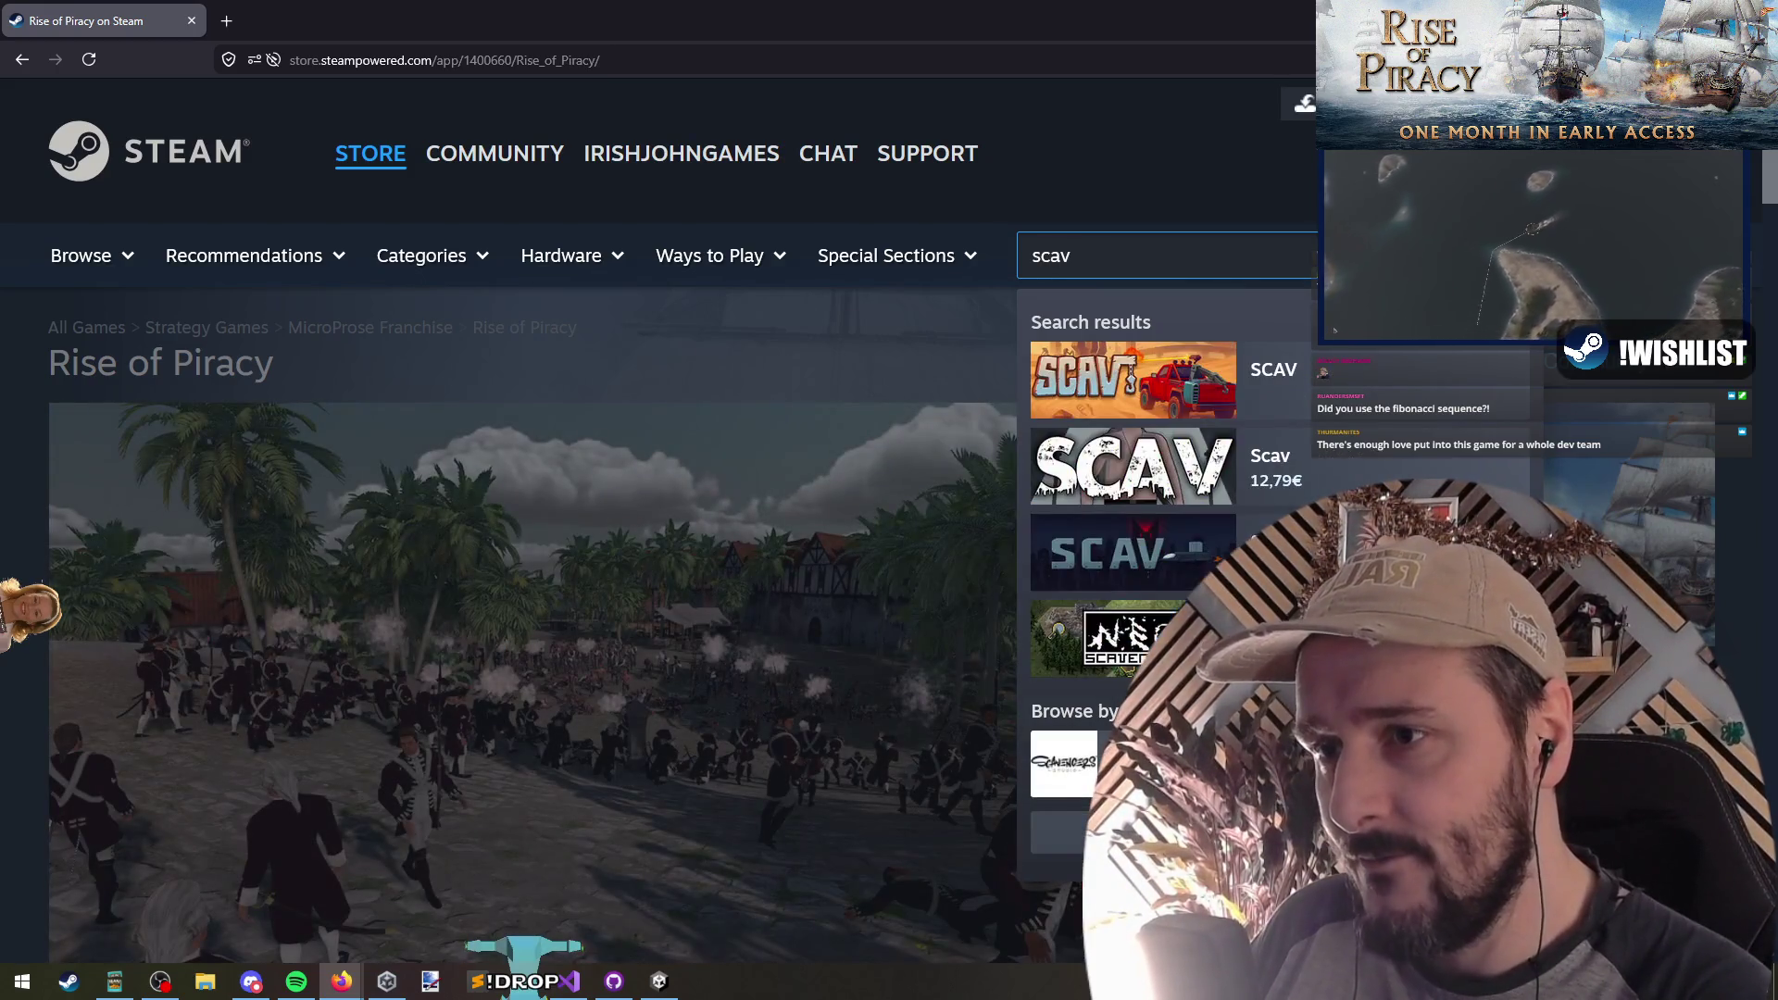
{"action": "type", "text": "ngers "}
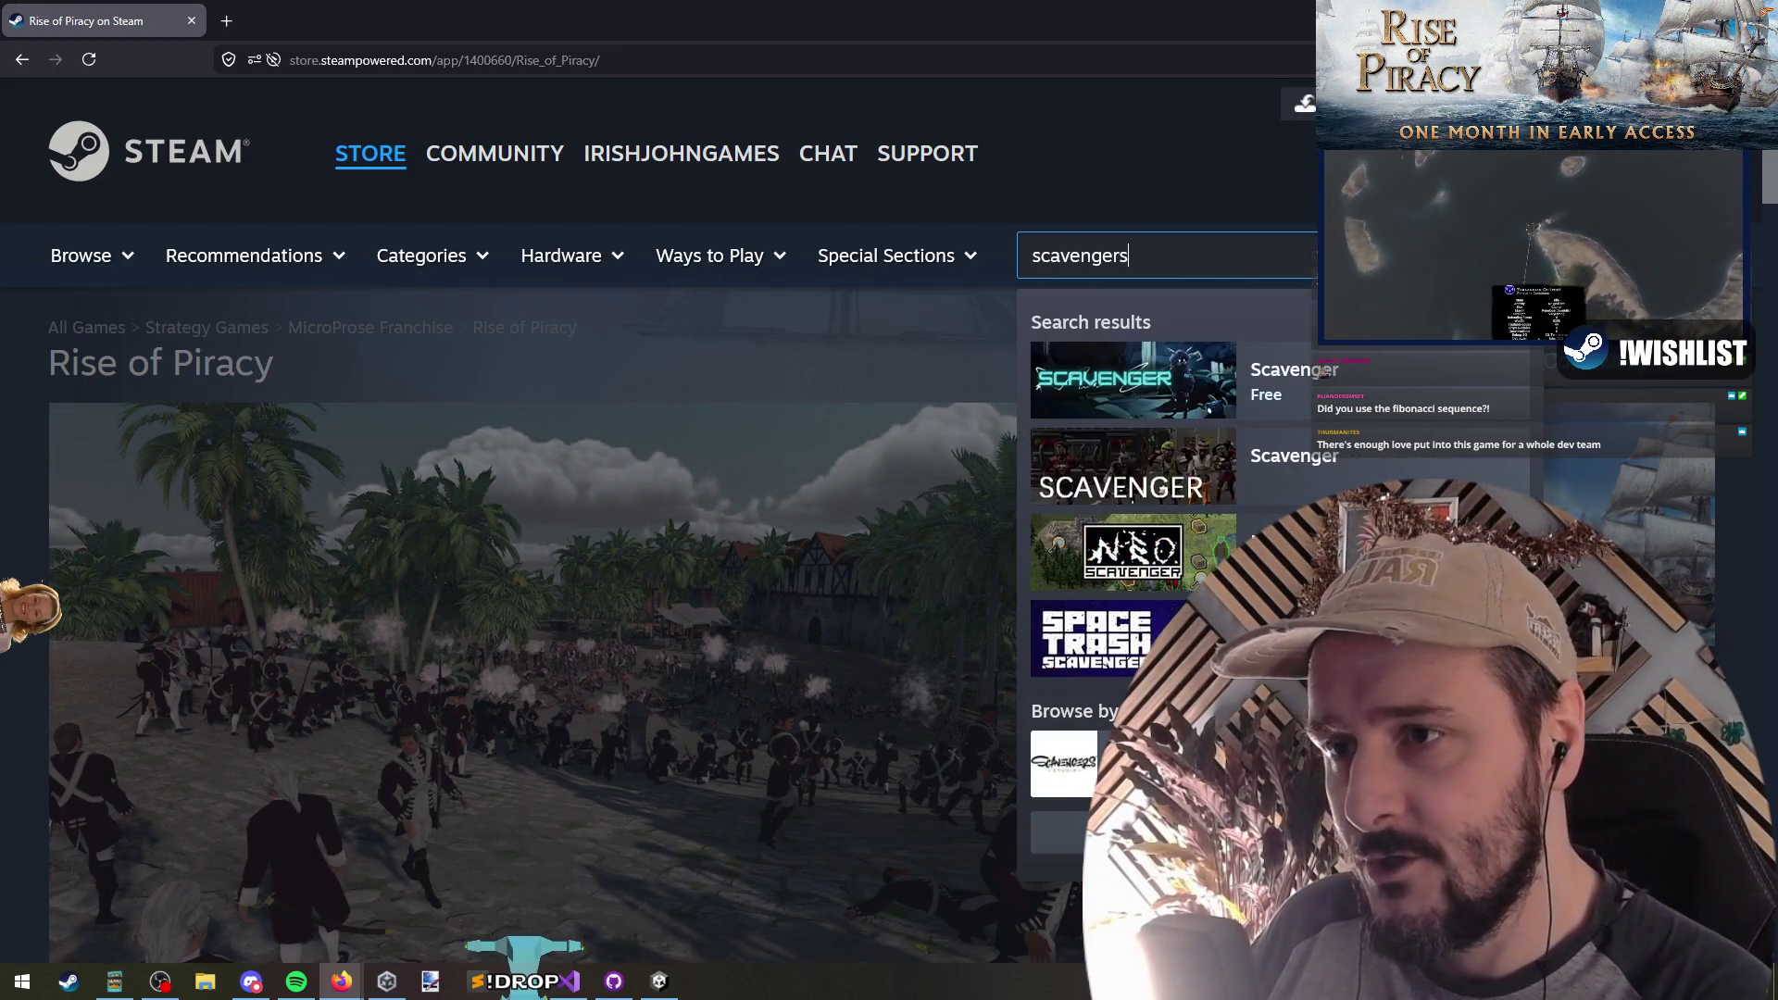
{"action": "type", "text": "re"}
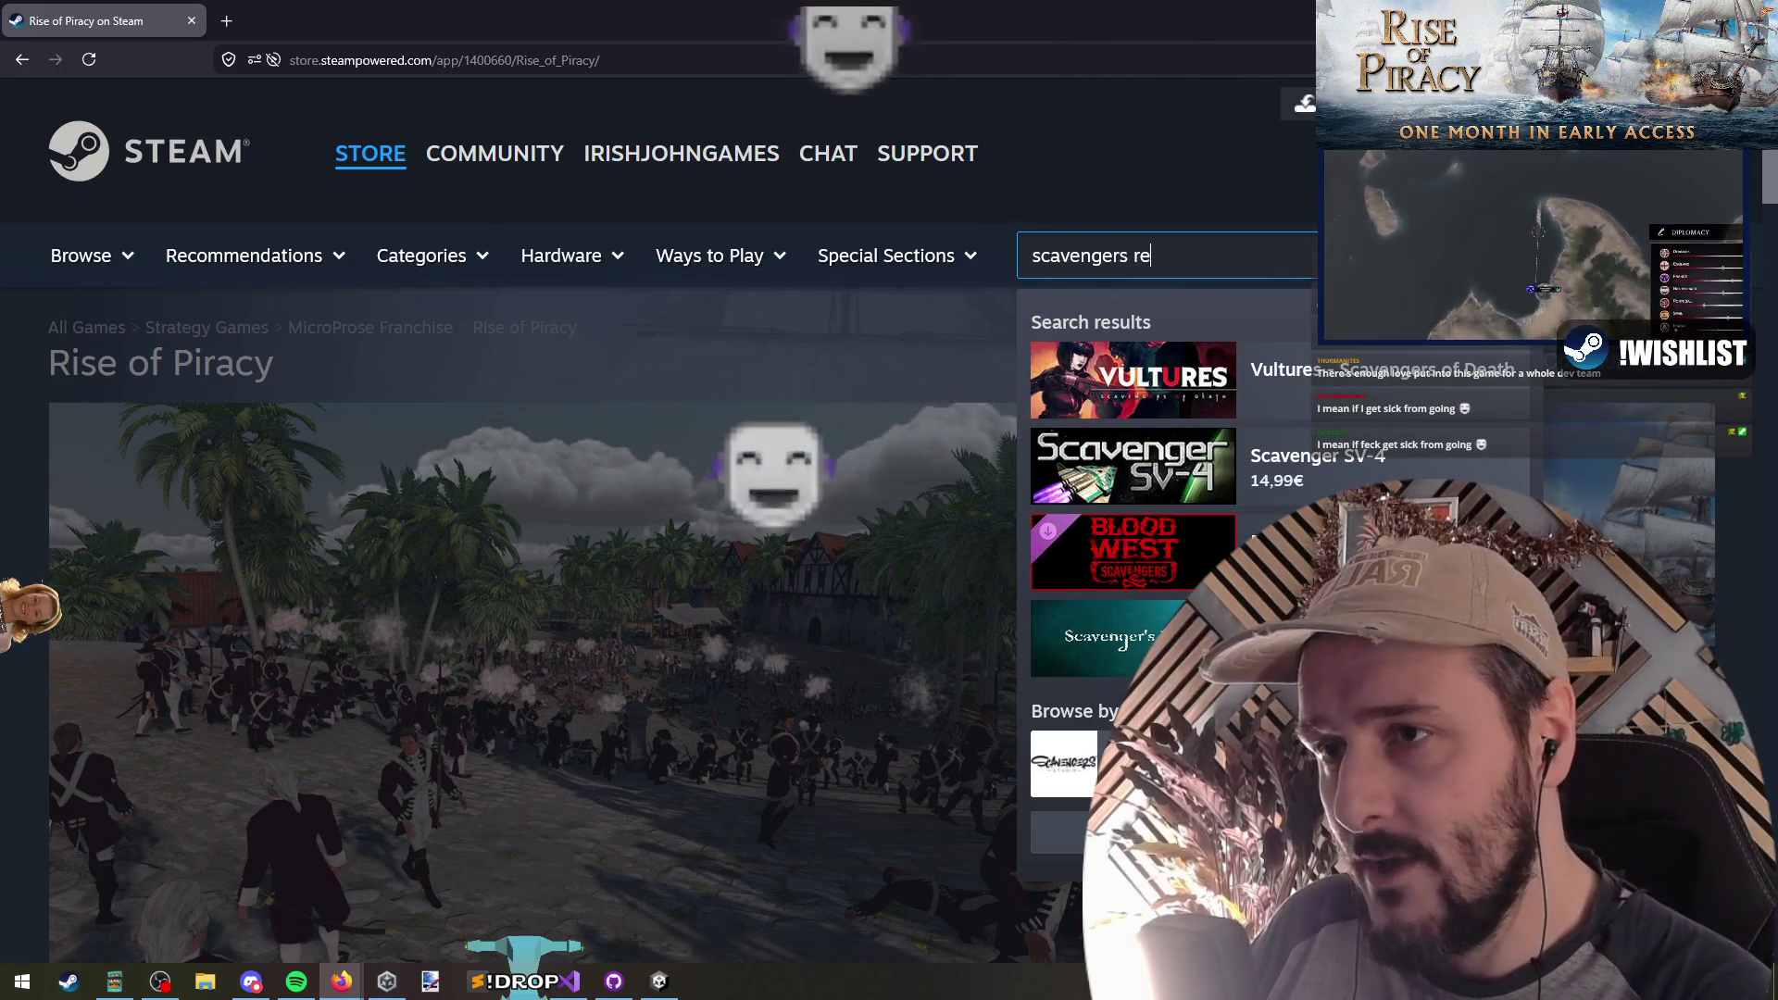
{"action": "type", "text": "i"}
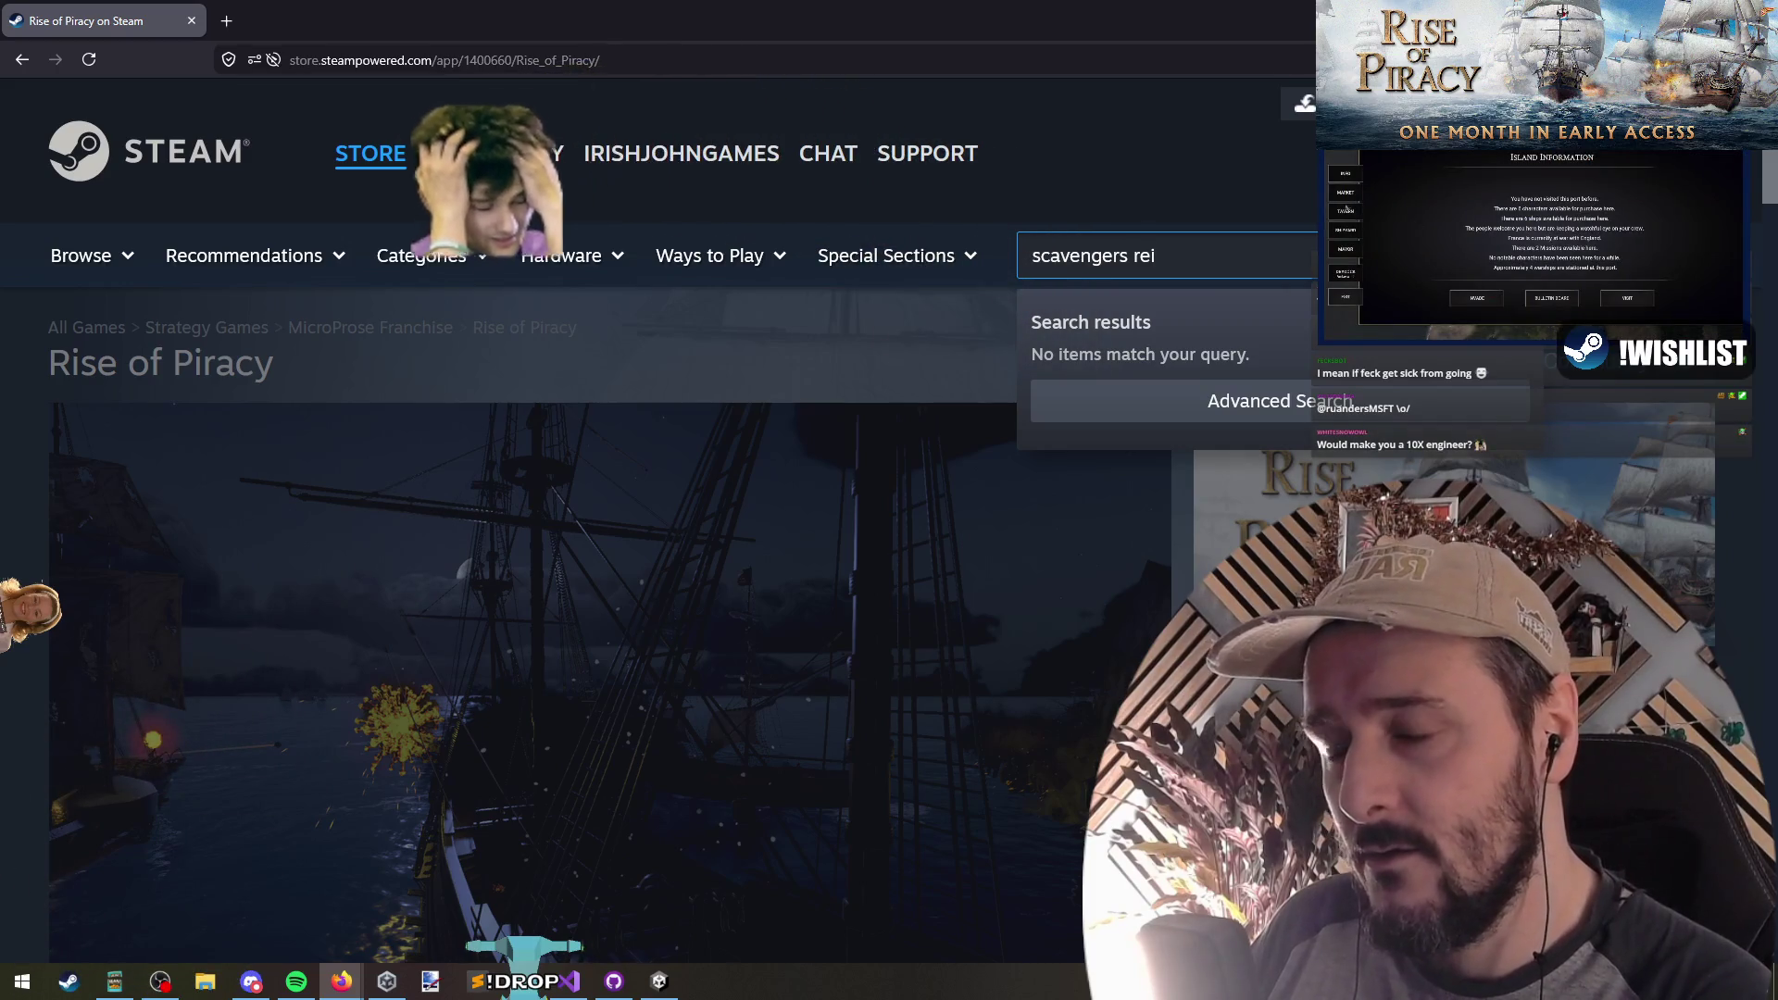
{"action": "key", "text": "ctrl+a"}
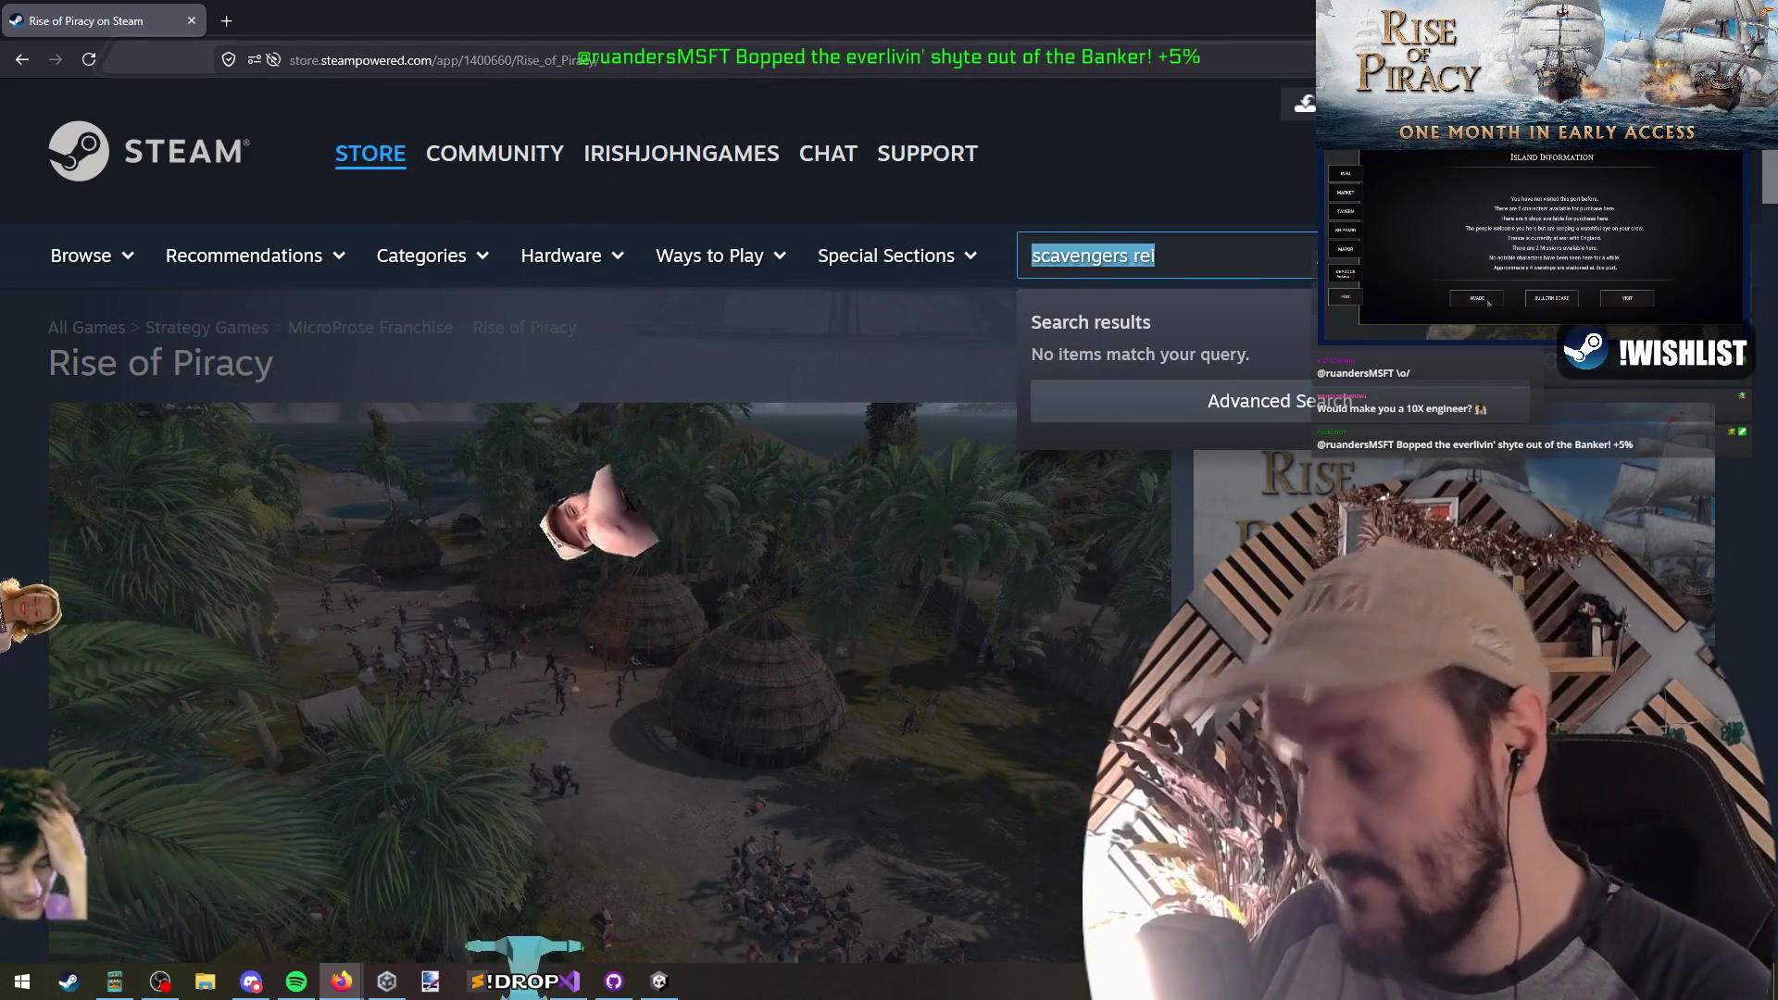
{"action": "key", "text": "BackSpace"}
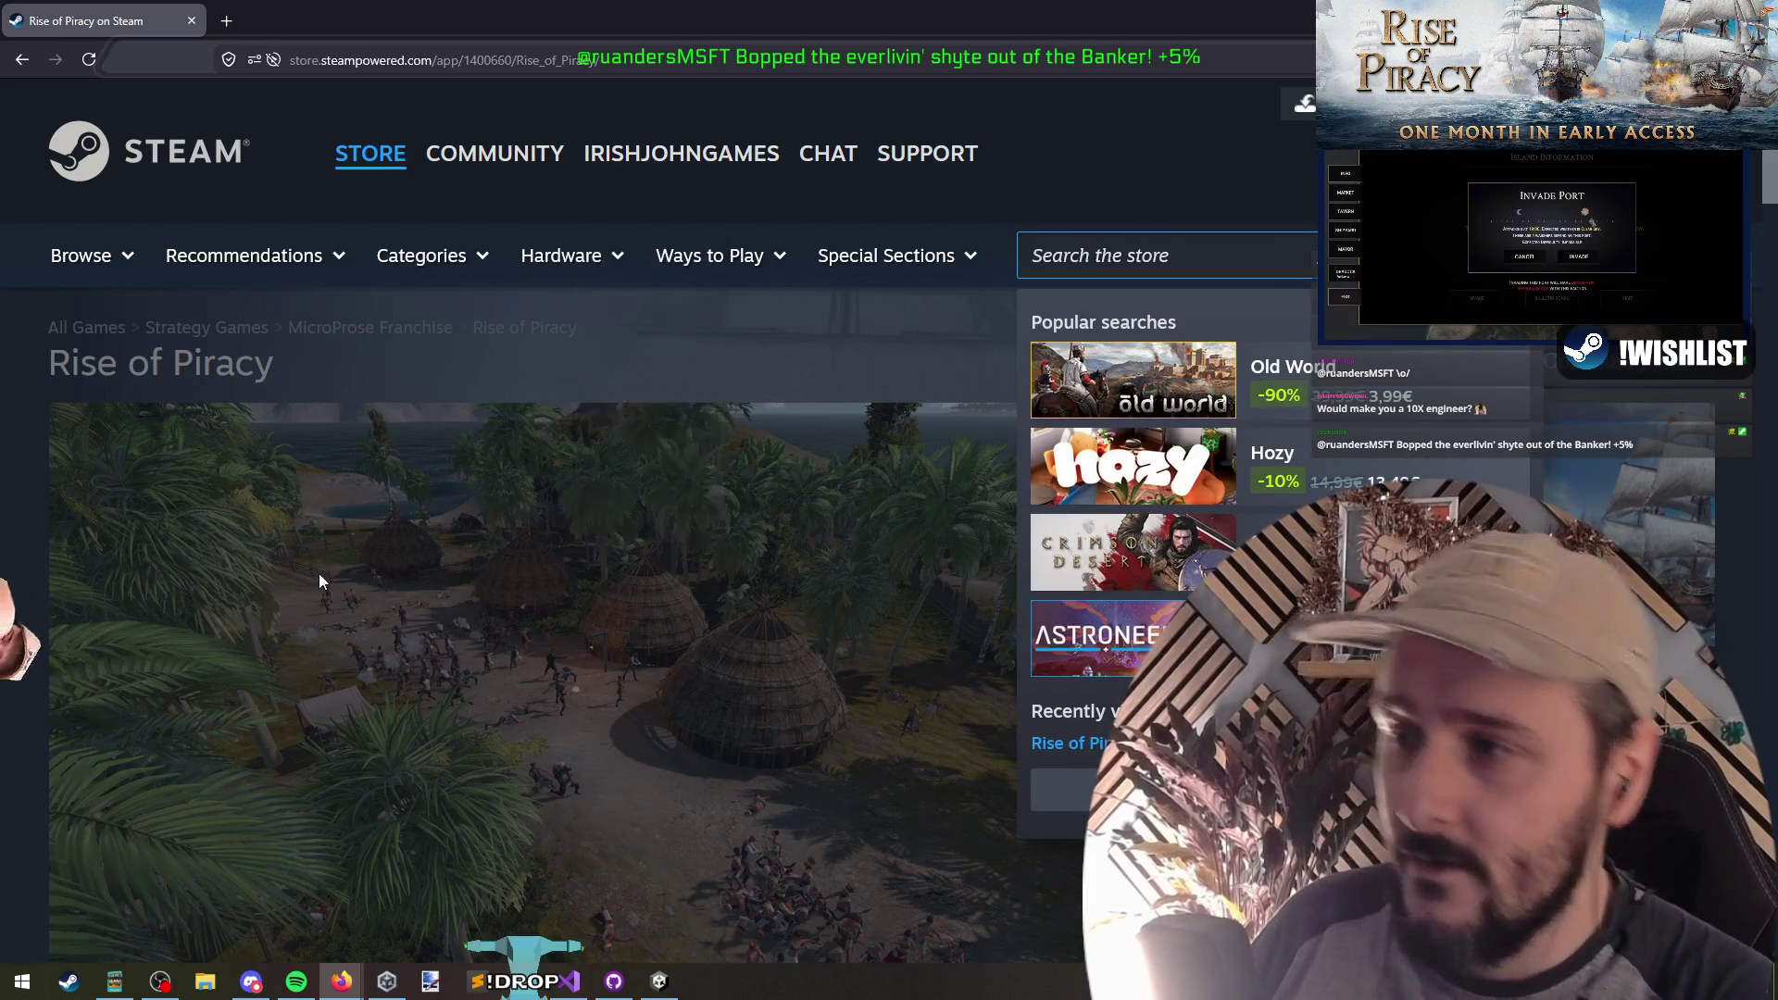
{"action": "left_click", "coordinate": [319, 581]}
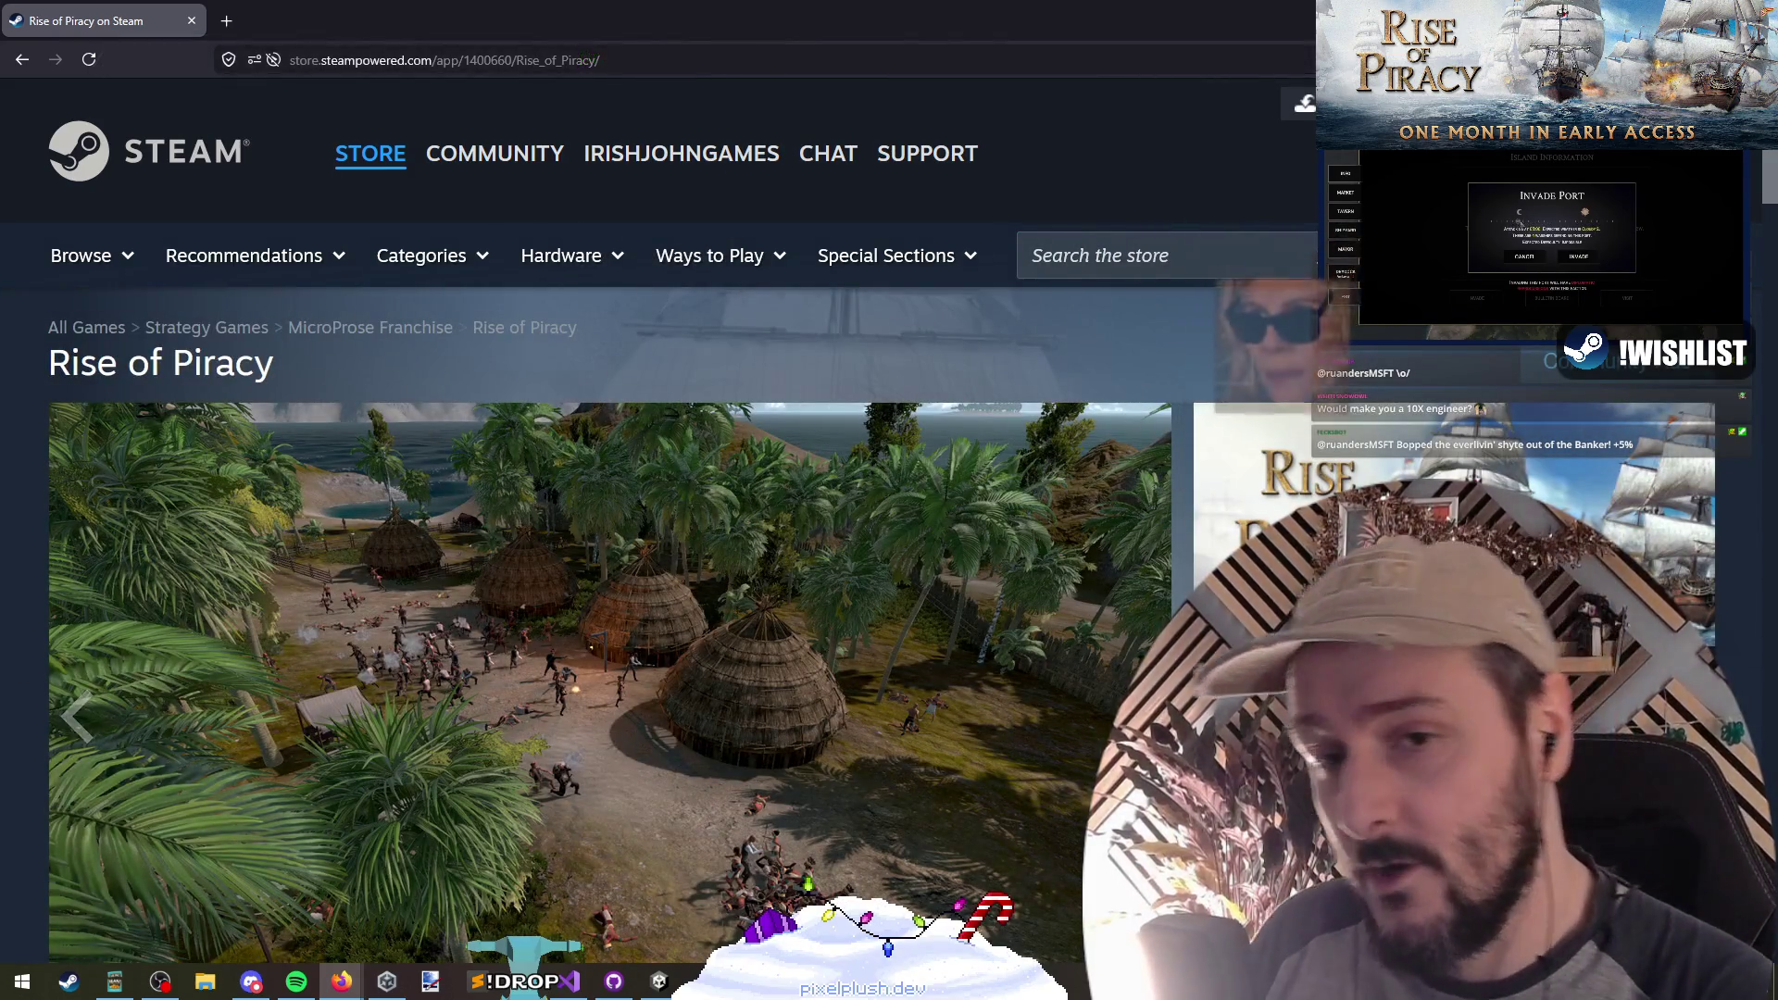
Step: Search the store for 'space scaven' and open the Space Scavenger II page
{"action": "left_click", "coordinate": [1158, 256]}
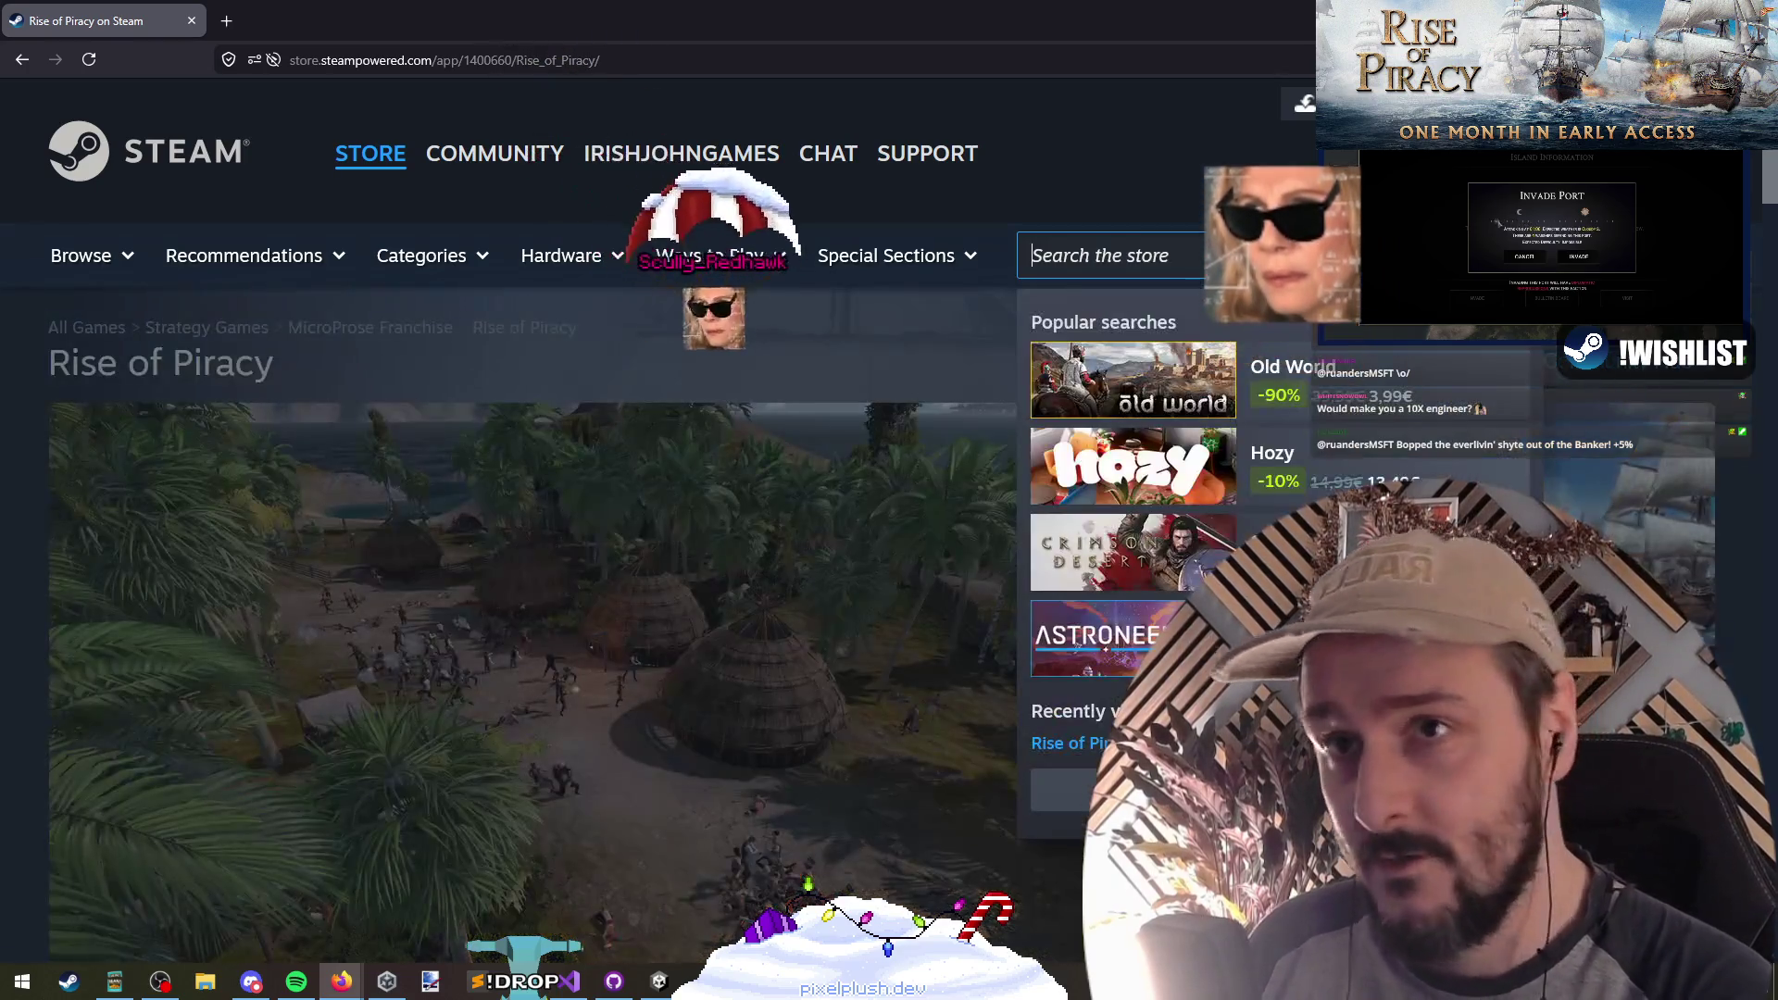
{"action": "type", "text": "space scaven"}
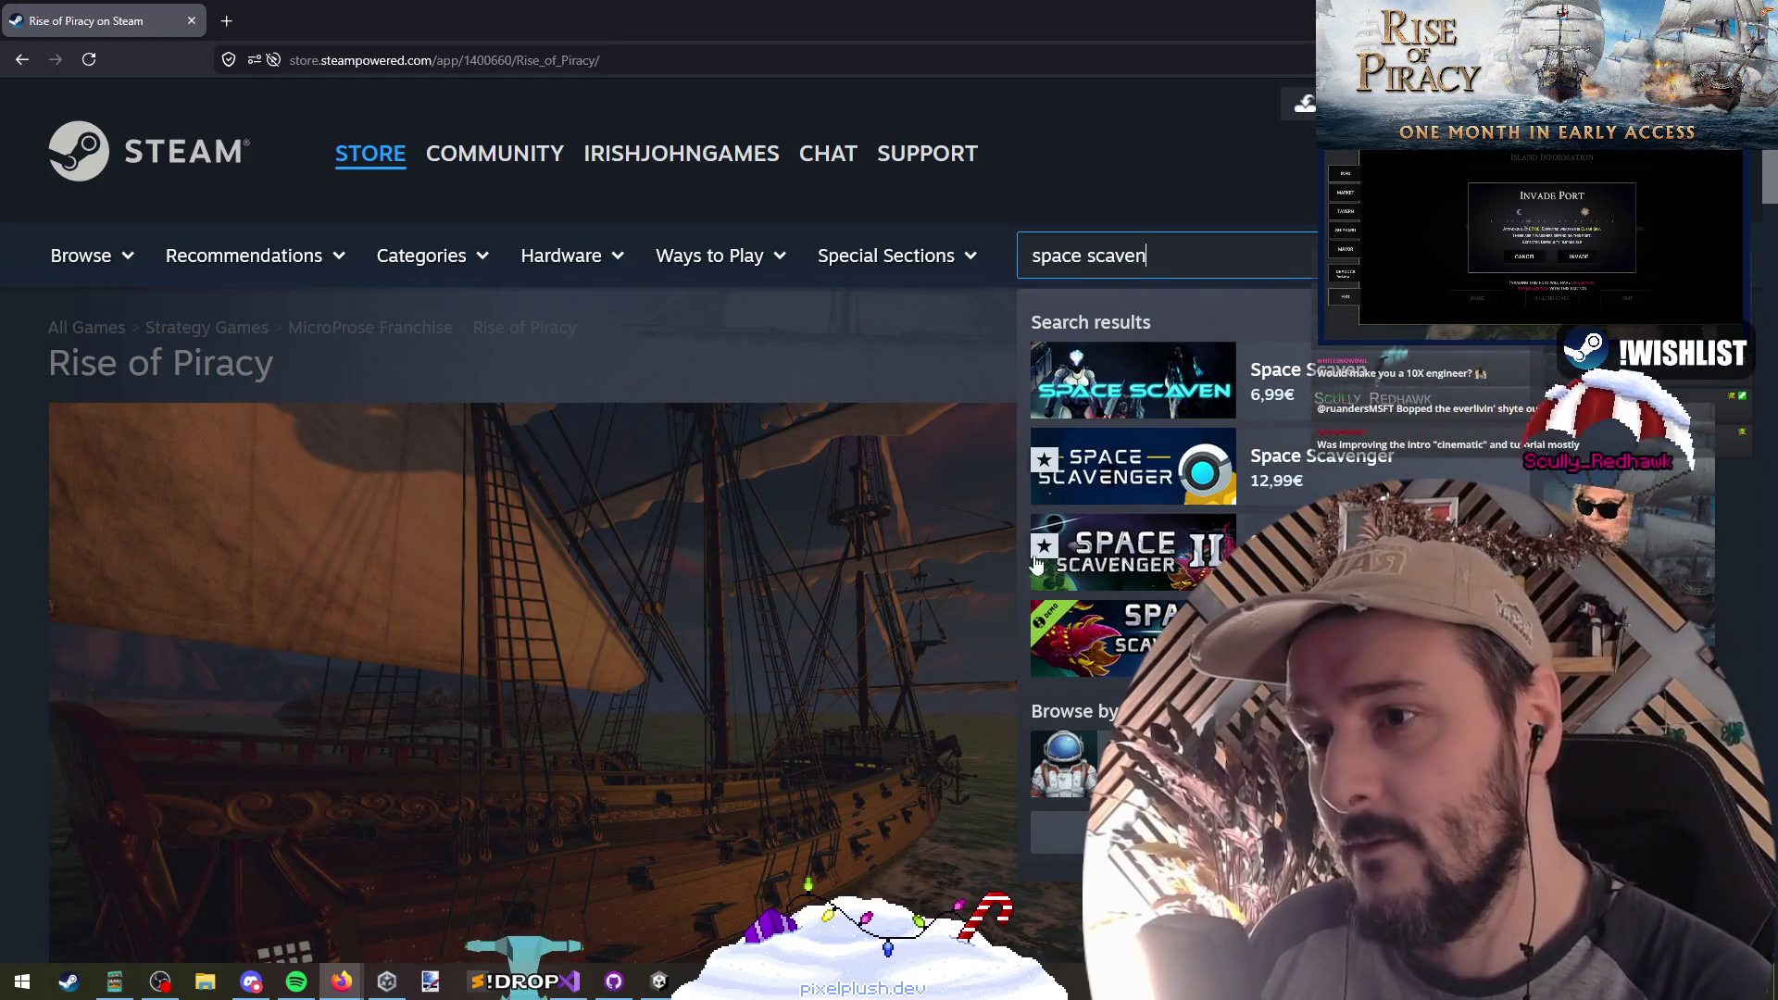
{"action": "left_click", "coordinate": [1297, 553]}
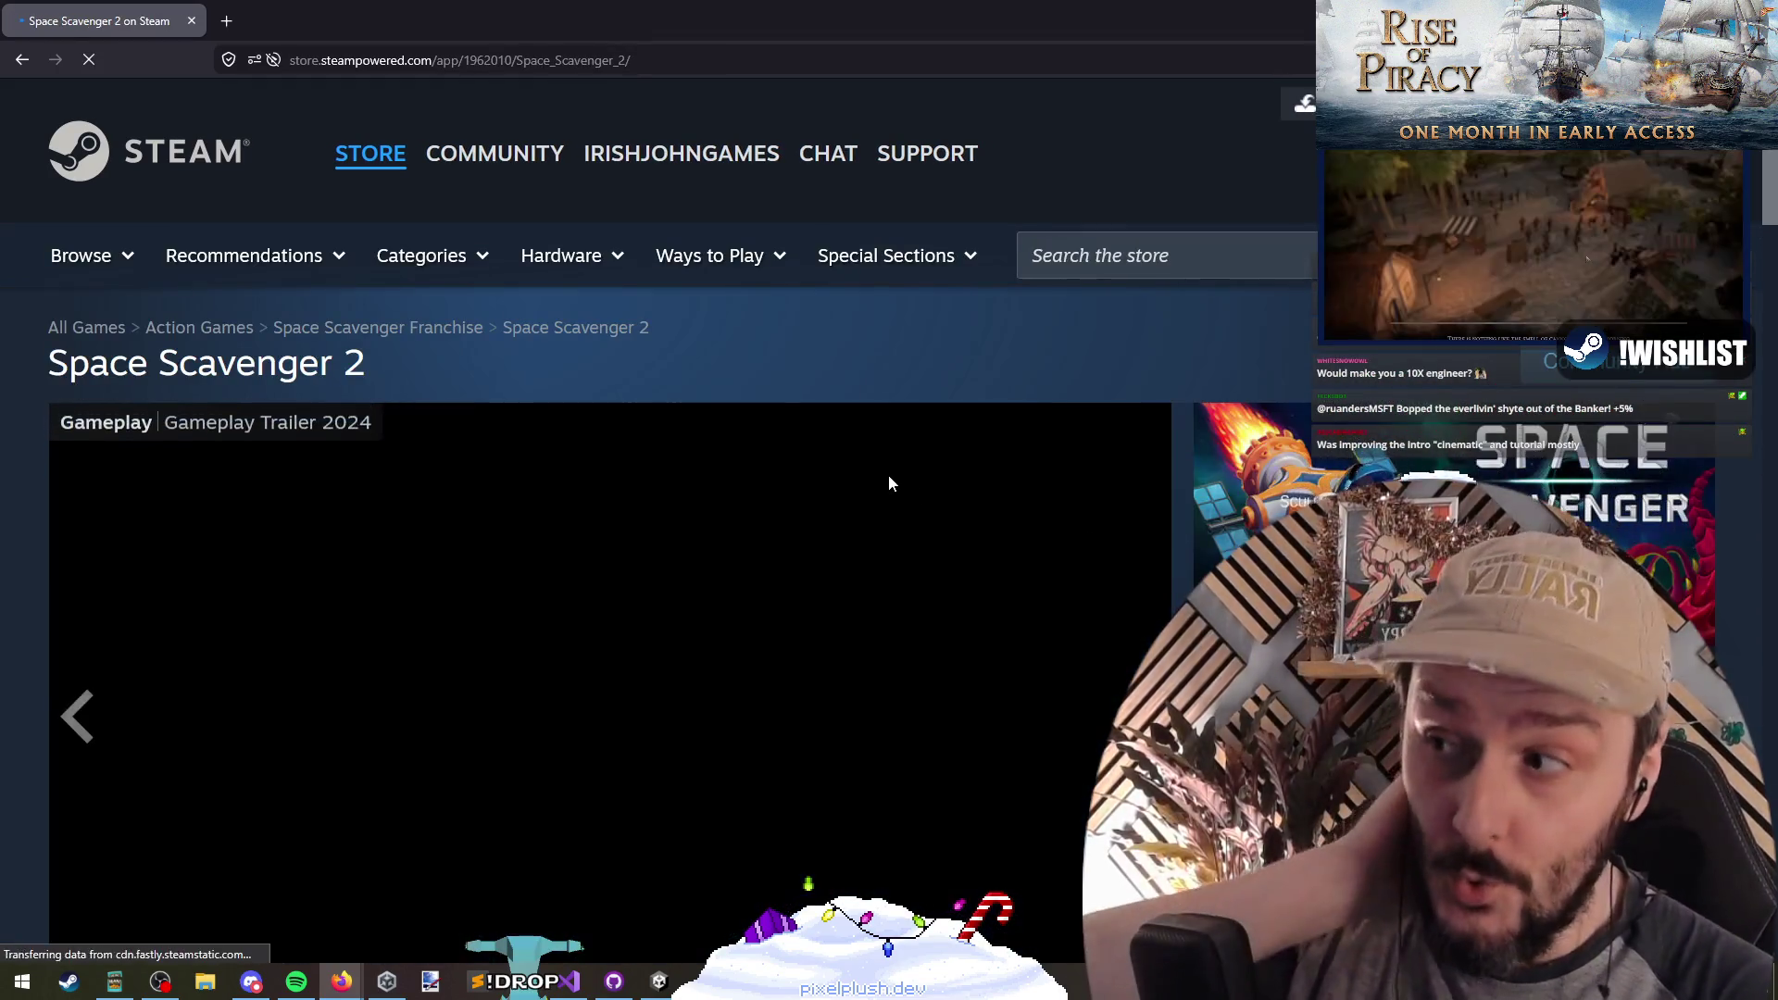
Step: Rewind the Space Scavenger 2 gameplay trailer to 0:25 and resume playback
{"action": "scroll", "coordinate": [887, 474], "scroll_direction": "down", "scroll_amount": 3}
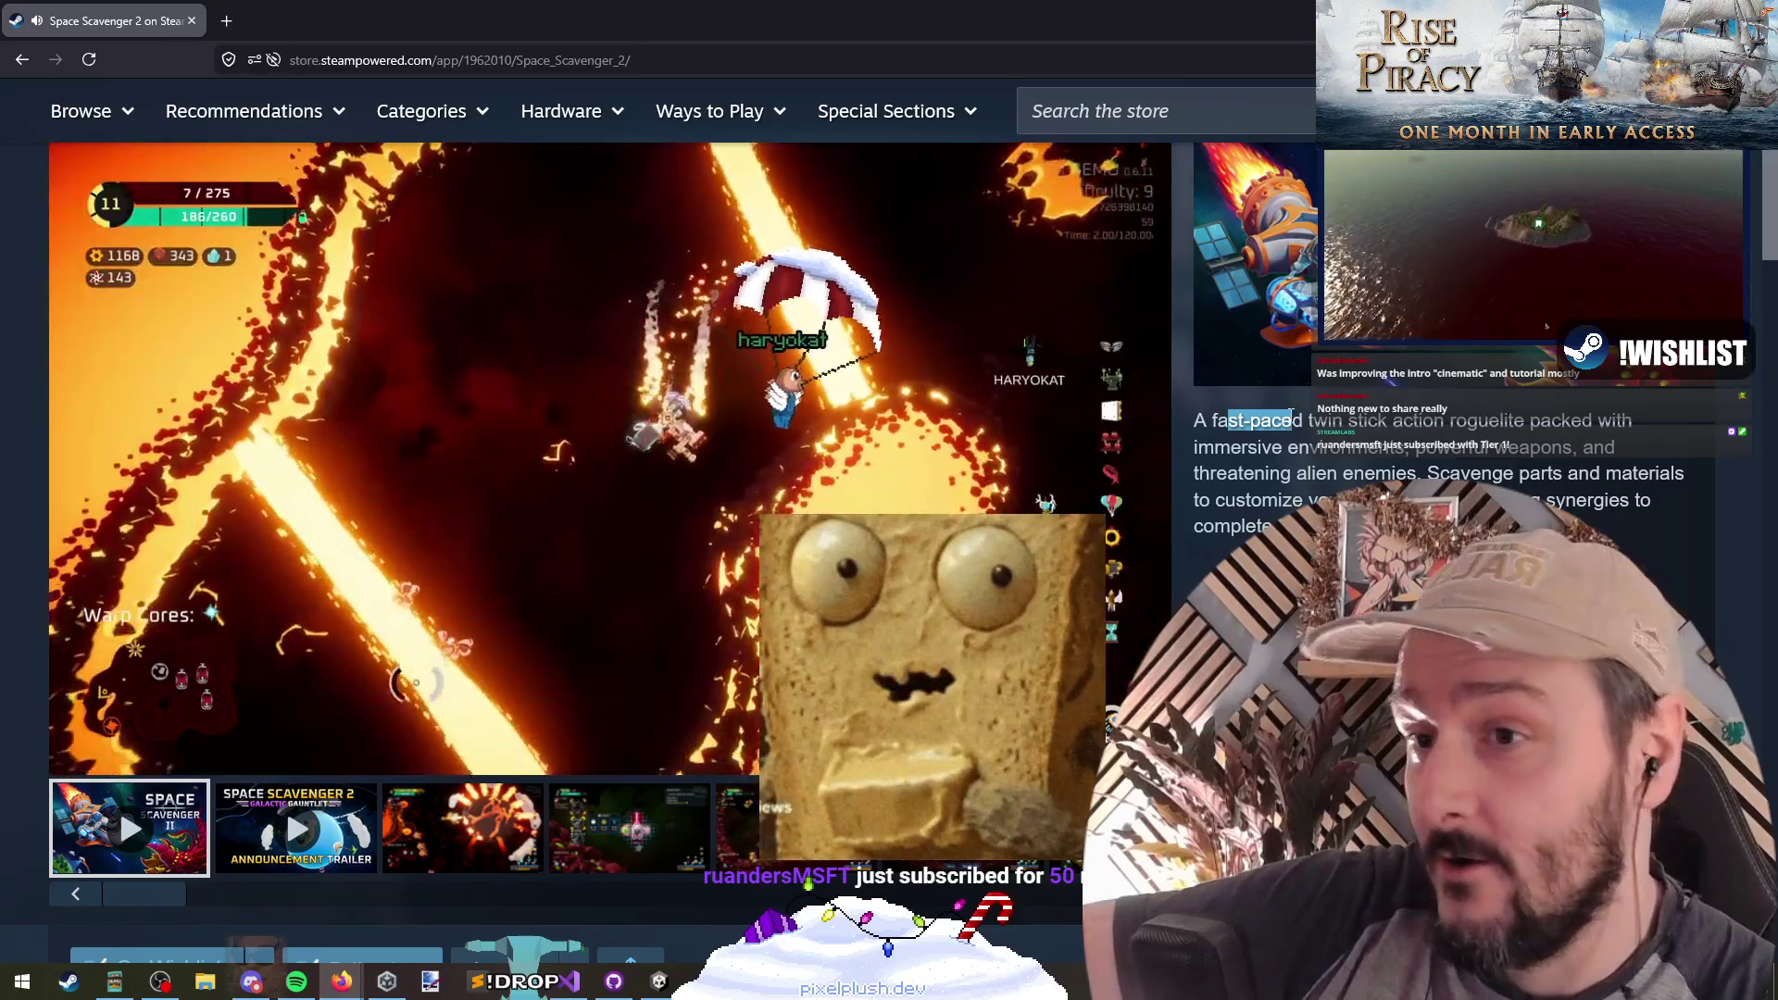
{"action": "left_click_drag", "start_coordinate": [1282, 419], "coordinate": [1254, 418]}
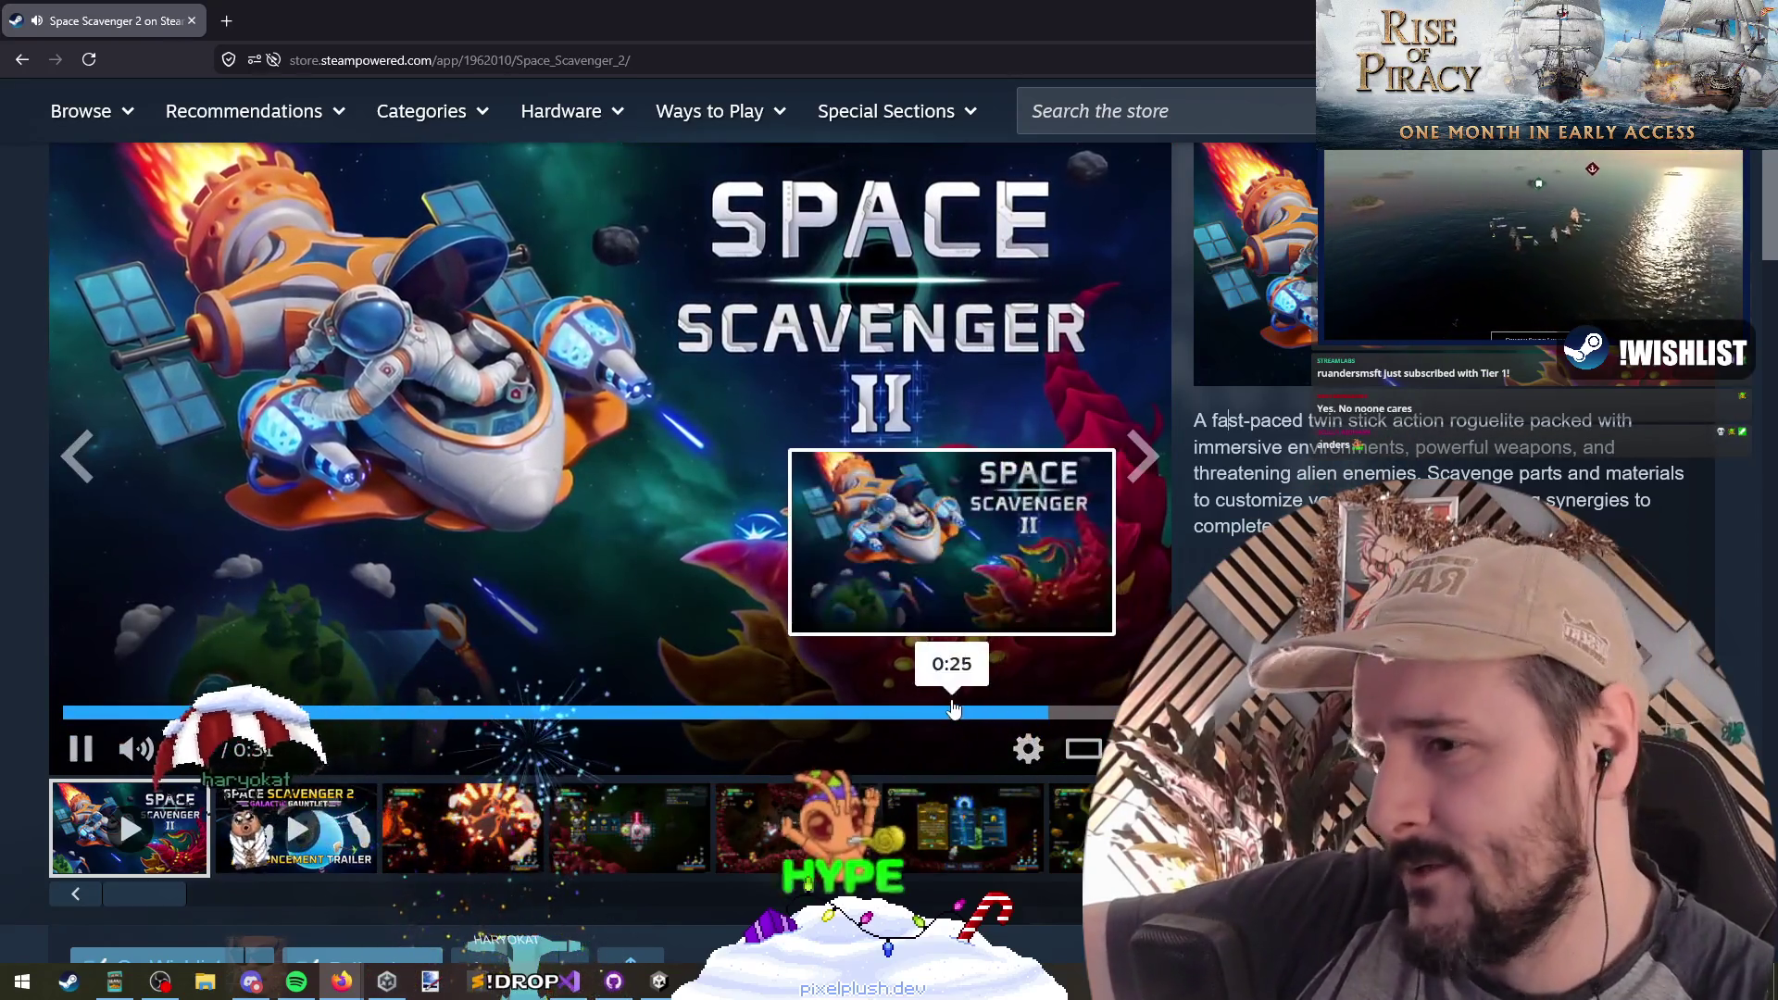
{"action": "left_click", "coordinate": [945, 712]}
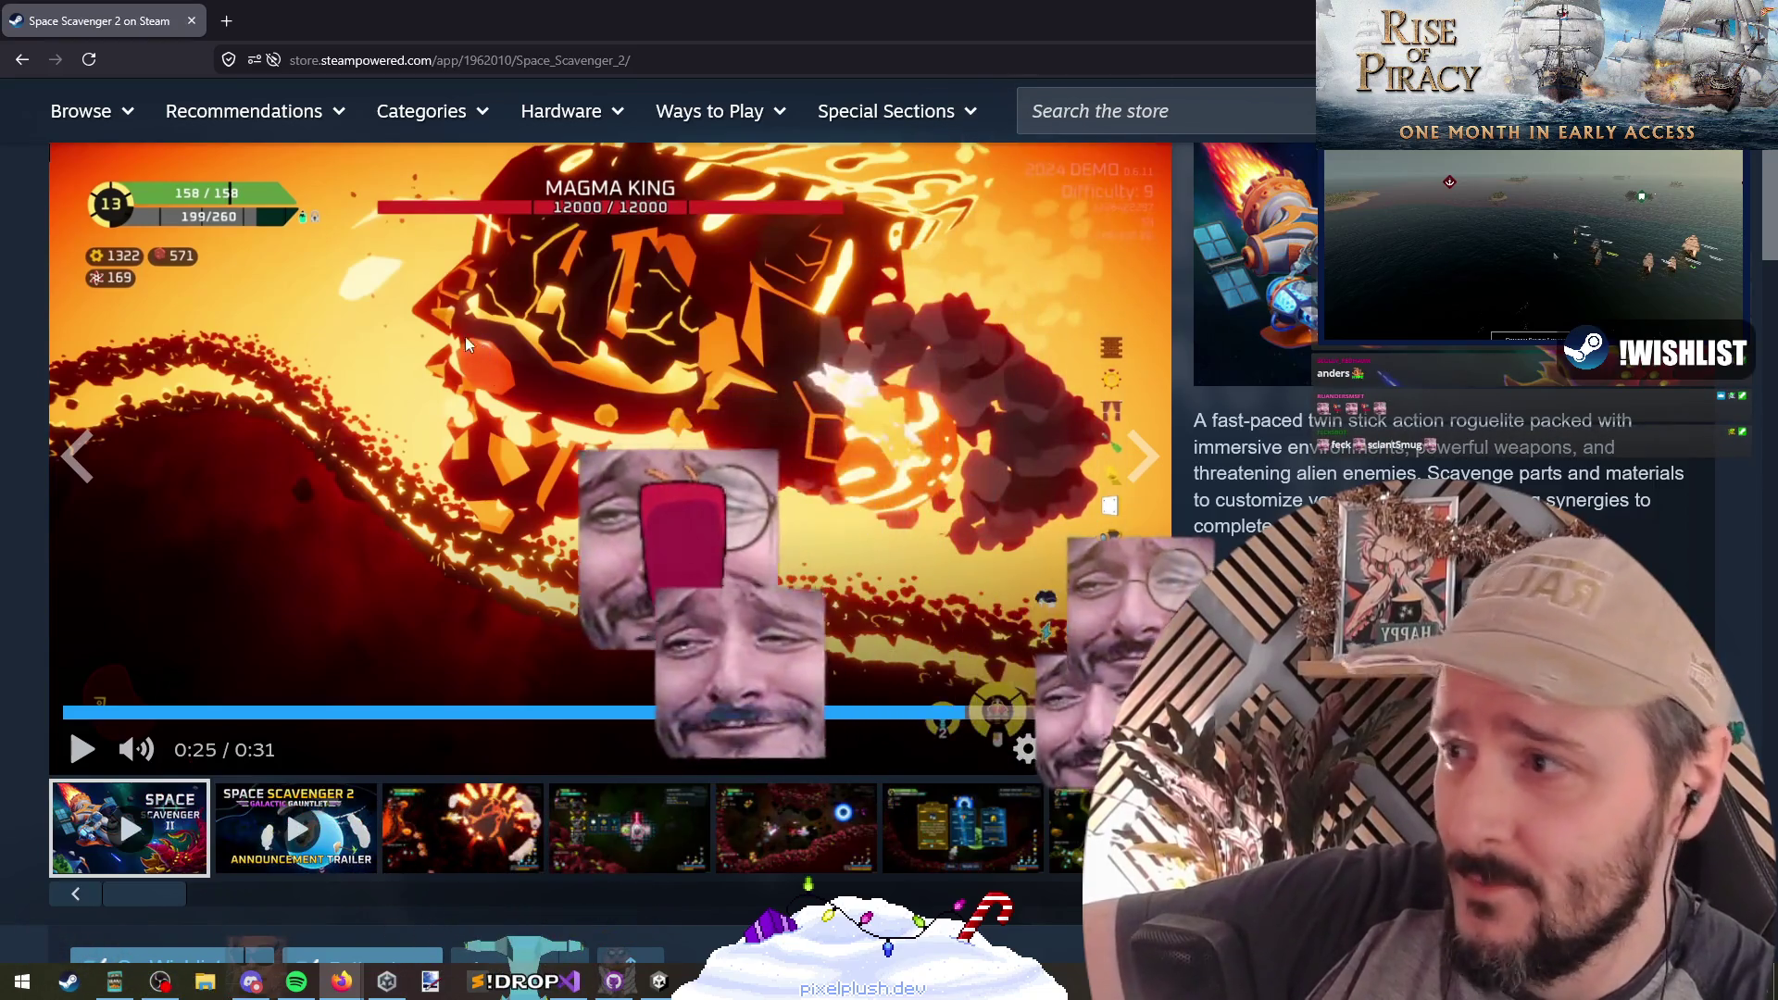
{"action": "left_click", "coordinate": [692, 280]}
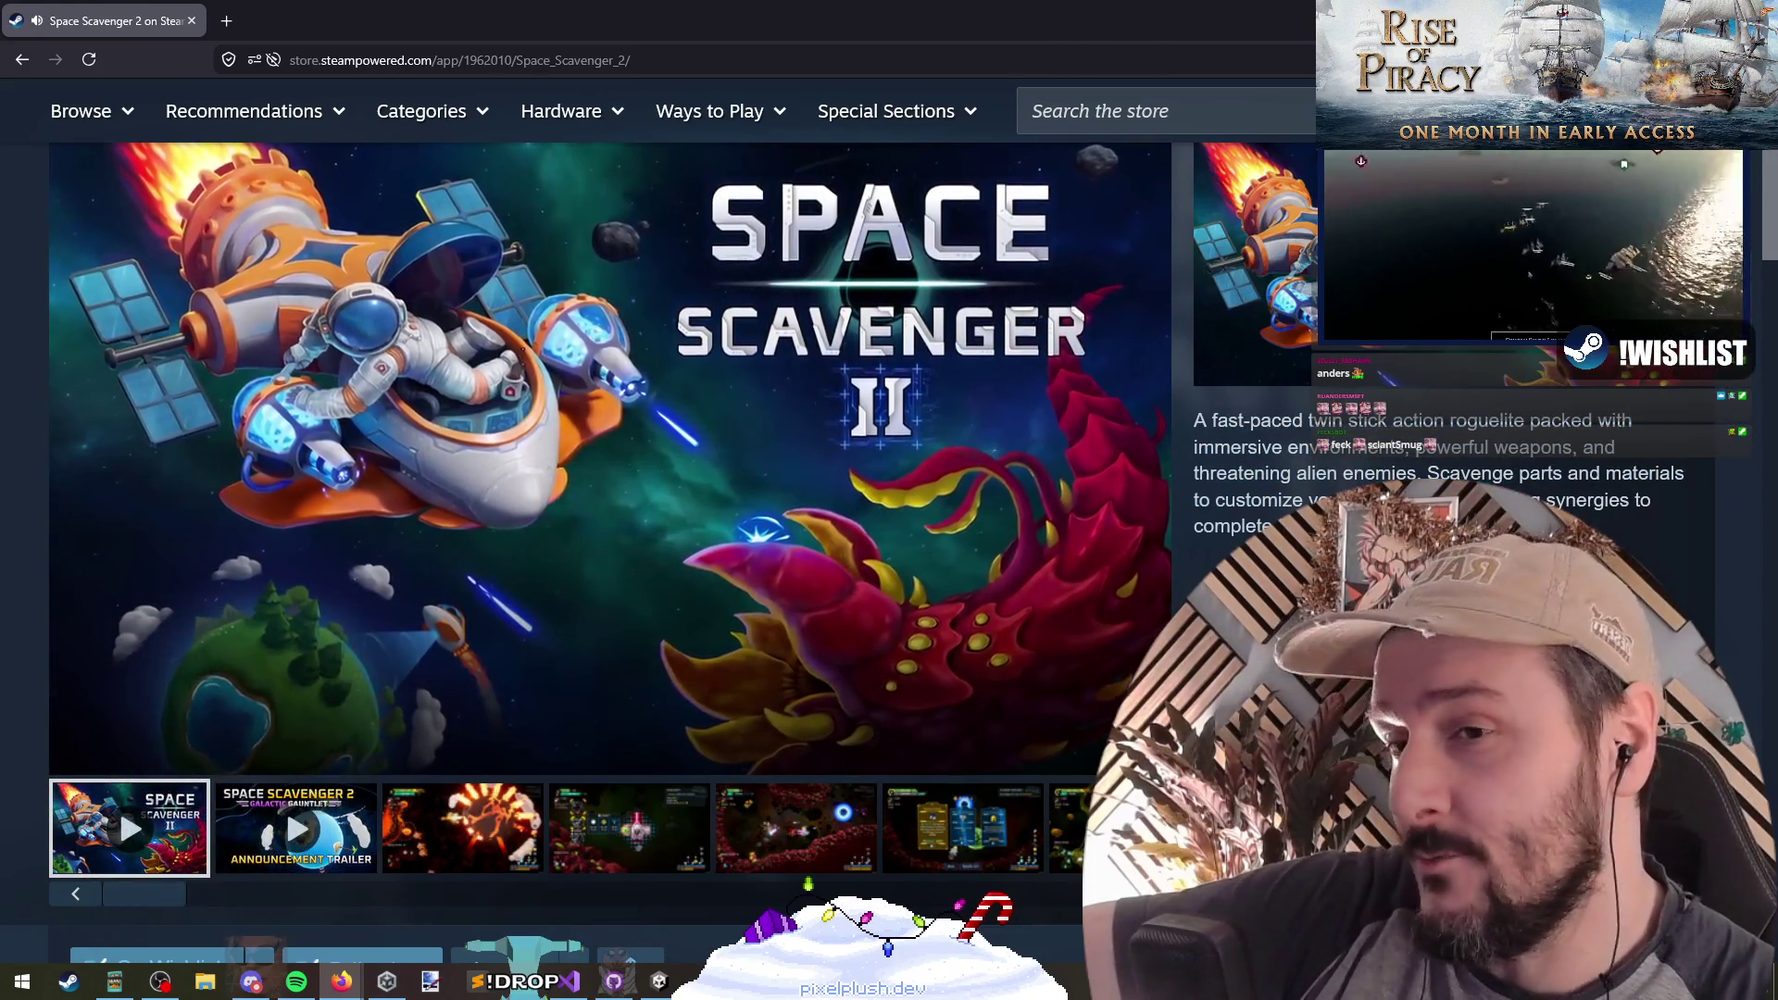
Step: Briefly highlight description text, then play the Galactic Gauntlet announcement trailer
{"action": "left_click_drag", "start_coordinate": [1376, 473], "coordinate": [1334, 500]}
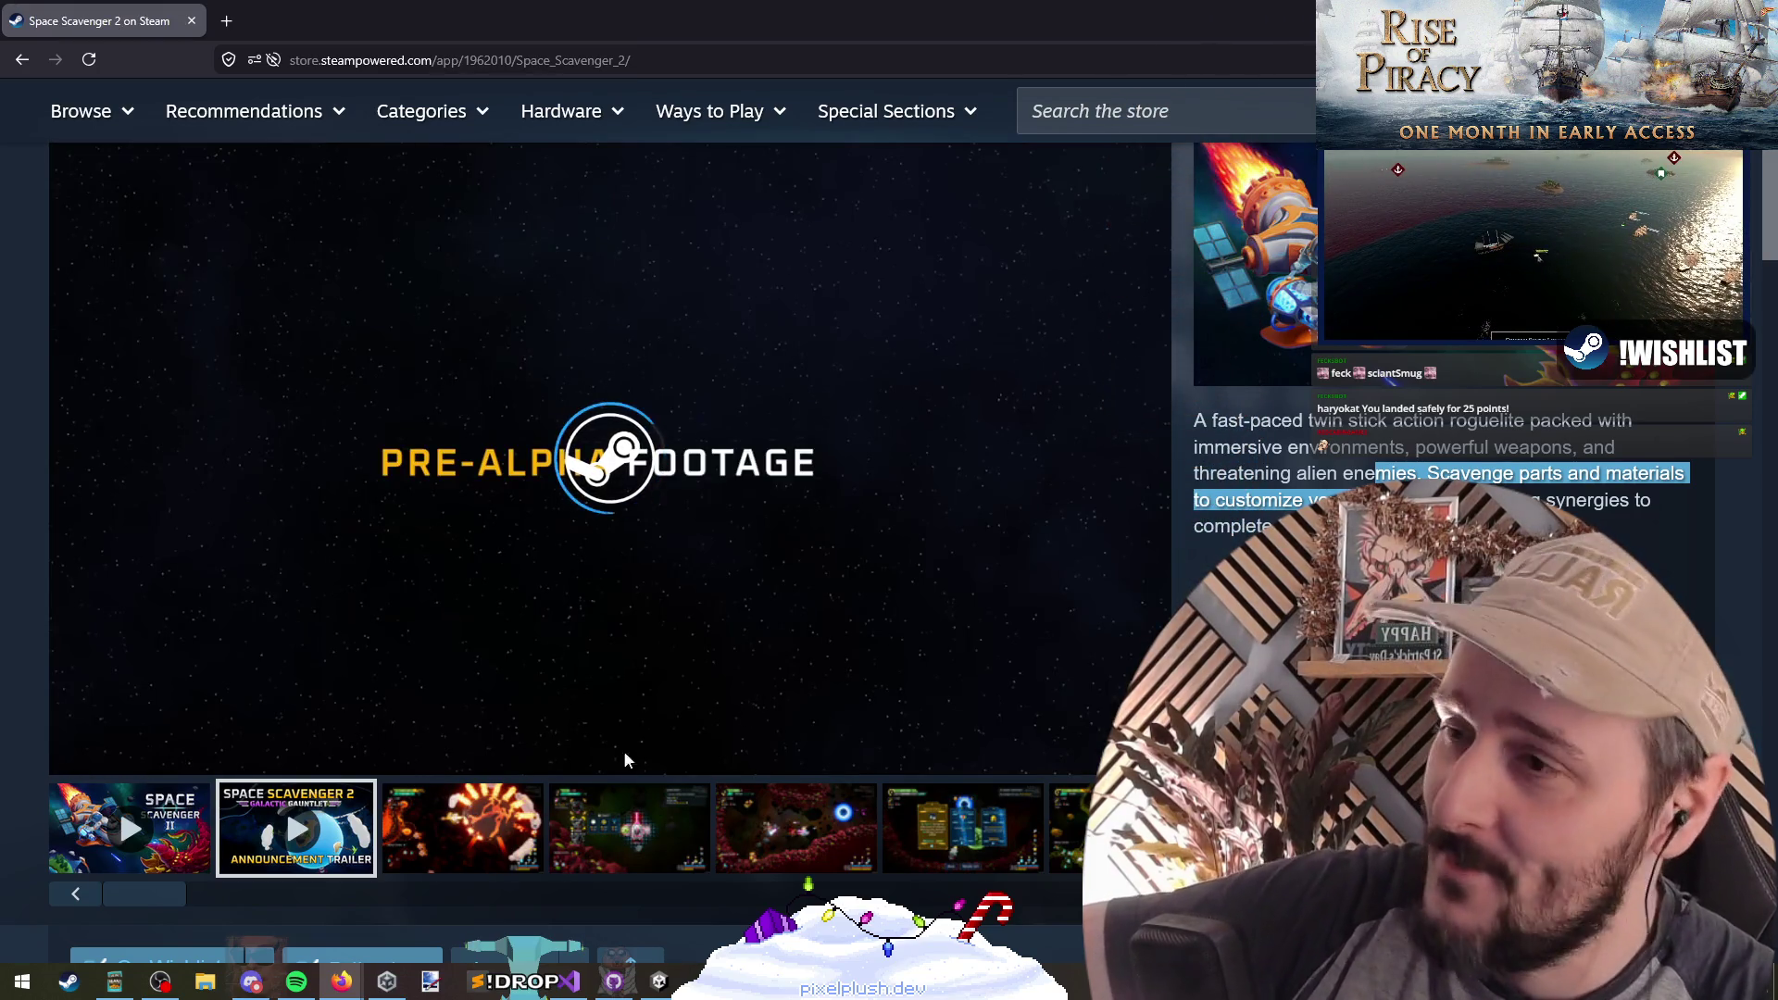
{"action": "mouse_move", "coordinate": [1377, 473]}
{"action": "left_mouse_down"}
{"action": "mouse_move", "coordinate": [1347, 448]}
{"action": "mouse_move", "coordinate": [1378, 474]}
{"action": "left_mouse_up"}
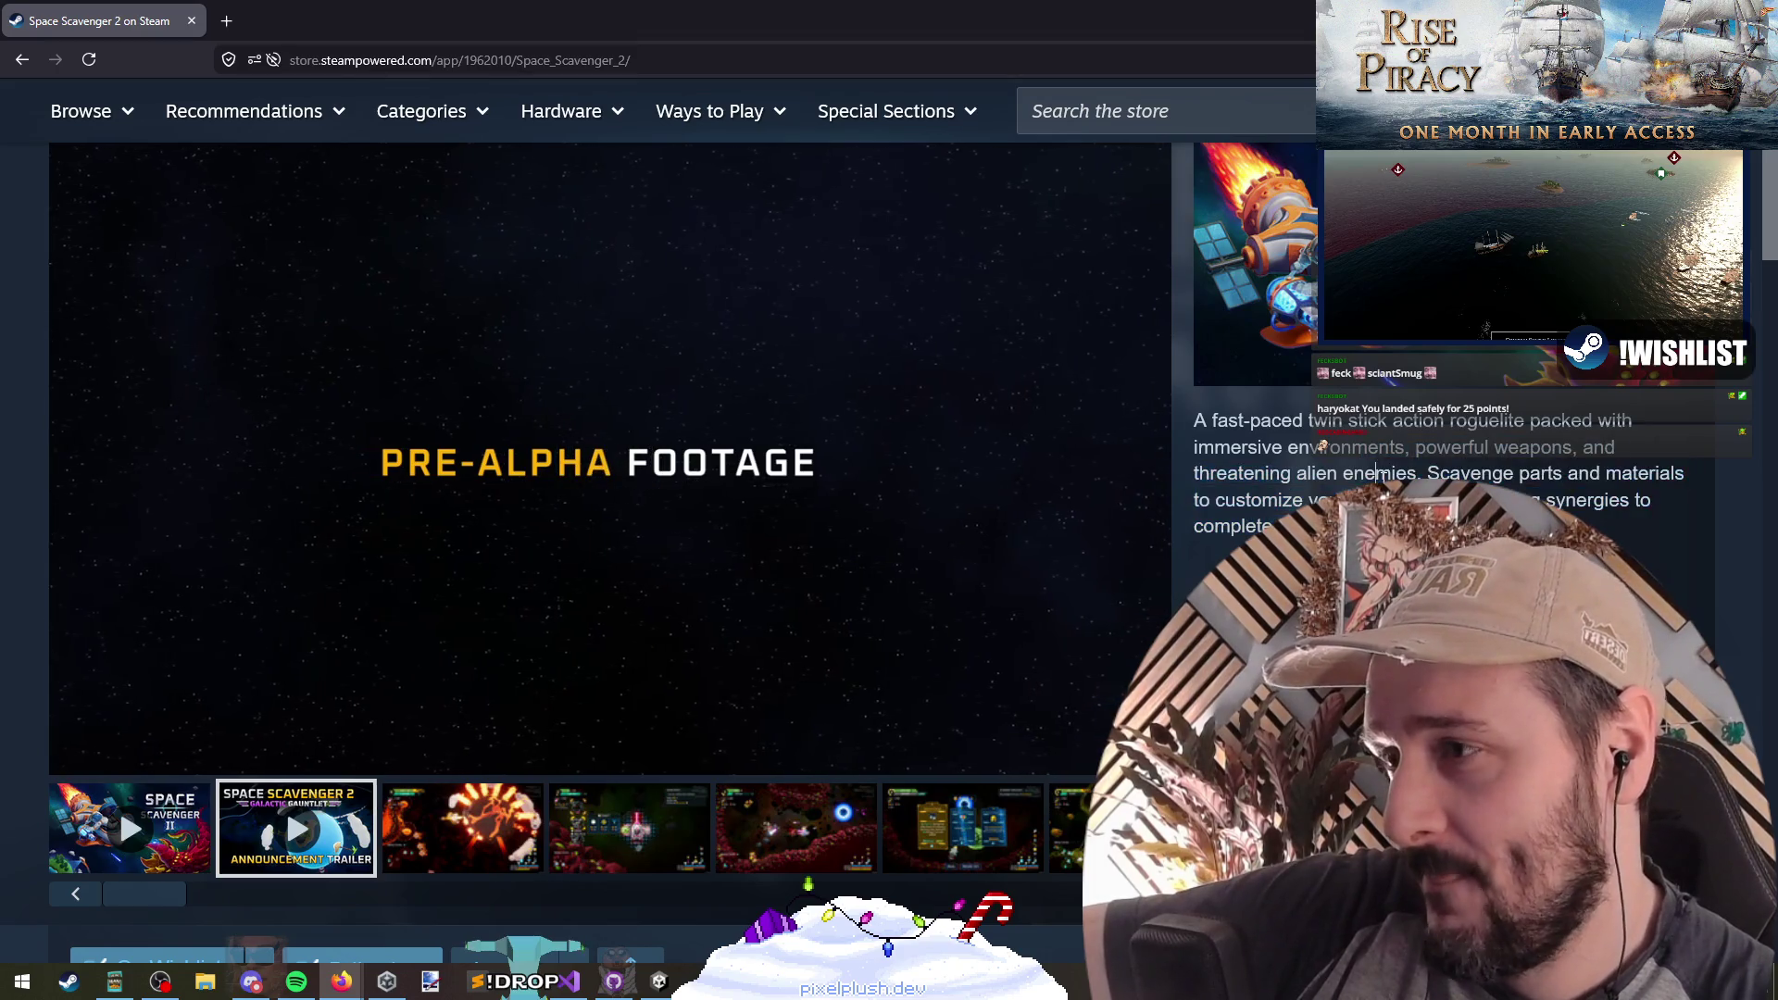
{"action": "left_click", "coordinate": [1323, 447]}
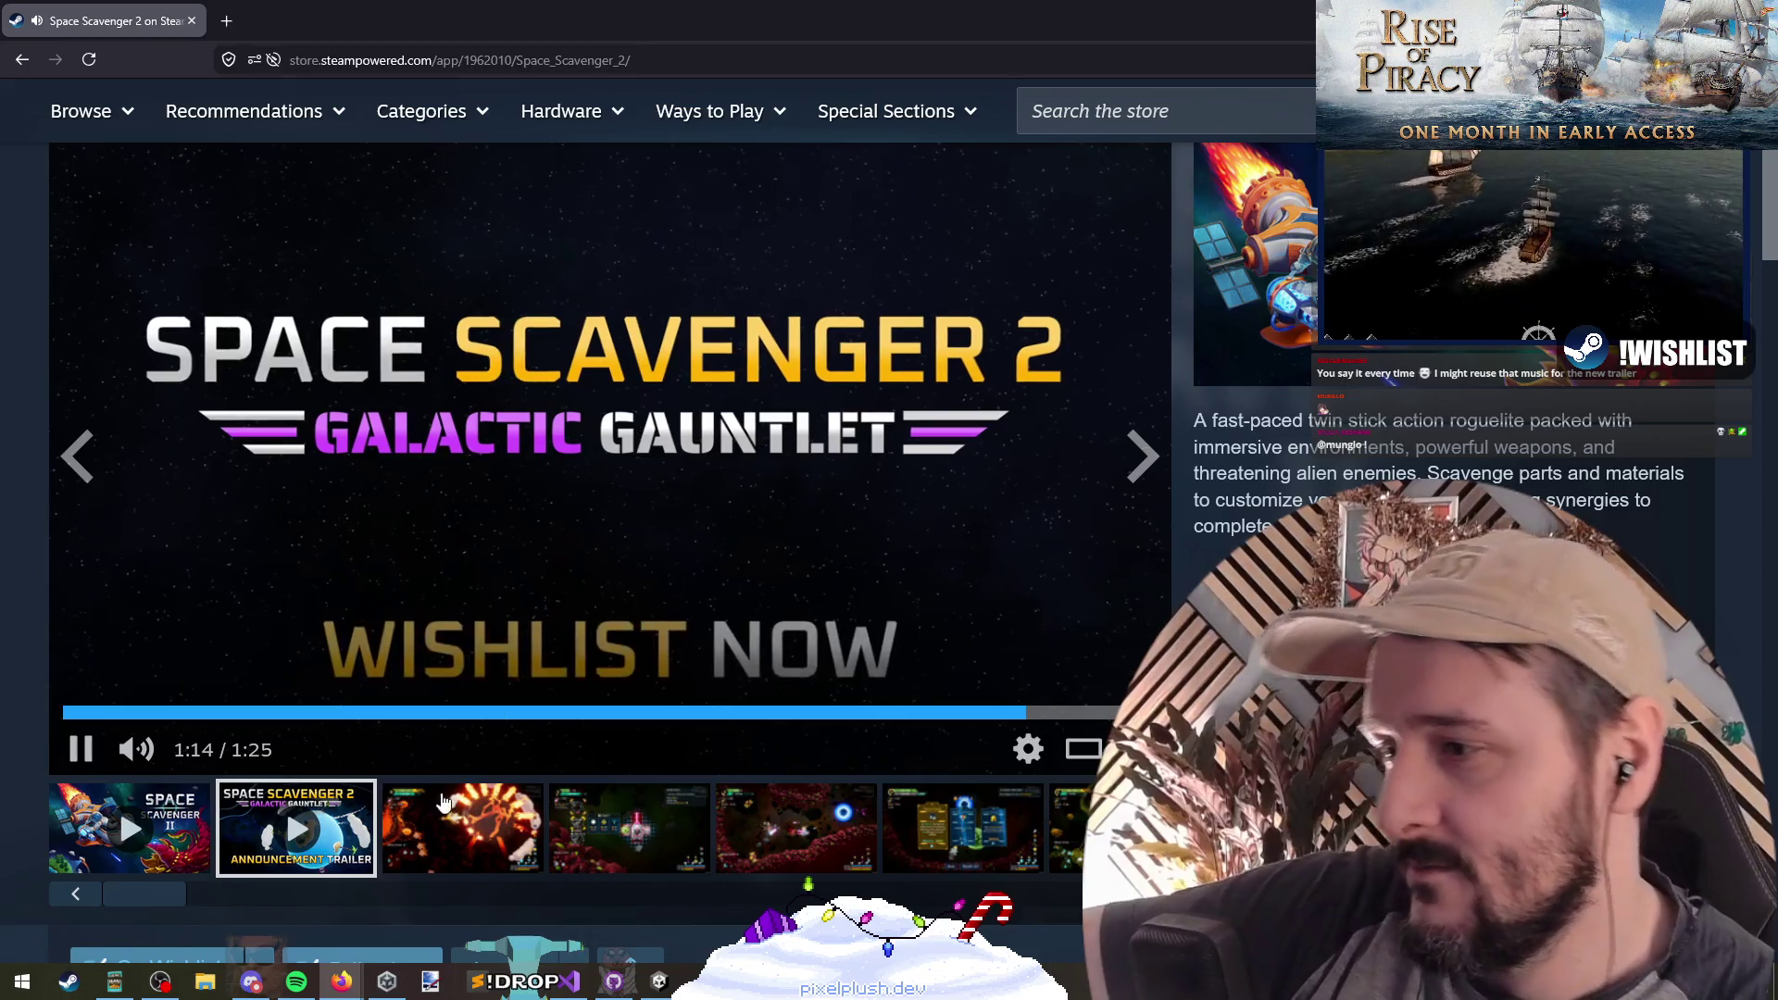
Step: Show the third media item, a fiery boss battle gameplay screenshot
{"action": "left_click", "coordinate": [440, 799]}
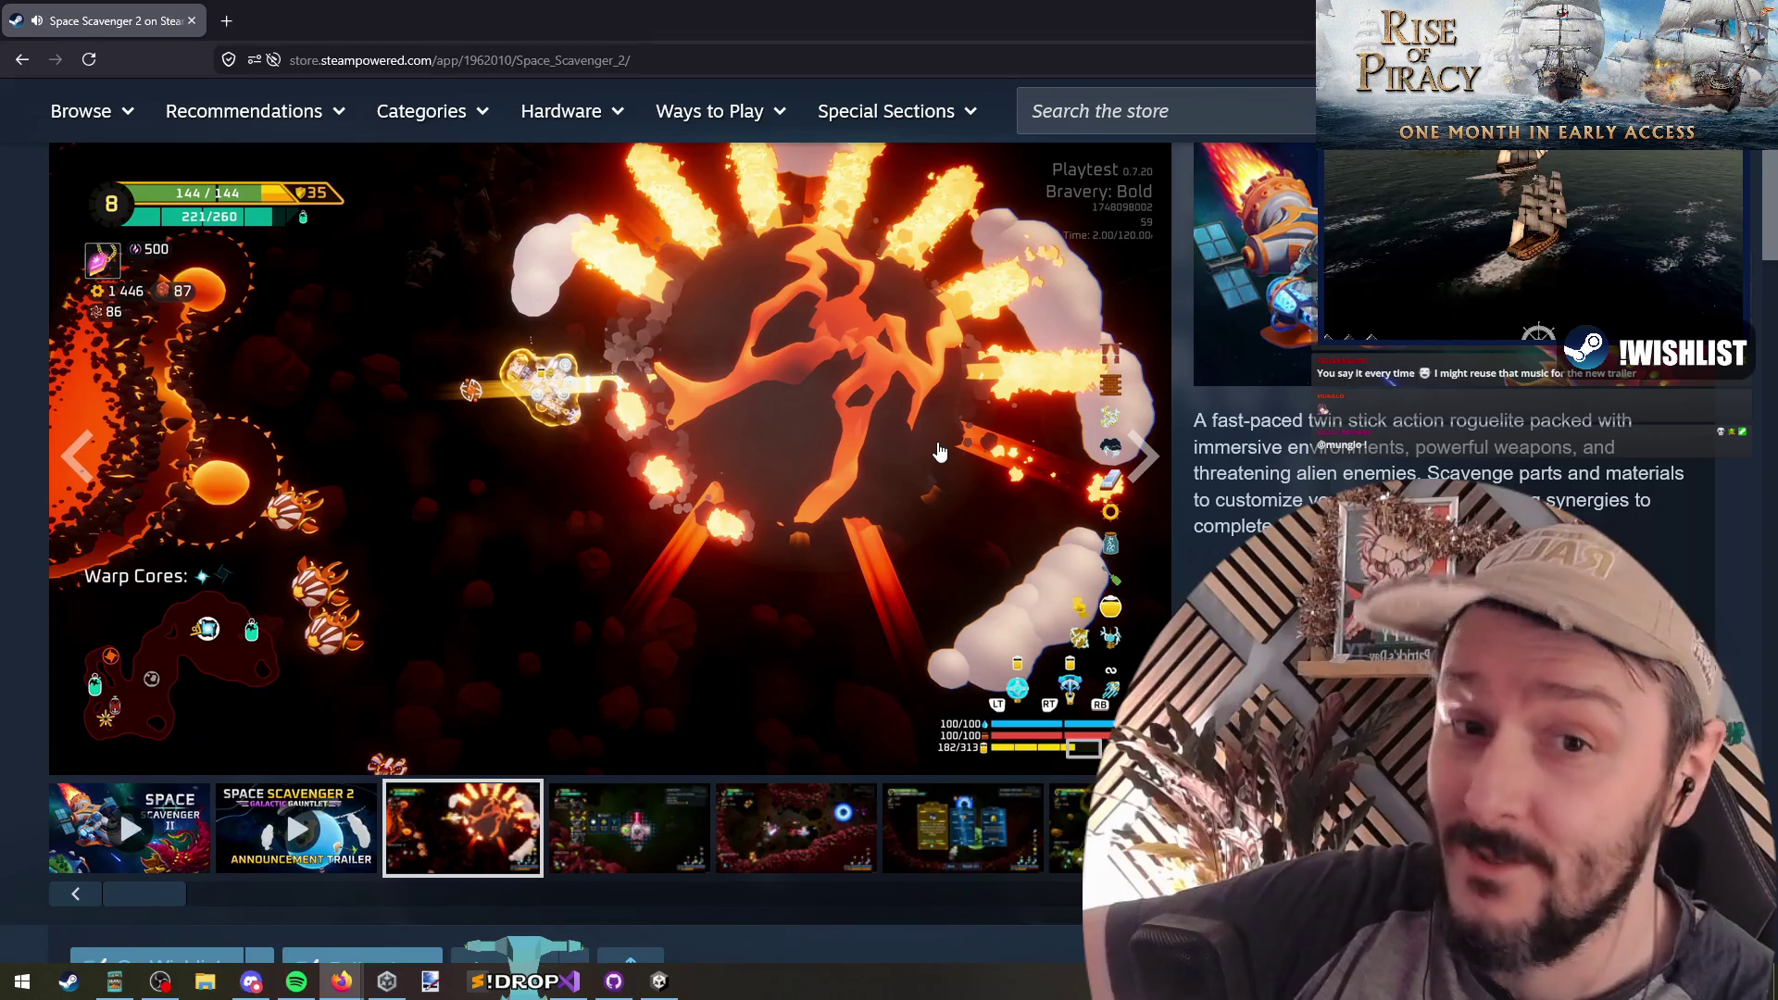
Step: Advance to the next Space Scavenger 2 screenshot, the lava boss fight
{"action": "left_click", "coordinate": [1138, 454]}
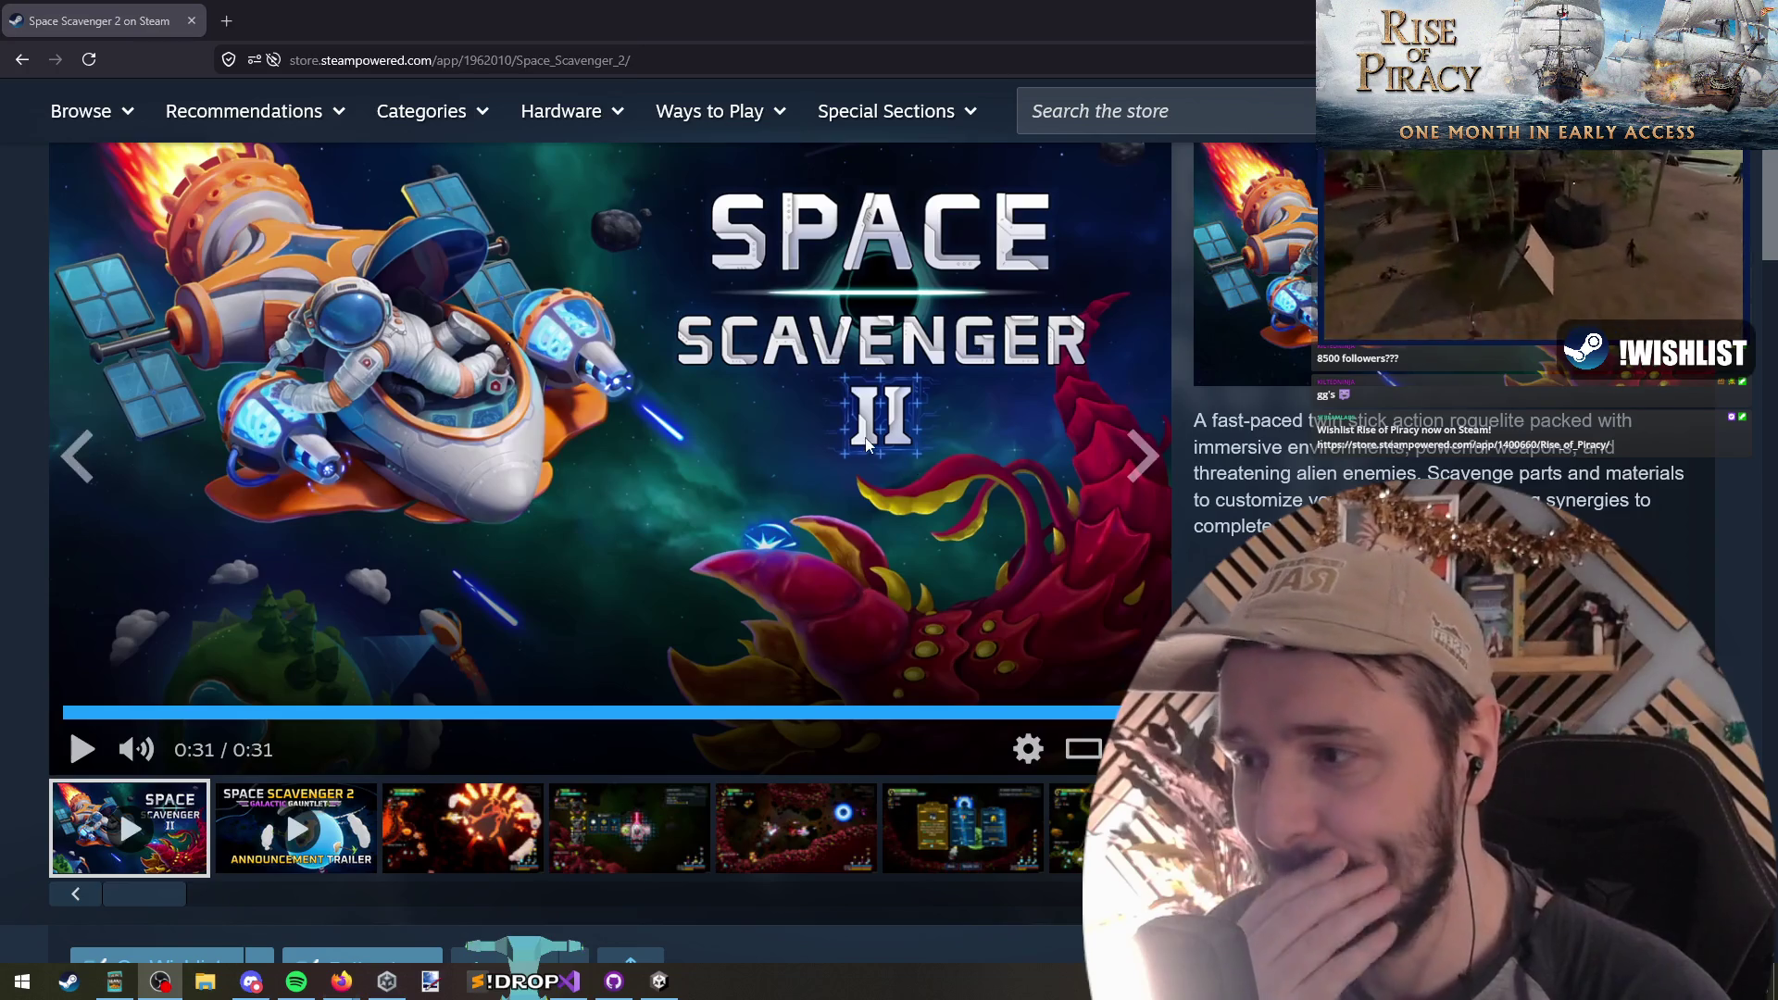
Step: Replay the first gameplay trailer from near its start and pause it at 0:12 of 0:31
{"action": "left_click", "coordinate": [118, 804]}
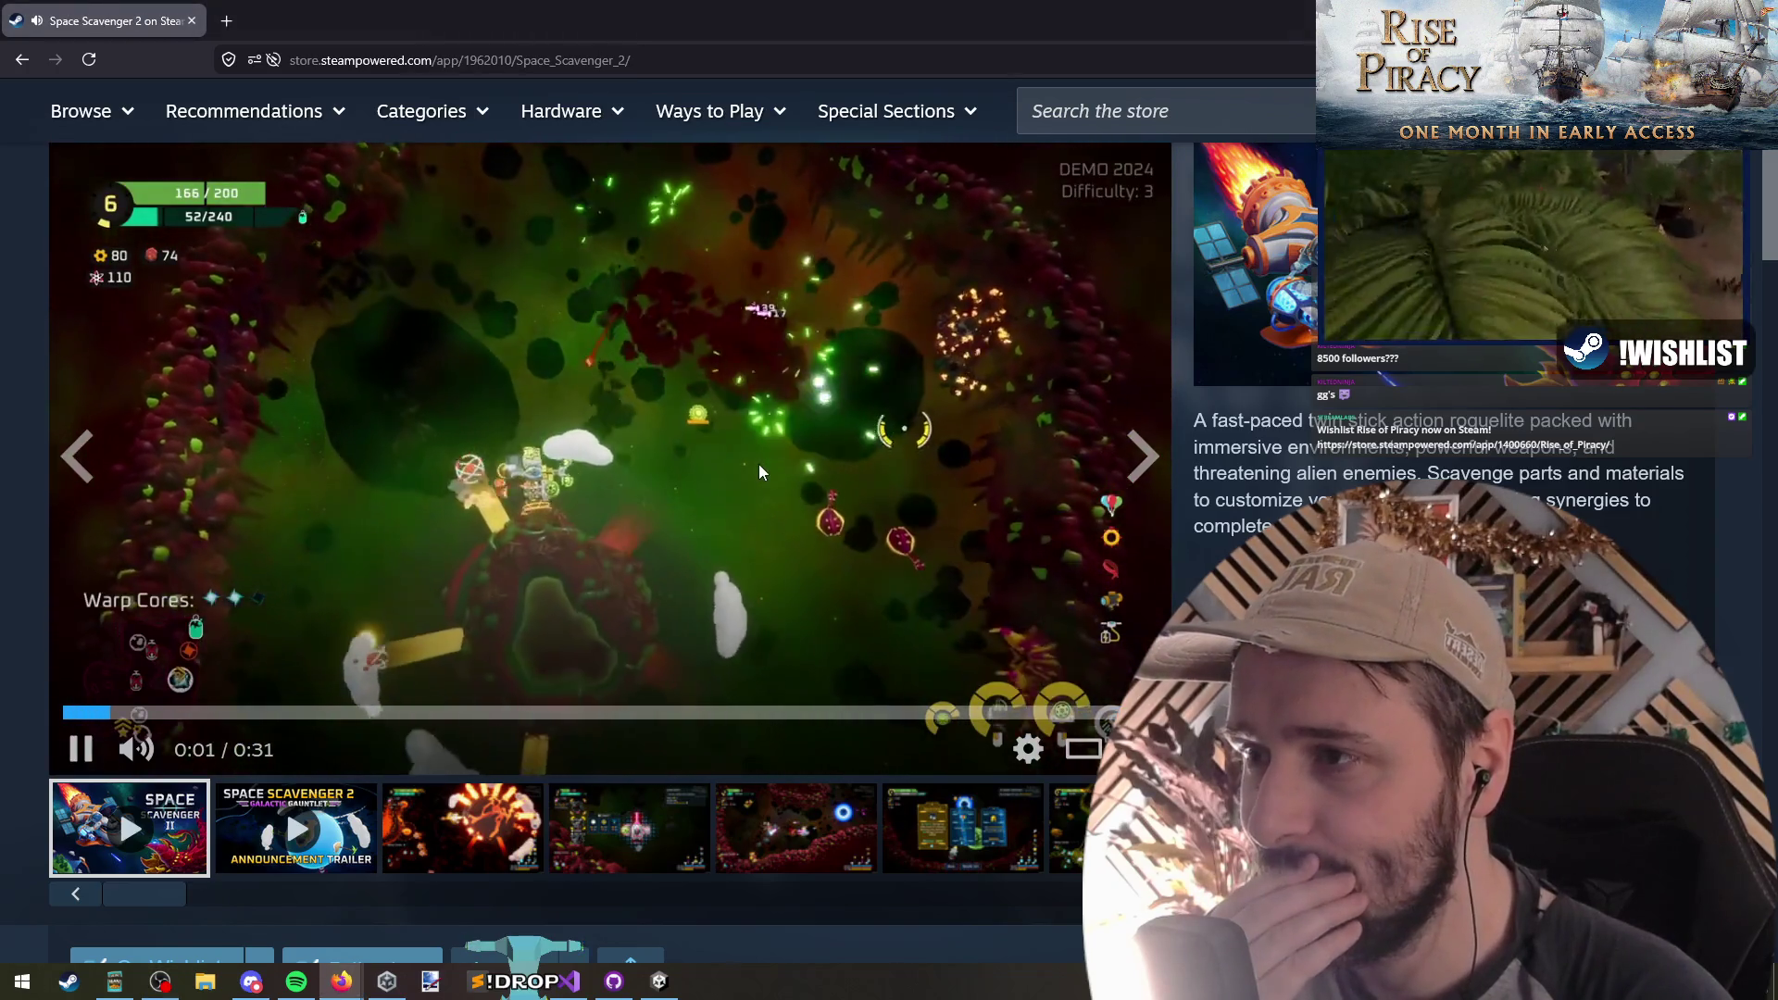
{"action": "left_click", "coordinate": [758, 472]}
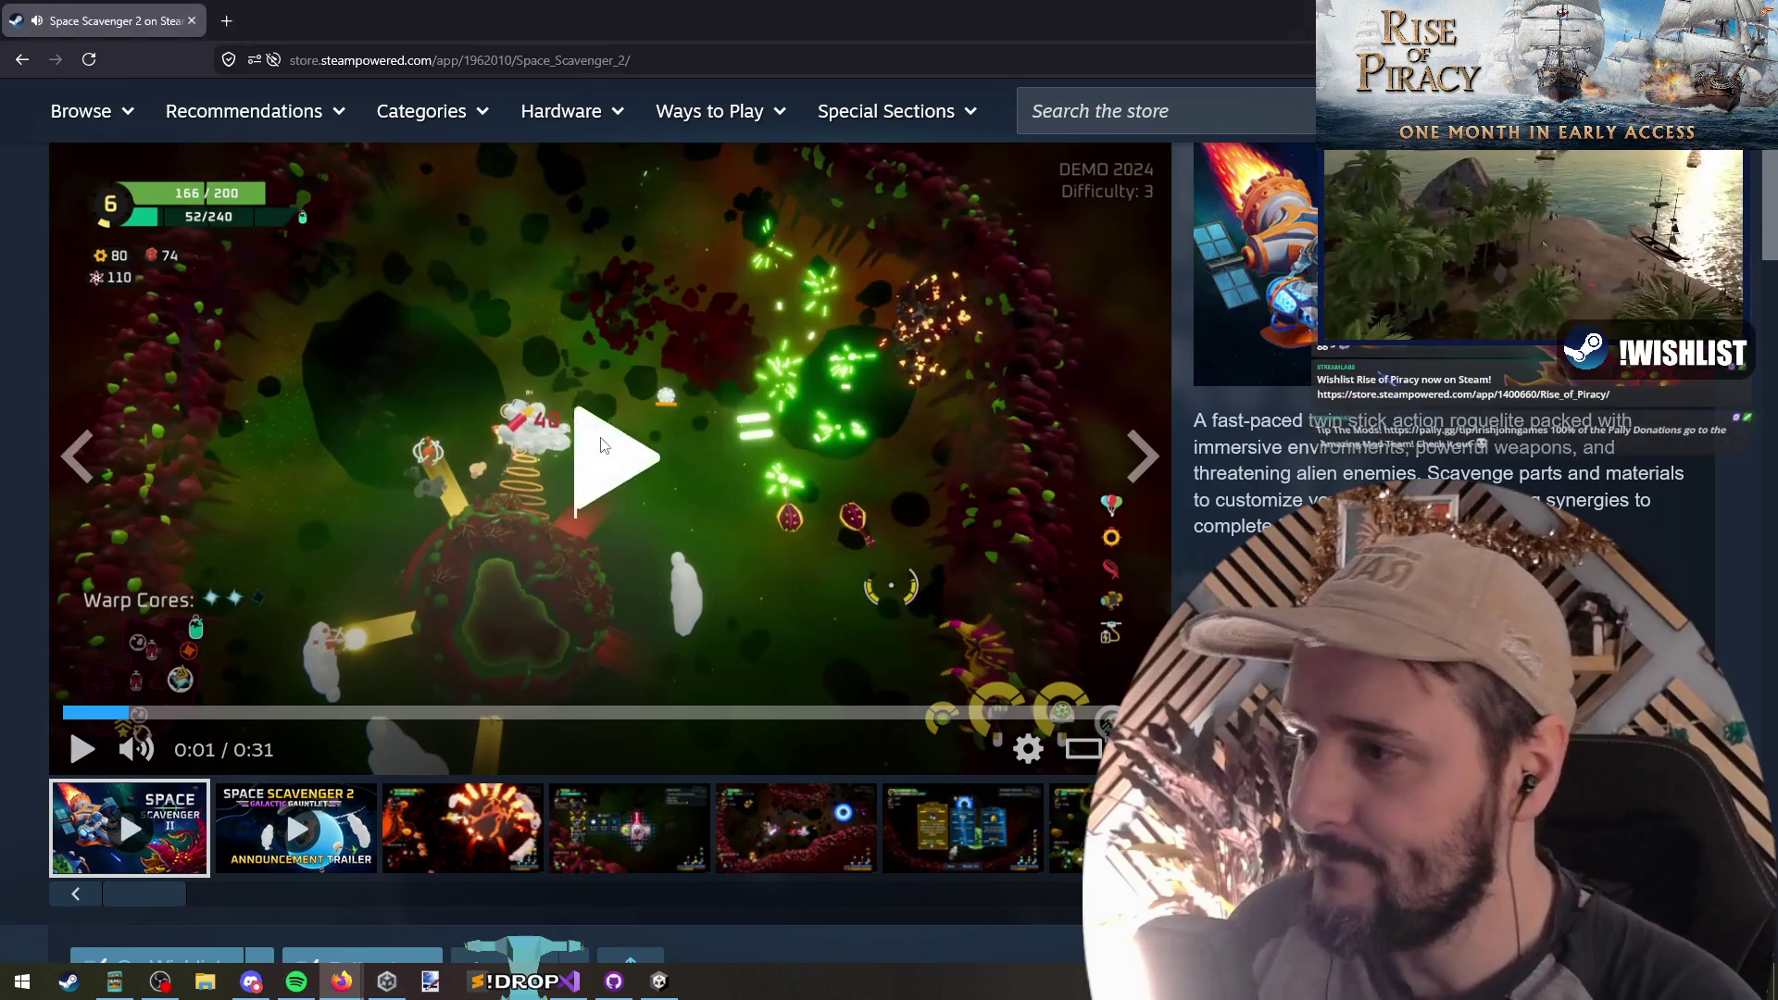
{"action": "left_click", "coordinate": [636, 493]}
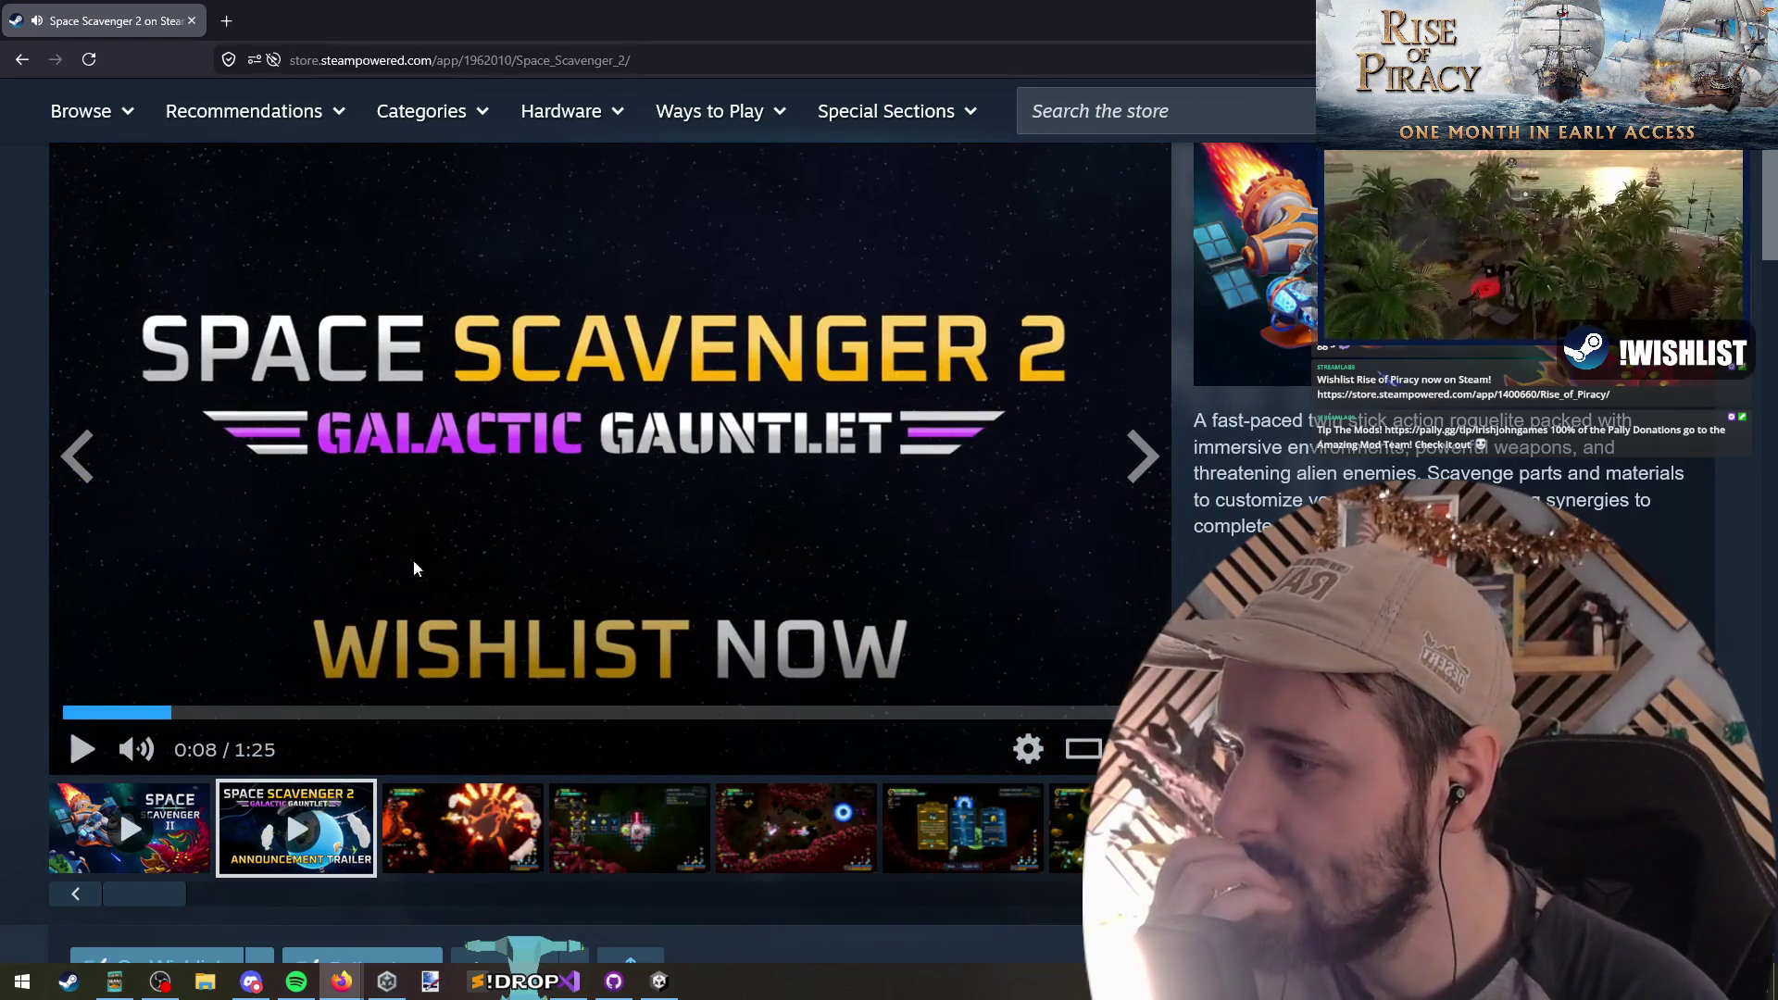
{"action": "left_click", "coordinate": [122, 712]}
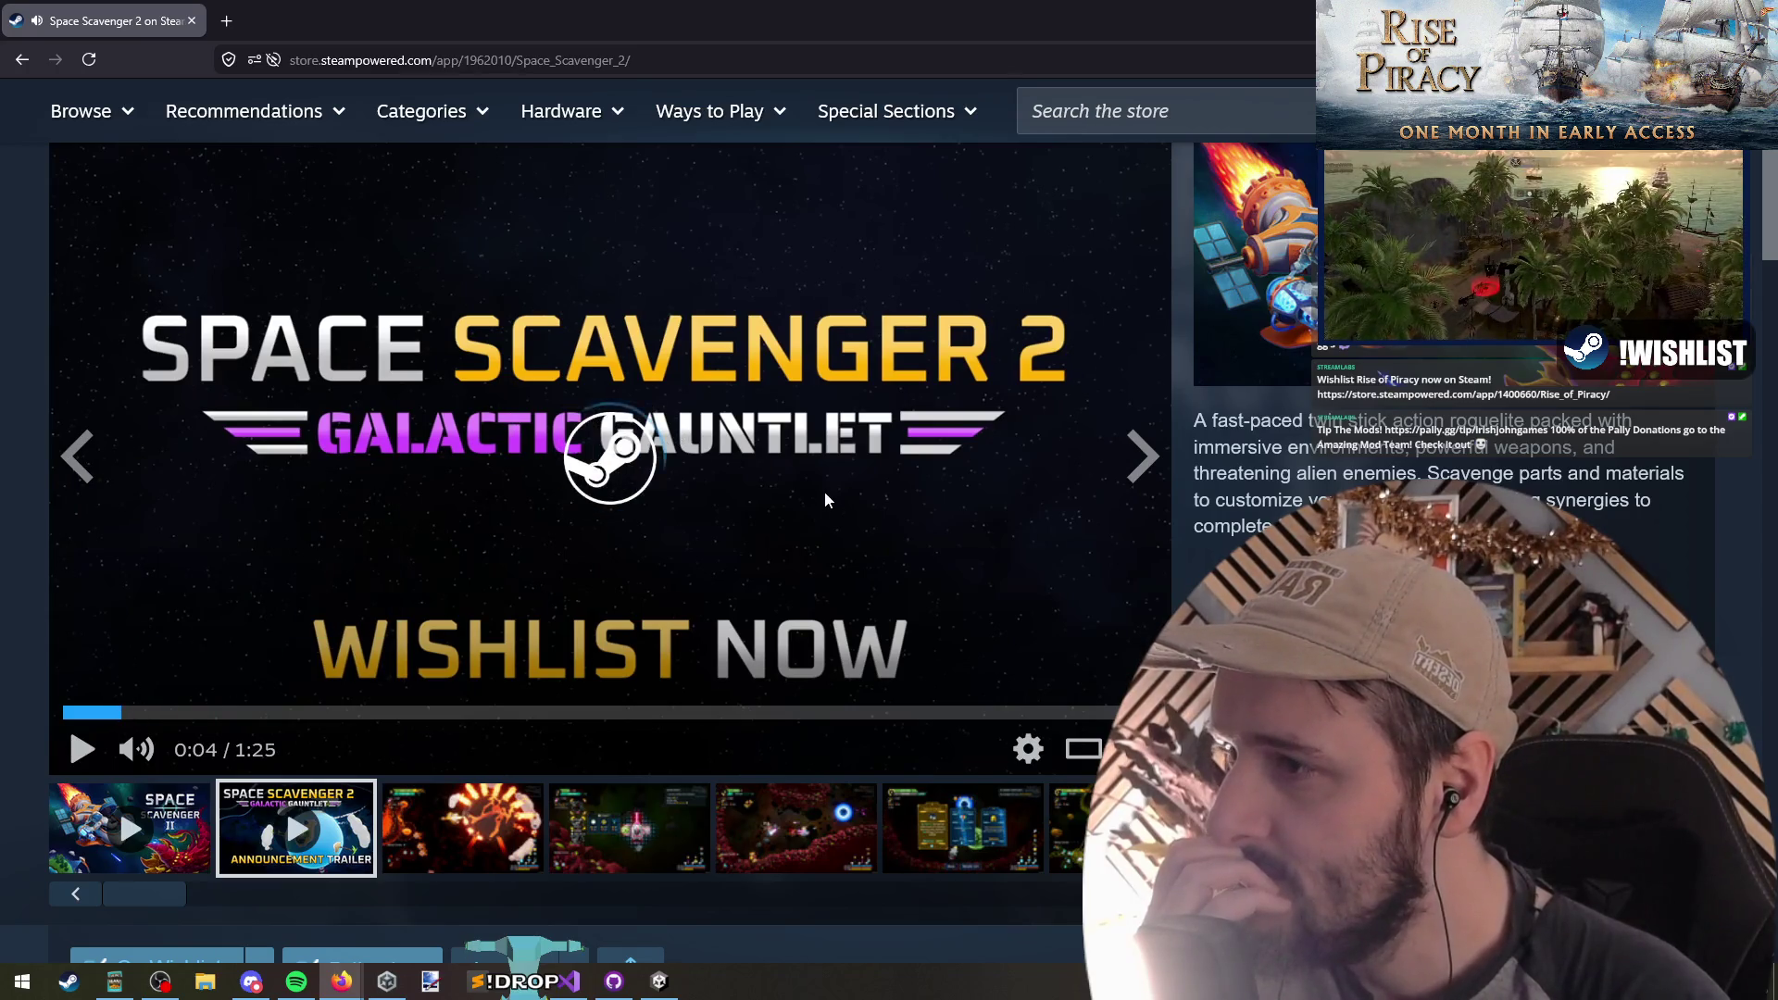
{"action": "left_click", "coordinate": [561, 541]}
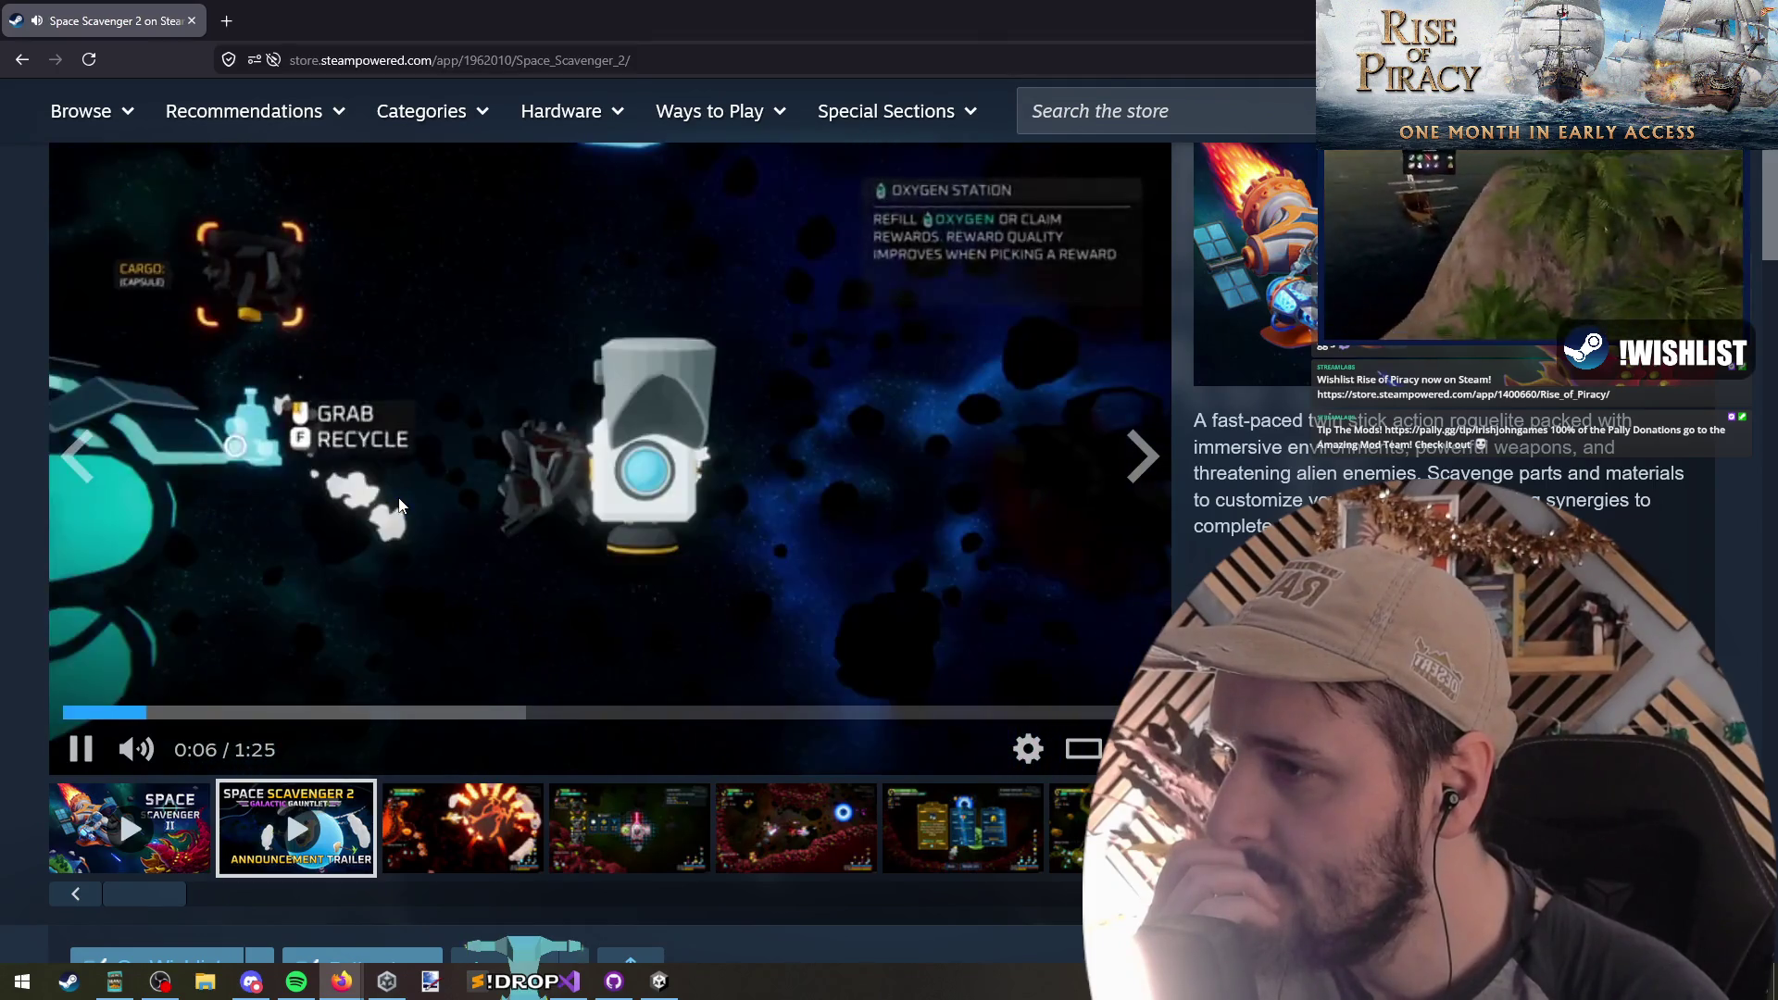
{"action": "left_click", "coordinate": [787, 408]}
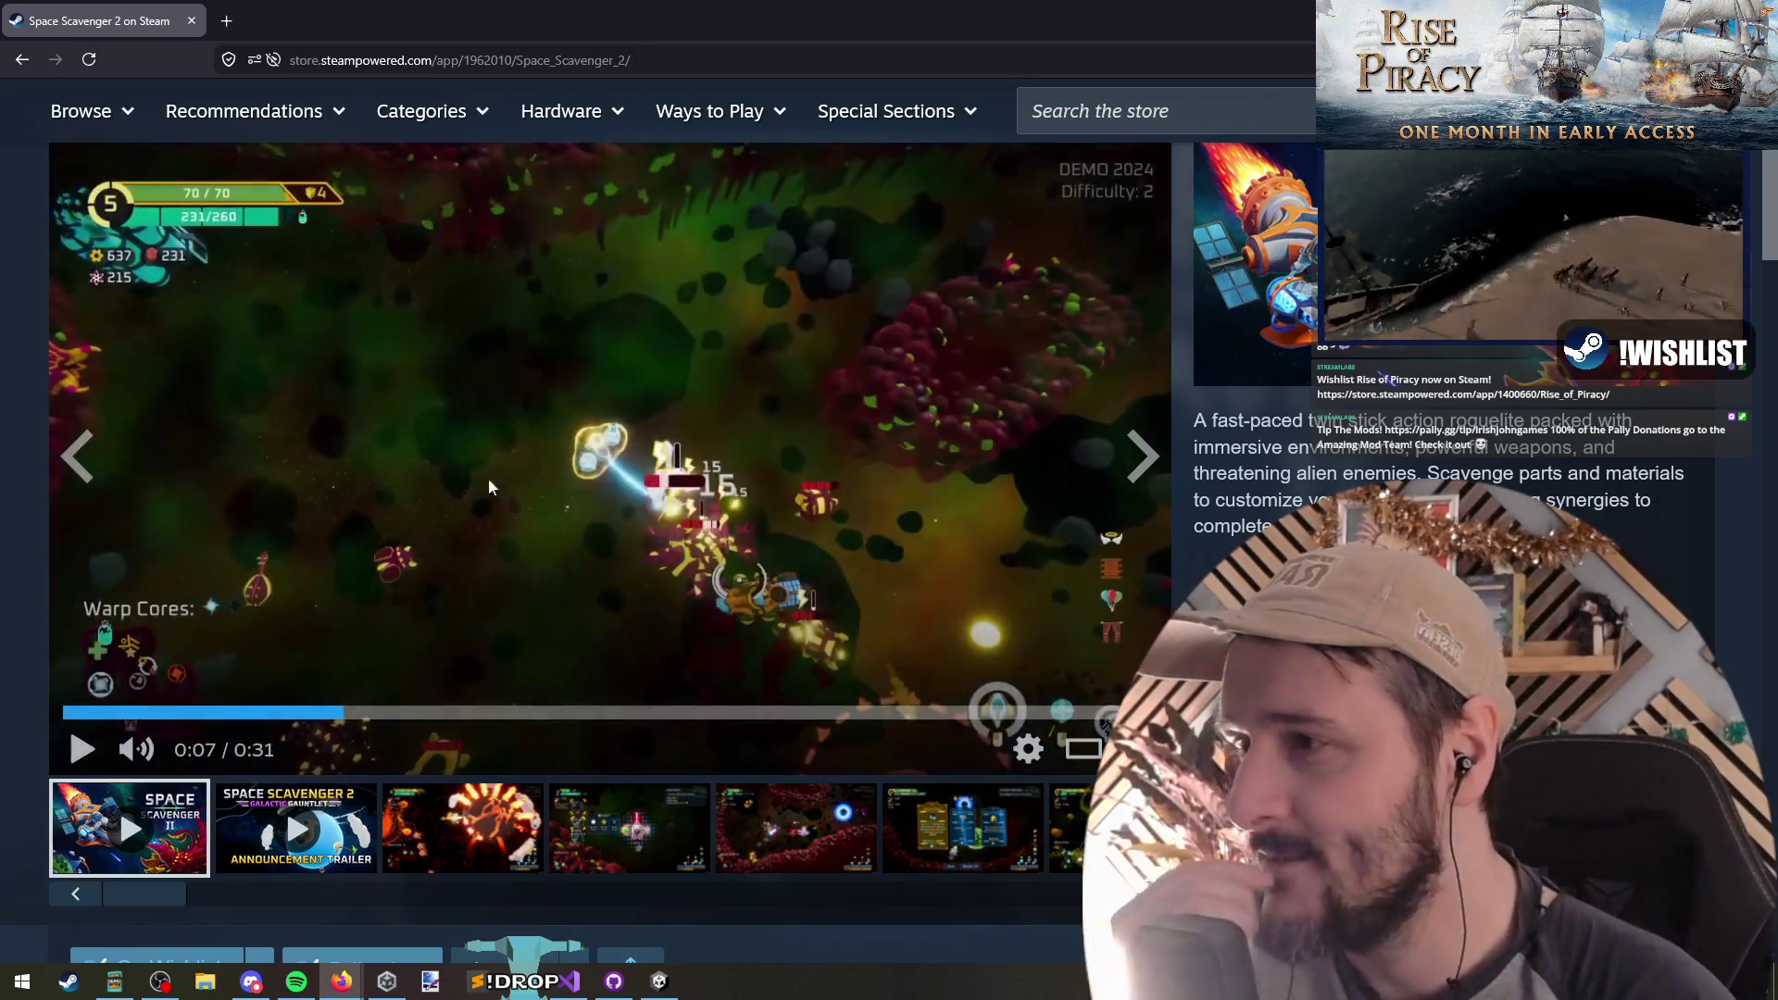
{"action": "left_click", "coordinate": [719, 371]}
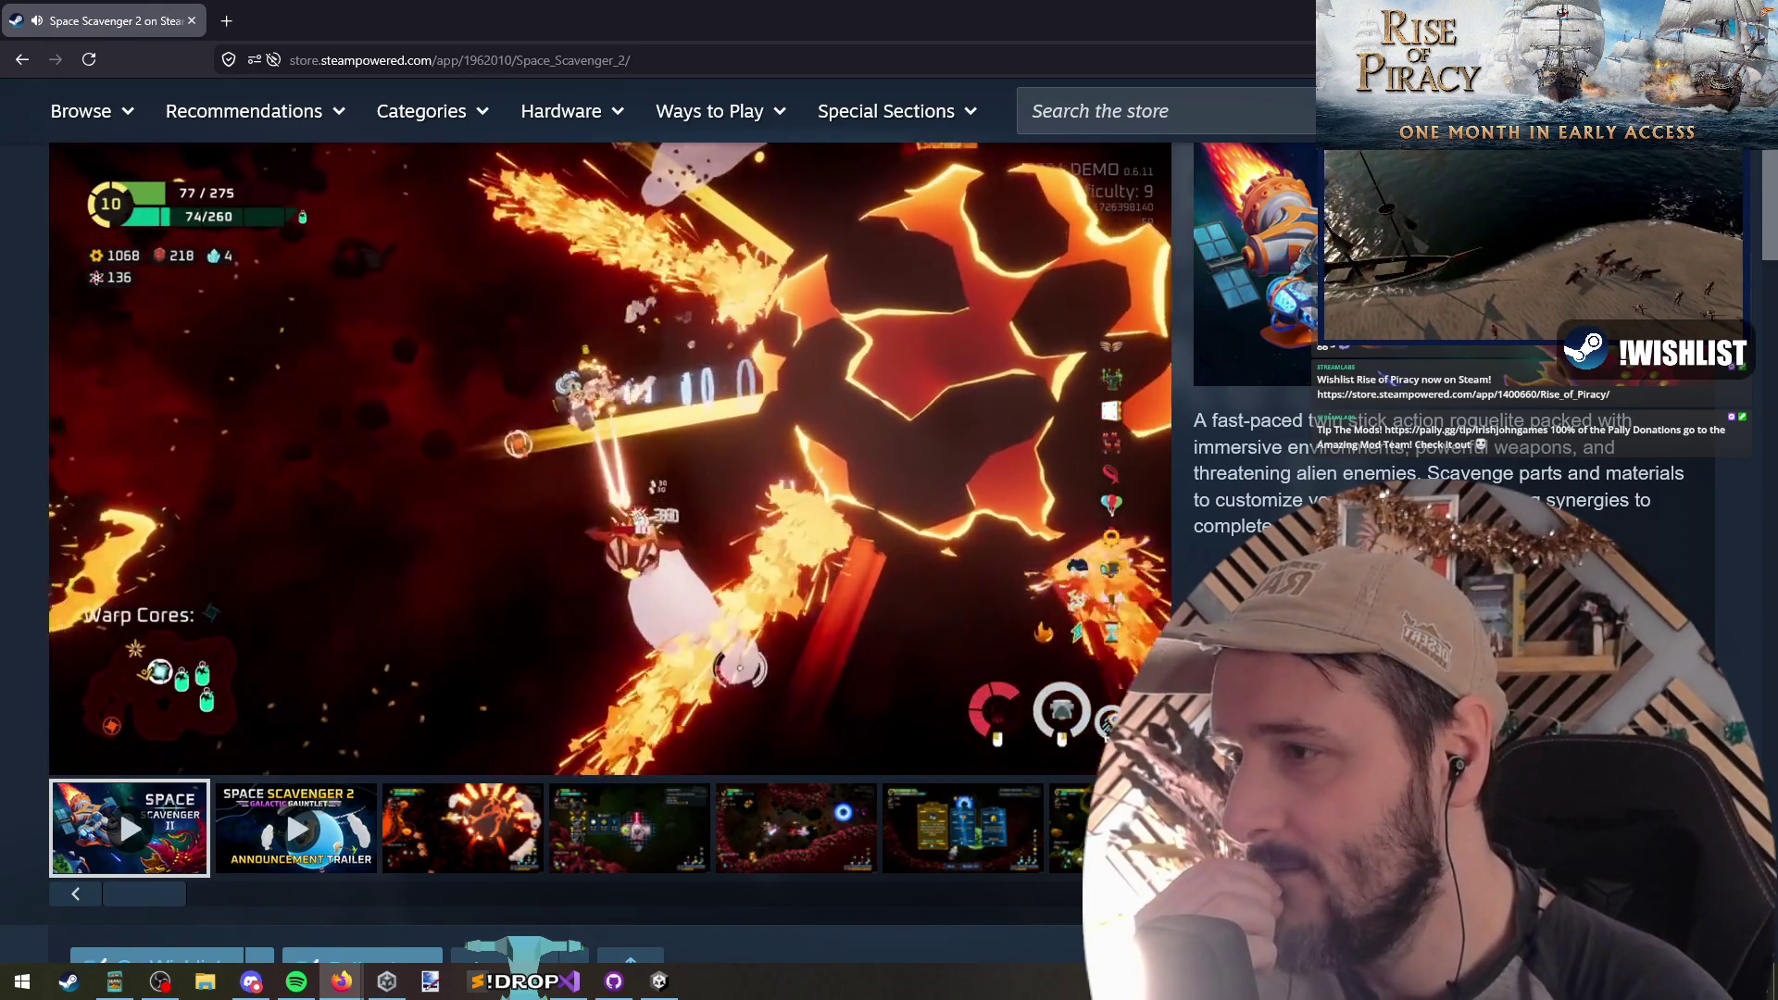
{"action": "key", "text": "space"}
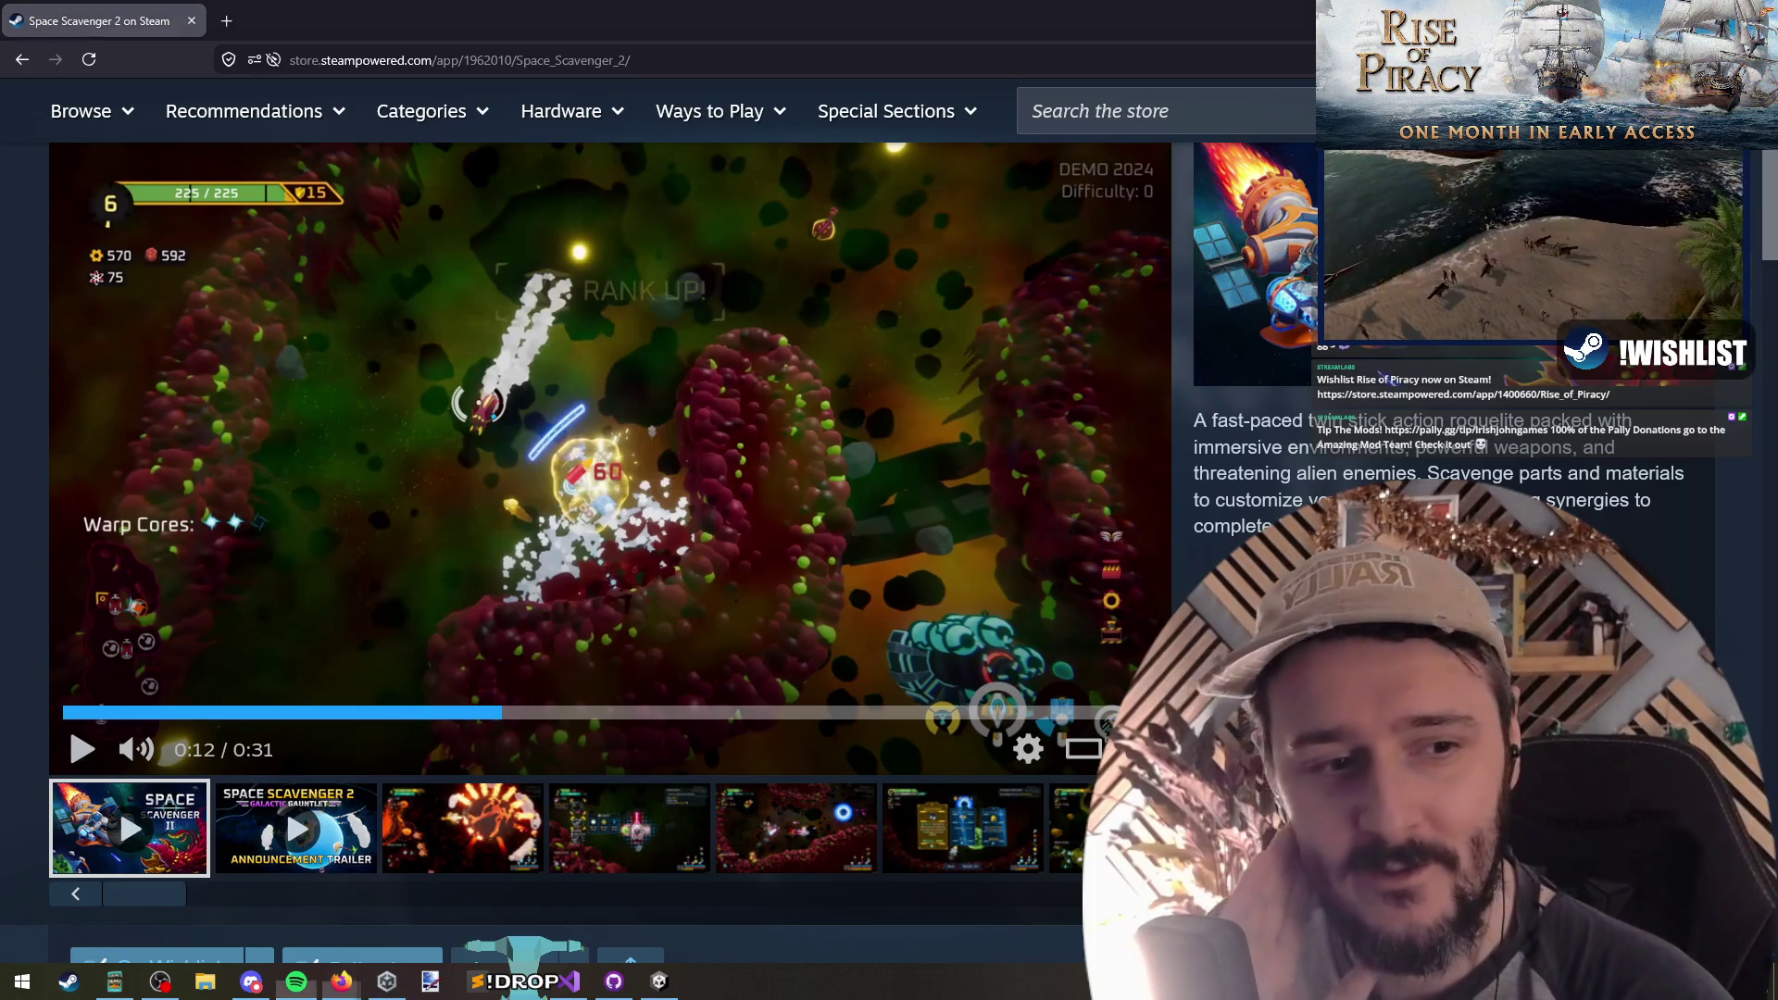
{"action": "key", "text": "alt+Tab"}
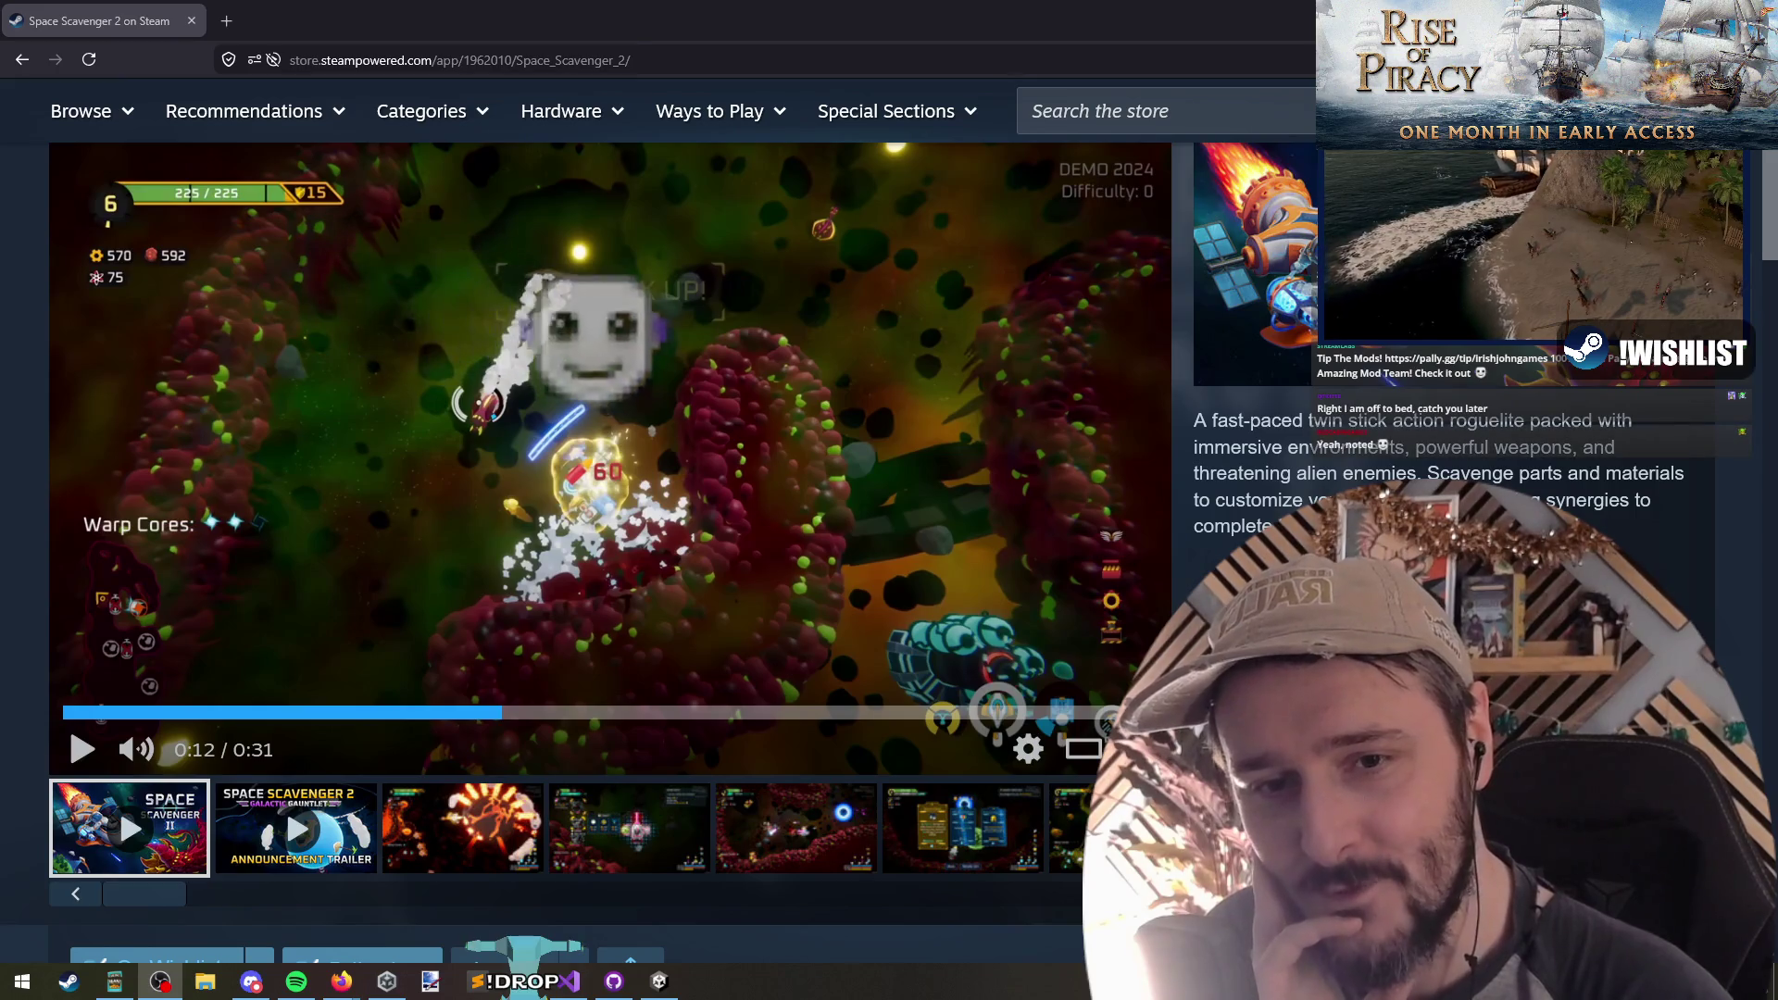
Step: Refocus the browser, then select and clear text in the game description
{"action": "left_click", "coordinate": [1355, 423]}
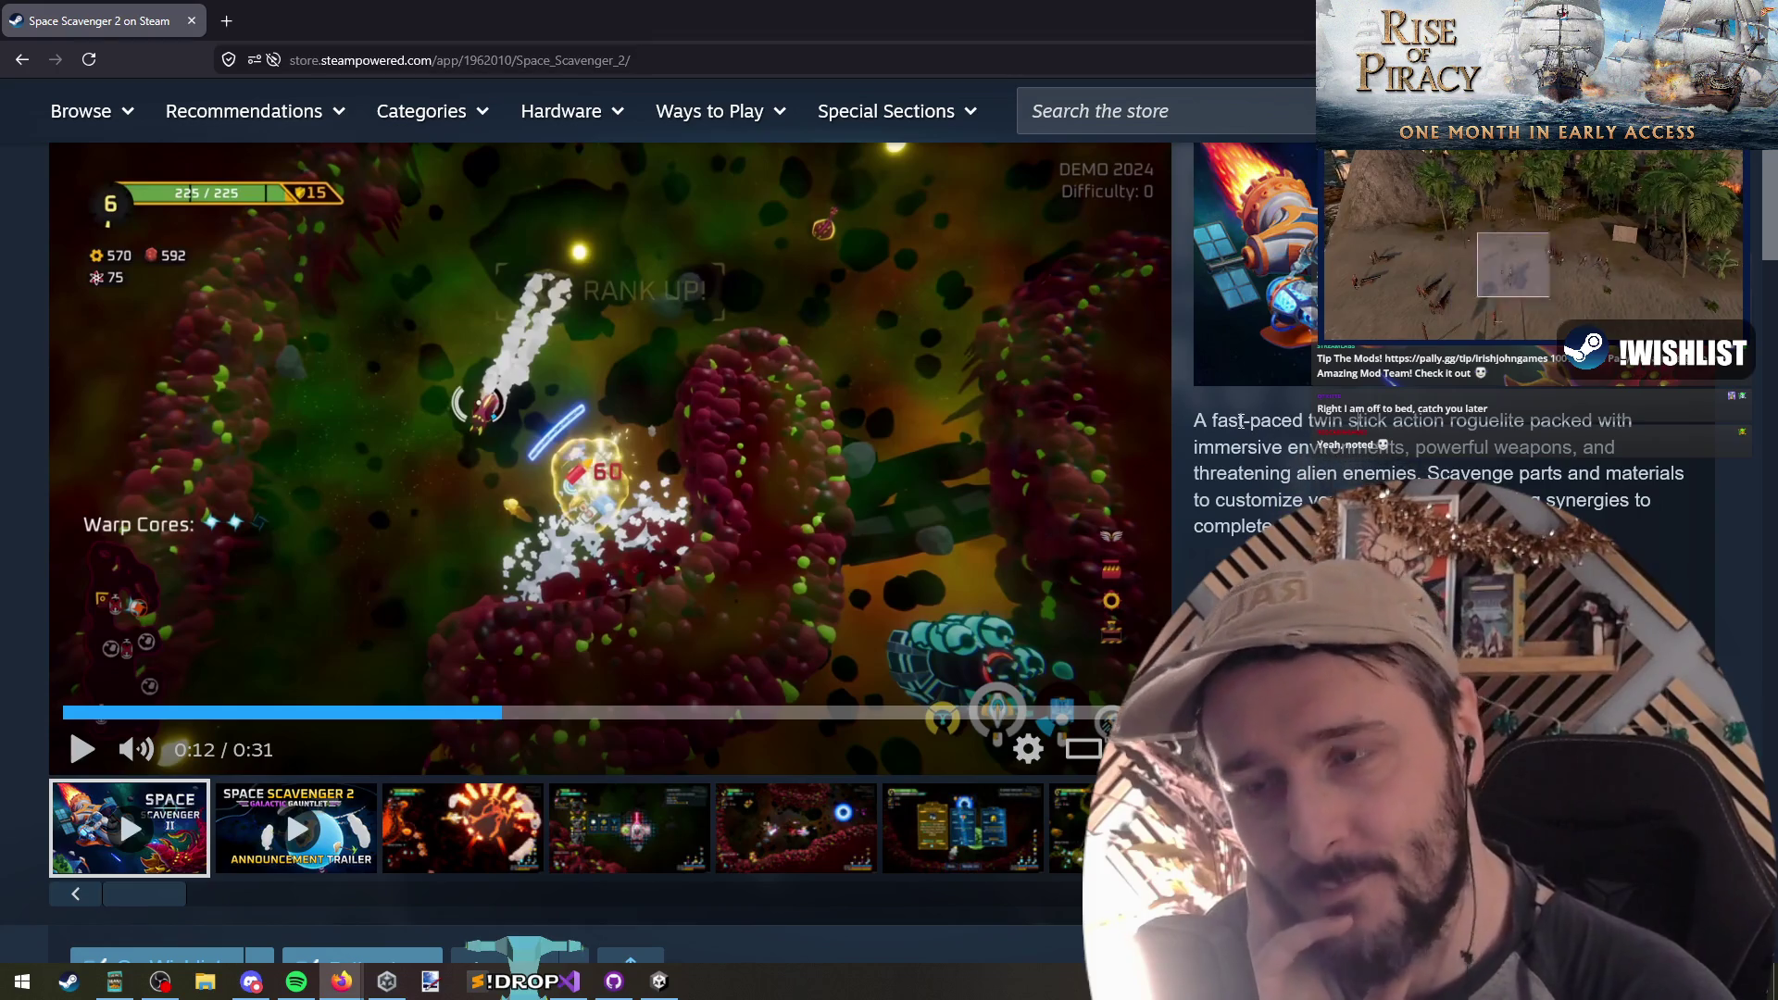
{"action": "left_click", "coordinate": [1355, 423]}
{"action": "left_click_drag", "start_coordinate": [1327, 491], "coordinate": [1234, 412]}
{"action": "left_click", "coordinate": [1265, 445]}
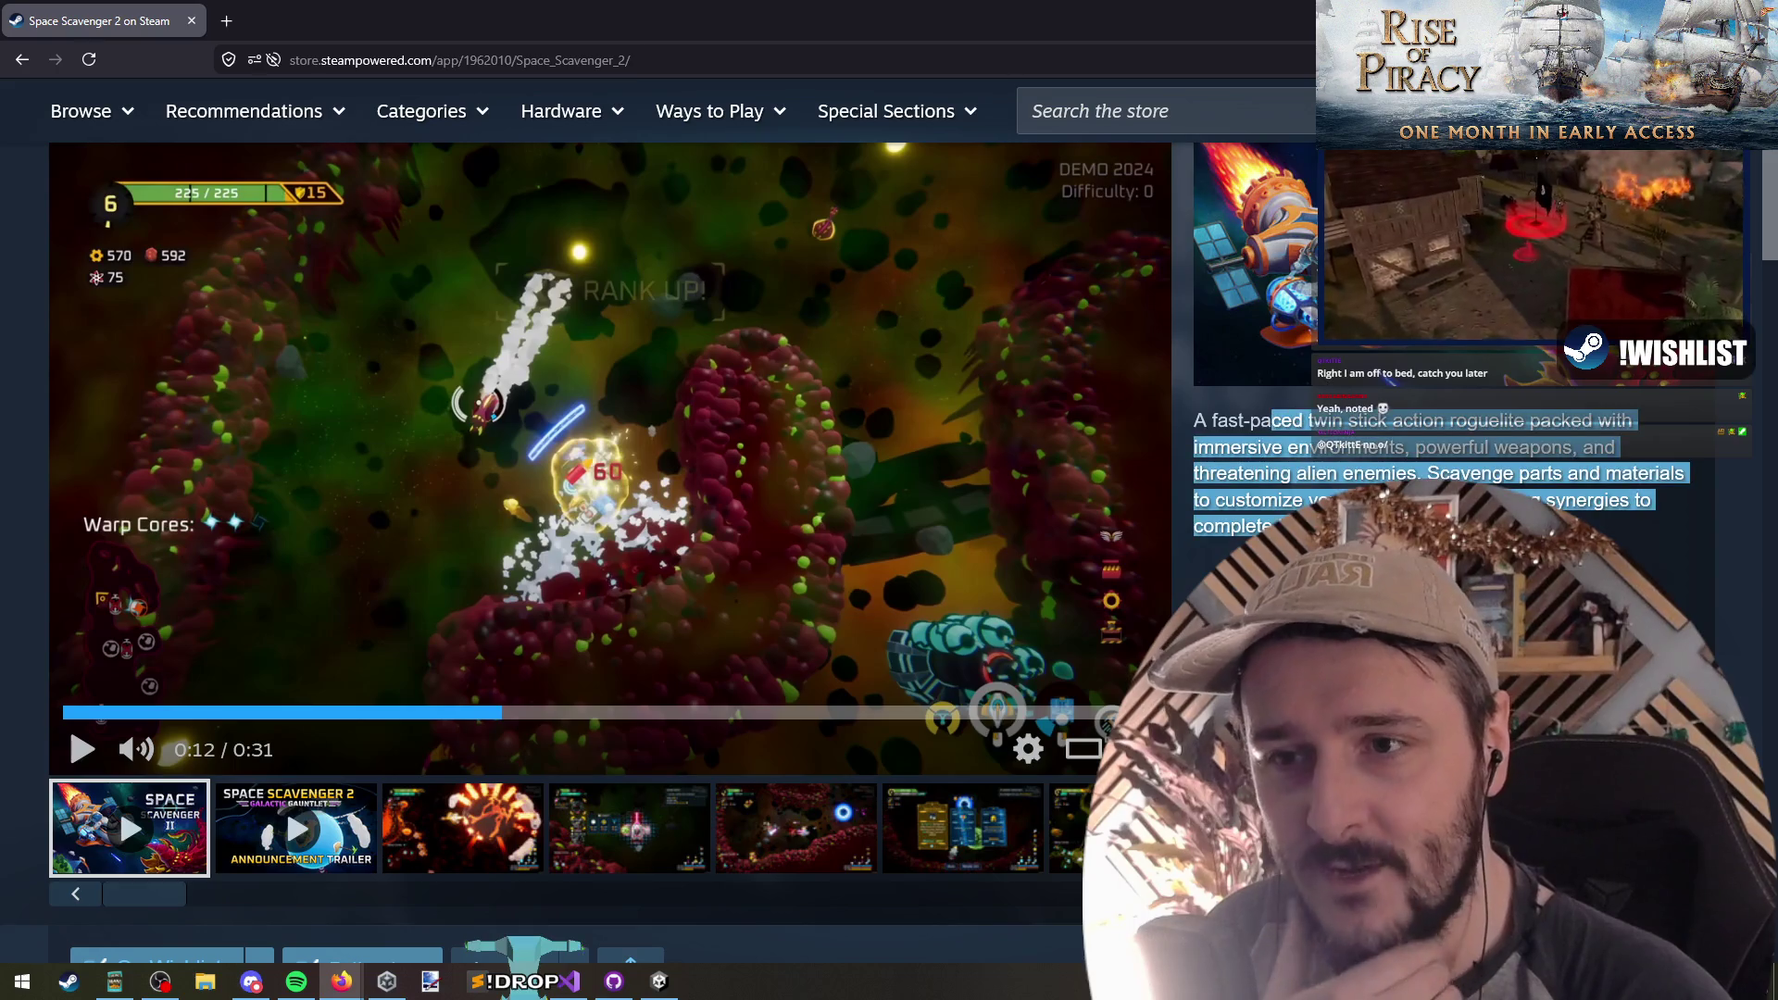
{"action": "left_click", "coordinate": [1297, 435]}
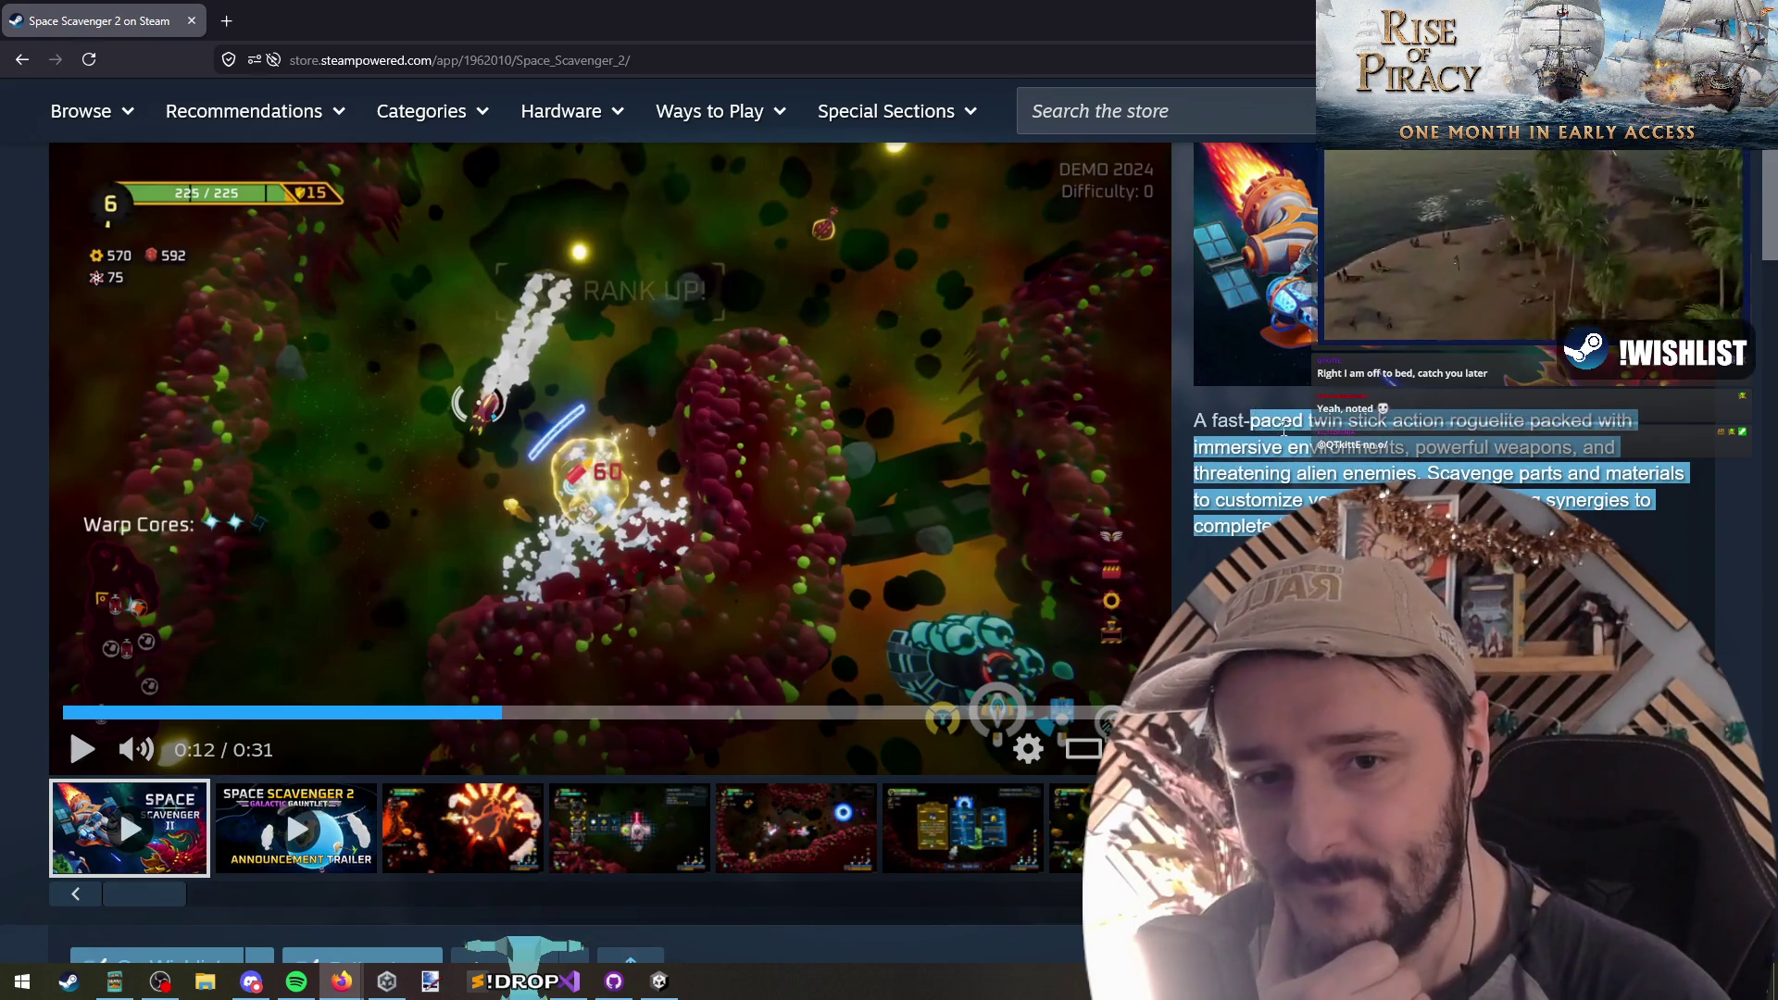
{"action": "left_click", "coordinate": [1283, 424]}
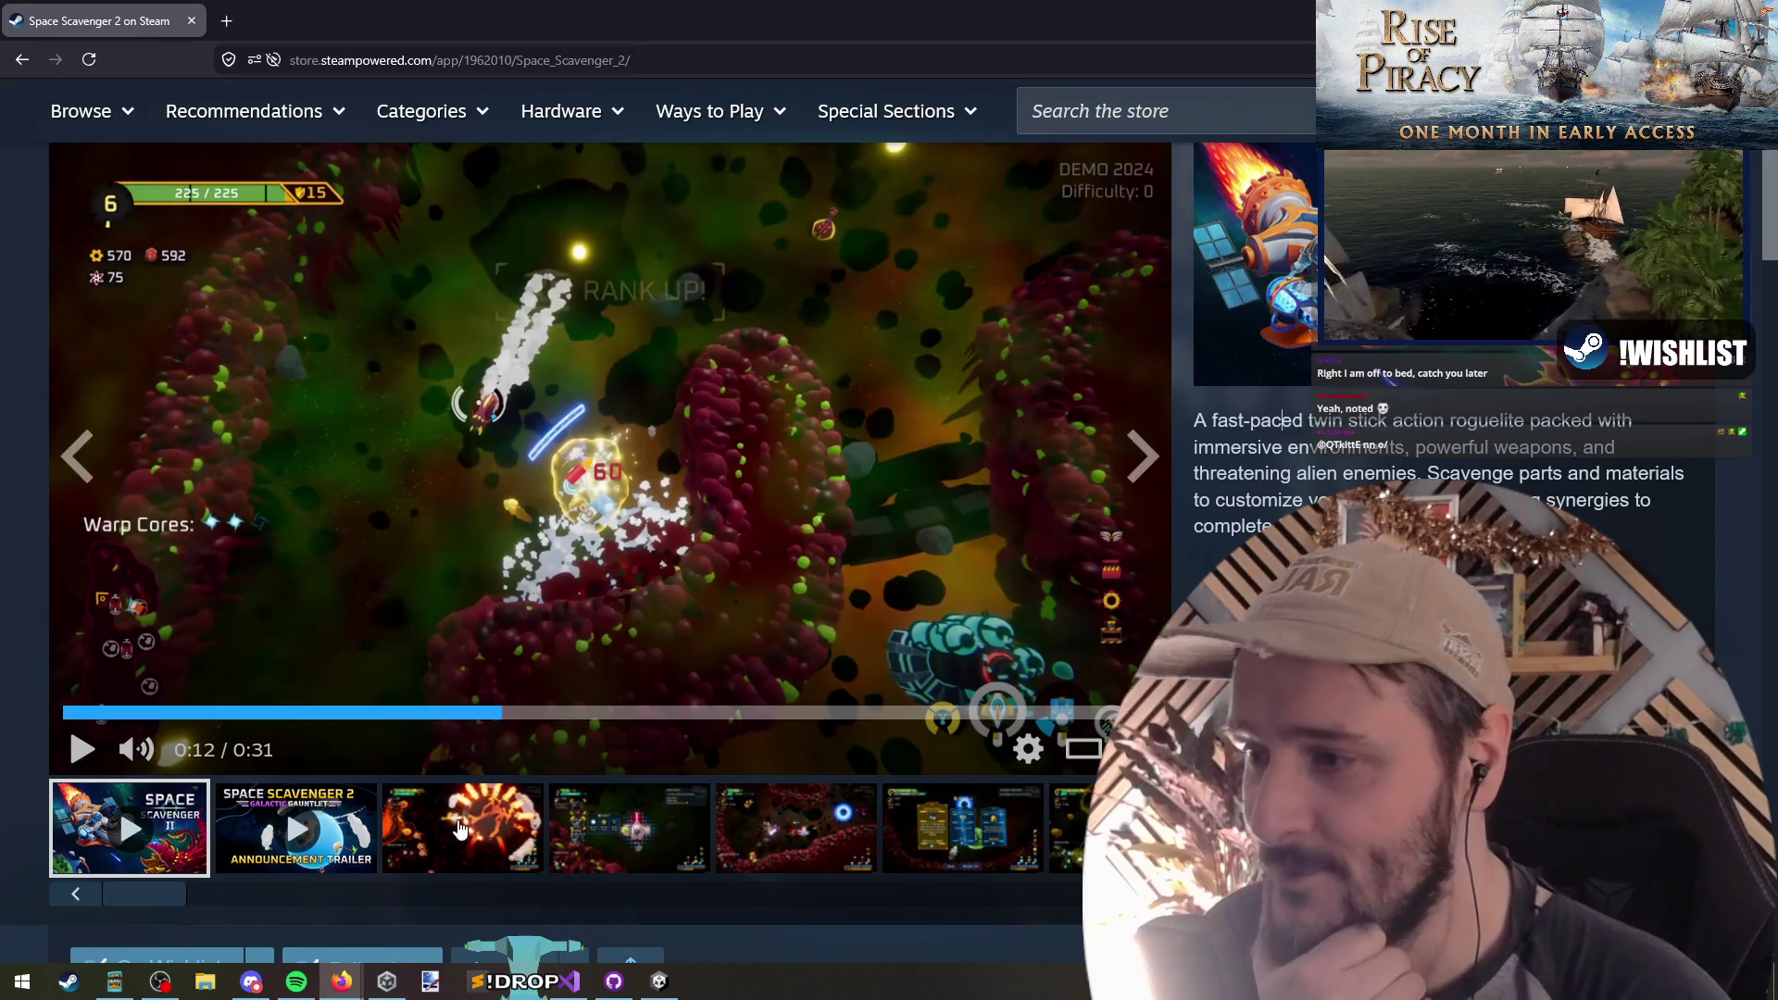
Step: Page from the third screenshot onward to The Crawler boss fight screenshot
{"action": "left_click", "coordinate": [461, 829]}
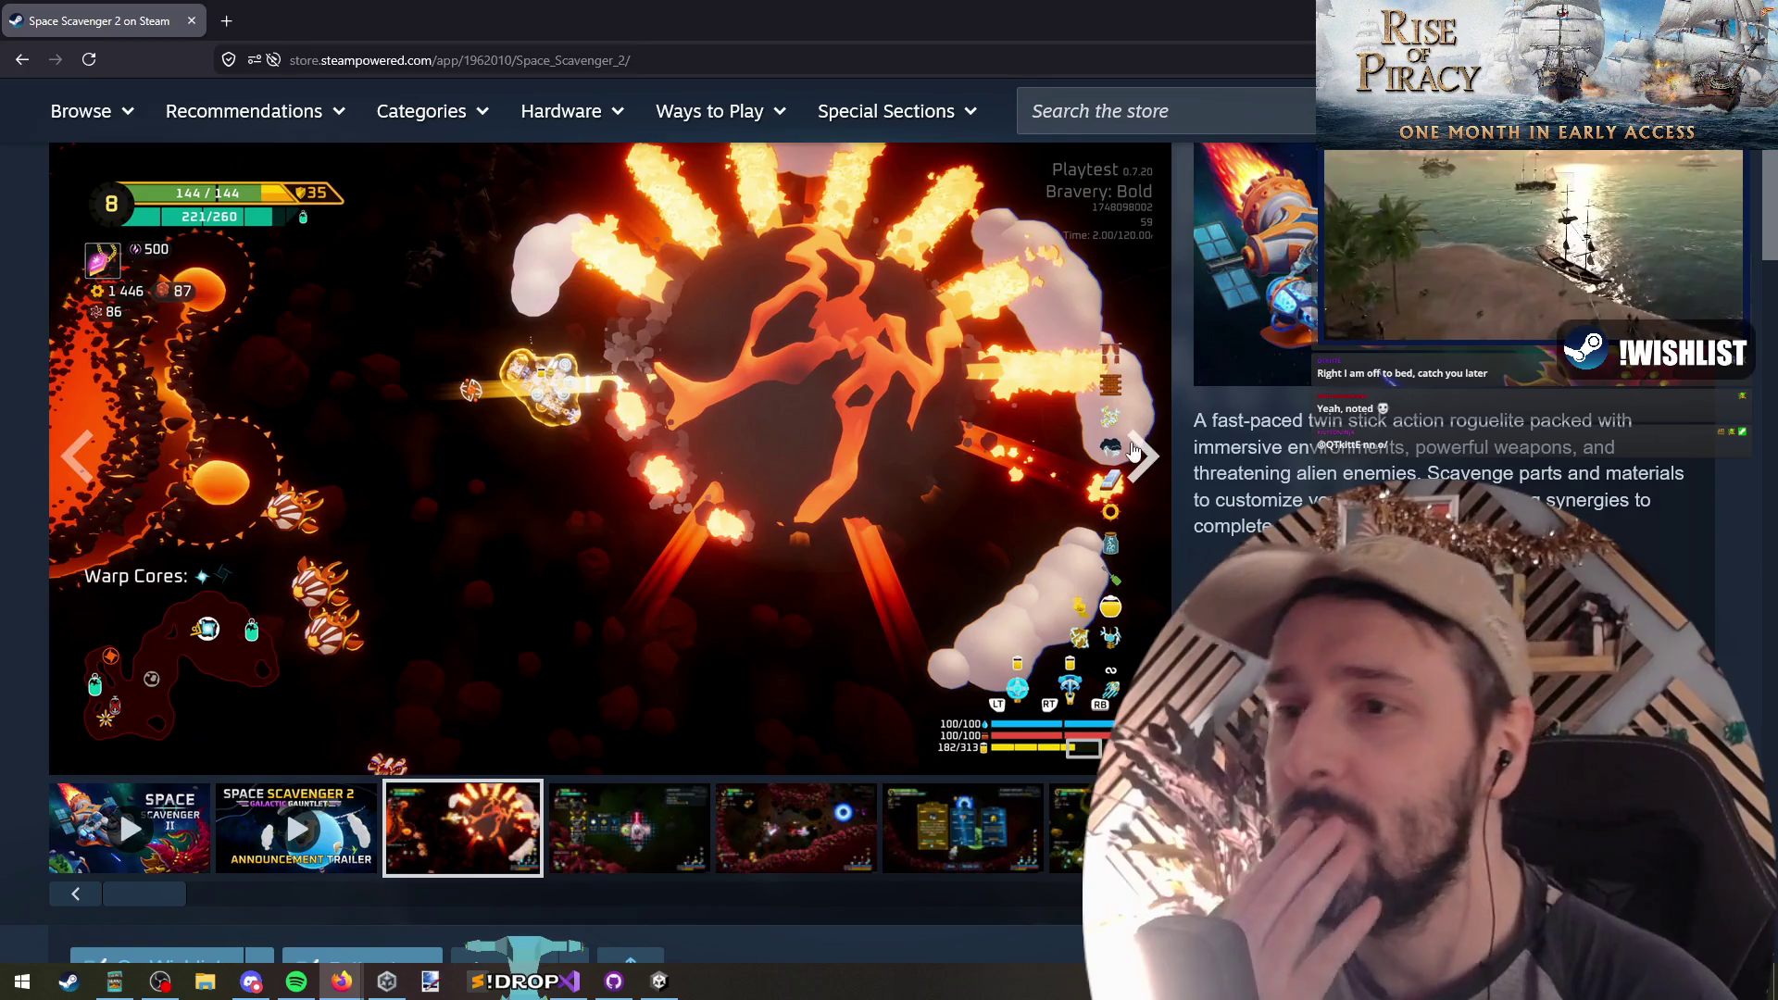
{"action": "left_click", "coordinate": [1142, 454]}
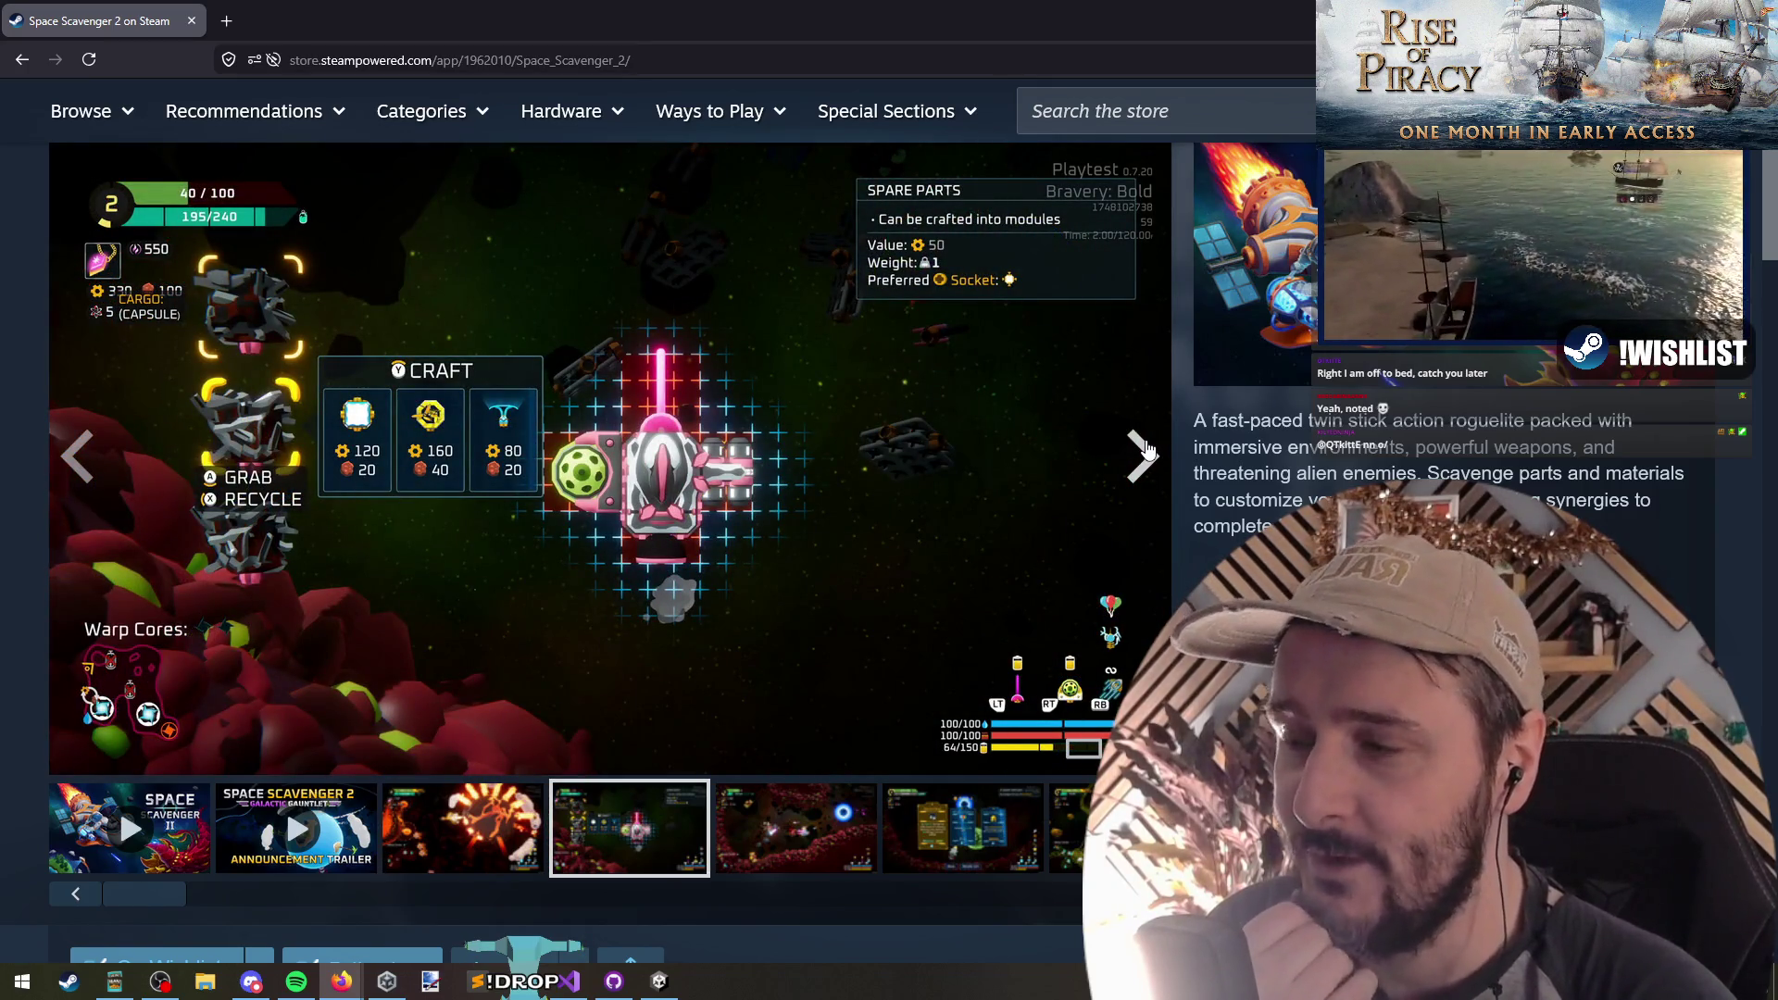
{"action": "left_click", "coordinate": [1142, 454]}
{"action": "left_click", "coordinate": [1143, 454]}
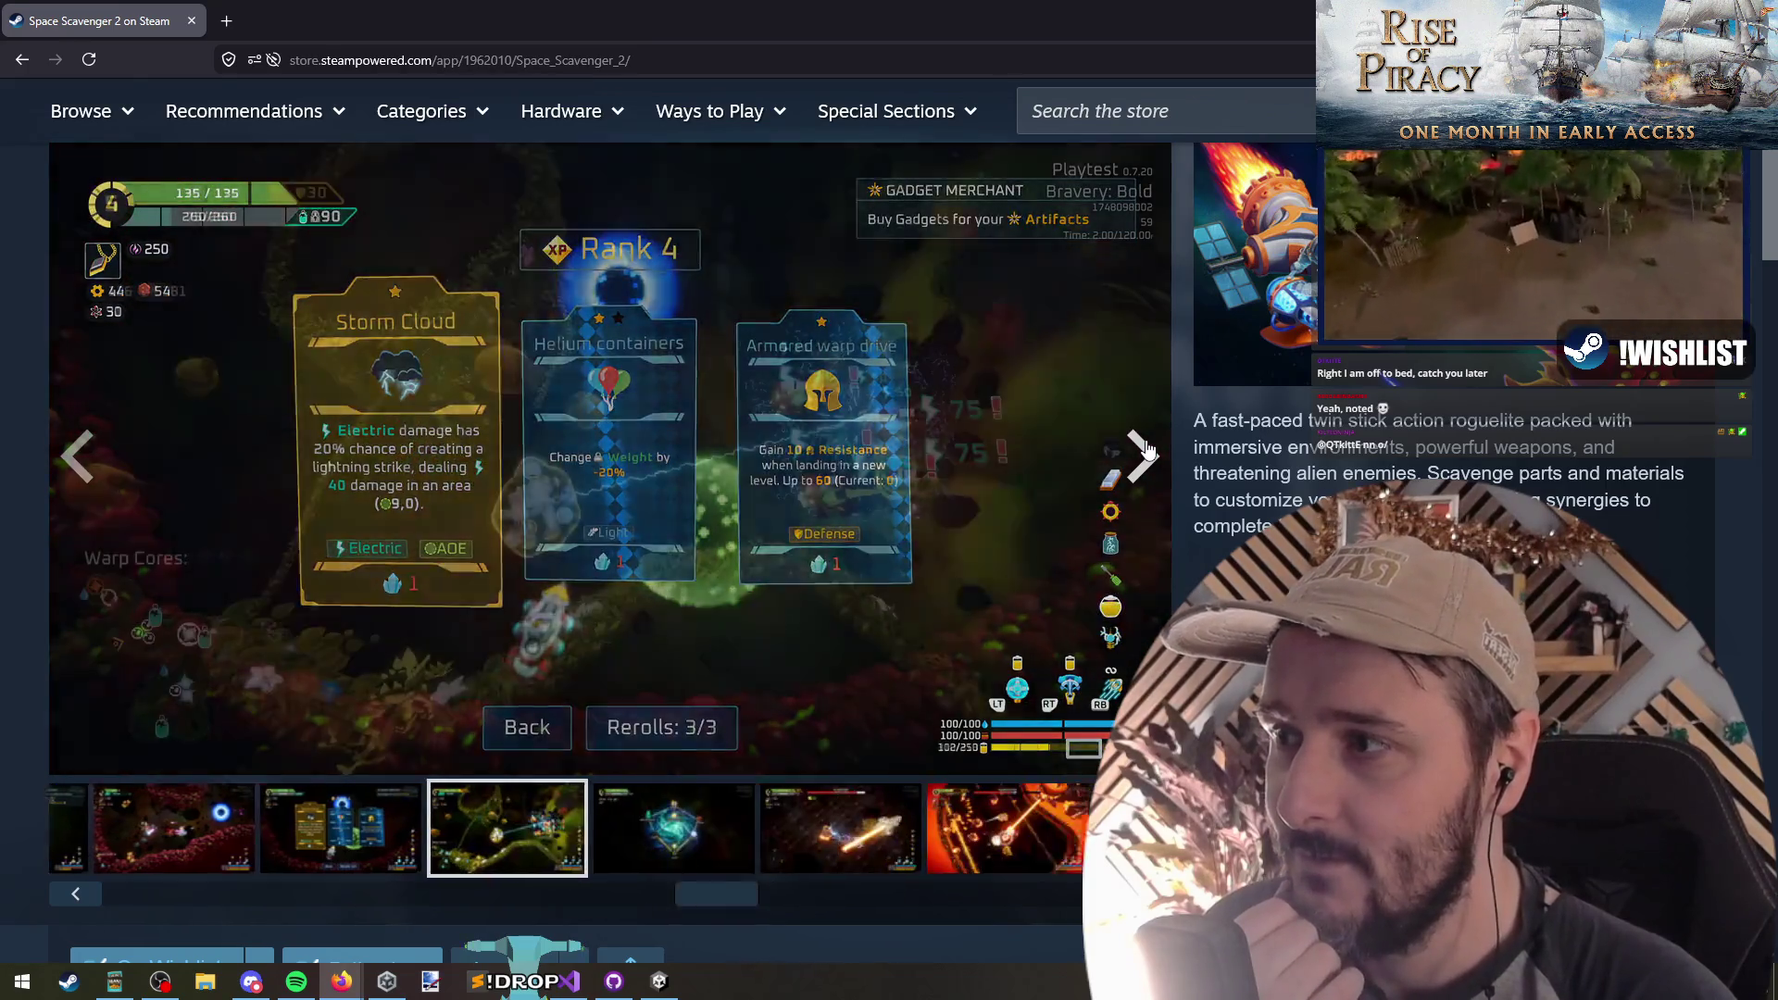
{"action": "left_click", "coordinate": [1142, 454]}
{"action": "left_click", "coordinate": [1142, 453]}
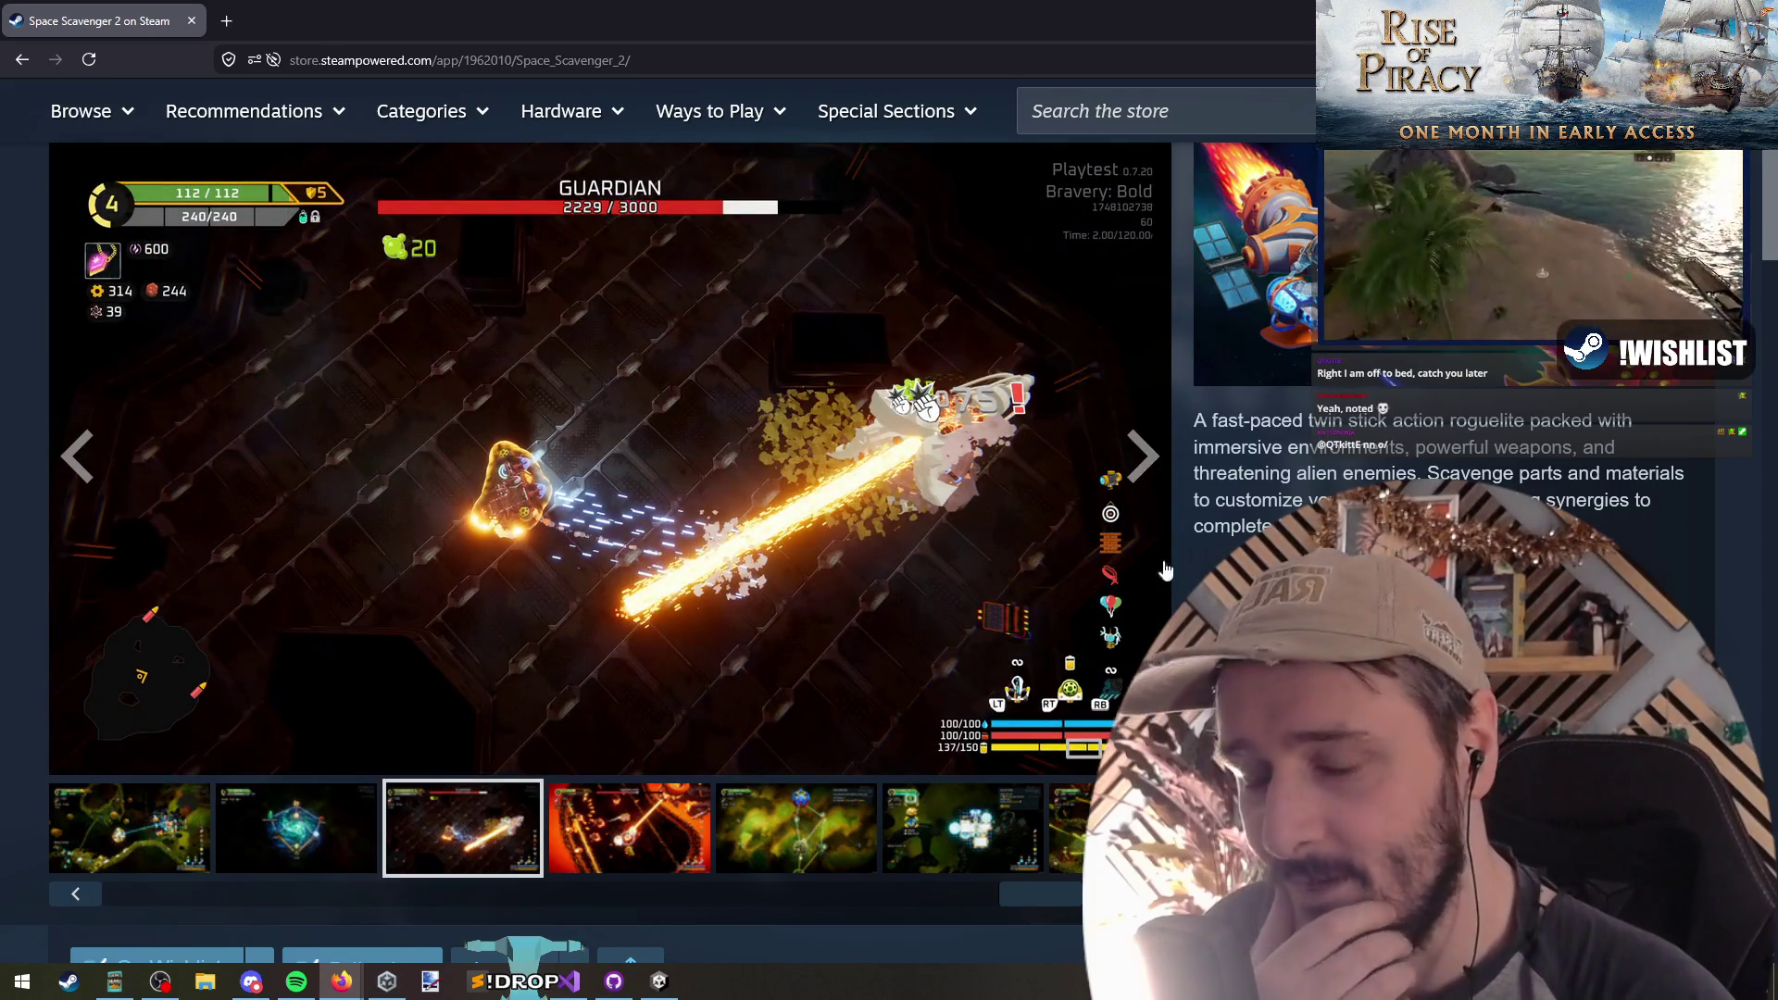
{"action": "left_click", "coordinate": [1142, 454]}
{"action": "left_click", "coordinate": [1142, 454]}
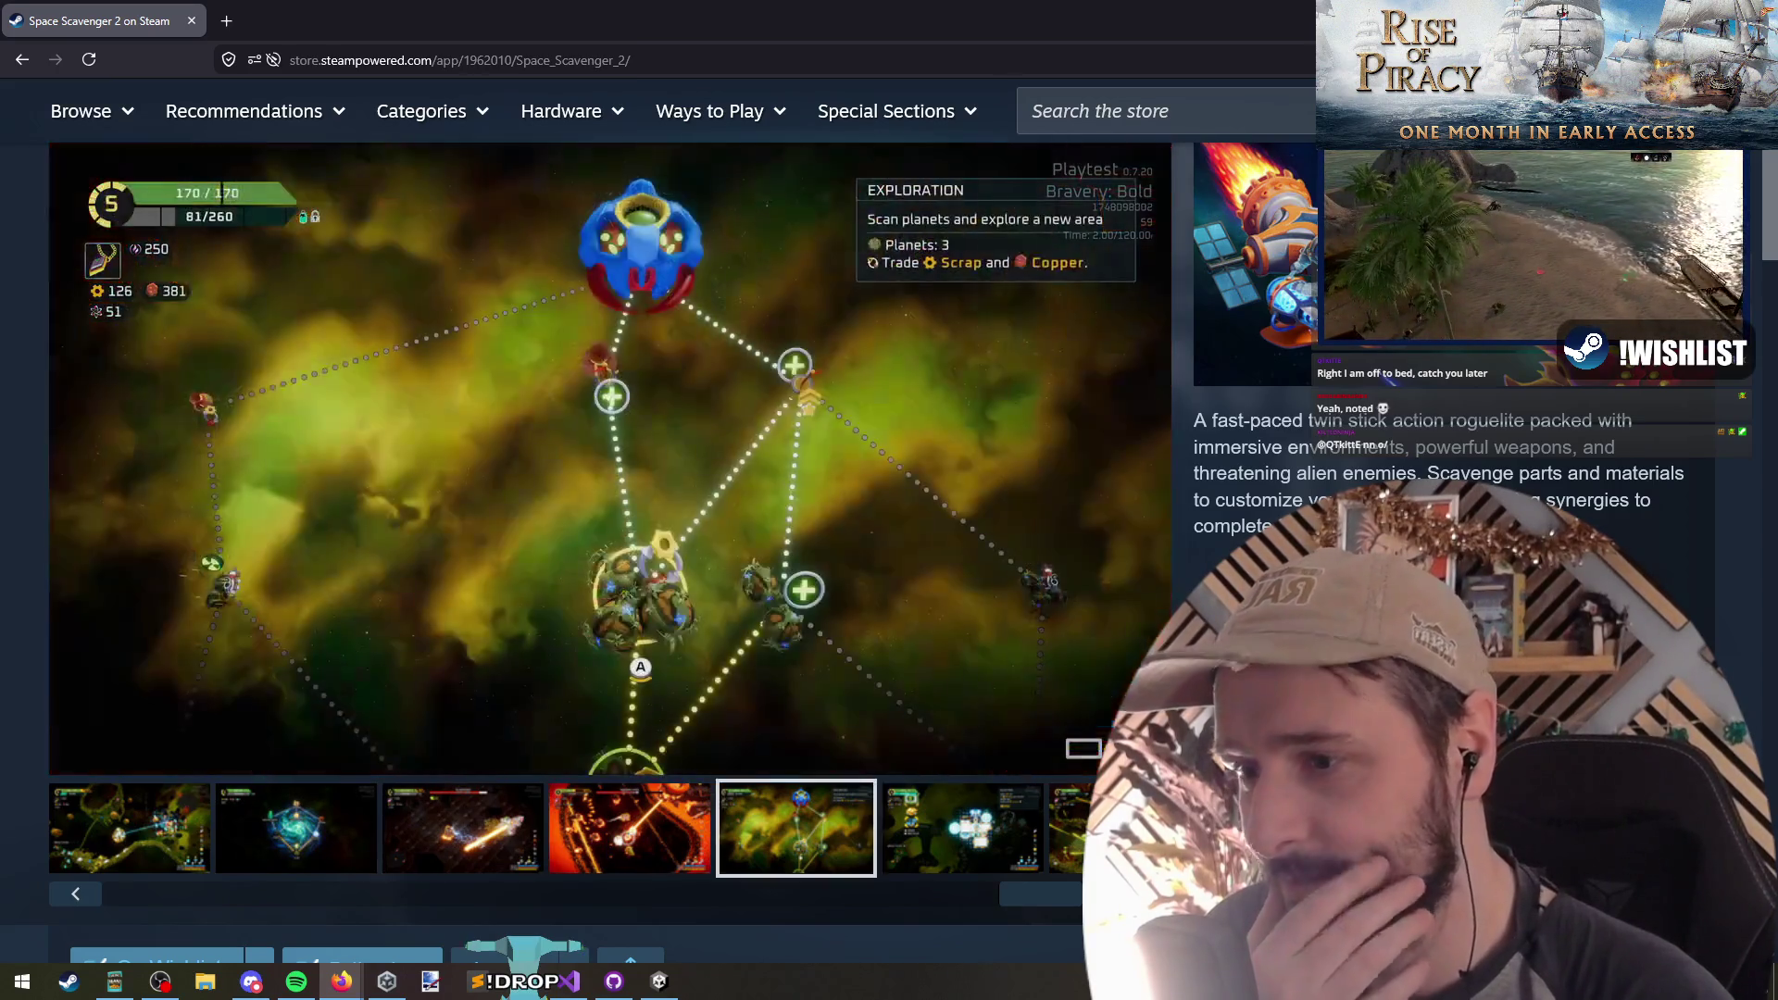
{"action": "left_click", "coordinate": [1142, 454]}
{"action": "left_click", "coordinate": [1143, 454]}
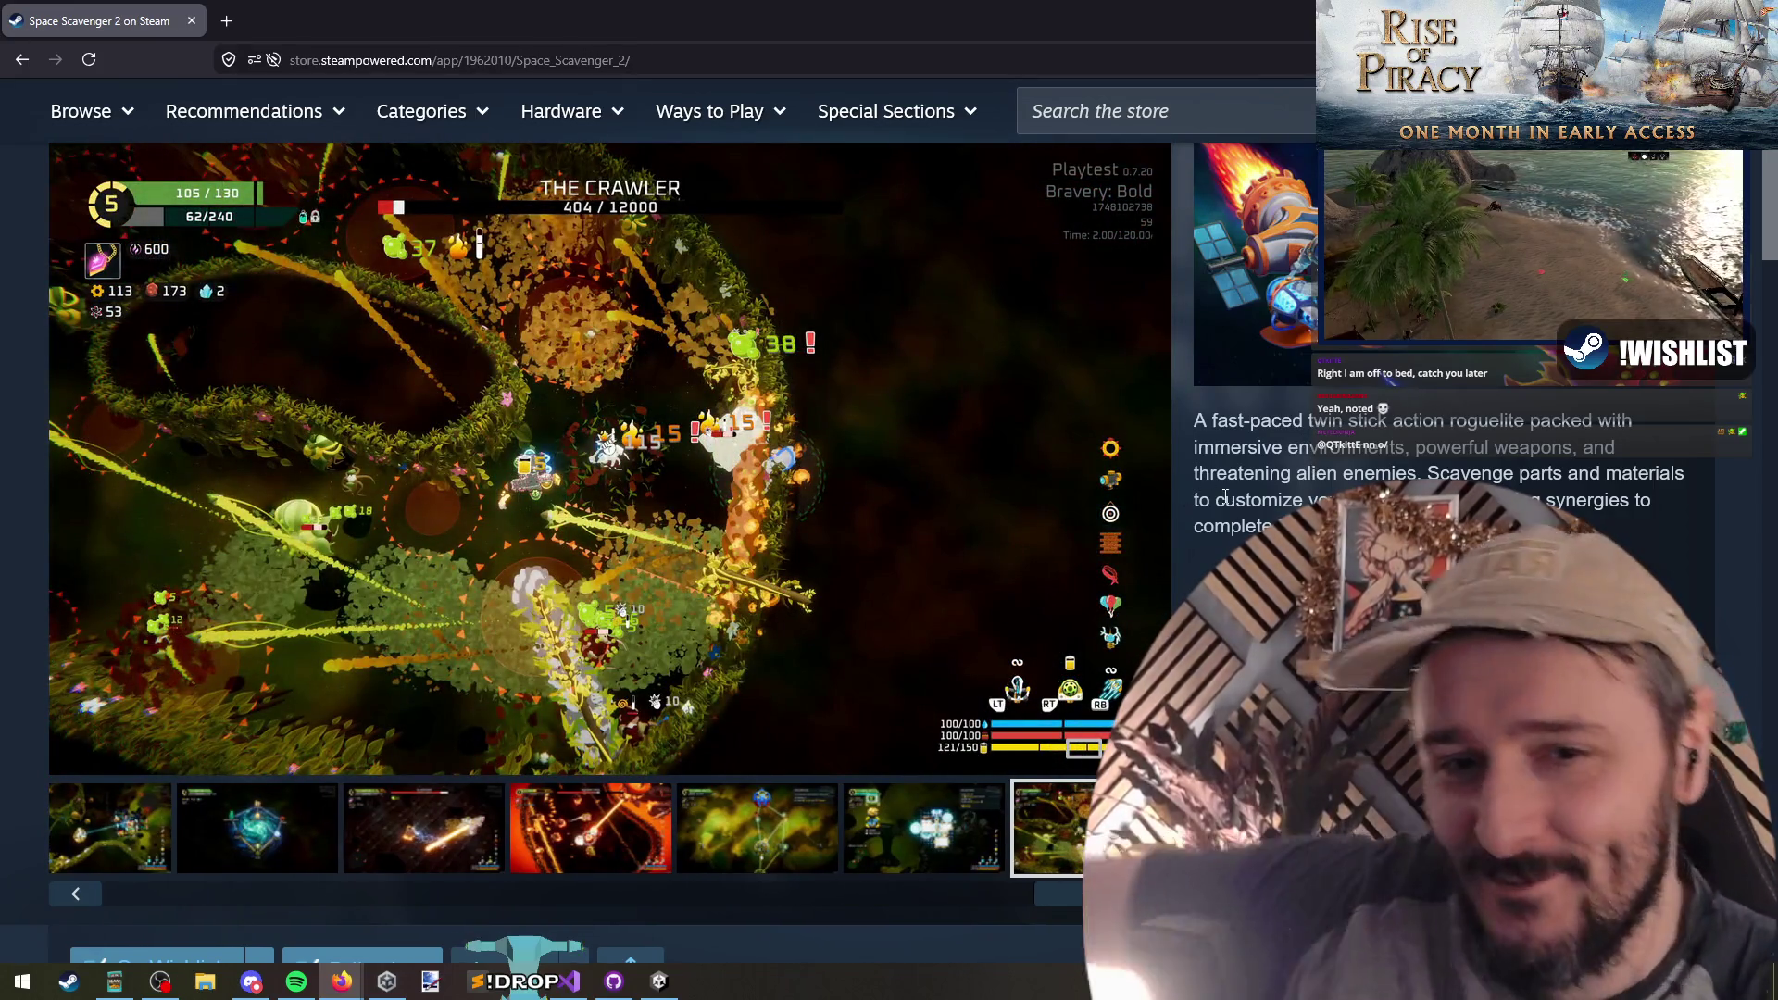
{"action": "scroll", "coordinate": [727, 454], "scroll_direction": "down", "scroll_amount": 15}
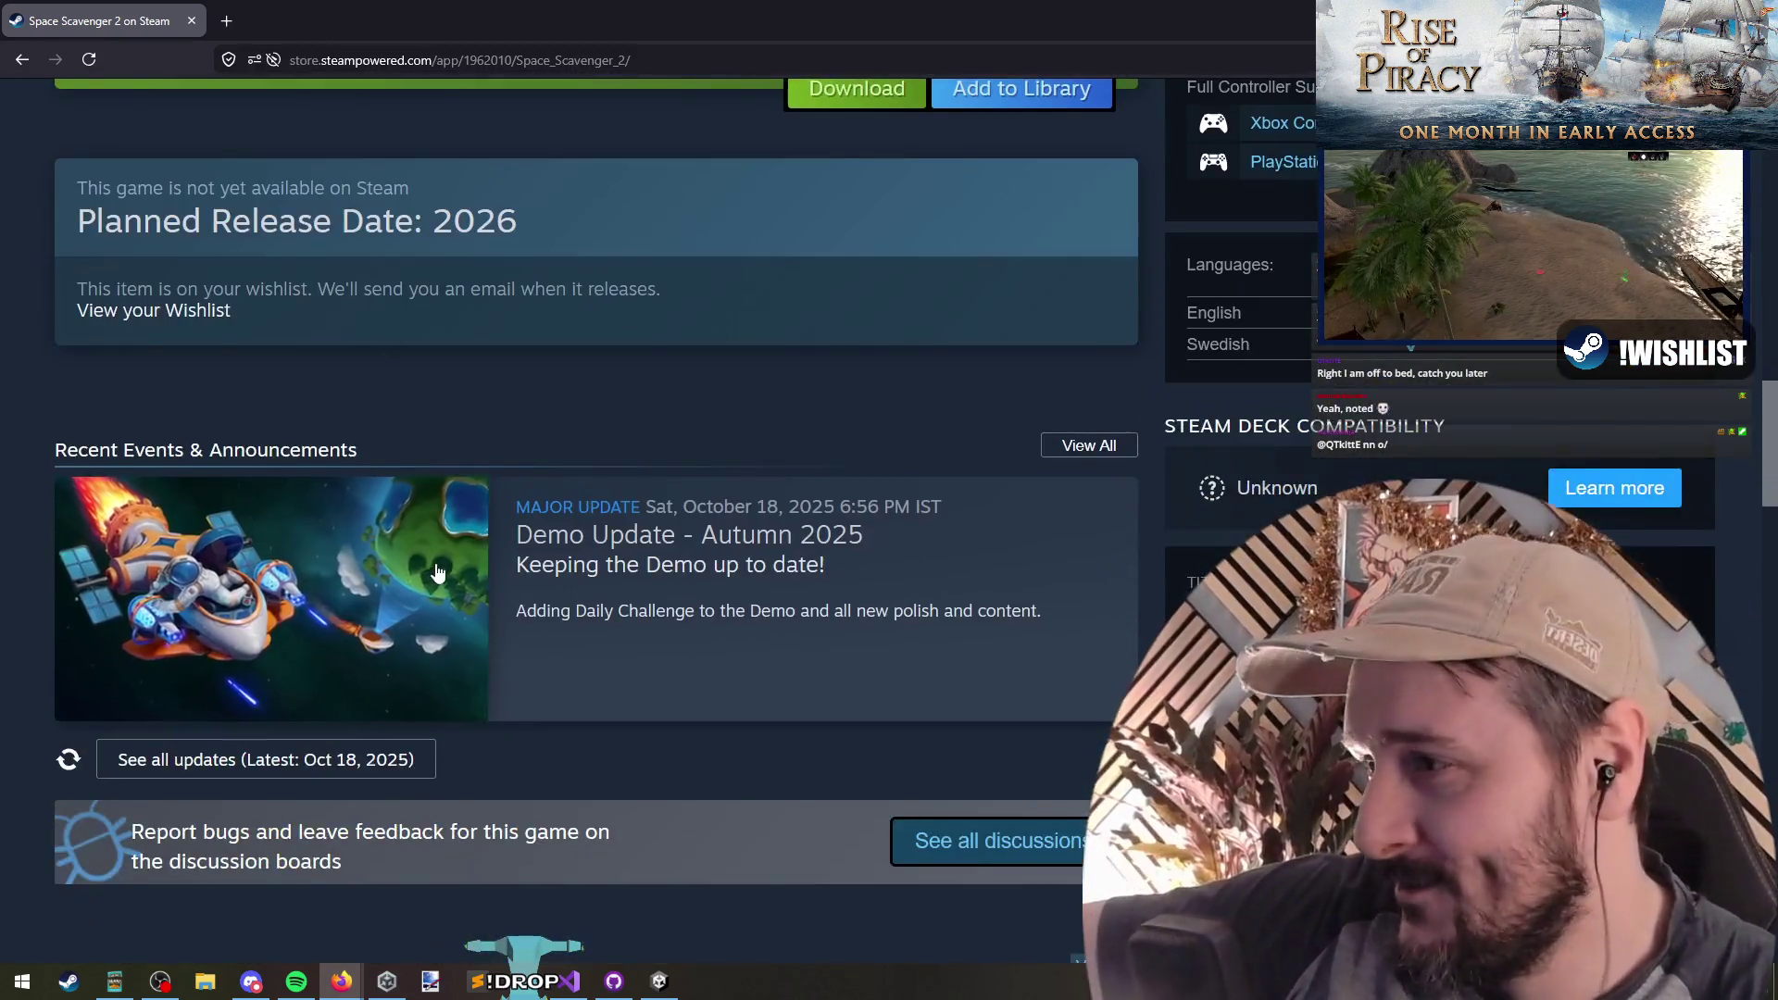
{"action": "scroll", "coordinate": [283, 525], "scroll_direction": "down", "scroll_amount": 9}
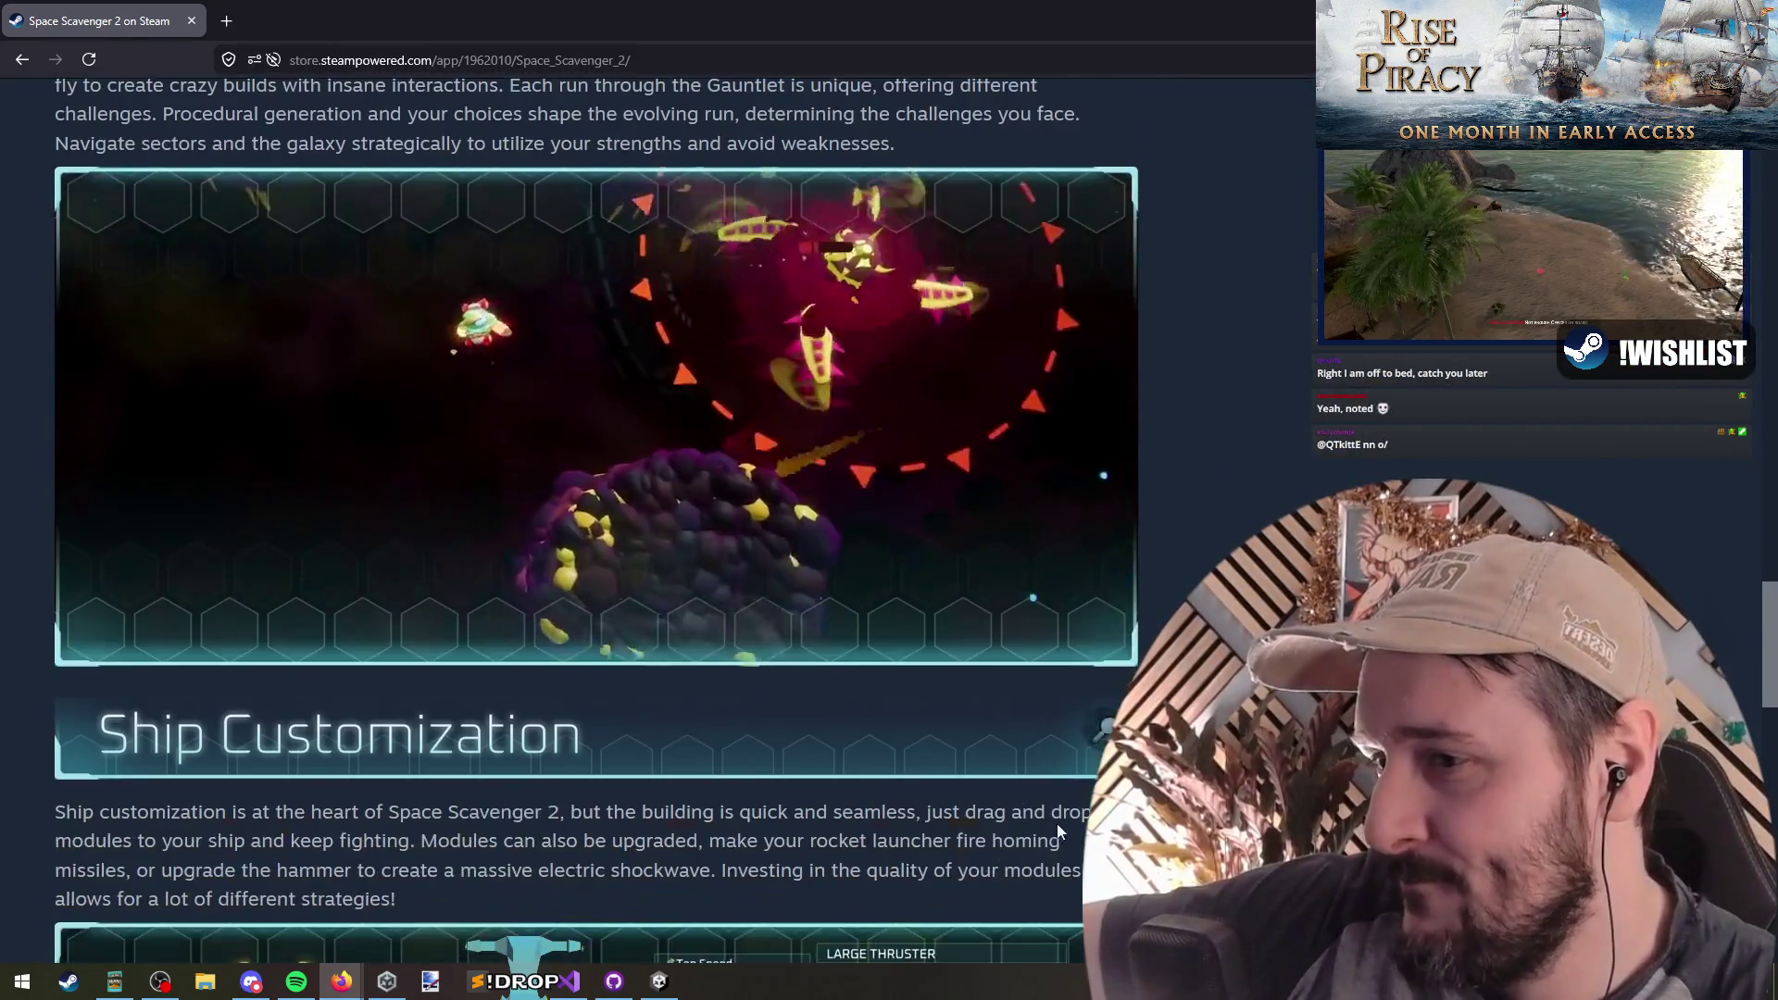
{"action": "scroll", "coordinate": [741, 648], "scroll_direction": "up", "scroll_amount": 2}
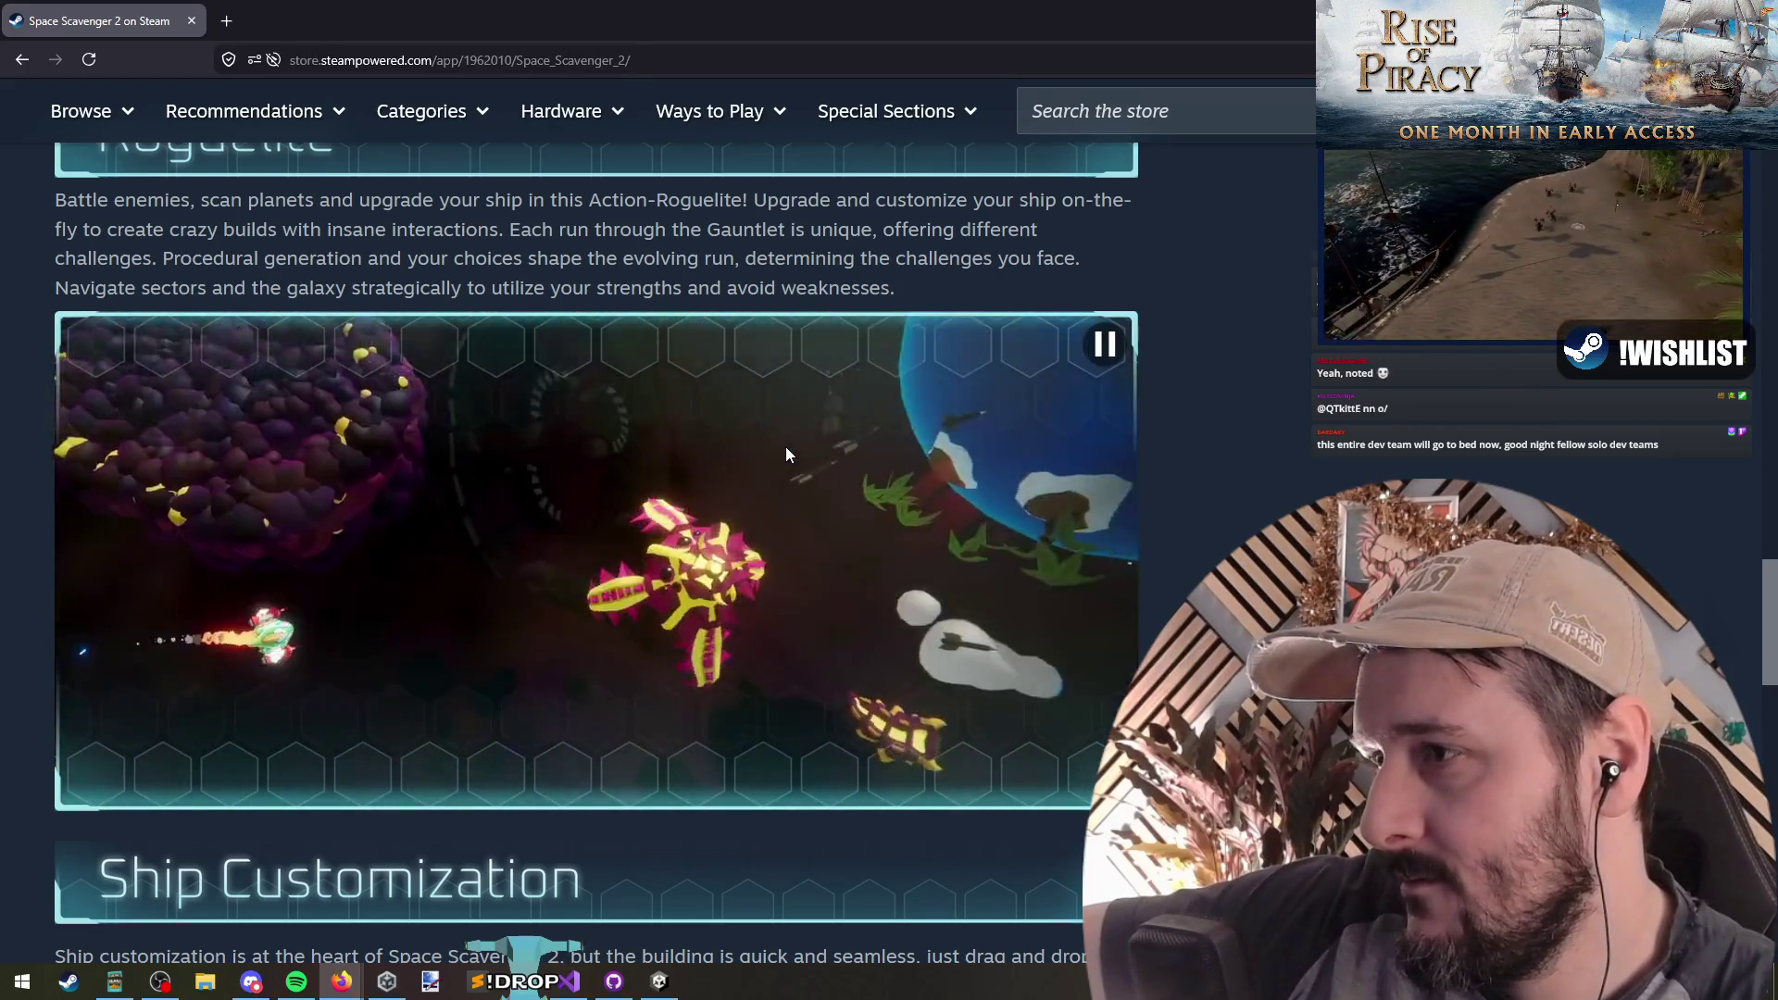
{"action": "scroll", "coordinate": [784, 458], "scroll_direction": "up", "scroll_amount": 2}
{"action": "scroll", "coordinate": [306, 647], "scroll_direction": "down", "scroll_amount": 2}
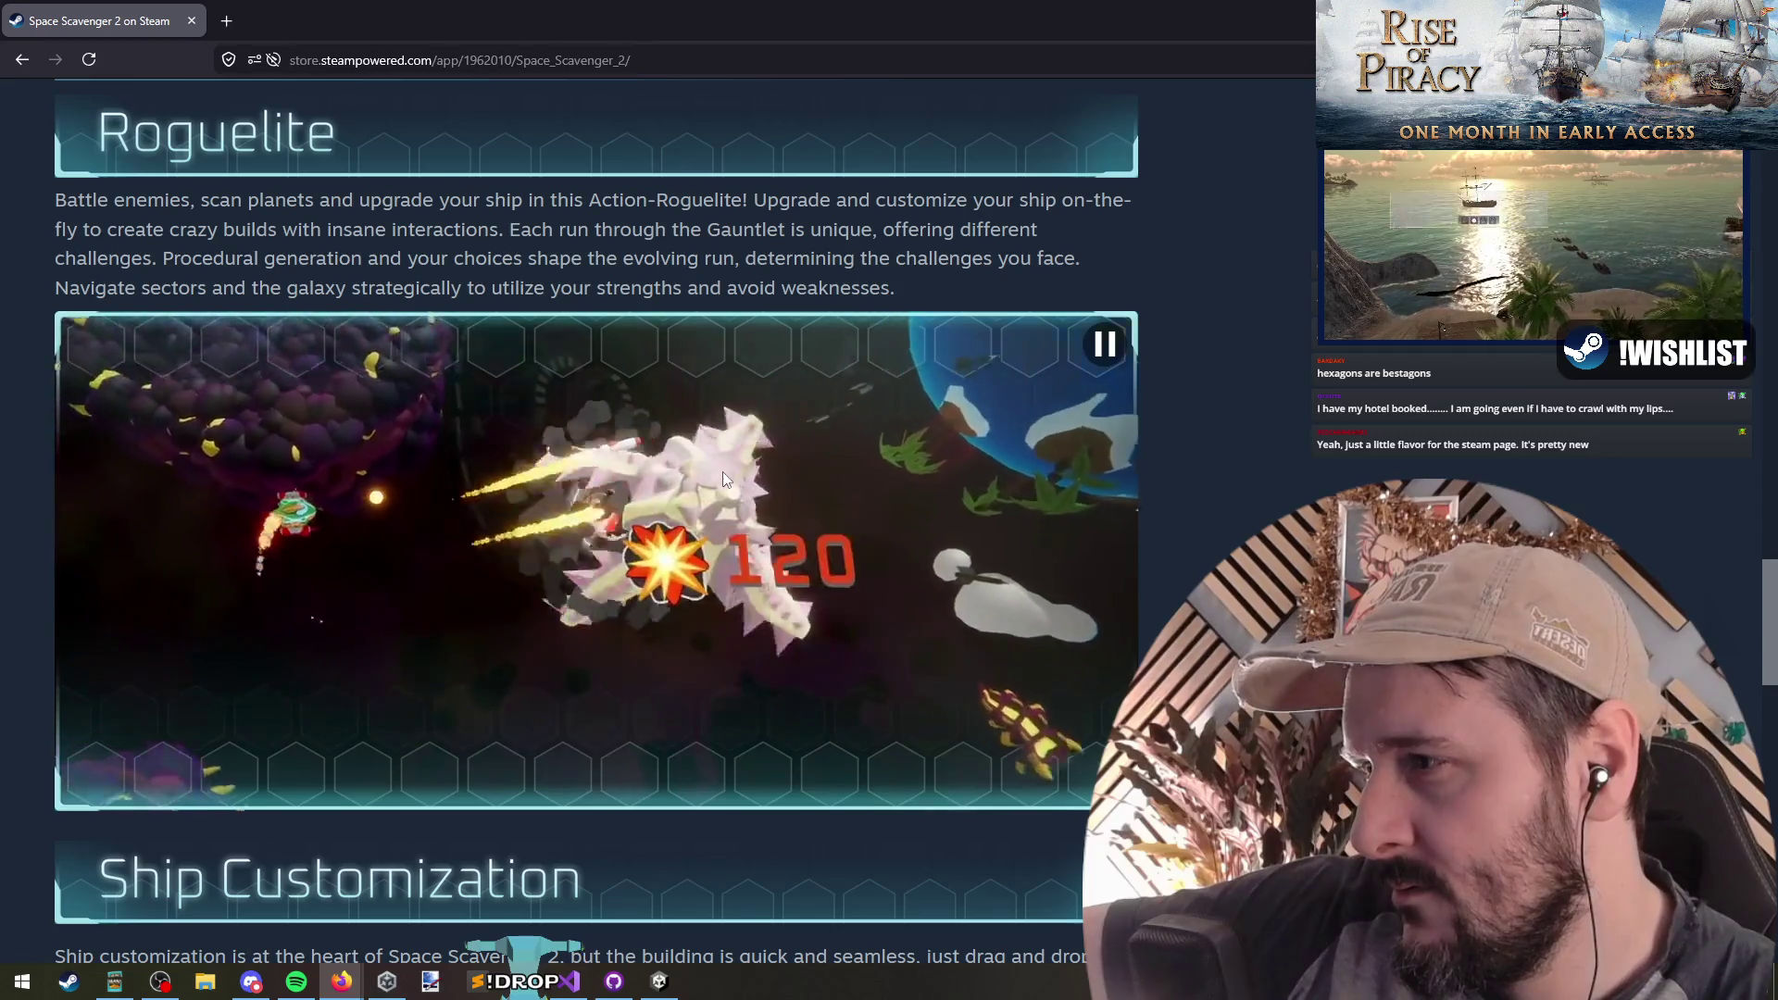
{"action": "scroll", "coordinate": [726, 470], "scroll_direction": "down", "scroll_amount": 8}
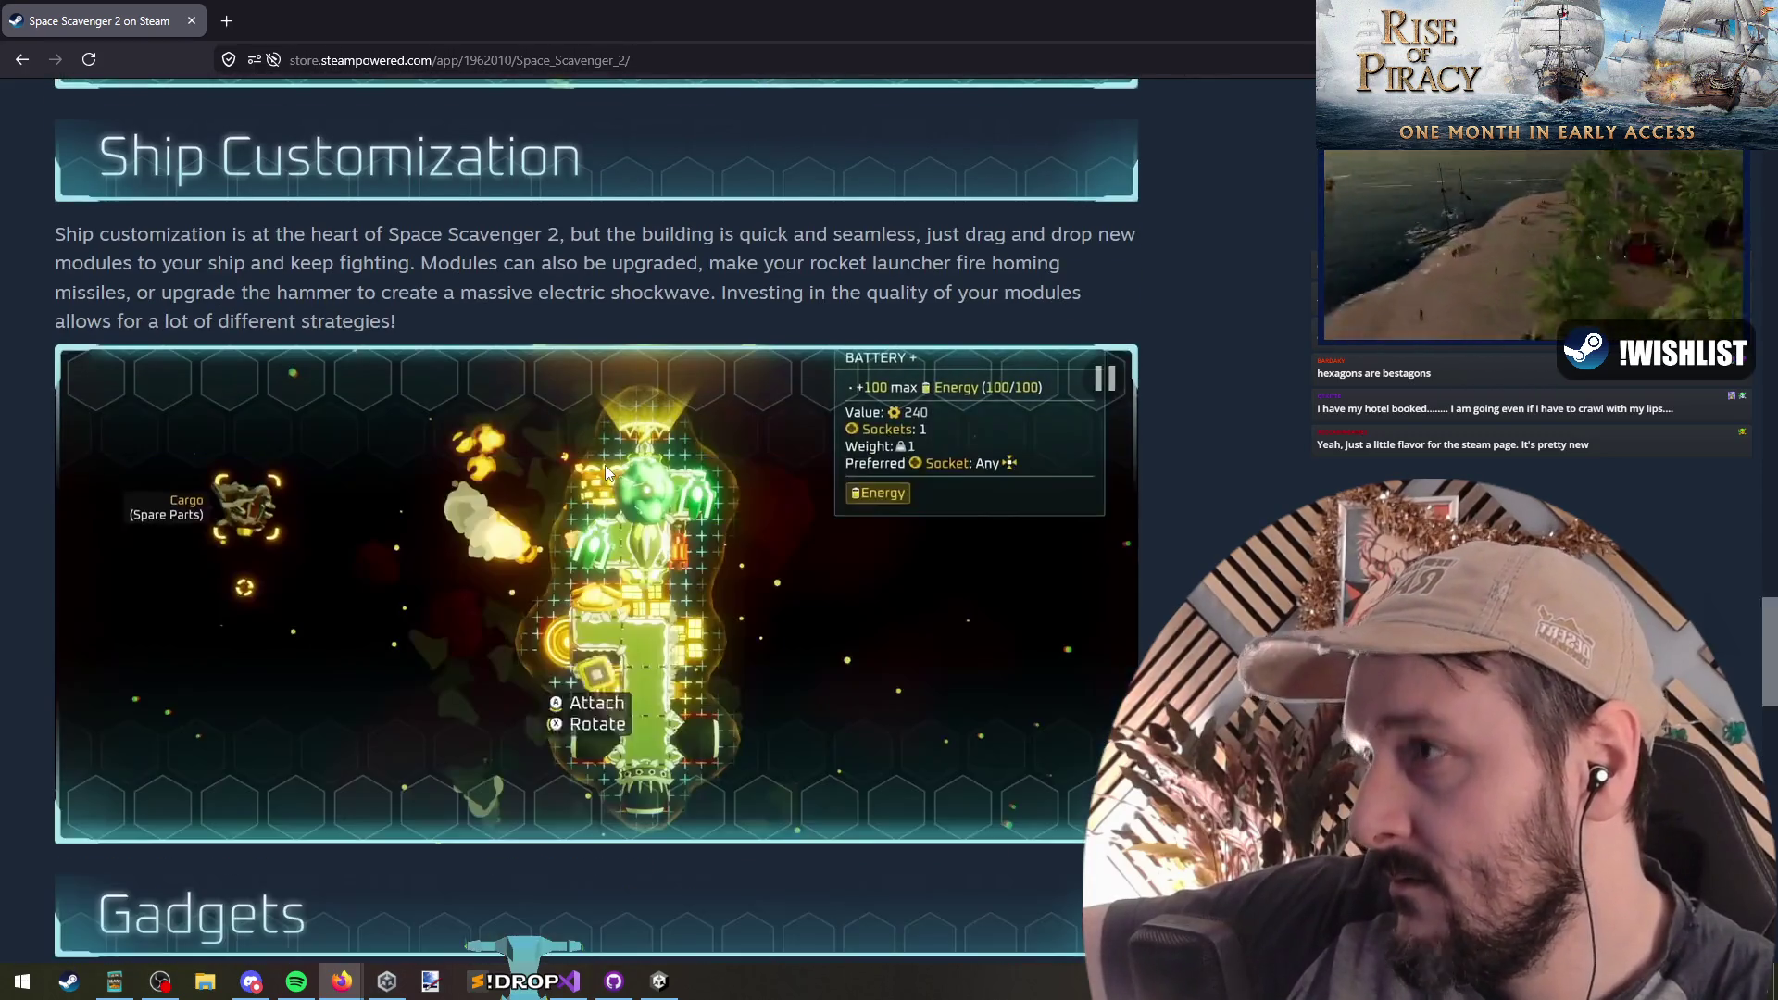
{"action": "scroll", "coordinate": [741, 468], "scroll_direction": "down", "scroll_amount": 2}
{"action": "middle_click", "coordinate": [1234, 464]}
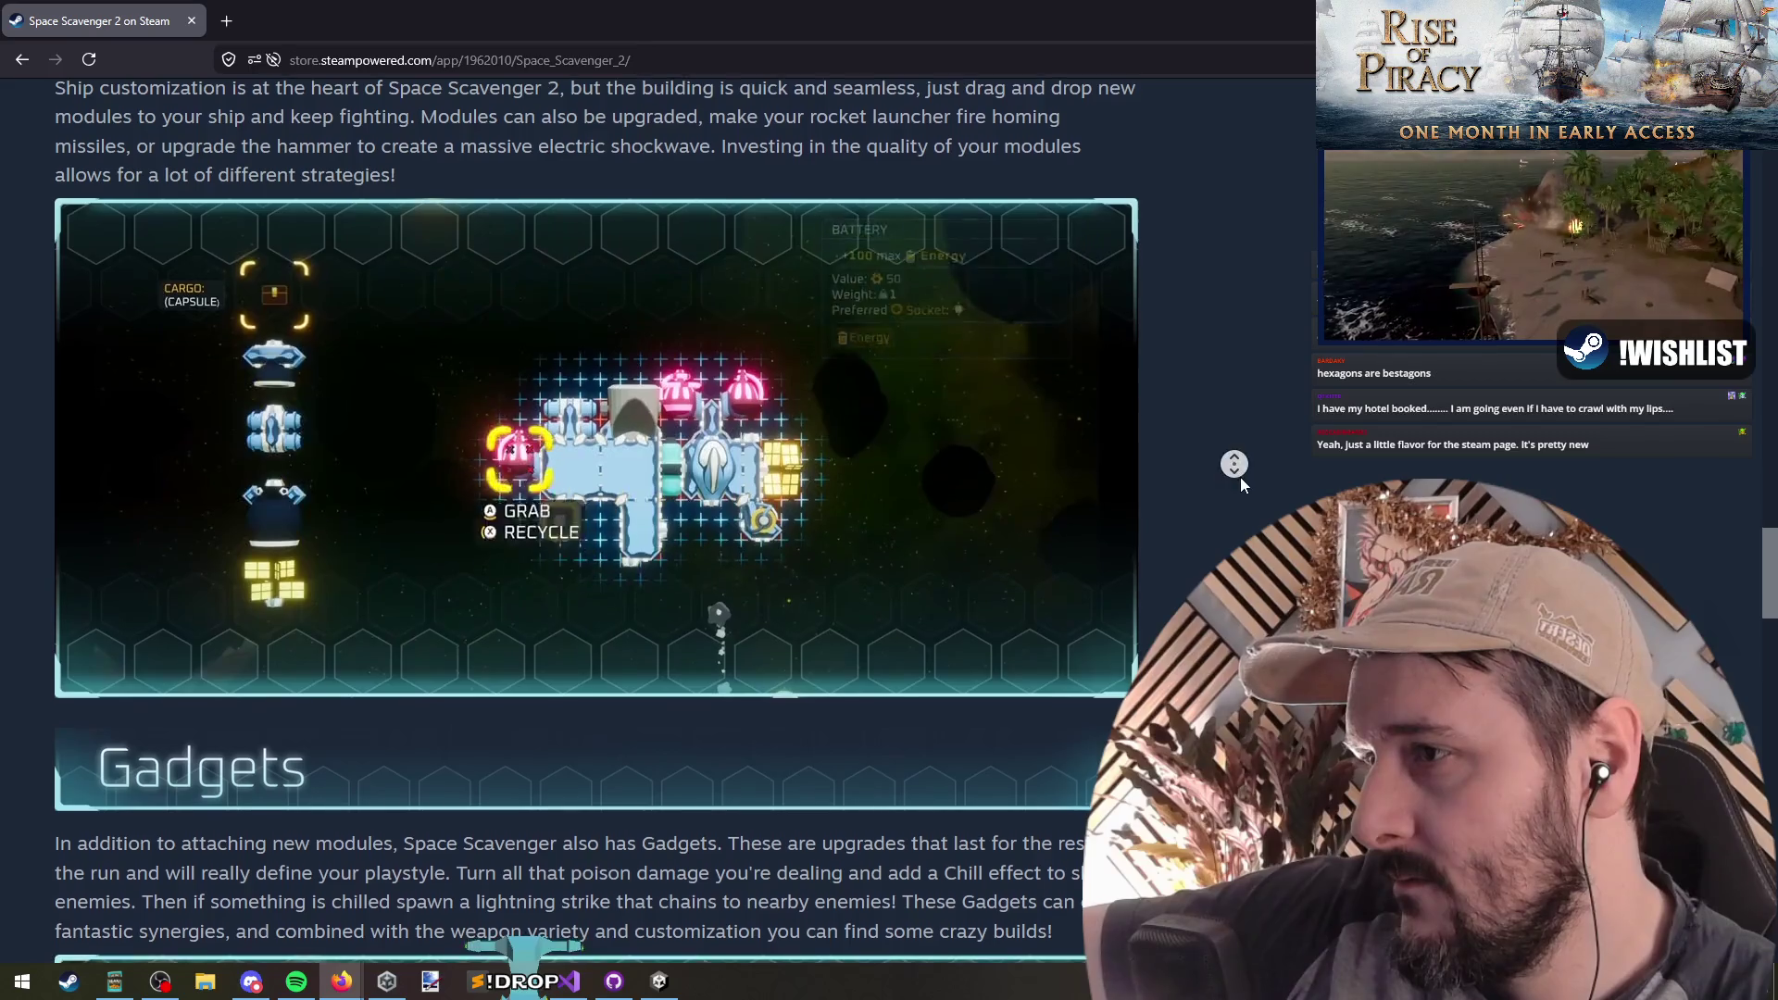
{"action": "middle_click", "coordinate": [1241, 480]}
{"action": "scroll", "coordinate": [1240, 448], "scroll_direction": "up", "scroll_amount": 1}
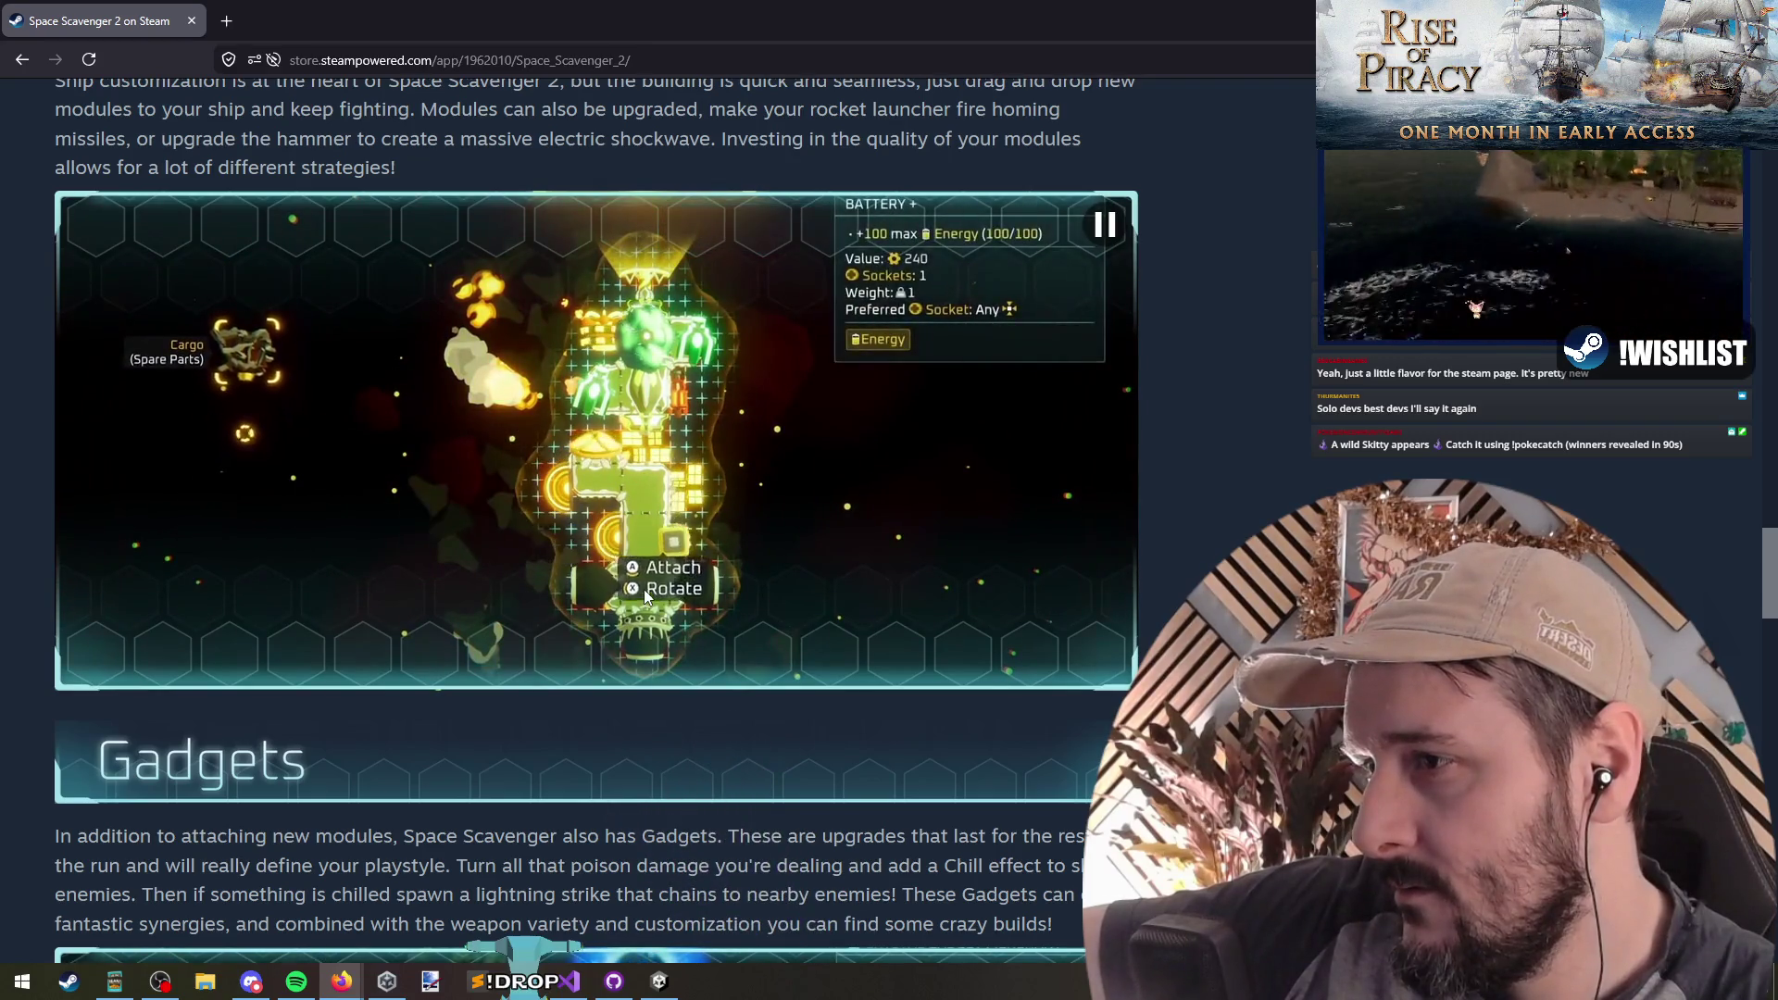
{"action": "middle_click", "coordinate": [1213, 358]}
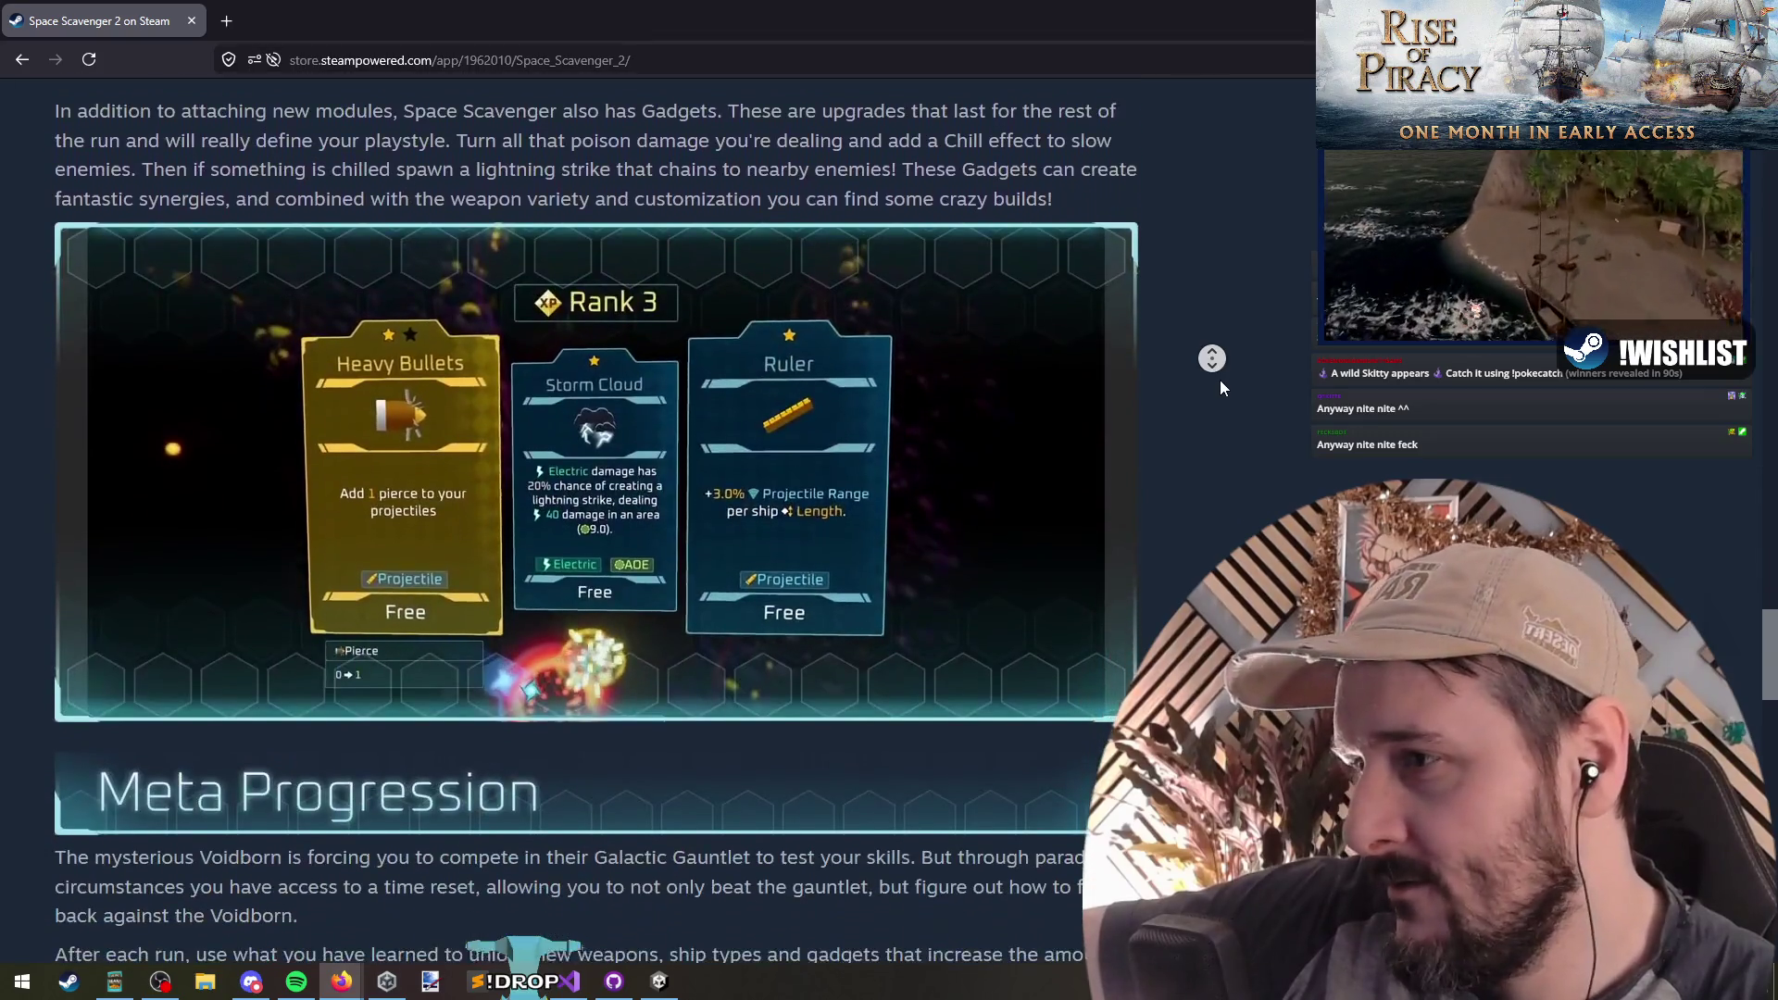
{"action": "left_click", "coordinate": [1220, 380]}
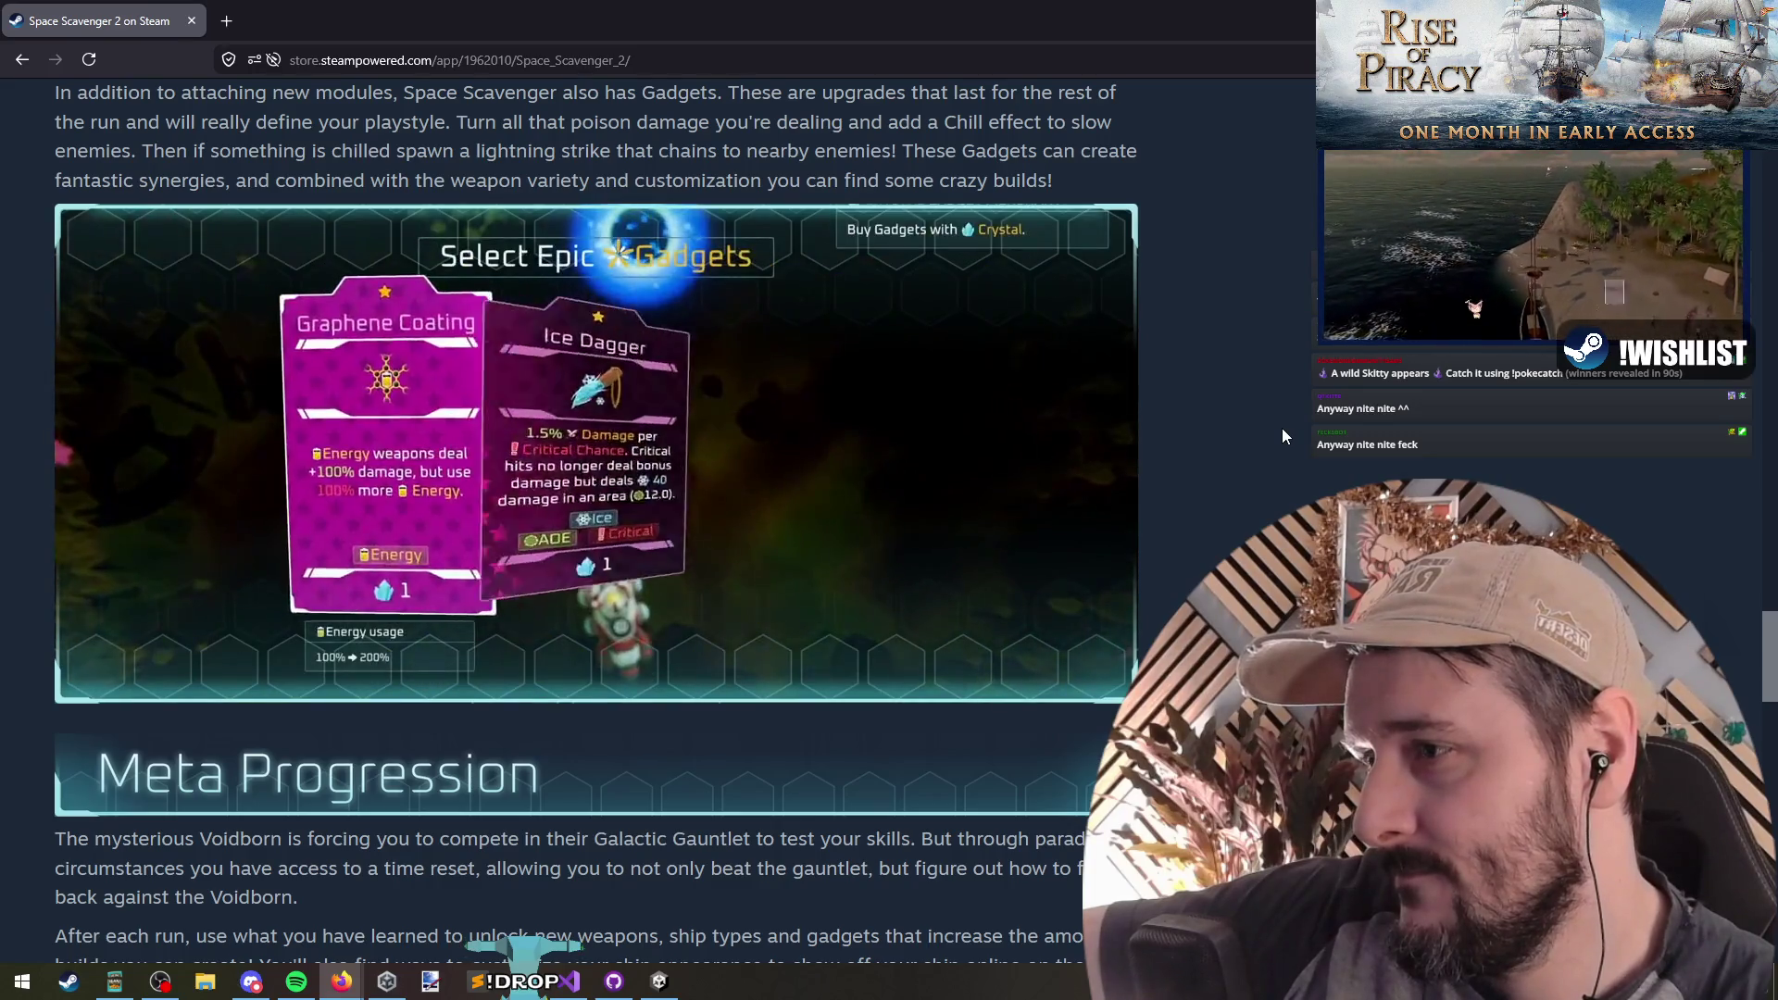
{"action": "middle_click", "coordinate": [1260, 352]}
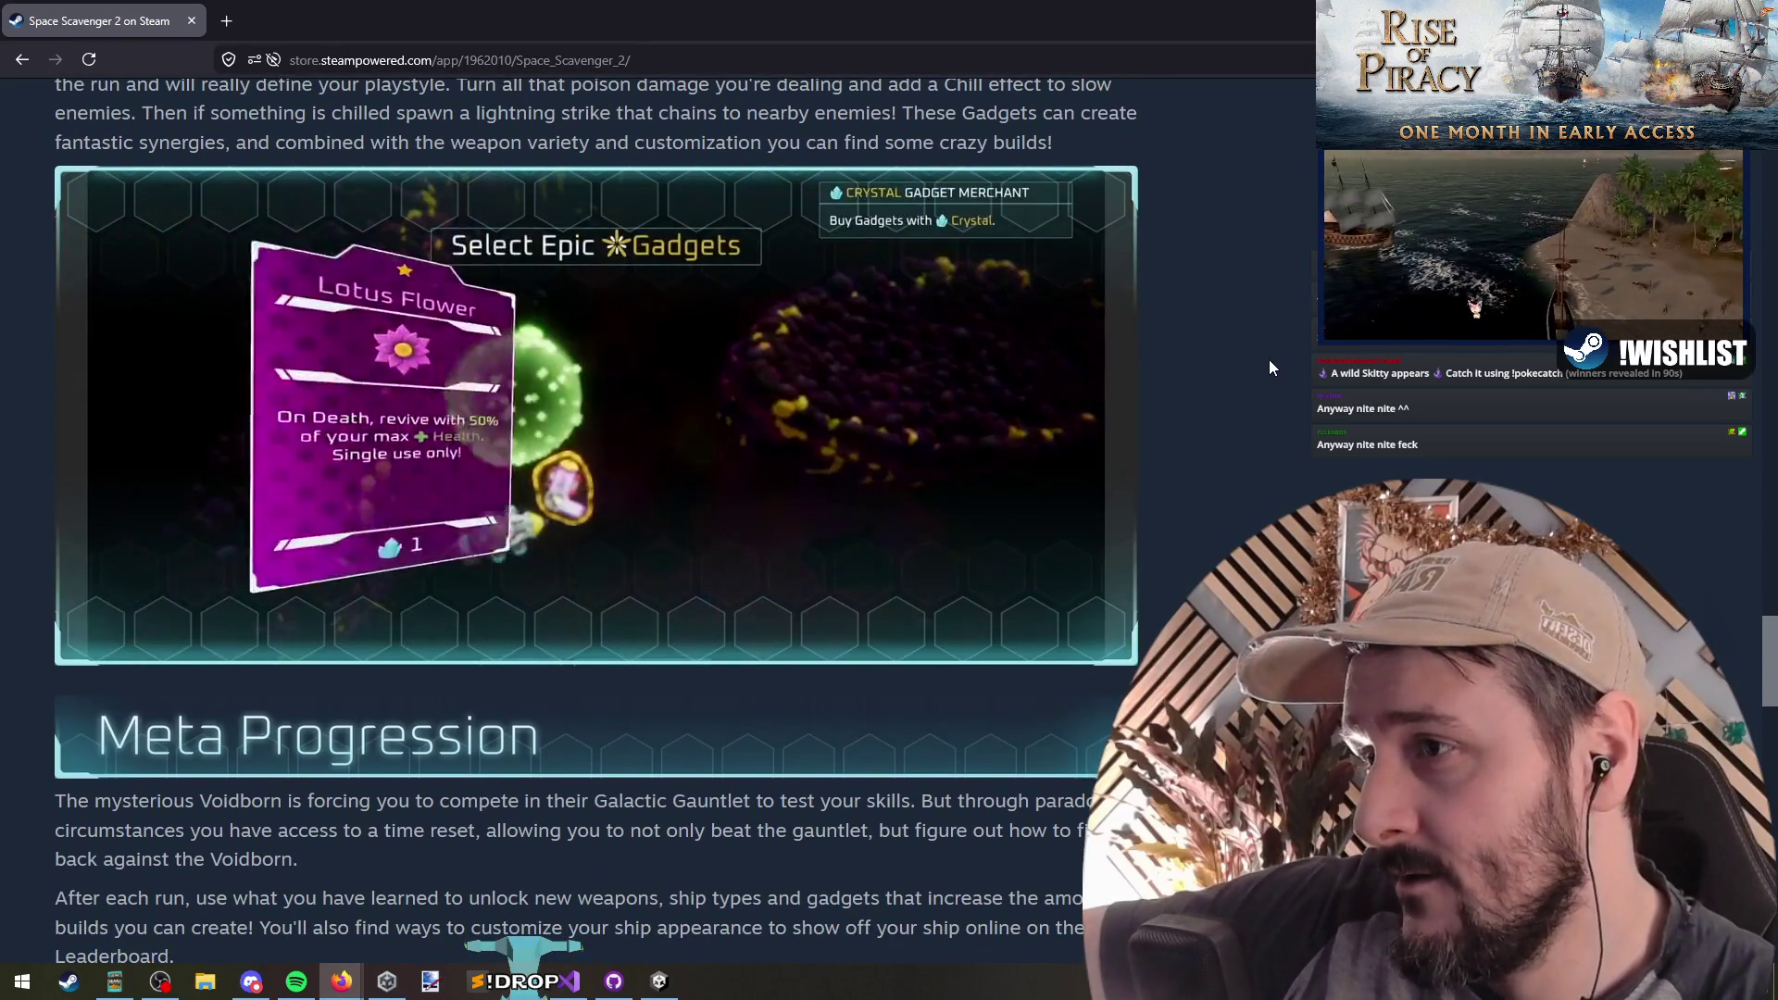
{"action": "left_click", "coordinate": [1269, 359]}
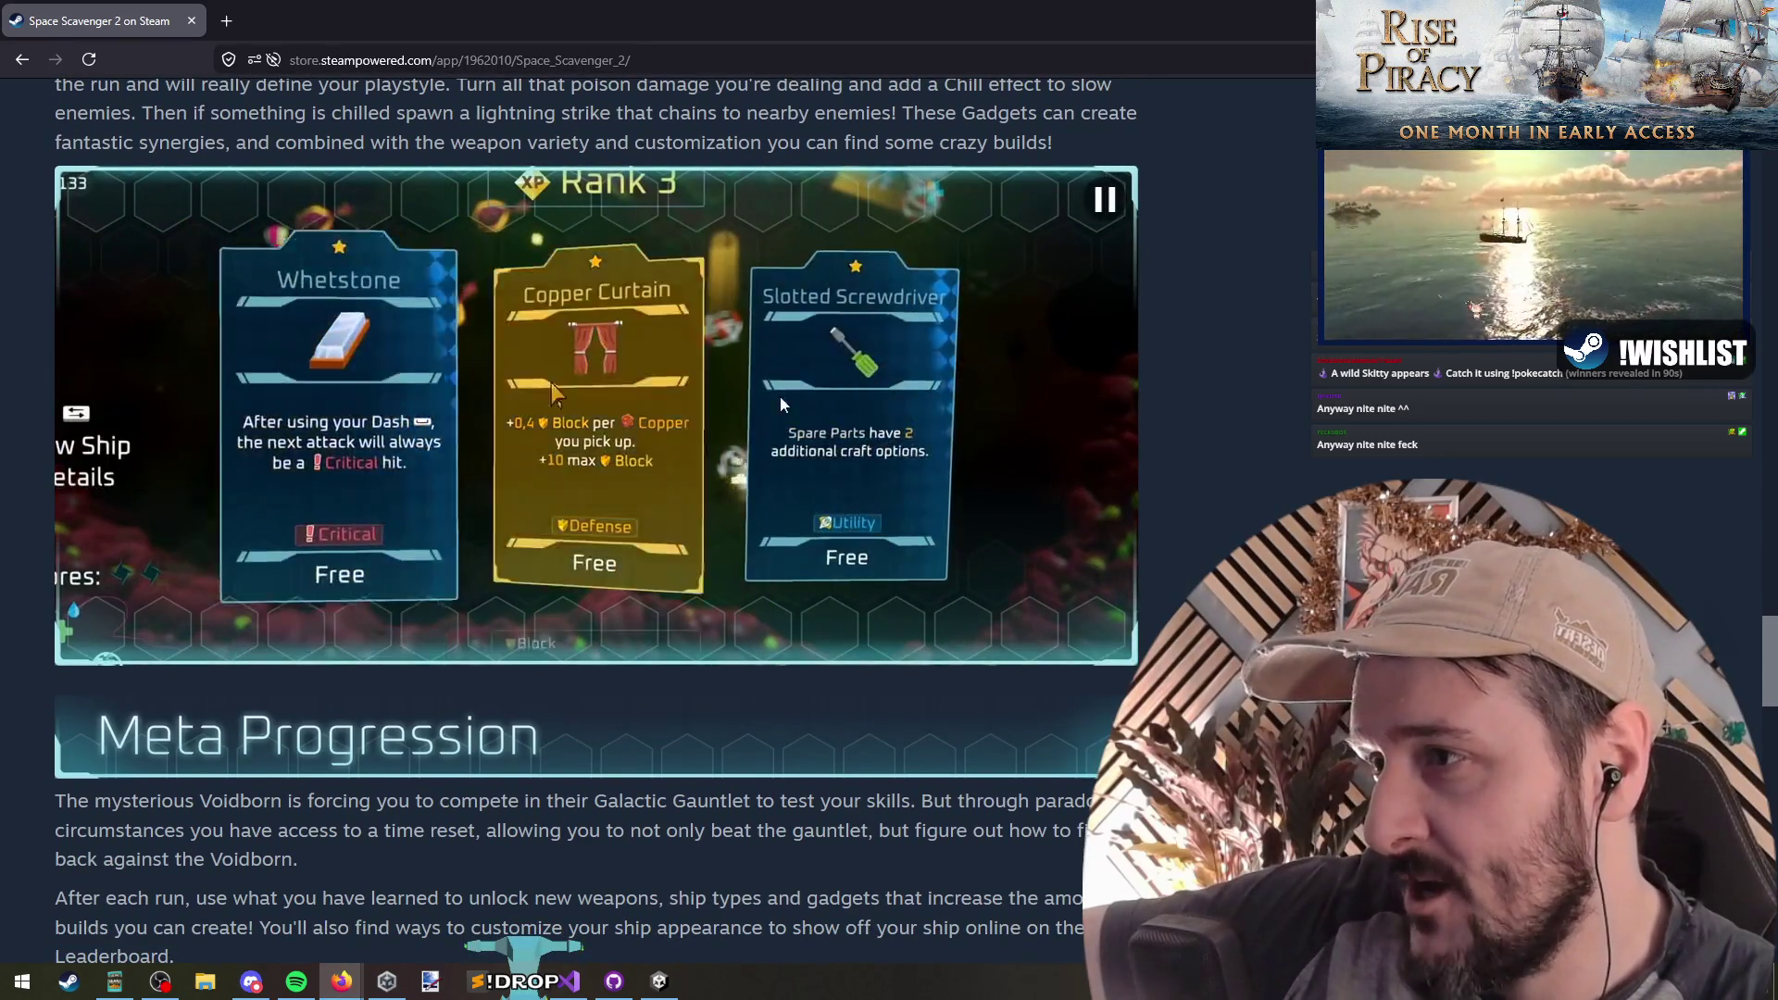
{"action": "middle_click", "coordinate": [1261, 339]}
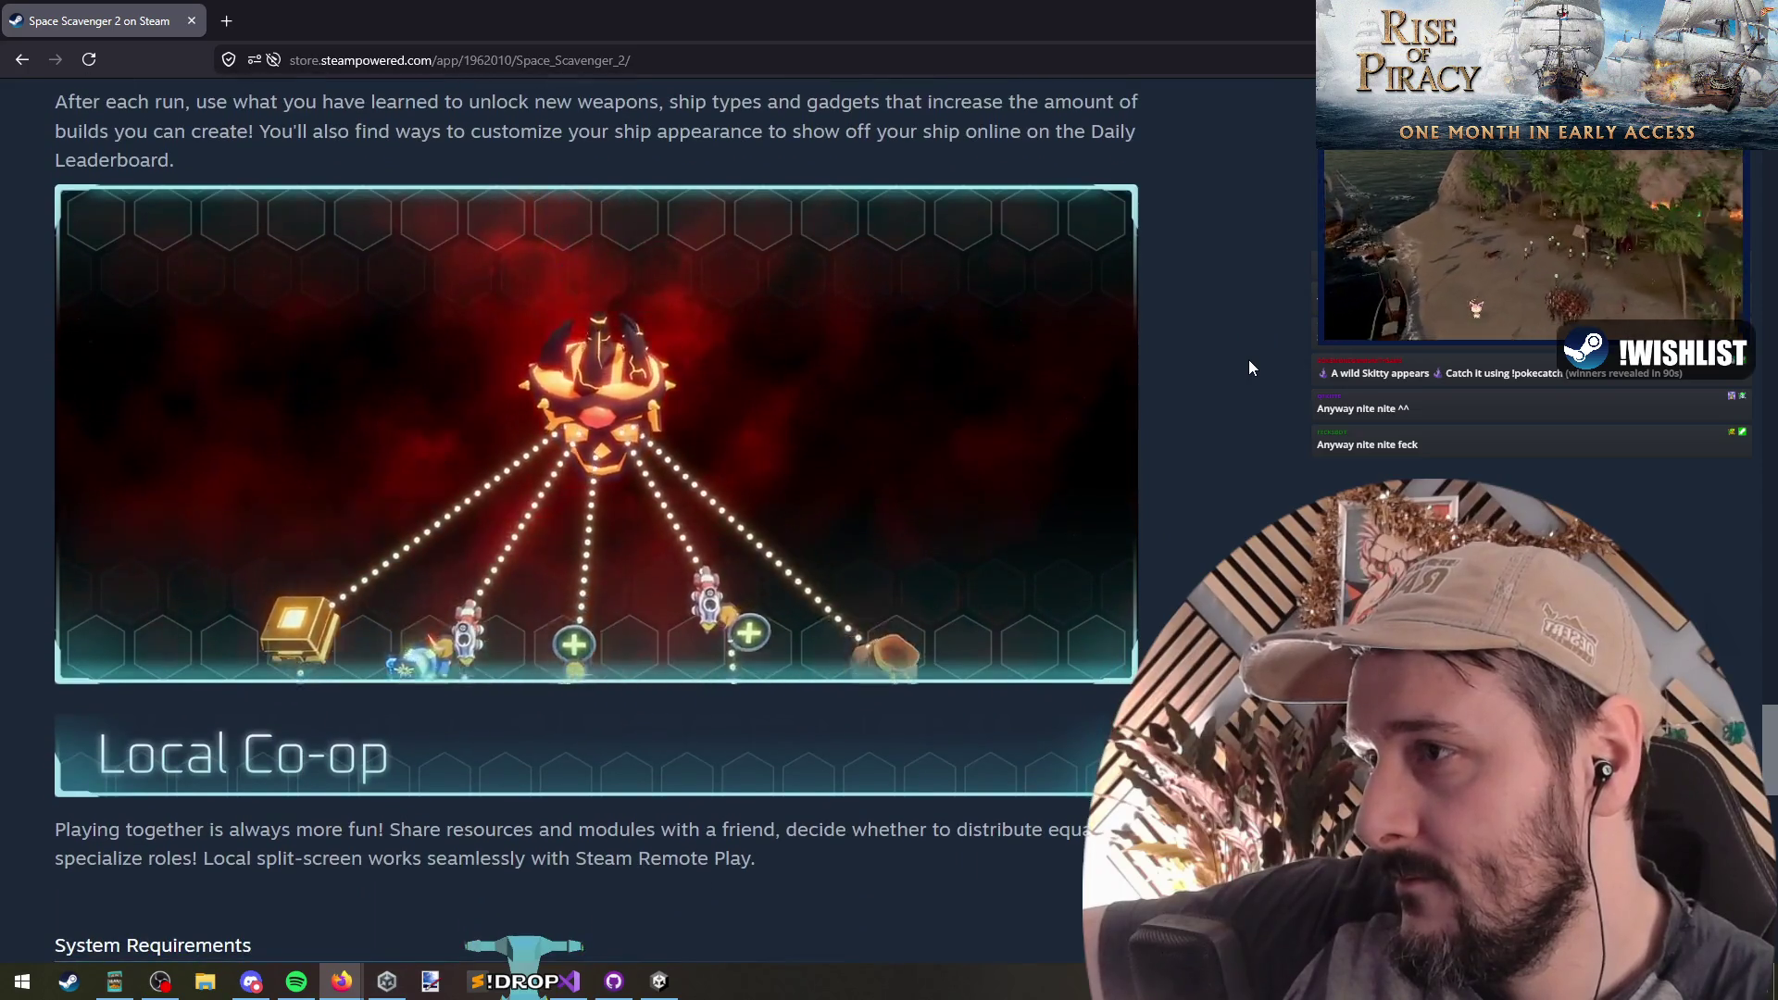
{"action": "middle_click", "coordinate": [1248, 356]}
{"action": "middle_click", "coordinate": [1237, 325]}
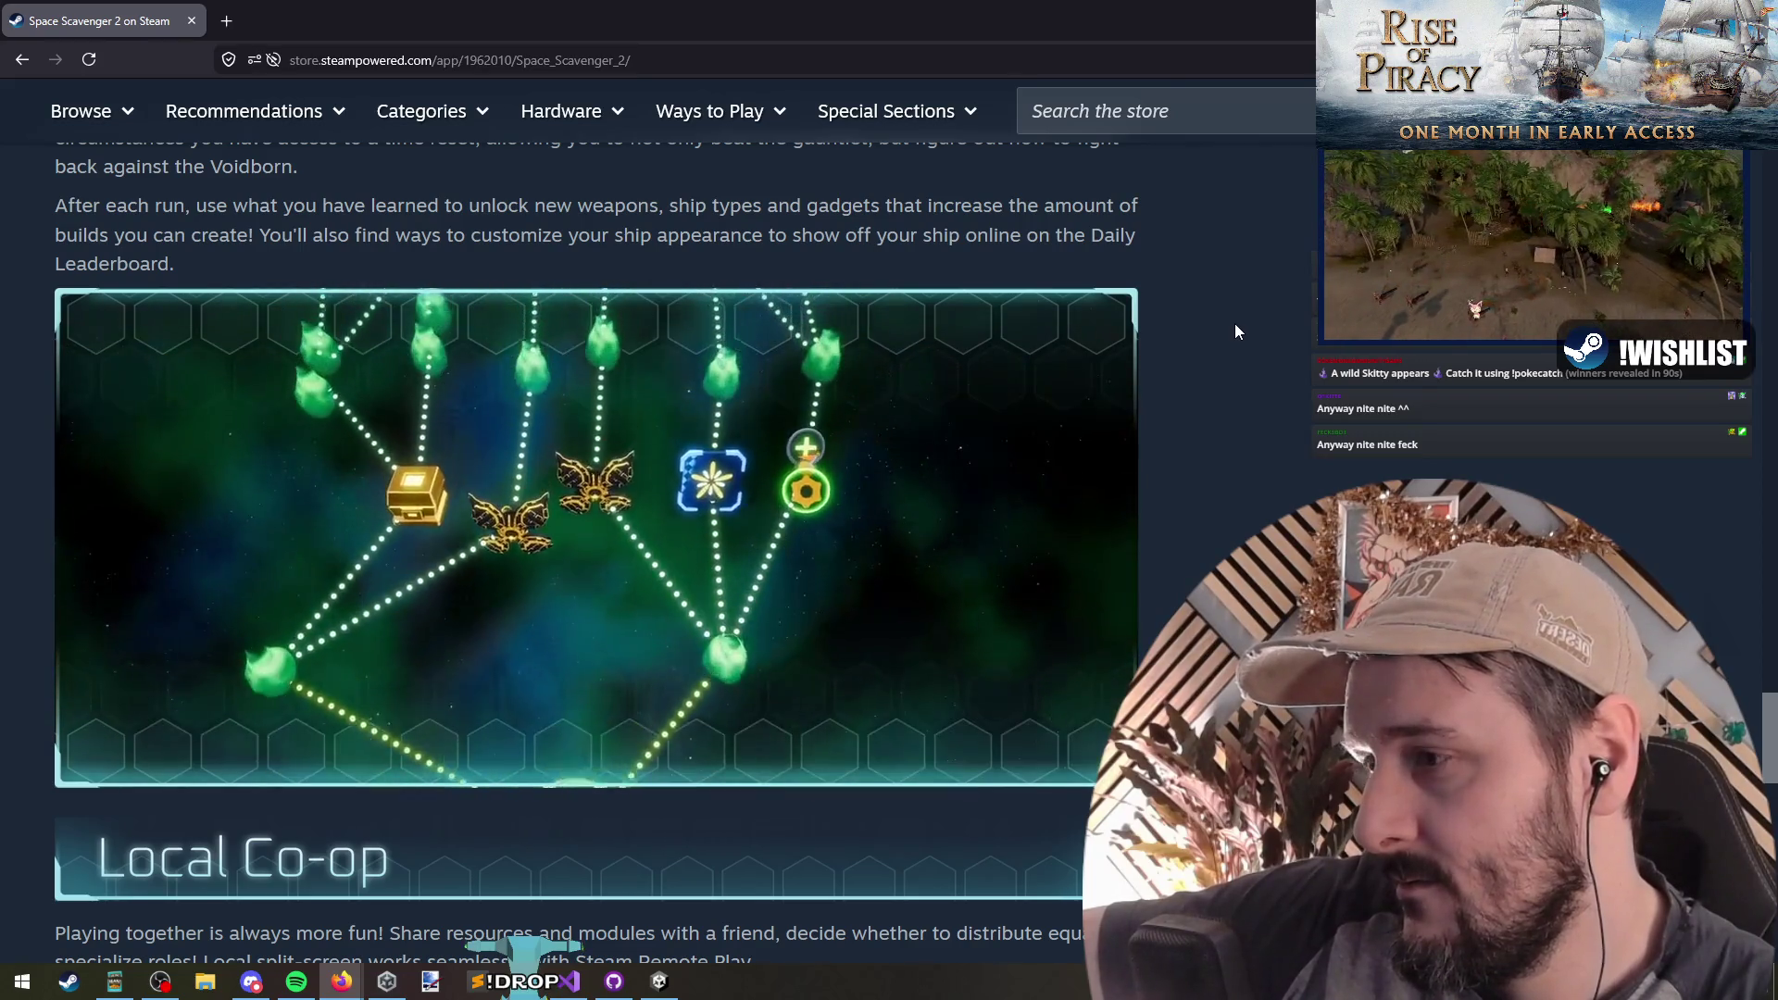
{"action": "middle_click", "coordinate": [1225, 337]}
{"action": "left_click", "coordinate": [53, 642]}
{"action": "mouse_move", "coordinate": [53, 642]}
{"action": "left_mouse_down"}
{"action": "mouse_move", "coordinate": [474, 646]}
{"action": "mouse_move", "coordinate": [856, 695]}
{"action": "left_mouse_up"}
{"action": "left_click", "coordinate": [957, 675]}
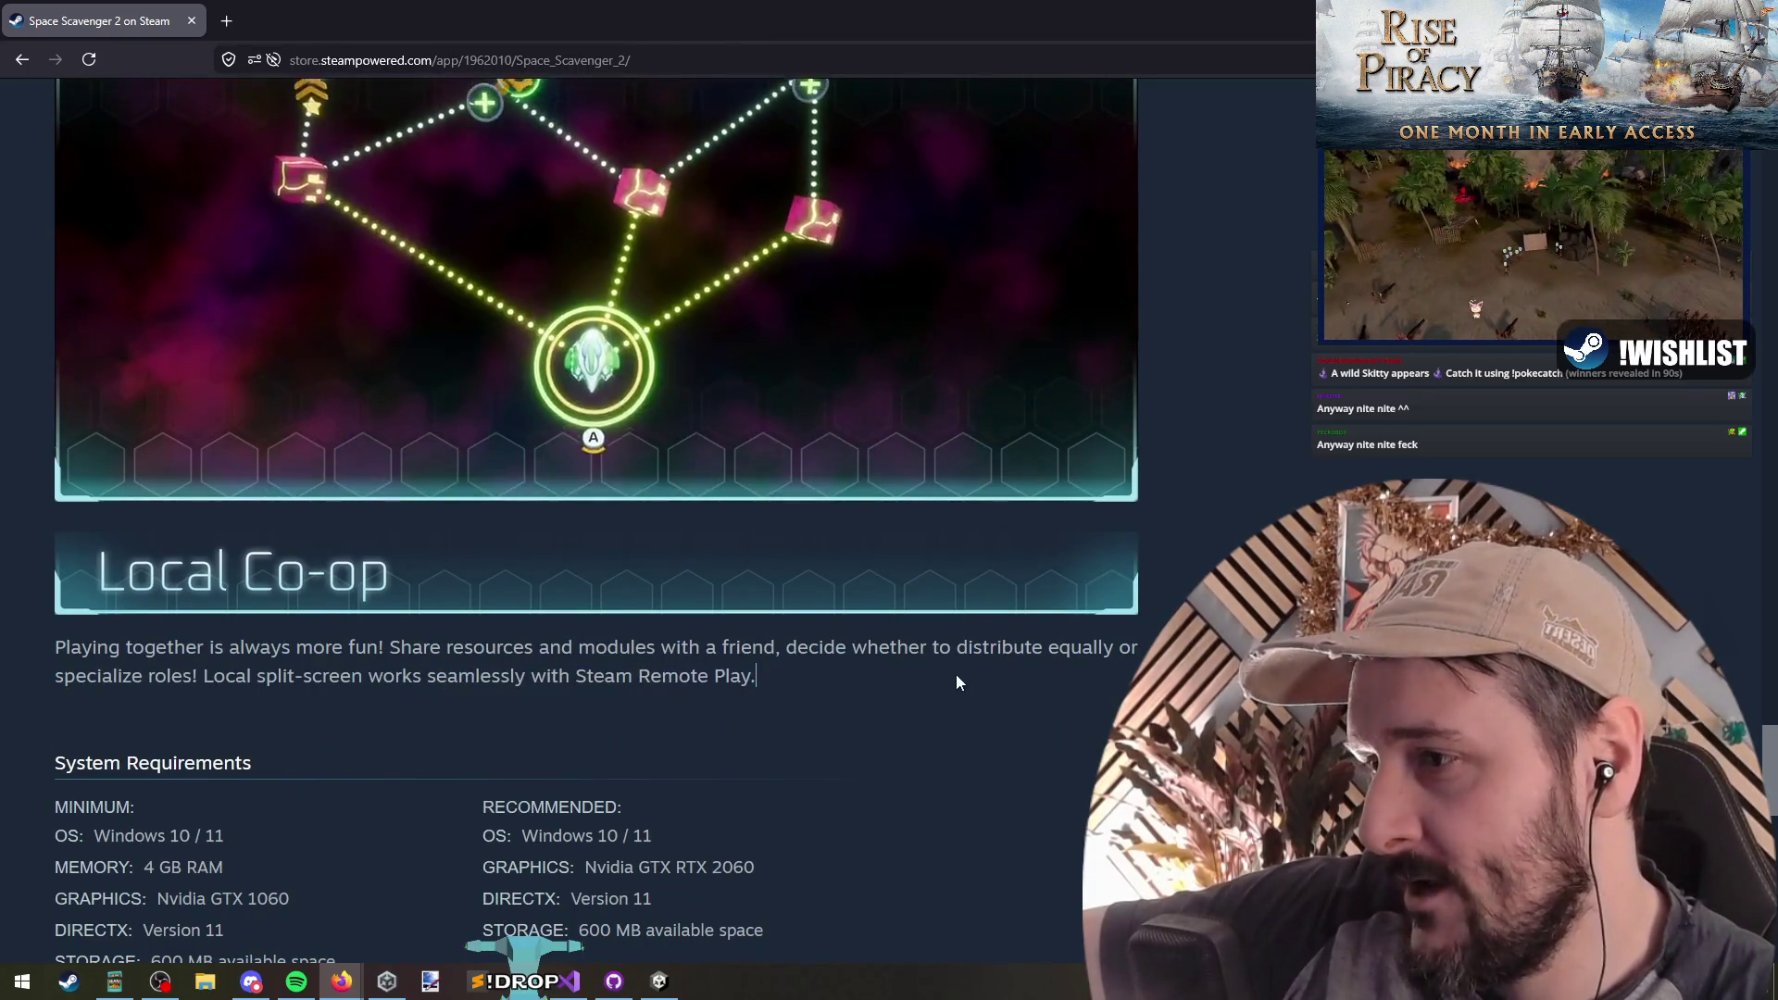
{"action": "left_click_drag", "start_coordinate": [250, 675], "coordinate": [126, 586]}
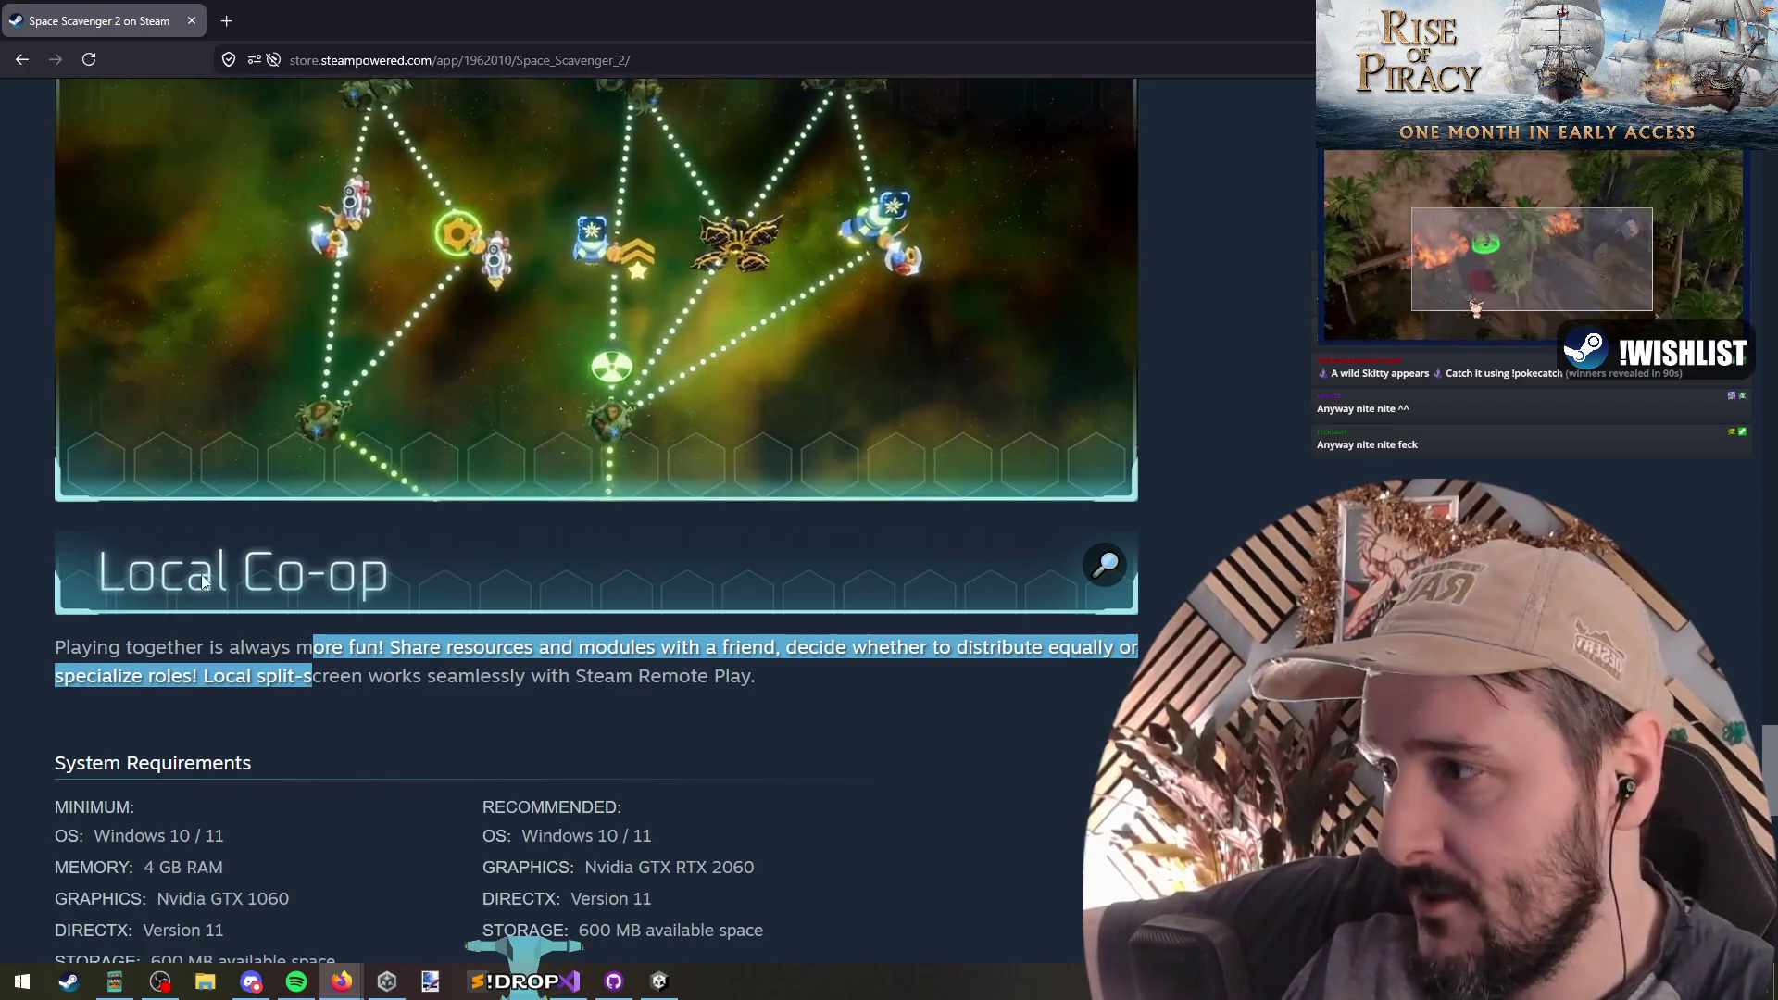
{"action": "scroll", "coordinate": [1274, 519], "scroll_direction": "down", "scroll_amount": 4}
{"action": "scroll", "coordinate": [1265, 479], "scroll_direction": "up", "scroll_amount": 15}
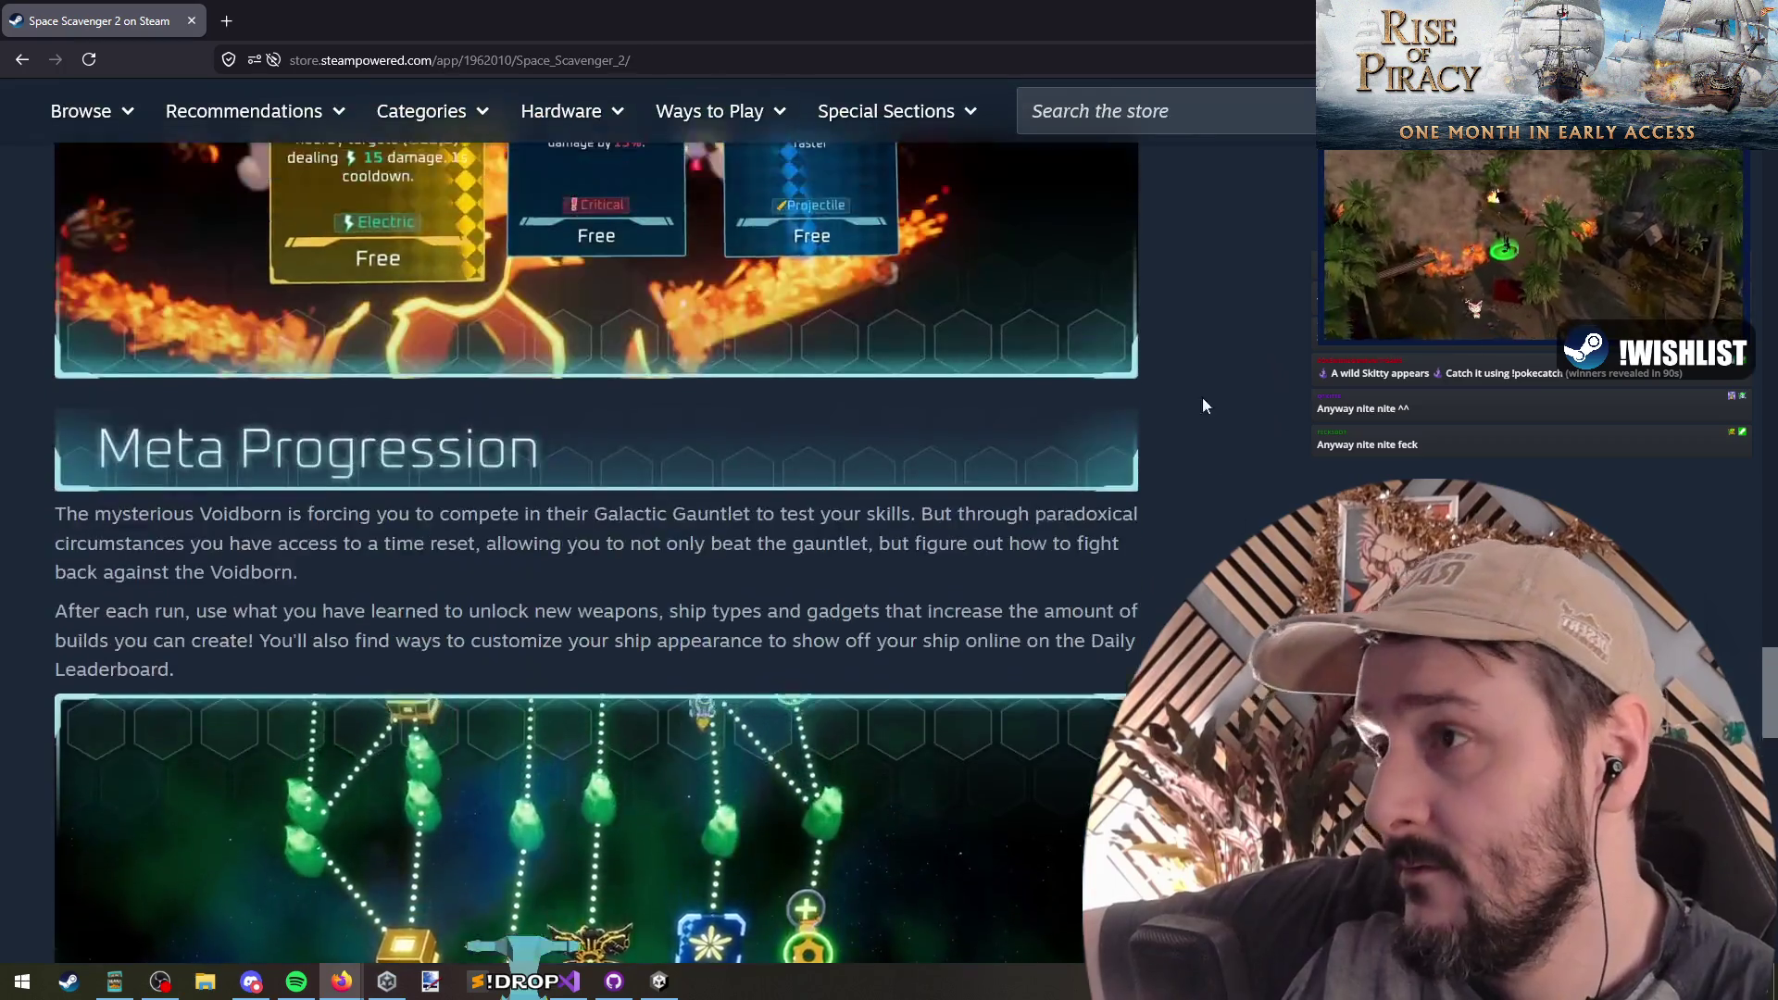
{"action": "scroll", "coordinate": [833, 540], "scroll_direction": "up", "scroll_amount": 10}
{"action": "scroll", "coordinate": [830, 455], "scroll_direction": "down", "scroll_amount": 5}
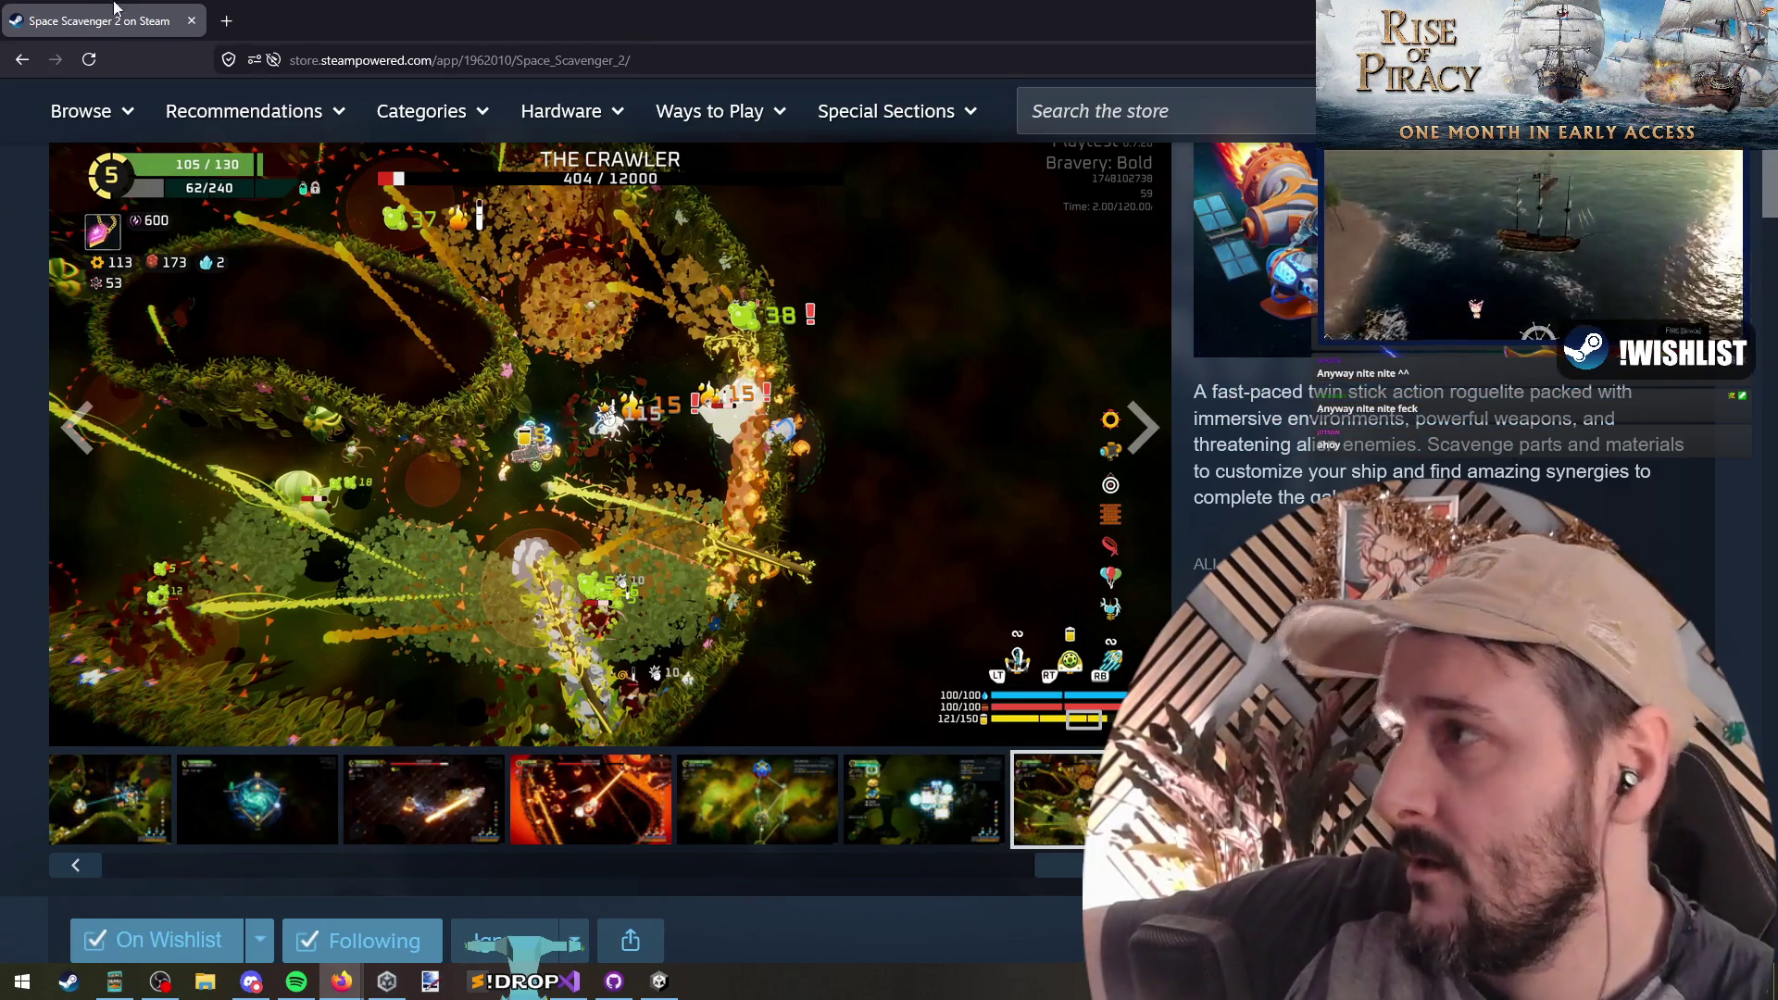
Step: Switch from the Space Scavenger 2 store page back to Visual Studio
{"action": "key", "text": "alt+Tab"}
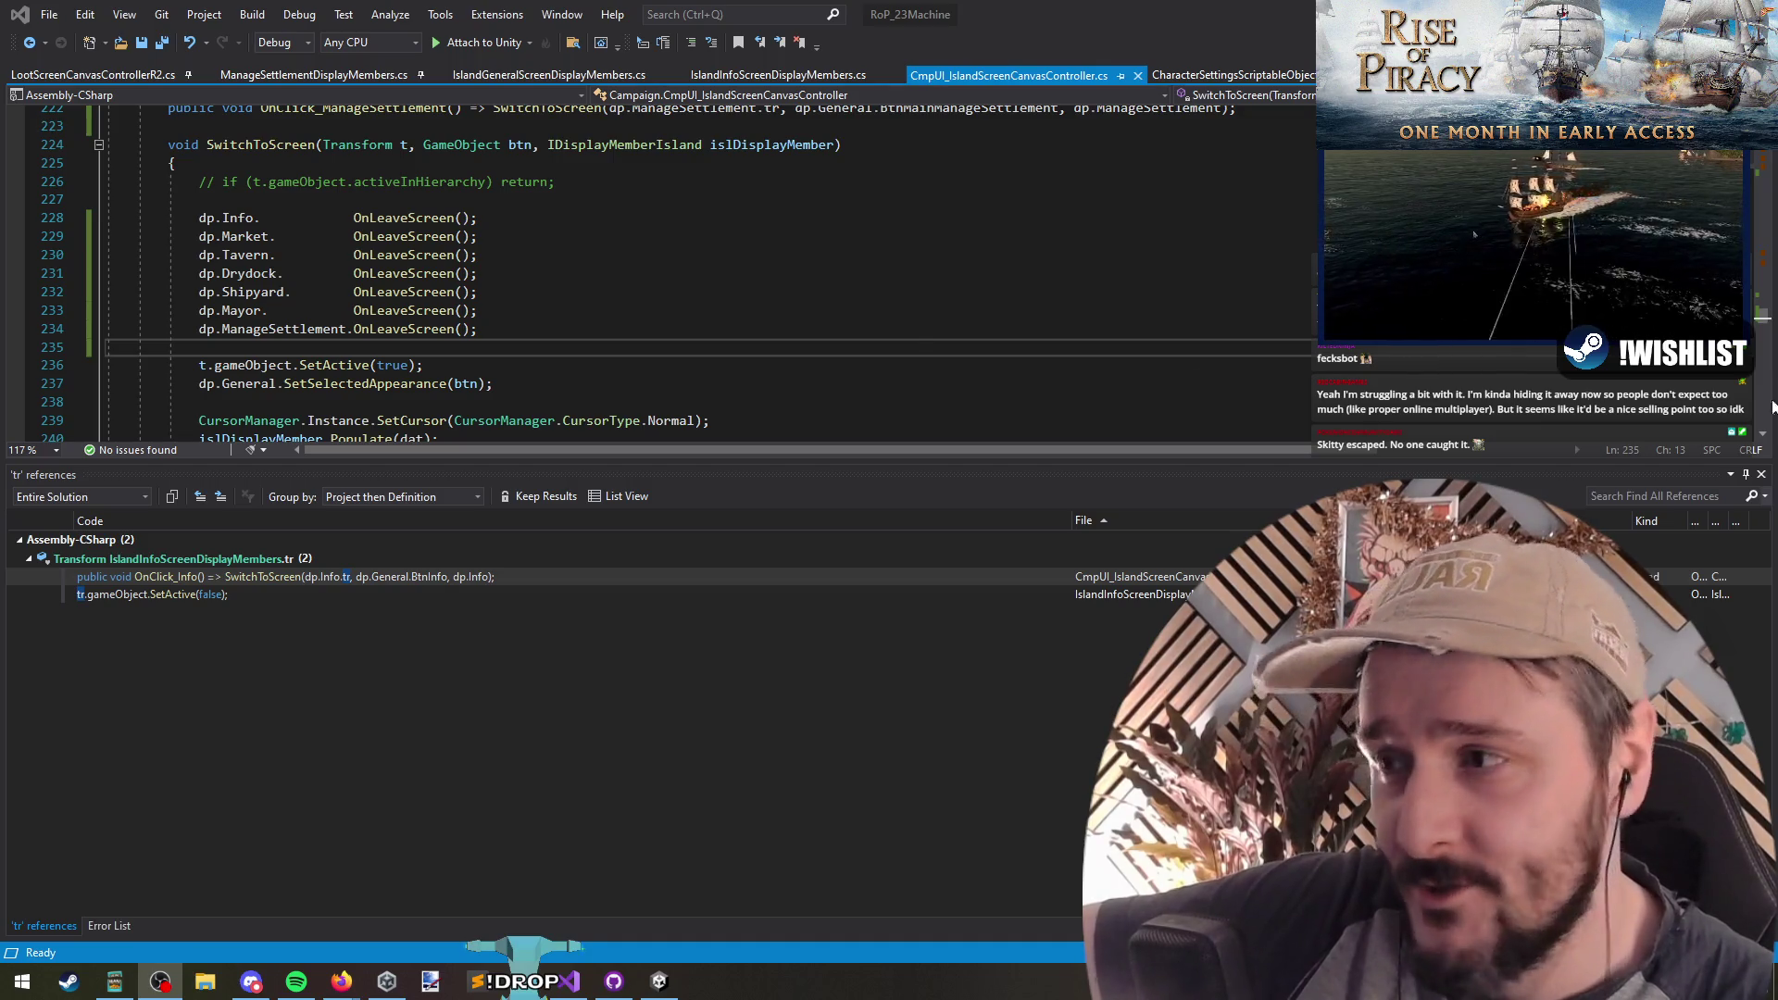
Step: Select the block of OnLeaveScreen calls between the ManageSettlement call and the dp.Info line
{"action": "left_click", "coordinate": [914, 331]}
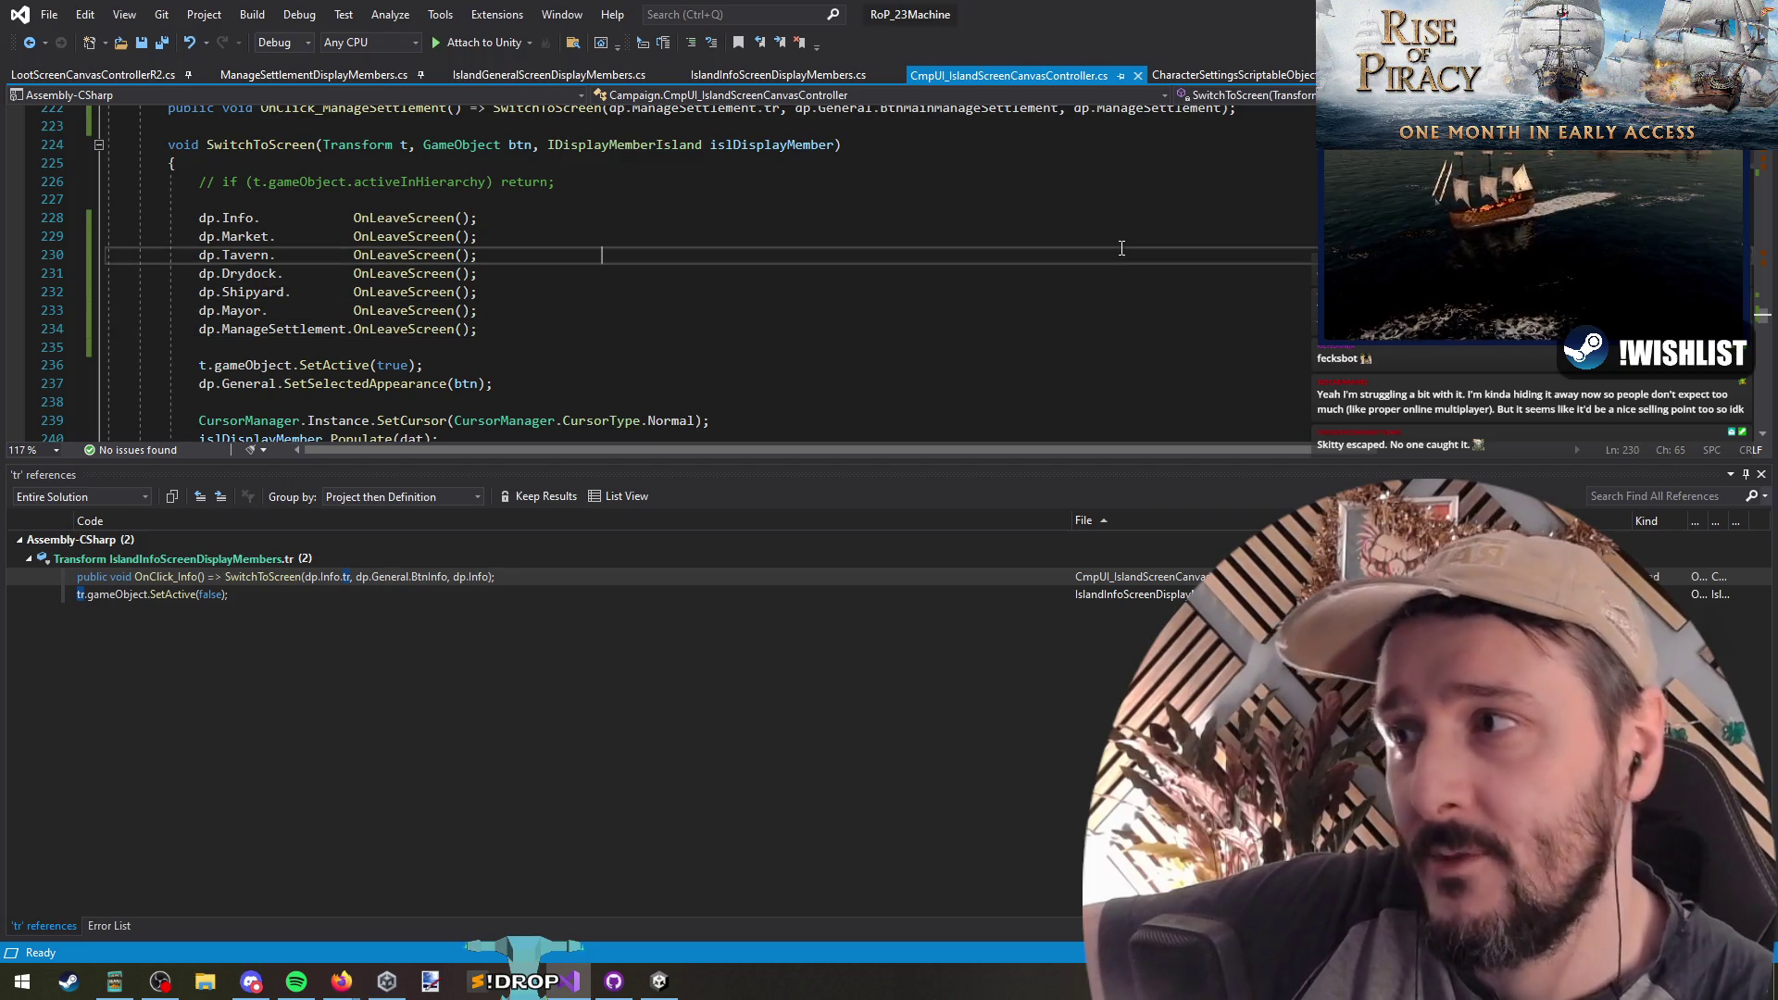
{"action": "left_click", "coordinate": [1069, 219]}
{"action": "mouse_move", "coordinate": [1069, 219]}
{"action": "left_mouse_down"}
{"action": "mouse_move", "coordinate": [611, 292]}
{"action": "mouse_move", "coordinate": [644, 330]}
{"action": "left_mouse_up"}
{"action": "left_click", "coordinate": [644, 331]}
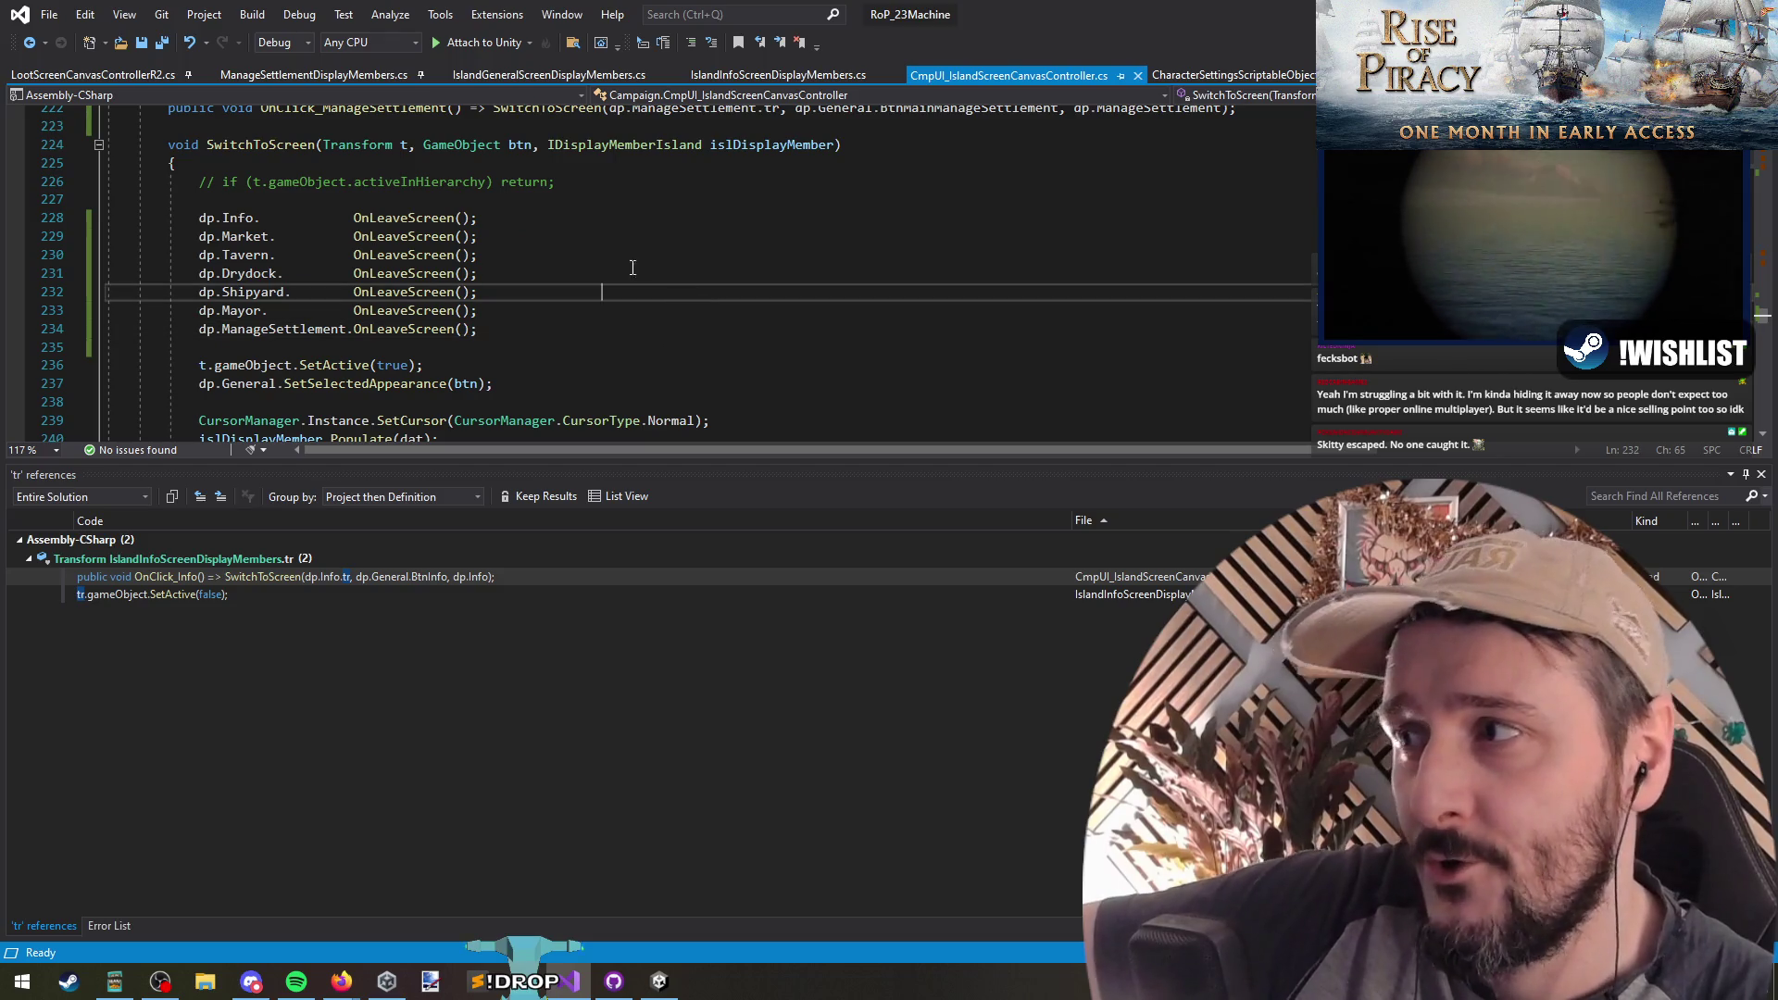
{"action": "left_click", "coordinate": [686, 256]}
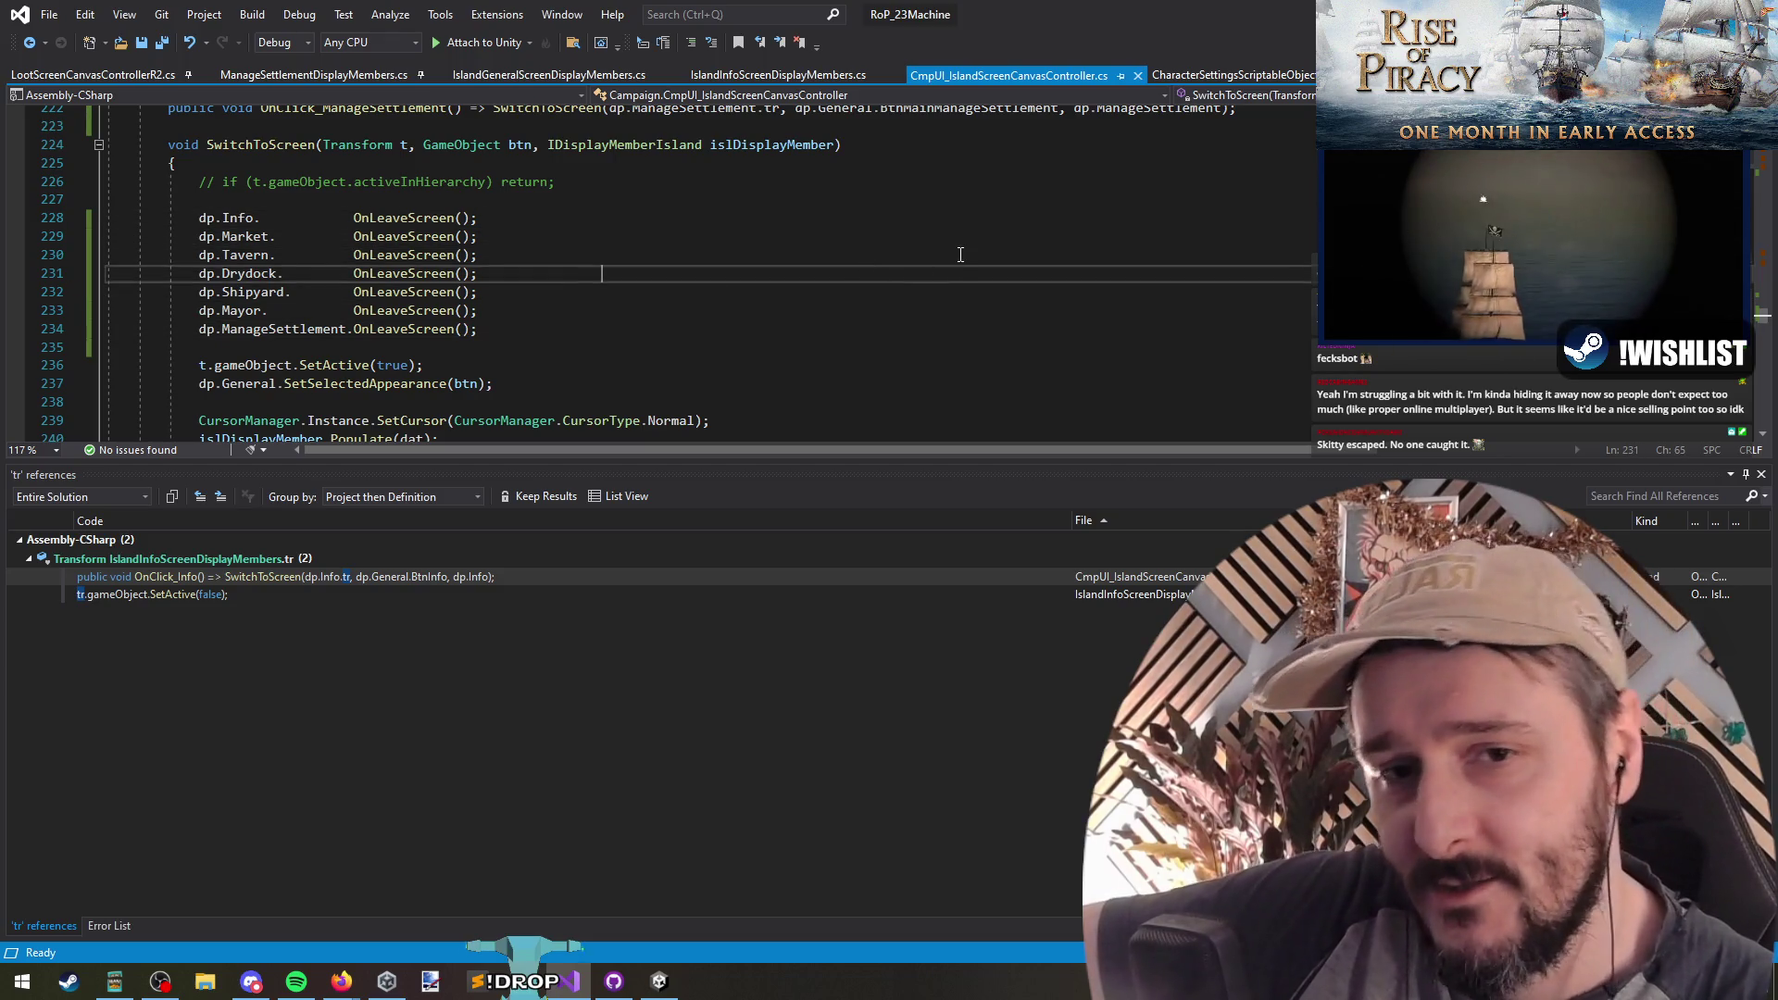
Step: Go over the Market, Tavern and Shipyard OnLeaveScreen calls, select them all, and save the script
{"action": "left_click", "coordinate": [1000, 273]}
{"action": "left_click", "coordinate": [1013, 238]}
{"action": "left_click", "coordinate": [1025, 291]}
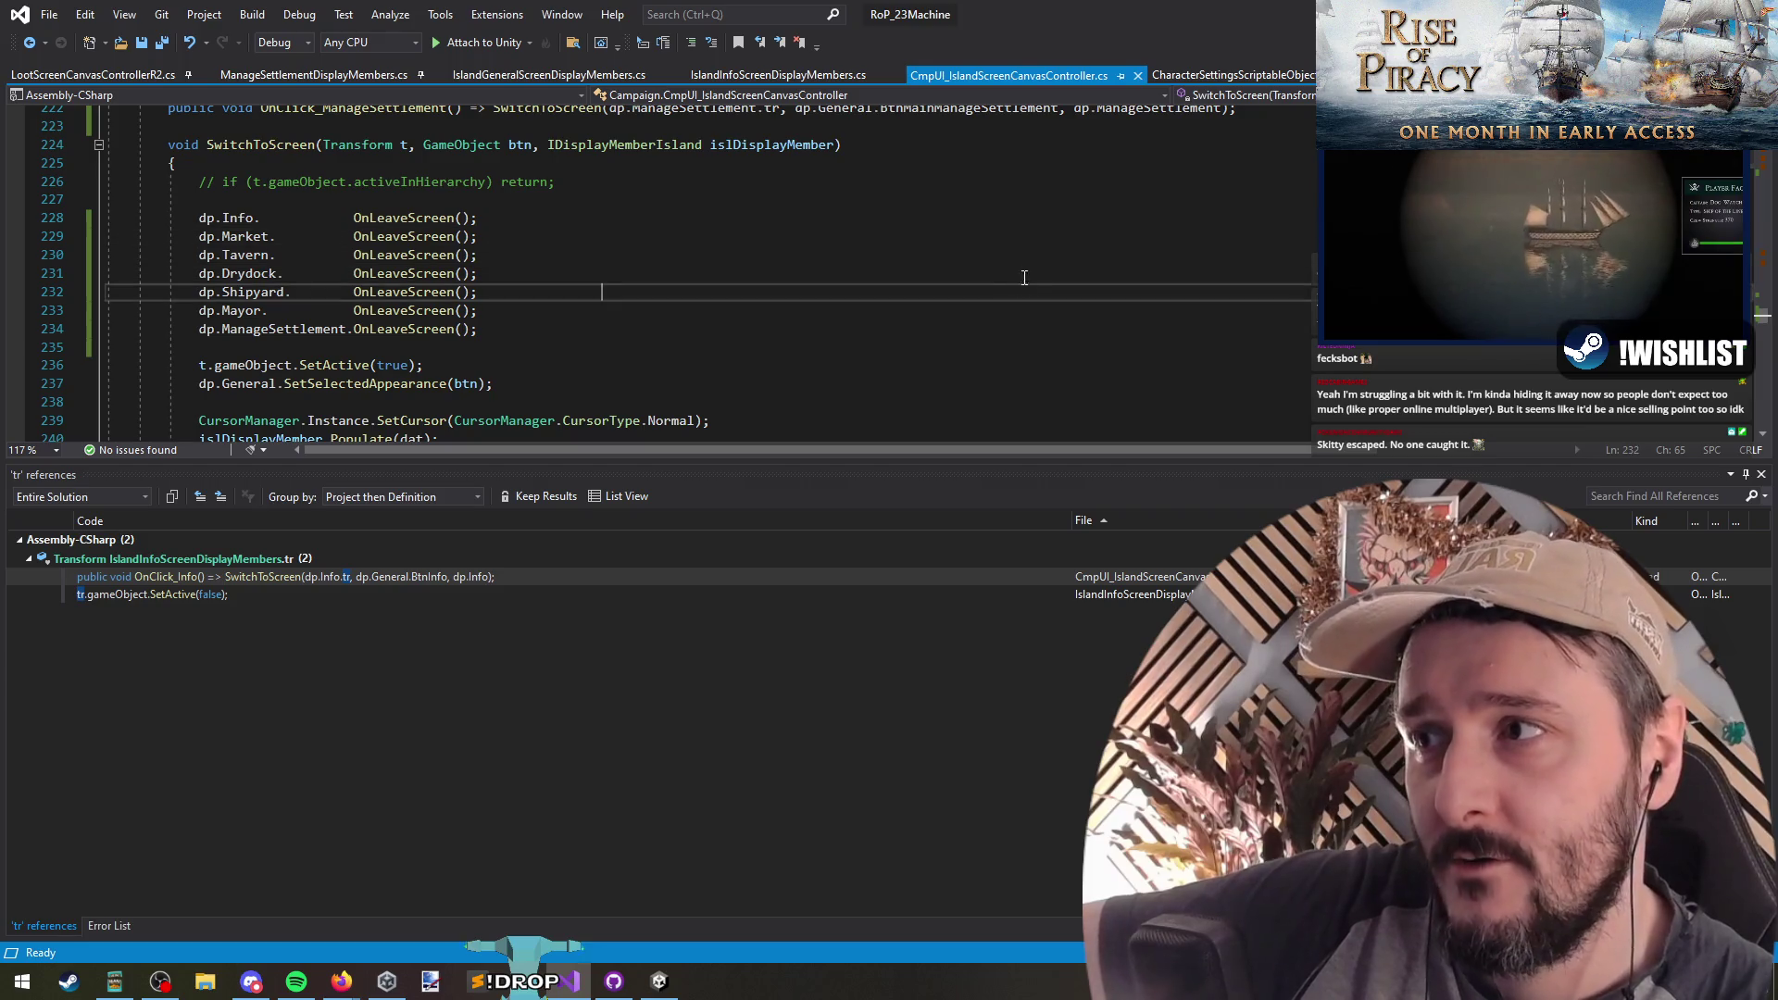
{"action": "left_click", "coordinate": [1030, 238]}
{"action": "left_click", "coordinate": [1041, 273]}
{"action": "left_click", "coordinate": [1044, 291]}
{"action": "left_click", "coordinate": [1065, 238]}
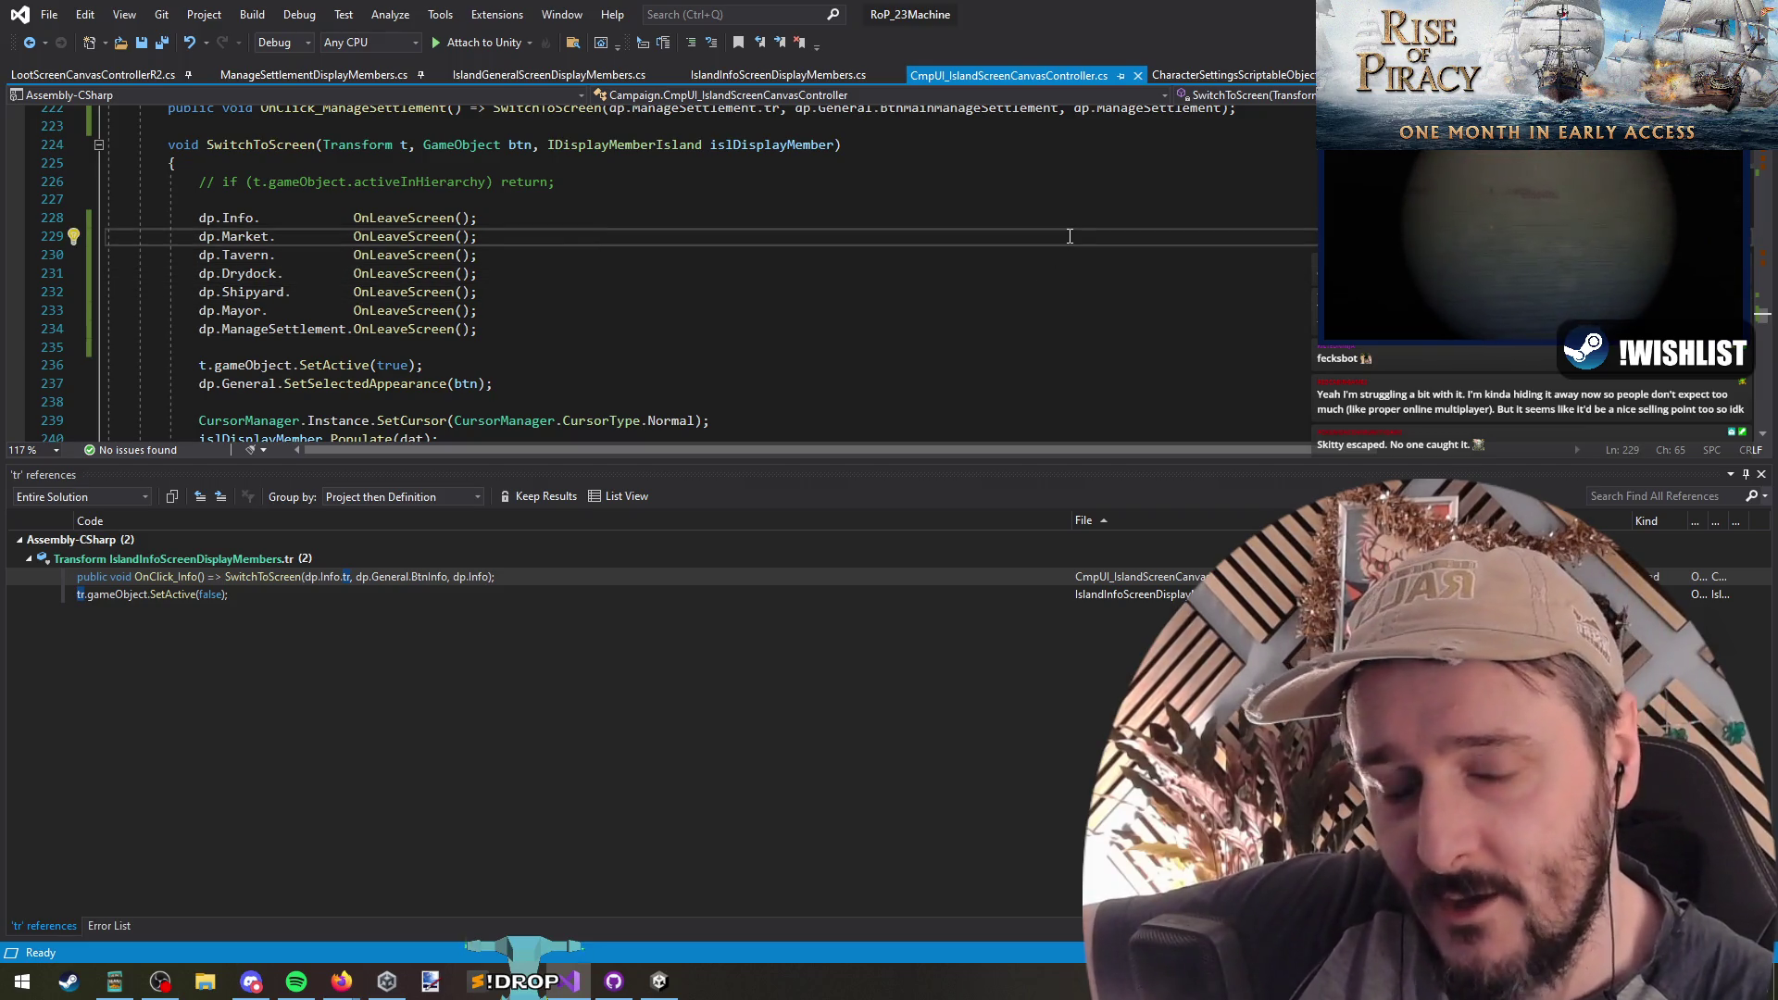
{"action": "left_click", "coordinate": [1089, 254]}
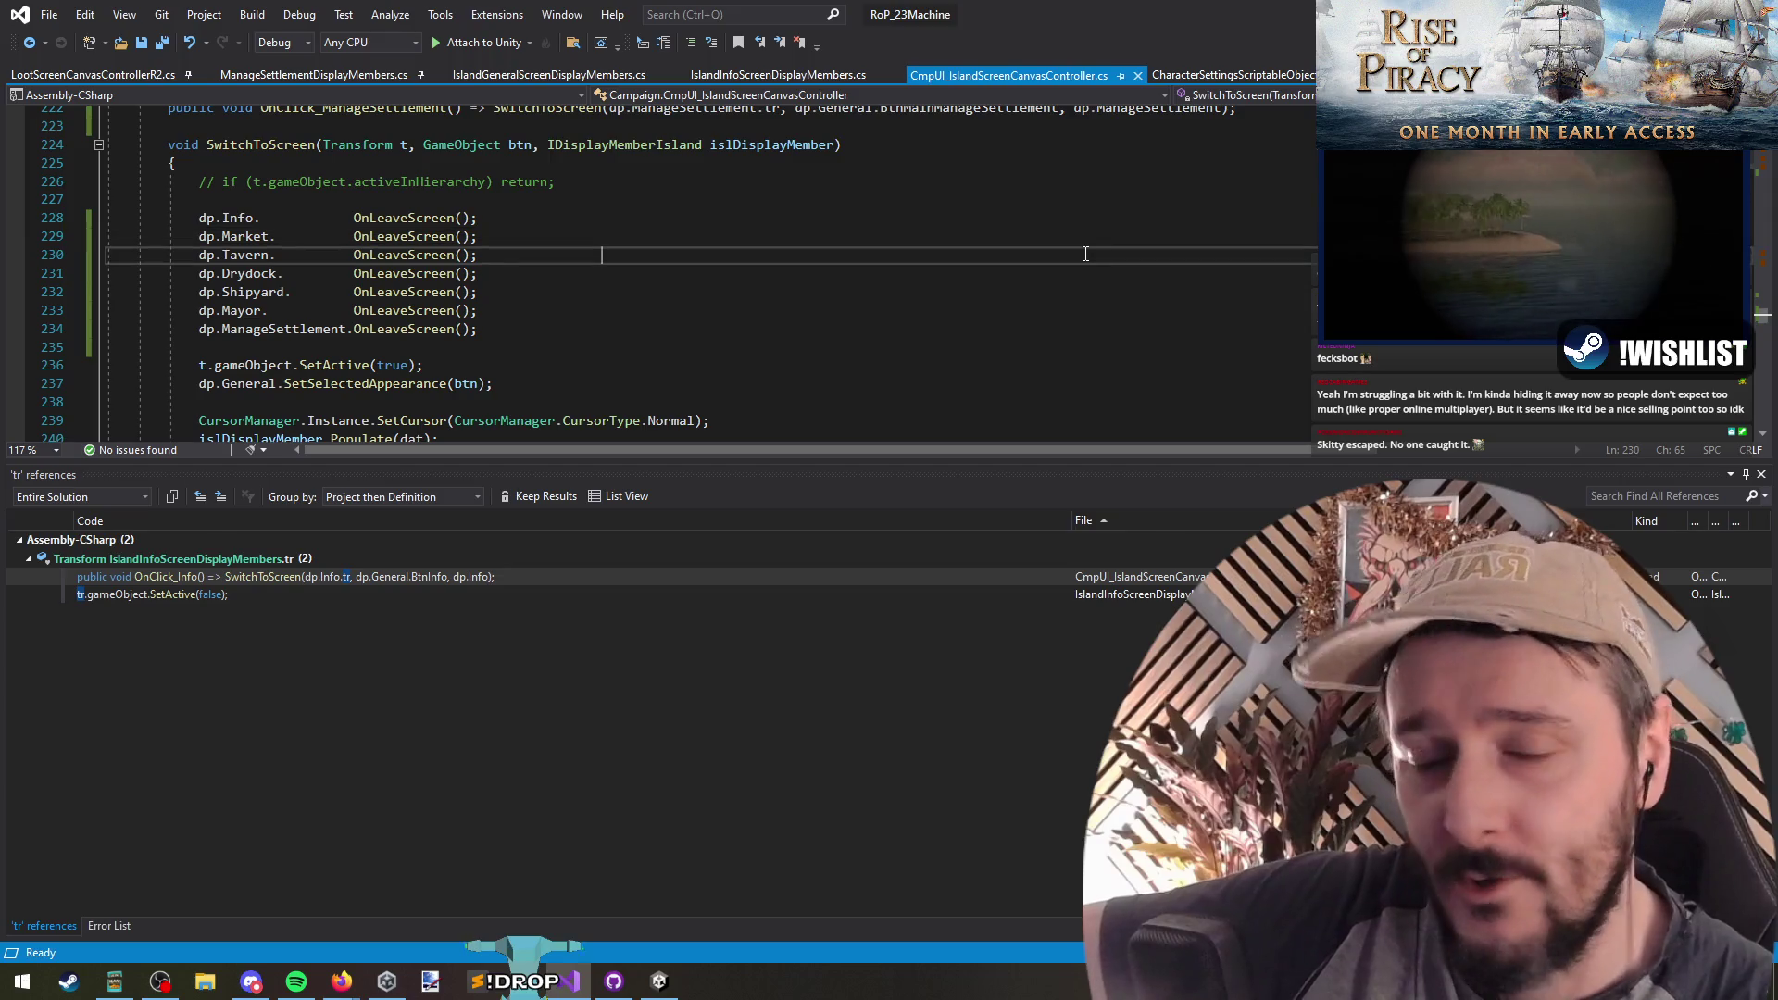
{"action": "left_click", "coordinate": [1115, 289]}
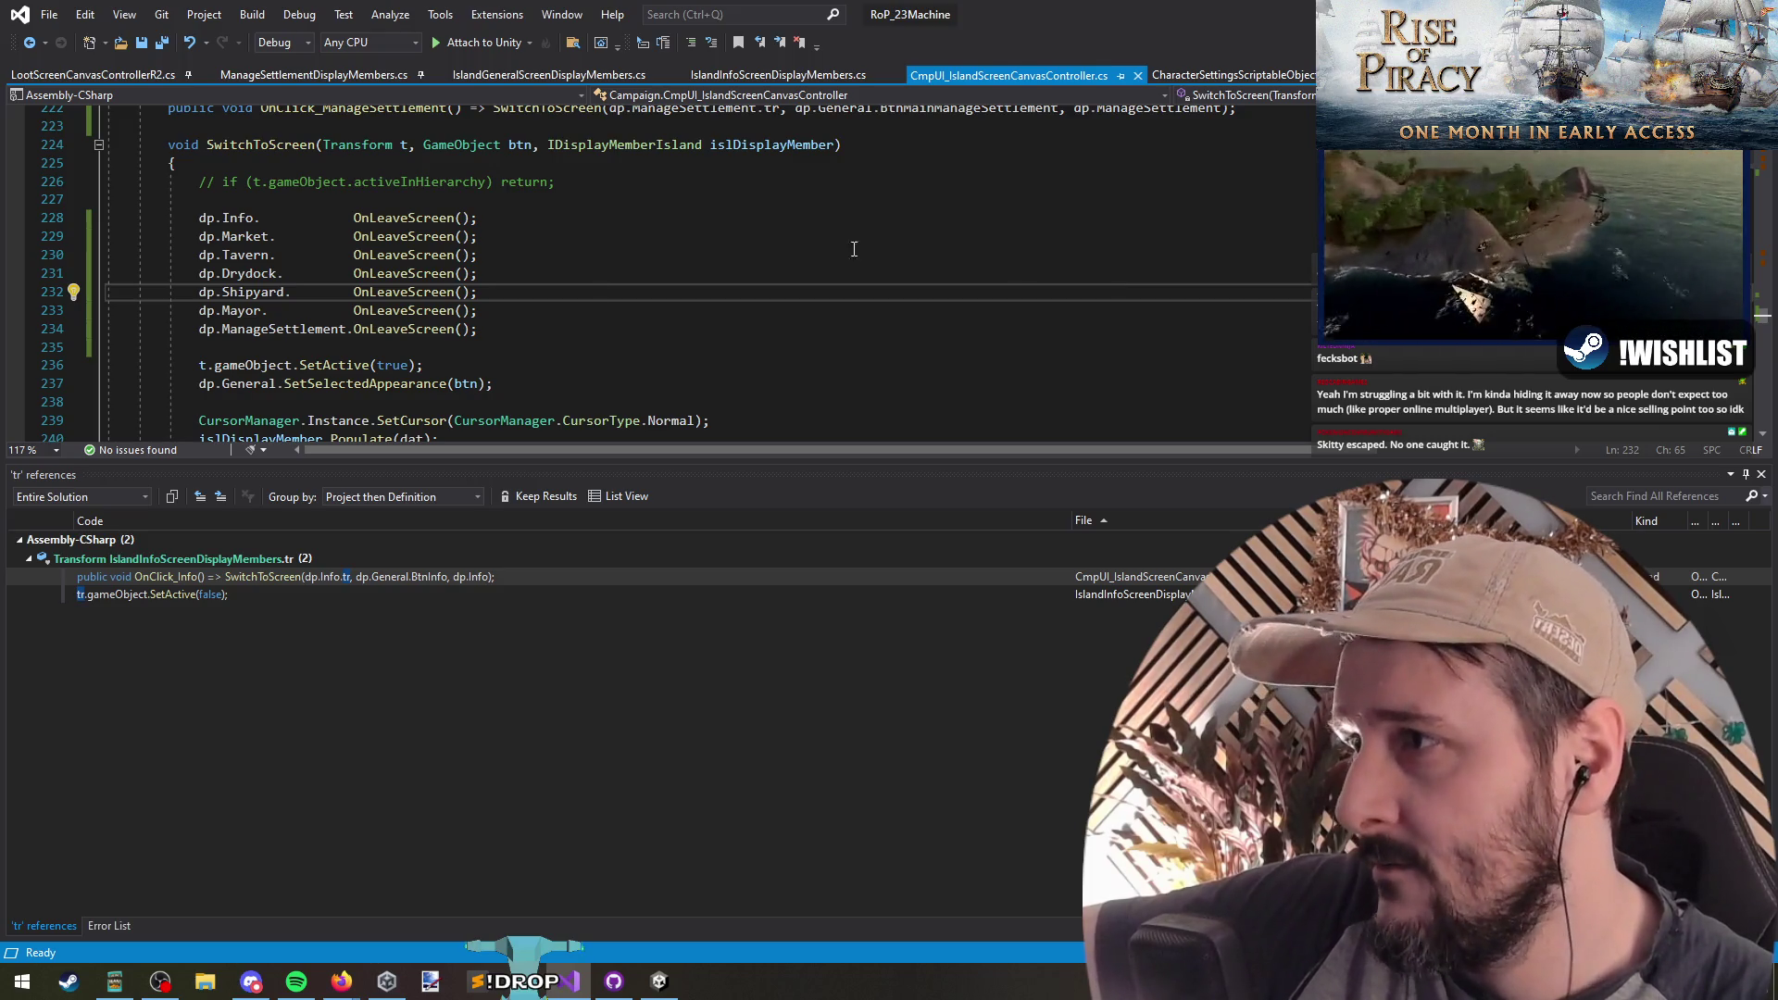
{"action": "mouse_move", "coordinate": [509, 218]}
{"action": "left_mouse_down"}
{"action": "mouse_move", "coordinate": [568, 341]}
{"action": "mouse_move", "coordinate": [500, 222]}
{"action": "mouse_move", "coordinate": [407, 185]}
{"action": "mouse_move", "coordinate": [471, 348]}
{"action": "mouse_move", "coordinate": [543, 357]}
{"action": "left_mouse_up"}
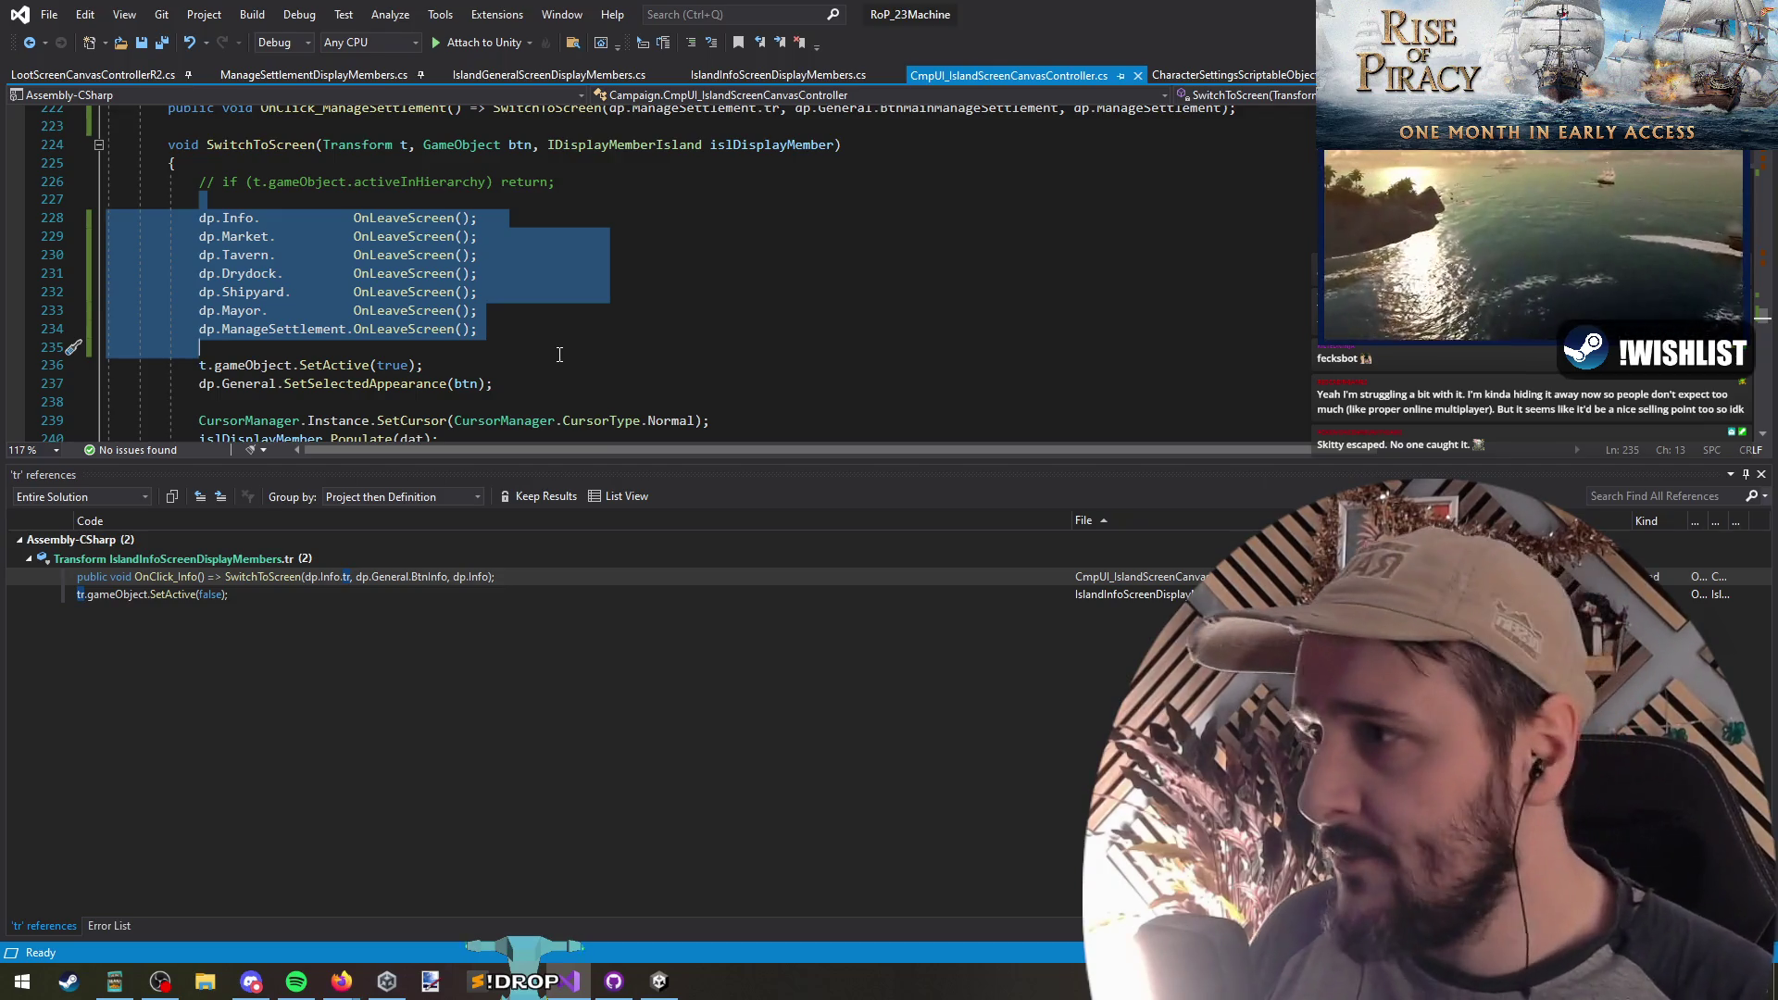
{"action": "key", "text": "ctrl+s"}
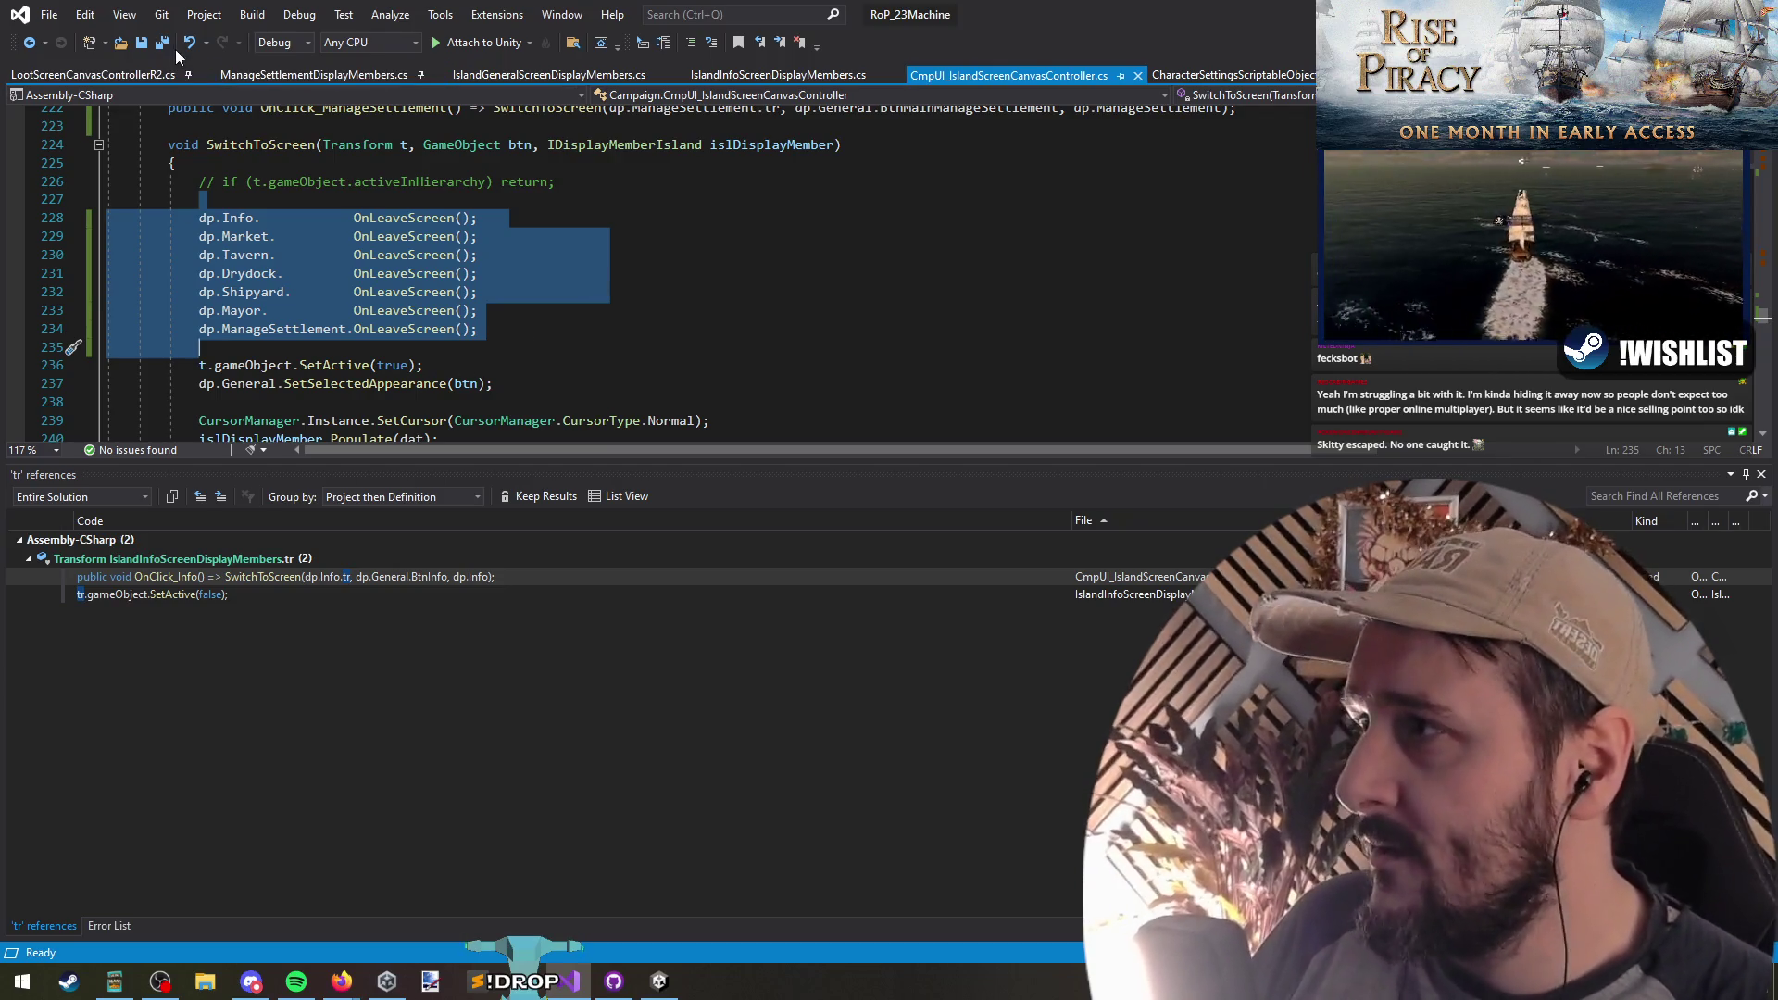
{"action": "key", "text": "alt+Tab"}
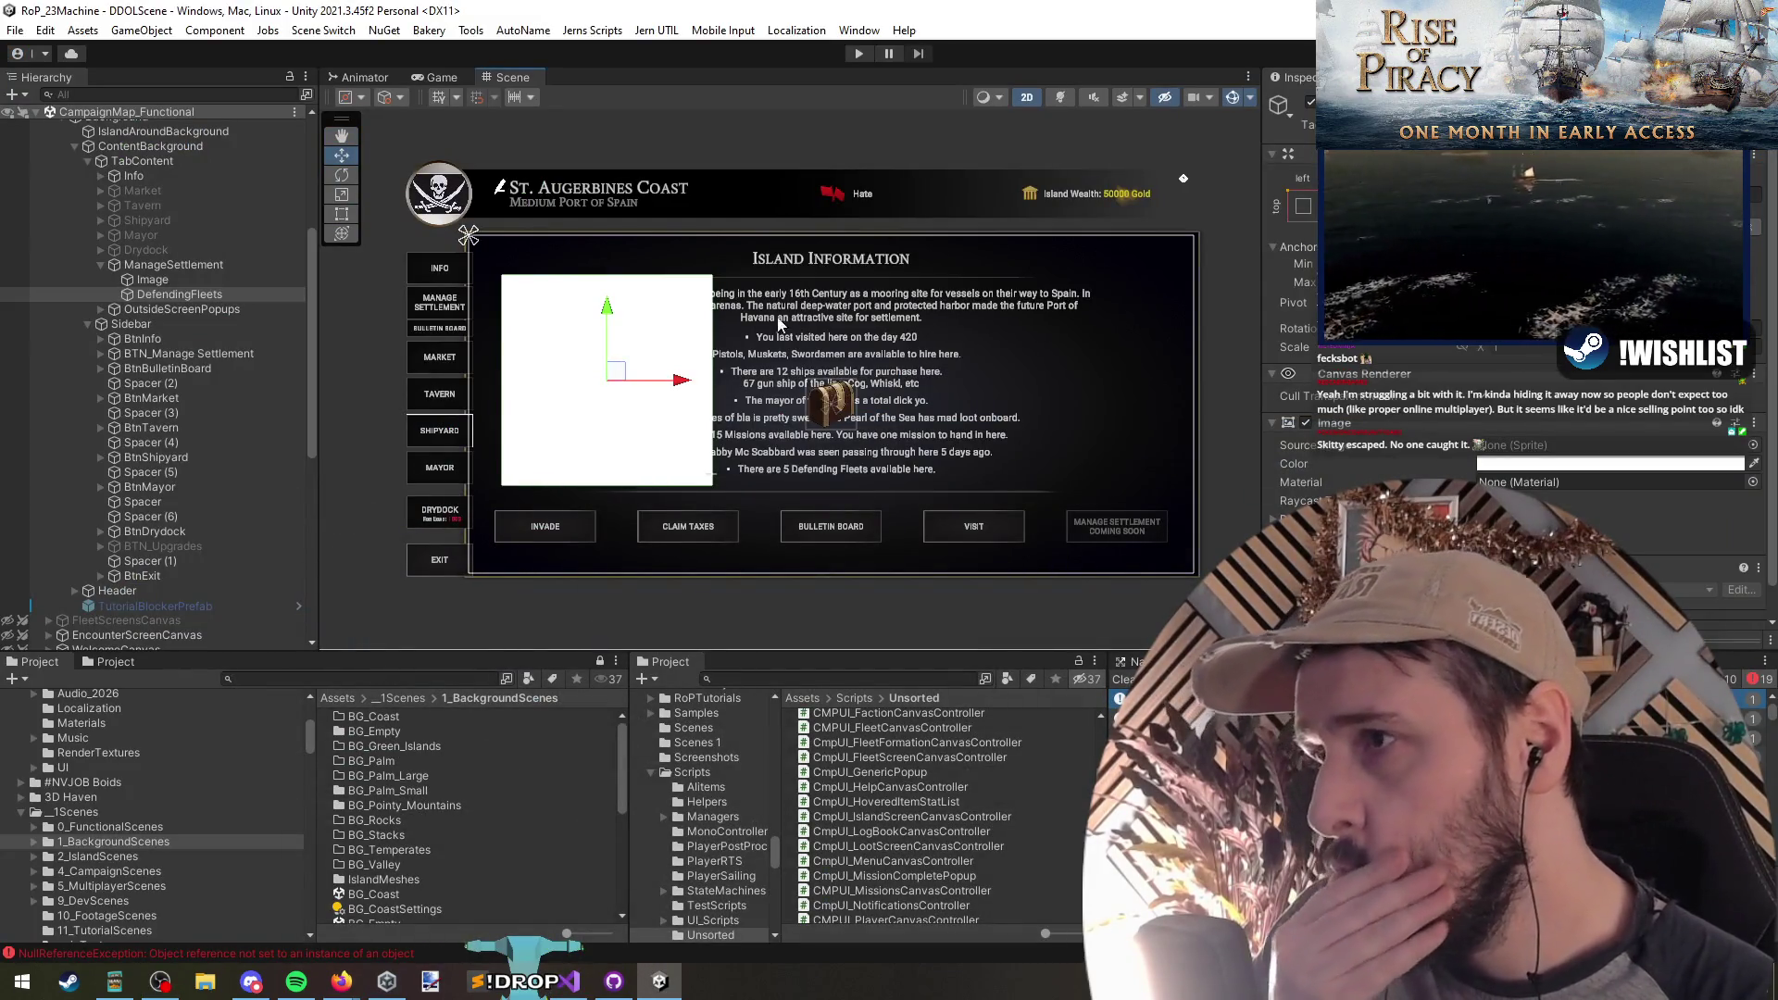
Step: Delete DefendingFleets and its white panel from ManageSettlement, then bring up a blank 800×600 Paint.NET canvas
{"action": "left_click", "coordinate": [557, 989]}
{"action": "left_click", "coordinate": [557, 988]}
{"action": "left_click", "coordinate": [153, 280]}
{"action": "left_click_drag", "start_coordinate": [175, 299], "coordinate": [163, 282]}
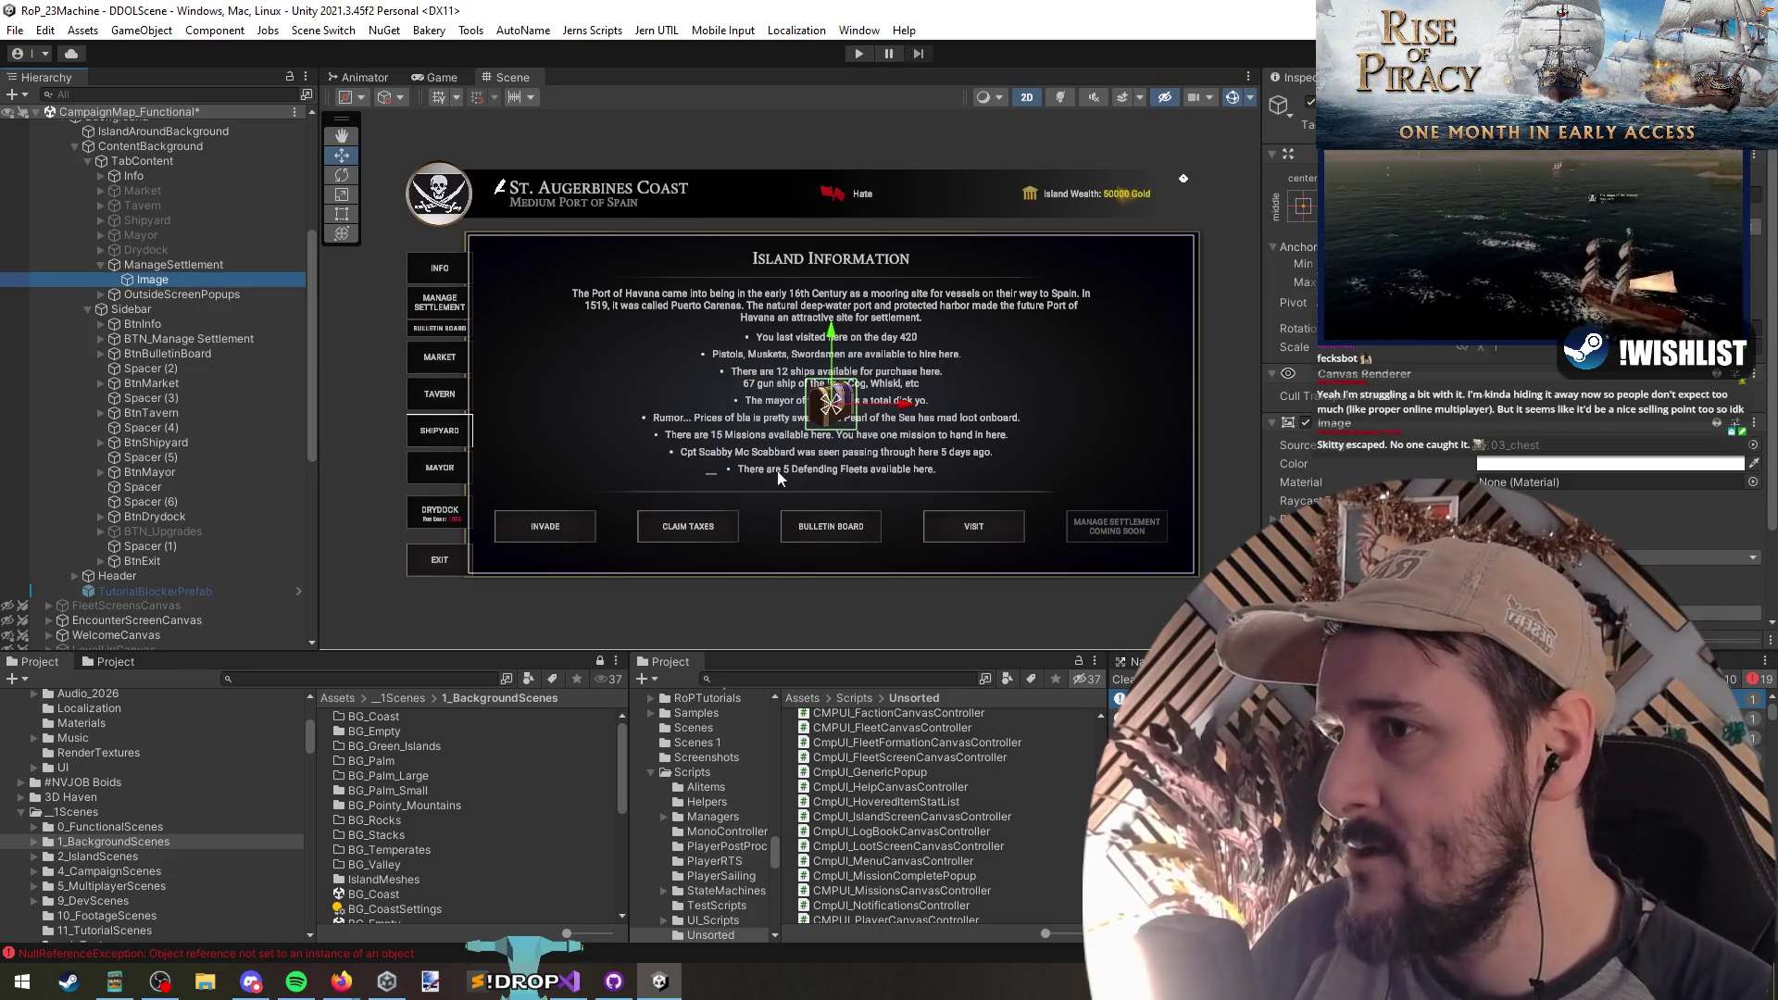
{"action": "left_click", "coordinate": [214, 267]}
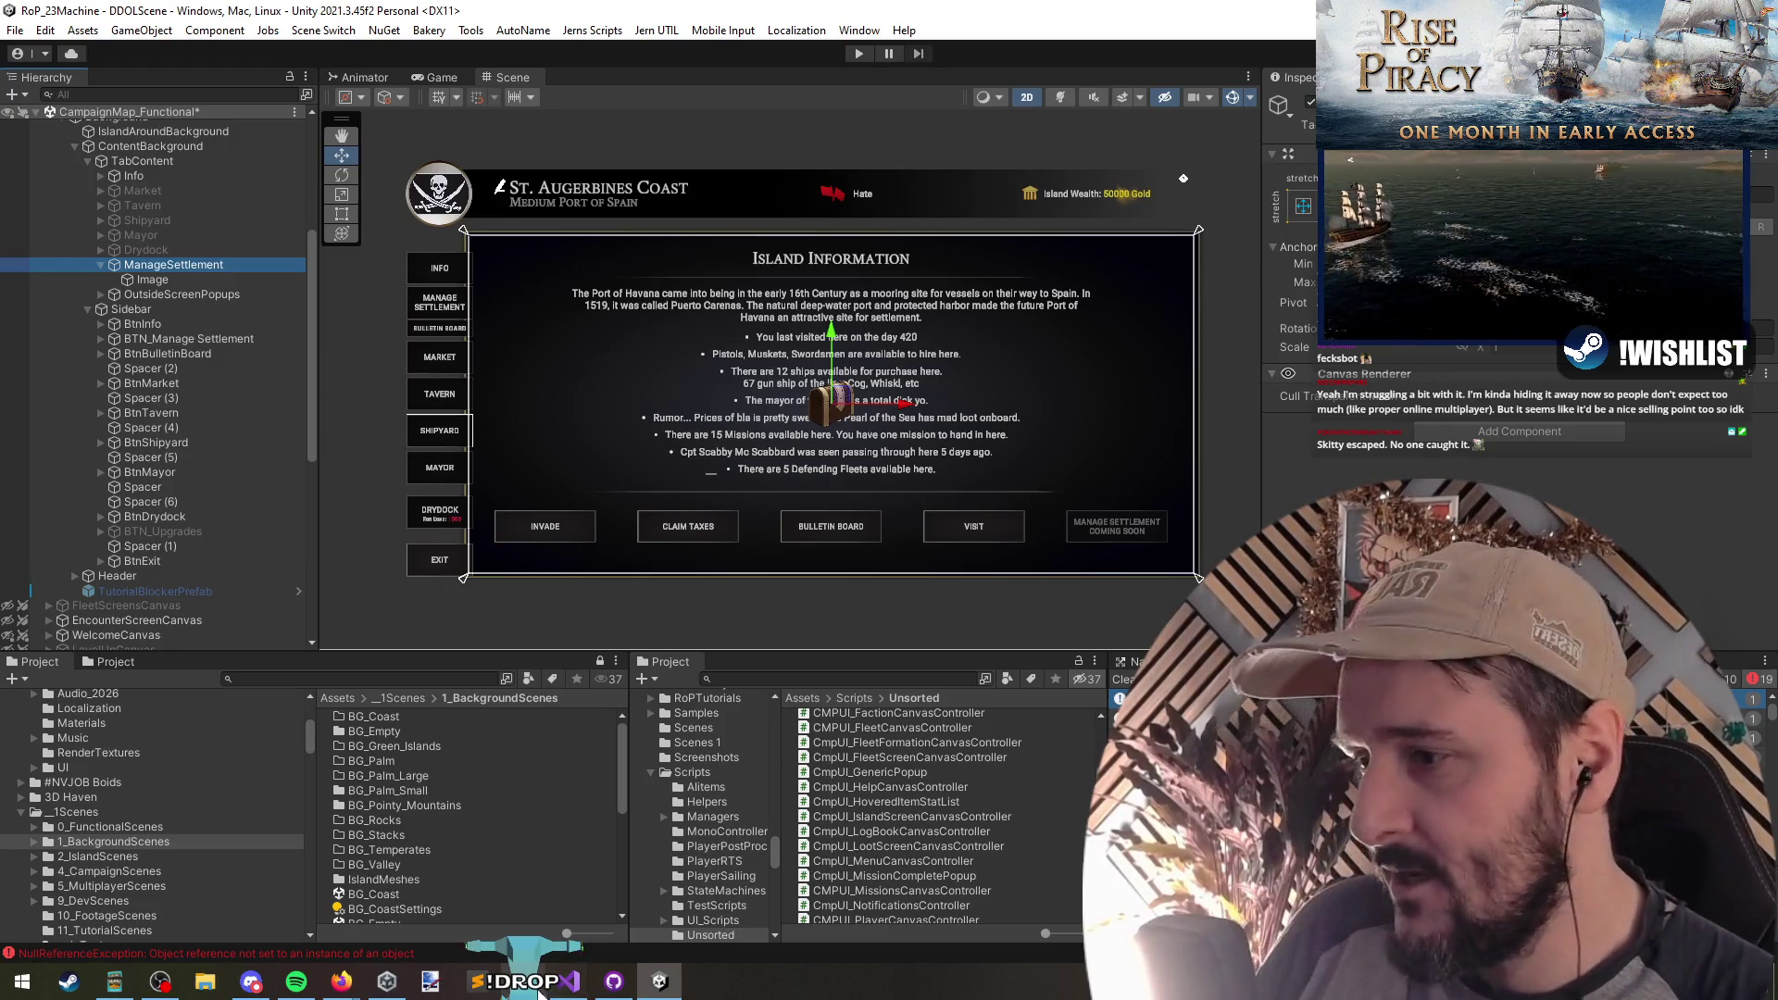
{"action": "left_click", "coordinate": [430, 982]}
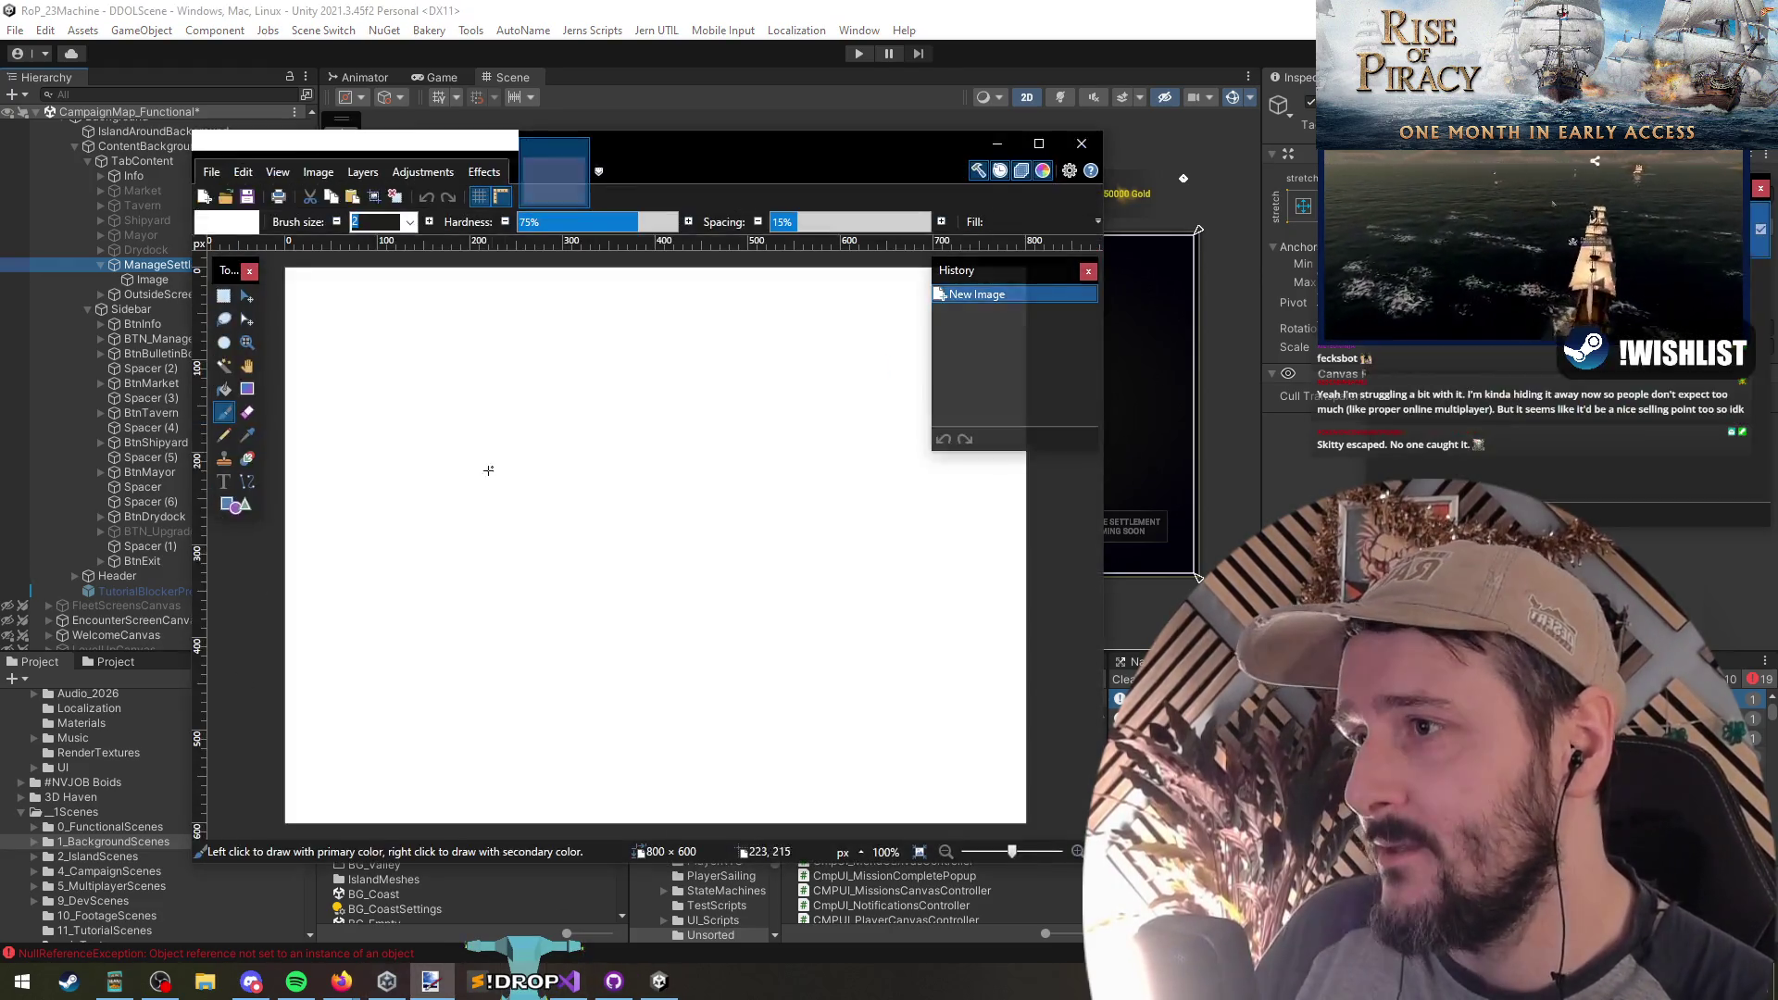
Step: Sketch a rough rectangle layout with diagonal, wavy and zigzag paintbrush strokes
{"action": "mouse_move", "coordinate": [909, 443]}
{"action": "left_mouse_down"}
{"action": "mouse_move", "coordinate": [373, 696]}
{"action": "mouse_move", "coordinate": [454, 401]}
{"action": "left_mouse_up"}
{"action": "left_click_drag", "start_coordinate": [658, 436], "coordinate": [321, 667]}
{"action": "left_click_drag", "start_coordinate": [885, 454], "coordinate": [589, 701]}
{"action": "mouse_move", "coordinate": [467, 485]}
{"action": "left_mouse_down"}
{"action": "mouse_move", "coordinate": [472, 505]}
{"action": "mouse_move", "coordinate": [642, 429]}
{"action": "left_mouse_up"}
{"action": "mouse_move", "coordinate": [545, 613]}
{"action": "left_mouse_down"}
{"action": "mouse_move", "coordinate": [626, 622]}
{"action": "mouse_move", "coordinate": [732, 542]}
{"action": "left_mouse_up"}
{"action": "left_click_drag", "start_coordinate": [748, 649], "coordinate": [866, 622]}
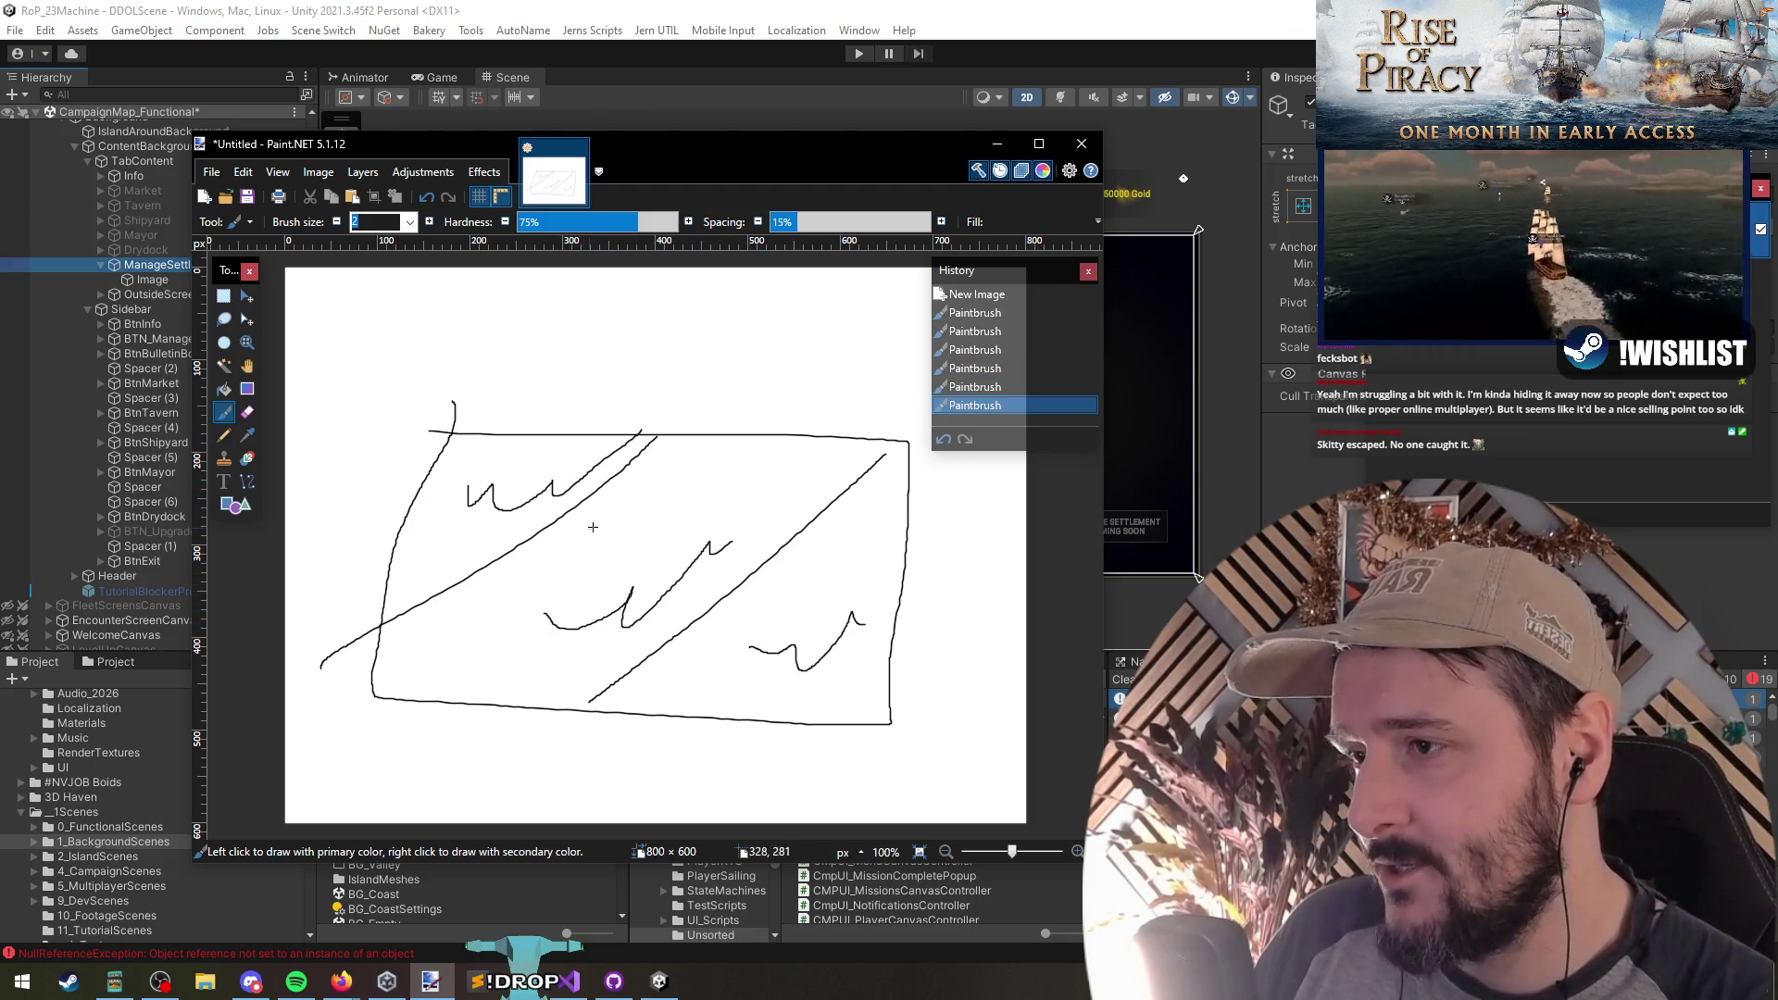
{"action": "left_click_drag", "start_coordinate": [719, 436], "coordinate": [540, 526]}
{"action": "left_click_drag", "start_coordinate": [673, 456], "coordinate": [622, 481]}
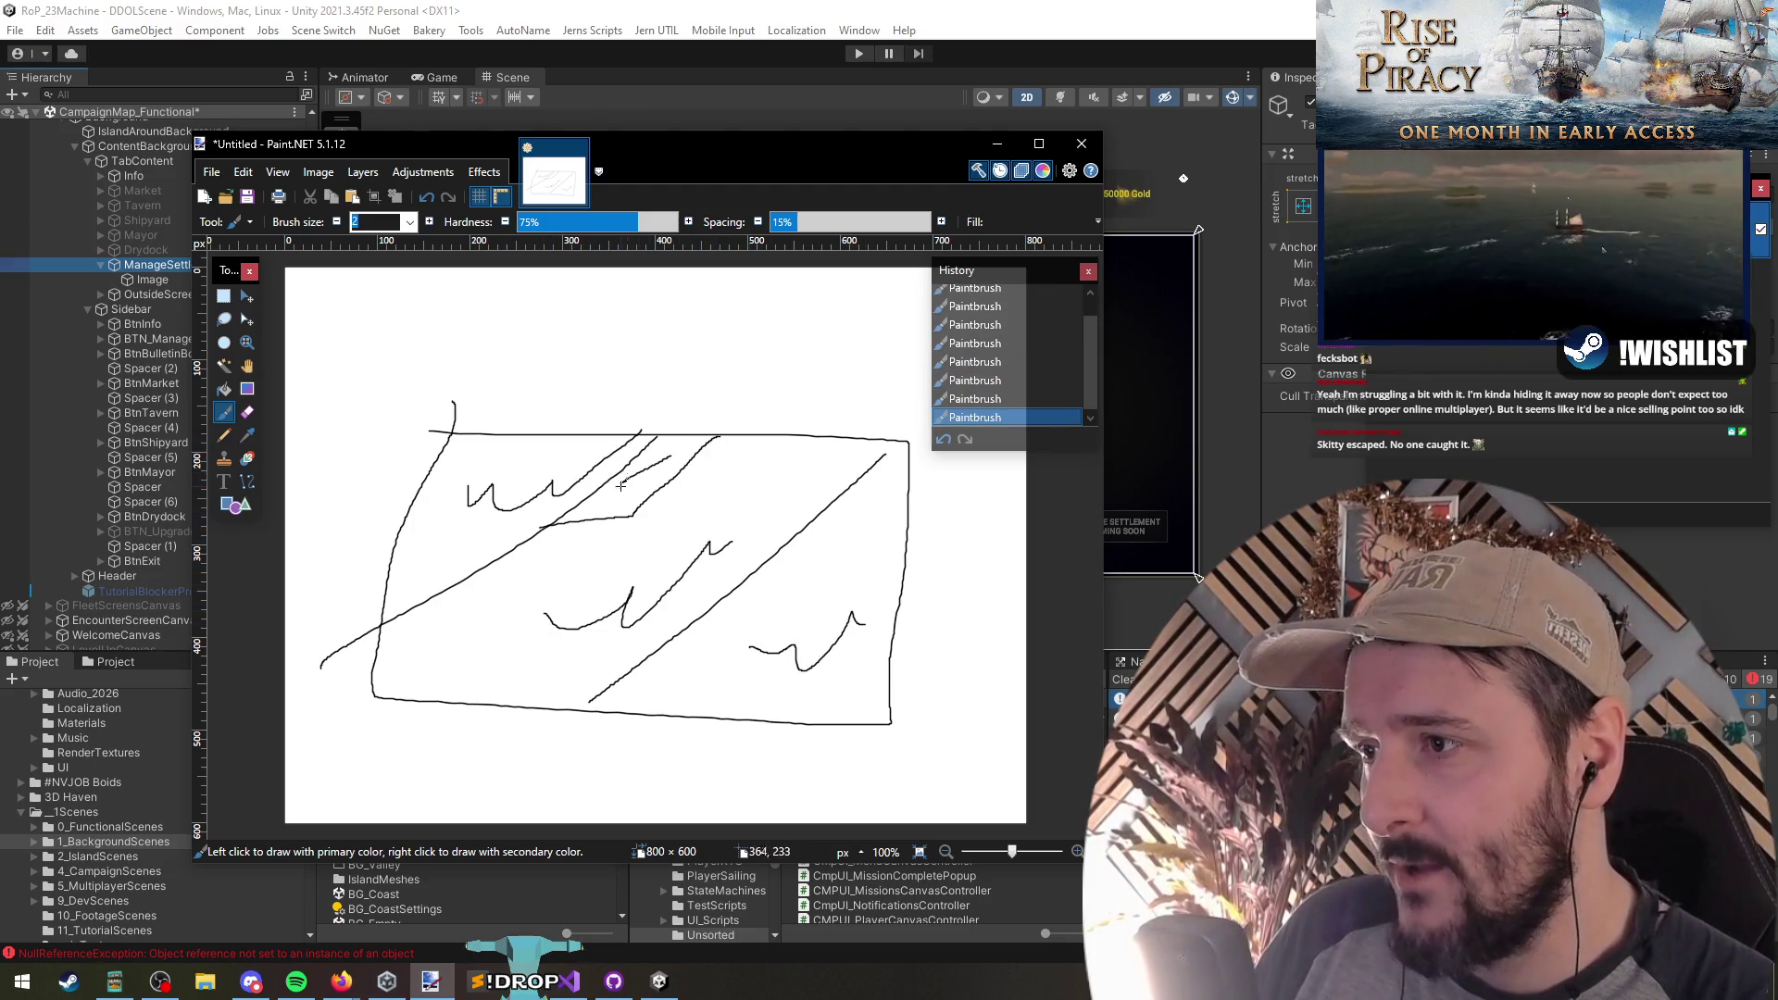
{"action": "mouse_move", "coordinate": [757, 576]}
{"action": "left_mouse_down"}
{"action": "mouse_move", "coordinate": [789, 585]}
{"action": "mouse_move", "coordinate": [645, 725]}
{"action": "left_mouse_up"}
{"action": "left_click_drag", "start_coordinate": [667, 646], "coordinate": [739, 632]}
{"action": "left_click_drag", "start_coordinate": [739, 598], "coordinate": [772, 596]}
Step: Hatch the left and right parts of the rectangle and add an outer frame
{"action": "left_click_drag", "start_coordinate": [915, 466], "coordinate": [868, 496]}
{"action": "mouse_move", "coordinate": [908, 521]}
{"action": "left_mouse_down"}
{"action": "mouse_move", "coordinate": [806, 588]}
{"action": "mouse_move", "coordinate": [813, 525]}
{"action": "left_mouse_up"}
{"action": "left_click_drag", "start_coordinate": [894, 593], "coordinate": [776, 721]}
{"action": "left_click_drag", "start_coordinate": [505, 524], "coordinate": [354, 584]}
{"action": "left_click_drag", "start_coordinate": [464, 565], "coordinate": [398, 567]}
{"action": "left_click_drag", "start_coordinate": [478, 521], "coordinate": [334, 556]}
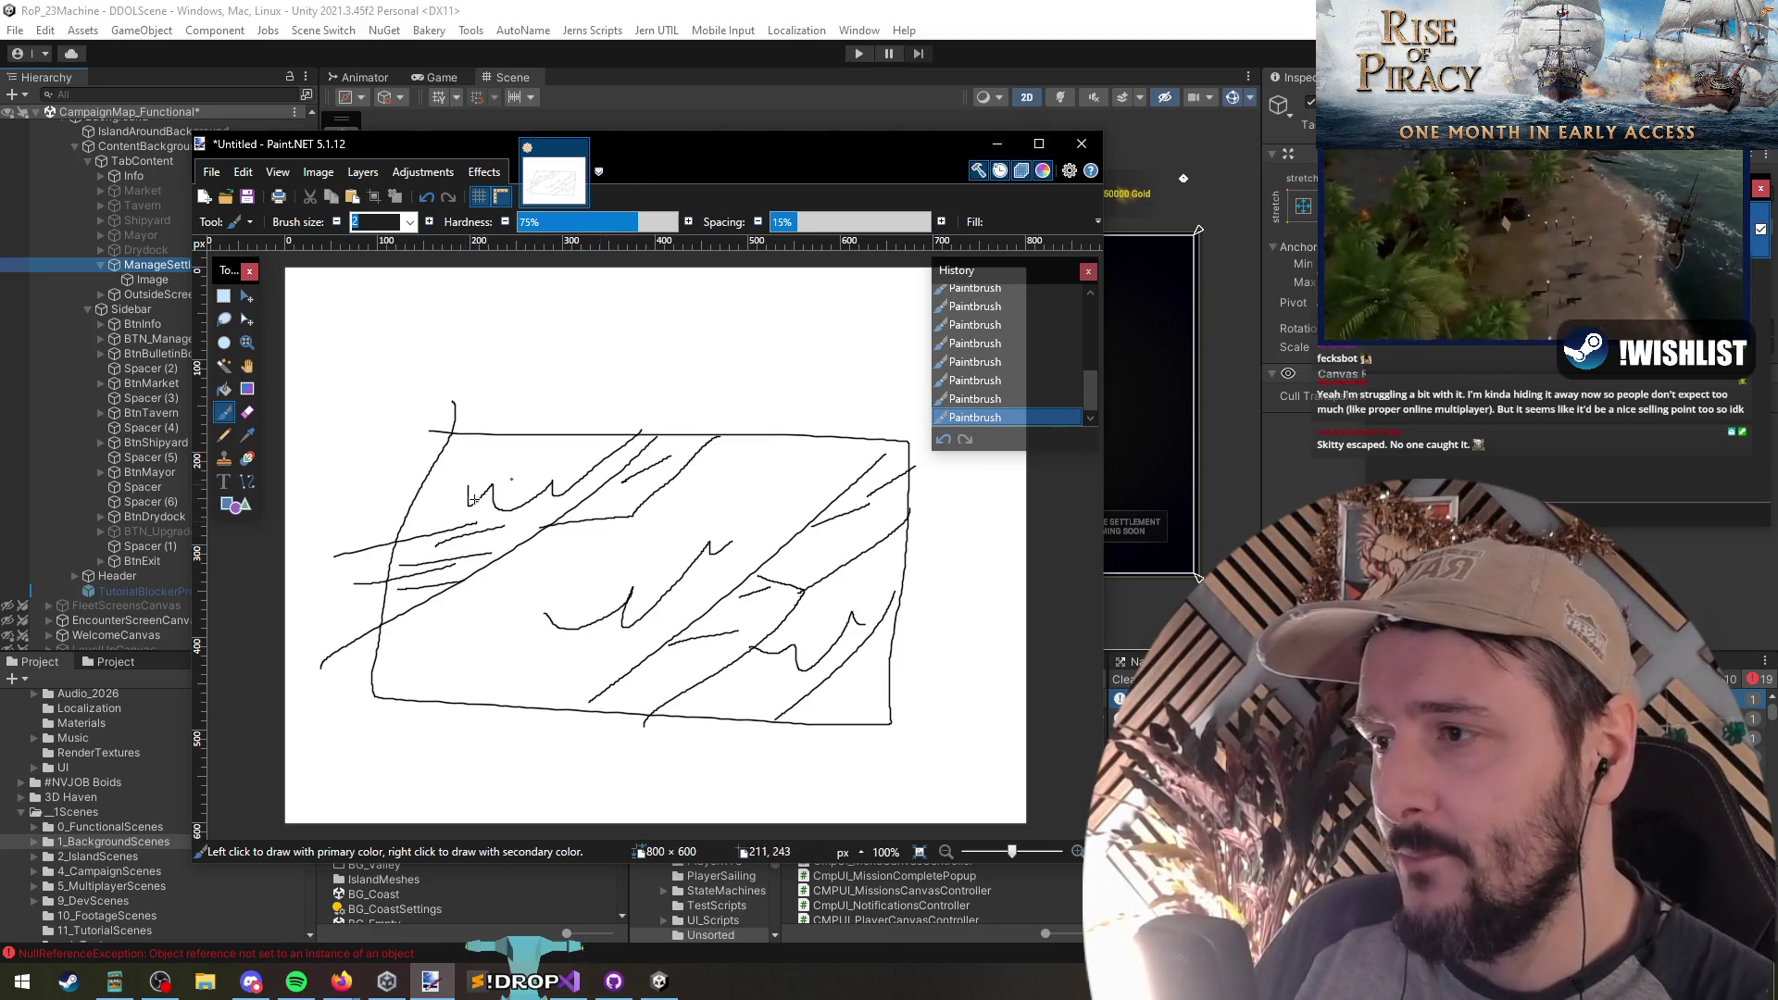
{"action": "mouse_move", "coordinate": [895, 411]}
{"action": "left_mouse_down"}
{"action": "mouse_move", "coordinate": [867, 405]}
{"action": "mouse_move", "coordinate": [331, 701]}
{"action": "mouse_move", "coordinate": [996, 685]}
{"action": "mouse_move", "coordinate": [653, 378]}
{"action": "left_mouse_up"}
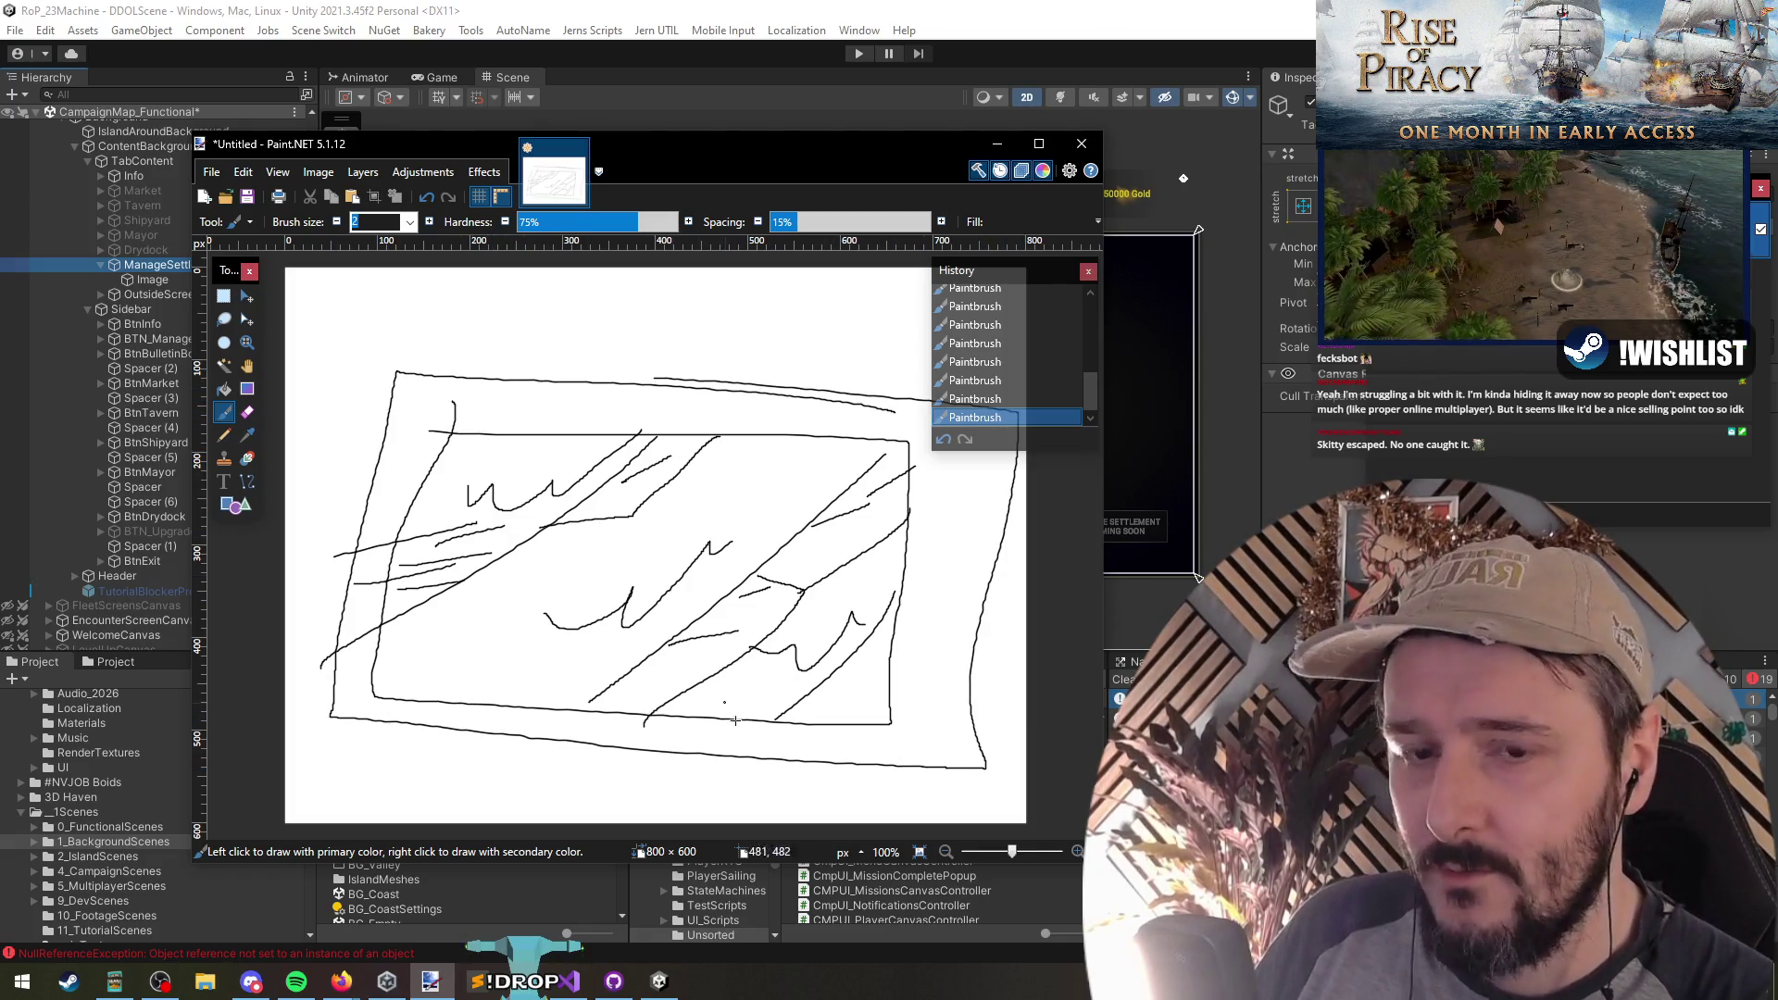
{"action": "mouse_move", "coordinate": [630, 727]}
{"action": "left_mouse_down"}
{"action": "mouse_move", "coordinate": [662, 733]}
{"action": "mouse_move", "coordinate": [620, 741]}
{"action": "left_mouse_up"}
{"action": "mouse_move", "coordinate": [626, 422]}
{"action": "left_mouse_down"}
{"action": "mouse_move", "coordinate": [395, 669]}
{"action": "mouse_move", "coordinate": [454, 417]}
{"action": "left_mouse_up"}
Step: Close the sketch without saving and exit Paint.NET
{"action": "left_click", "coordinate": [580, 148]}
{"action": "left_click", "coordinate": [574, 602]}
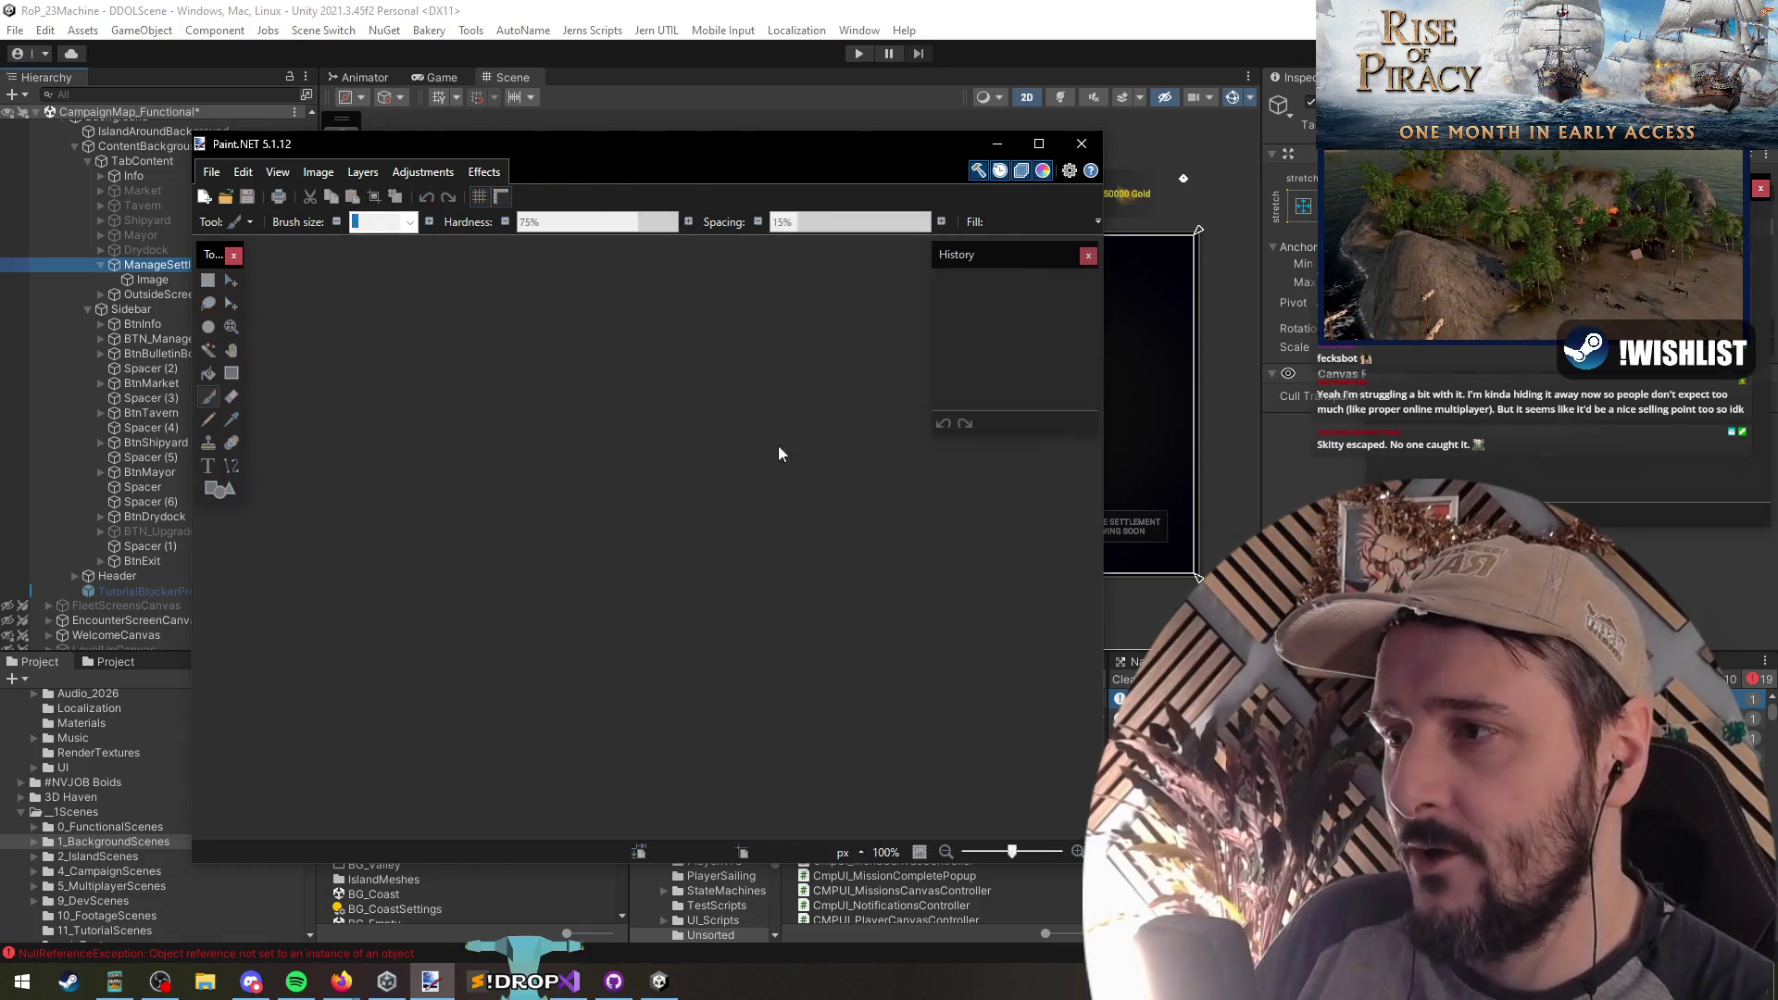
{"action": "left_click", "coordinate": [1082, 144]}
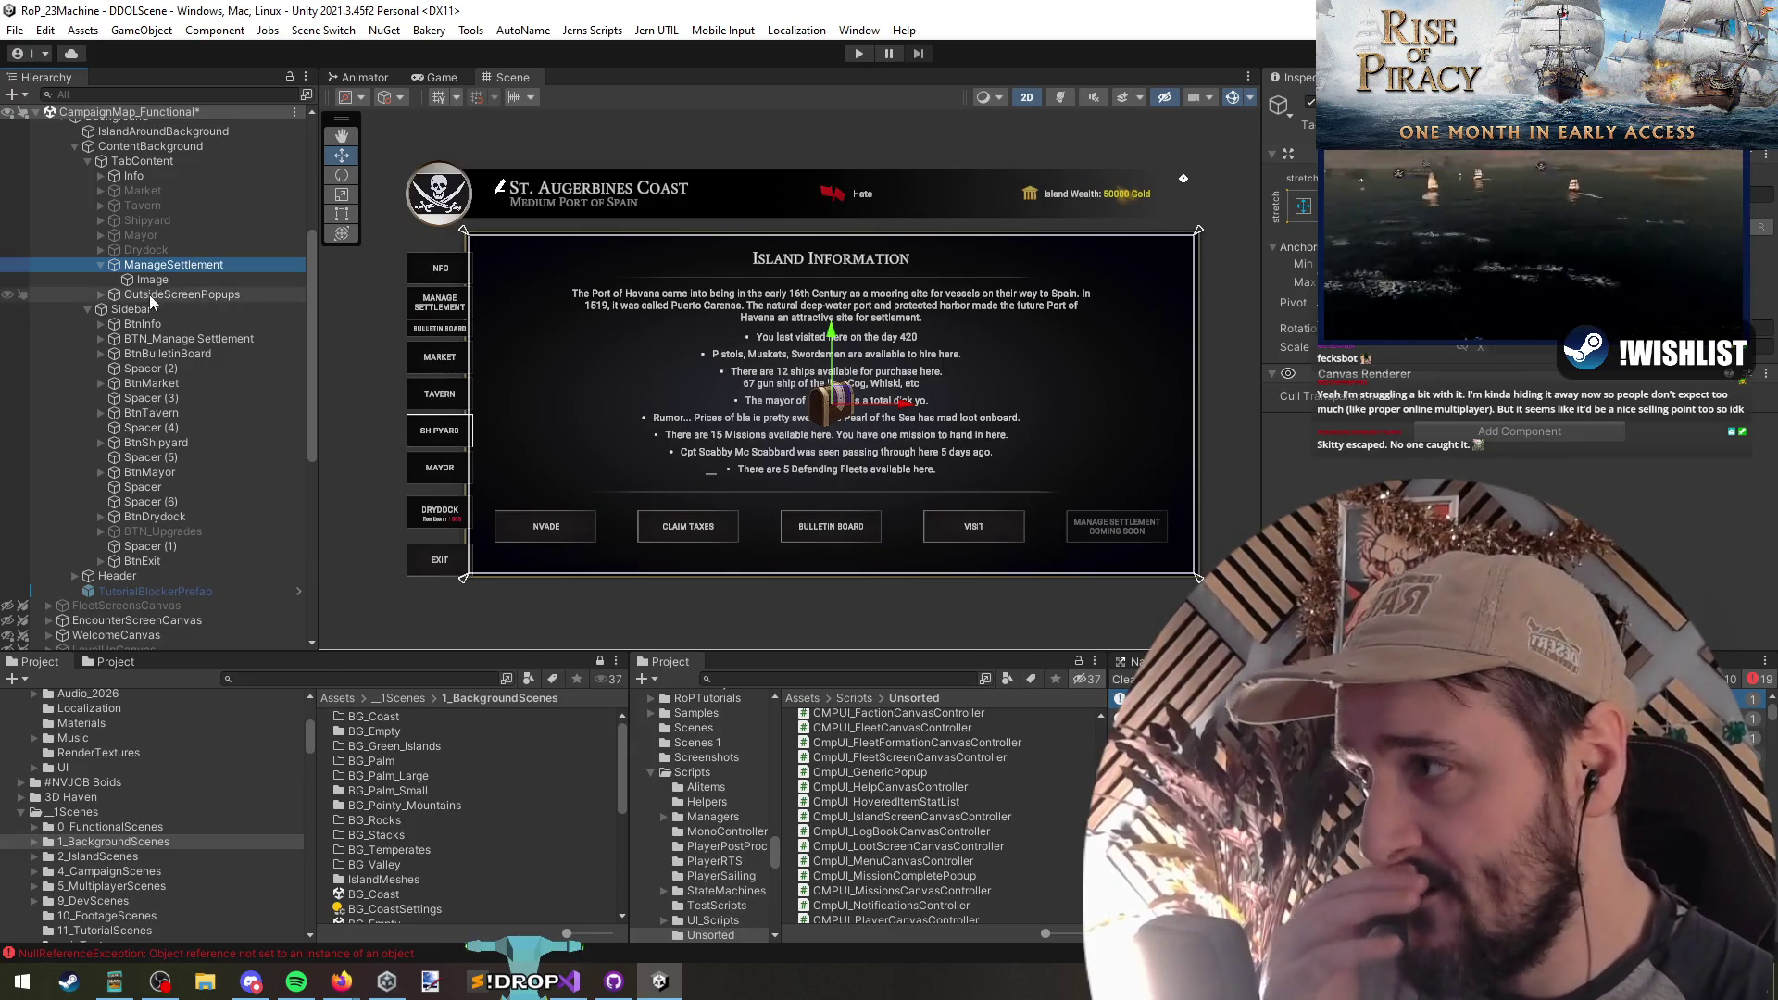
Step: Collapse ManageSettlement, TabContent and Sidebar in the Hierarchy, then return to the controller code
{"action": "key", "text": "Left"}
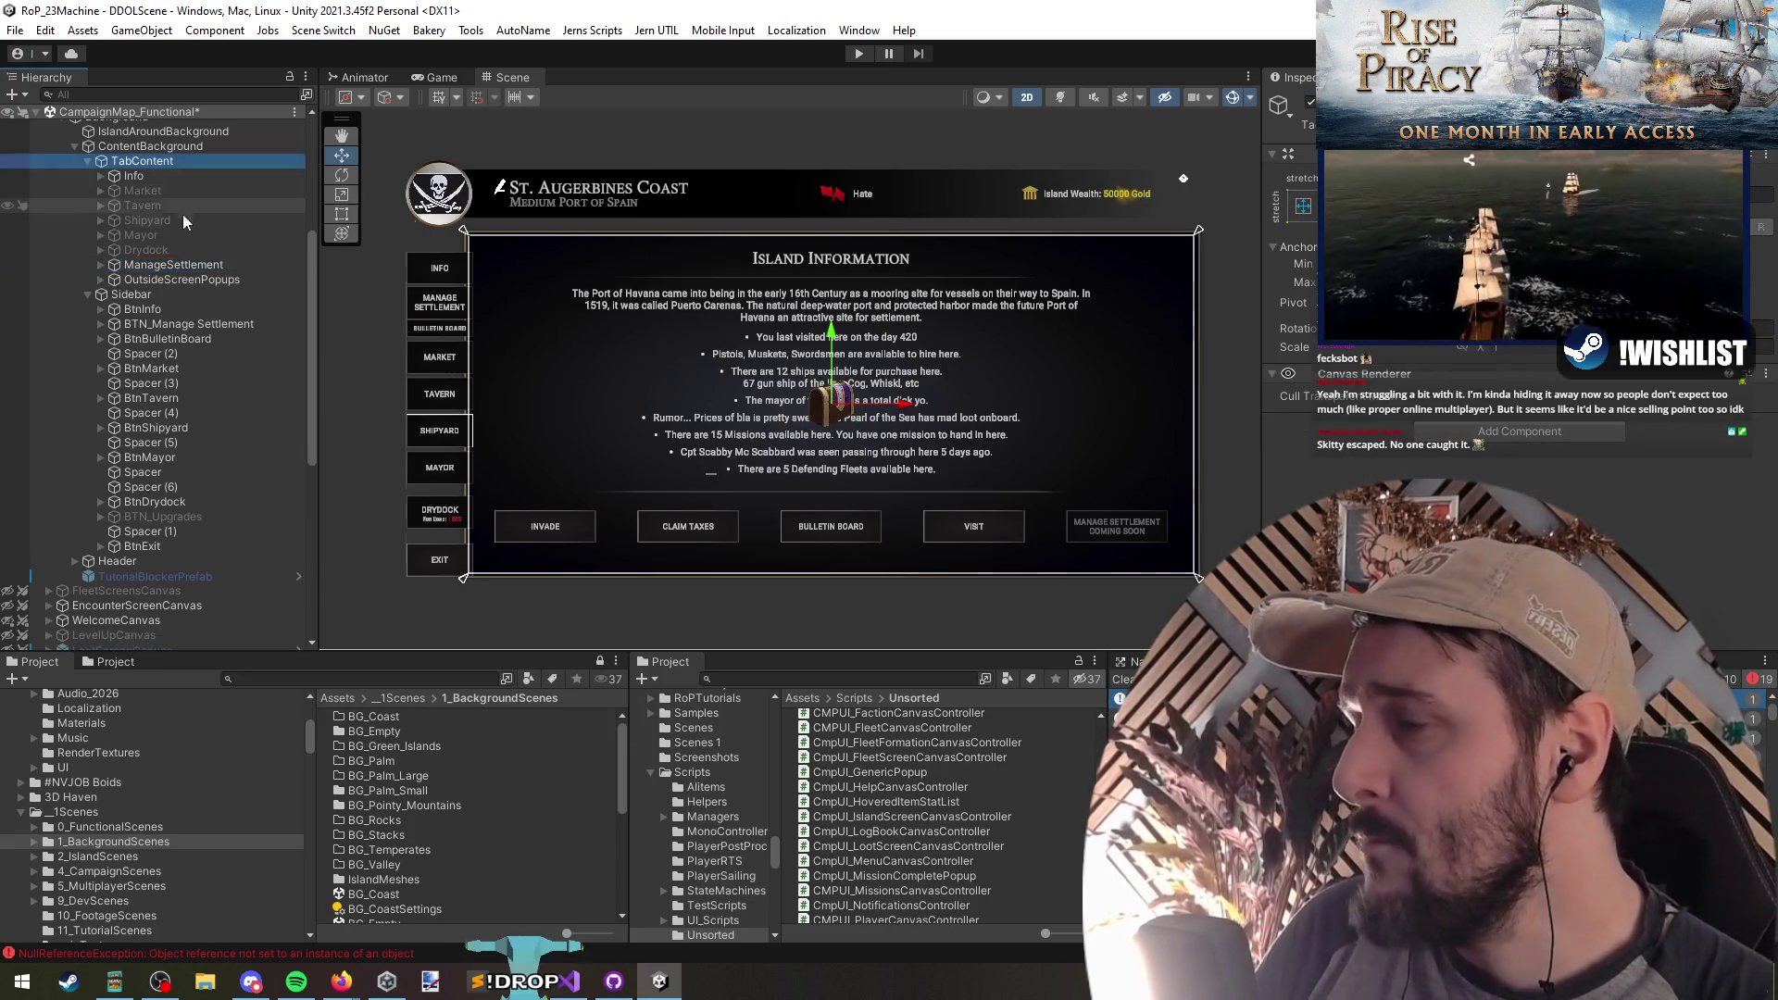
{"action": "key", "text": "Left"}
{"action": "key", "text": "Left"}
{"action": "key", "text": "Down"}
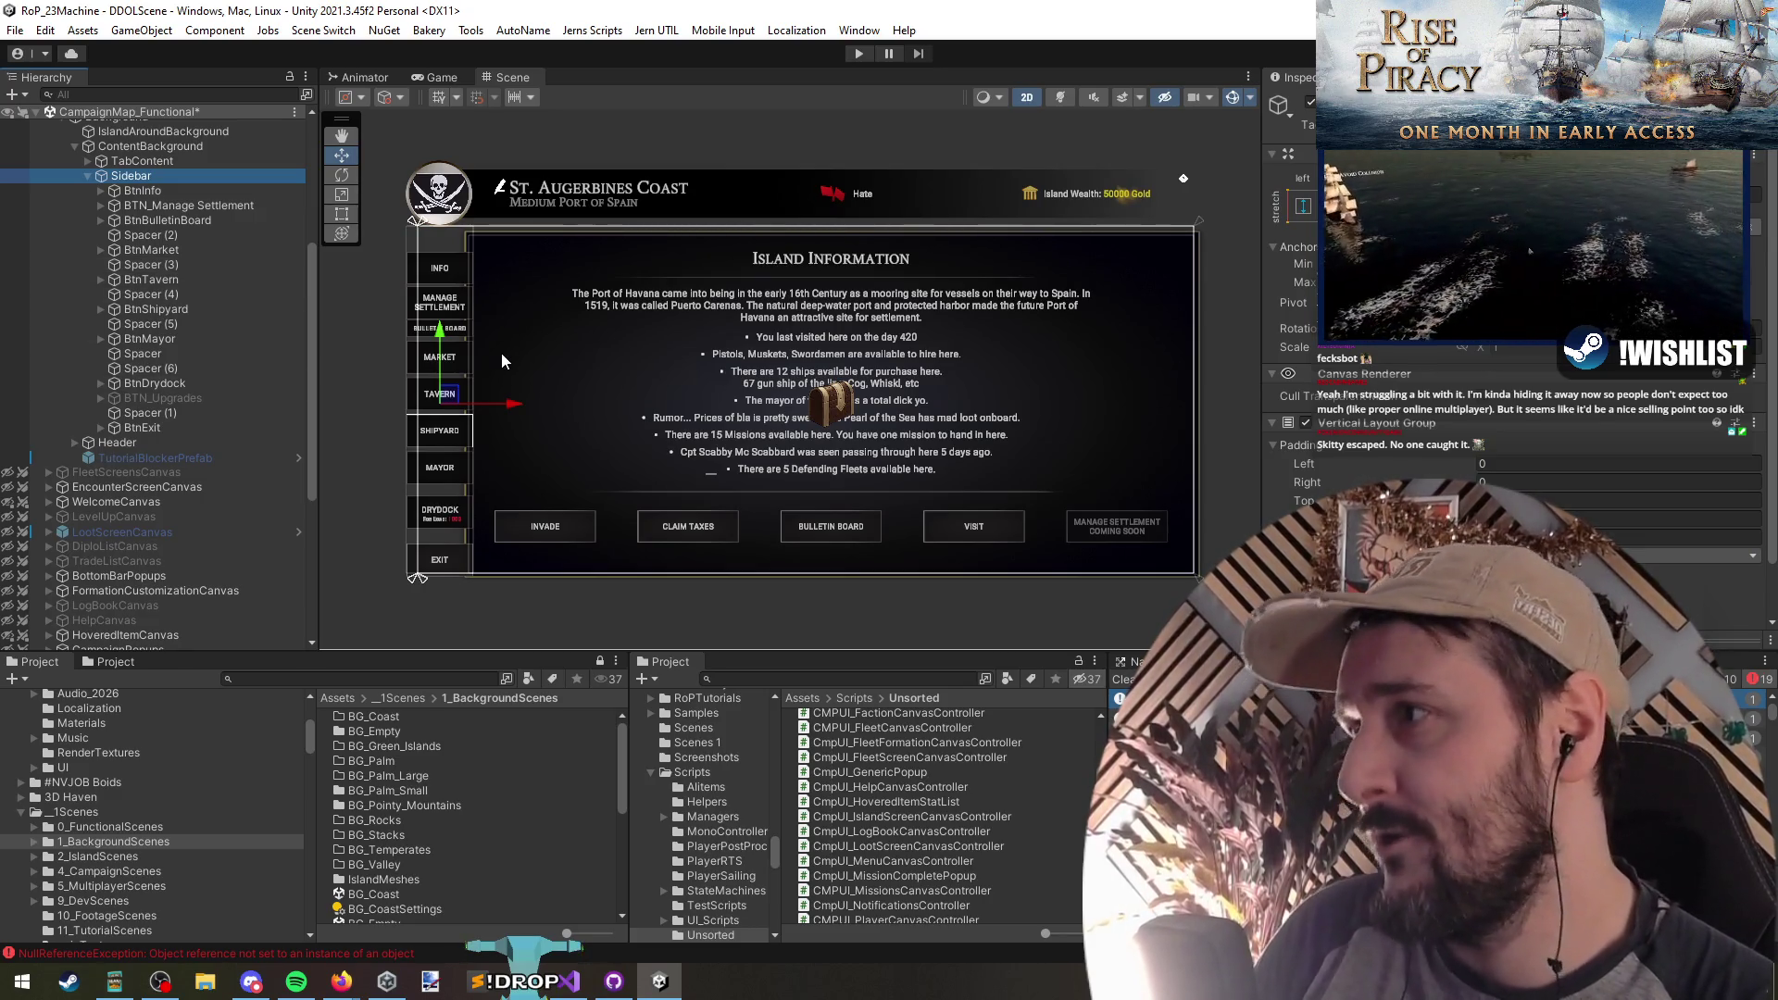
{"action": "scroll", "coordinate": [250, 264], "scroll_direction": "up", "scroll_amount": 3}
{"action": "scroll", "coordinate": [206, 459], "scroll_direction": "up", "scroll_amount": 3}
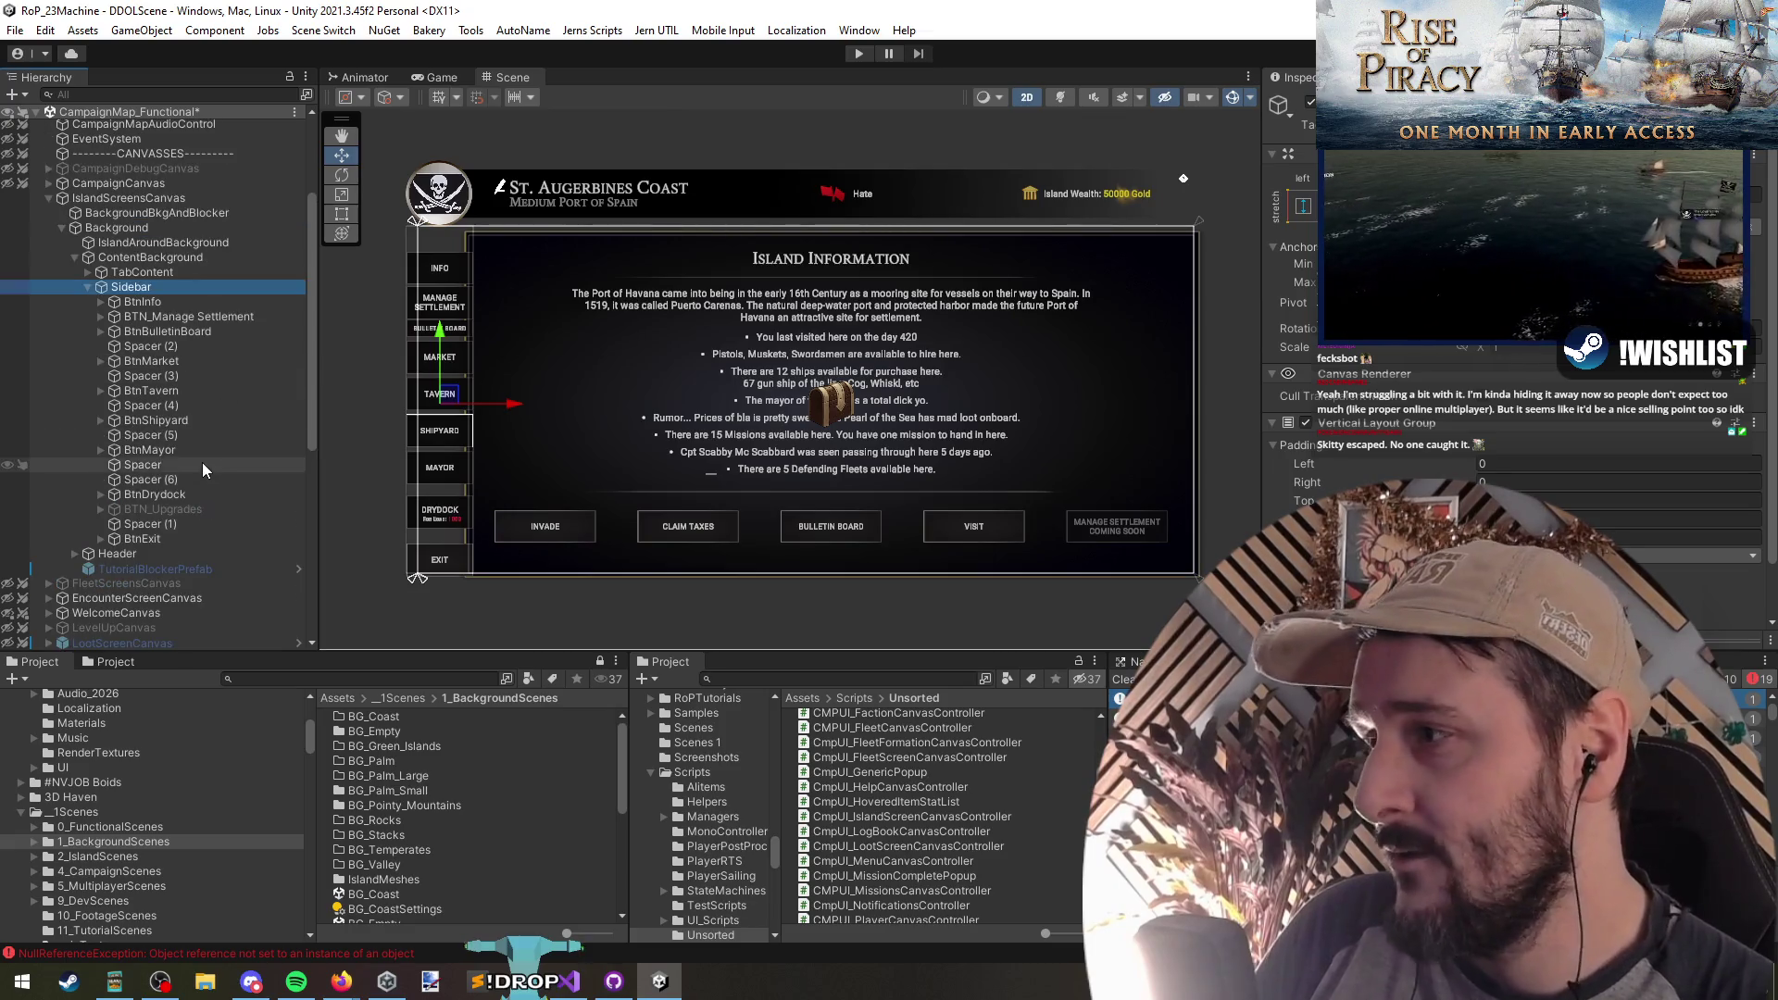
{"action": "left_click", "coordinate": [88, 287]}
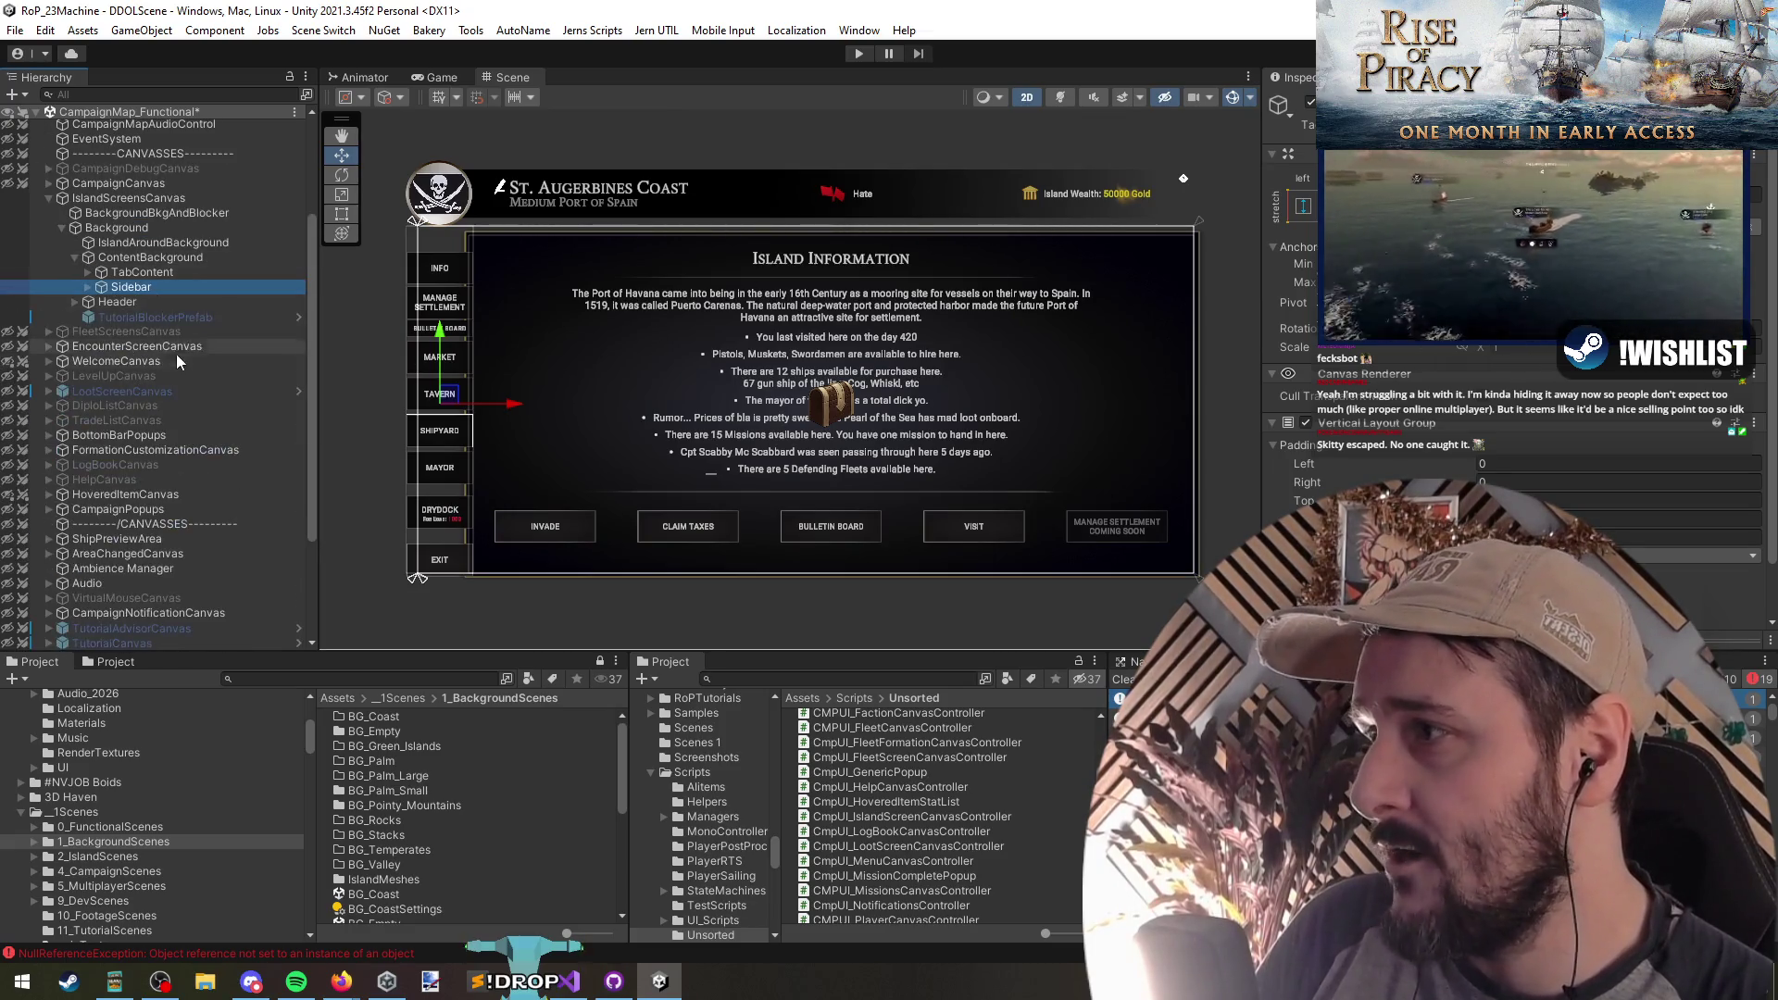
{"action": "key", "text": "Up"}
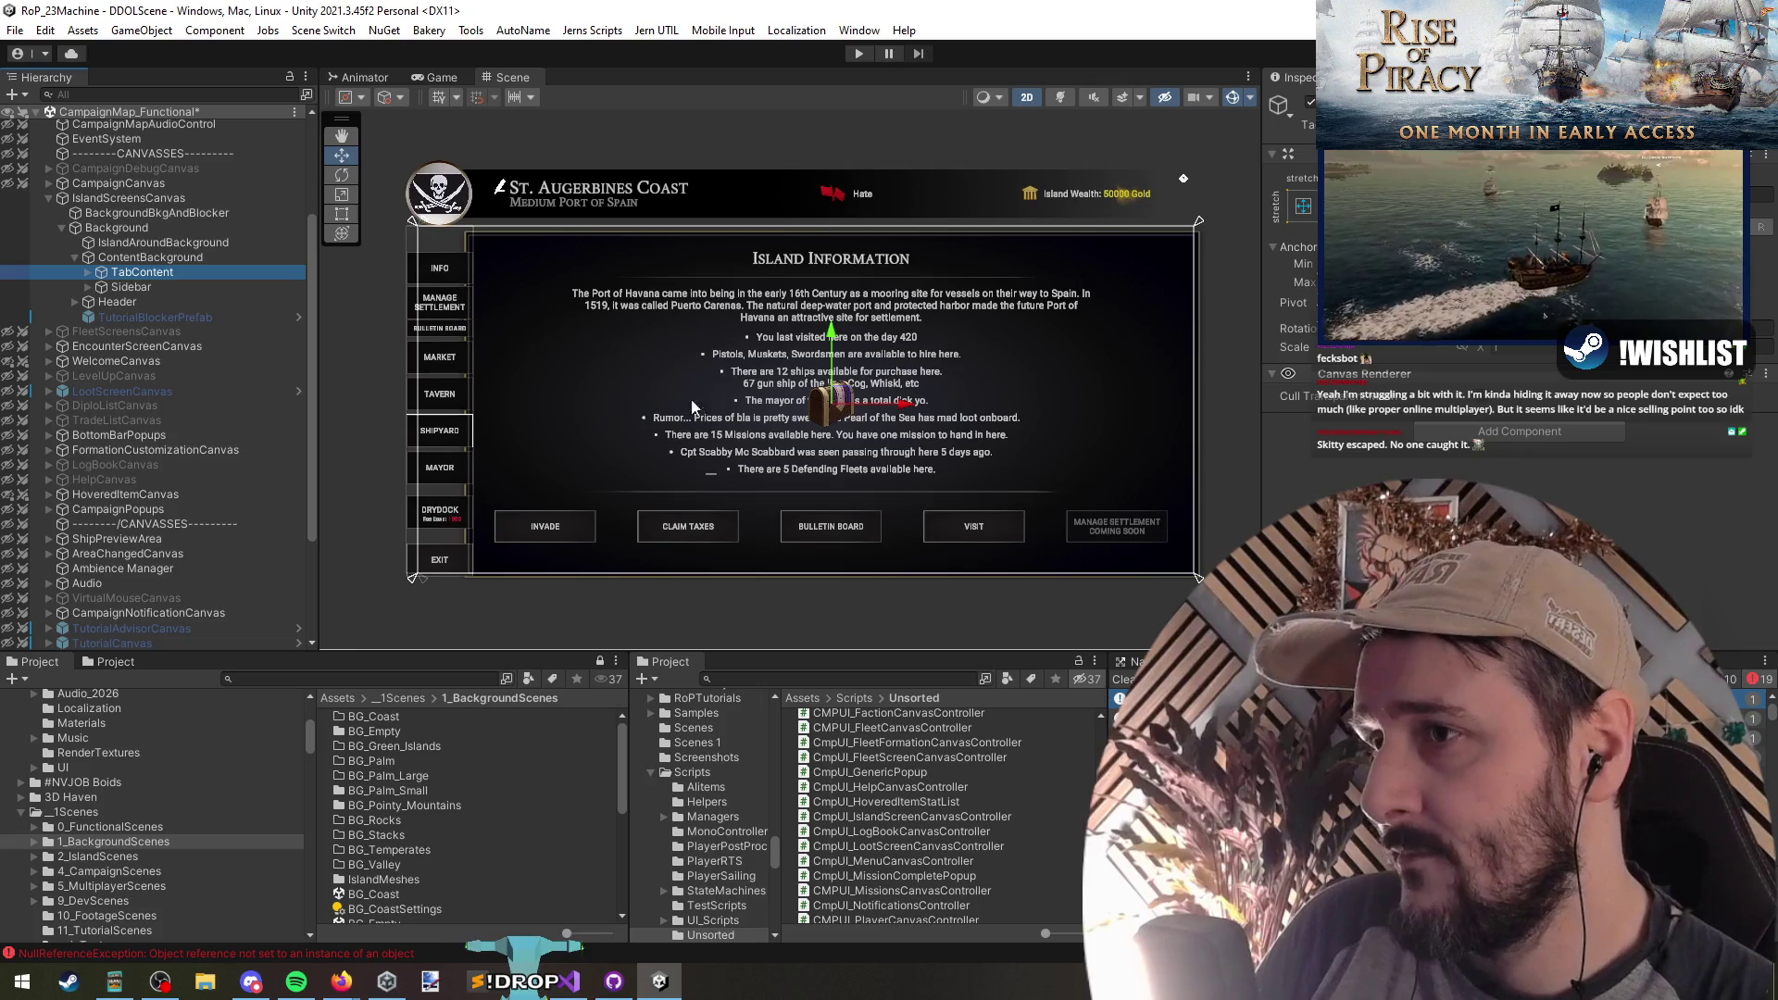
{"action": "key", "text": "alt+Tab"}
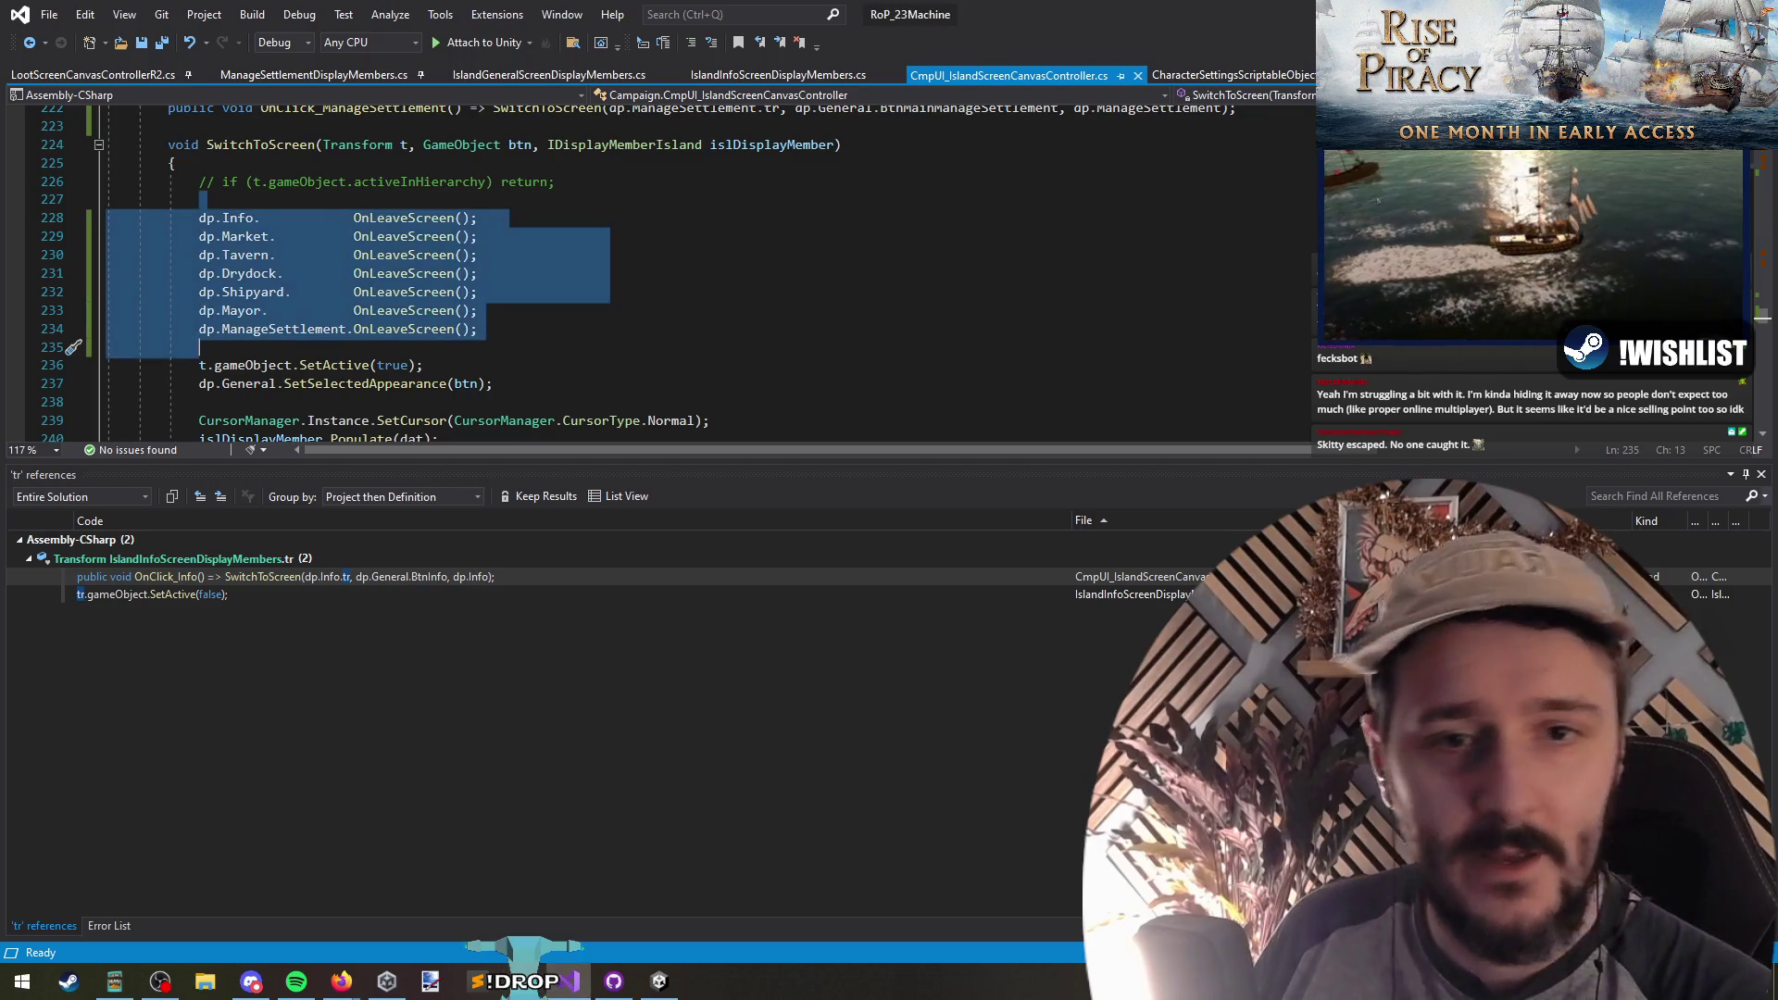
{"action": "key", "text": "alt+Tab"}
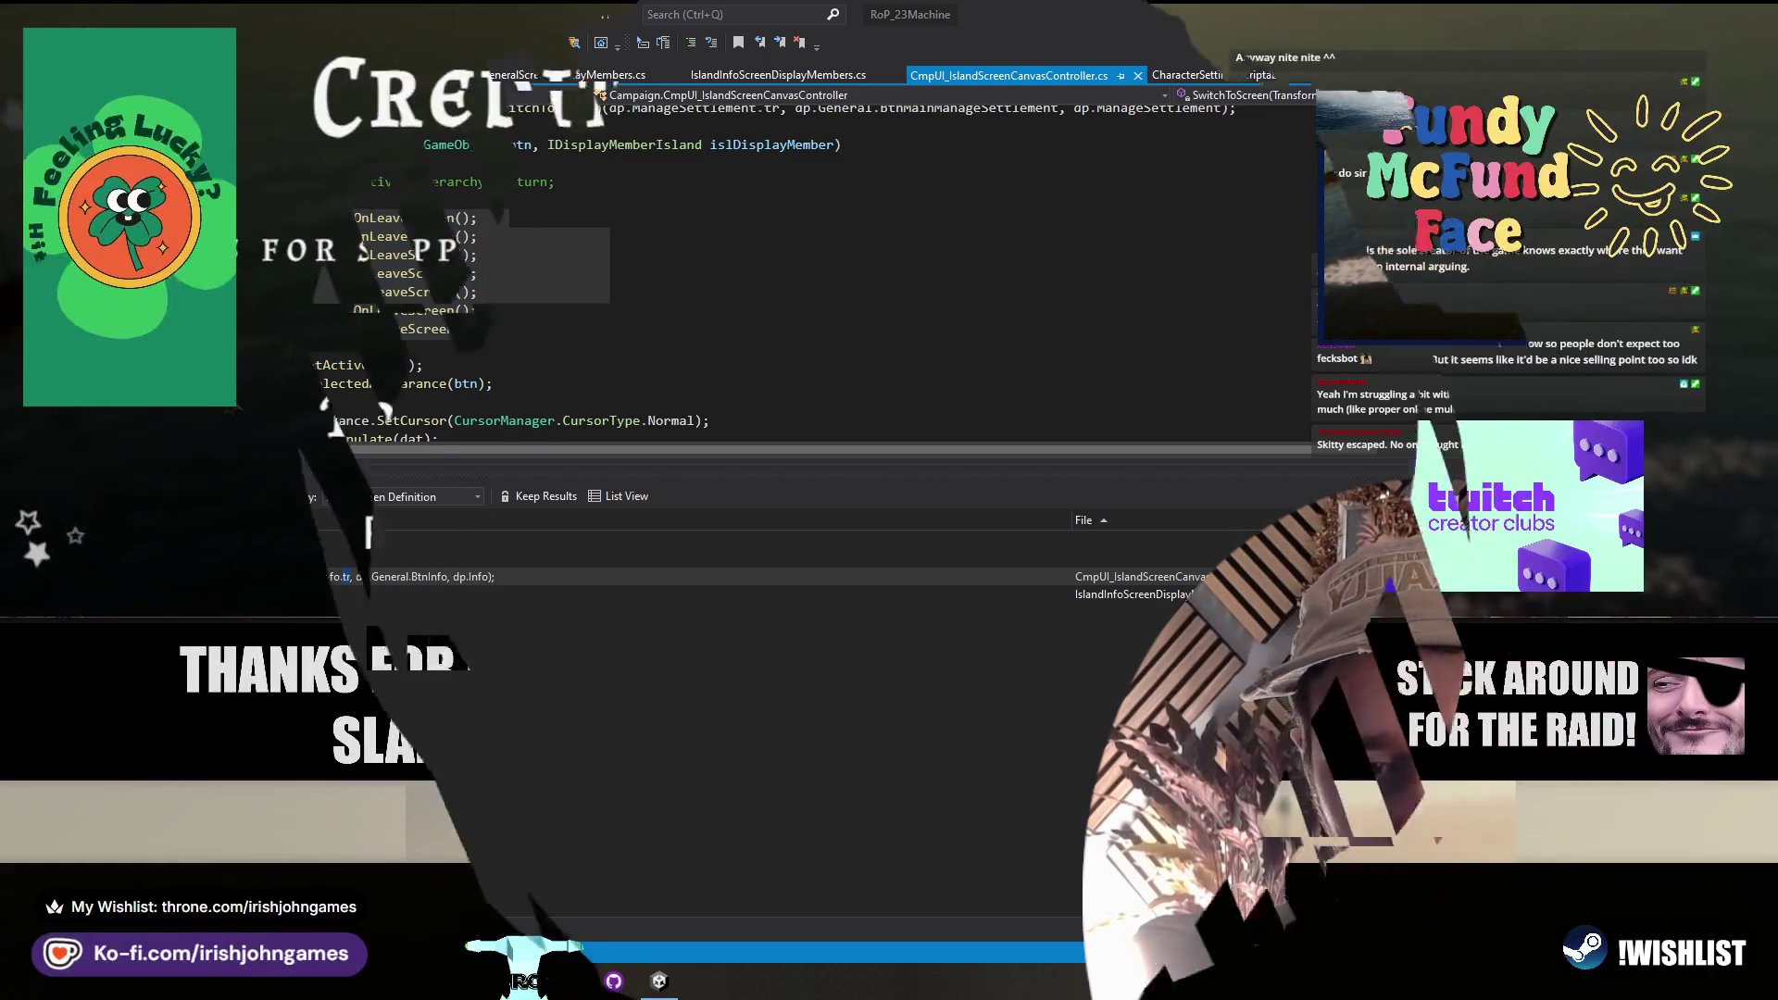